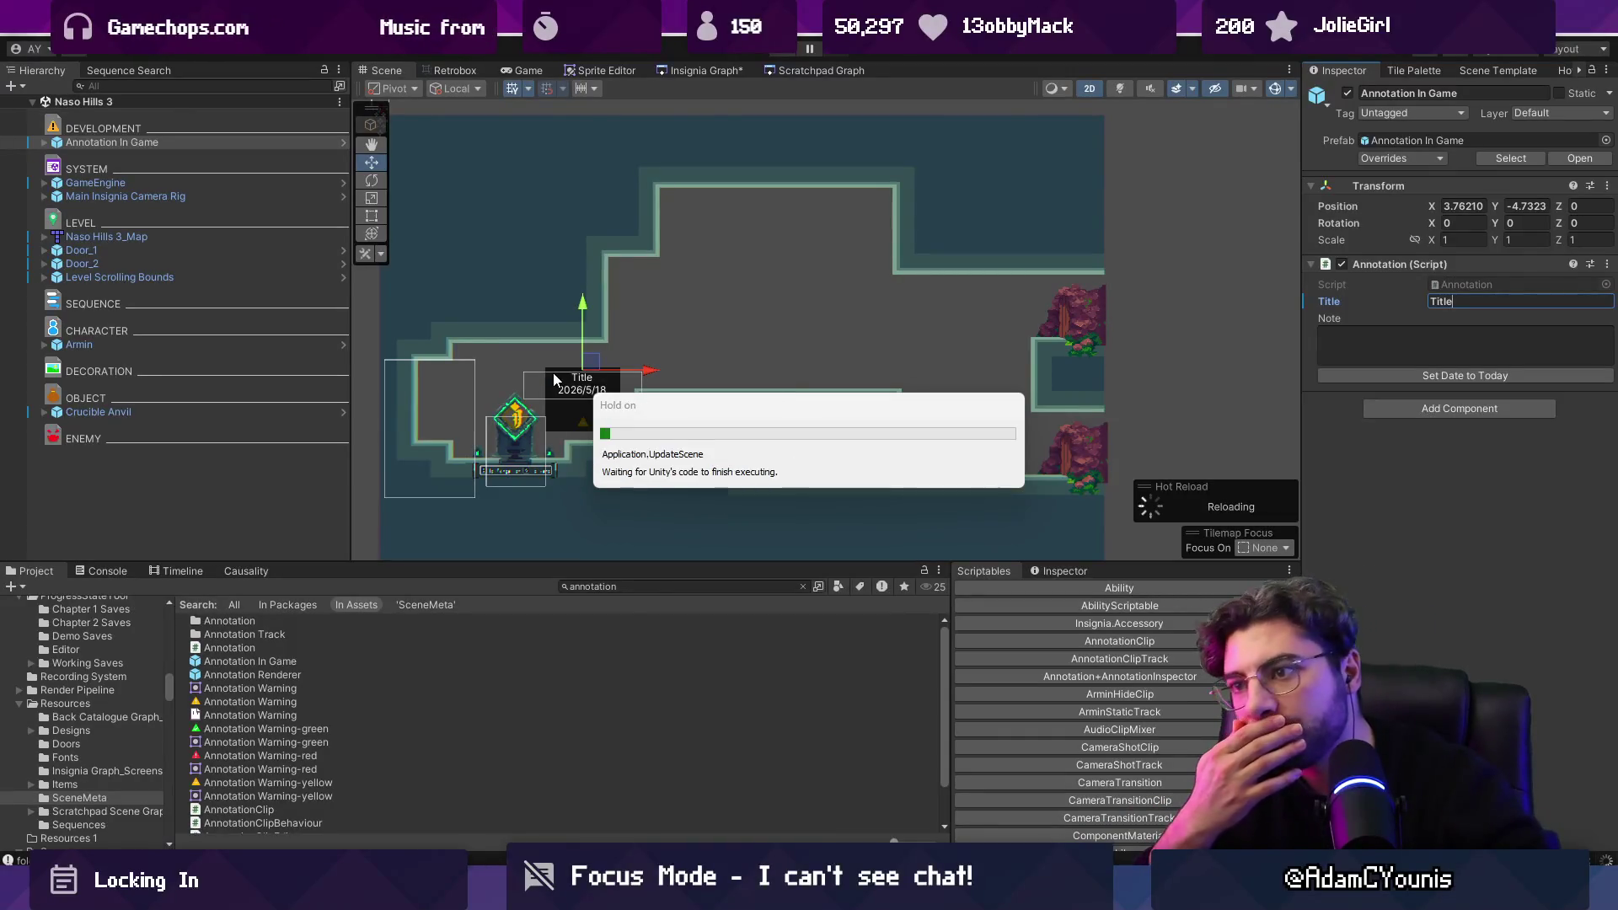
# Title the annotation 'Armin finds Crucible' and save the scene.
pyautogui.click(1490, 294)
pyautogui.write('Arm')
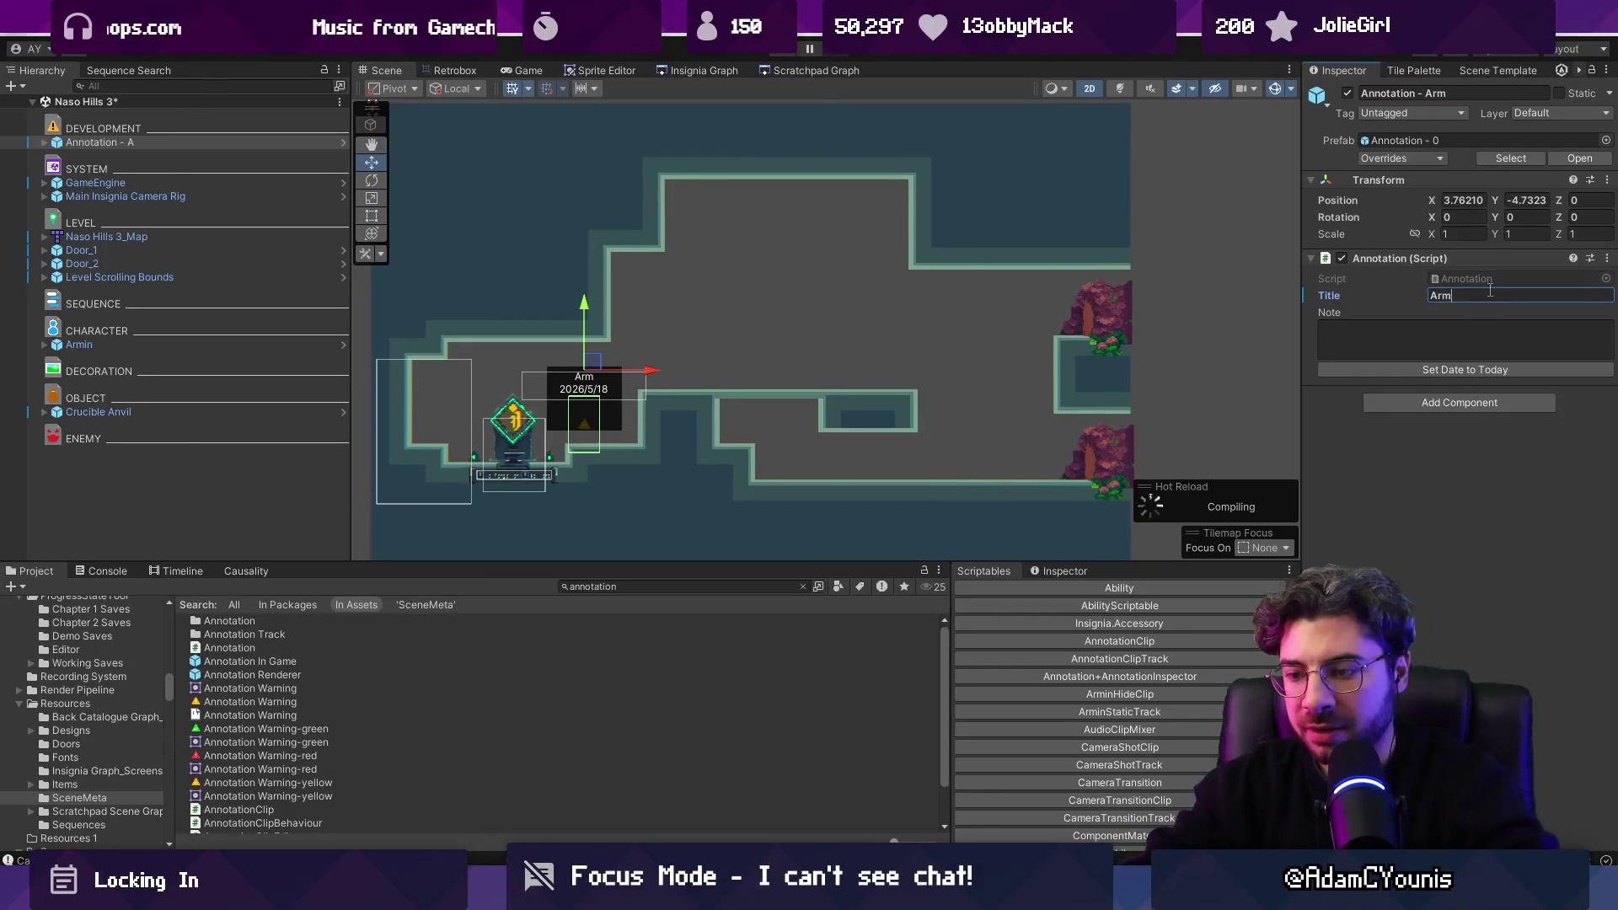
pyautogui.write('in finds')
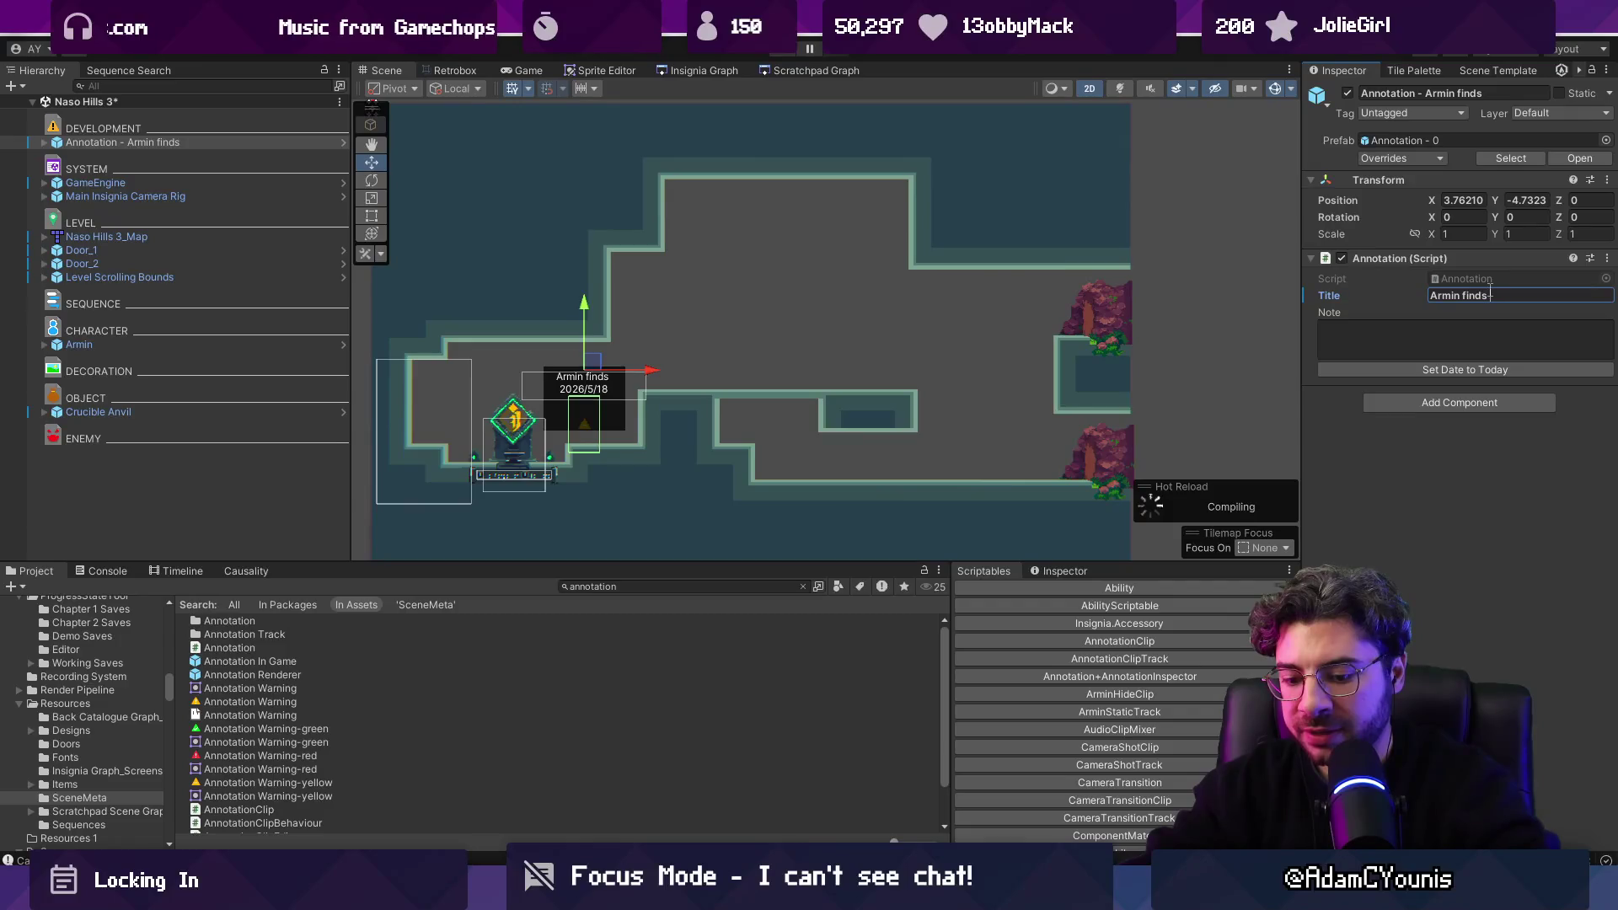
pyautogui.write(' Crucible')
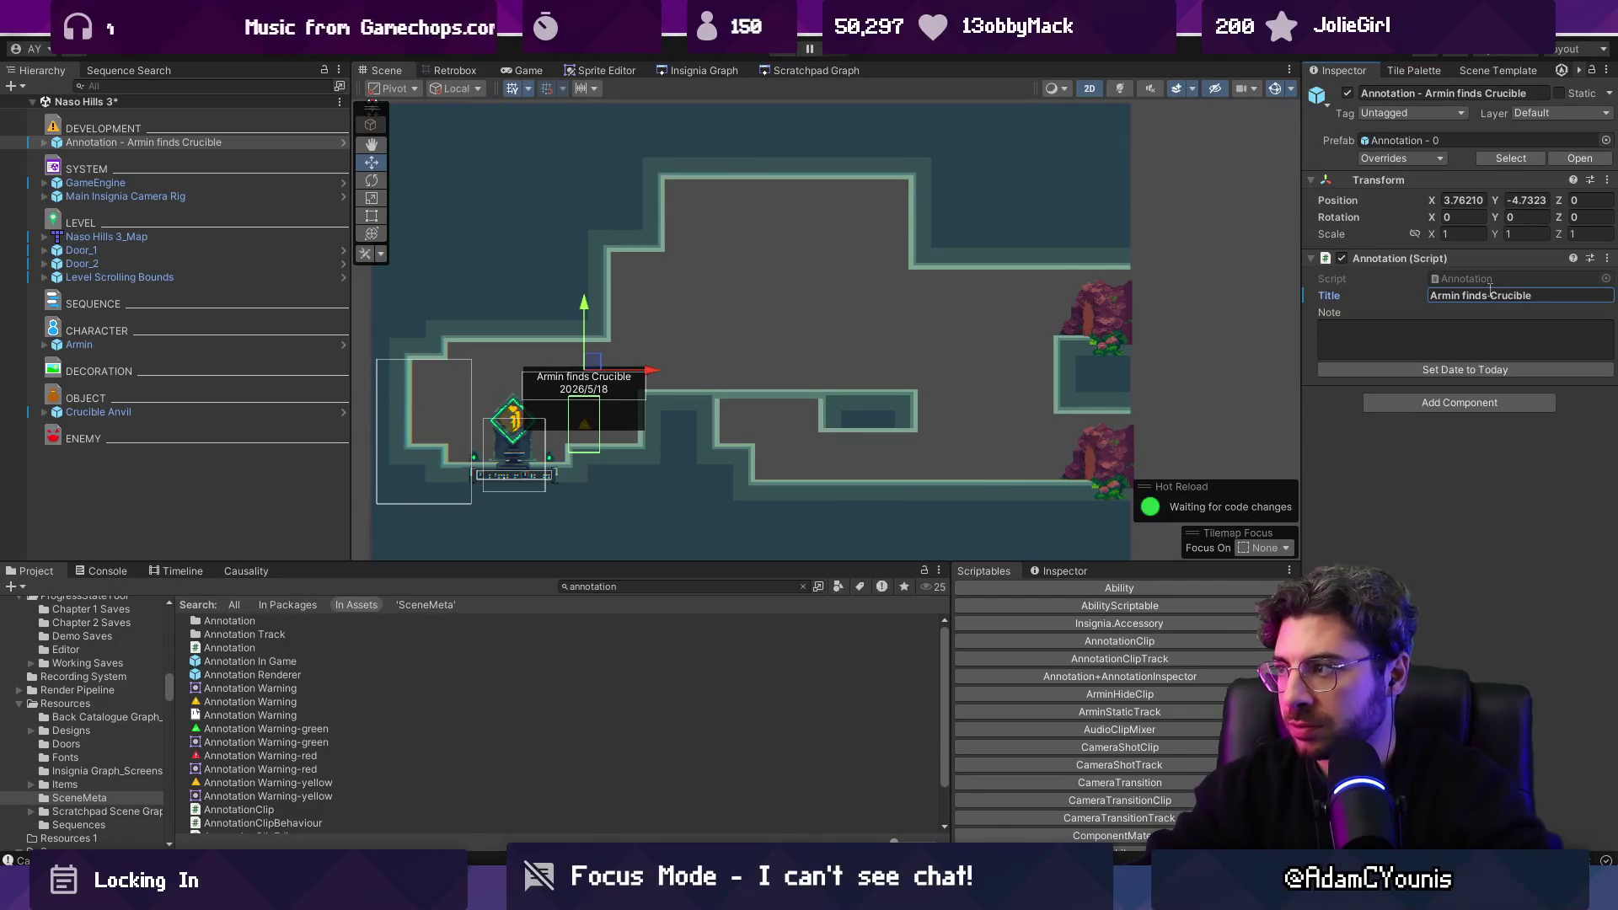
pyautogui.click(1445, 350)
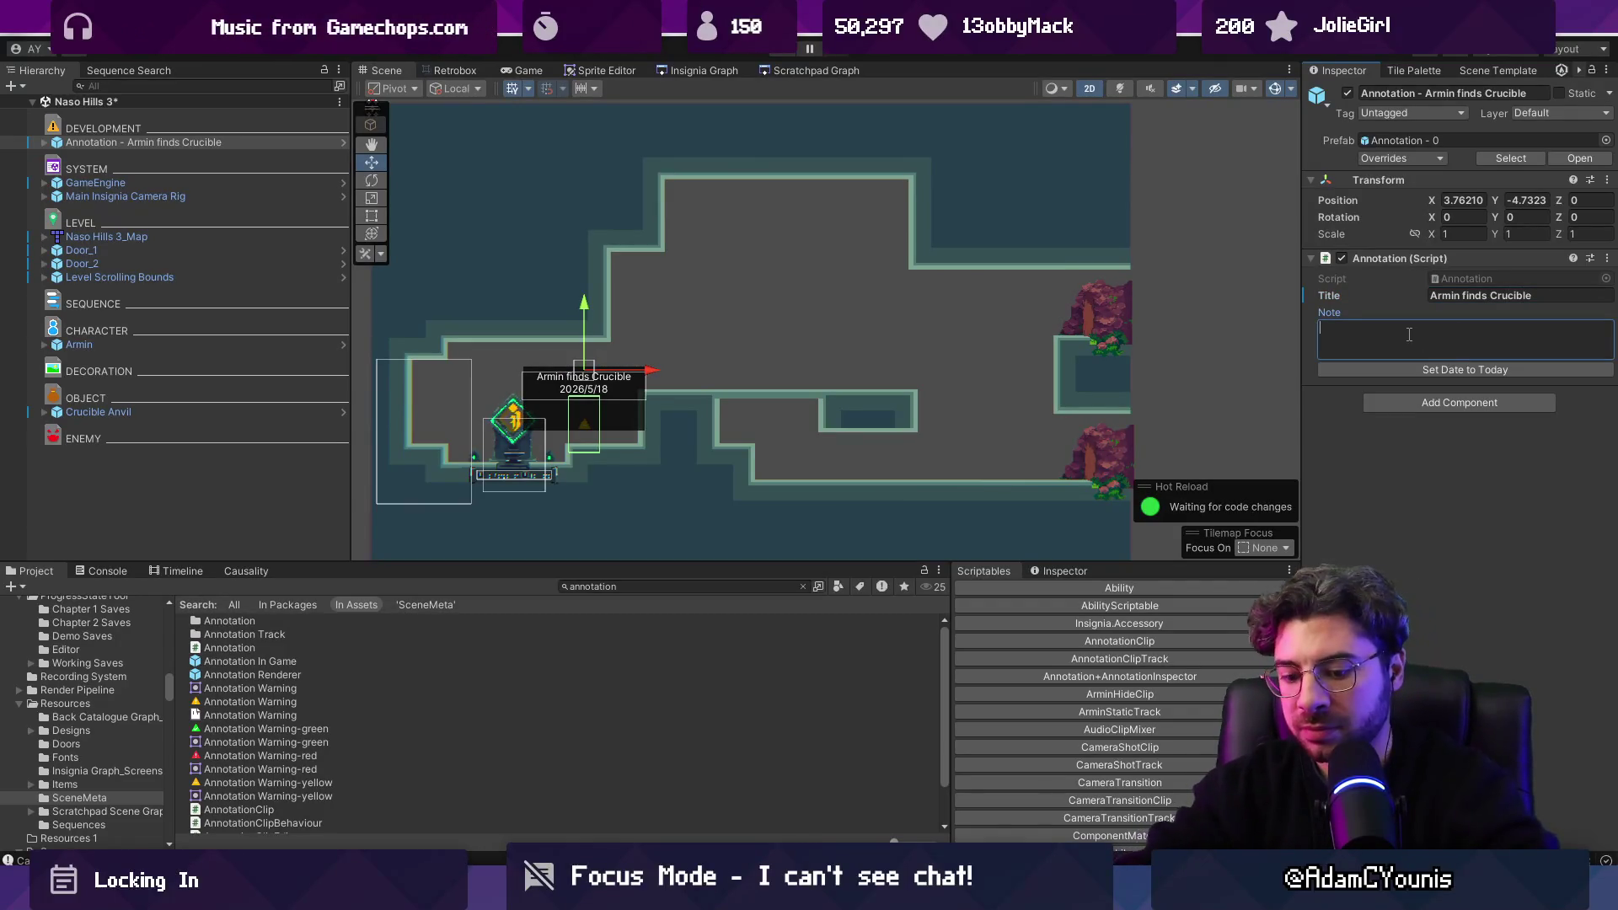
pyautogui.hotkey('ctrl', 's')
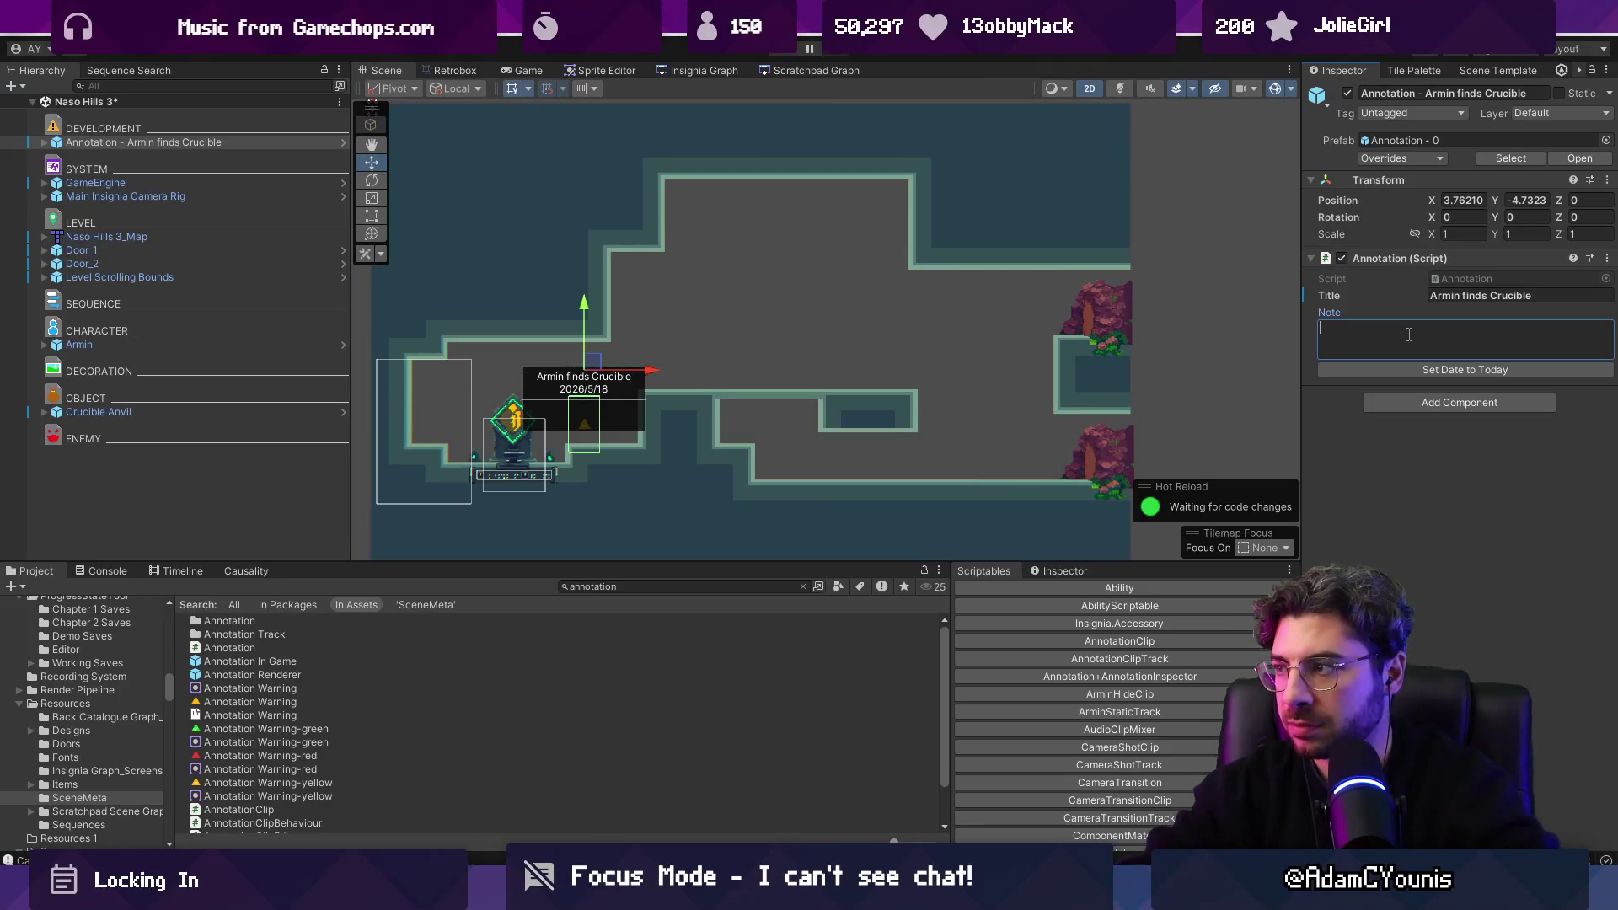
# Add the note 'Thing happens here' to the annotation and save the Naso Hills 3 scene.
pyautogui.write('hThing happe')
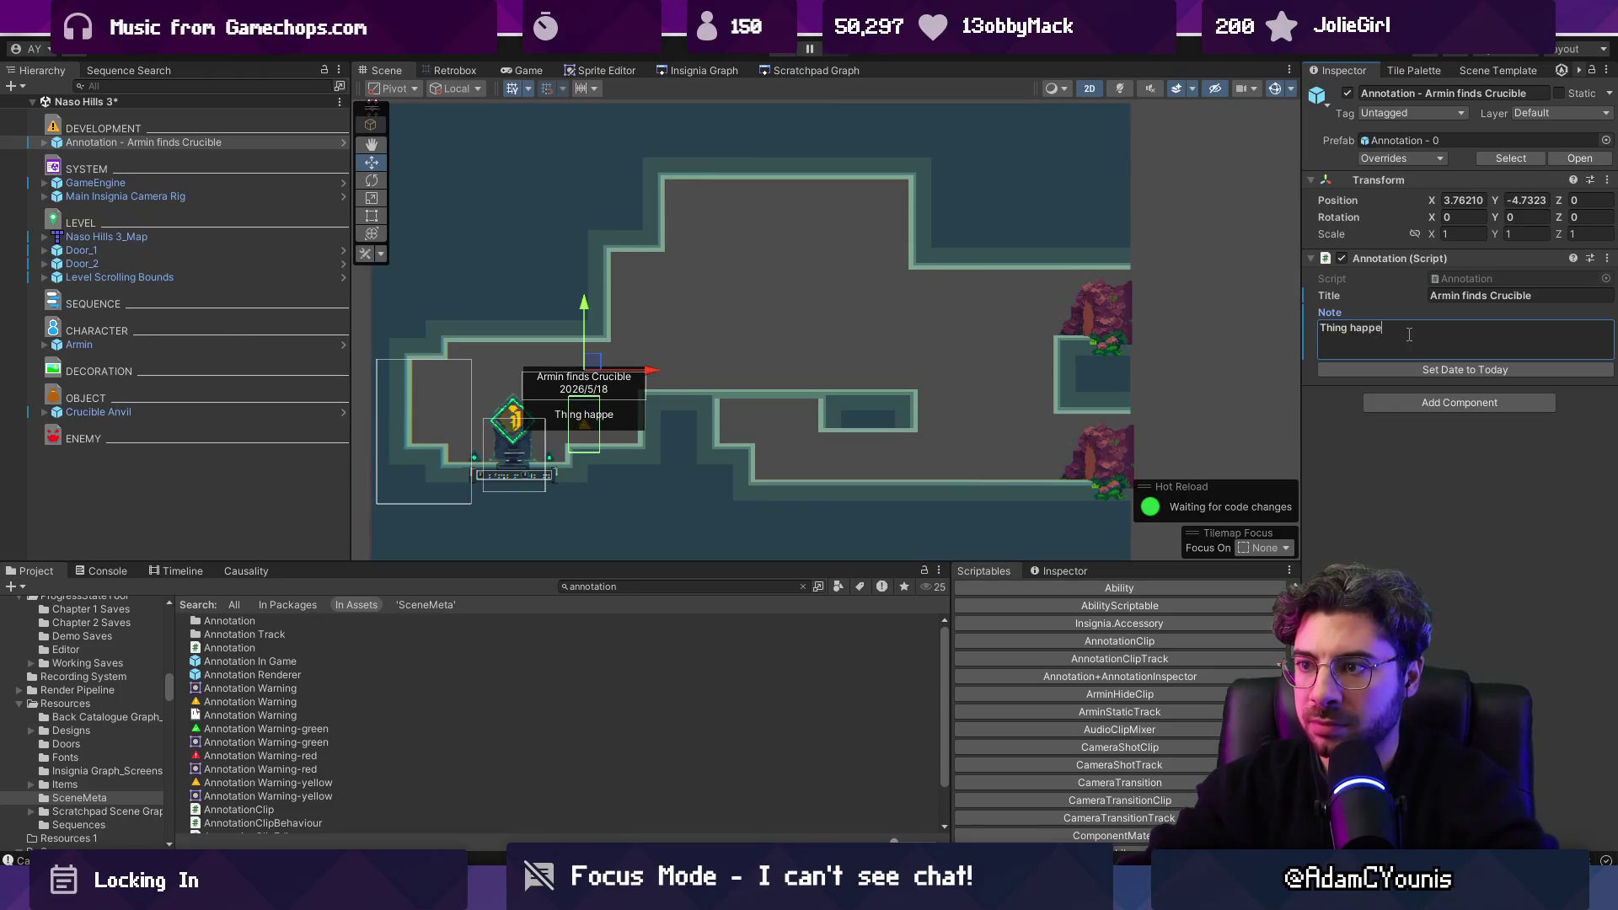
pyautogui.write('ns here')
pyautogui.hotkey('ctrl', 'a')
pyautogui.press('BackSpace')
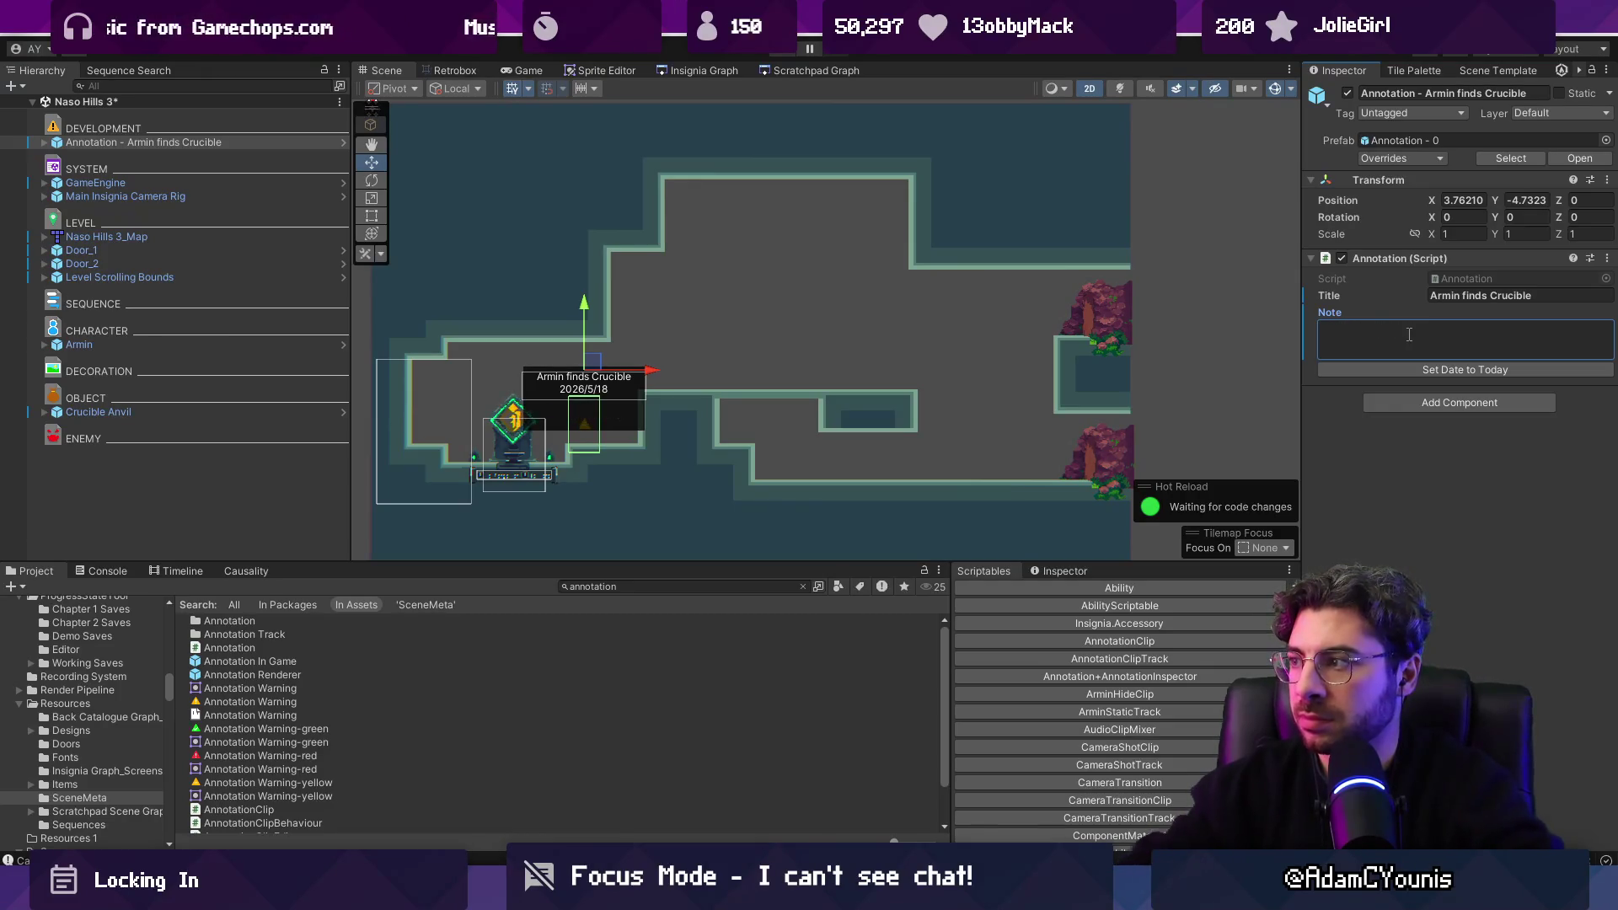
pyautogui.write('Thing happens here')
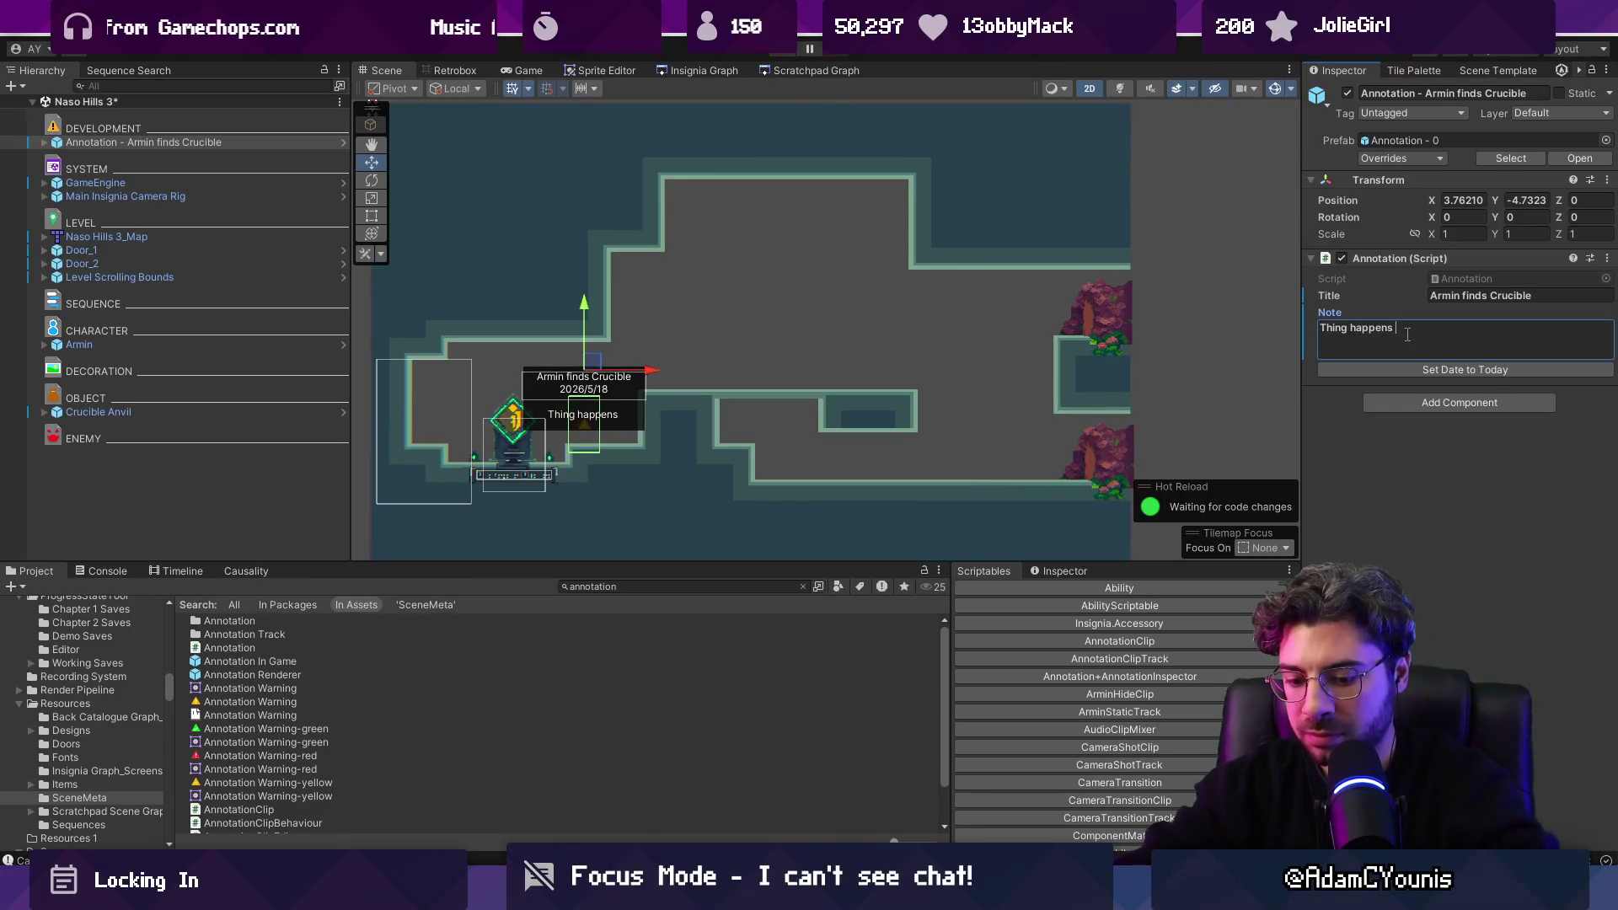
pyautogui.hotkey('ctrl', 's')
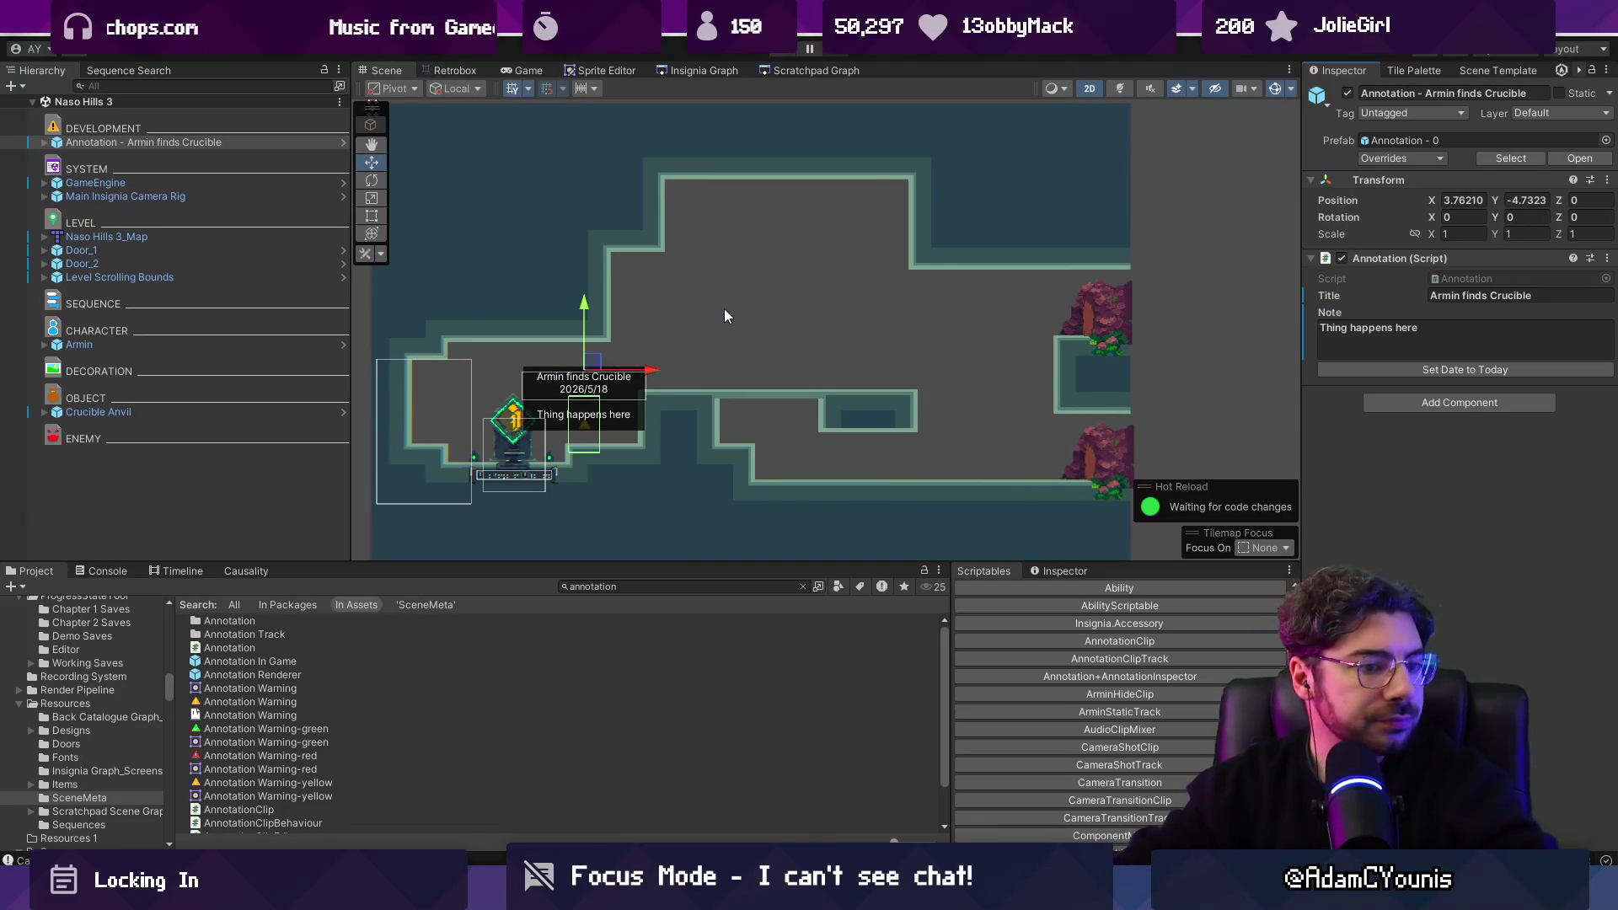
pyautogui.scroll(4, 579, 401)
pyautogui.scroll(-4, 638, 401)
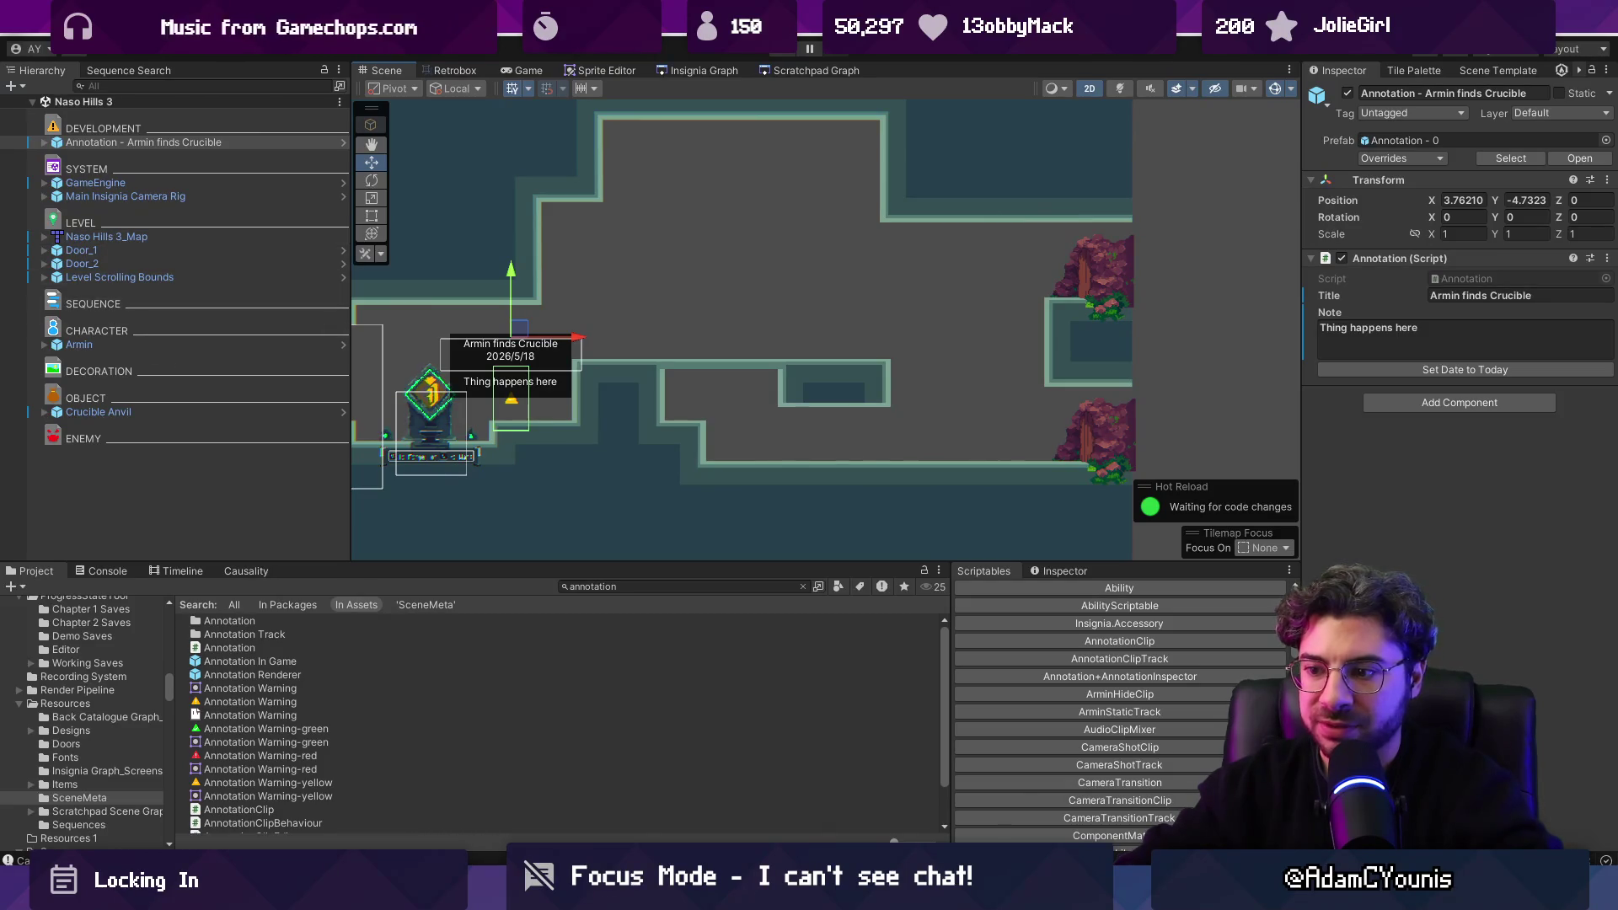
pyautogui.moveTo(550, 885)
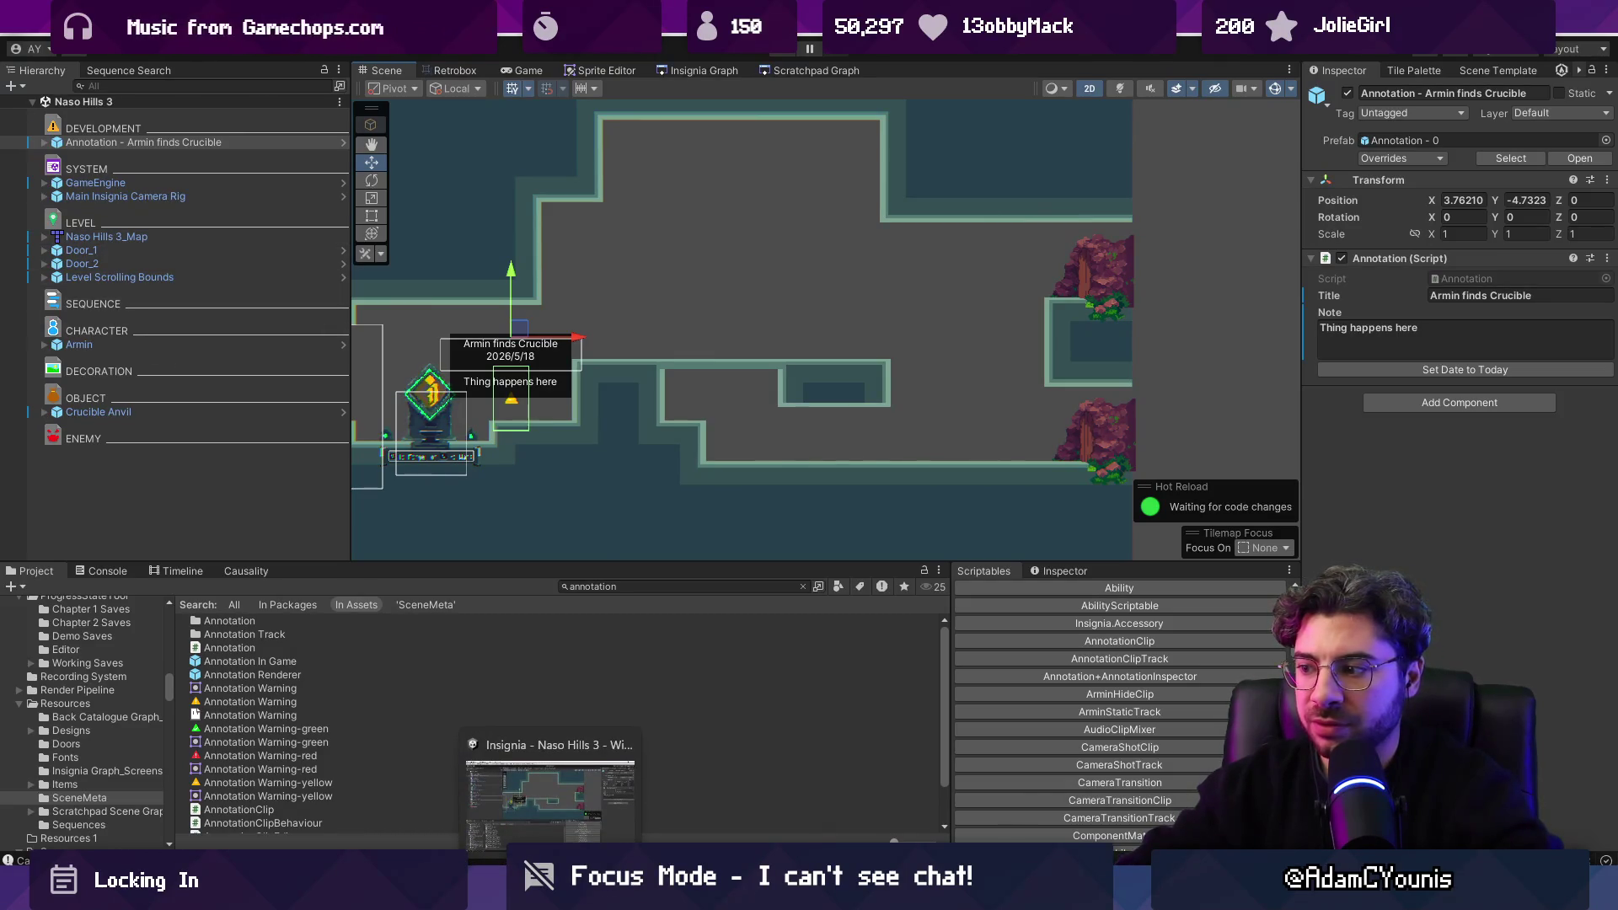
pyautogui.hotkey('alt', 'Tab')
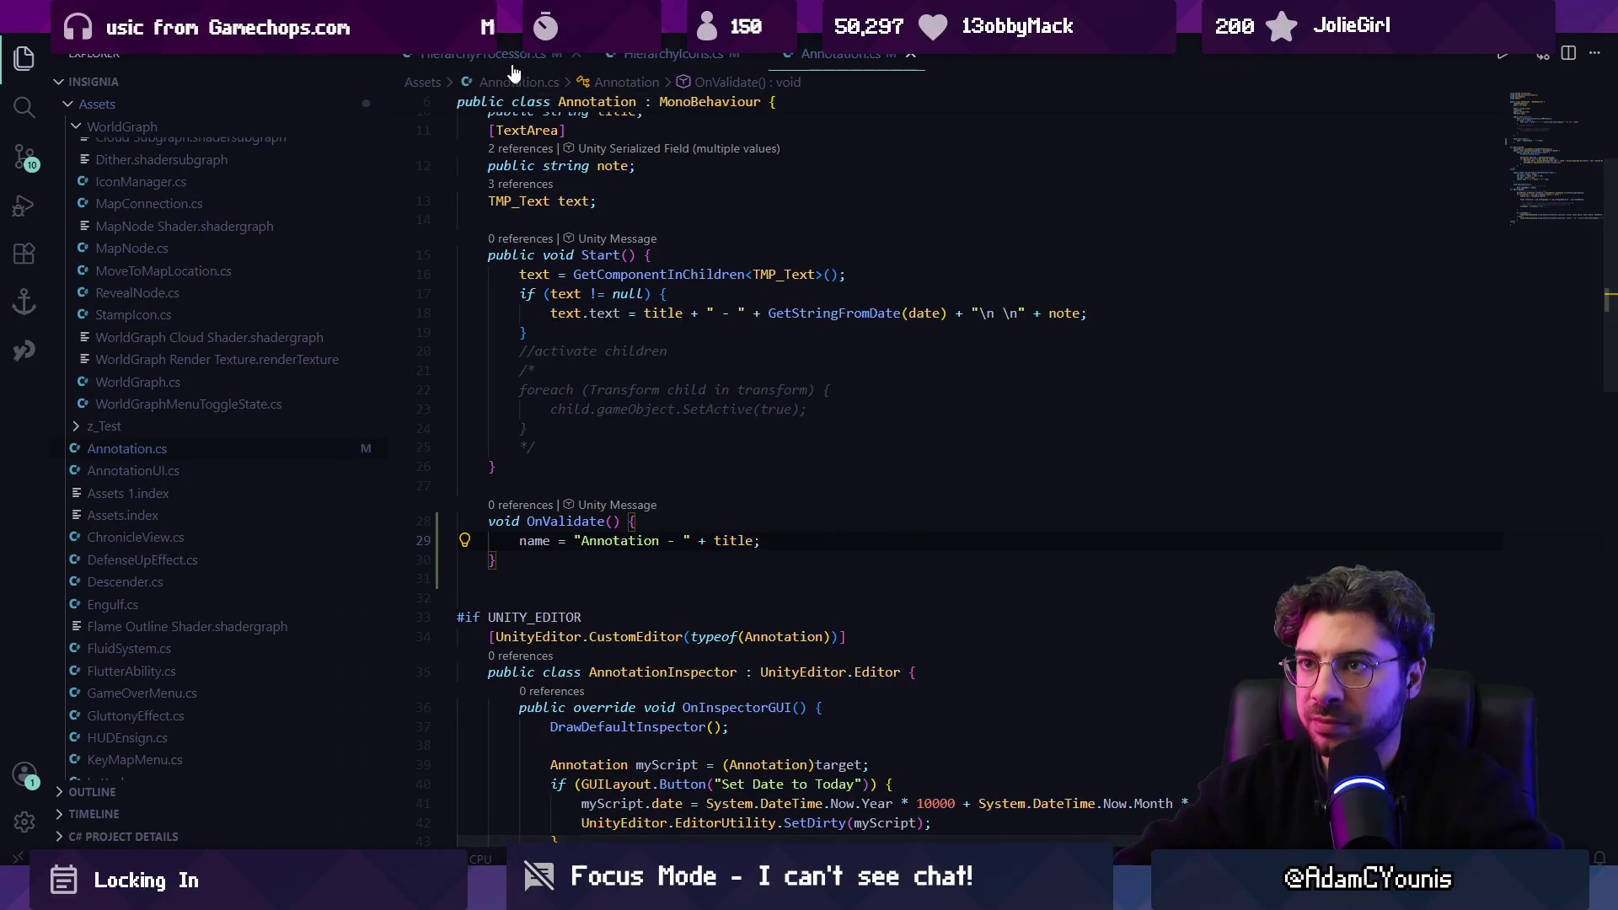
# In HierarchyProcessor.cs, delete the blank line after the sort calls and search for SortCategories.
pyautogui.hotkey('ctrl', 'Tab')
pyautogui.hotkey('ctrl', 'f')
pyautogui.click(717, 442)
pyautogui.press('BackSpace')
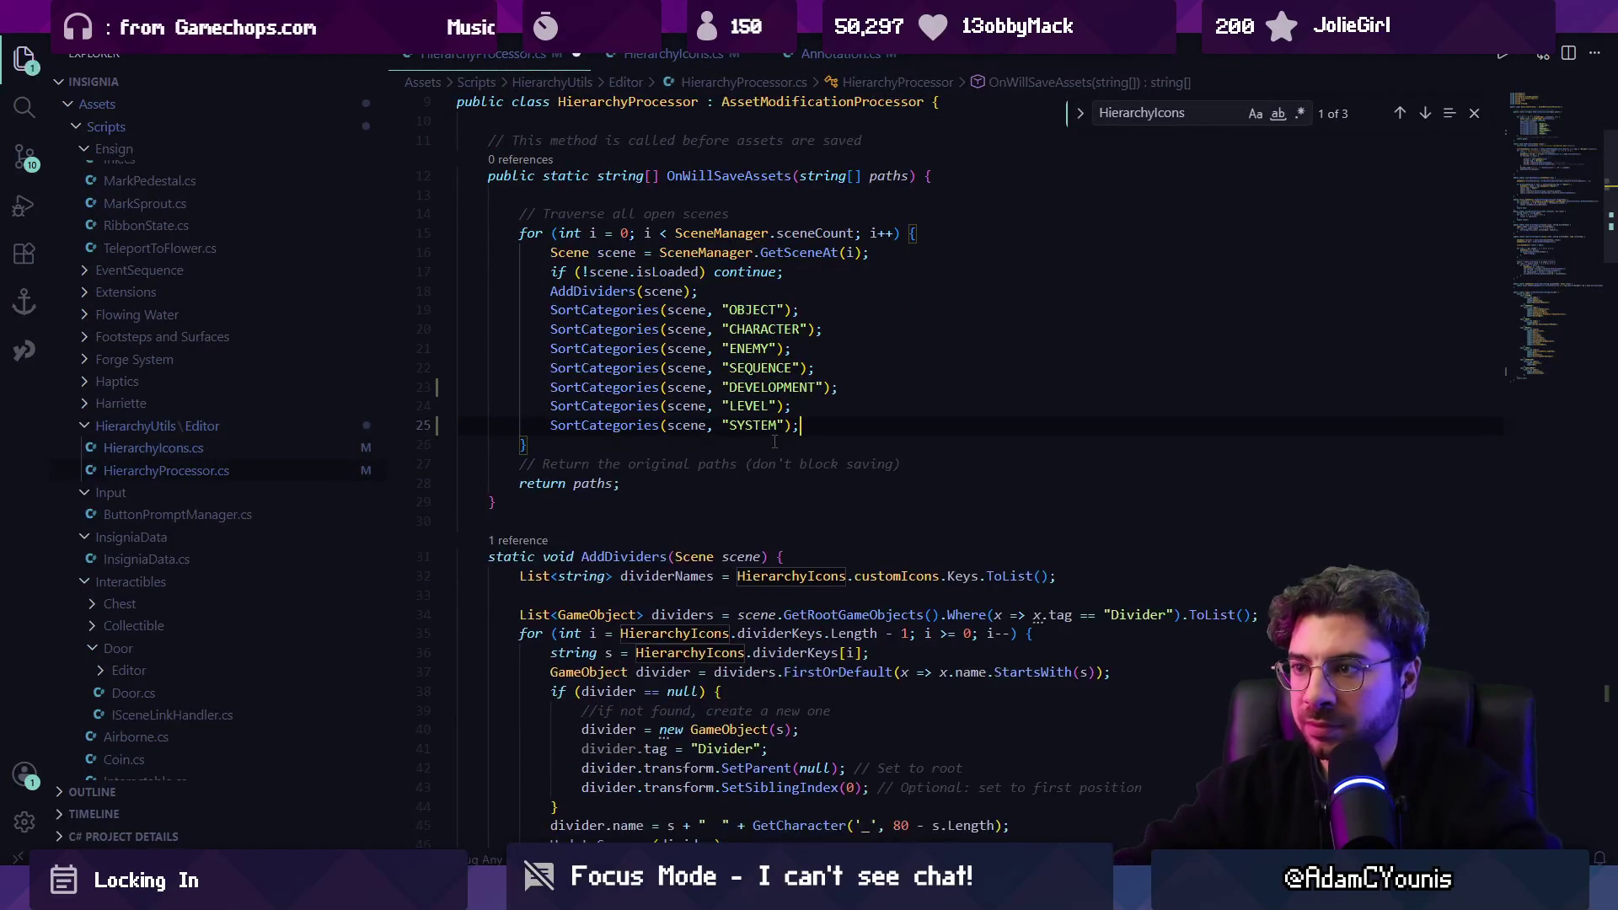
pyautogui.click(711, 387)
pyautogui.press('End')
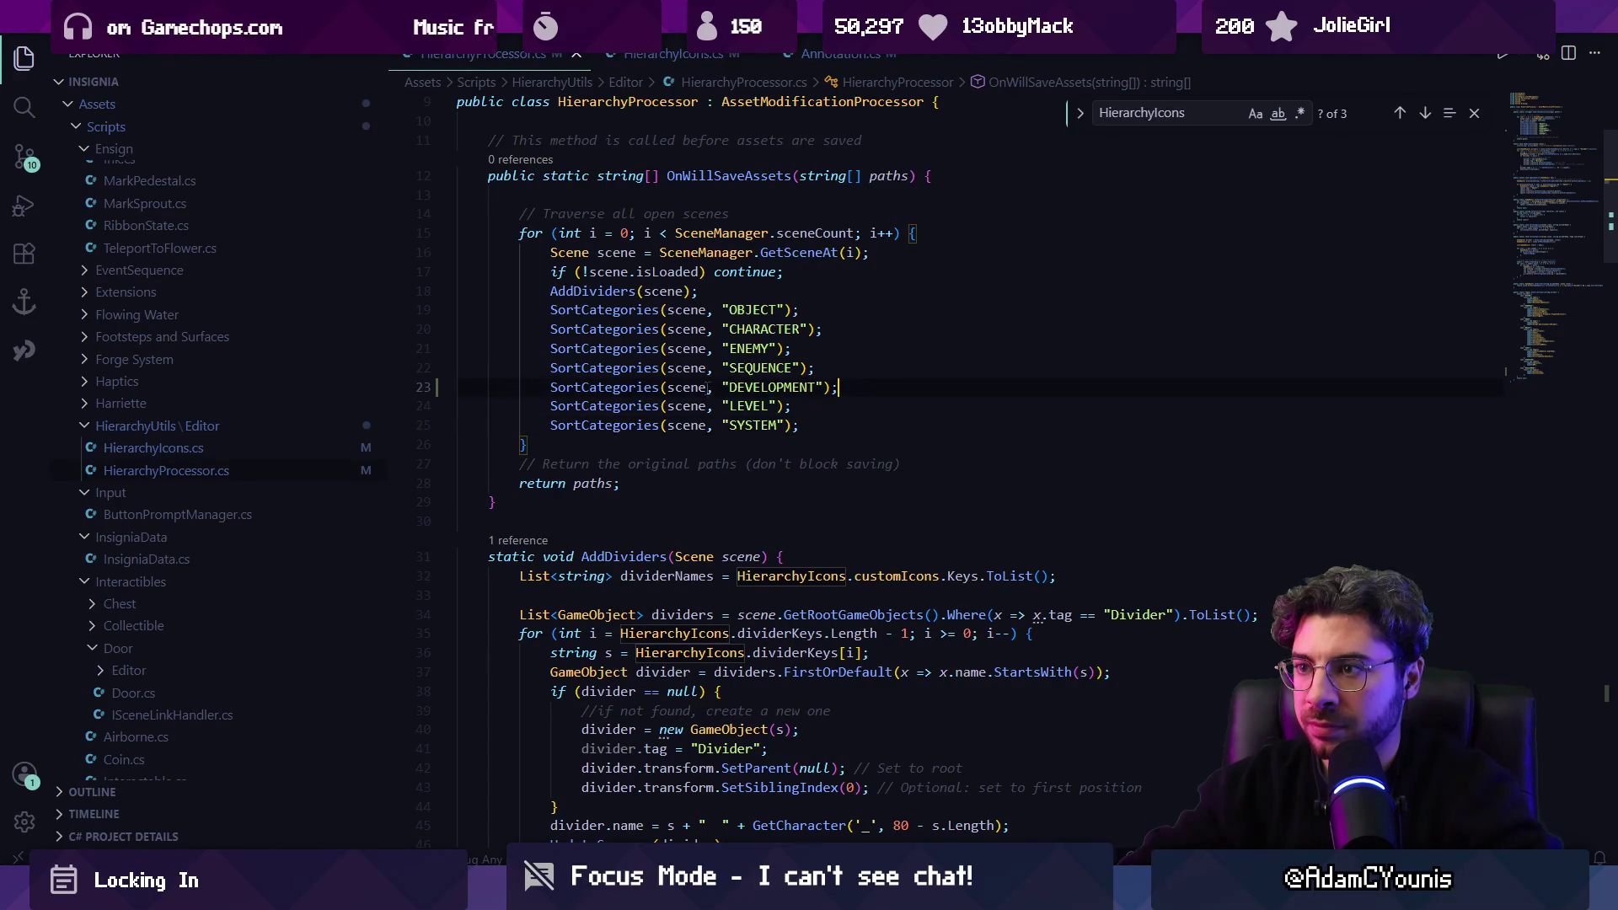
pyautogui.doubleClick(633, 388)
pyautogui.hotkey('ctrl', 'f')
# In HierarchyIcons.cs, move the DEVELOPMENT customIcons entry up to sit right after LEVEL.
pyautogui.scroll(4, 760, 420)
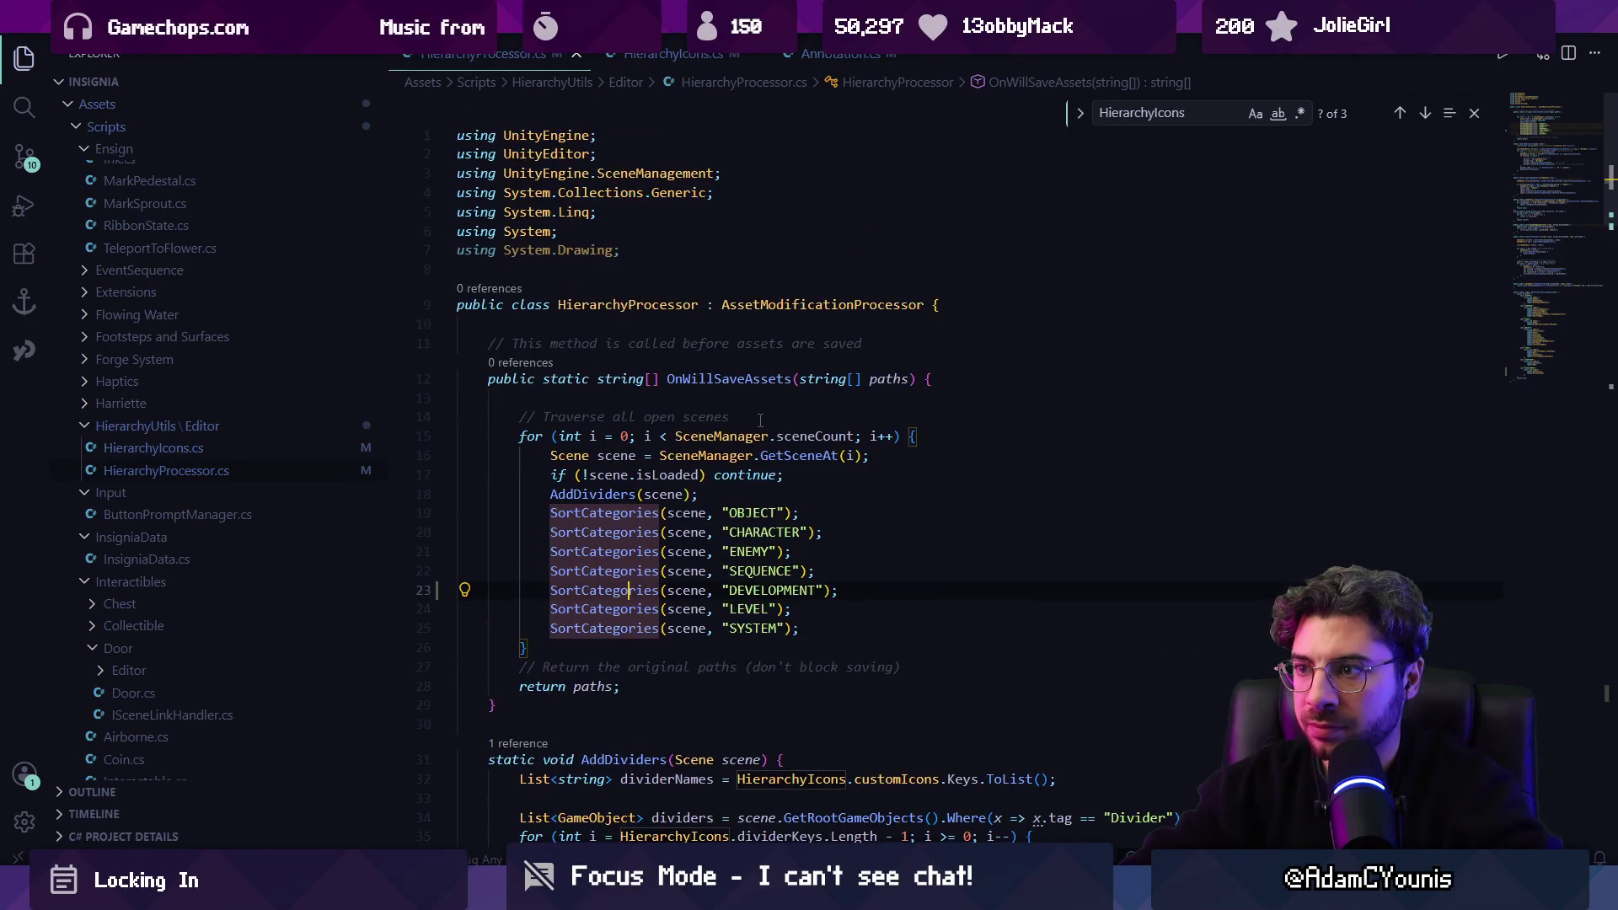
pyautogui.scroll(-15, 762, 422)
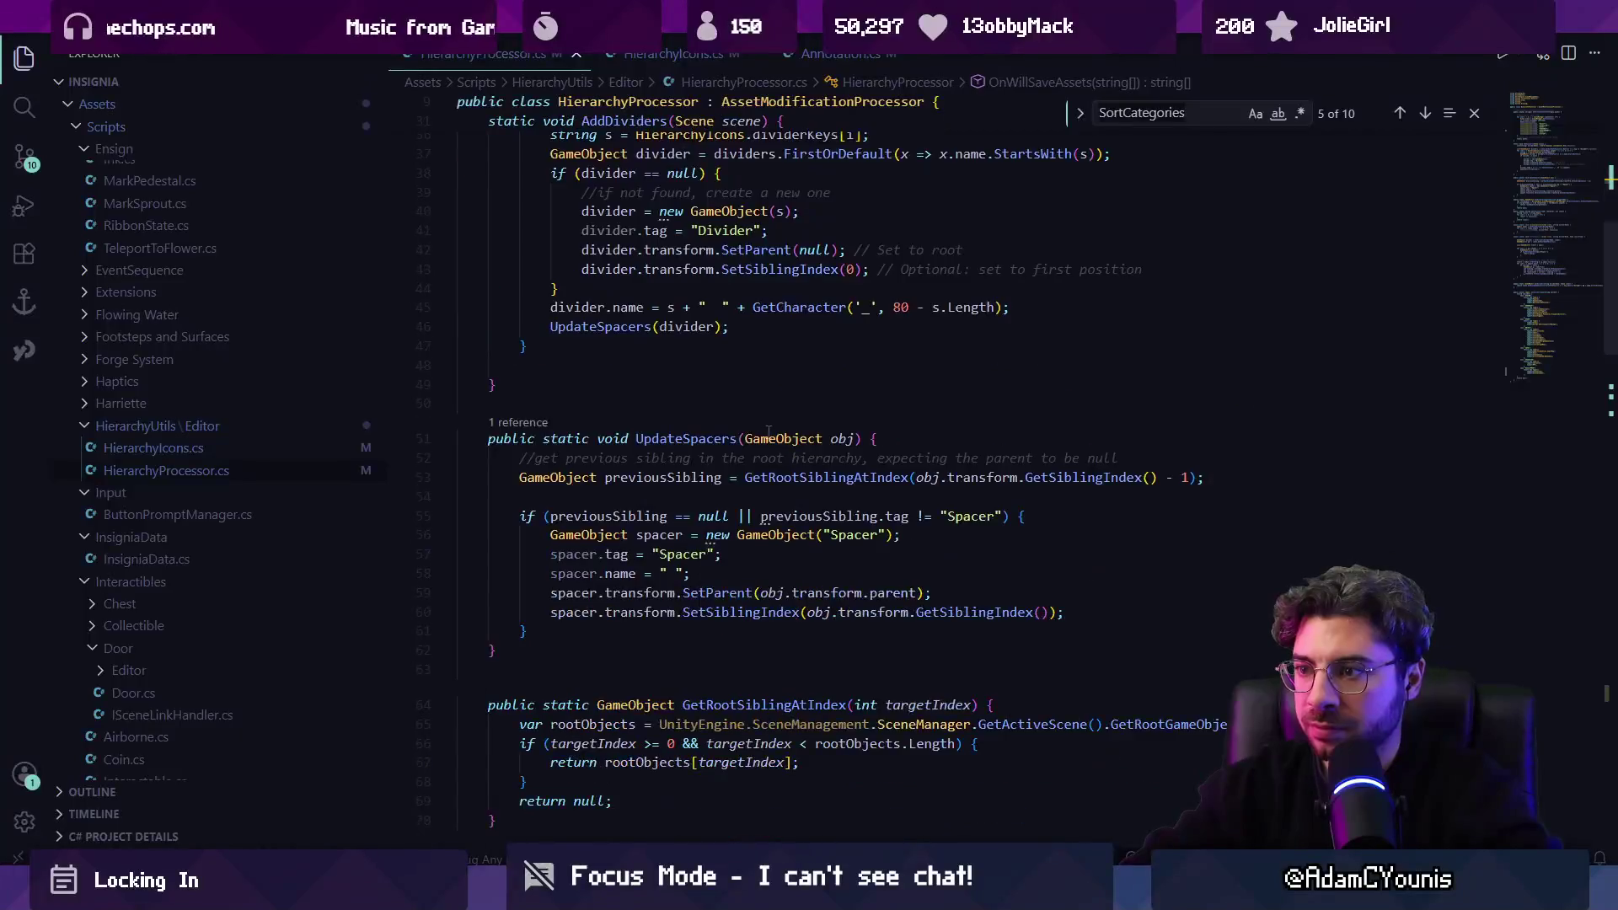
pyautogui.scroll(-15, 762, 445)
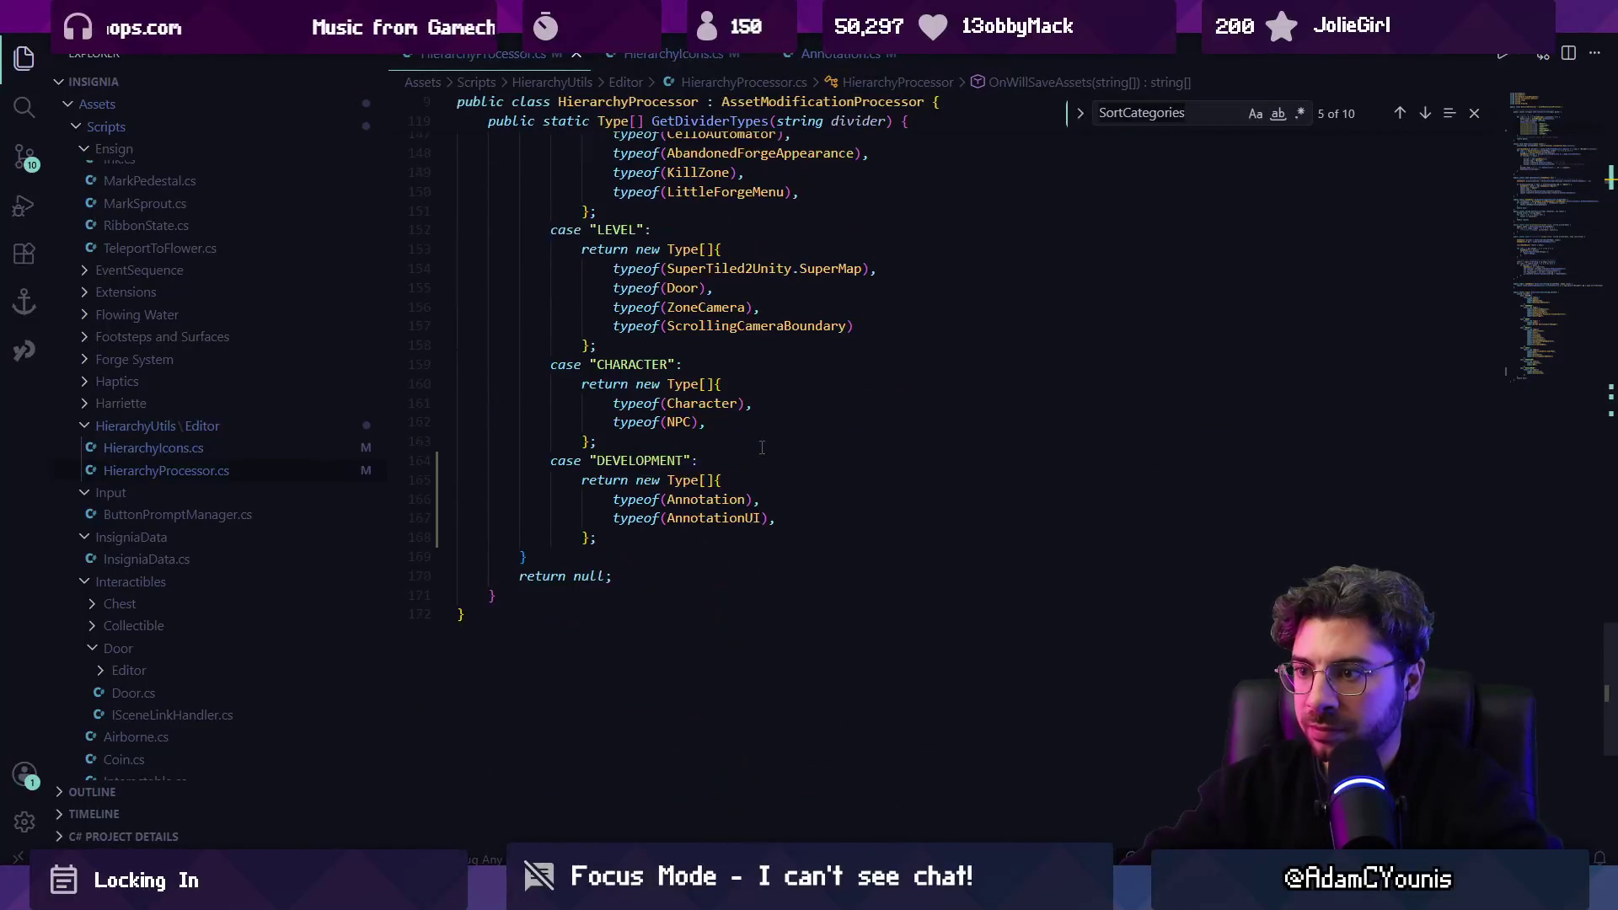
pyautogui.click(674, 56)
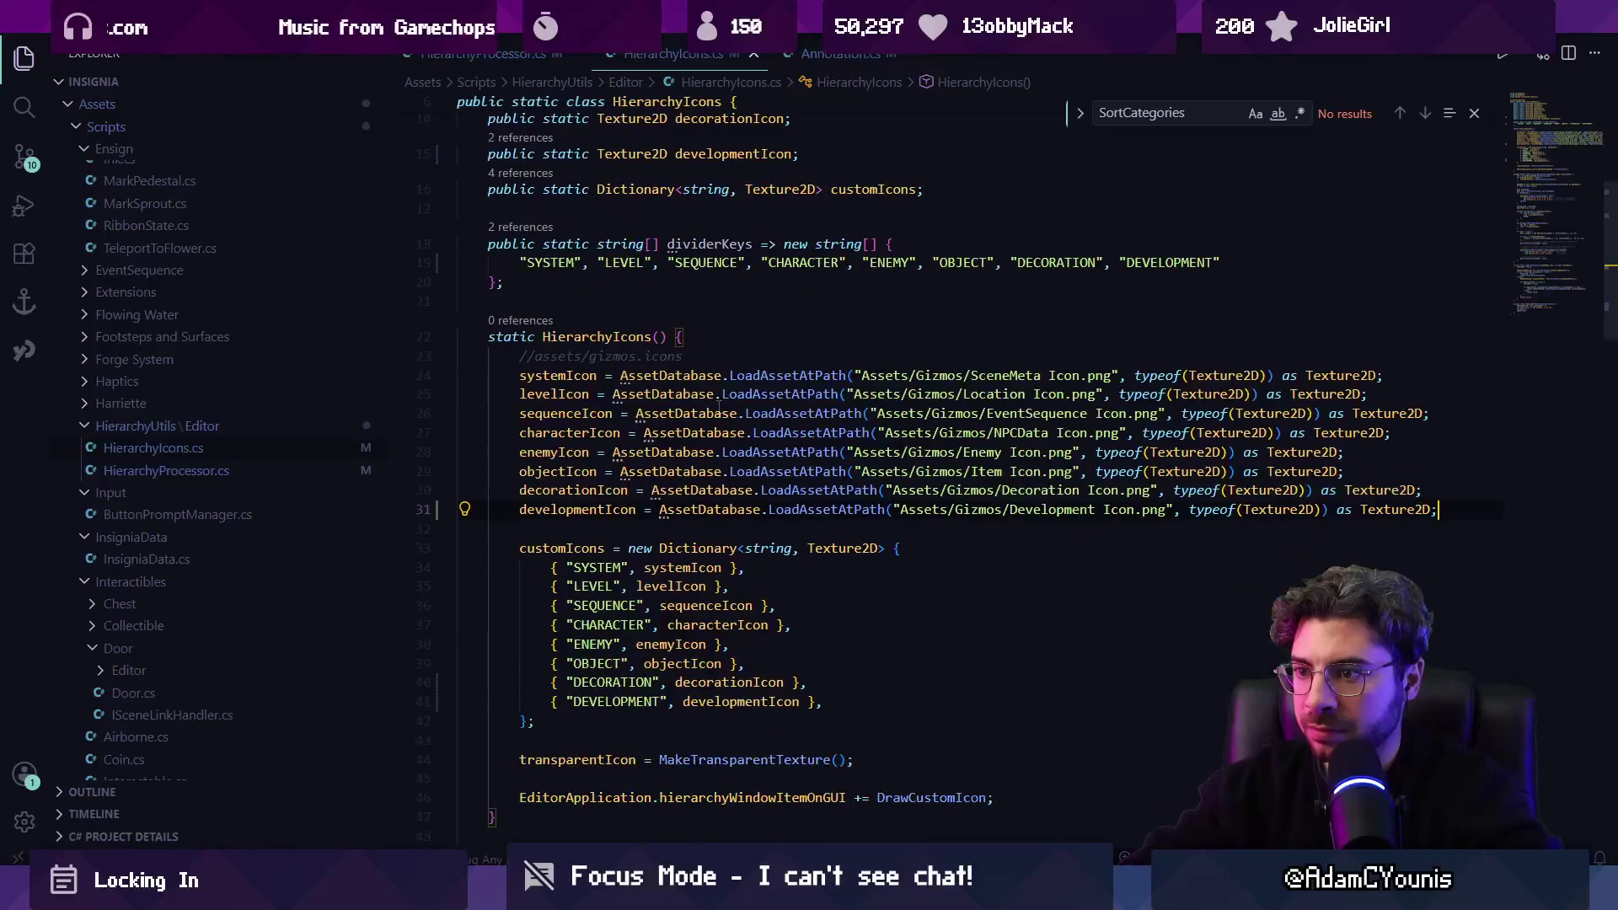
pyautogui.click(845, 703)
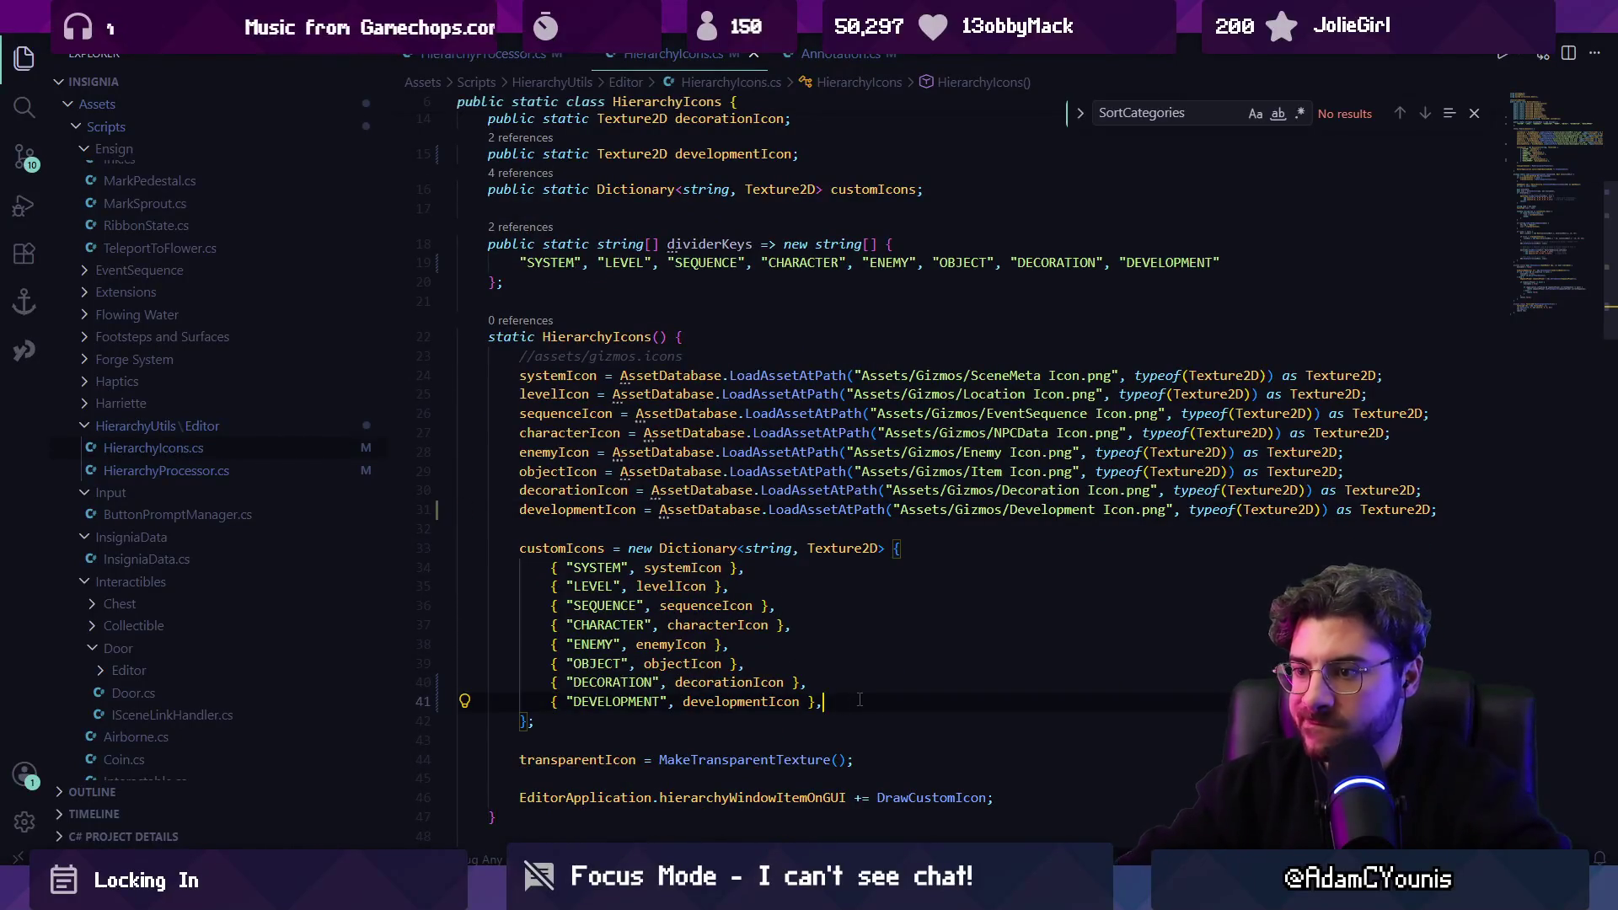
pyautogui.hotkey('alt', 'Up')
pyautogui.hotkey('alt', 'Up')
pyautogui.hotkey('alt', 'Up')
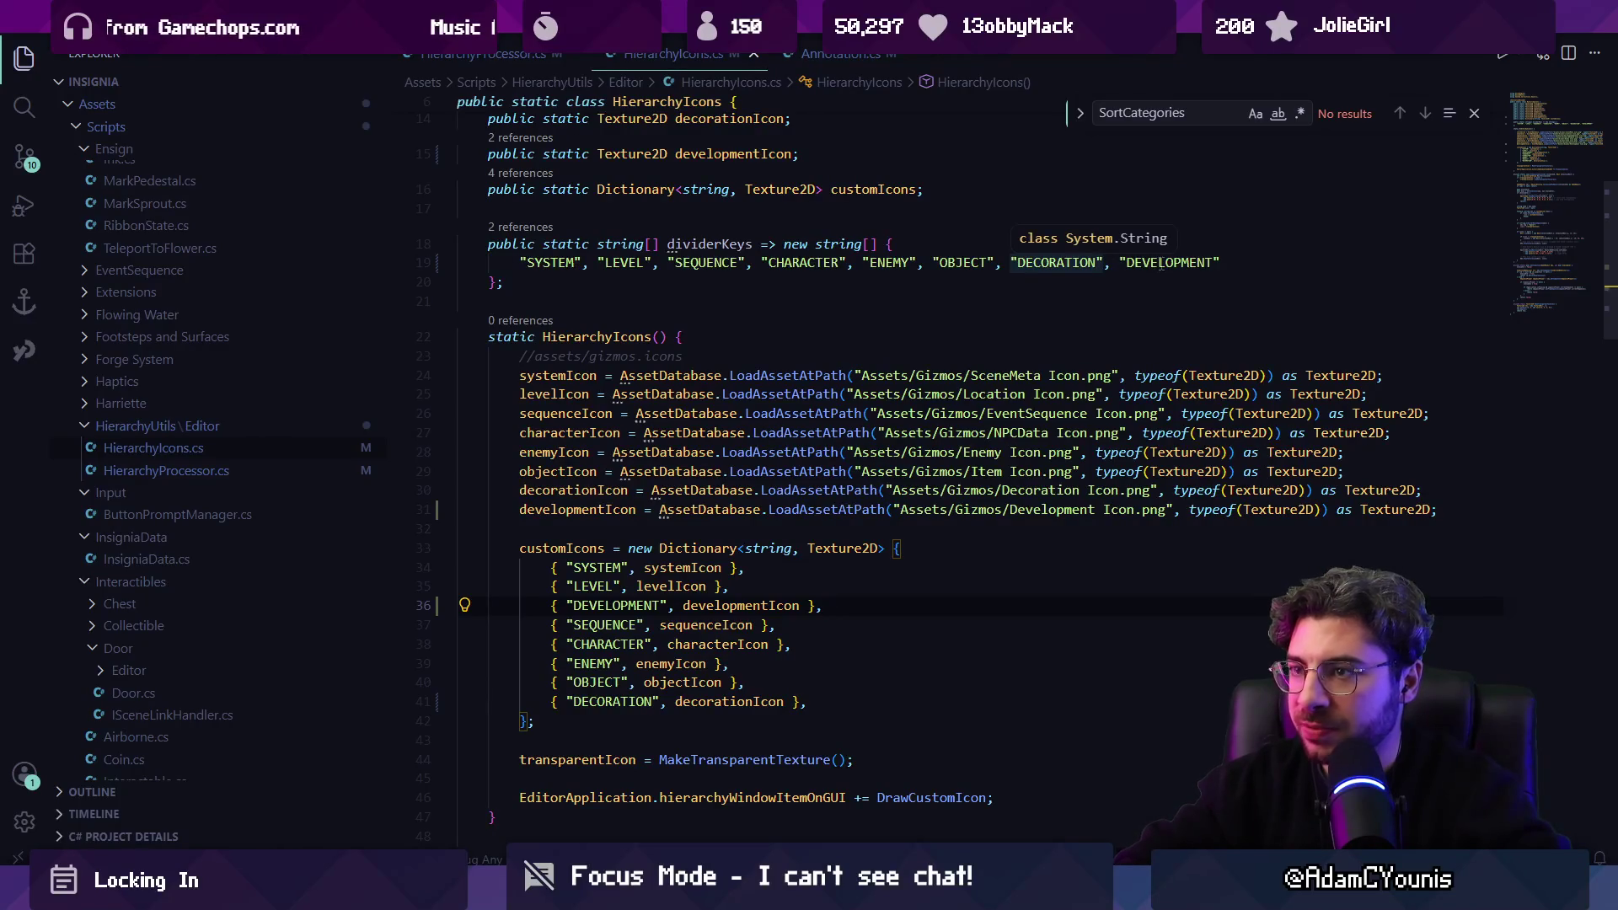
# Review the OnWillSaveAssets SortCategories calls for OBJECT through SYSTEM, then go back to Unity.
pyautogui.scroll(-10, 752, 562)
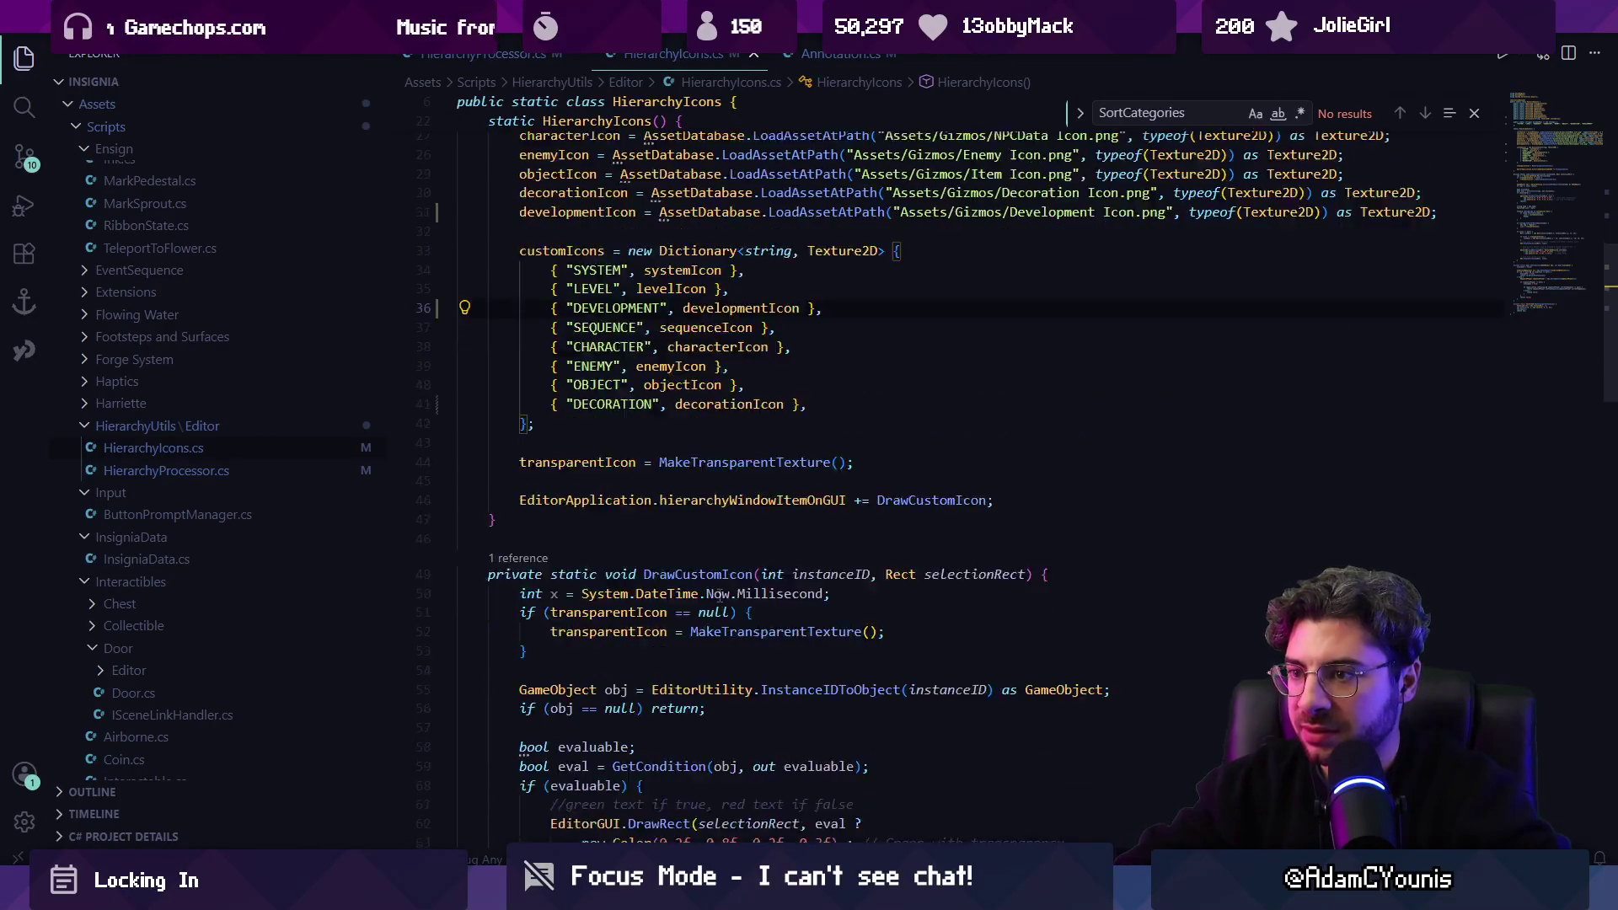
pyautogui.scroll(-18, 718, 598)
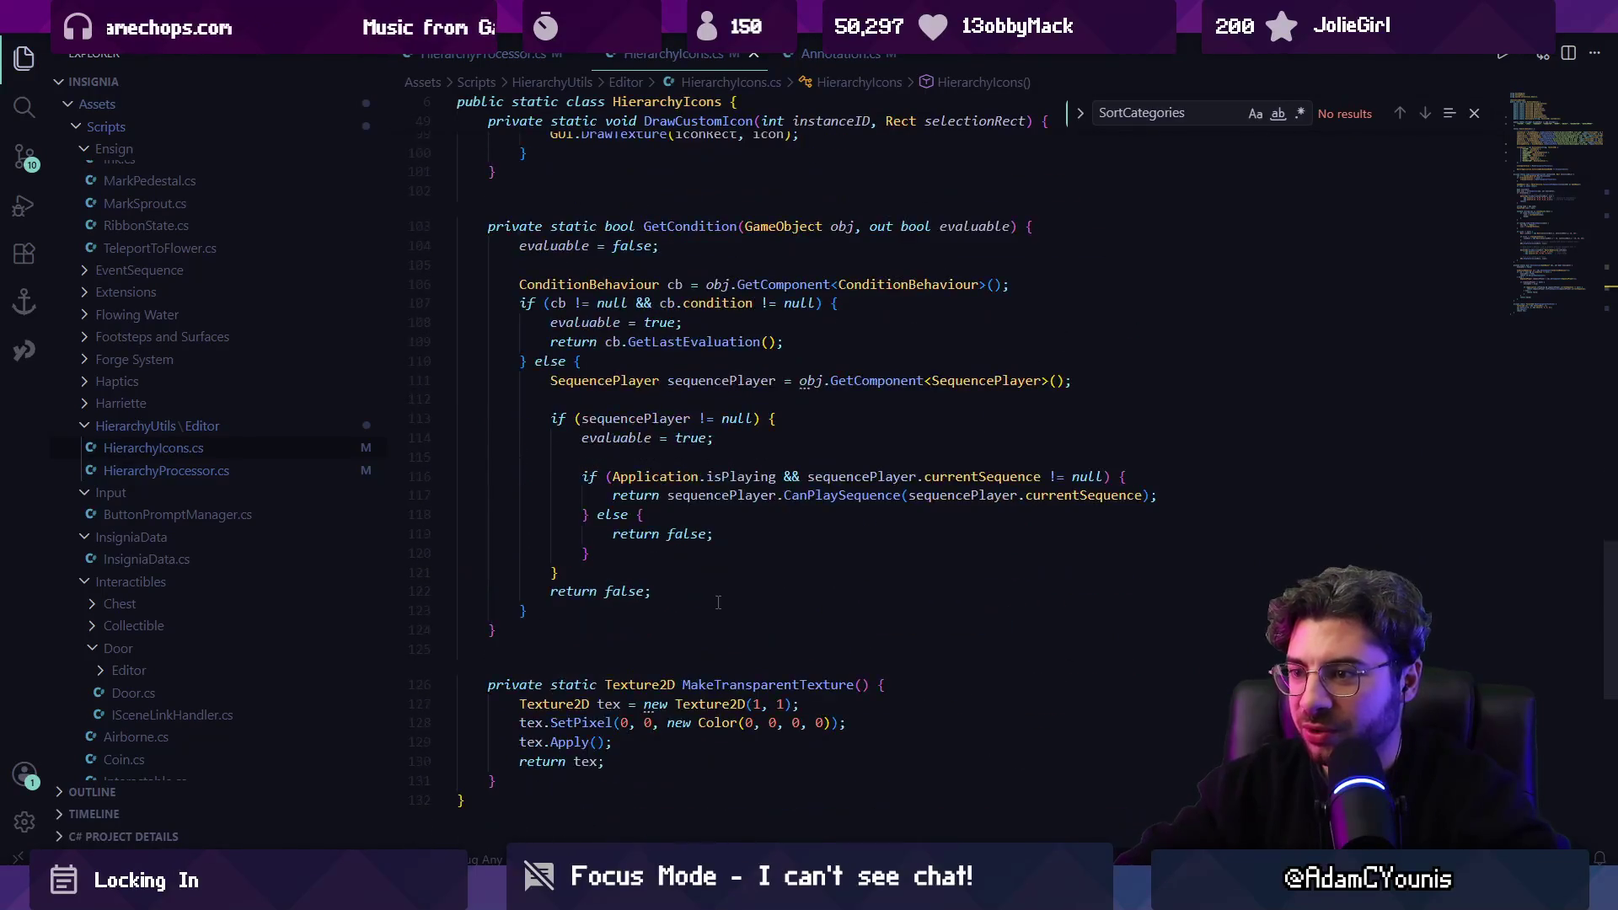
pyautogui.scroll(7, 671, 295)
pyautogui.scroll(3, 671, 295)
pyautogui.hotkey('ctrl', 'Tab')
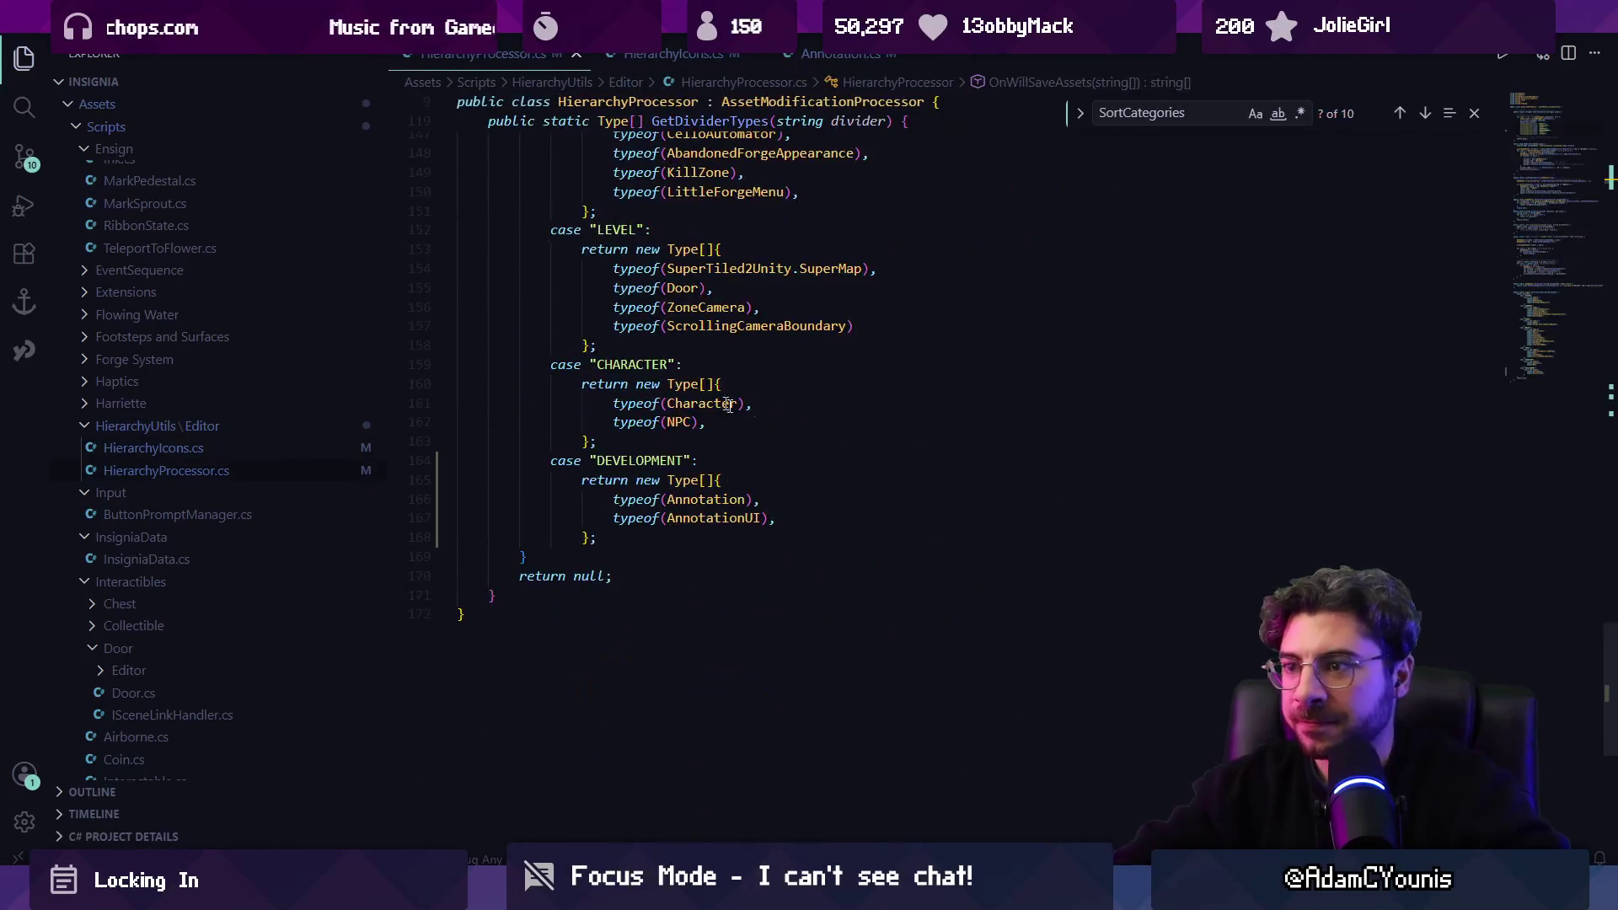
pyautogui.scroll(8, 681, 505)
pyautogui.scroll(18, 681, 506)
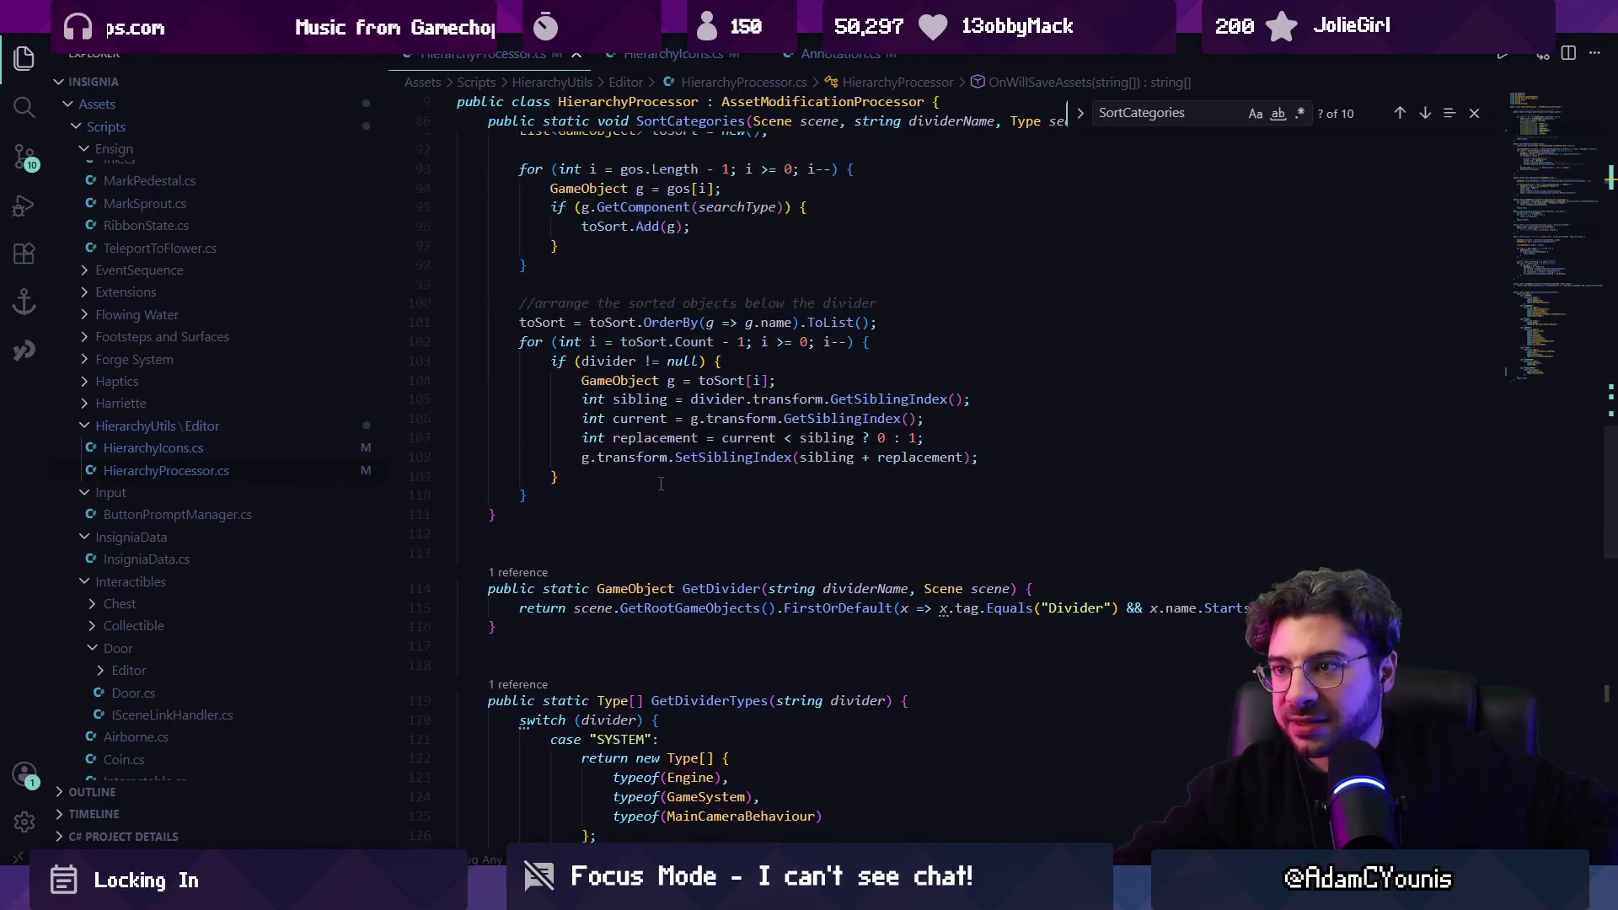
pyautogui.scroll(18, 666, 485)
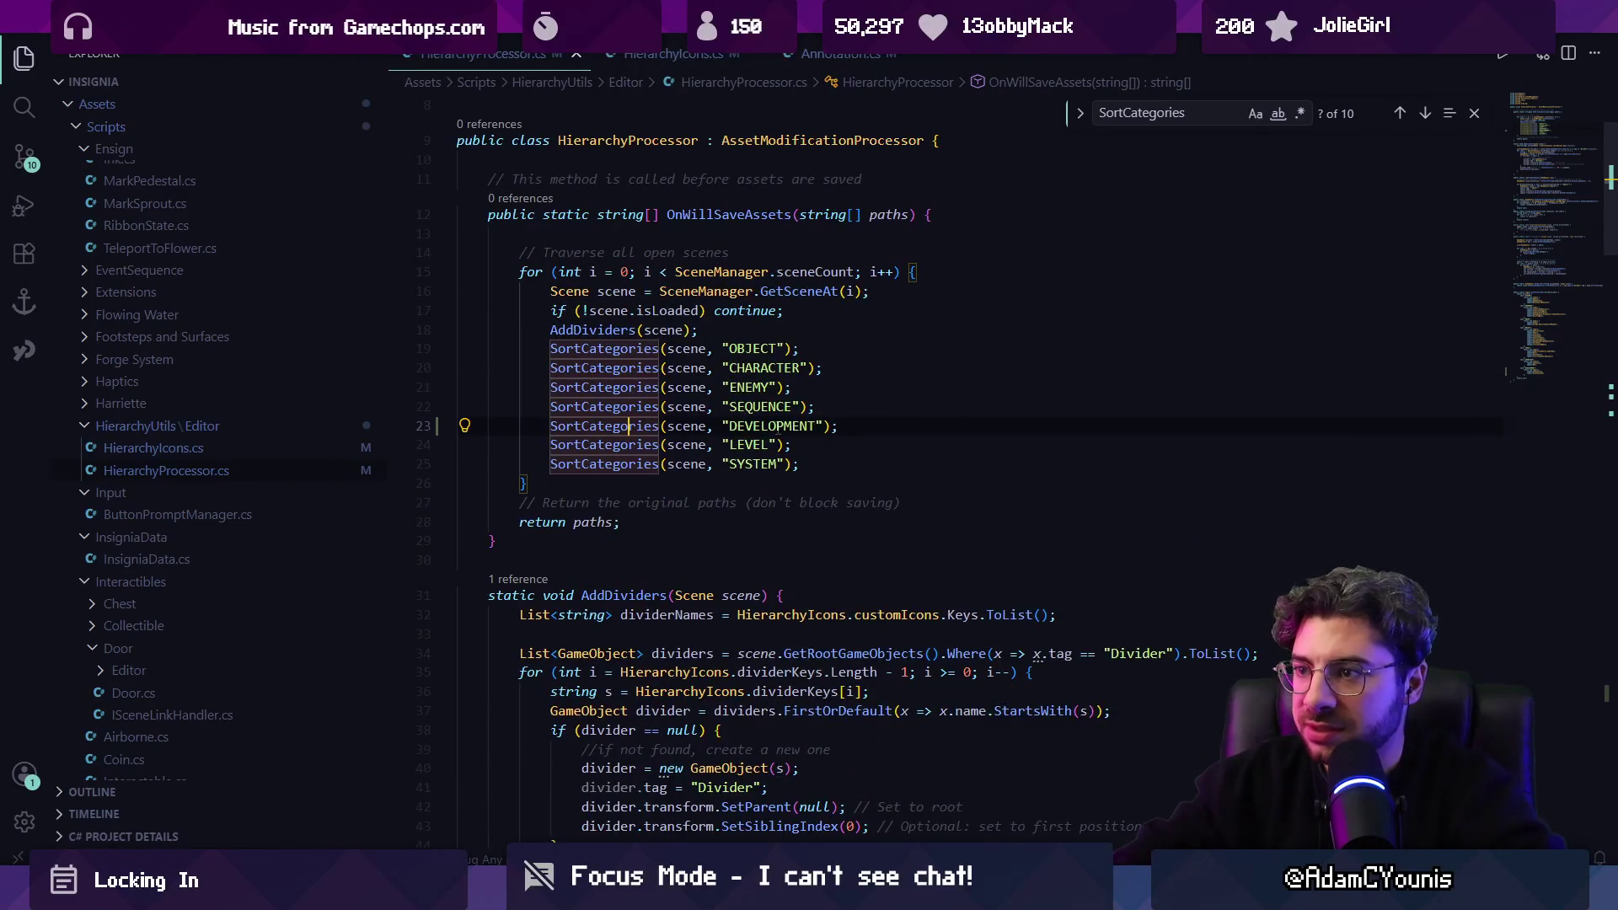
pyautogui.scroll(3, 662, 447)
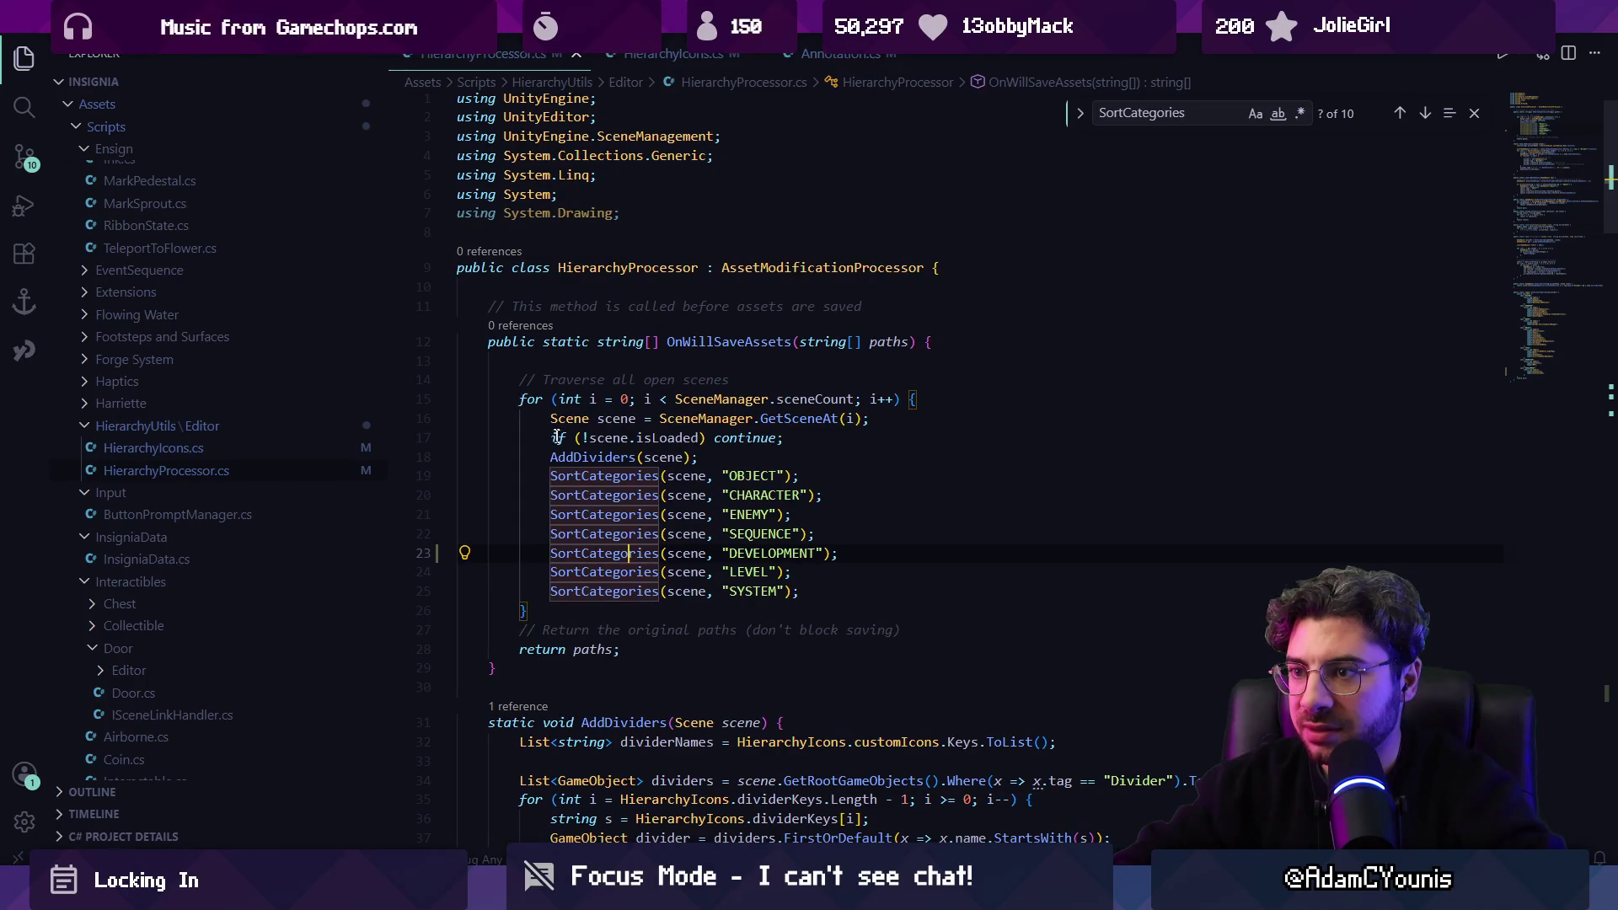
pyautogui.hotkey('alt', 'Tab')
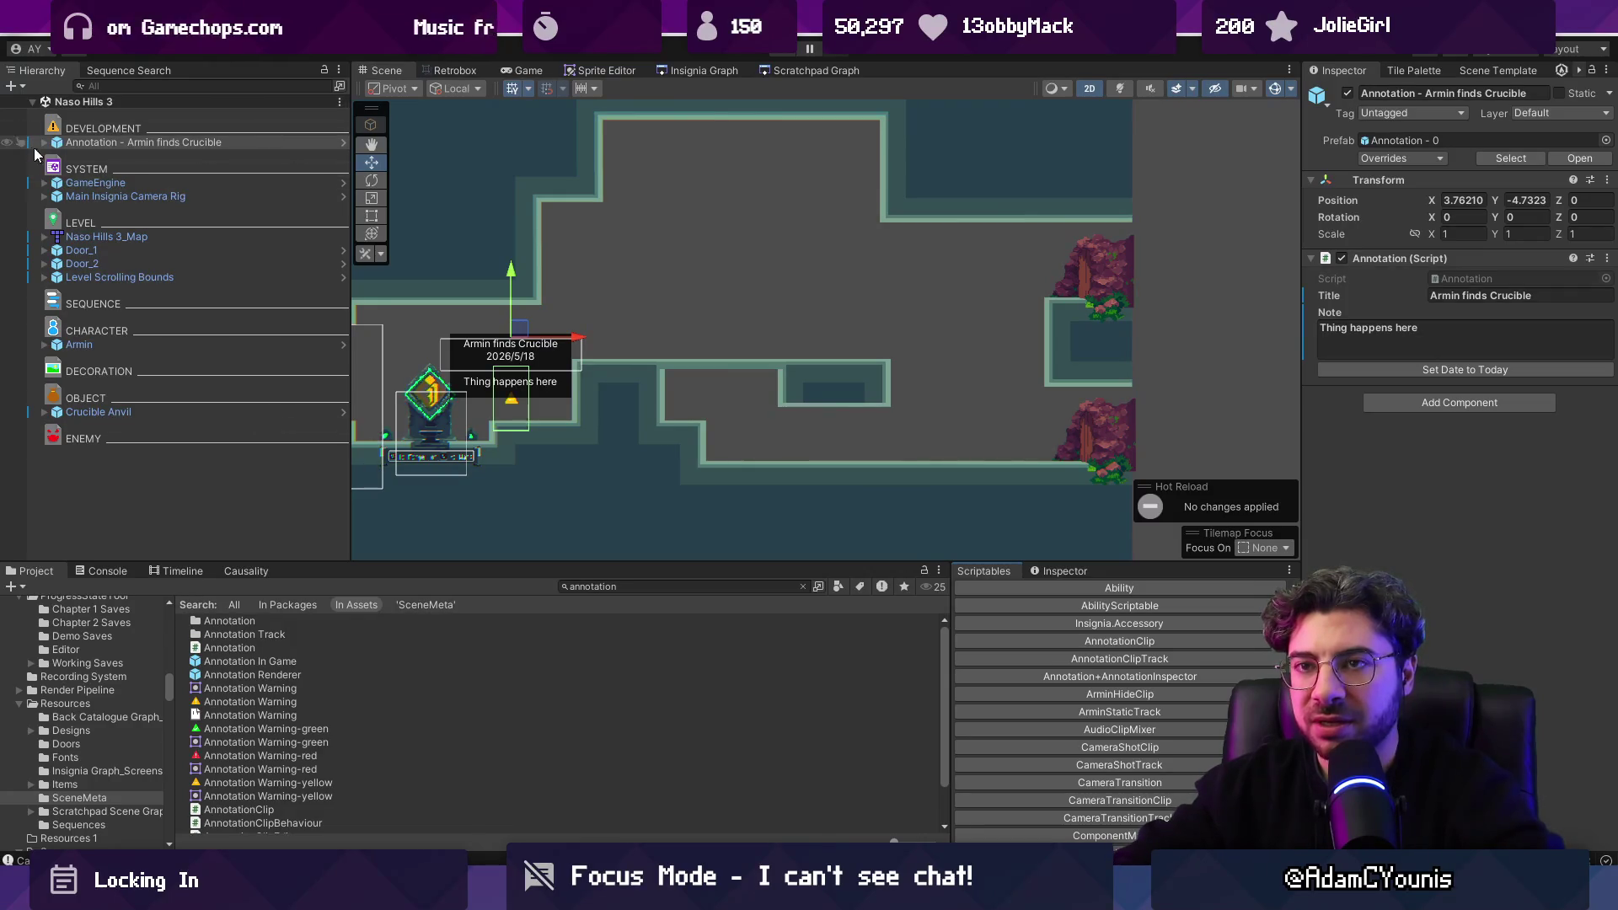
# Inspect the DEVELOPMENT divider and the 'Armin finds Crucible' annotation in the Hierarchy.
pyautogui.click(100, 129)
pyautogui.click(101, 143)
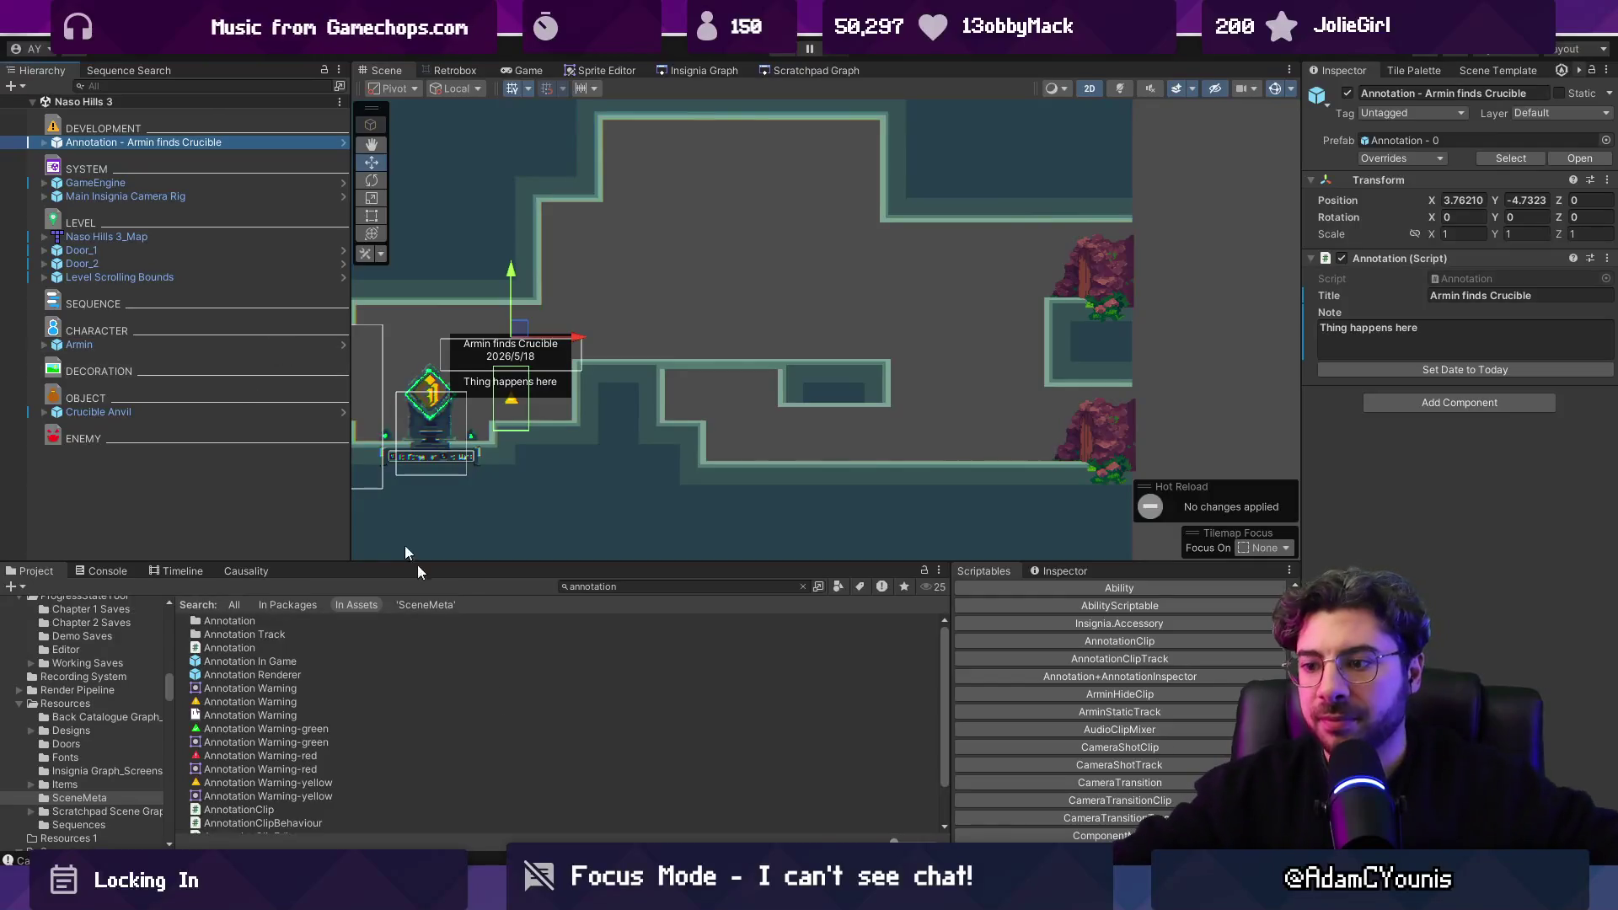
pyautogui.hotkey('alt', 'Tab')
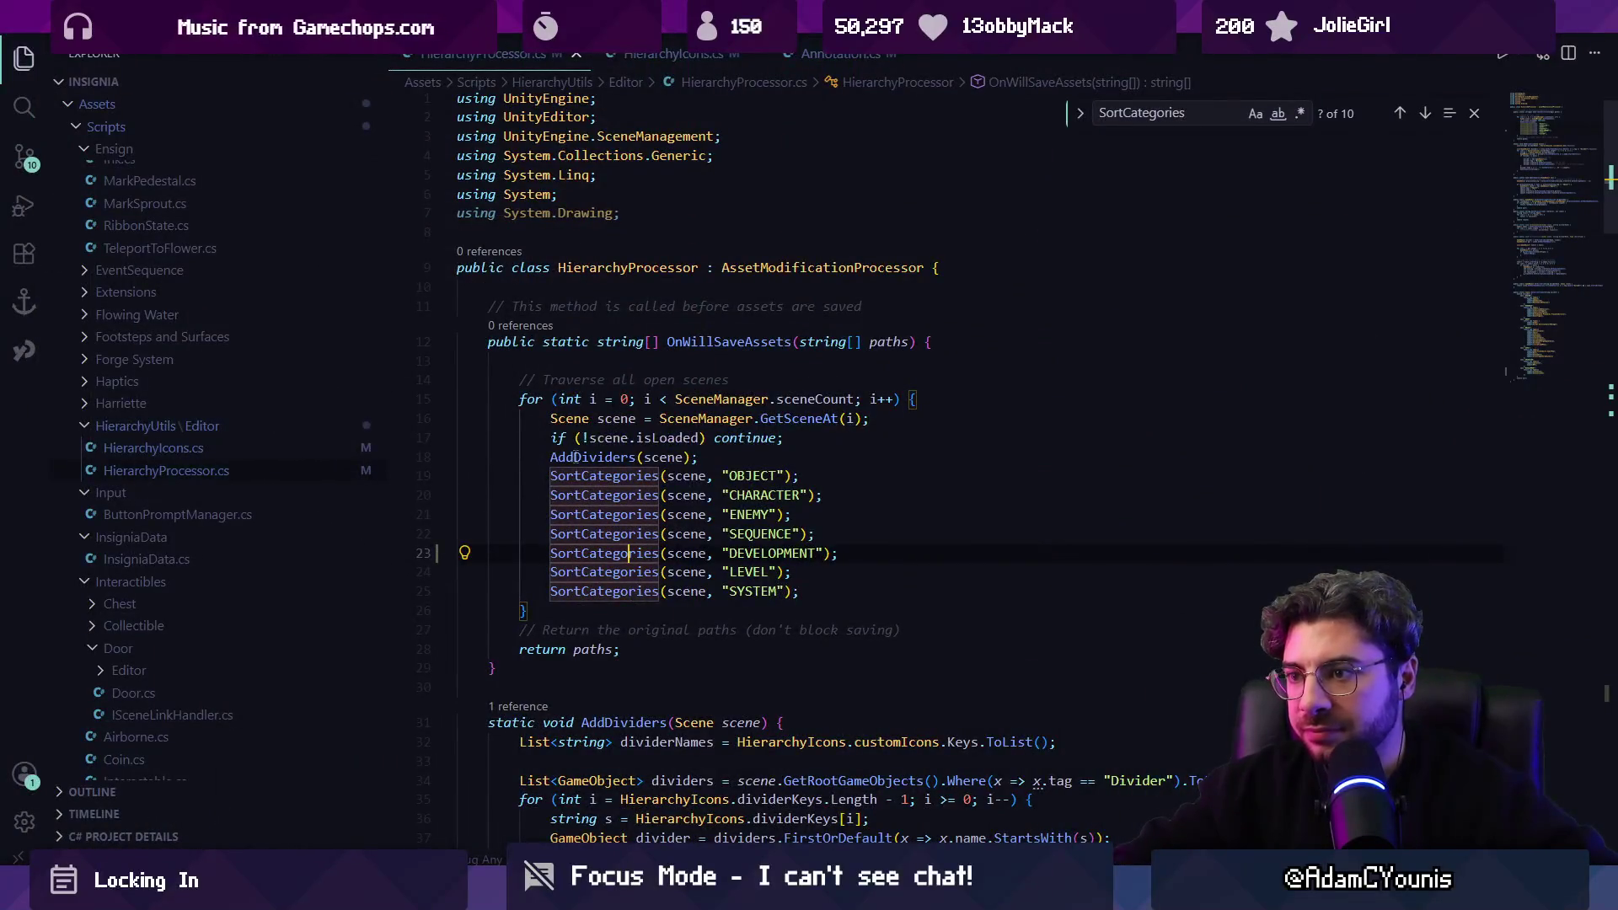
pyautogui.click(576, 457)
pyautogui.click(641, 457)
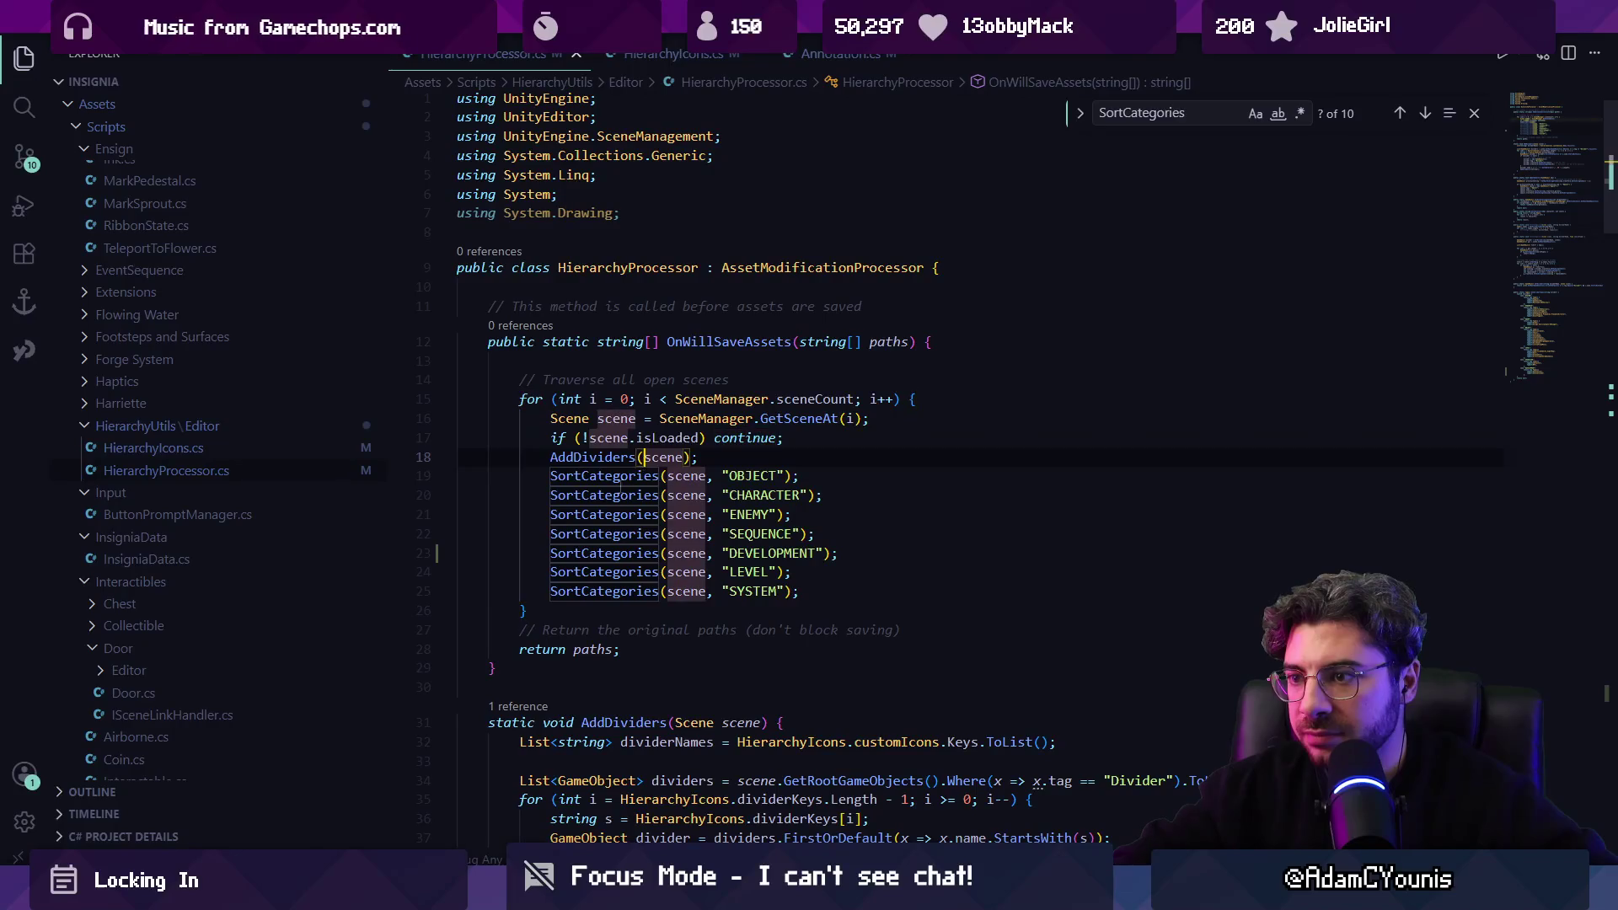
pyautogui.click(625, 483)
pyautogui.press('F12')
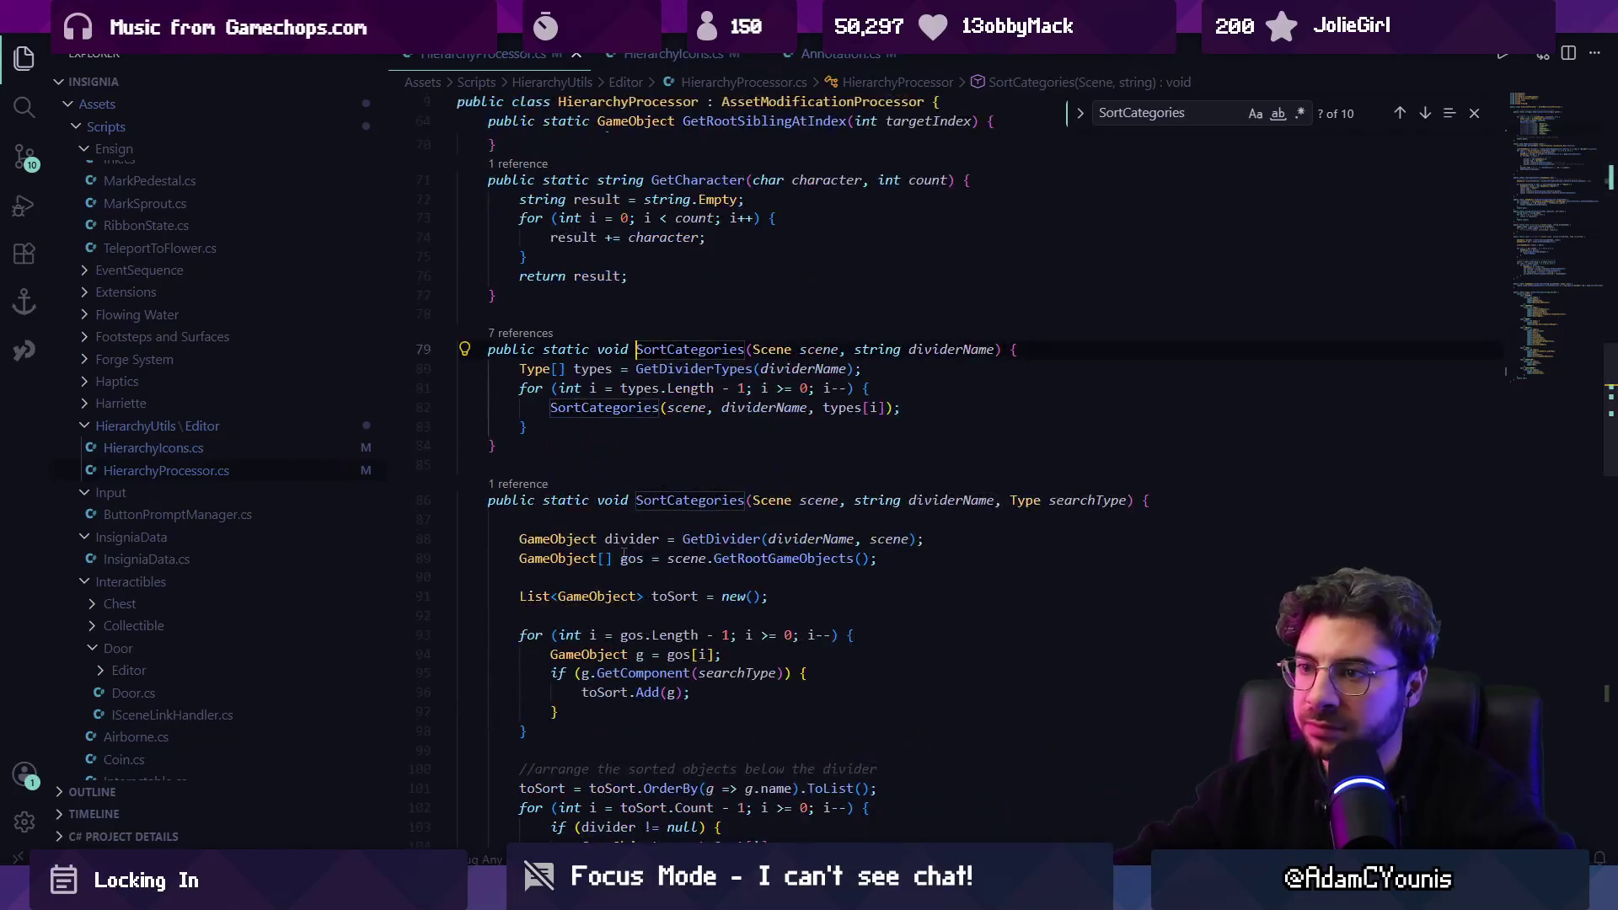
pyautogui.hotkey('alt', 'Left')
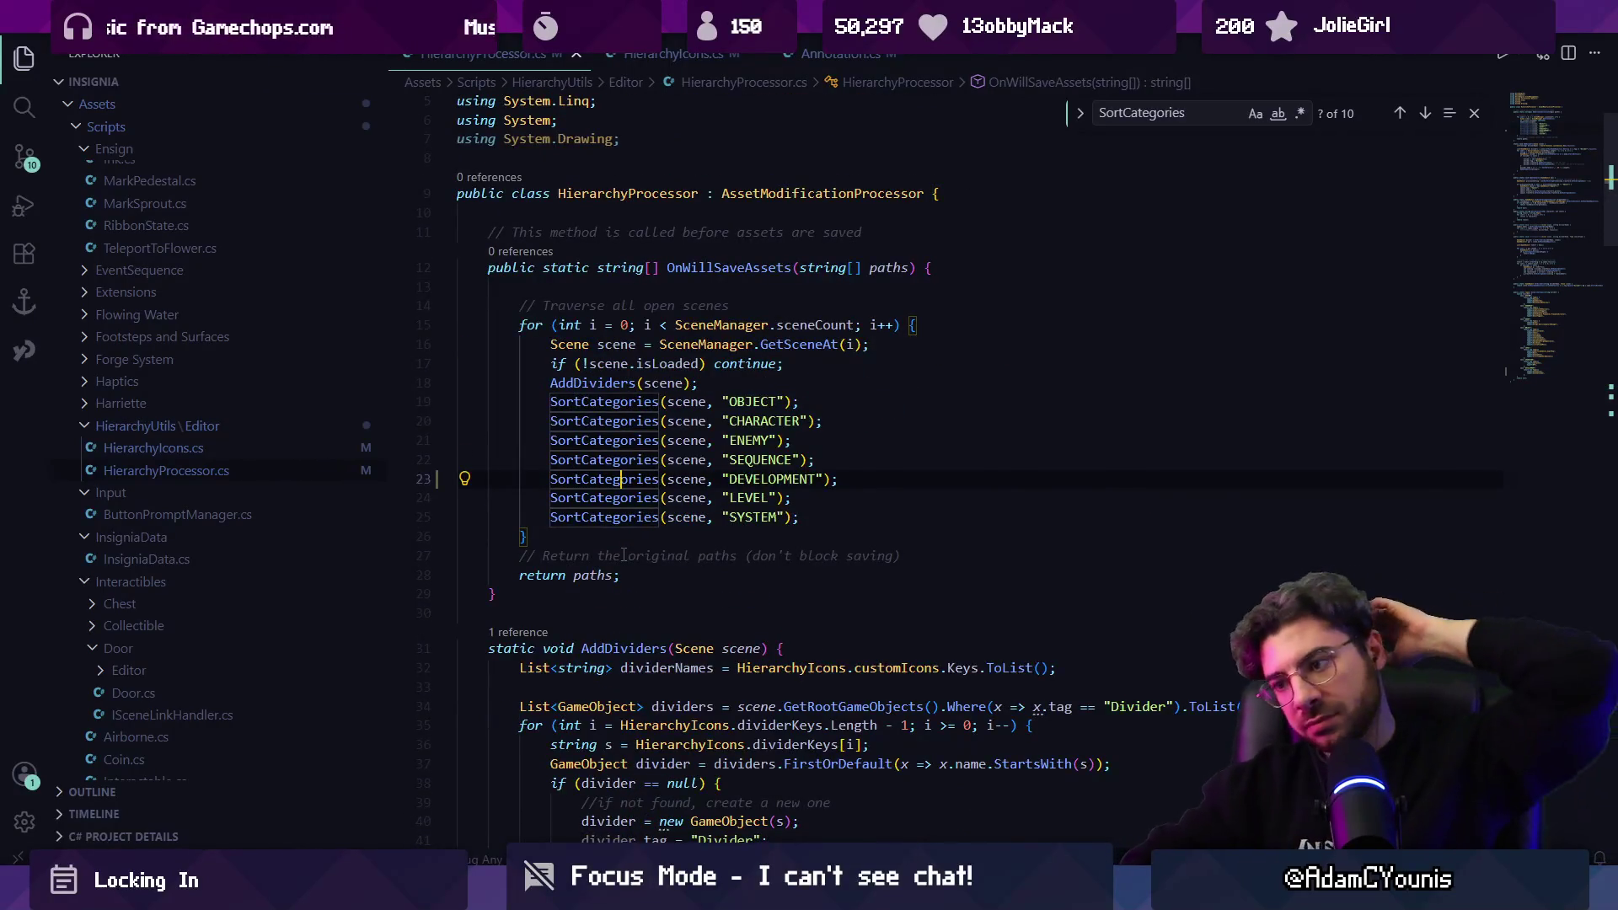
pyautogui.scroll(-5, 788, 646)
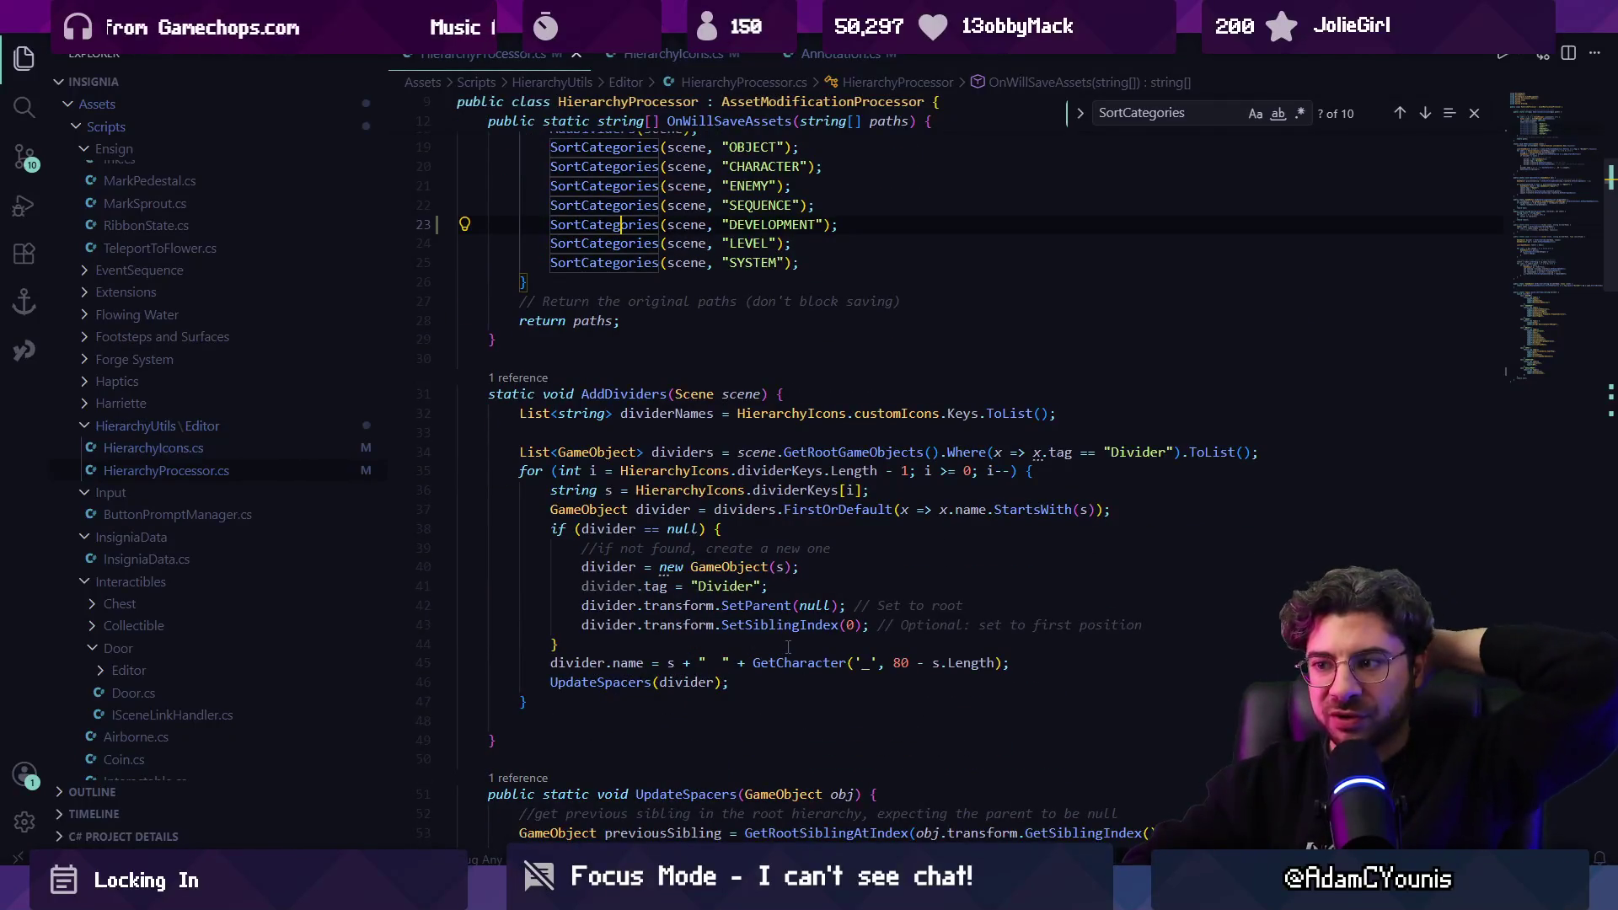
pyautogui.scroll(-2, 789, 646)
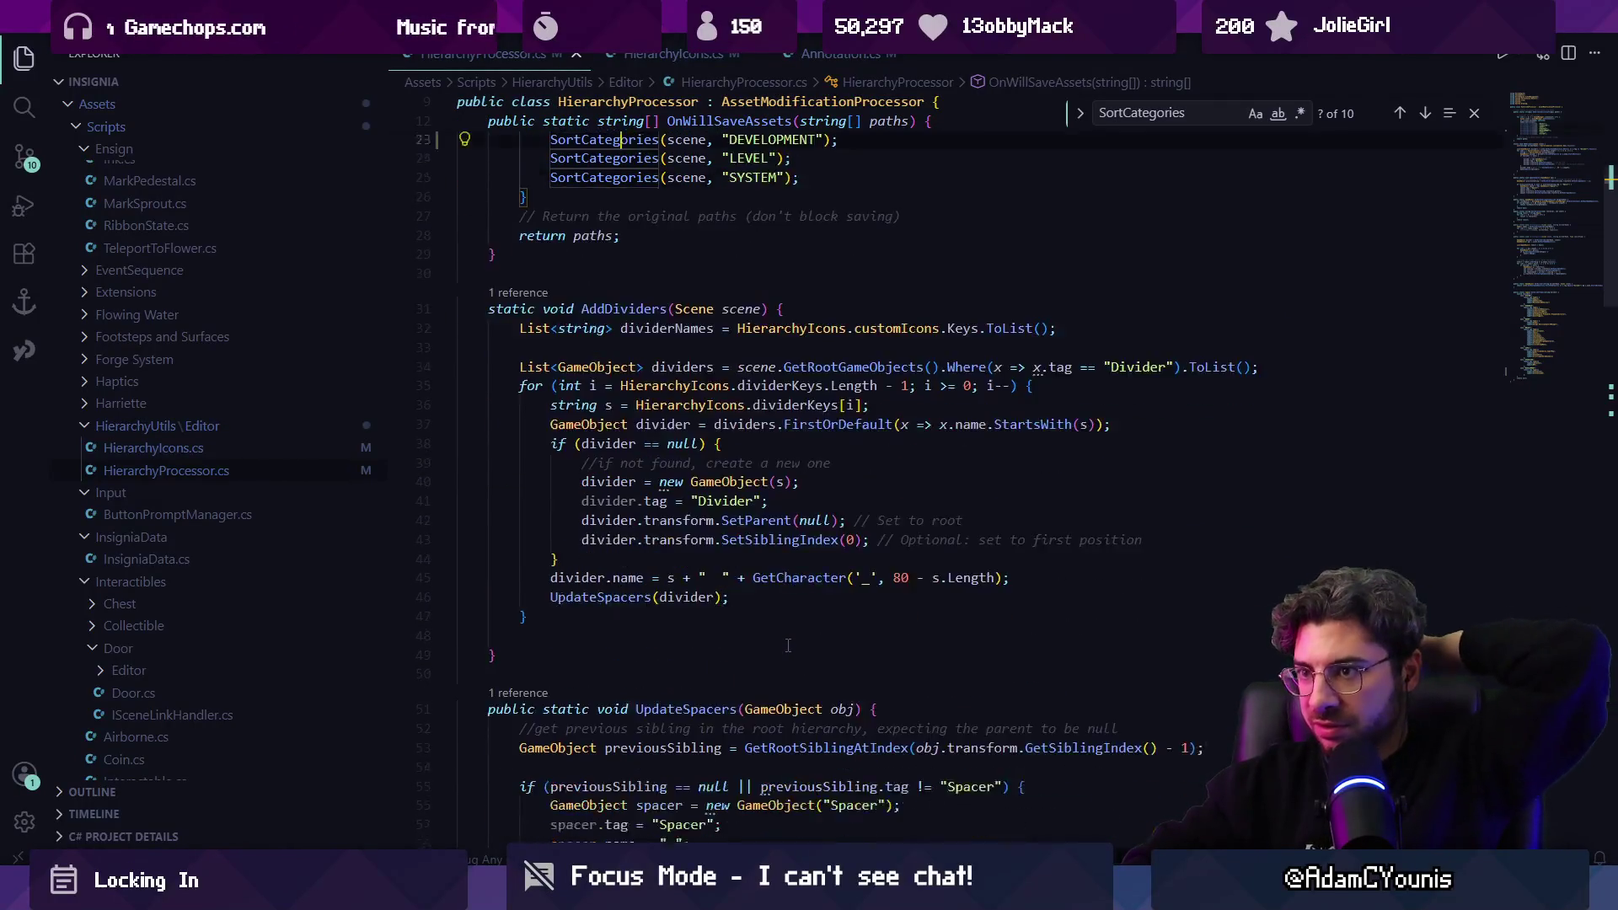
pyautogui.scroll(-2, 788, 645)
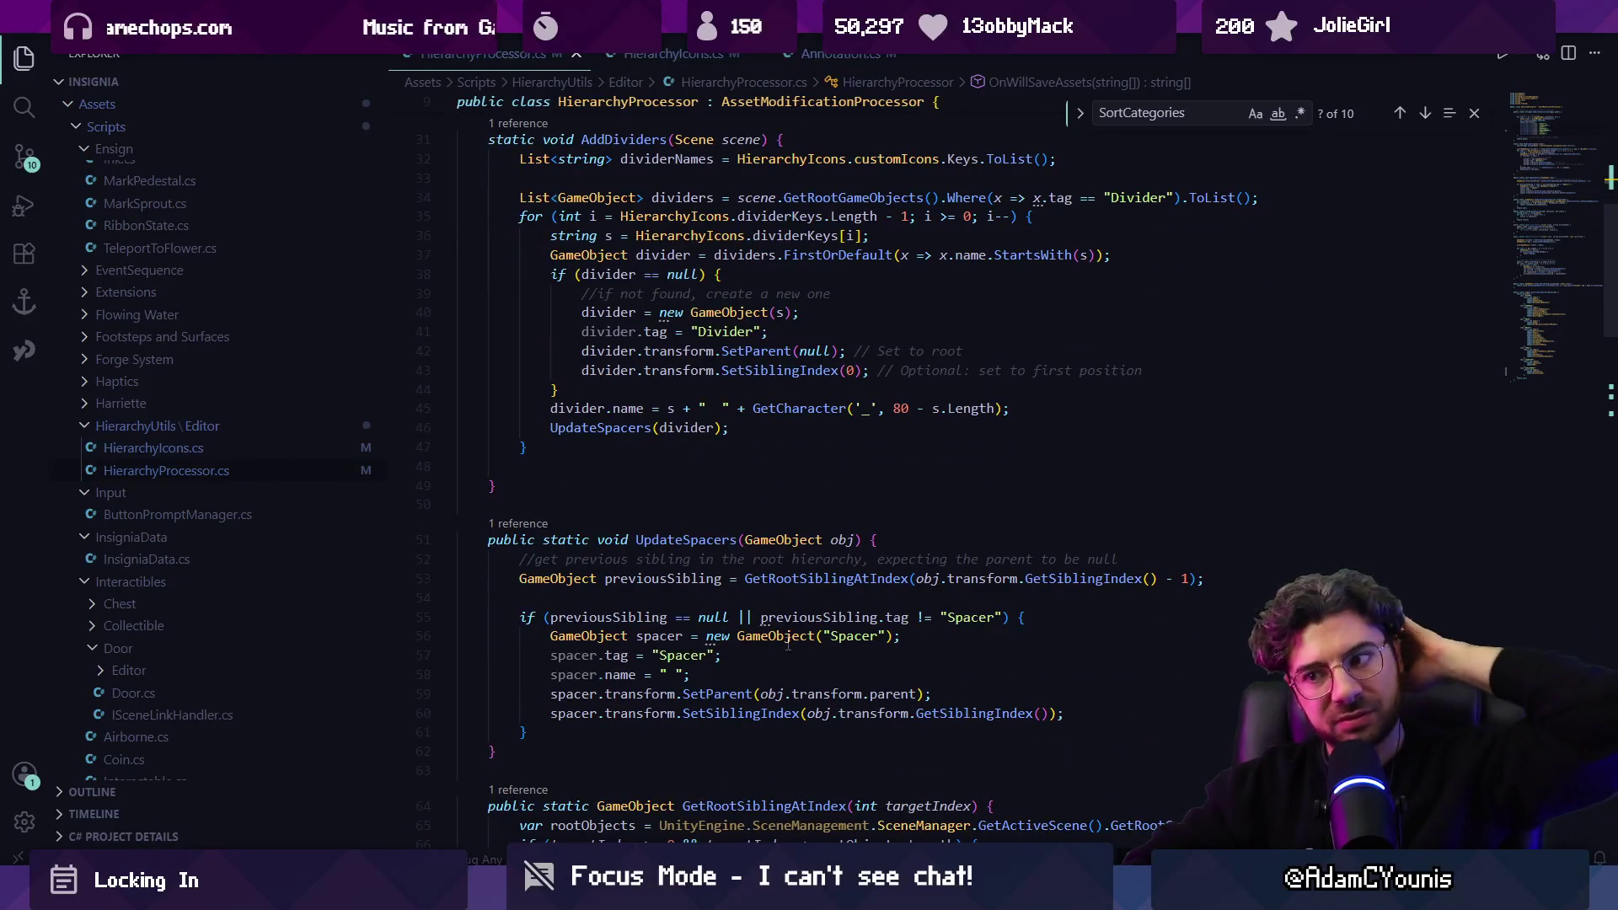
pyautogui.scroll(-4, 788, 646)
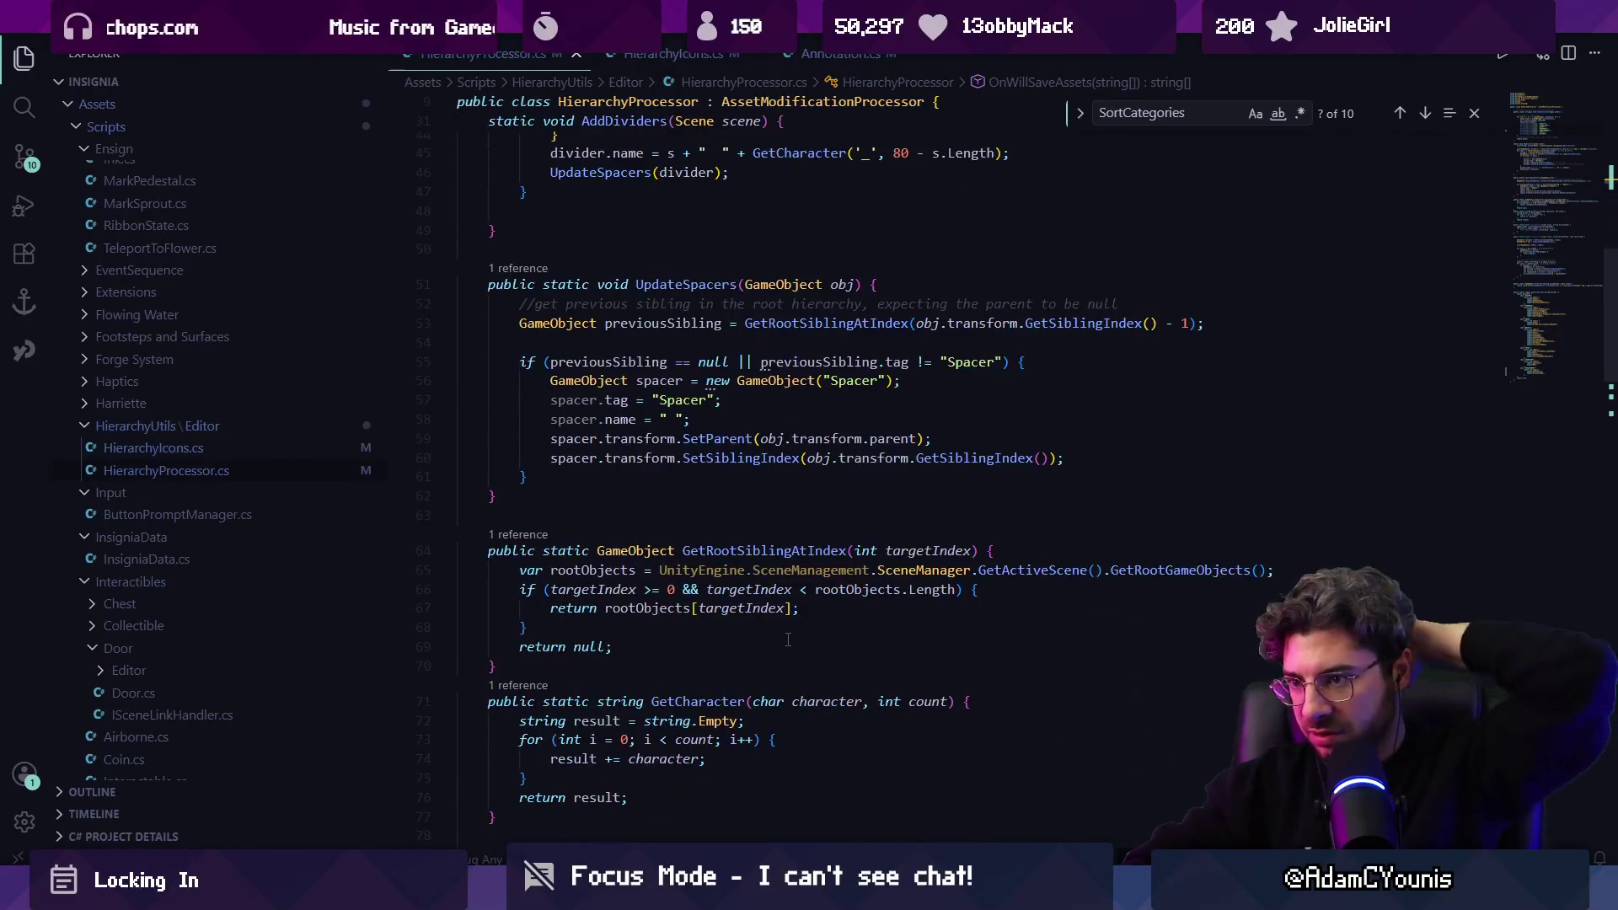
pyautogui.hotkey('ctrl', 'alt', 'i')
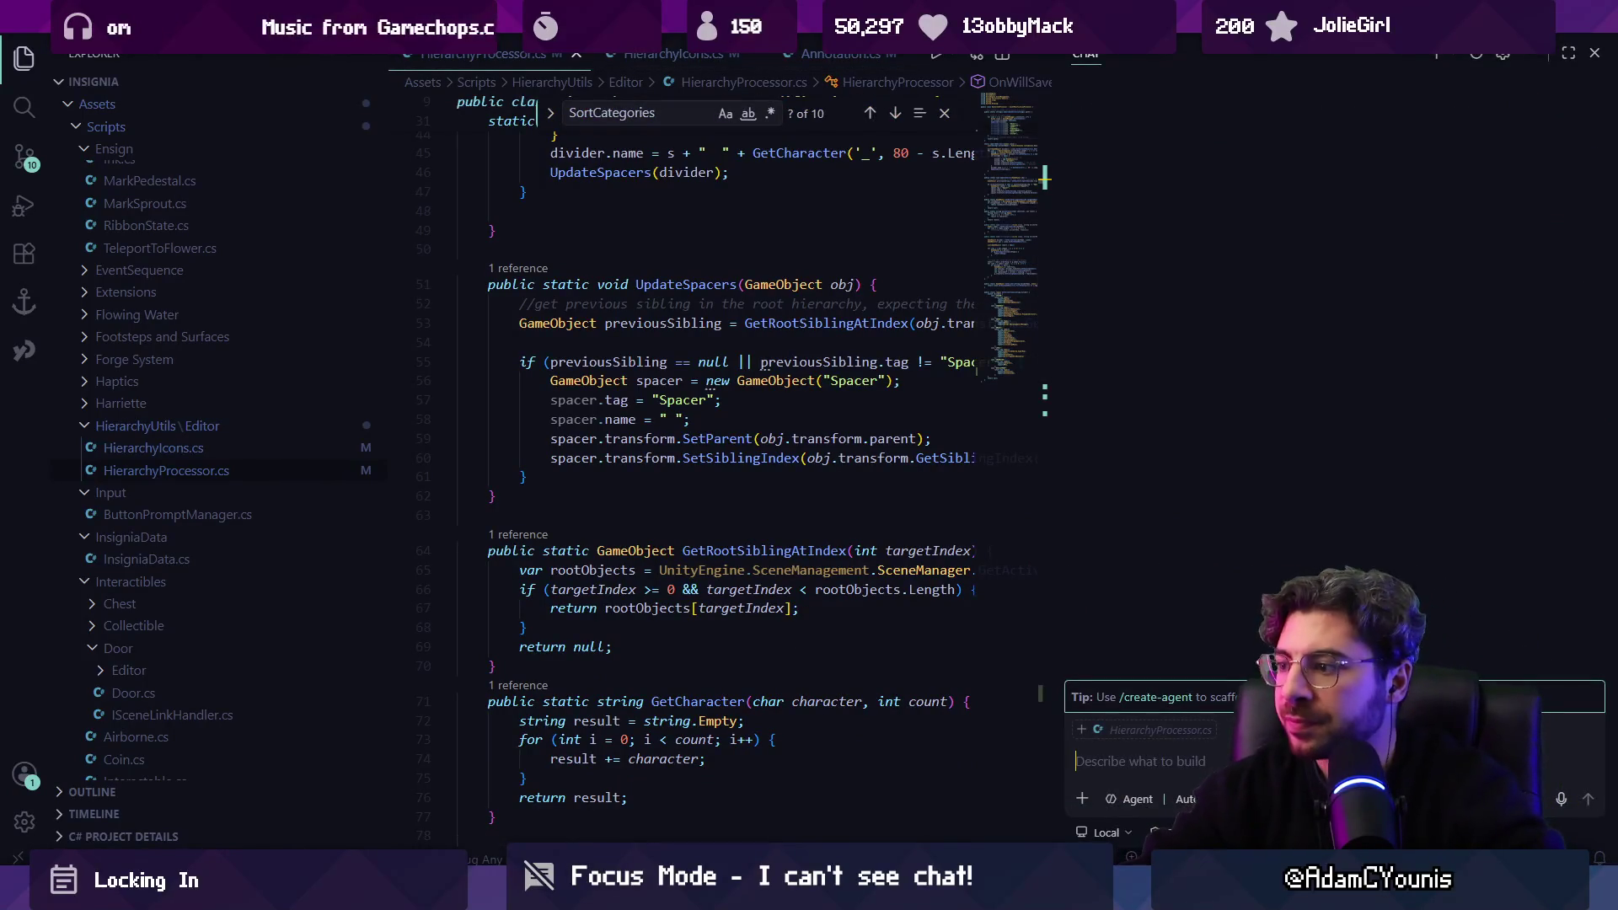
# Start a Copilot Chat question about sorting, then move ENEMY above OBJECT in Unity and save.
pyautogui.write('does this ')
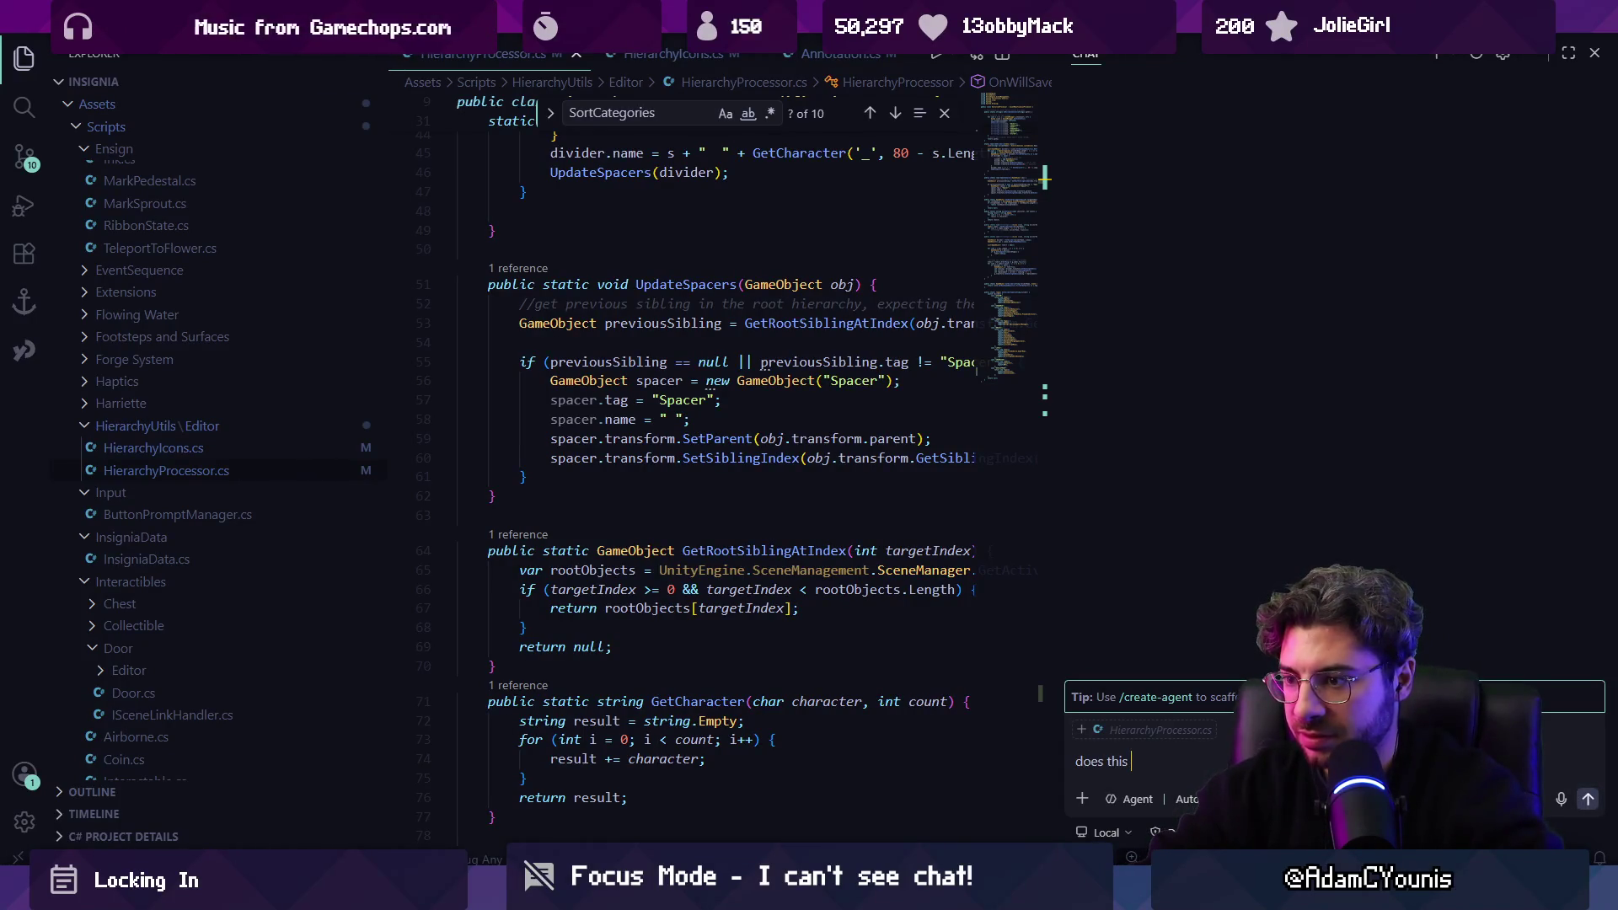
pyautogui.write('currently sort the')
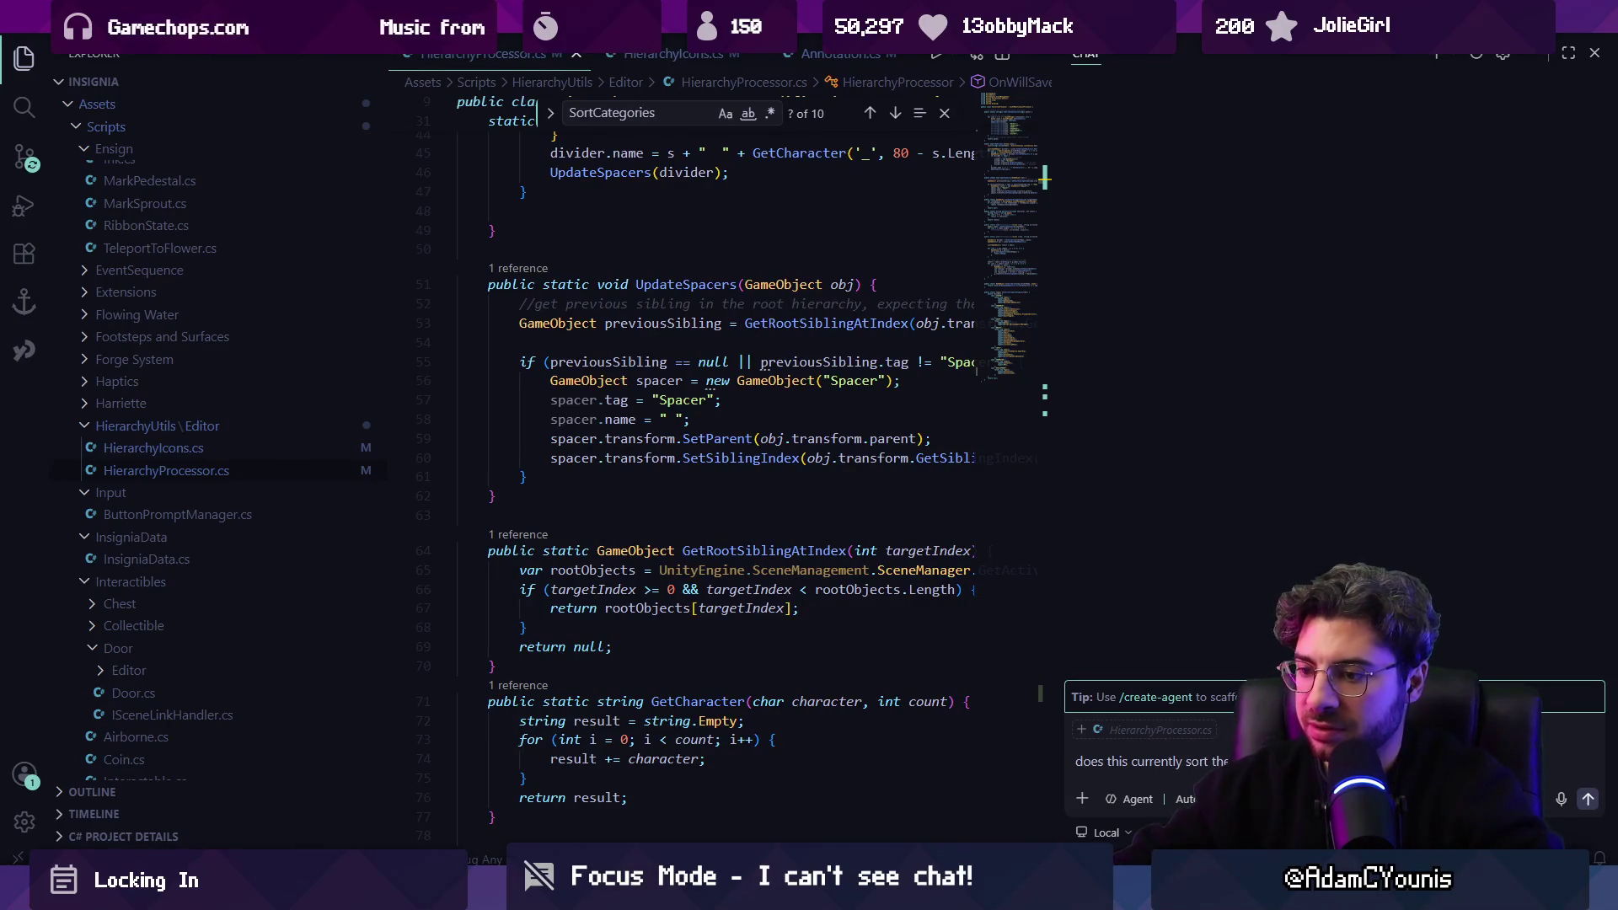
pyautogui.hotkey('alt', 'Tab')
pyautogui.moveTo(169, 440)
pyautogui.mouseDown()
pyautogui.moveTo(114, 430)
pyautogui.moveTo(128, 378)
pyautogui.mouseUp()
pyautogui.hotkey('ctrl', 's')
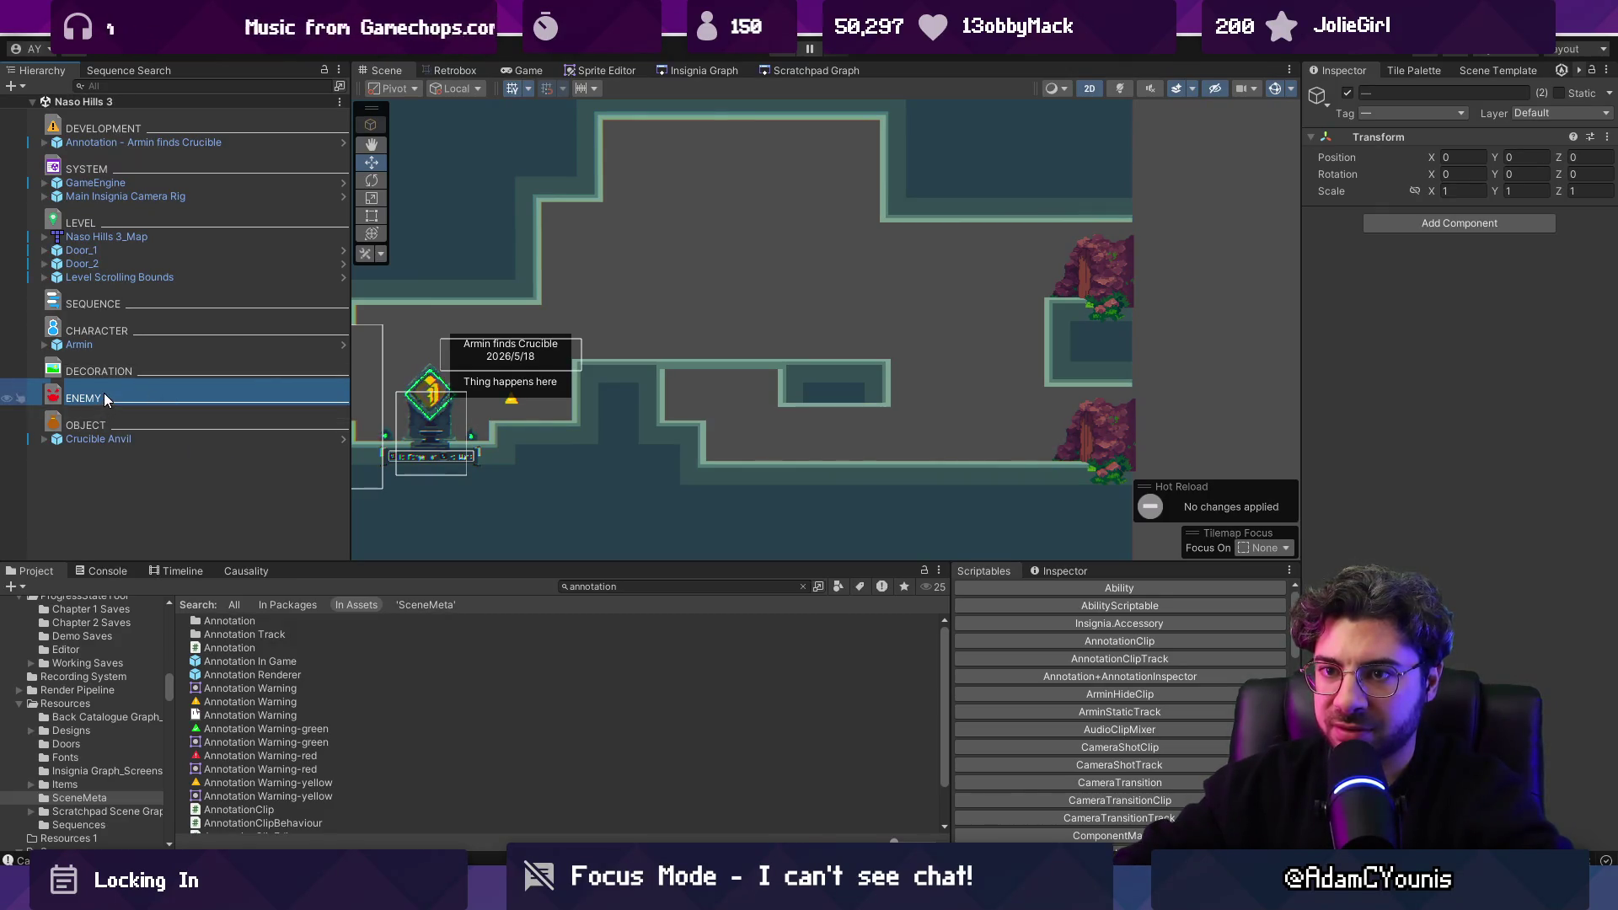
# Move the ENEMY divider back below OBJECT and Crucible Anvil, then minimize Unity.
pyautogui.moveTo(108, 391); pyautogui.dragTo(108, 448)
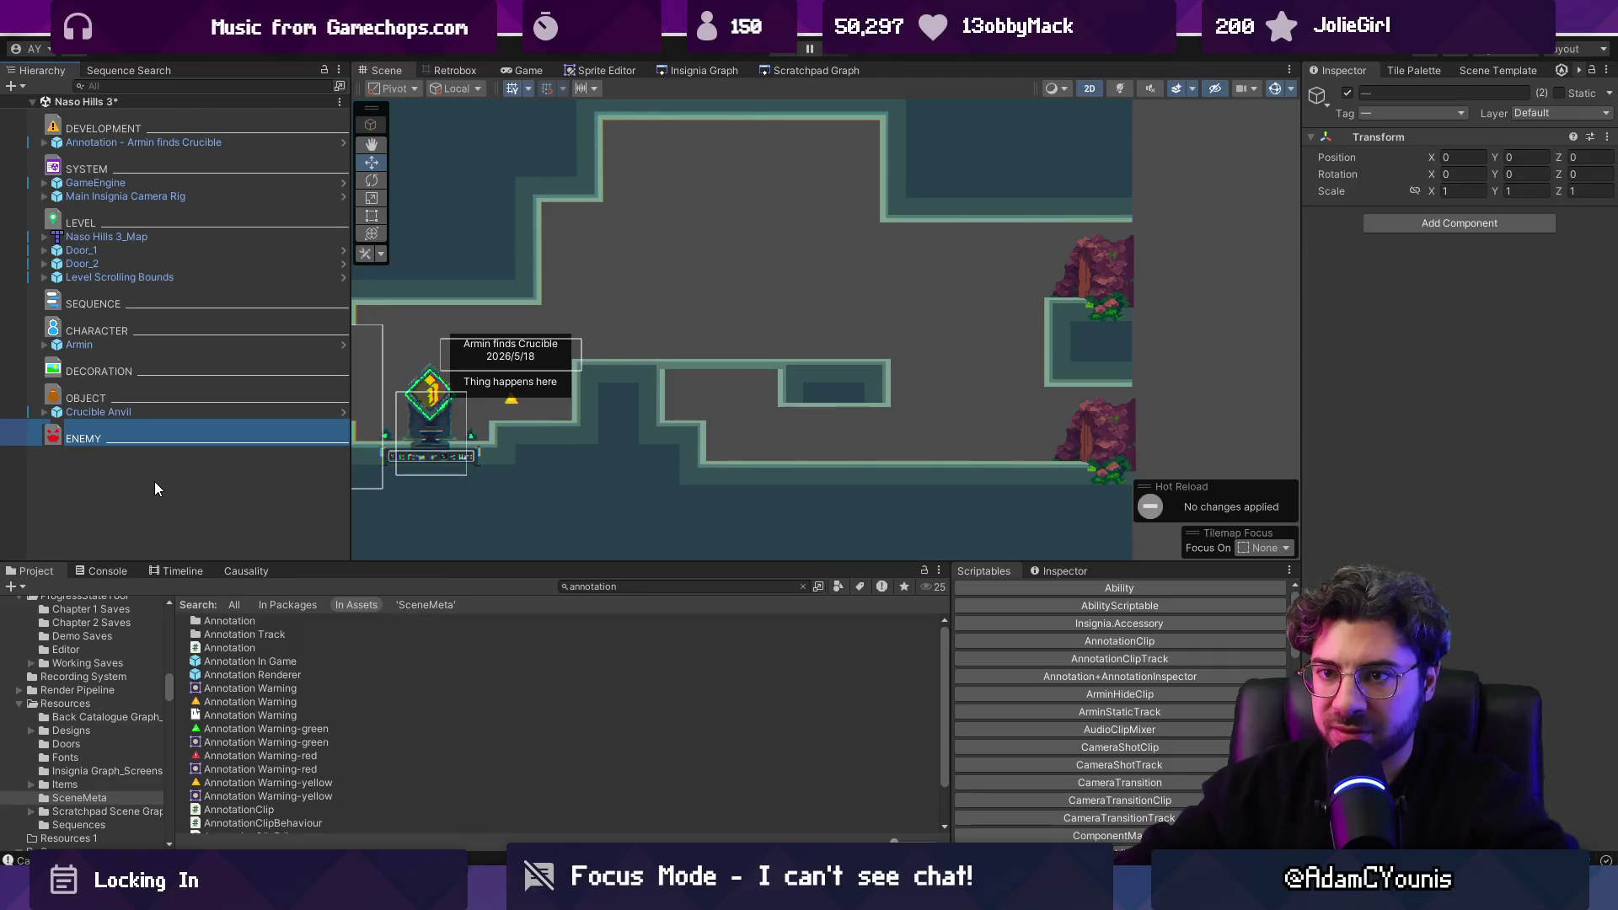
pyautogui.press('super+Down')
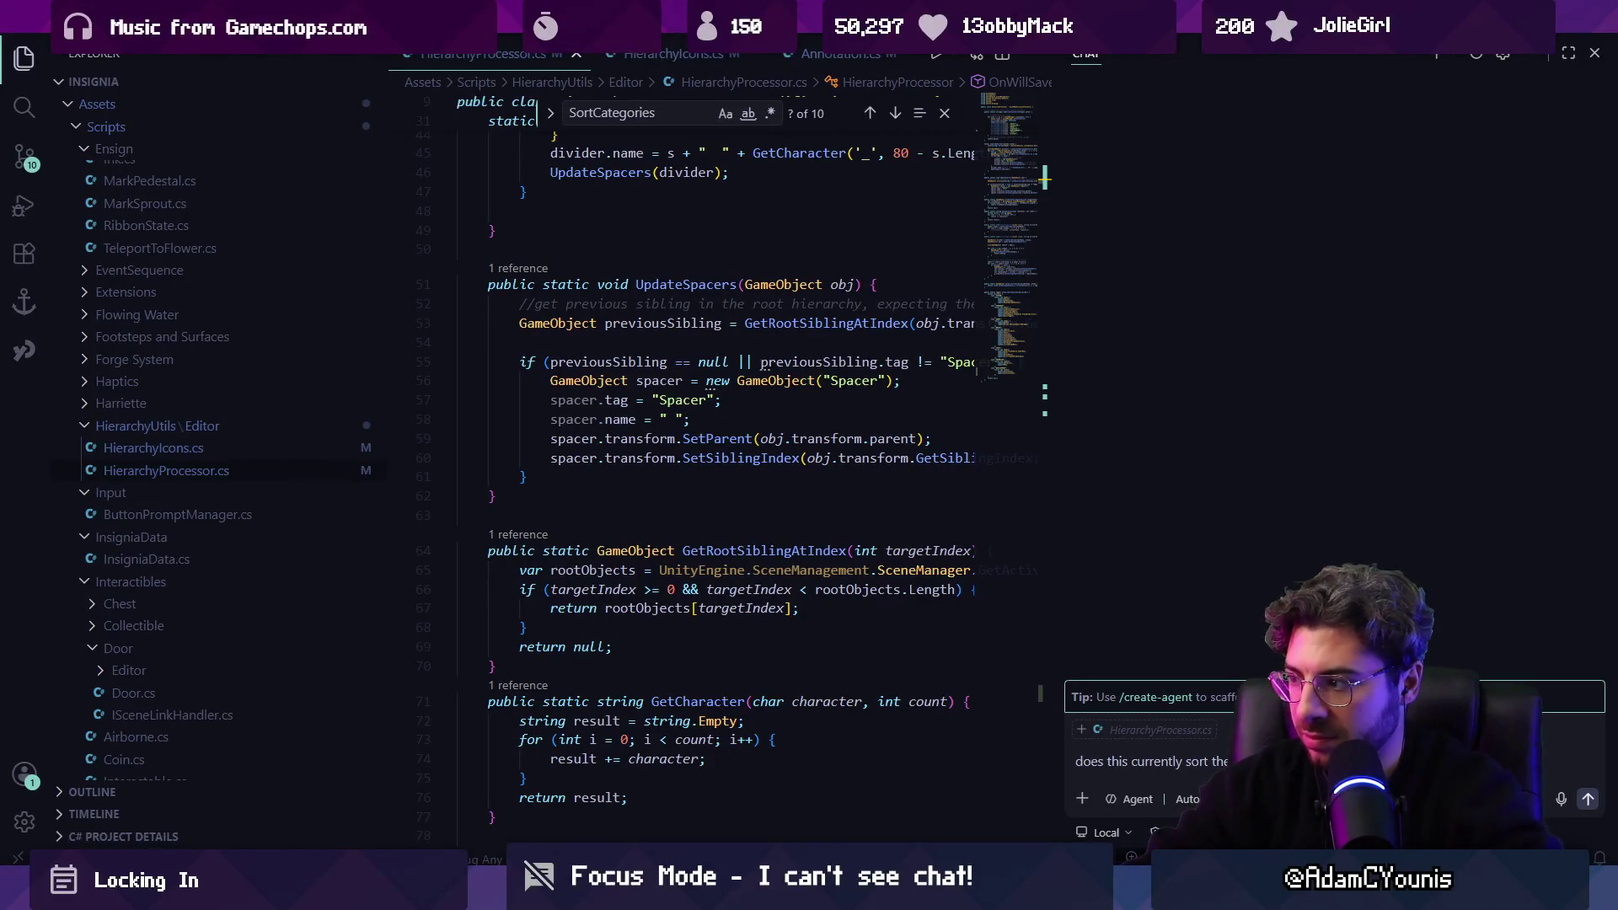
# Finish and send the chat question asking whether categories sort in the listed order.
pyautogui.write('f the cat')
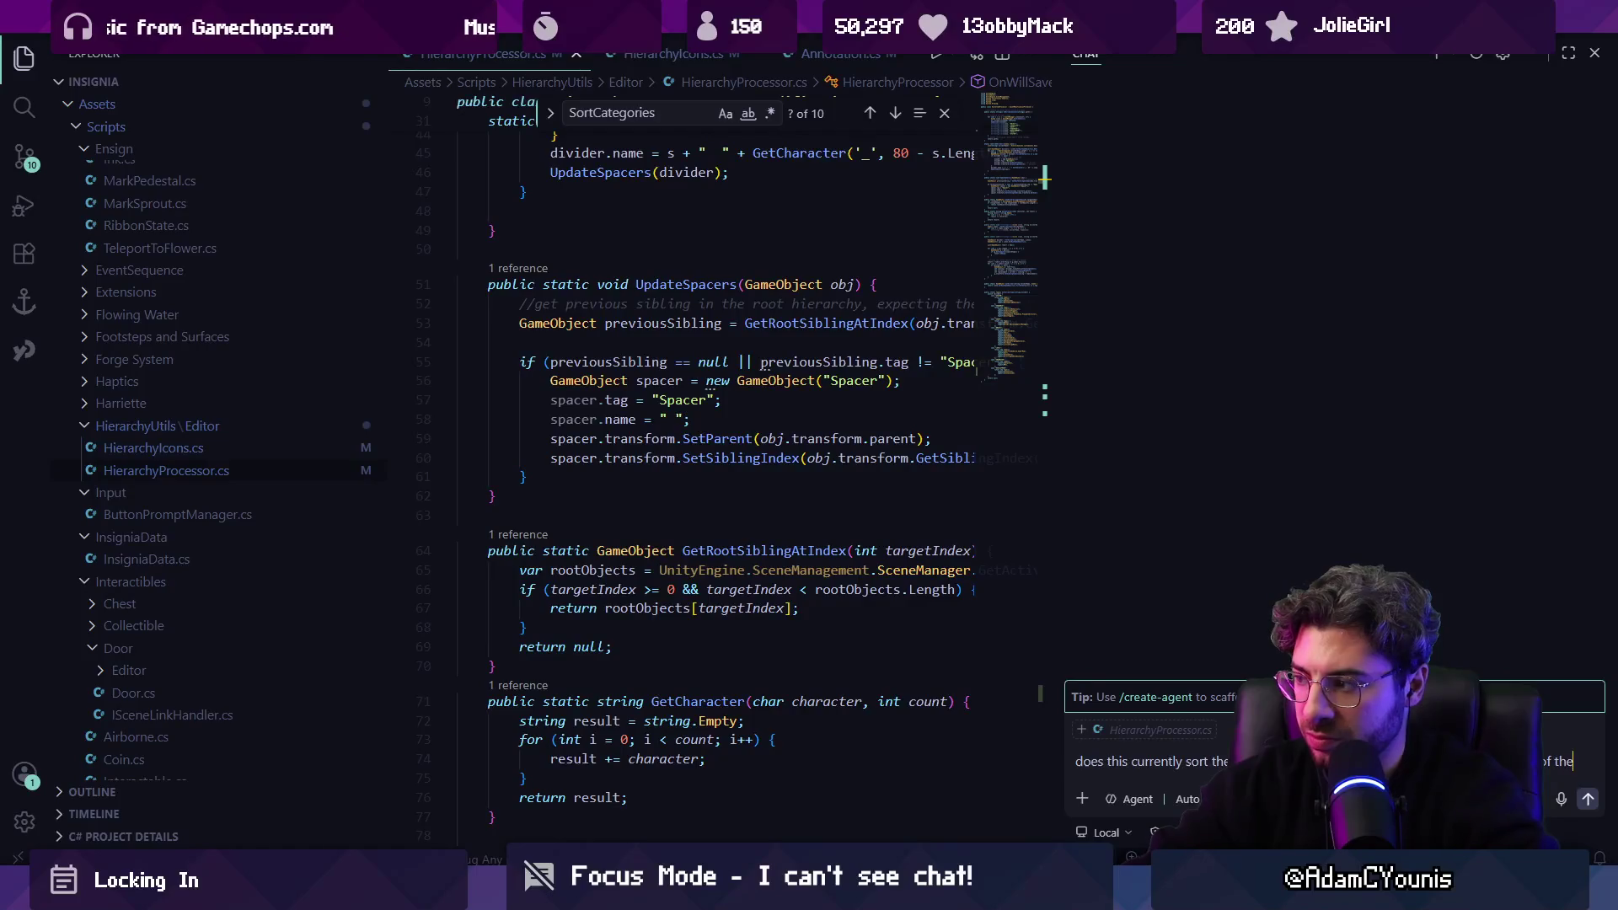
pyautogui.press('BackSpace')
pyautogui.write('ries')
pyautogui.write('t it')
pyautogui.press('BackSpace')
pyautogui.press('BackSpace')
pyautogui.press('BackSpace')
pyautogui.press('BackSpace')
pyautogui.press('BackSpace')
pyautogui.write('y')
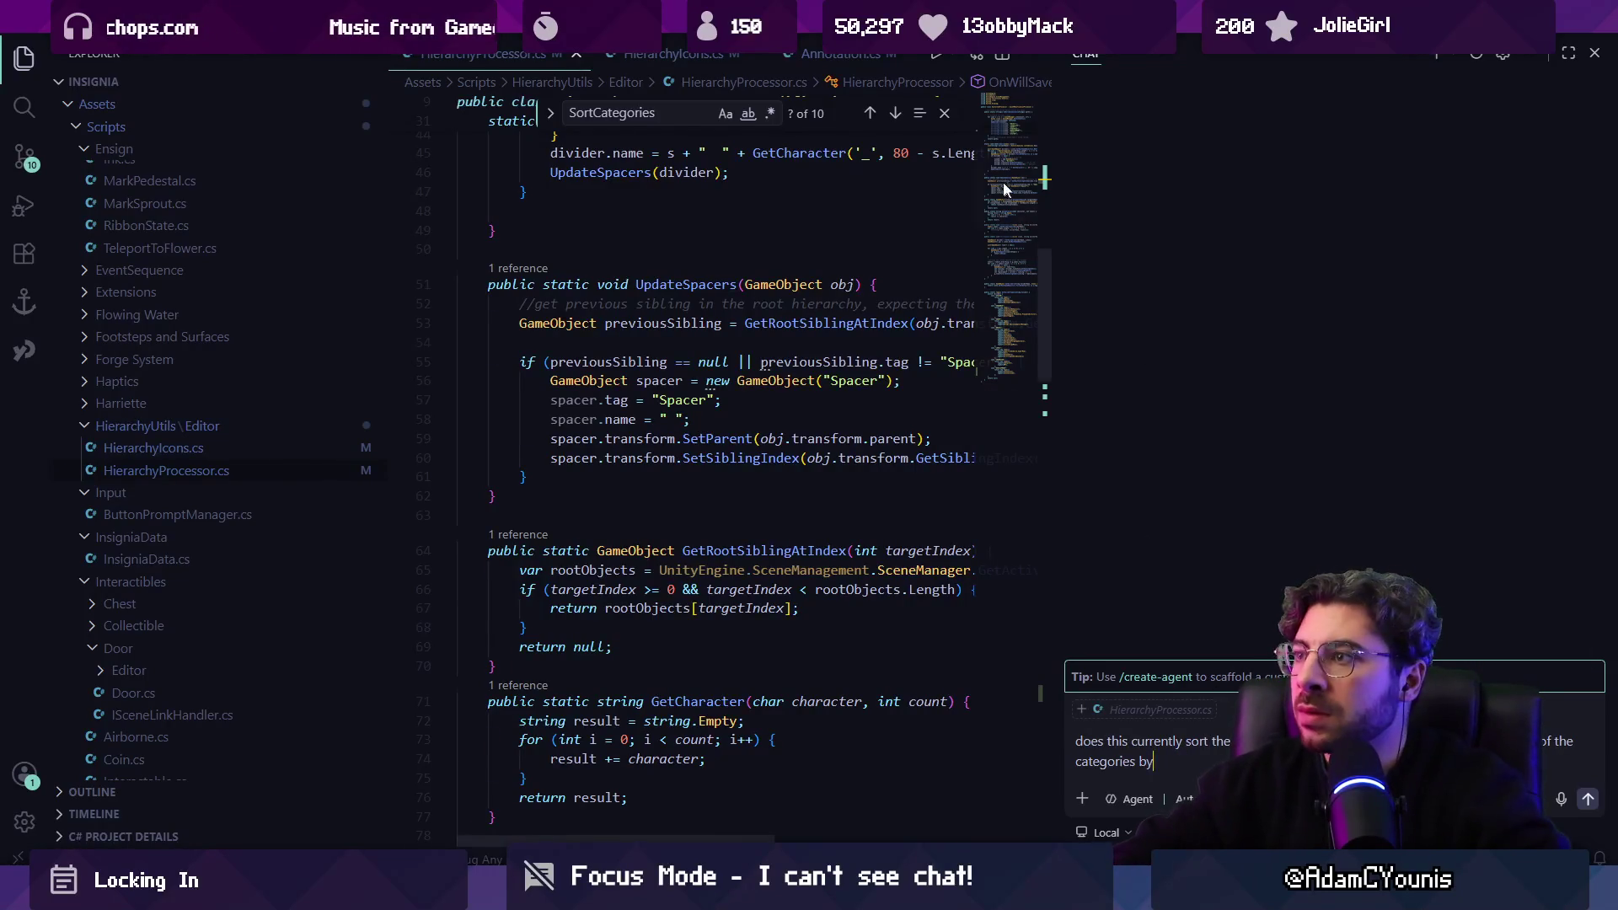
pyautogui.scroll(10, 938, 197)
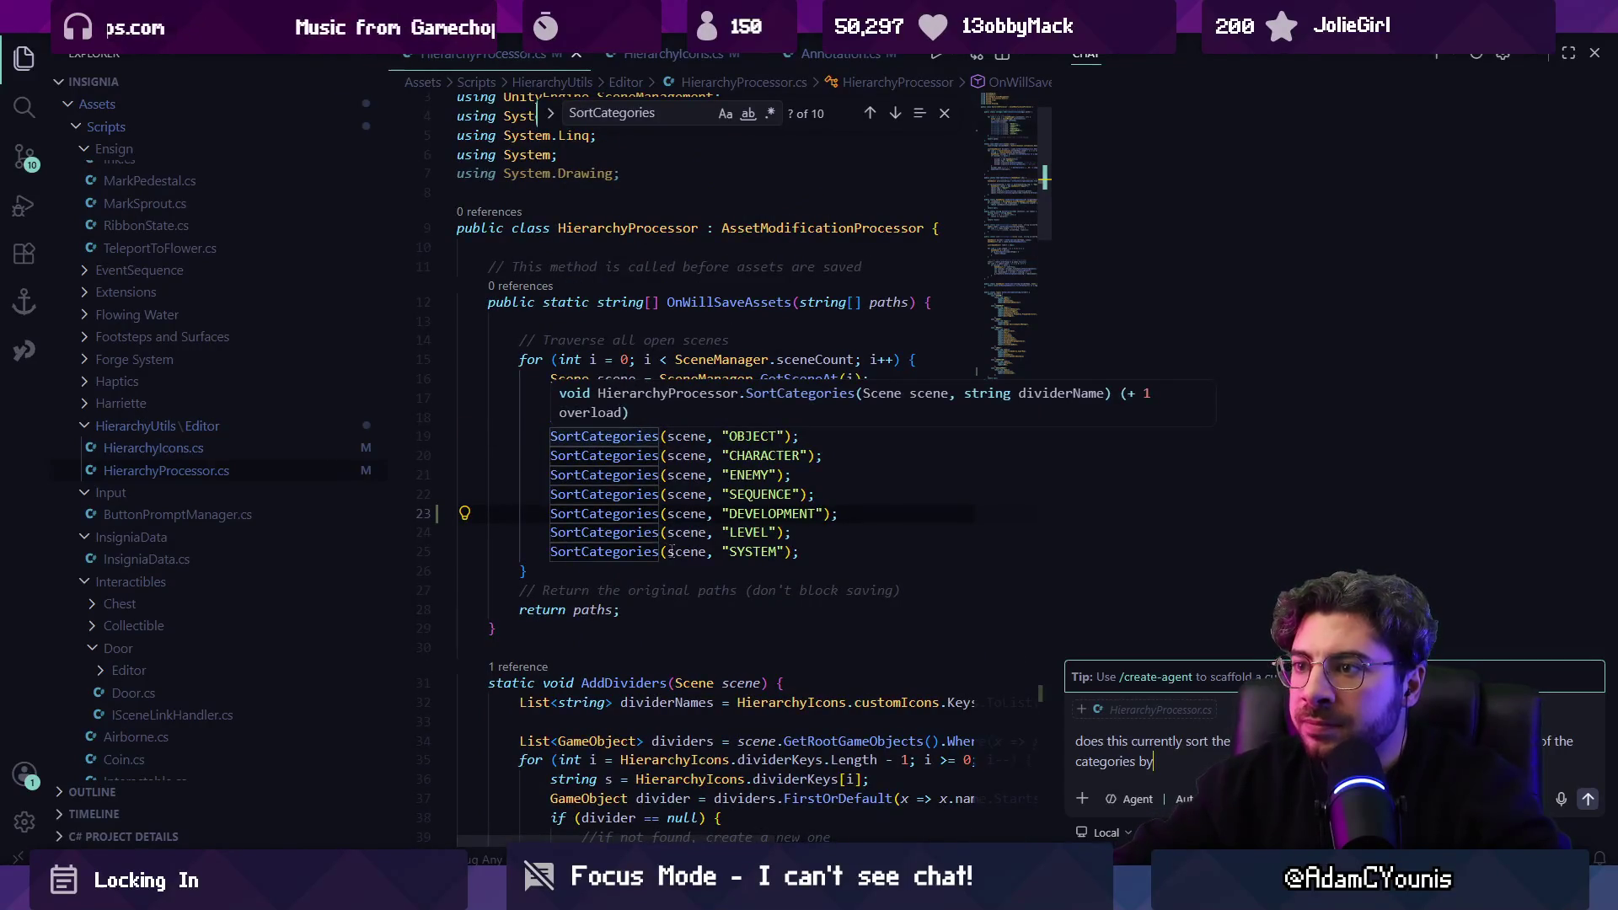
pyautogui.click(781, 436)
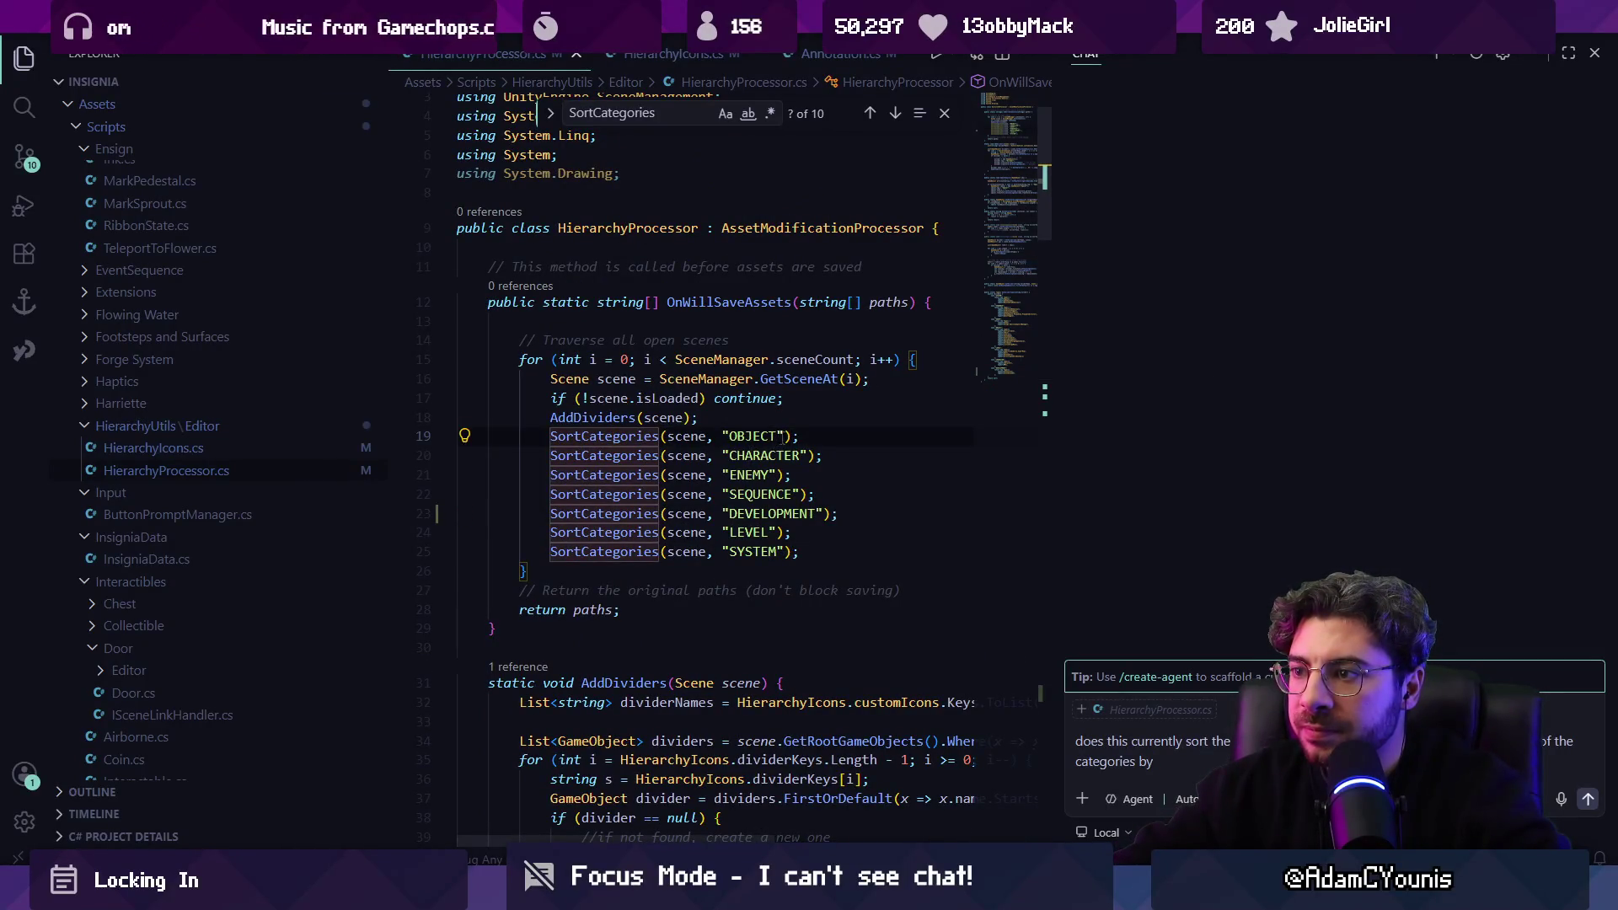
pyautogui.click(1202, 767)
pyautogui.write('order in whi')
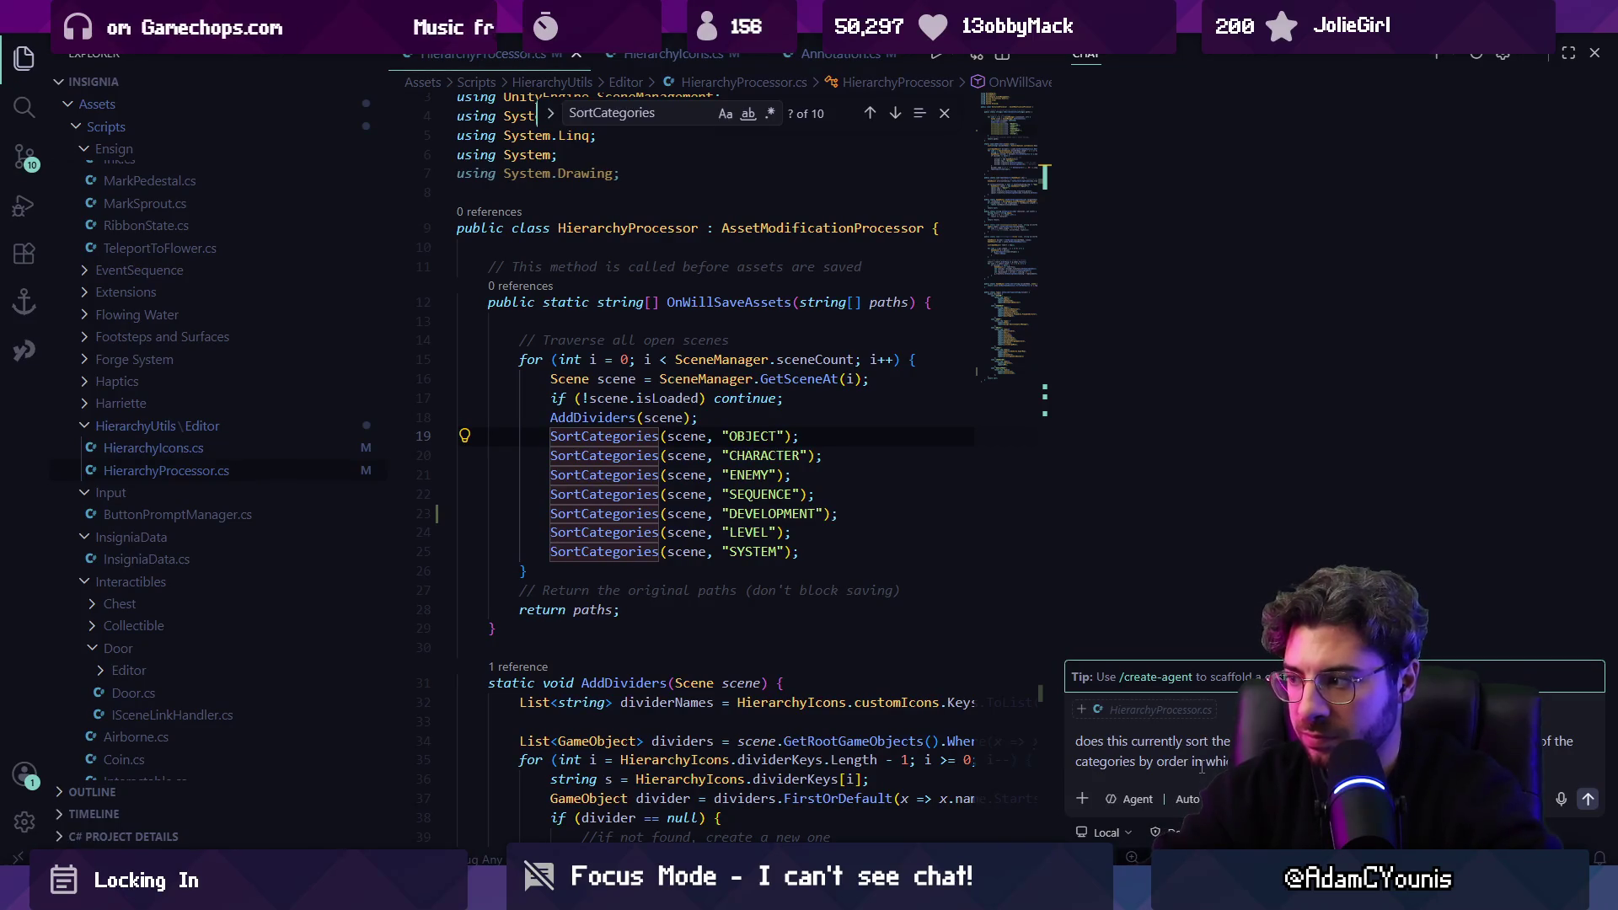
pyautogui.press('Return')
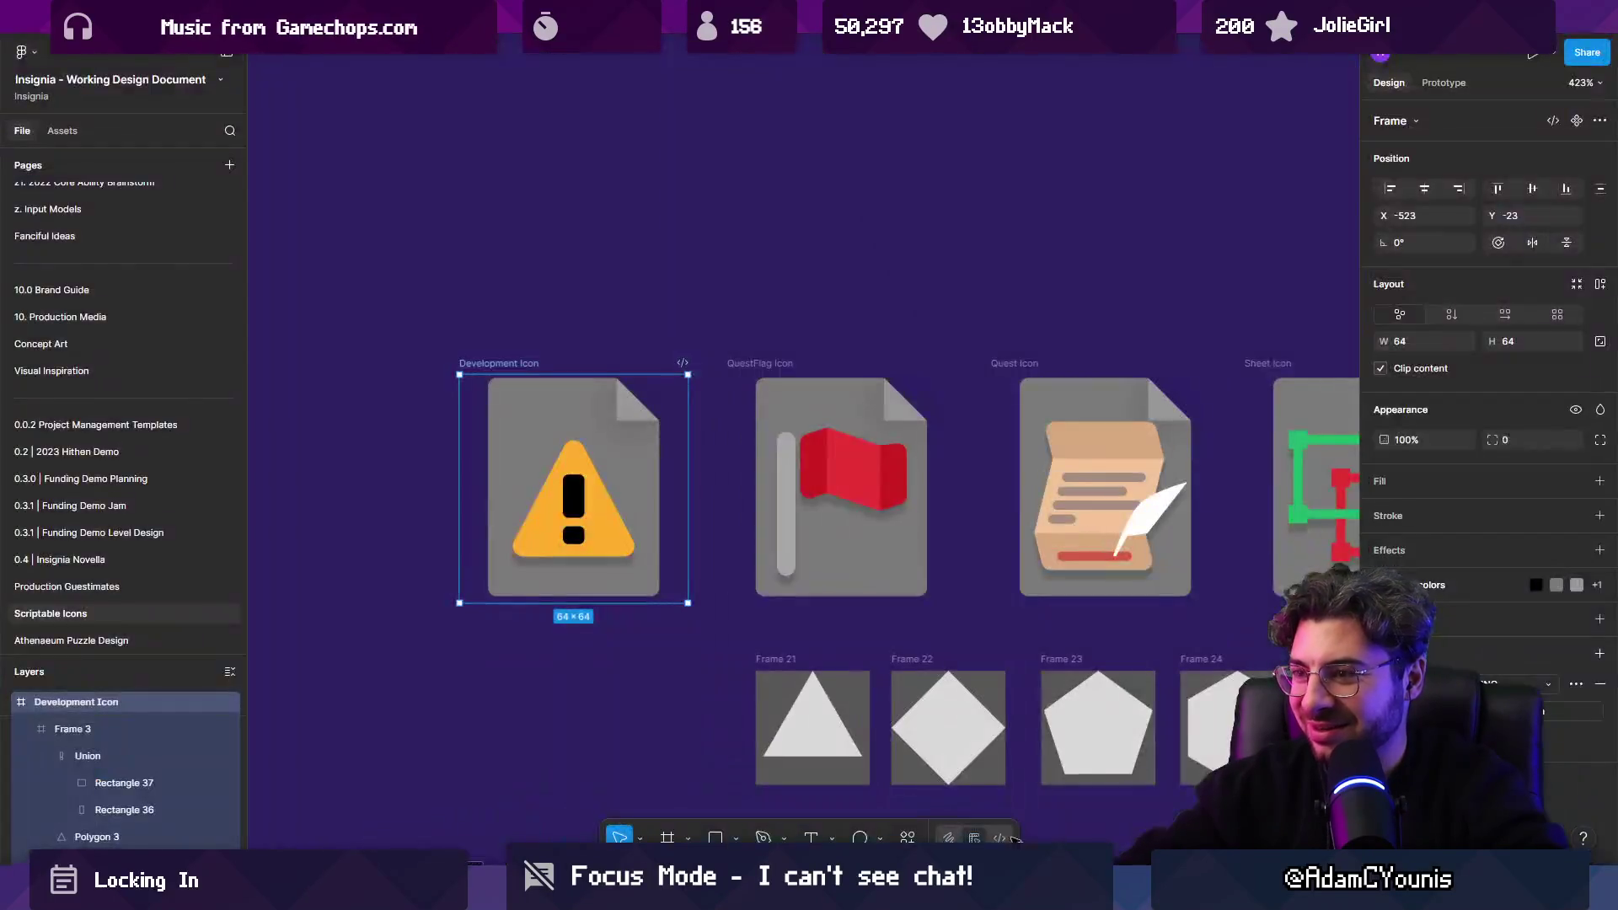
# Paste a screenshot onto the Figma canvas, delete it again, and return to the code.
pyautogui.hotkey('alt', 'Tab')
pyautogui.scroll(-3, 816, 412)
pyautogui.hotkey('ctrl', 'v')
pyautogui.scroll(-5, 670, 557)
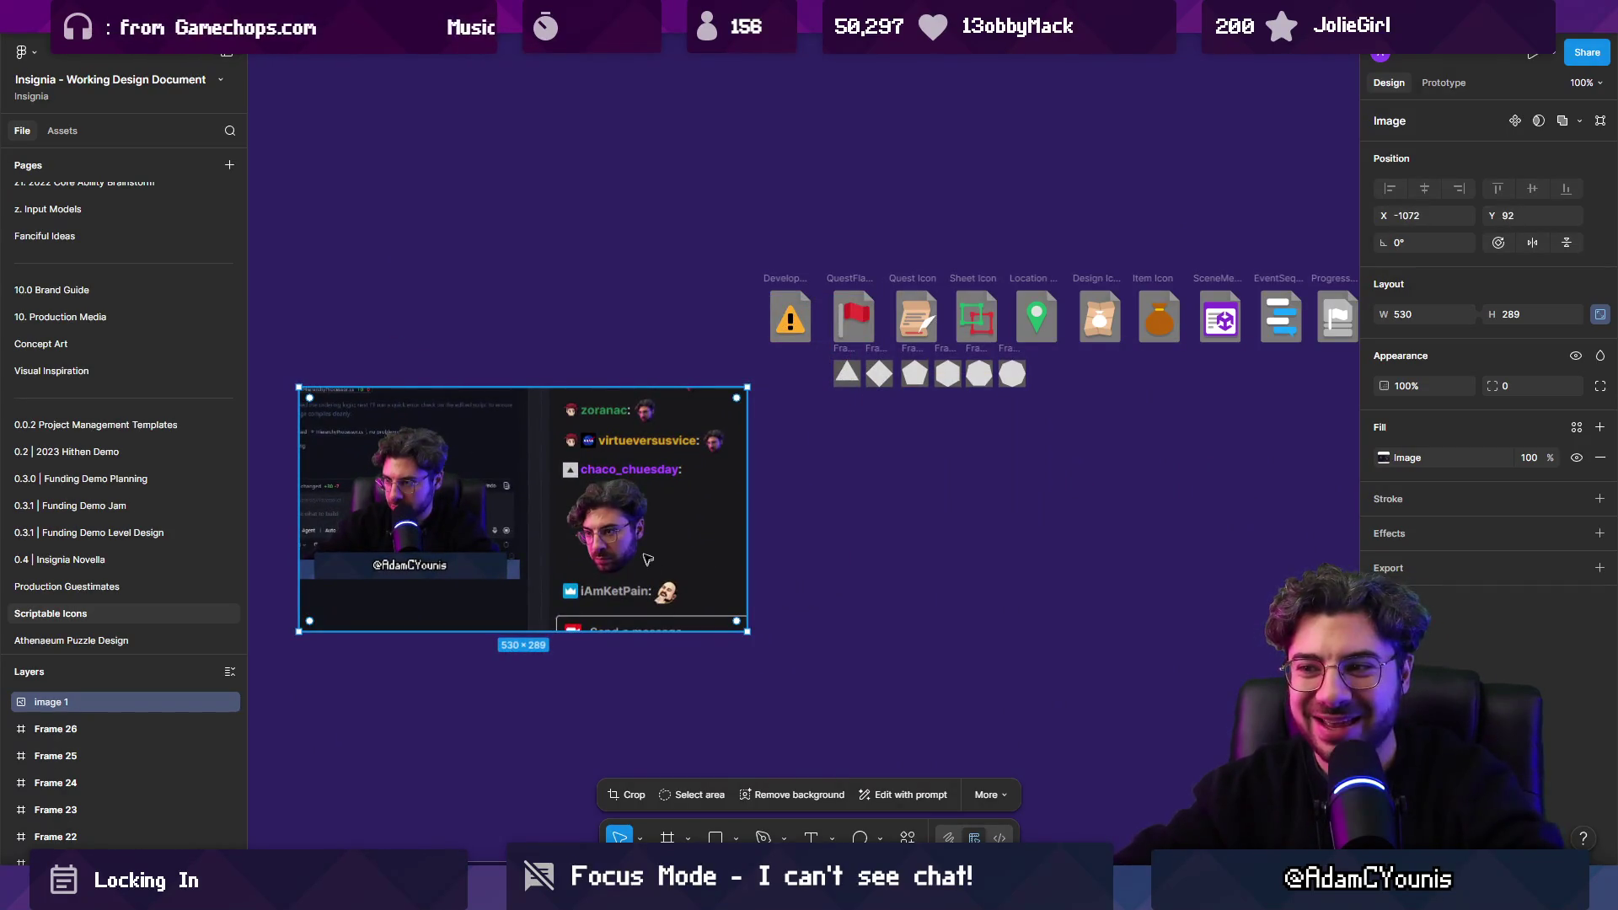
pyautogui.scroll(5, 405, 523)
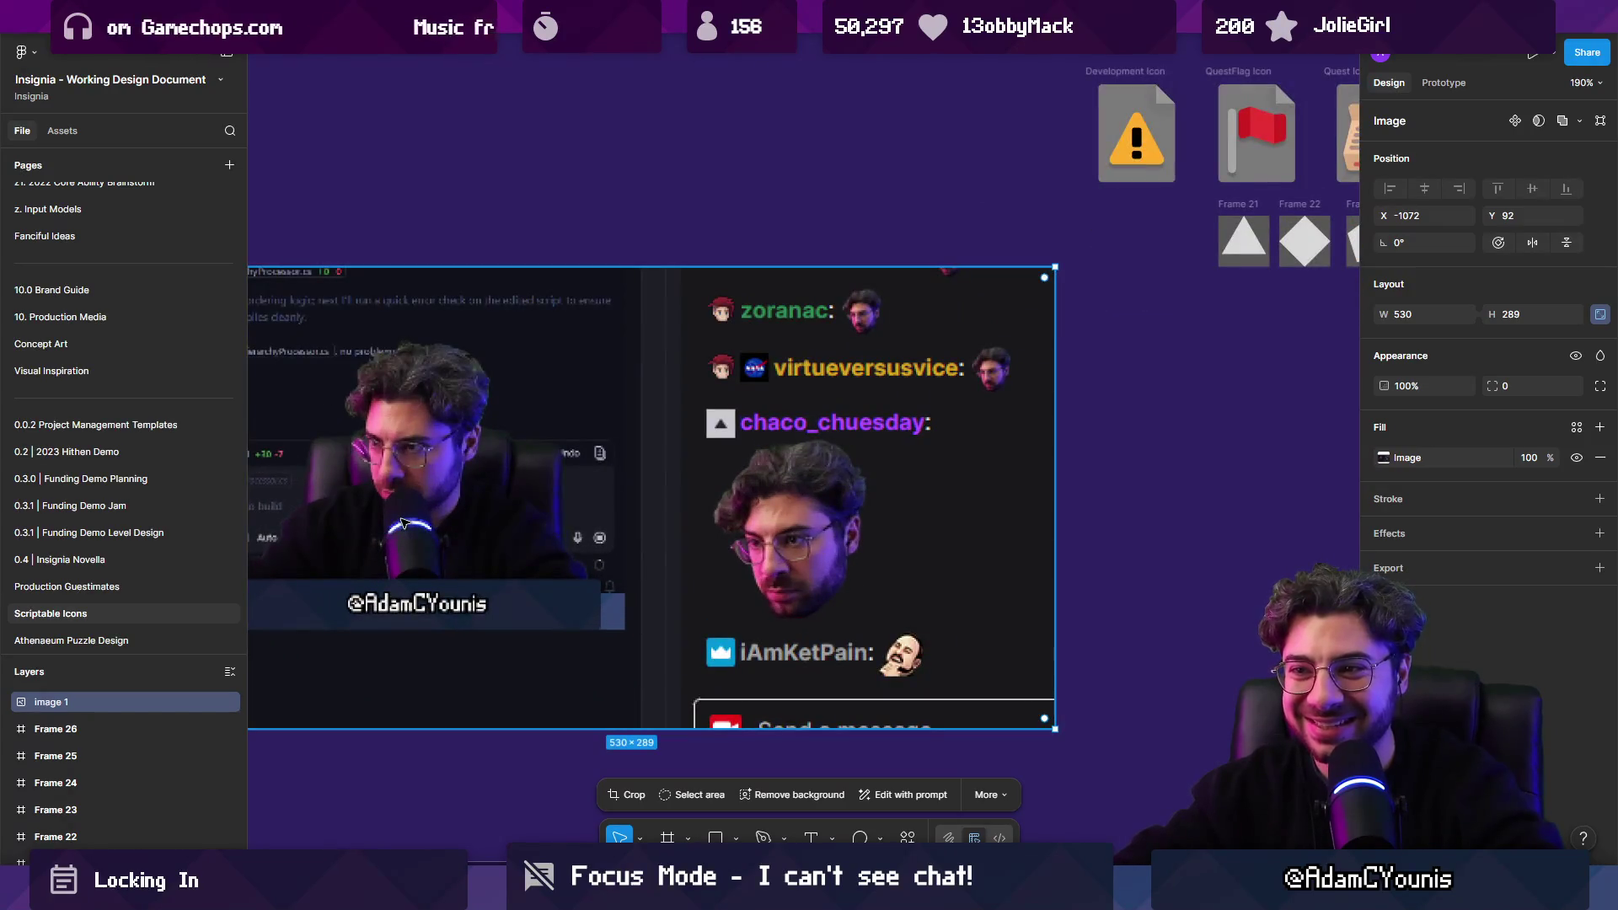
pyautogui.scroll(-5, 599, 548)
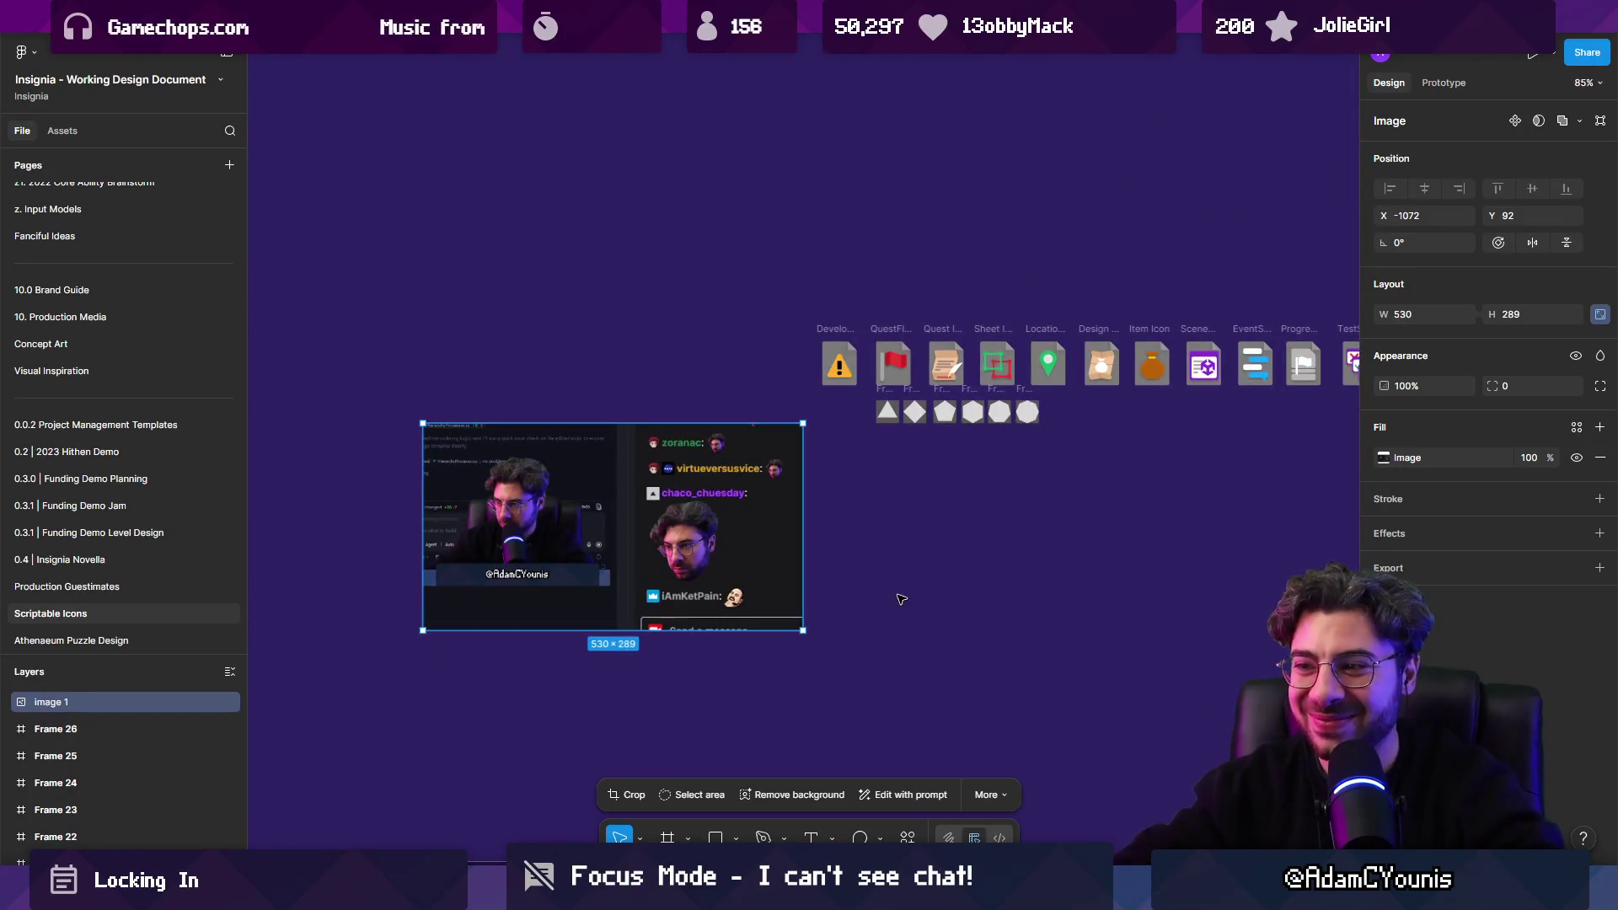
pyautogui.press('Delete')
pyautogui.hotkey('alt', 'Tab')
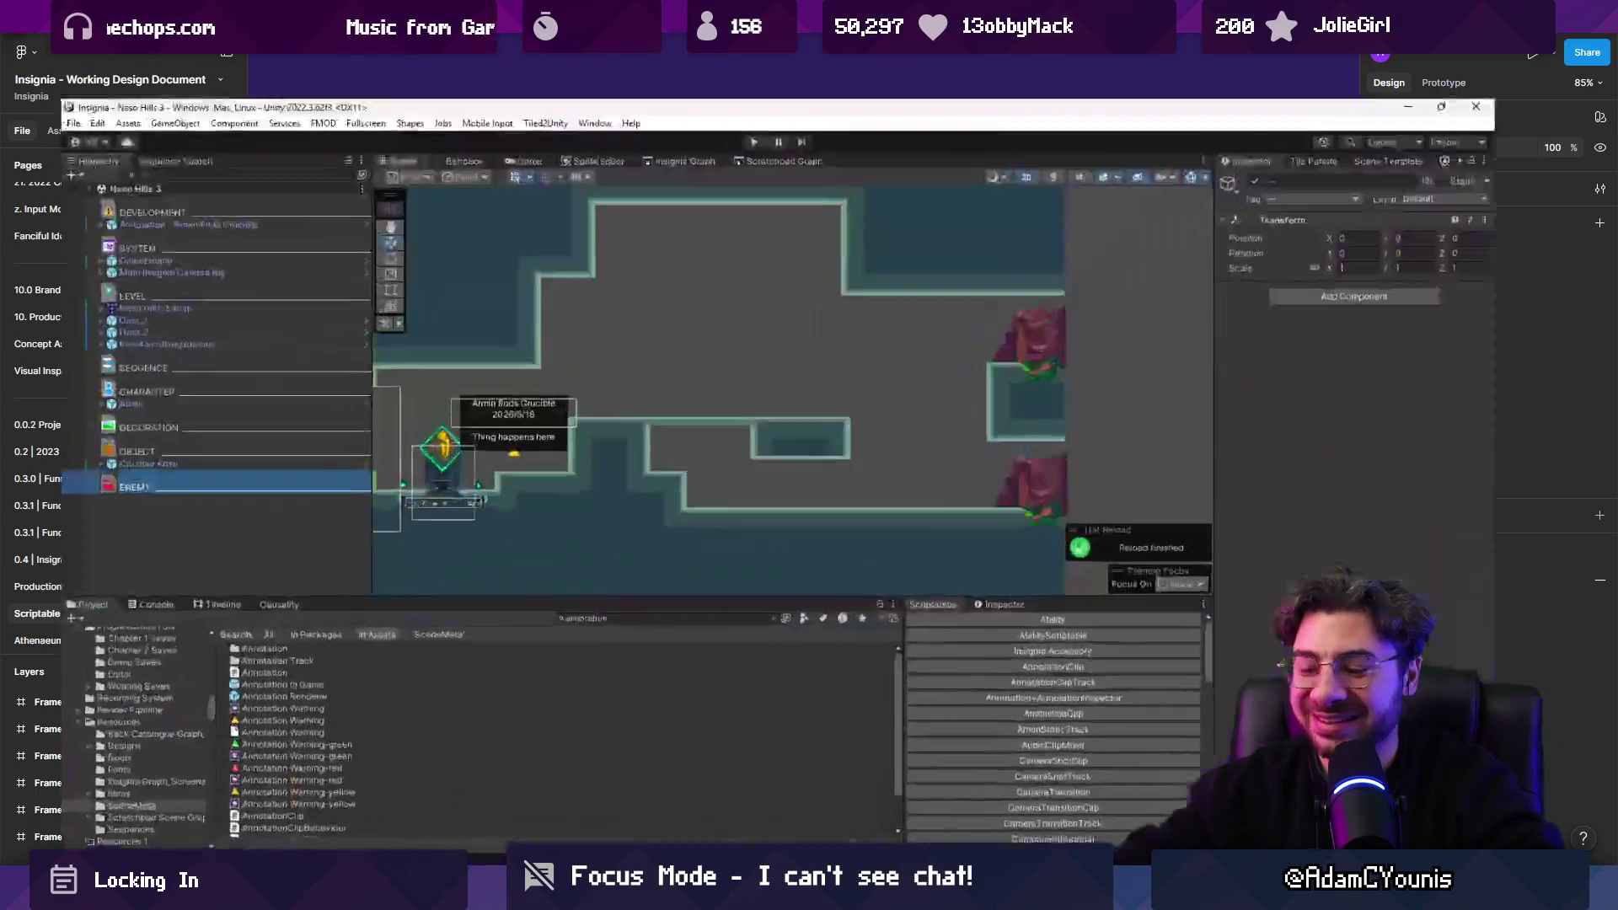
pyautogui.hotkey('alt', 'Tab')
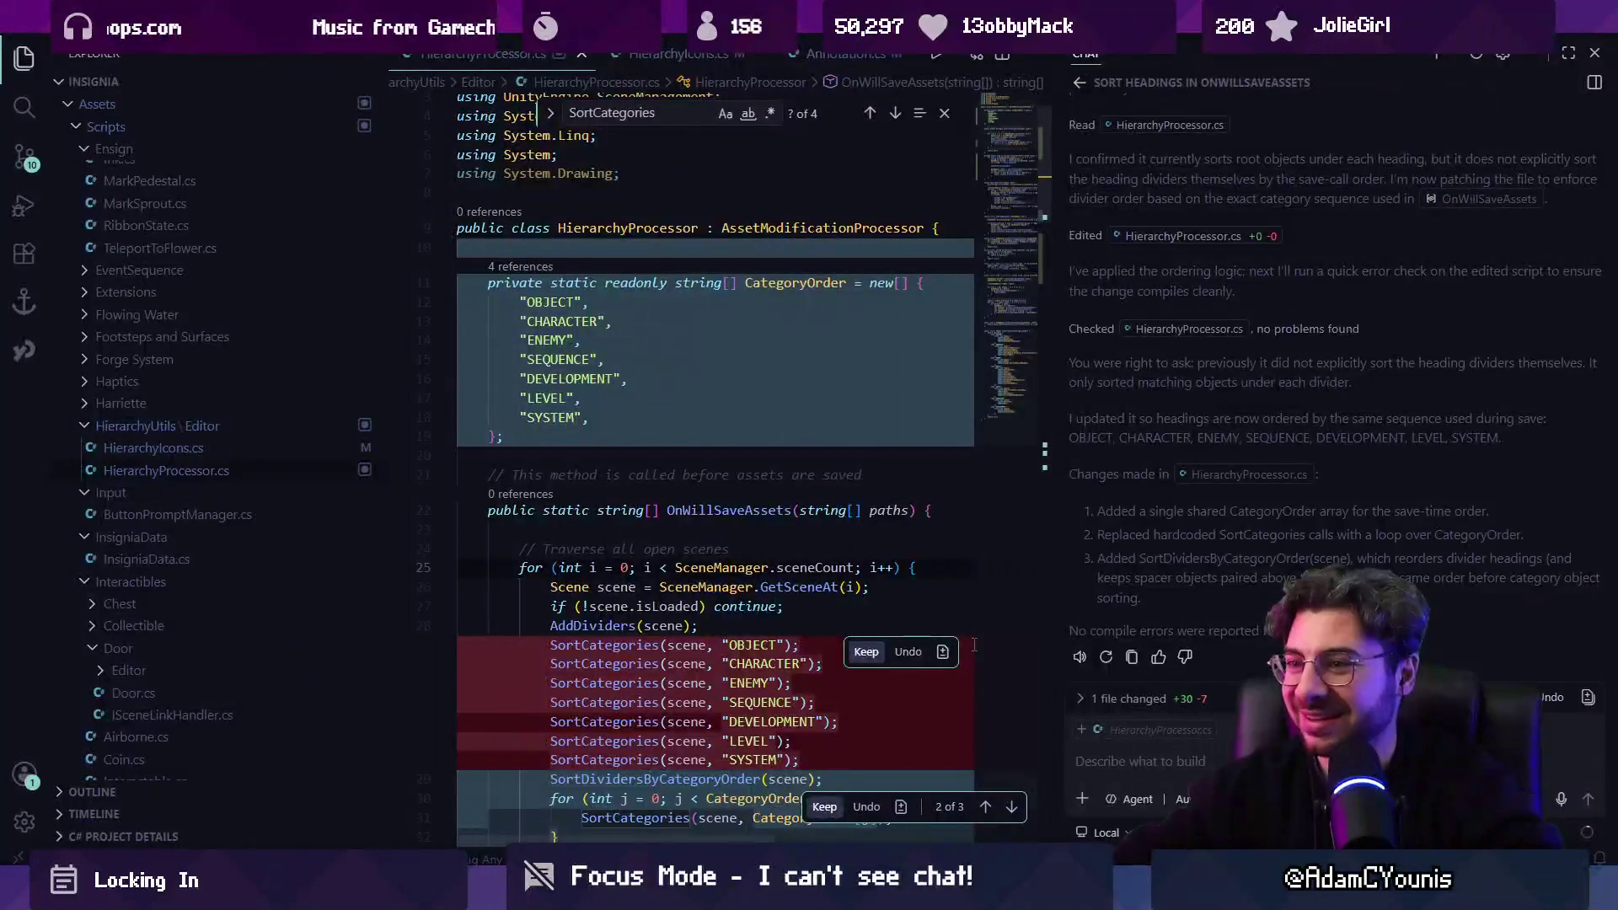
# Review the proposed HierarchyProcessor.cs diff, keep the divider-sorting edits, and check Unity.
pyautogui.scroll(-2, 727, 453)
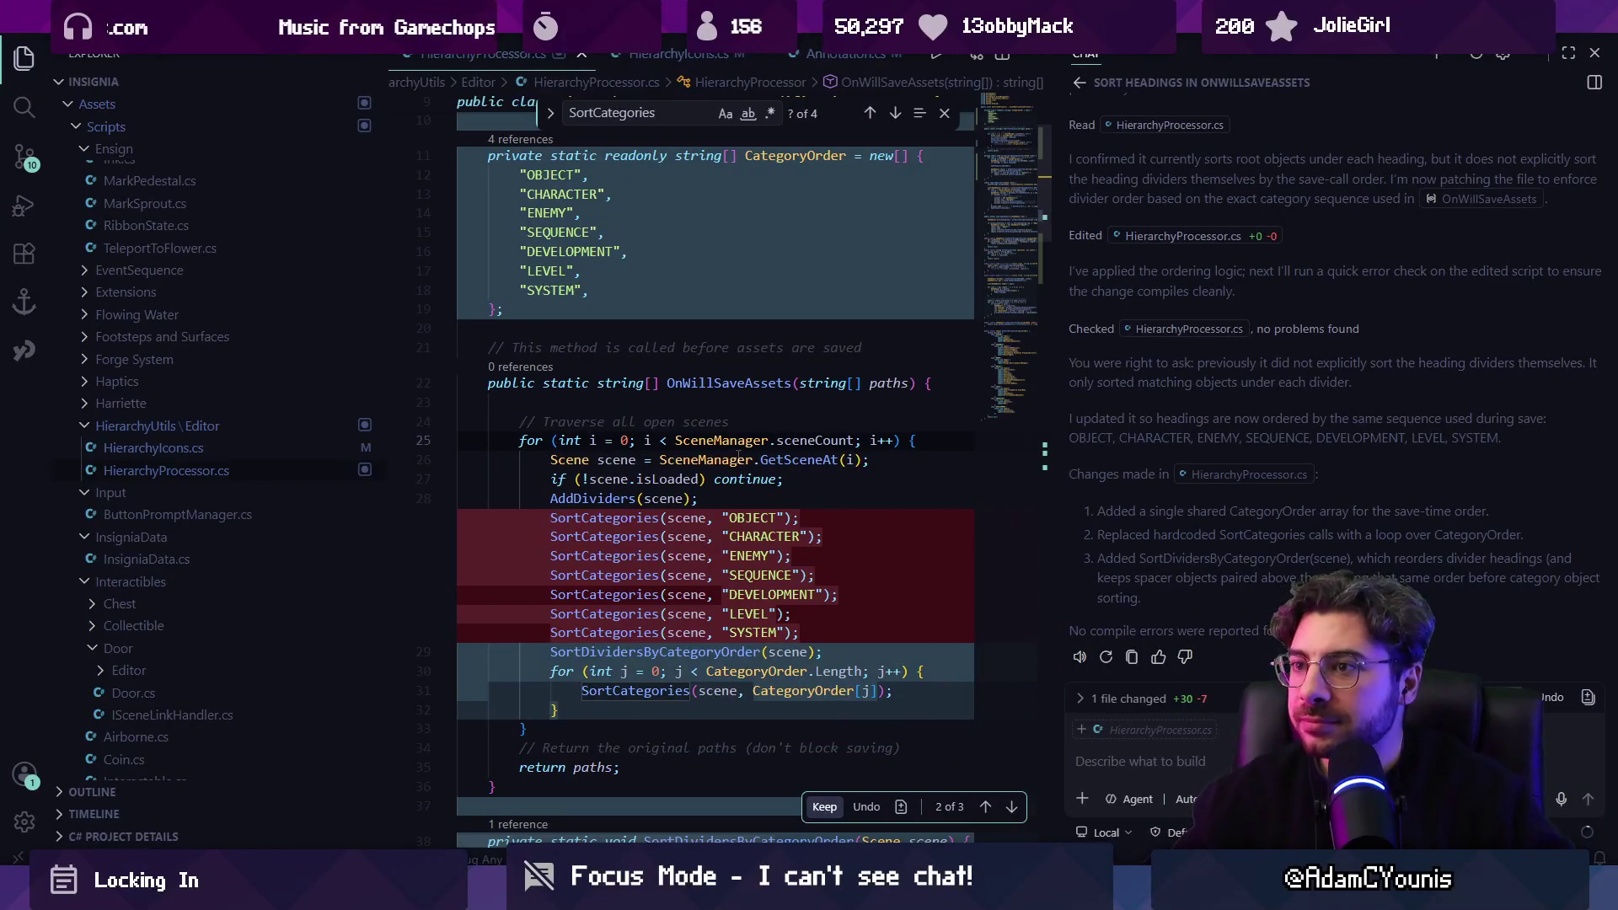
pyautogui.scroll(2, 727, 453)
pyautogui.scroll(2, 727, 453)
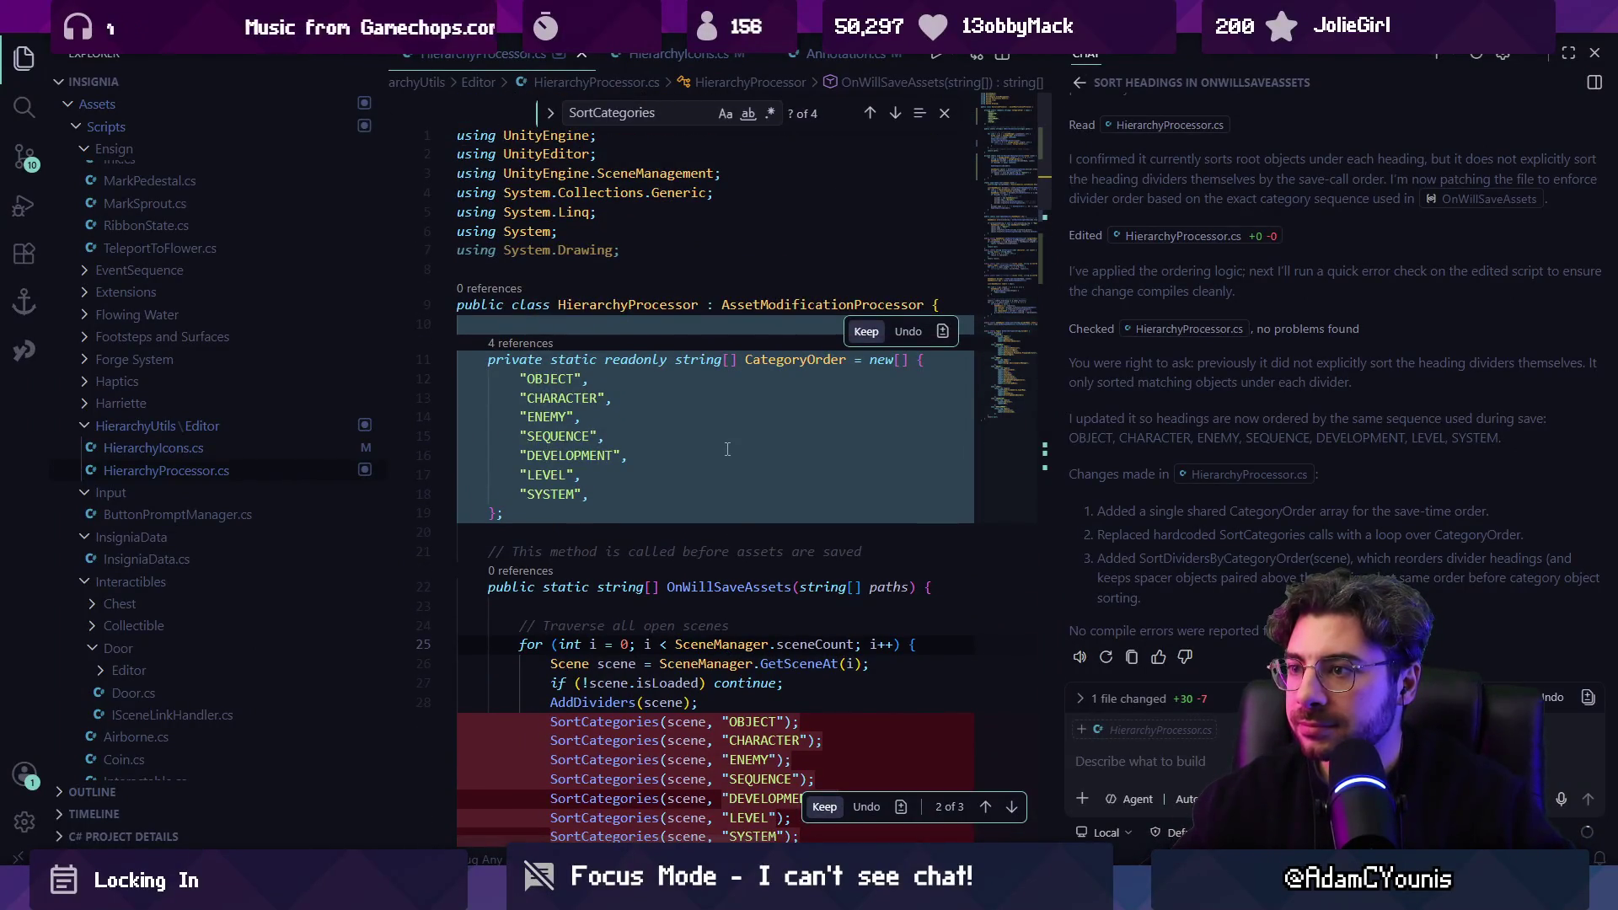
pyautogui.scroll(-3, 728, 448)
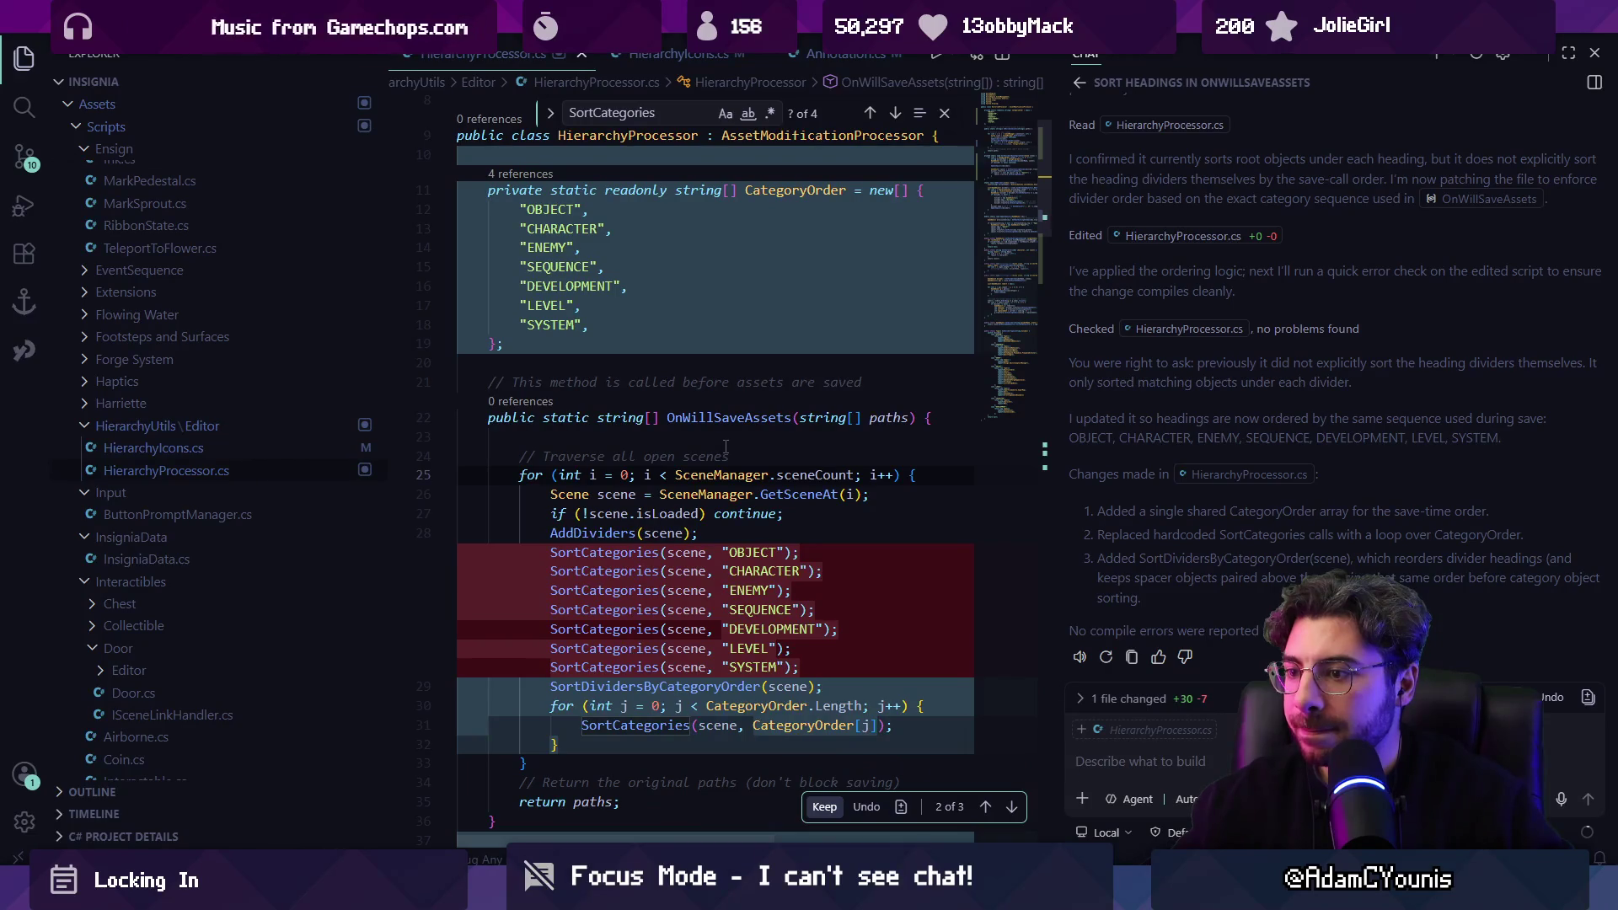
pyautogui.scroll(-3, 726, 447)
pyautogui.scroll(-2, 725, 445)
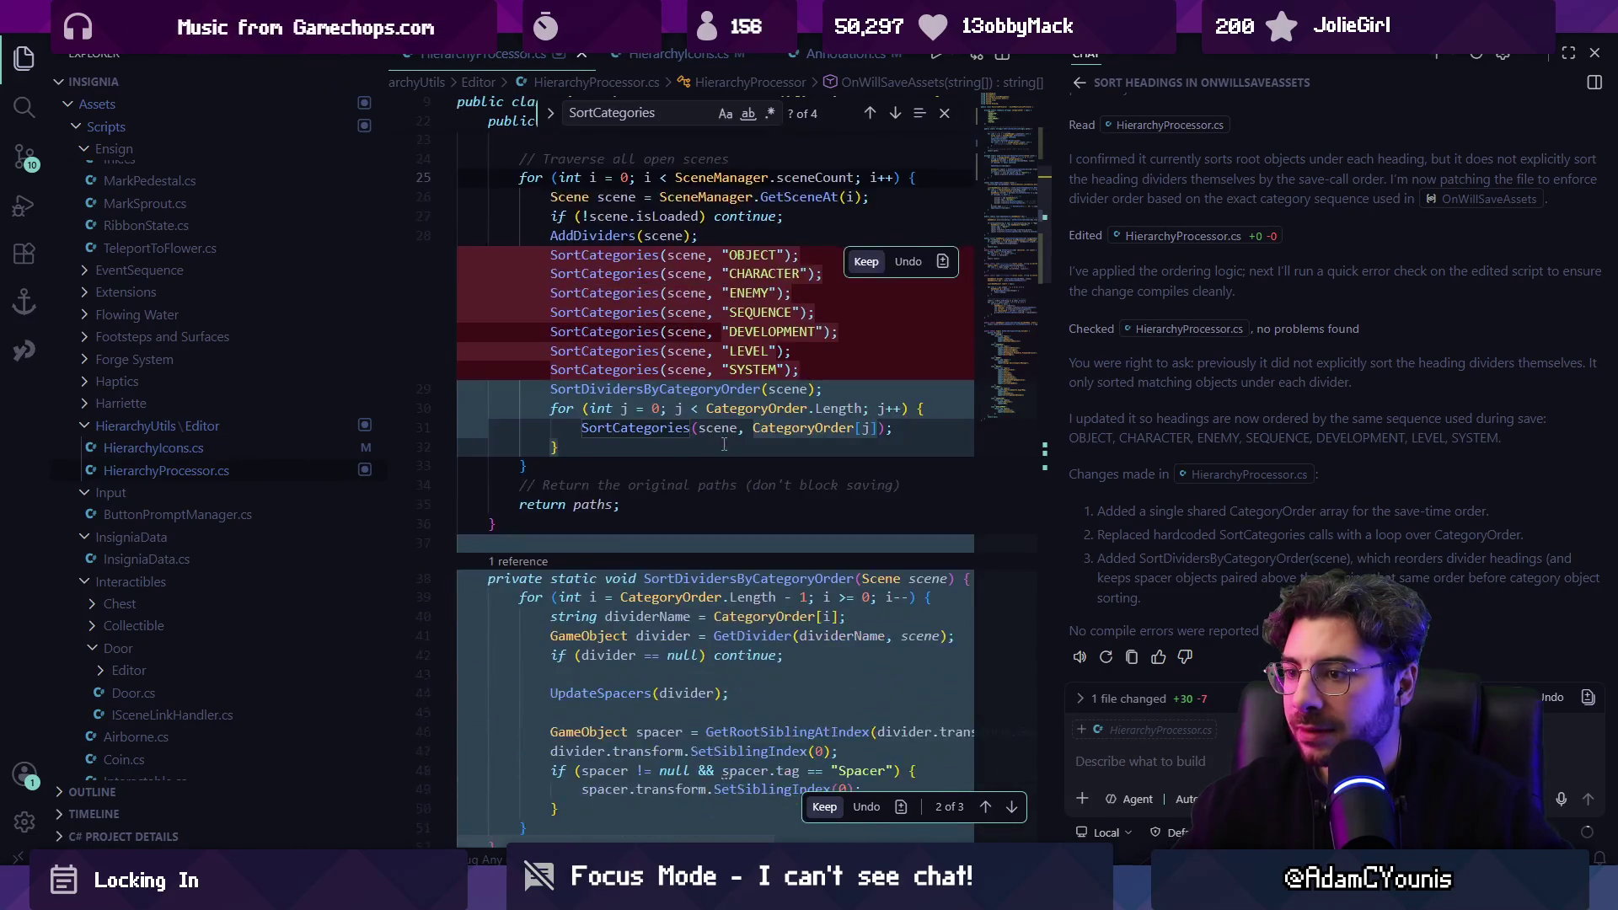
pyautogui.scroll(-4, 724, 444)
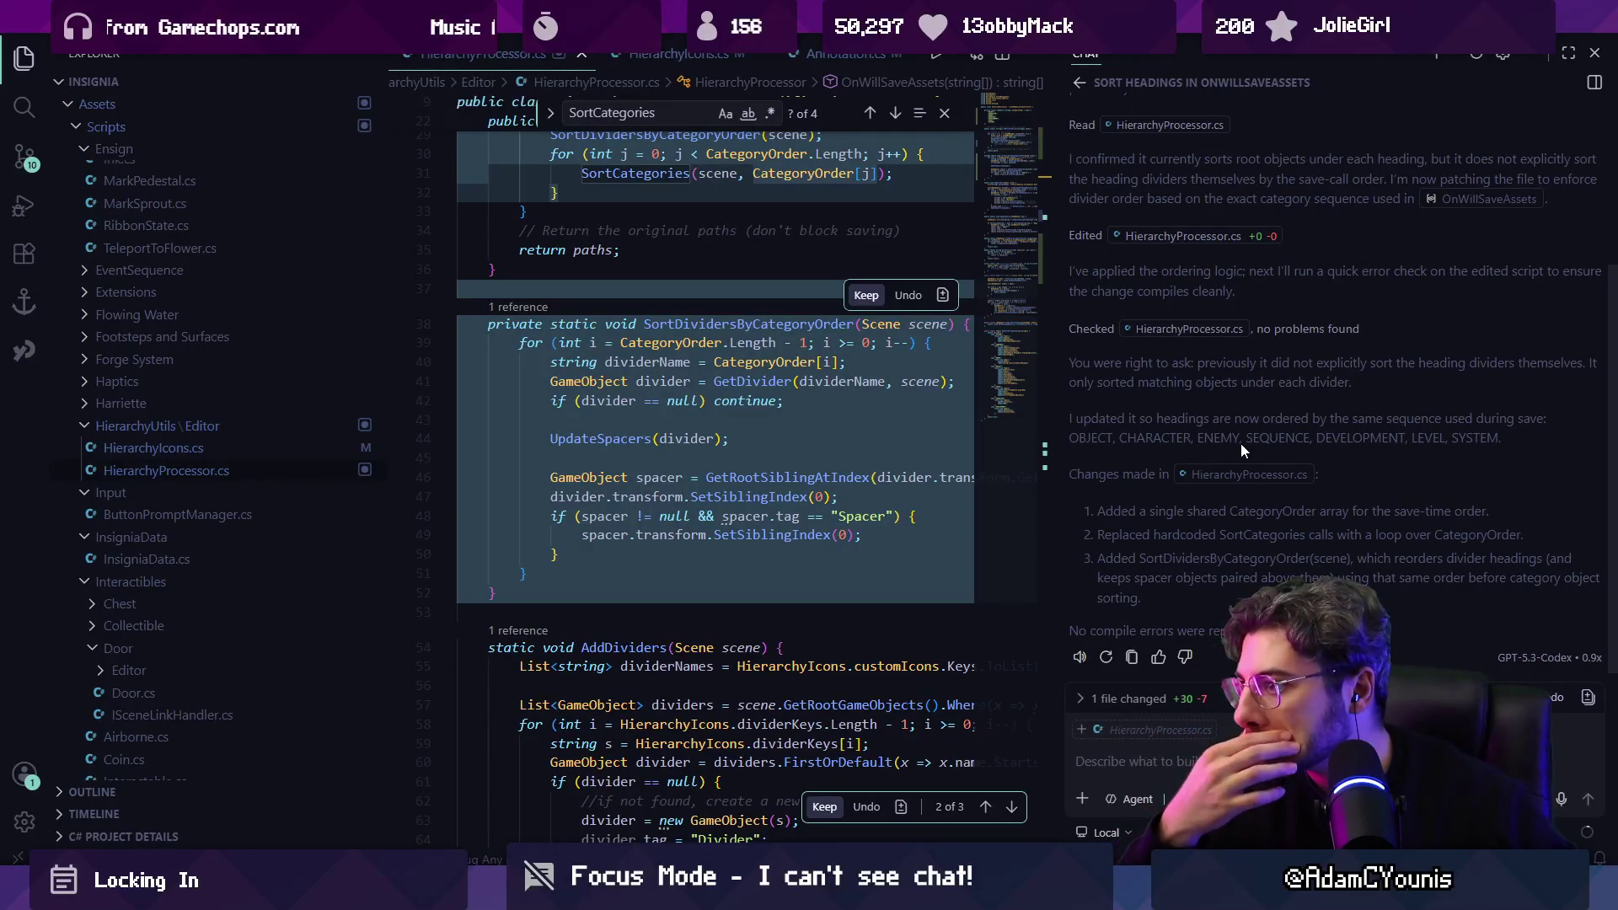
pyautogui.click(825, 807)
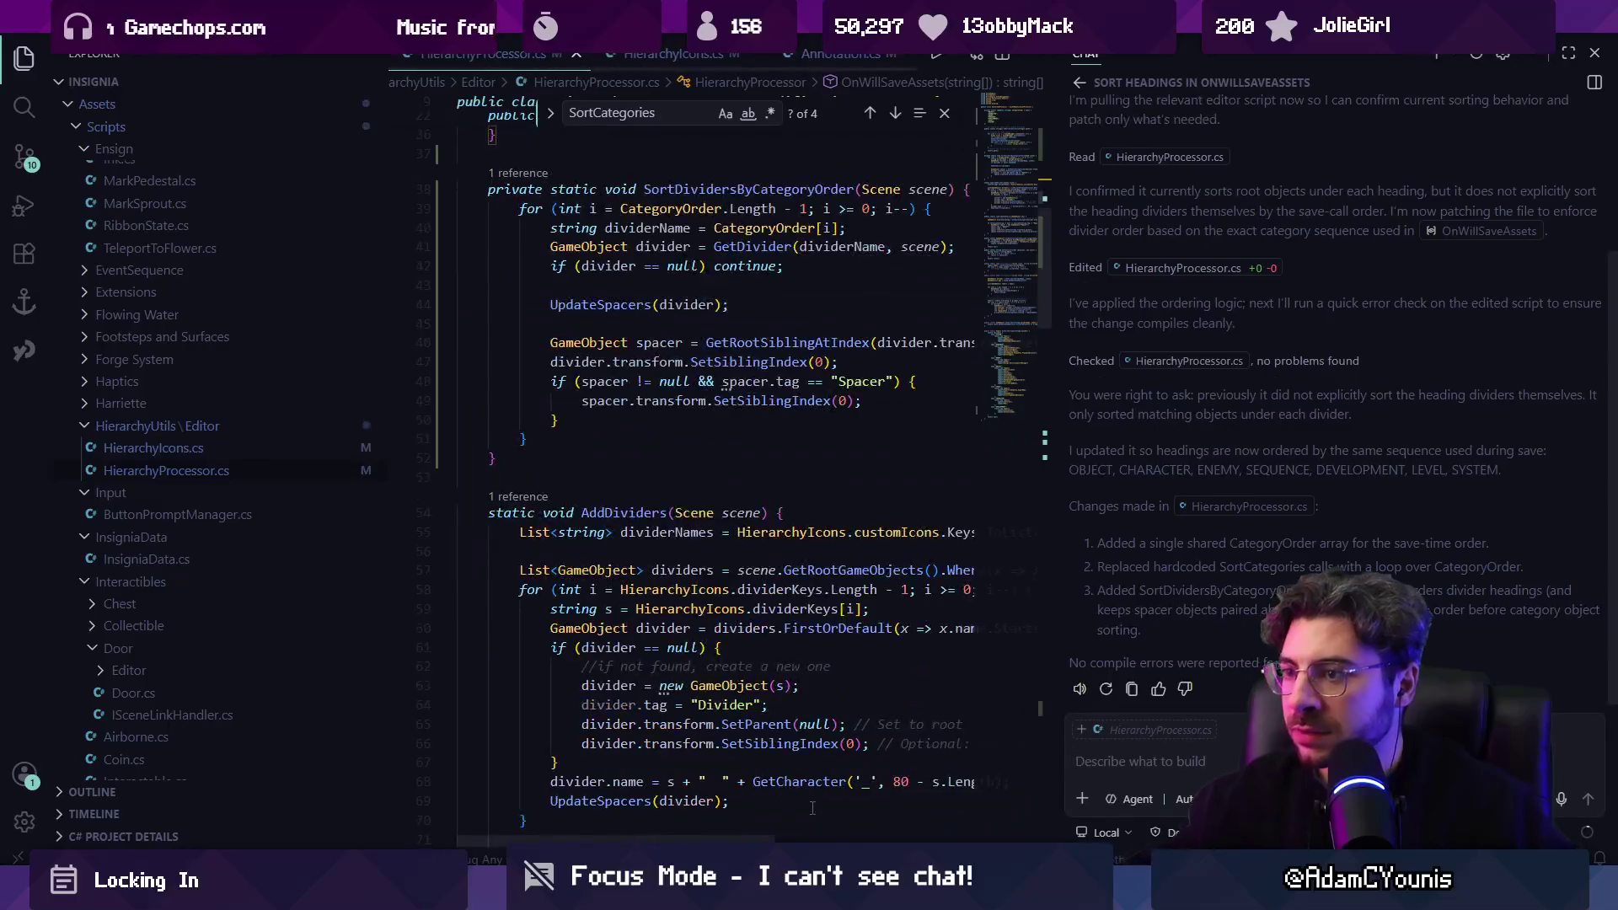
pyautogui.hotkey('alt', 'Tab')
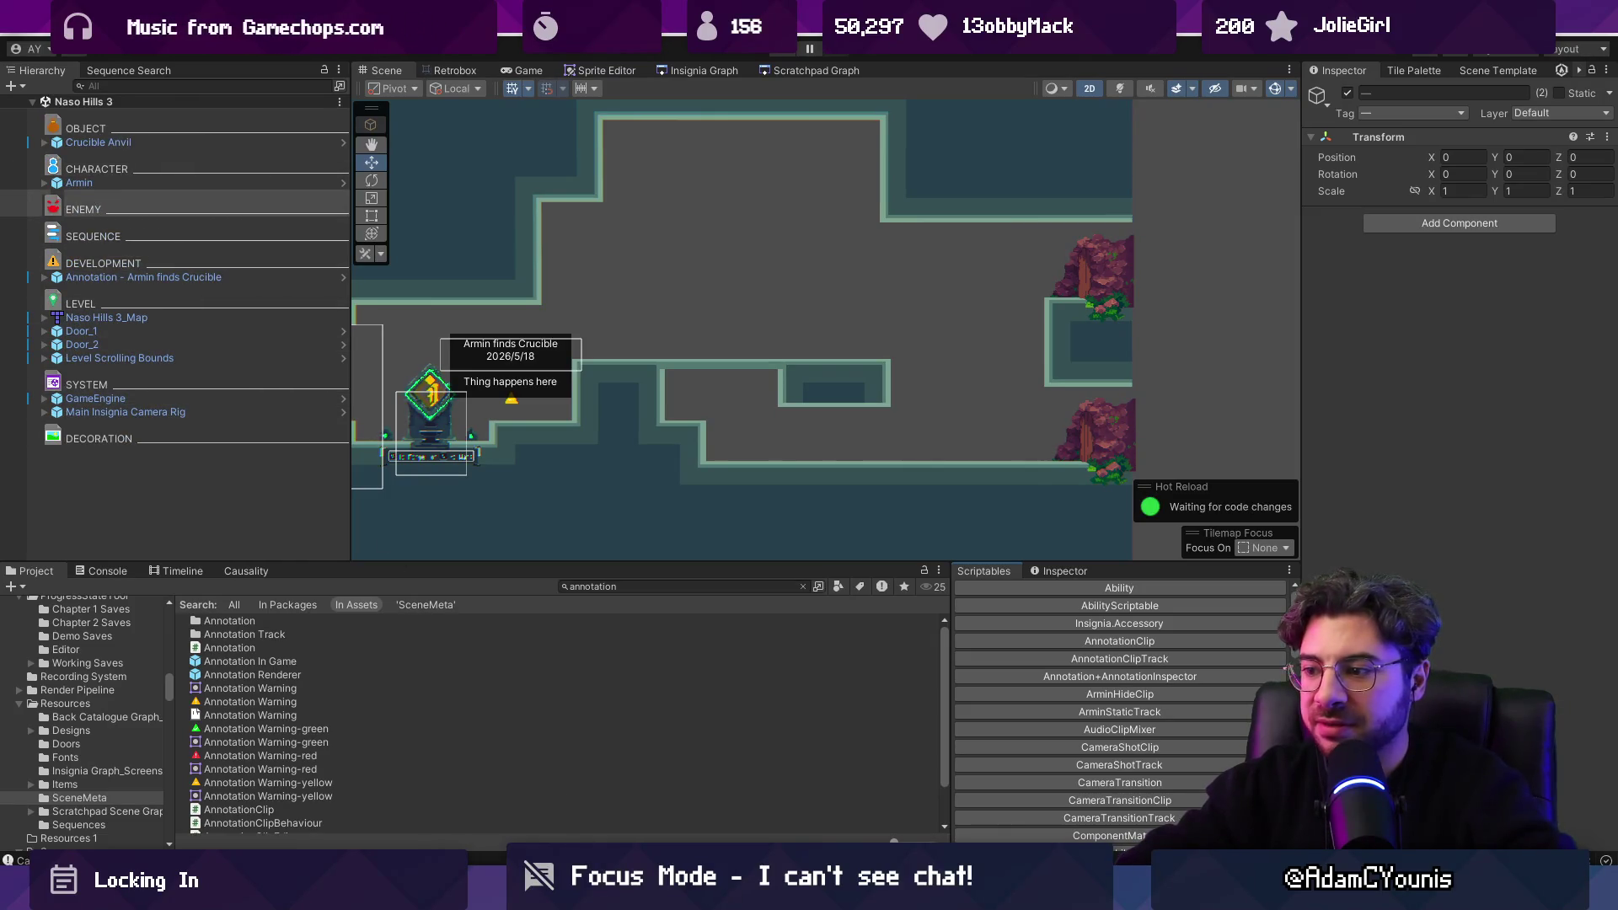
# Move DEVELOPMENT to the top of the CategoryOrder array and let Unity recompile.
pyautogui.hotkey('alt', 'Tab')
pyautogui.scroll(10, 716, 463)
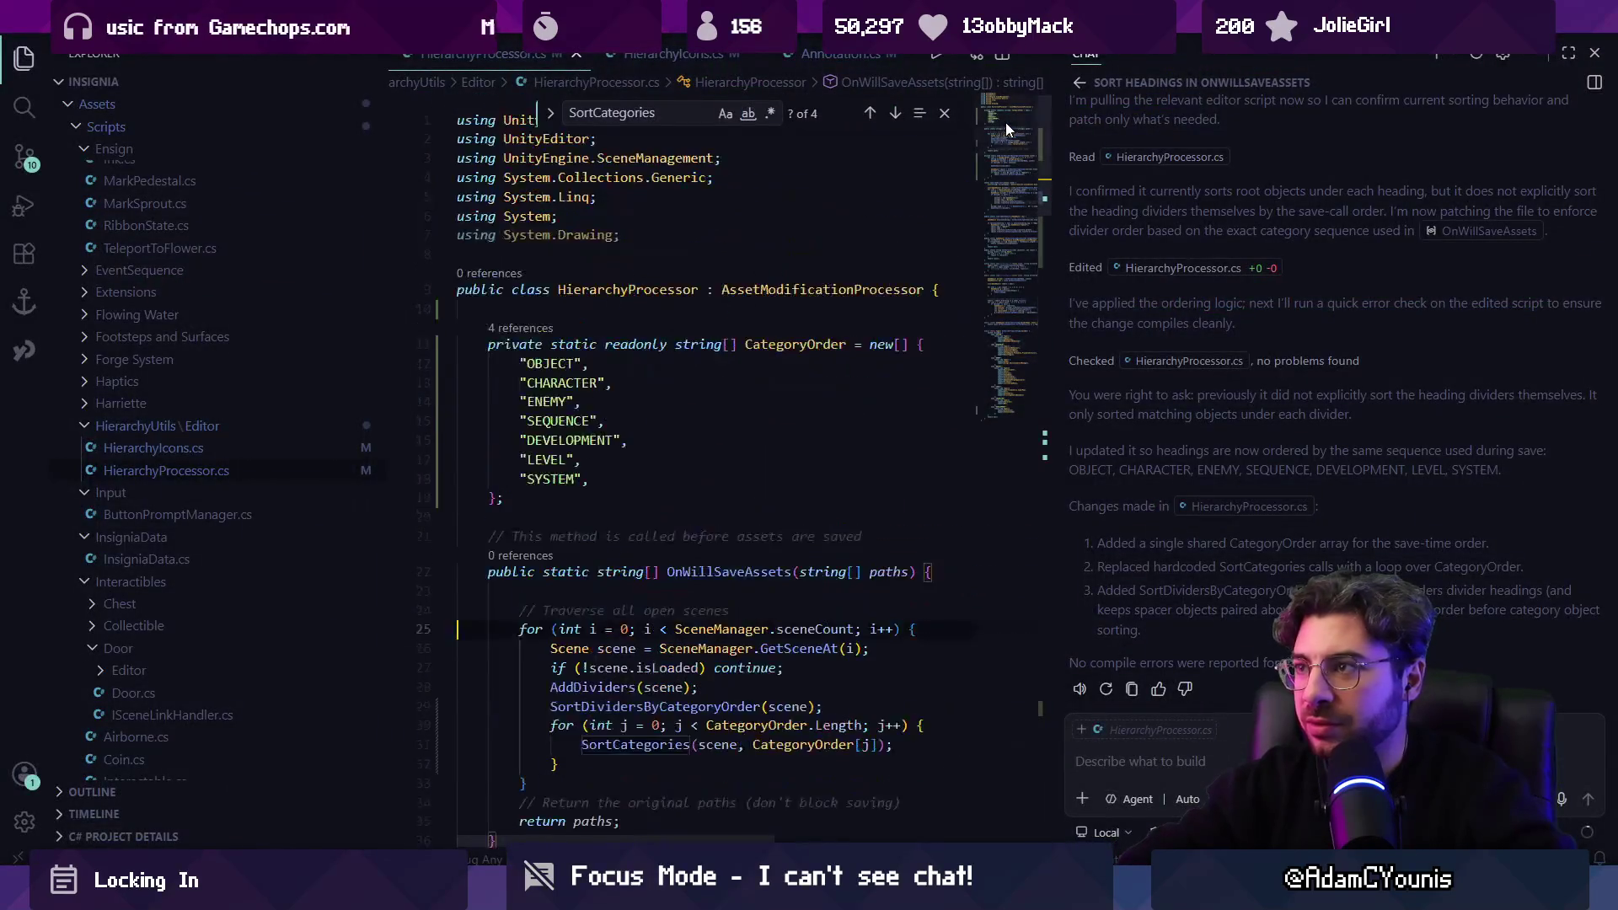
pyautogui.click(558, 440)
pyautogui.hotkey('alt', 'Down')
pyautogui.hotkey('alt', 'Down')
pyautogui.hotkey('alt', 'Up')
pyautogui.hotkey('alt', 'Up')
pyautogui.hotkey('alt', 'Up')
pyautogui.hotkey('alt', 'Up')
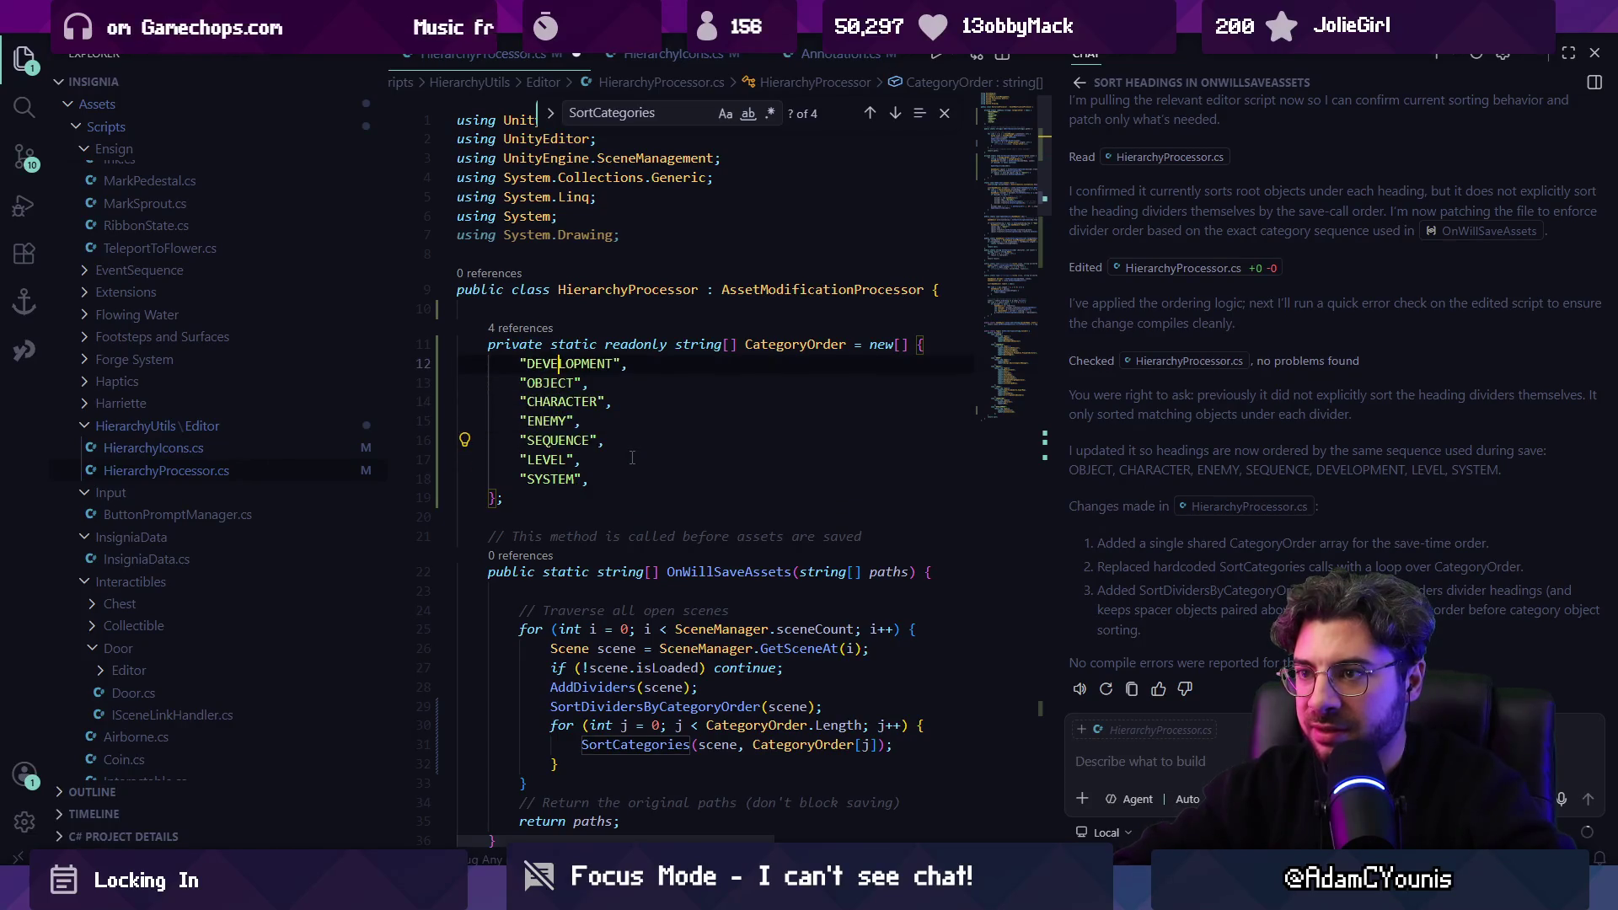
pyautogui.hotkey('alt', 'Tab')
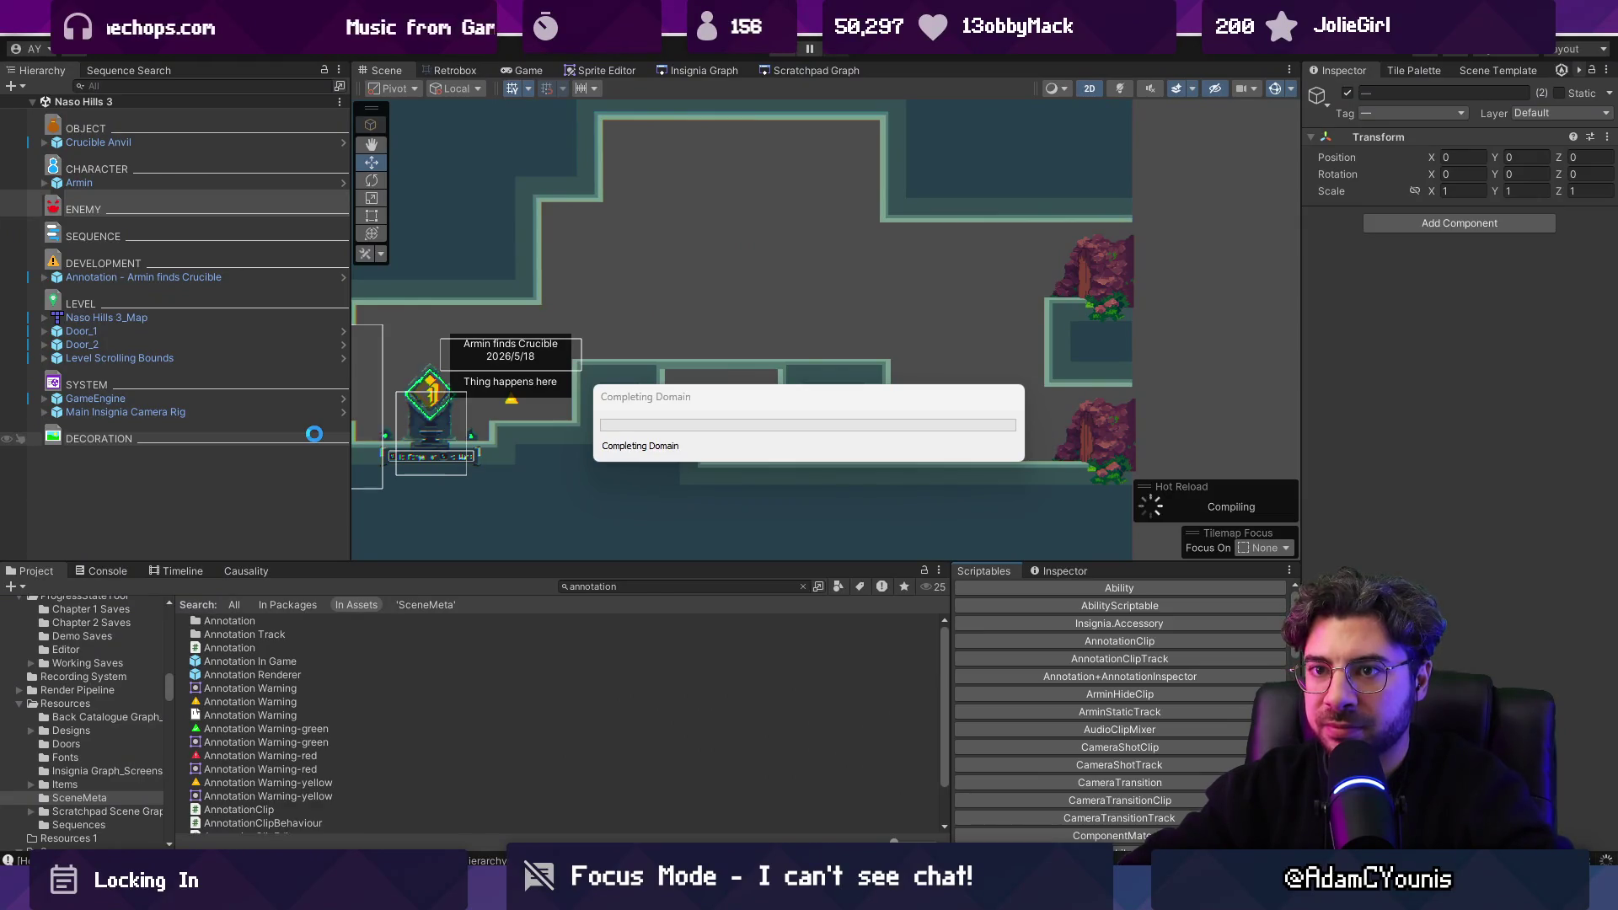
pyautogui.hotkey('alt', 'Tab')
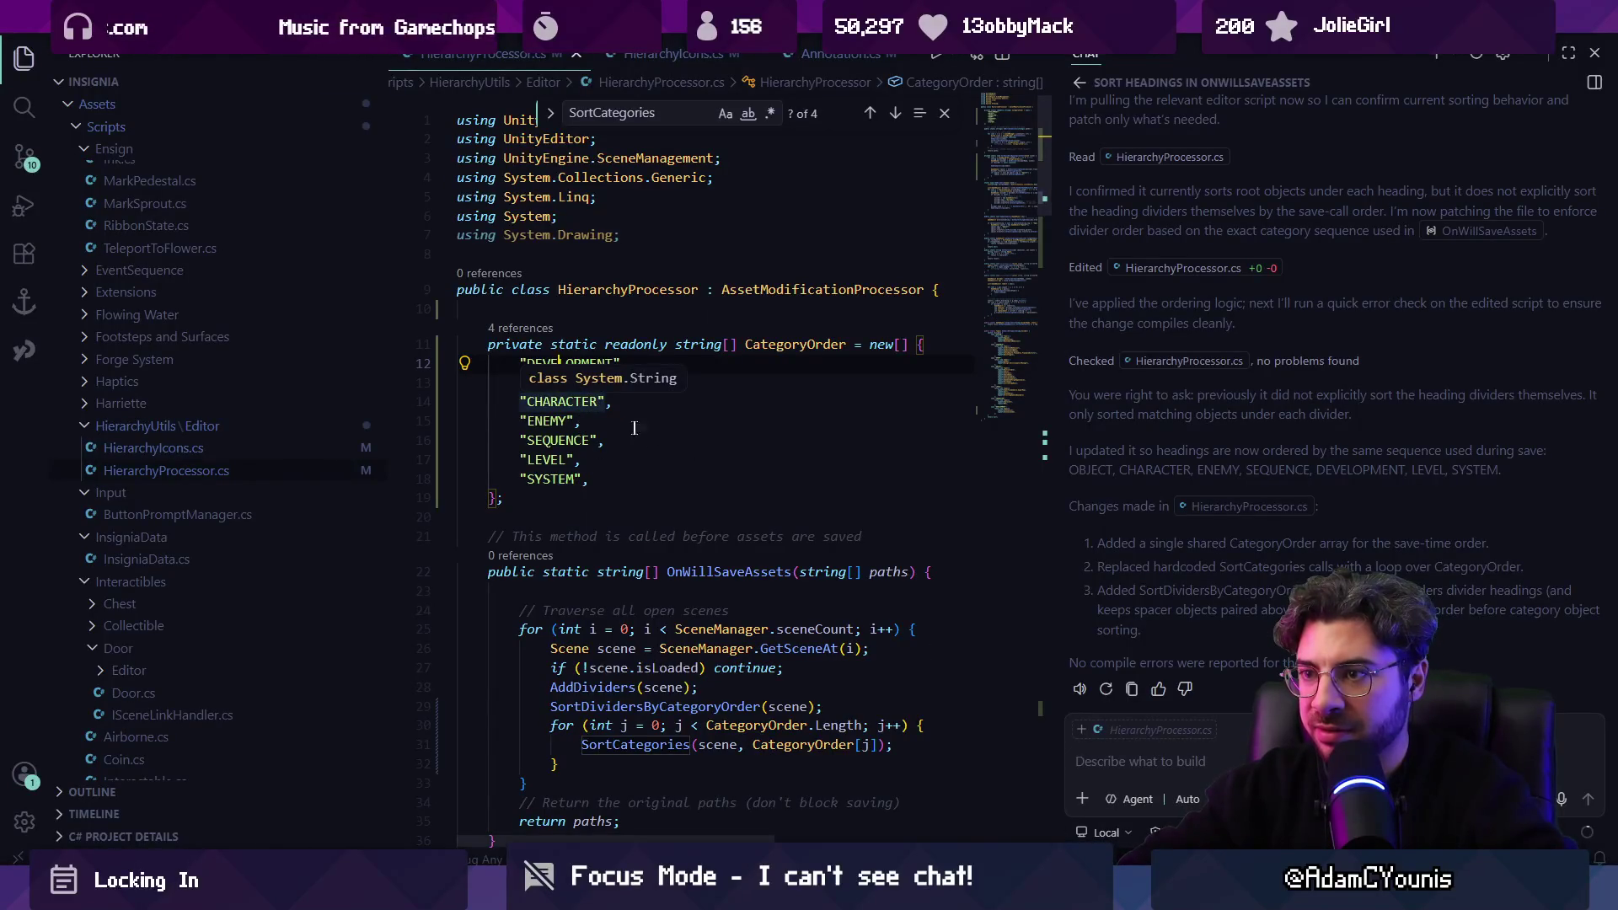
pyautogui.press('Down')
pyautogui.press('Down')
pyautogui.press('Down')
pyautogui.press('End')
pyautogui.hotkey('alt', 'Tab')
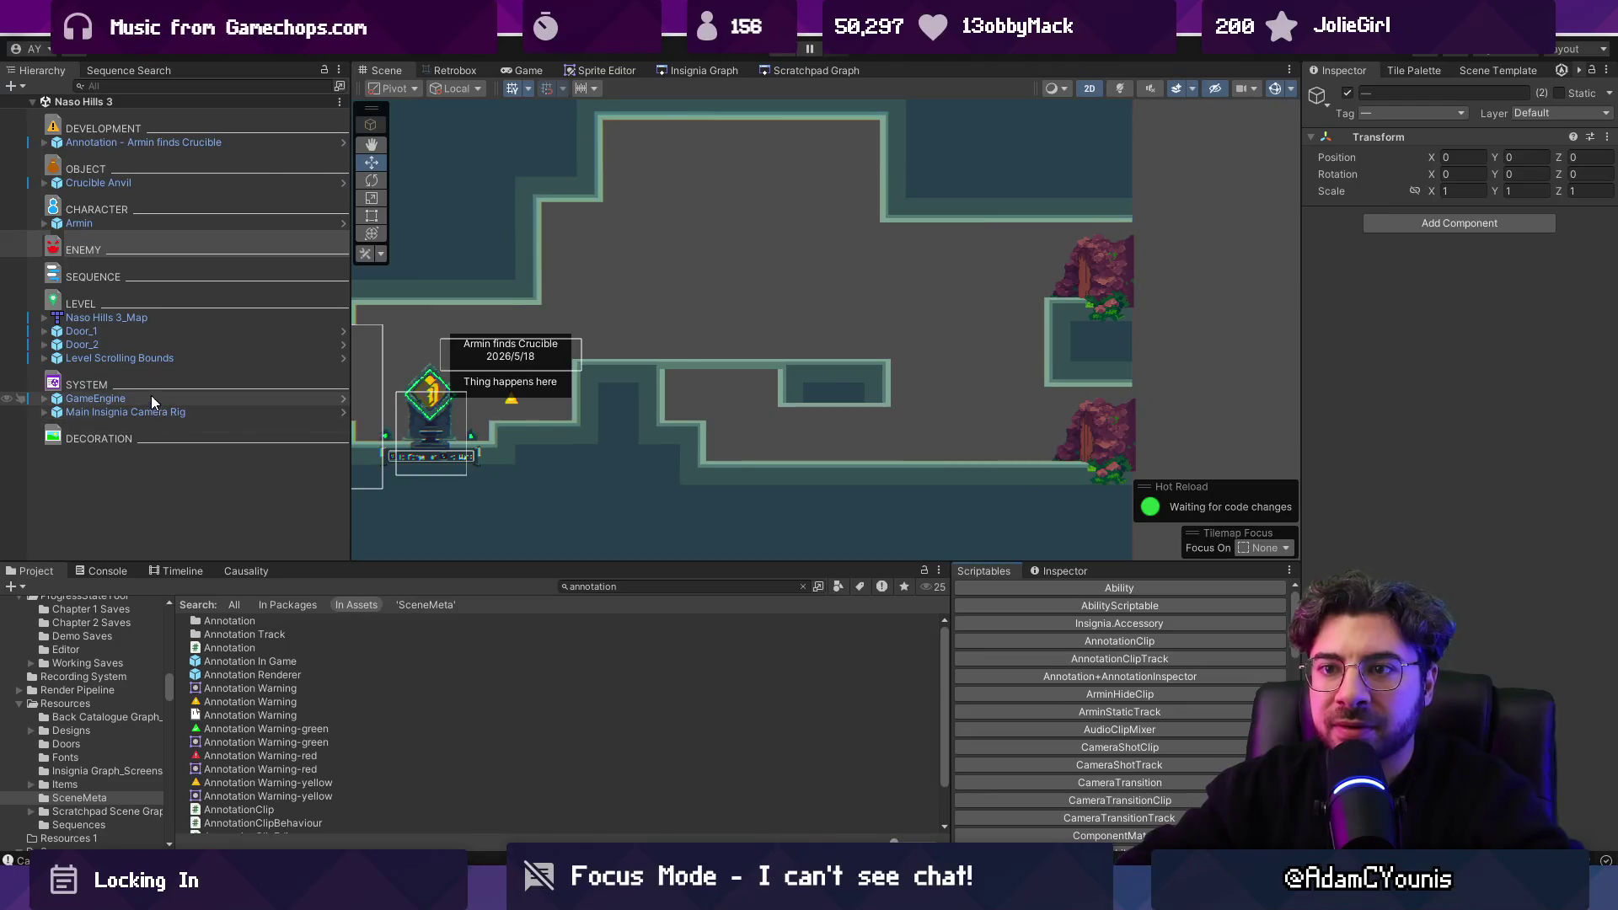
# In HierarchyProcessor.cs, move SYSTEM to the top of CategoryOrder with LEVEL just below it.
pyautogui.hotkey('alt', 'Tab')
pyautogui.click(575, 479)
pyautogui.hotkey('alt', 'Up')
pyautogui.hotkey('alt', 'Up')
pyautogui.hotkey('alt', 'Up')
pyautogui.hotkey('alt', 'Up')
pyautogui.press('Down')
pyautogui.press('Down')
pyautogui.press('Down')
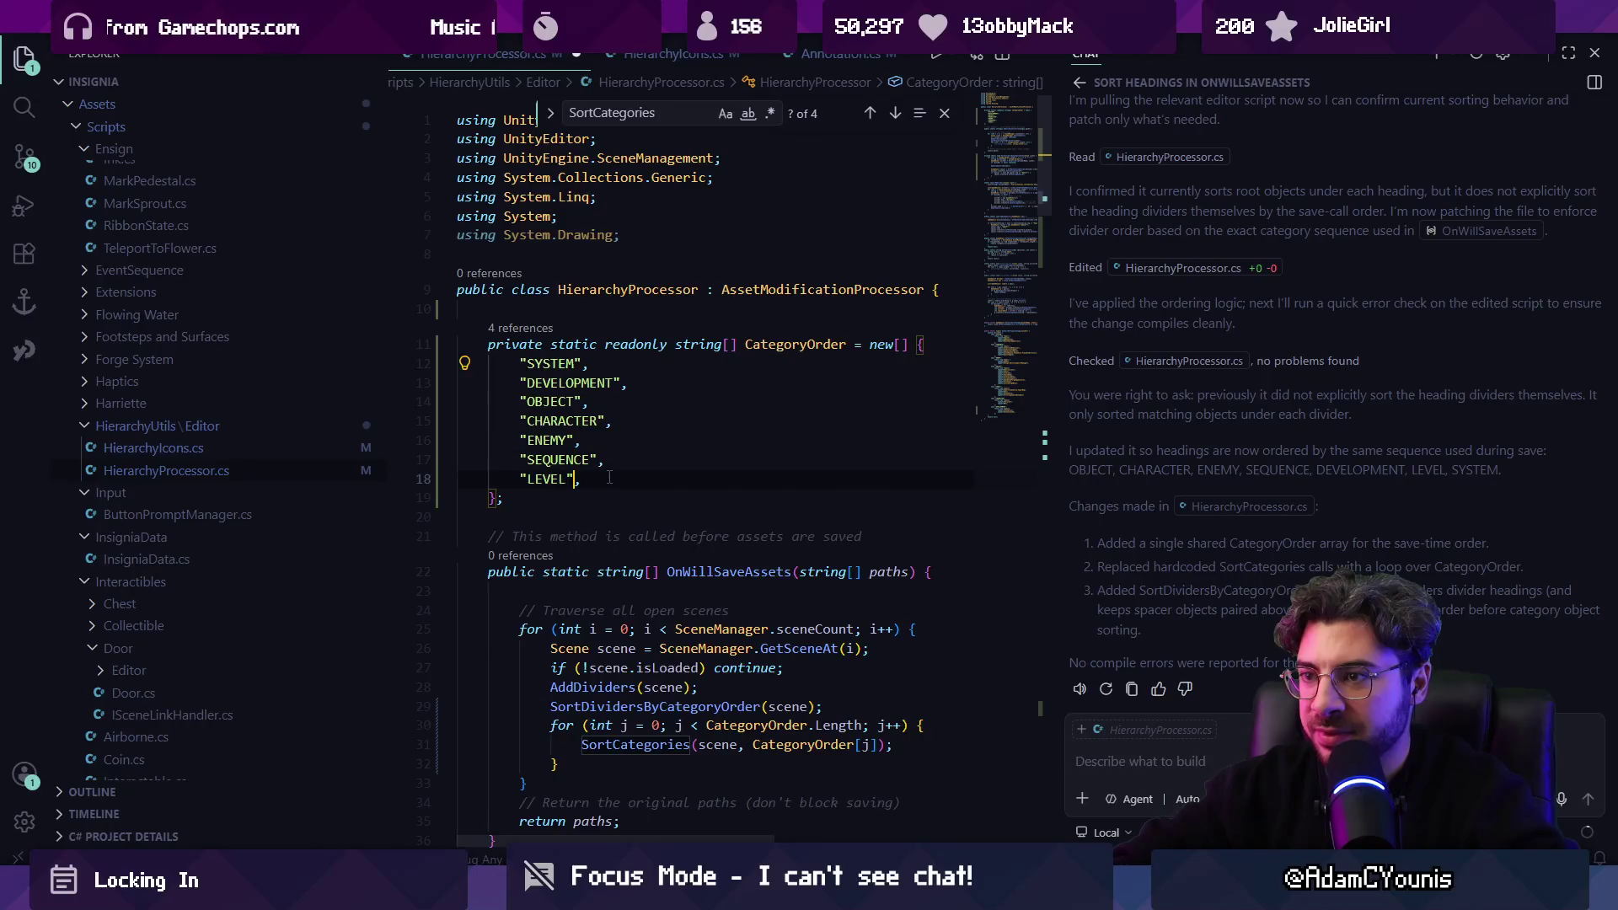
pyautogui.hotkey('alt', 'Up')
pyautogui.hotkey('alt', 'Up')
pyautogui.hotkey('alt', 'Up')
pyautogui.press('Down')
pyautogui.press('Down')
pyautogui.press('Down')
# Place SEQUENCE third, CHARACTER fourth and DEVELOPMENT last, then save the script.
pyautogui.hotkey('alt', 'Up')
pyautogui.hotkey('alt', 'Up')
pyautogui.hotkey('alt', 'Up')
pyautogui.press('Down')
pyautogui.press('Down')
pyautogui.press('Down')
pyautogui.hotkey('alt', 'Up')
pyautogui.hotkey('alt', 'Up')
pyautogui.press('Down')
pyautogui.hotkey('alt', 'Down')
pyautogui.hotkey('alt', 'Down')
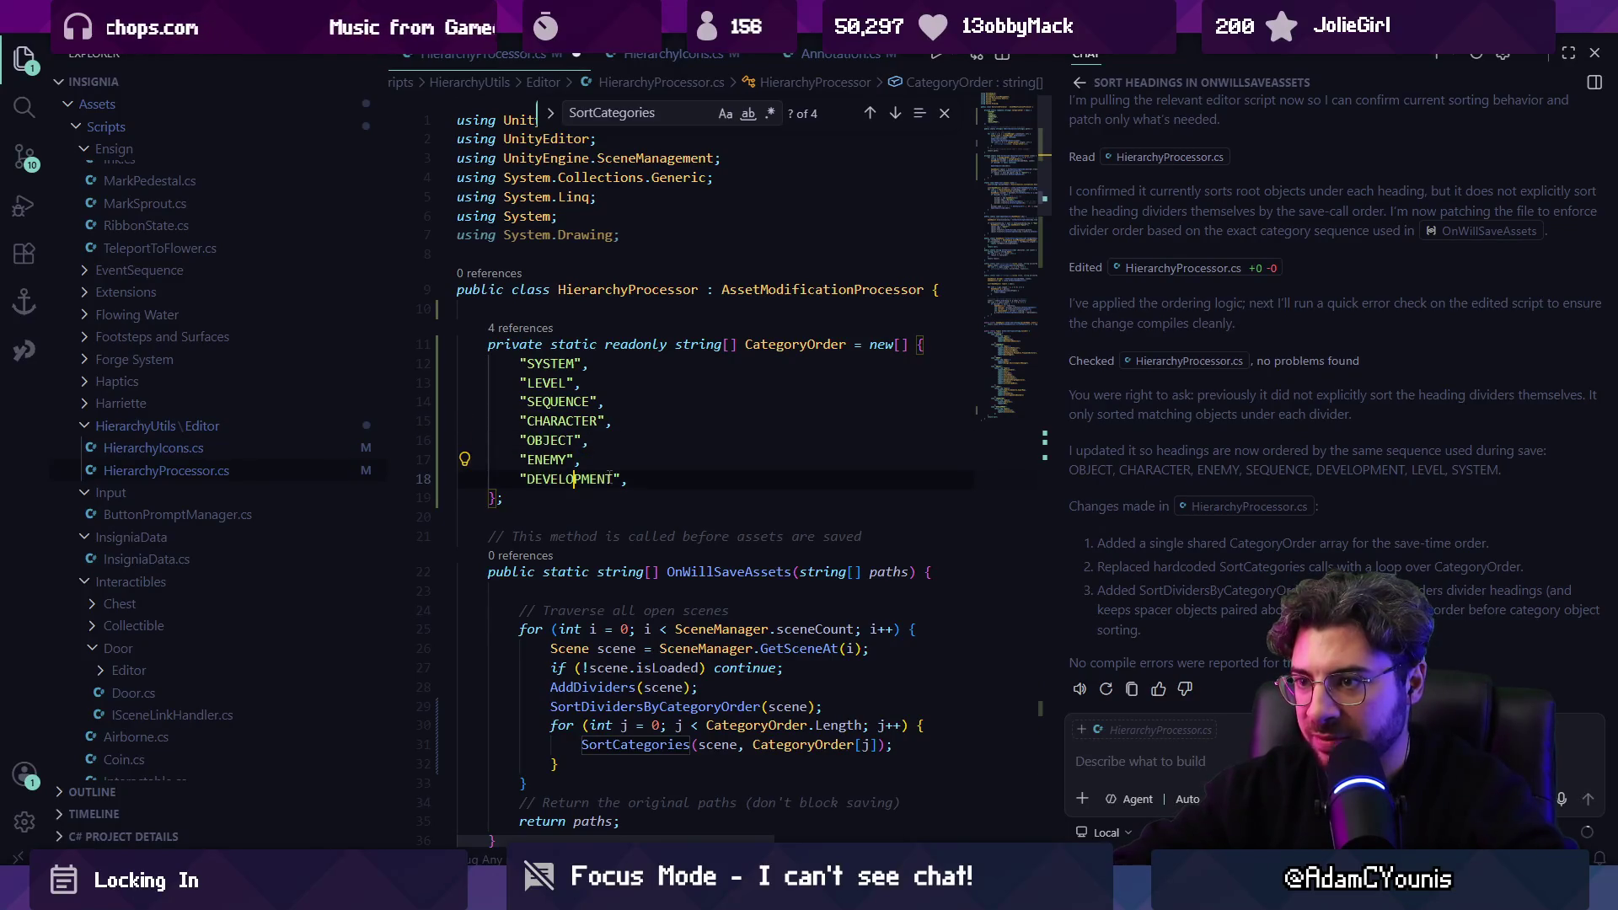
pyautogui.hotkey('ctrl', 's')
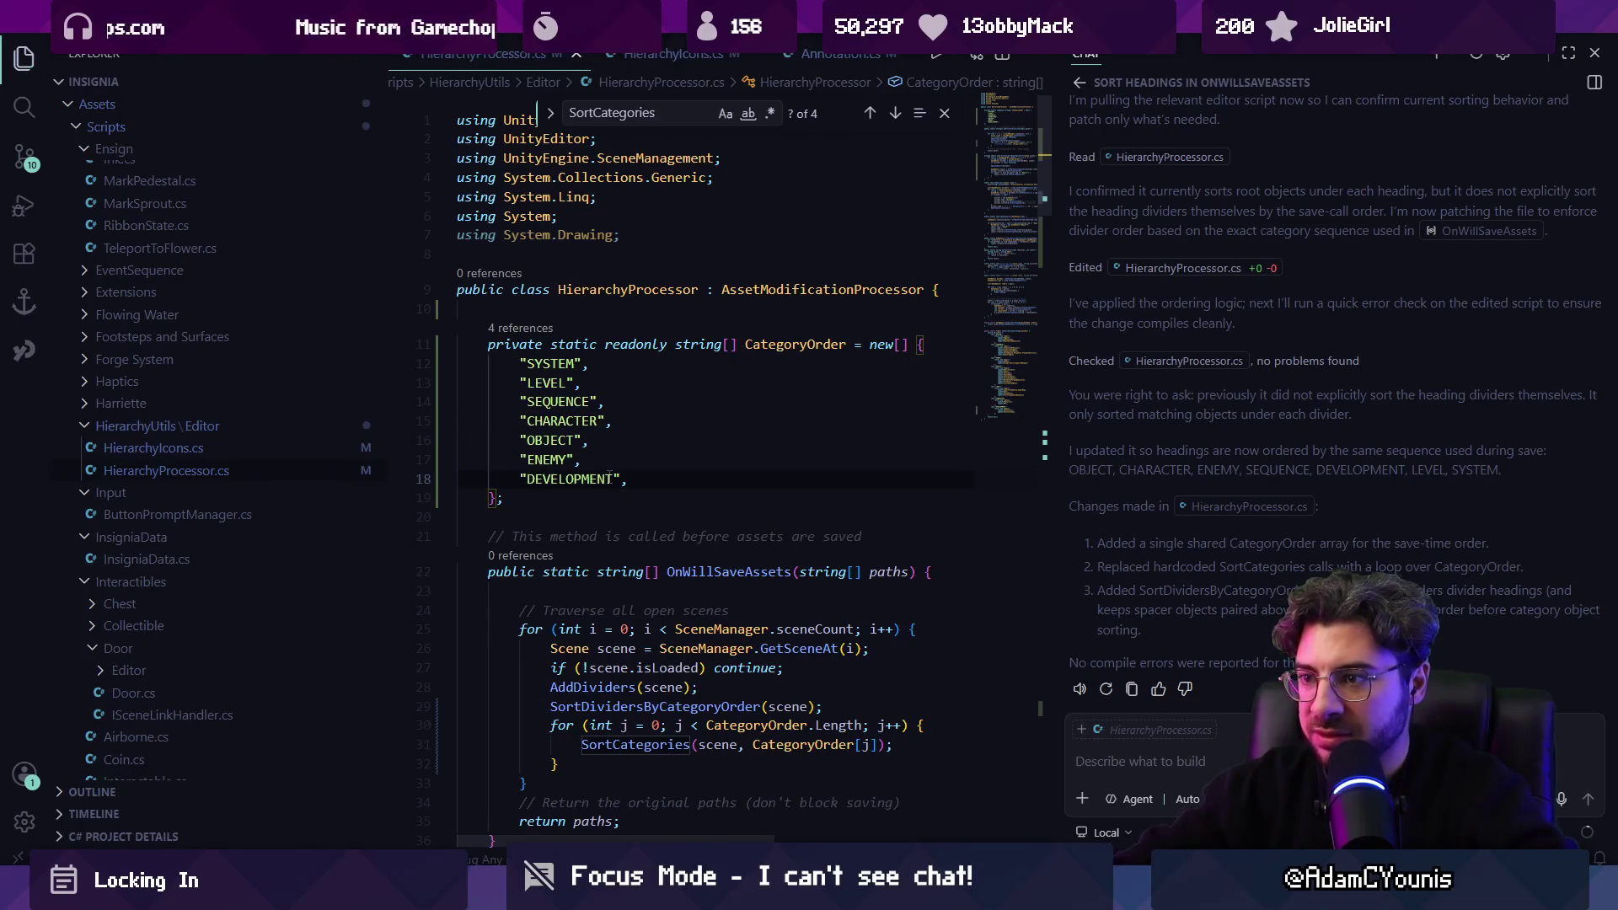
pyautogui.hotkey('alt', 'Tab')
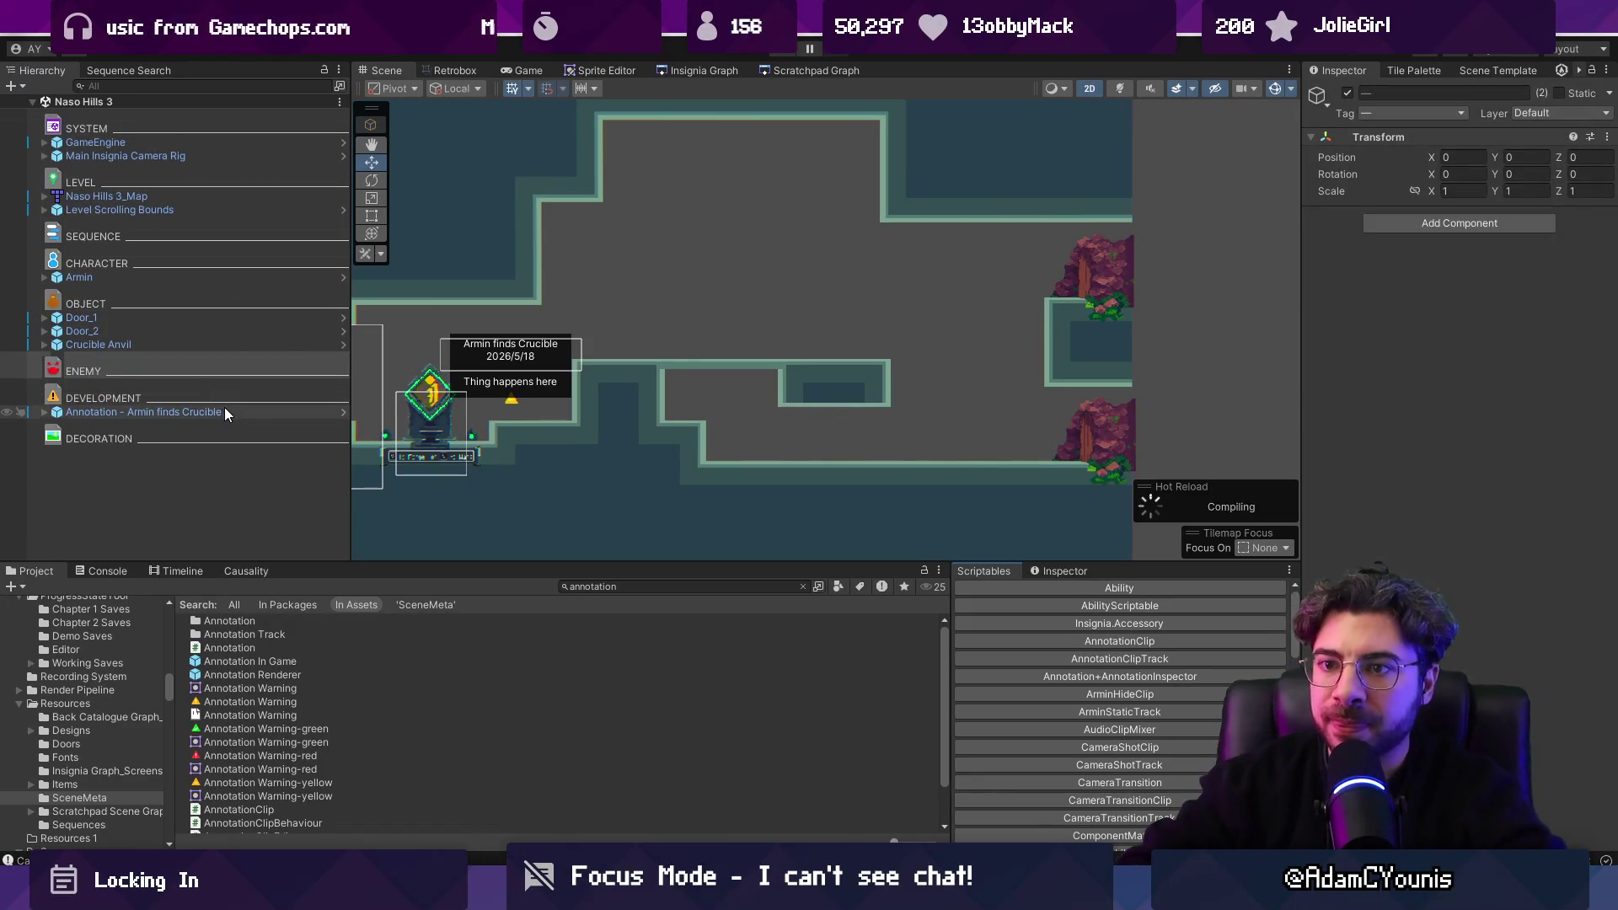
# Clear the Project annotation search, then show Fork's uncommitted local changes.
pyautogui.scroll(-2, 822, 345)
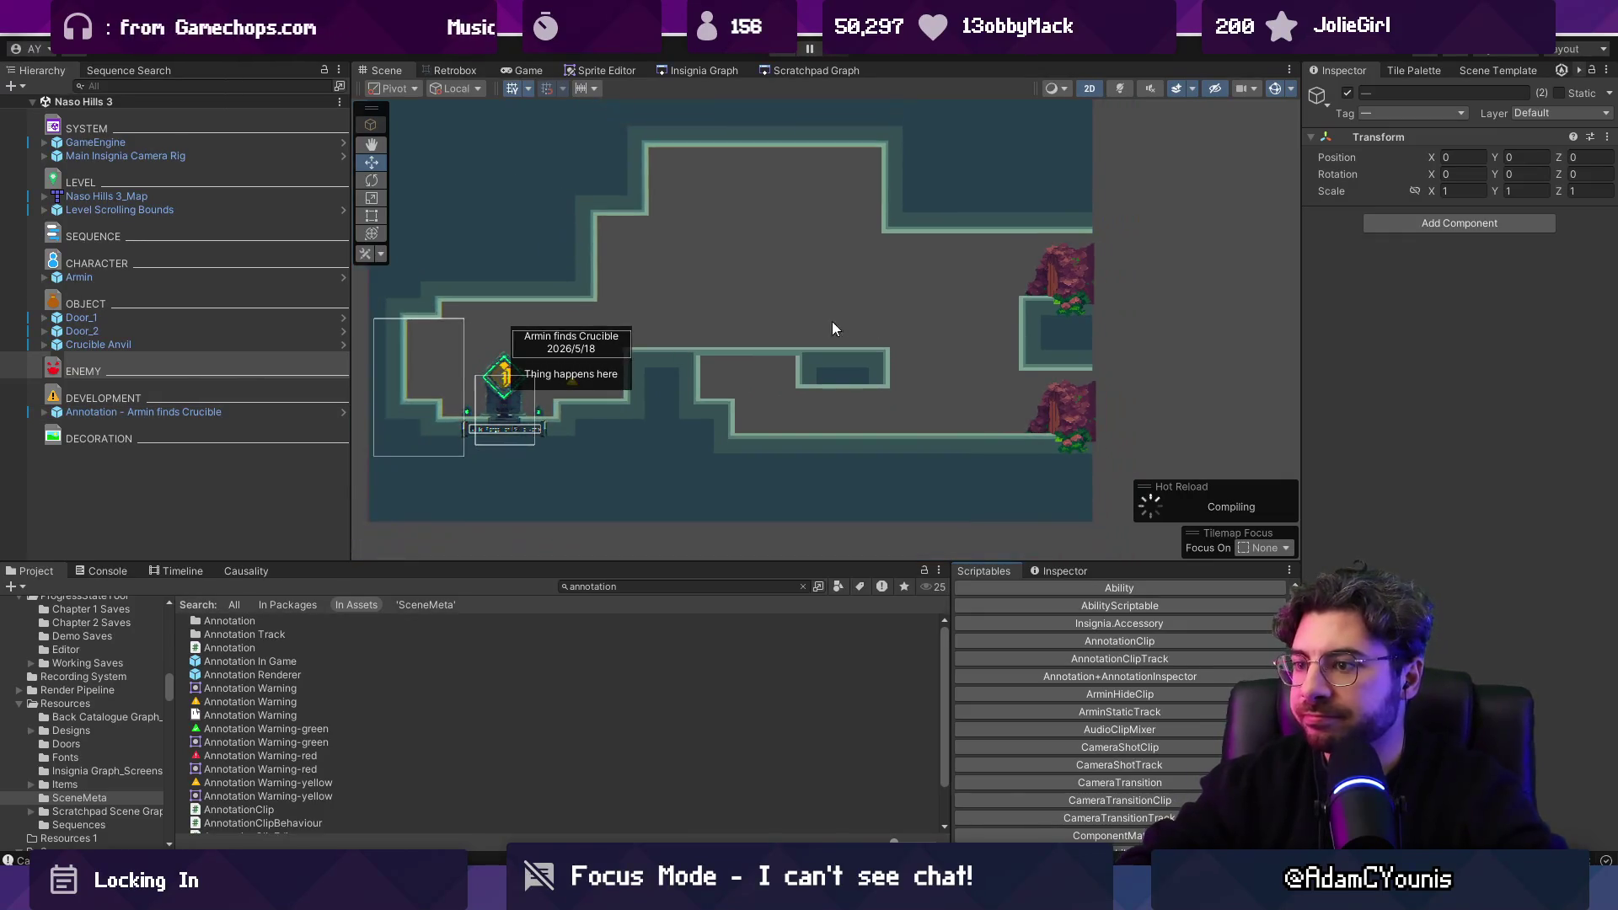
pyautogui.click(805, 587)
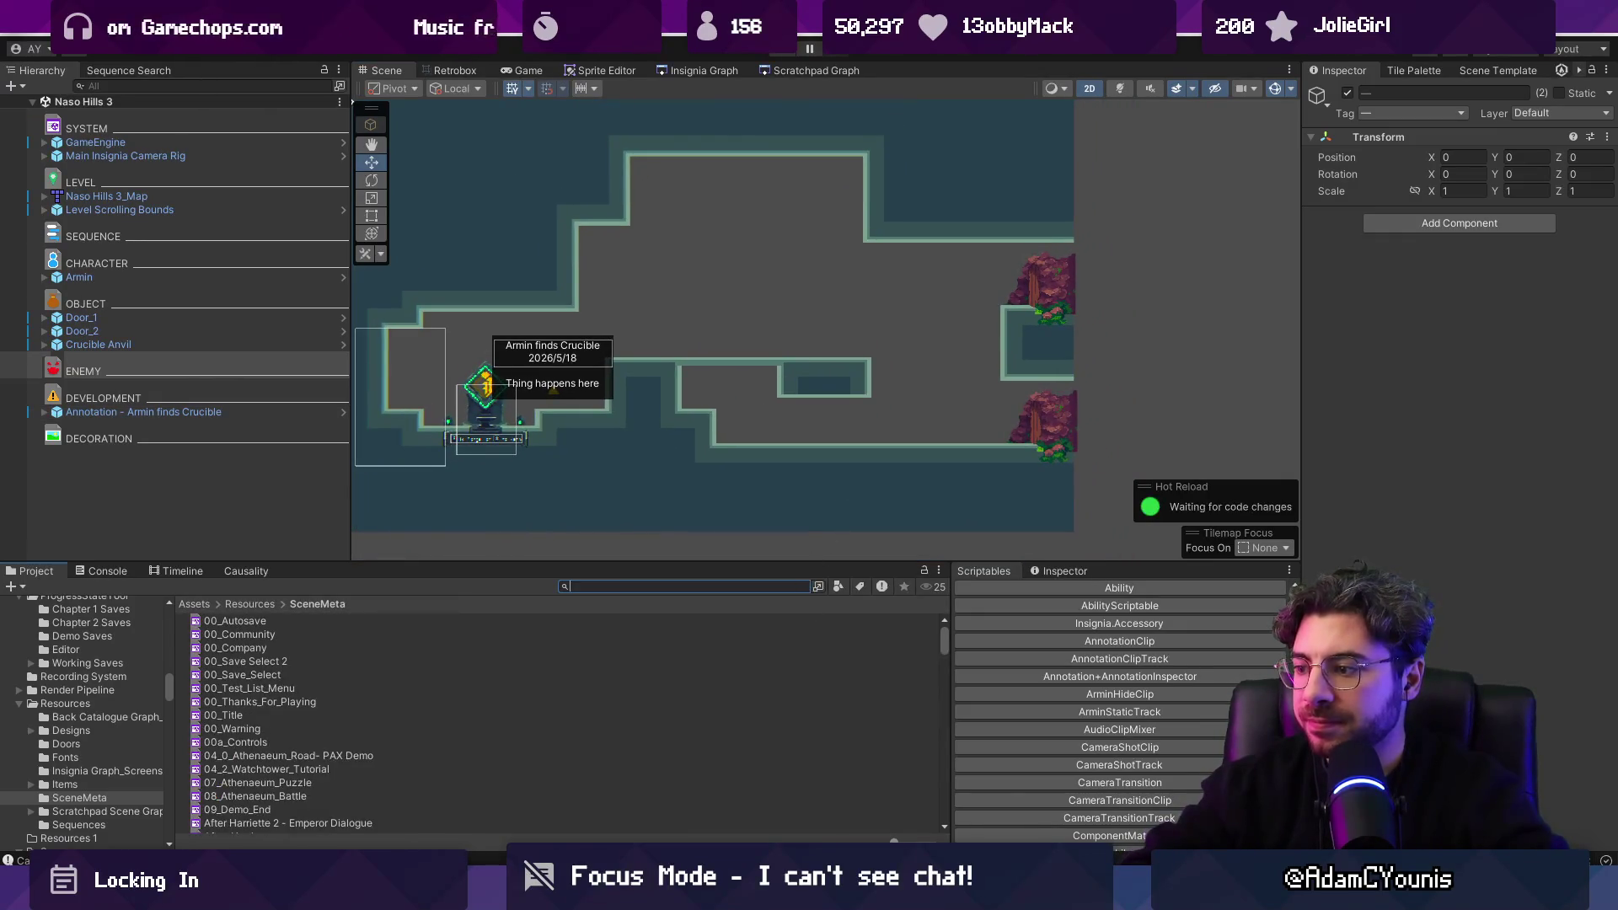
pyautogui.hotkey('alt', 'Tab')
pyautogui.click(173, 107)
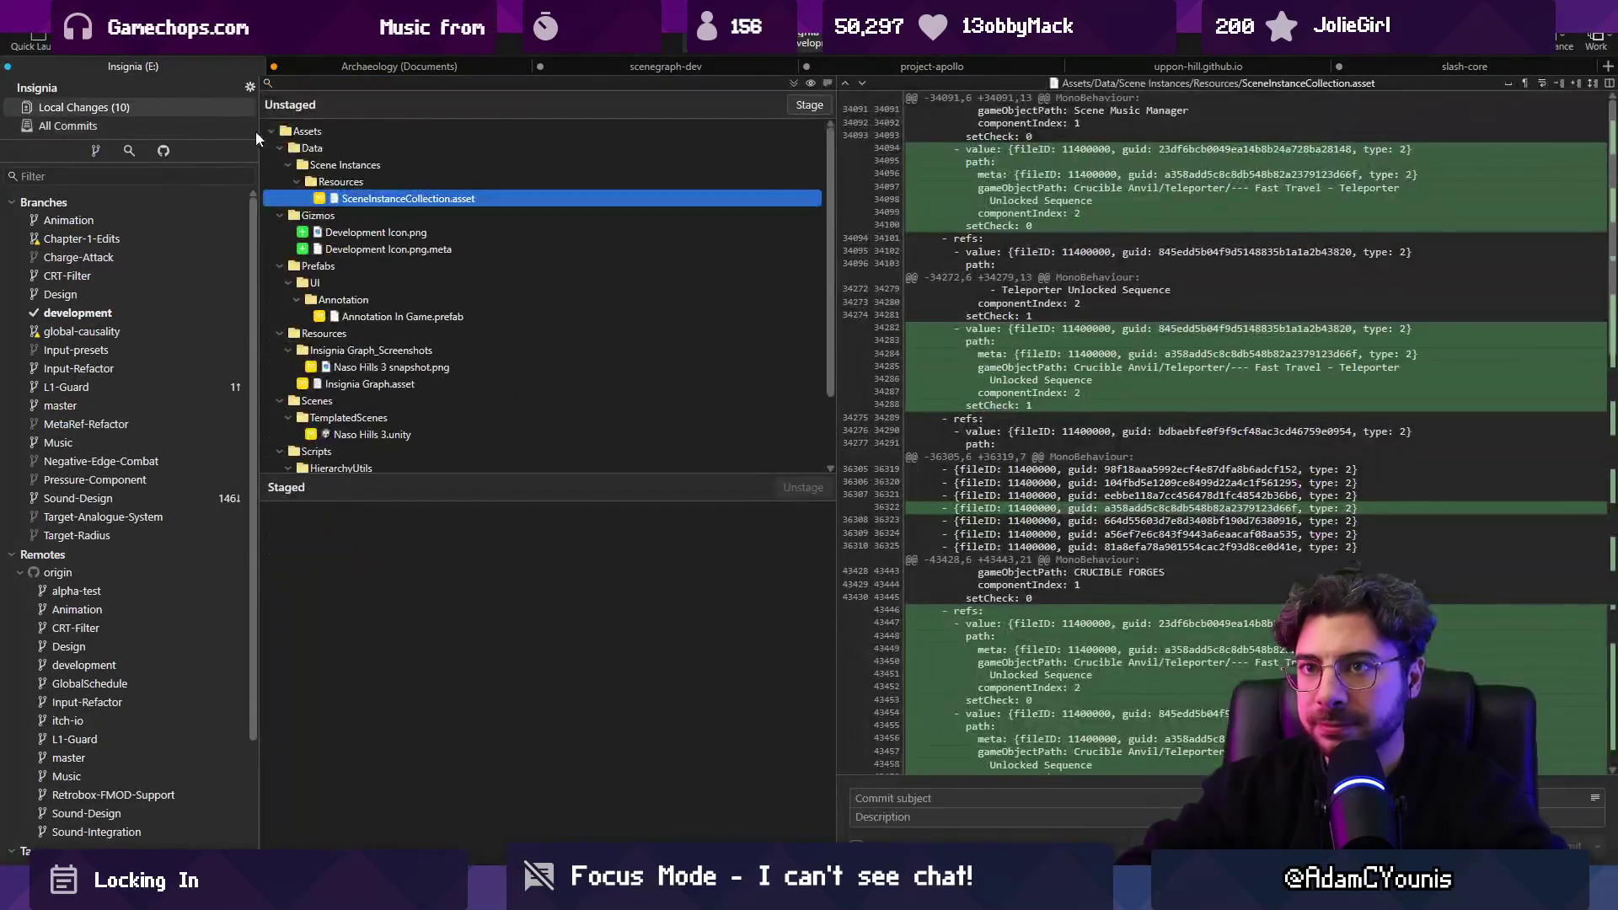
# Stage all files and commit them as 'Adds development icon to hierarchy processor'.
pyautogui.click(809, 104)
pyautogui.click(941, 798)
pyautogui.write('Adds developmnenbt')
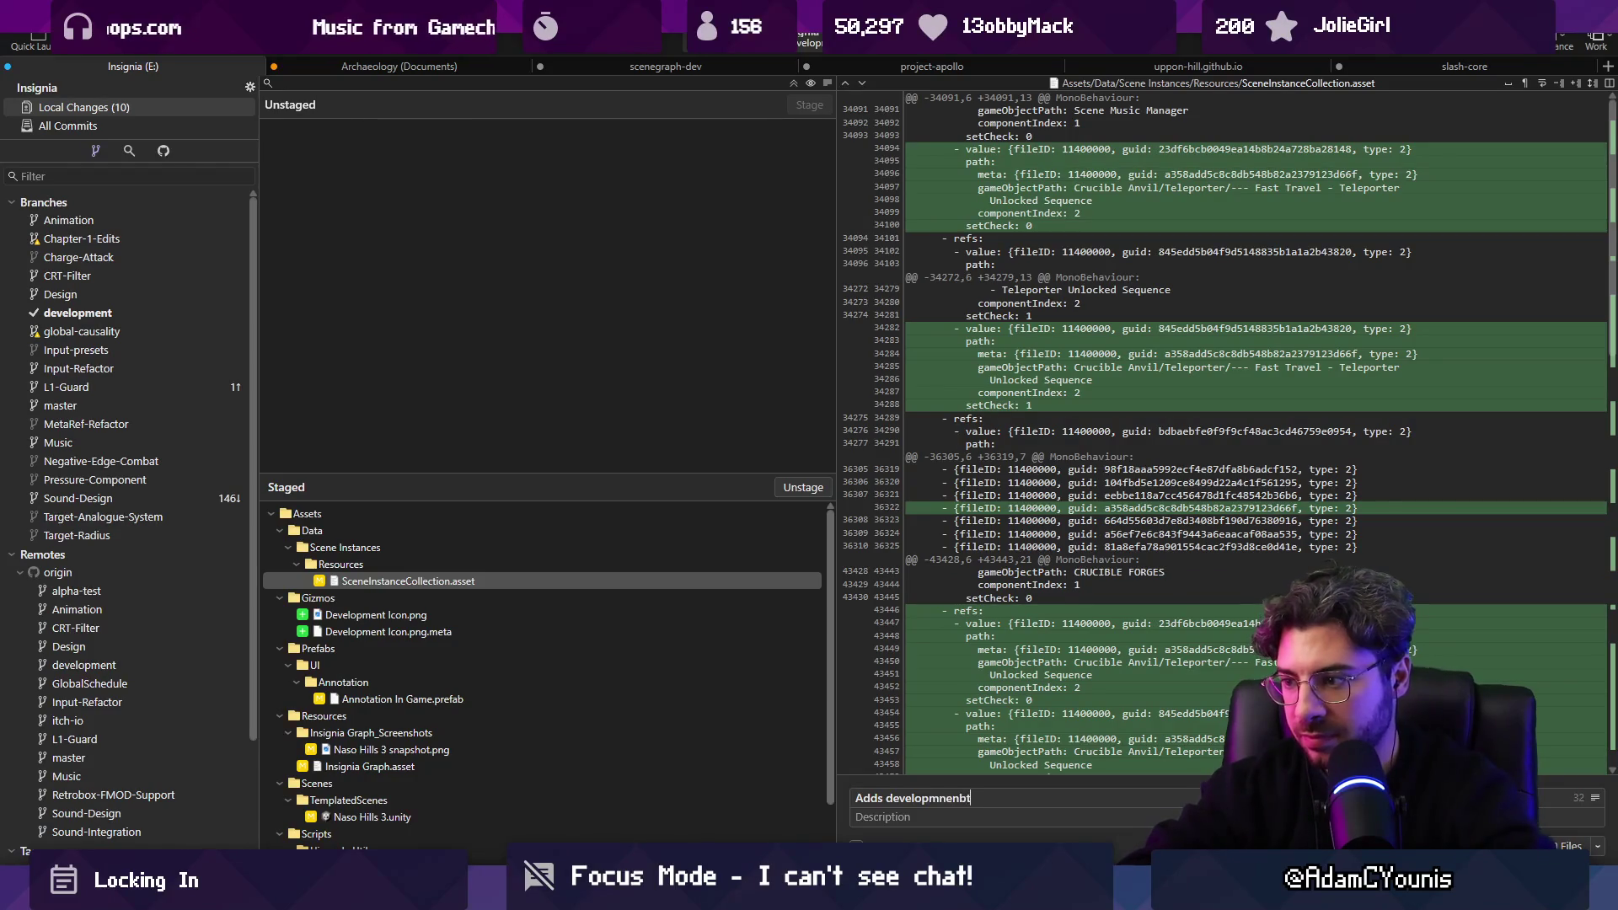
pyautogui.write('nt icon ti')
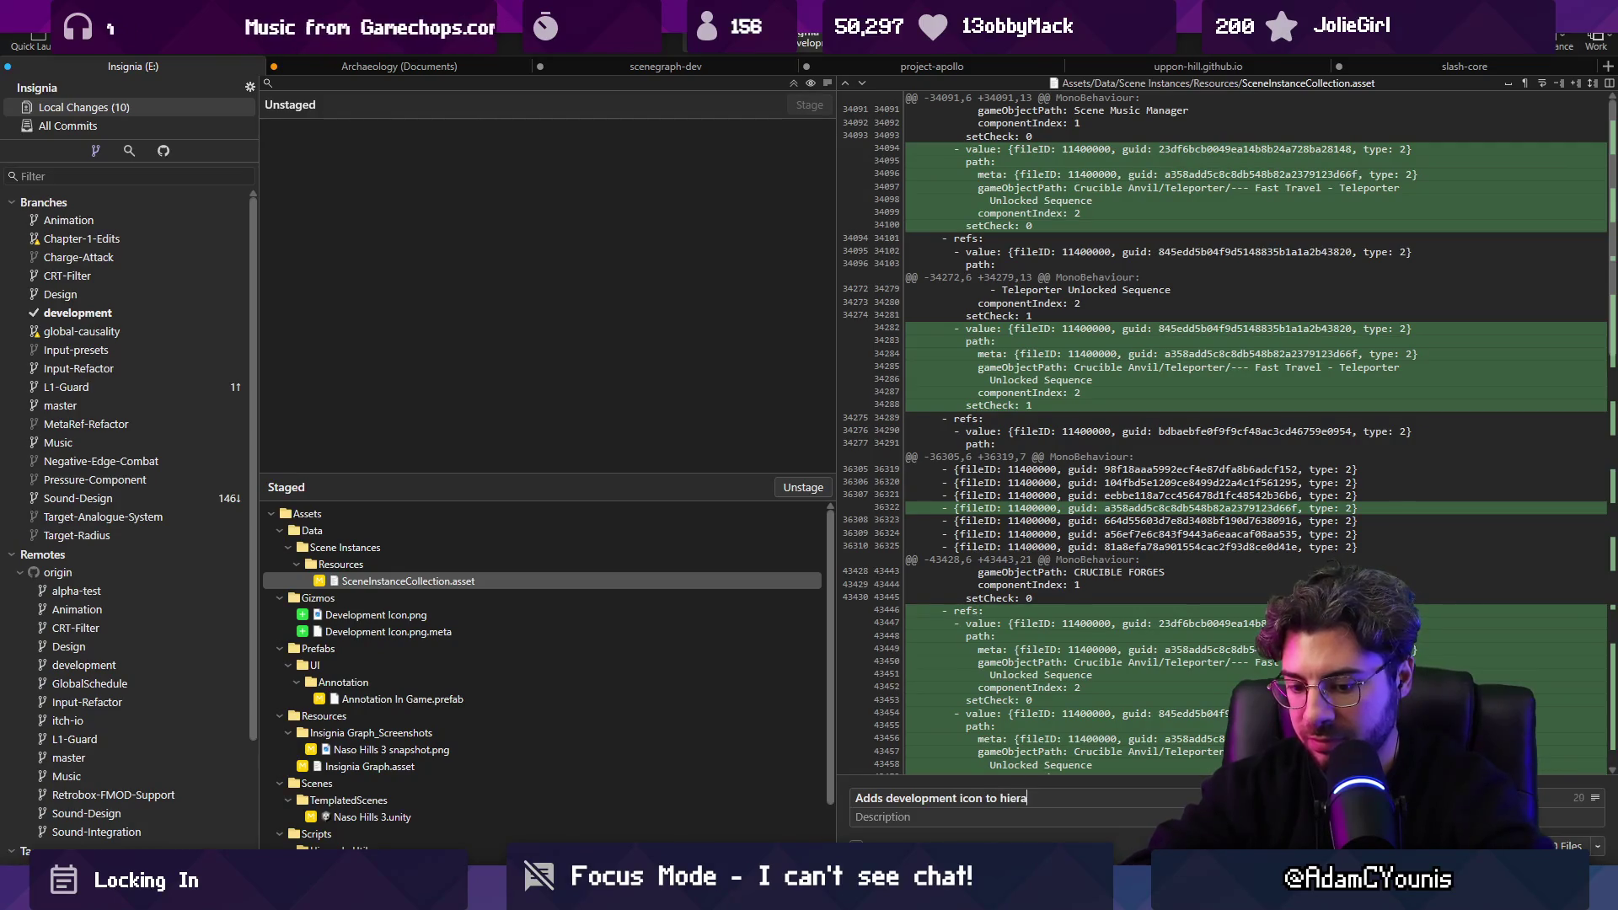
pyautogui.write('processor')
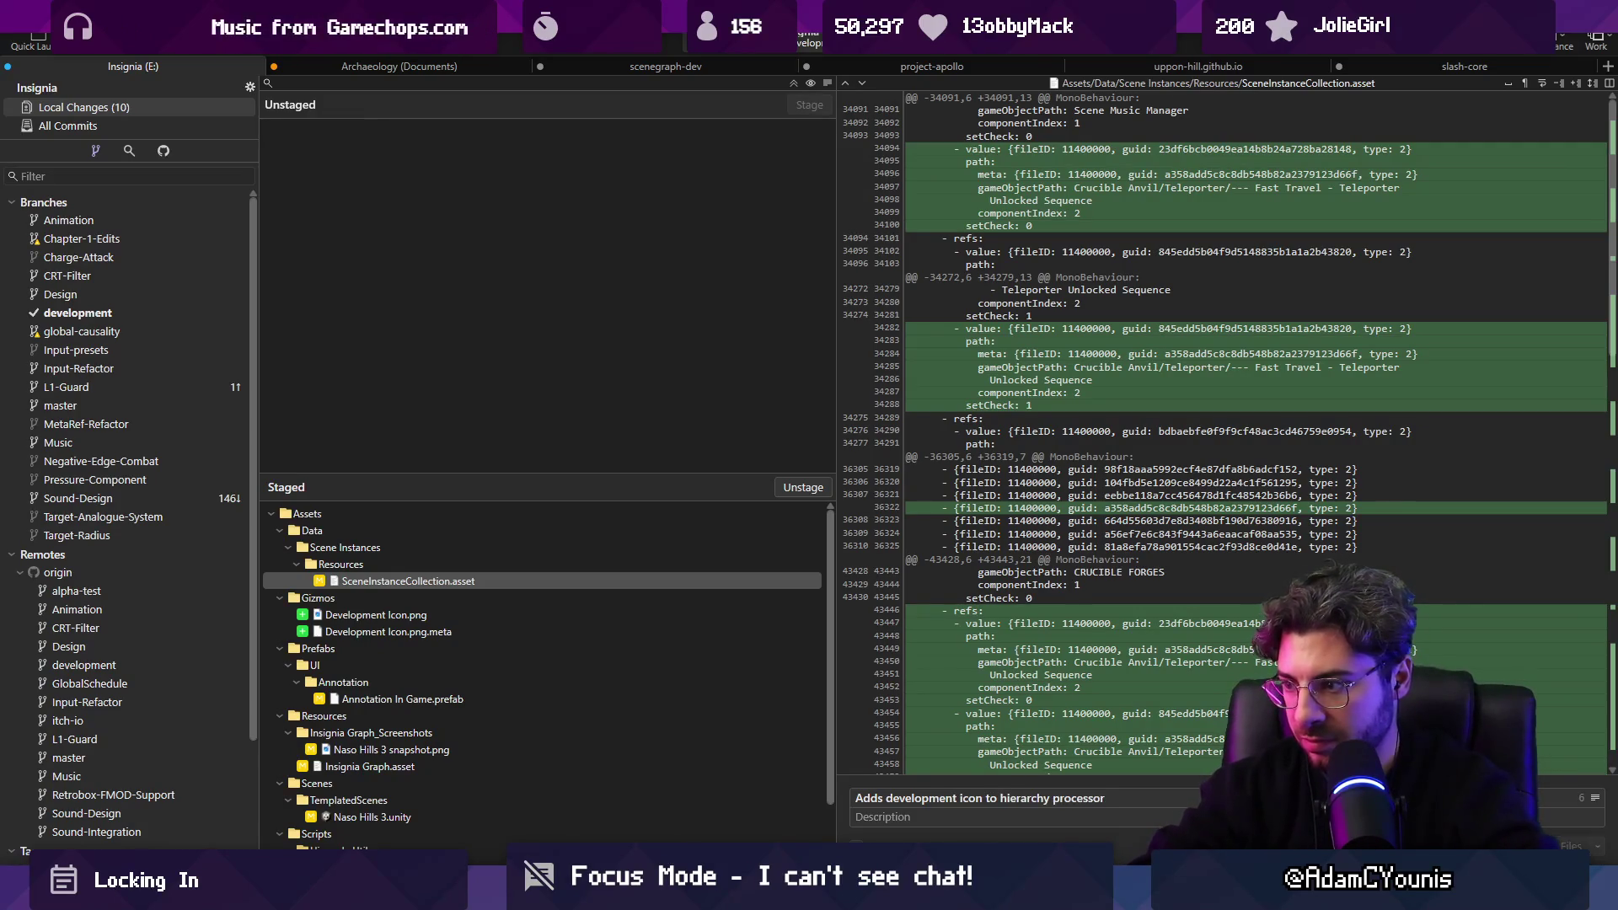
pyautogui.hotkey('ctrl', 'Return')
pyautogui.hotkey('alt', 'Tab')
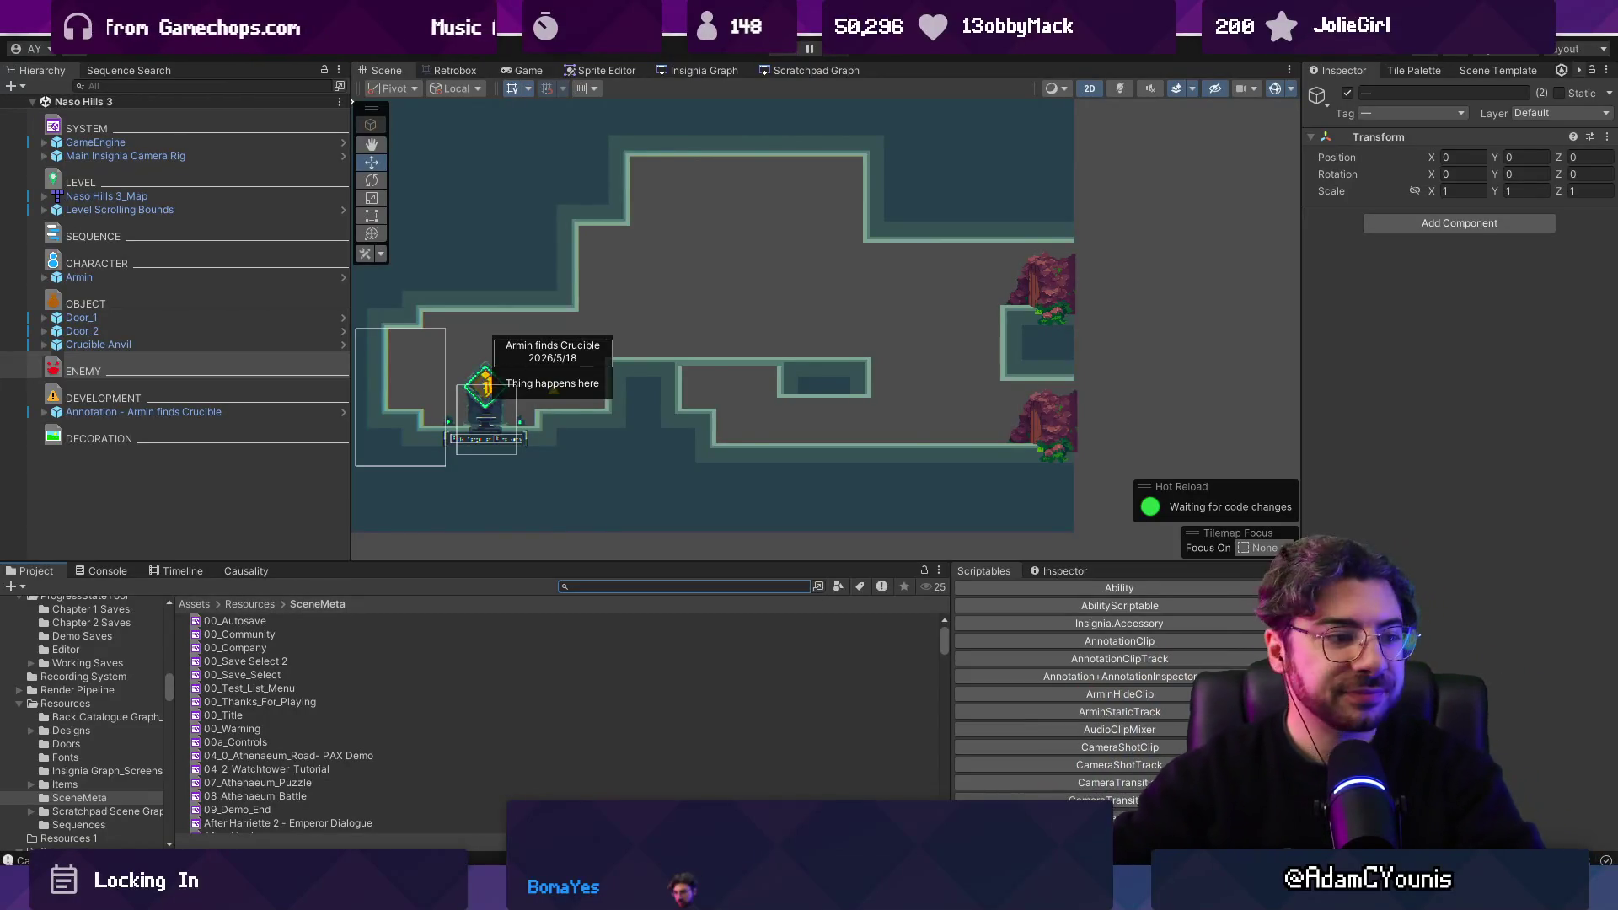
# Bring up the Windows Start menu to search for apps.
pyautogui.press('super')
# Bring Windows Media Player up from the taskbar, showing the Stream Music playlist.
pyautogui.write('music')
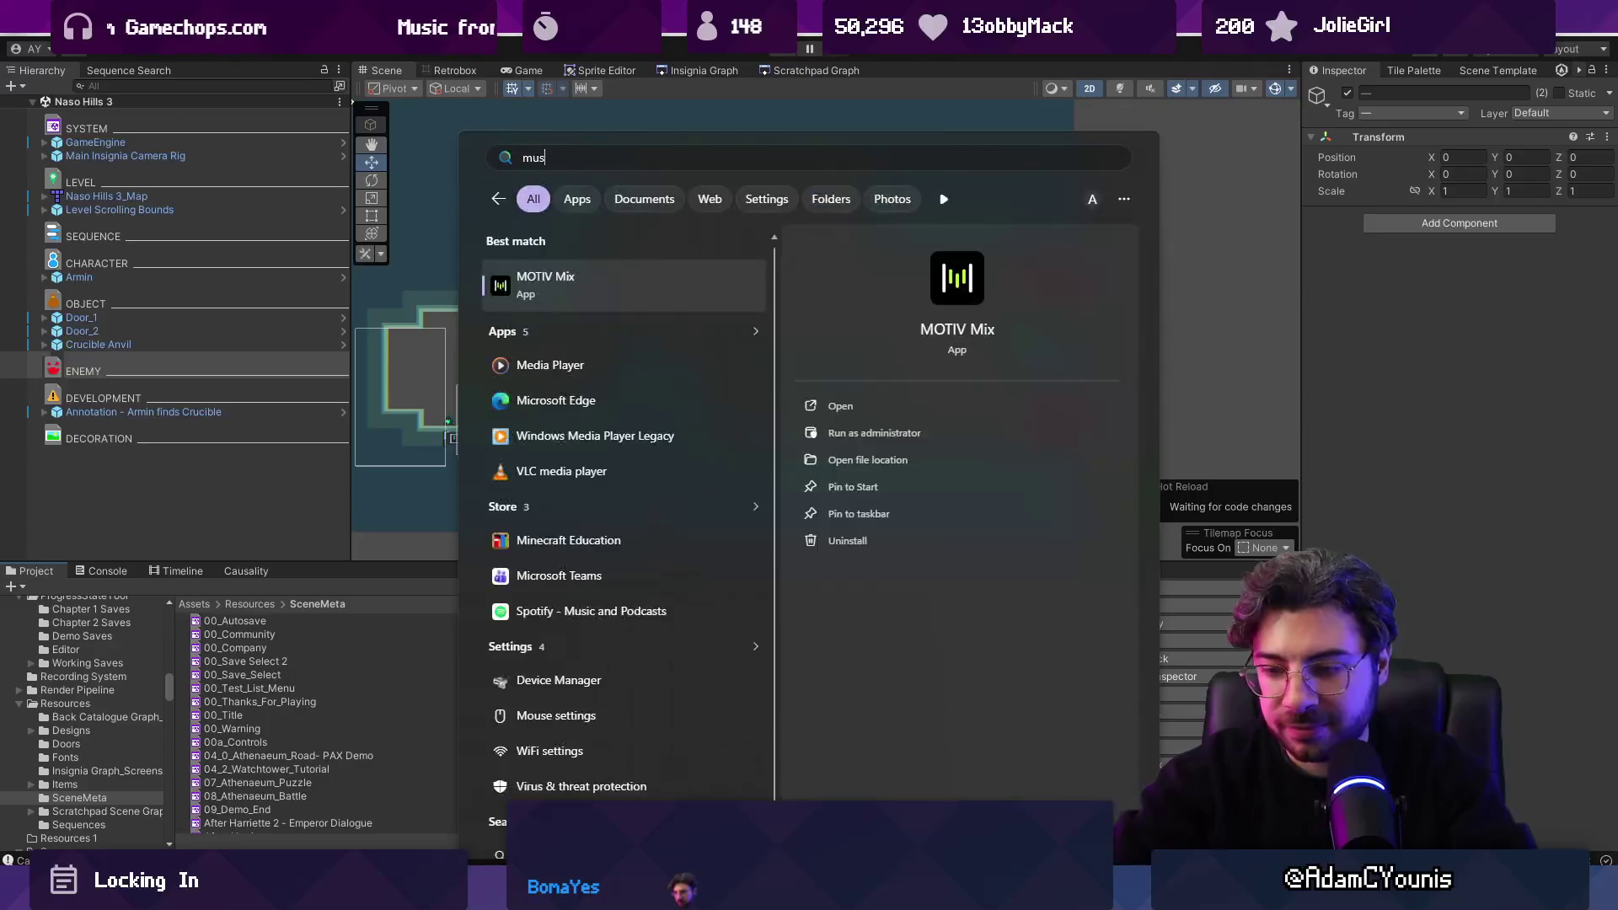
pyautogui.press('Escape')
pyautogui.hotkey('alt', 'Tab')
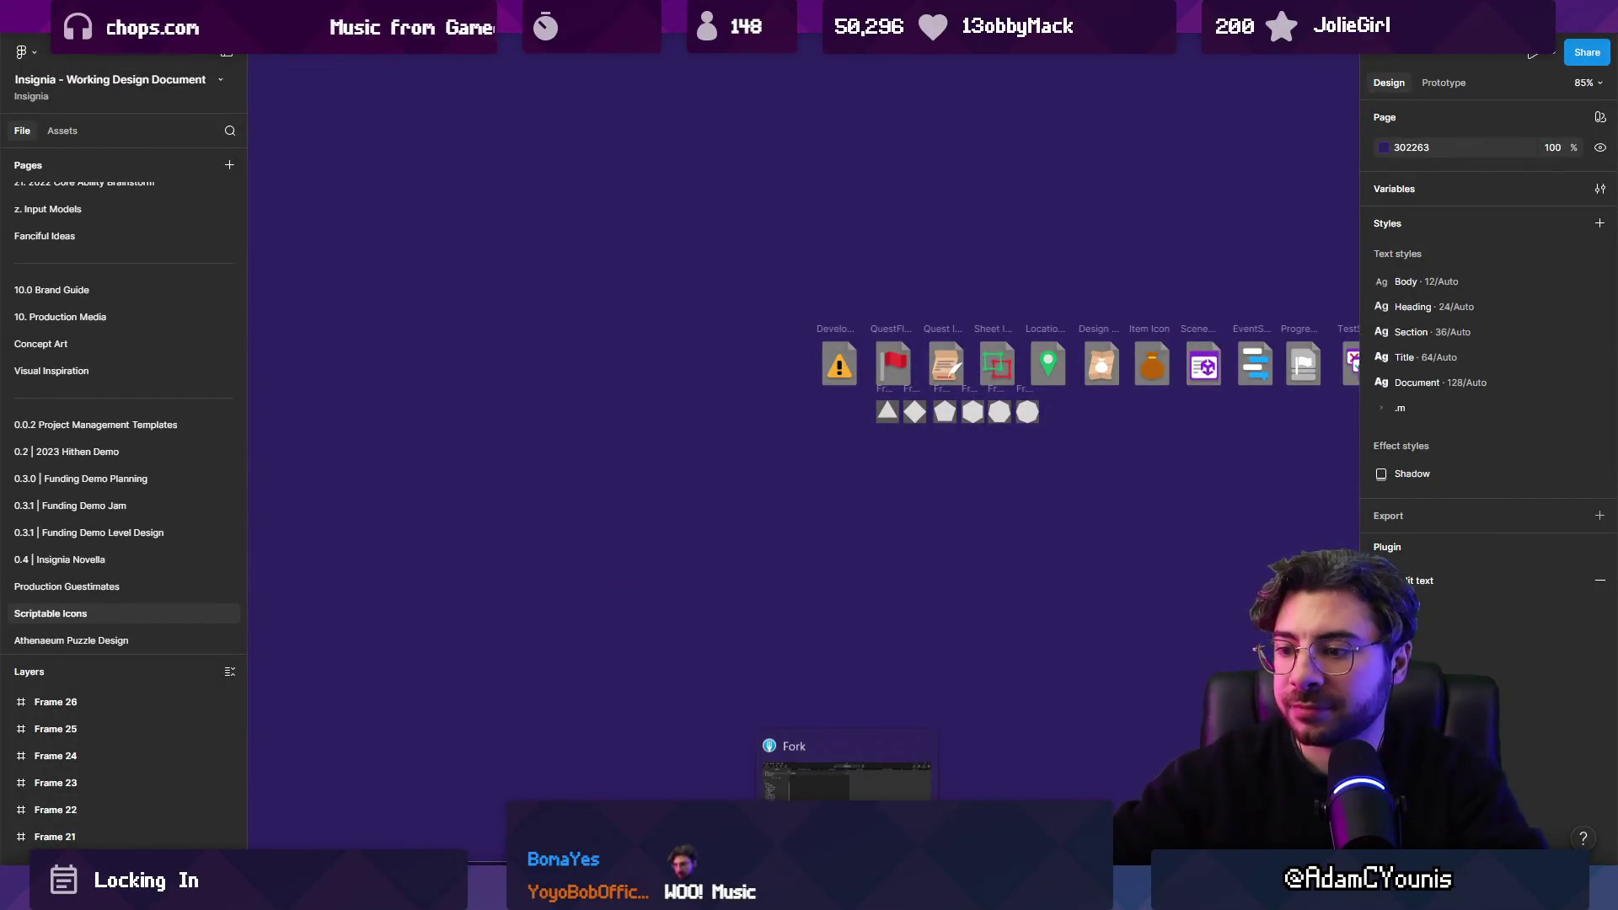
pyautogui.moveTo(587, 896)
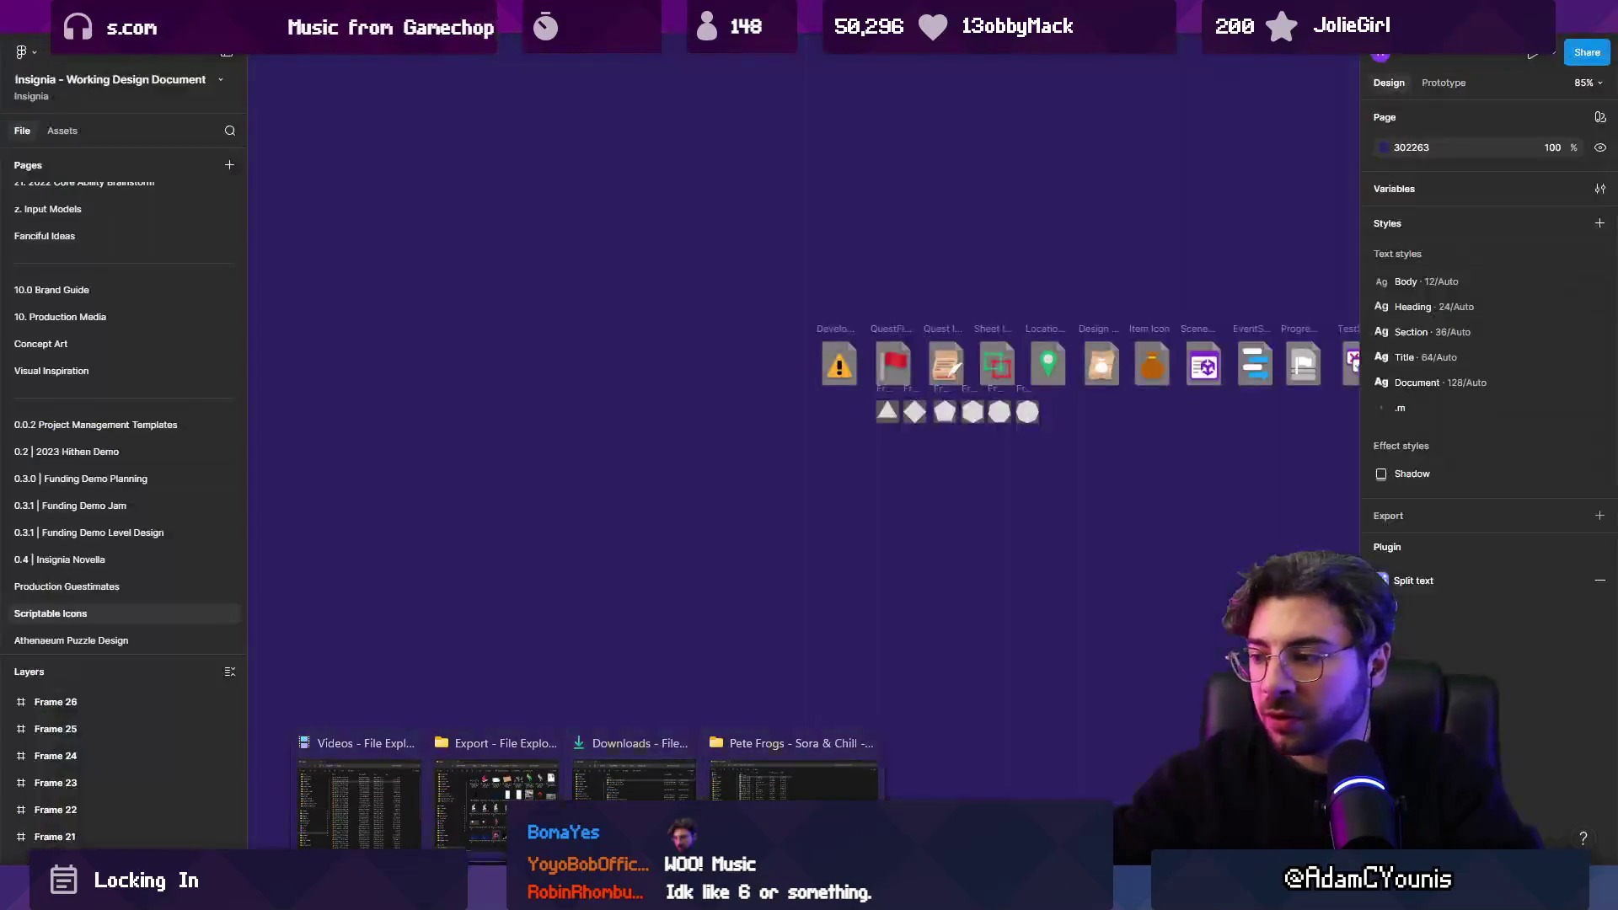
pyautogui.click(624, 898)
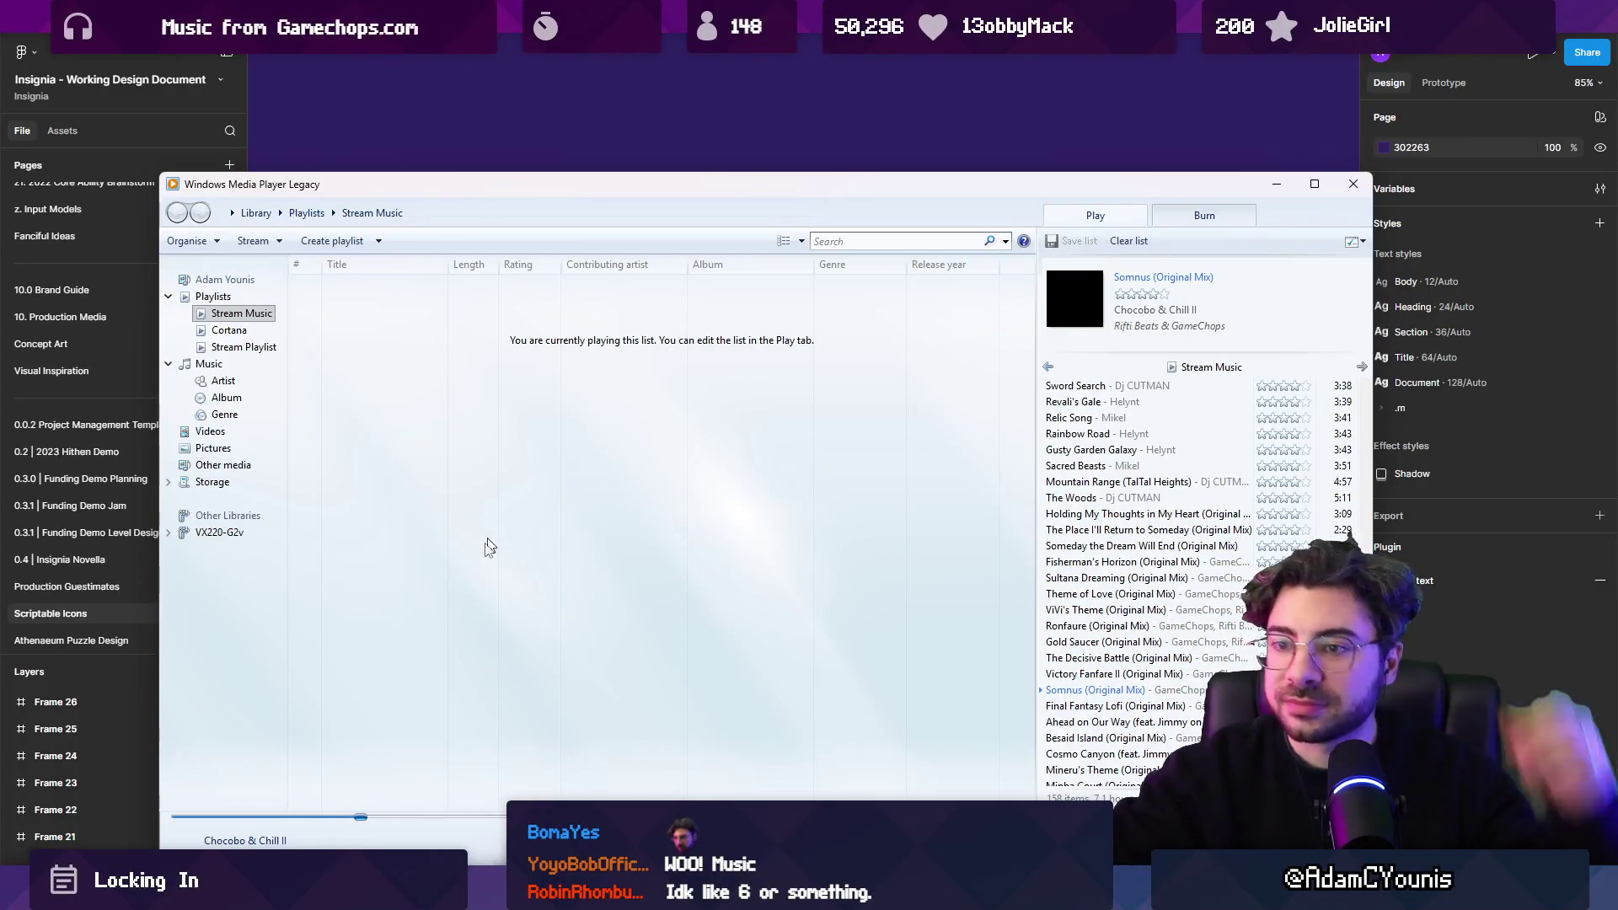
# Play the Stream Music playlist and add the 18 Pete Frogs tracks to the queue.
pyautogui.doubleClick(243, 313)
pyautogui.moveTo(471, 200); pyautogui.dragTo(453, 124)
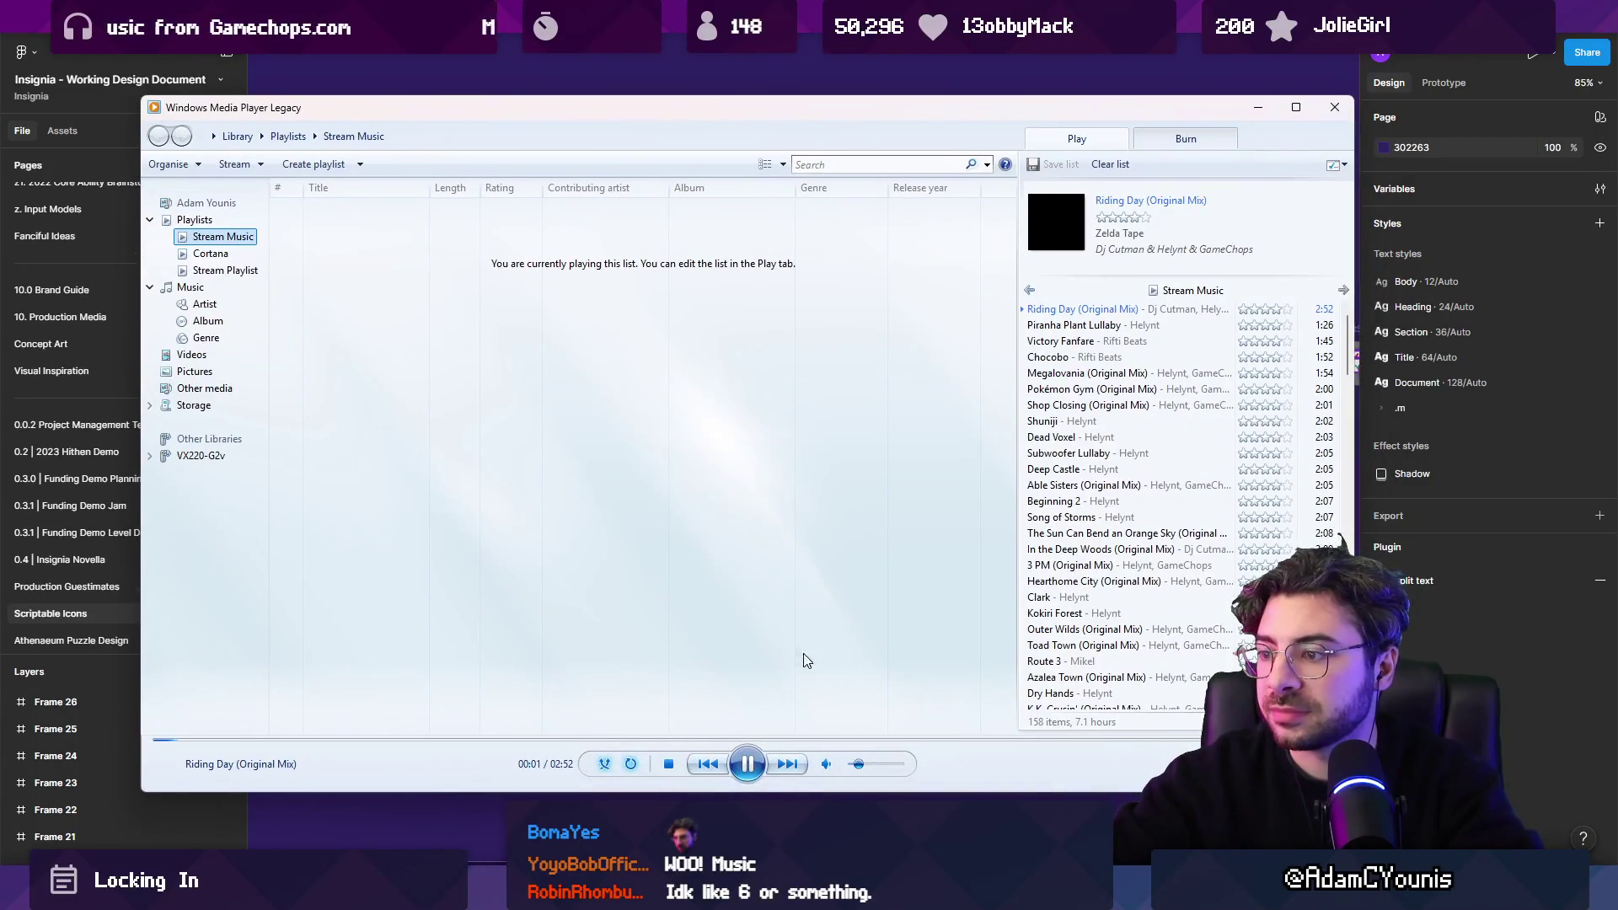
pyautogui.moveTo(587, 892)
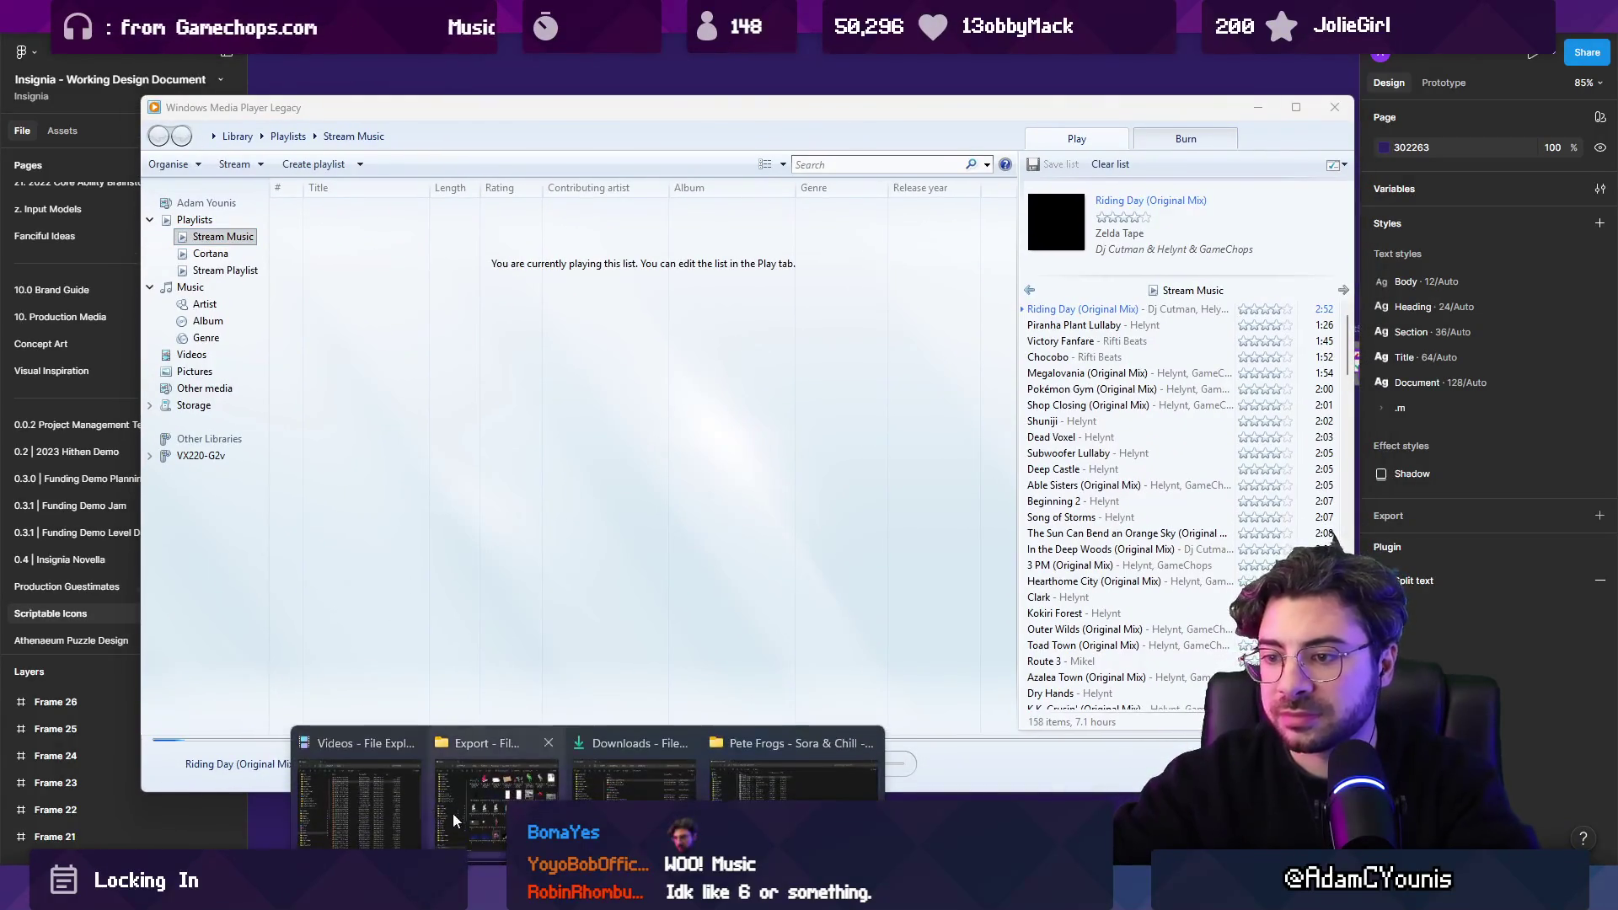
pyautogui.moveTo(418, 787)
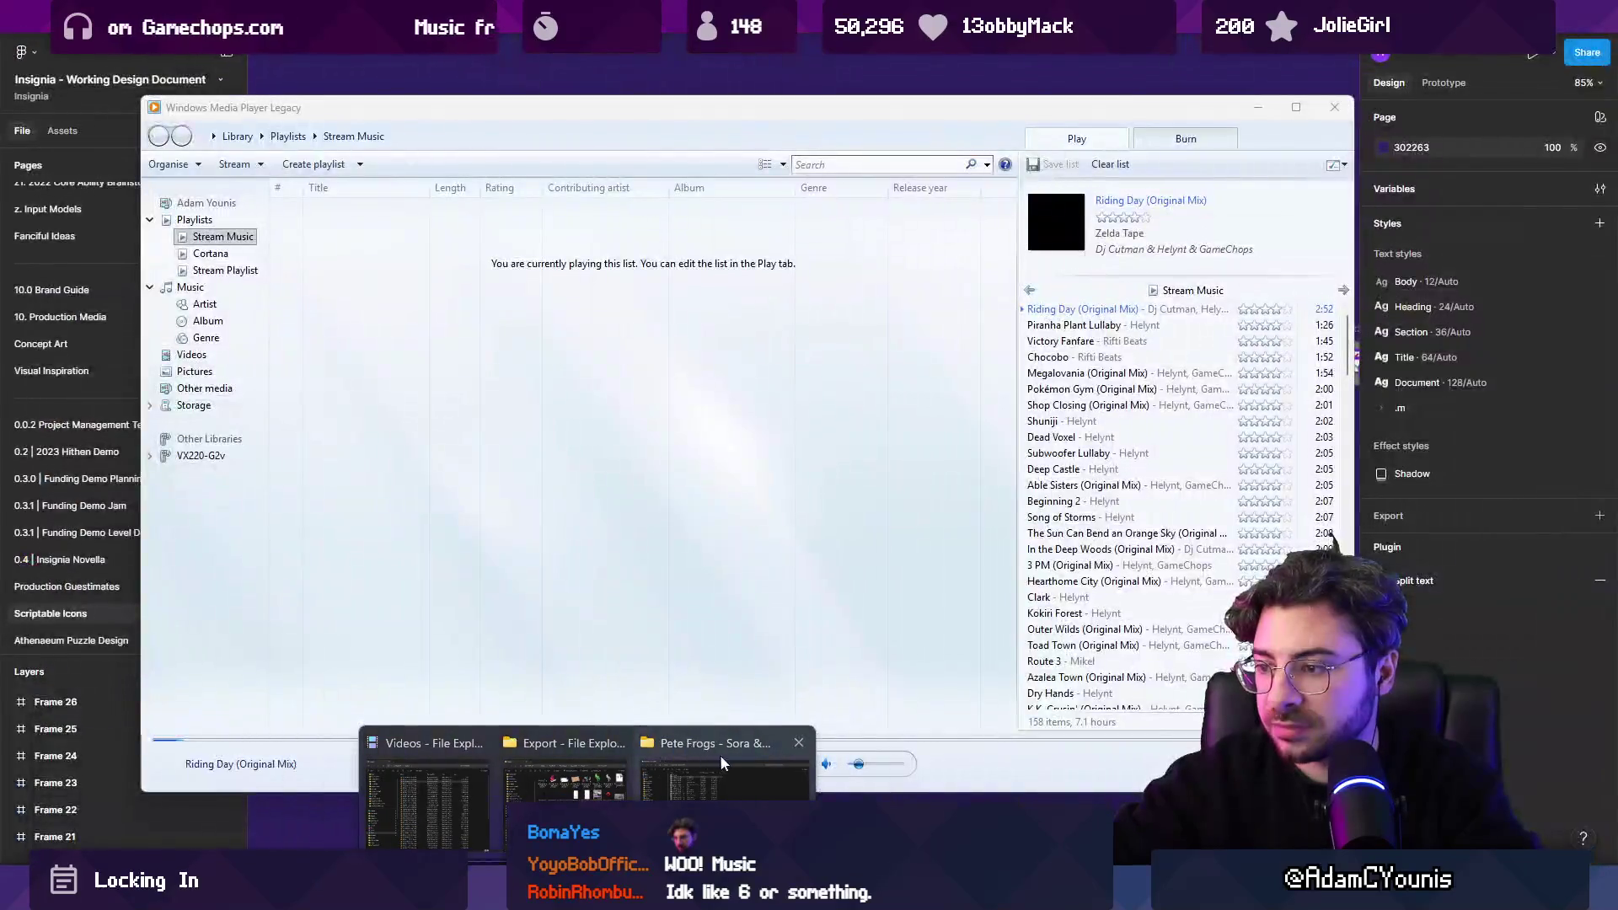
pyautogui.click(720, 763)
pyautogui.click(587, 892)
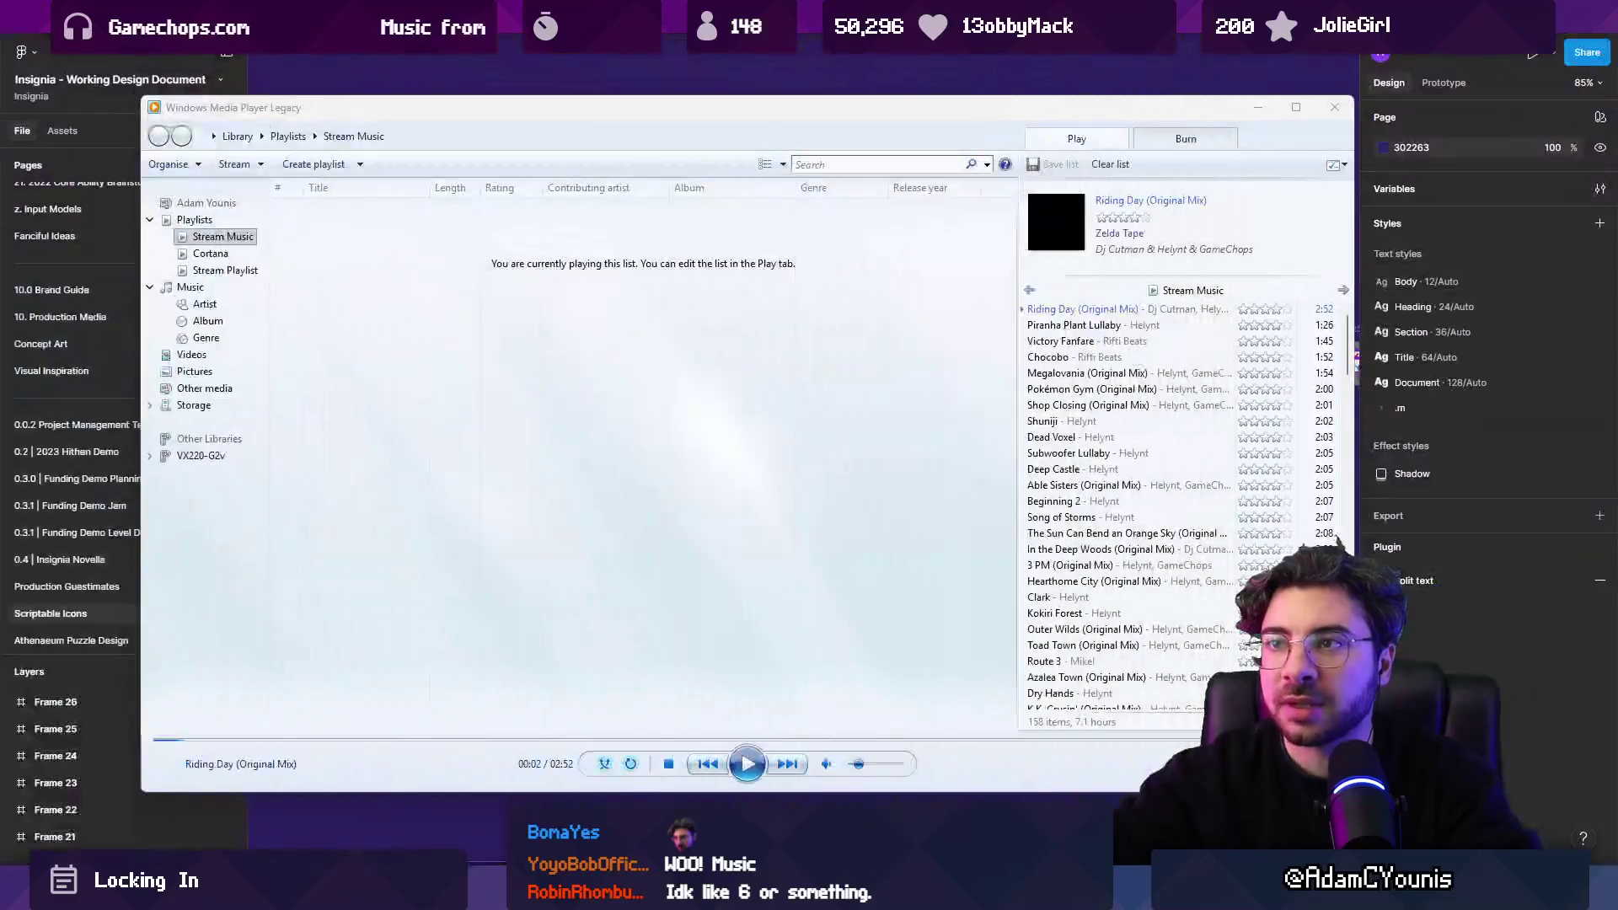
pyautogui.moveTo(896, 565)
pyautogui.mouseDown()
pyautogui.moveTo(1098, 499)
pyautogui.moveTo(1196, 495)
pyautogui.moveTo(1185, 518)
pyautogui.mouseUp()
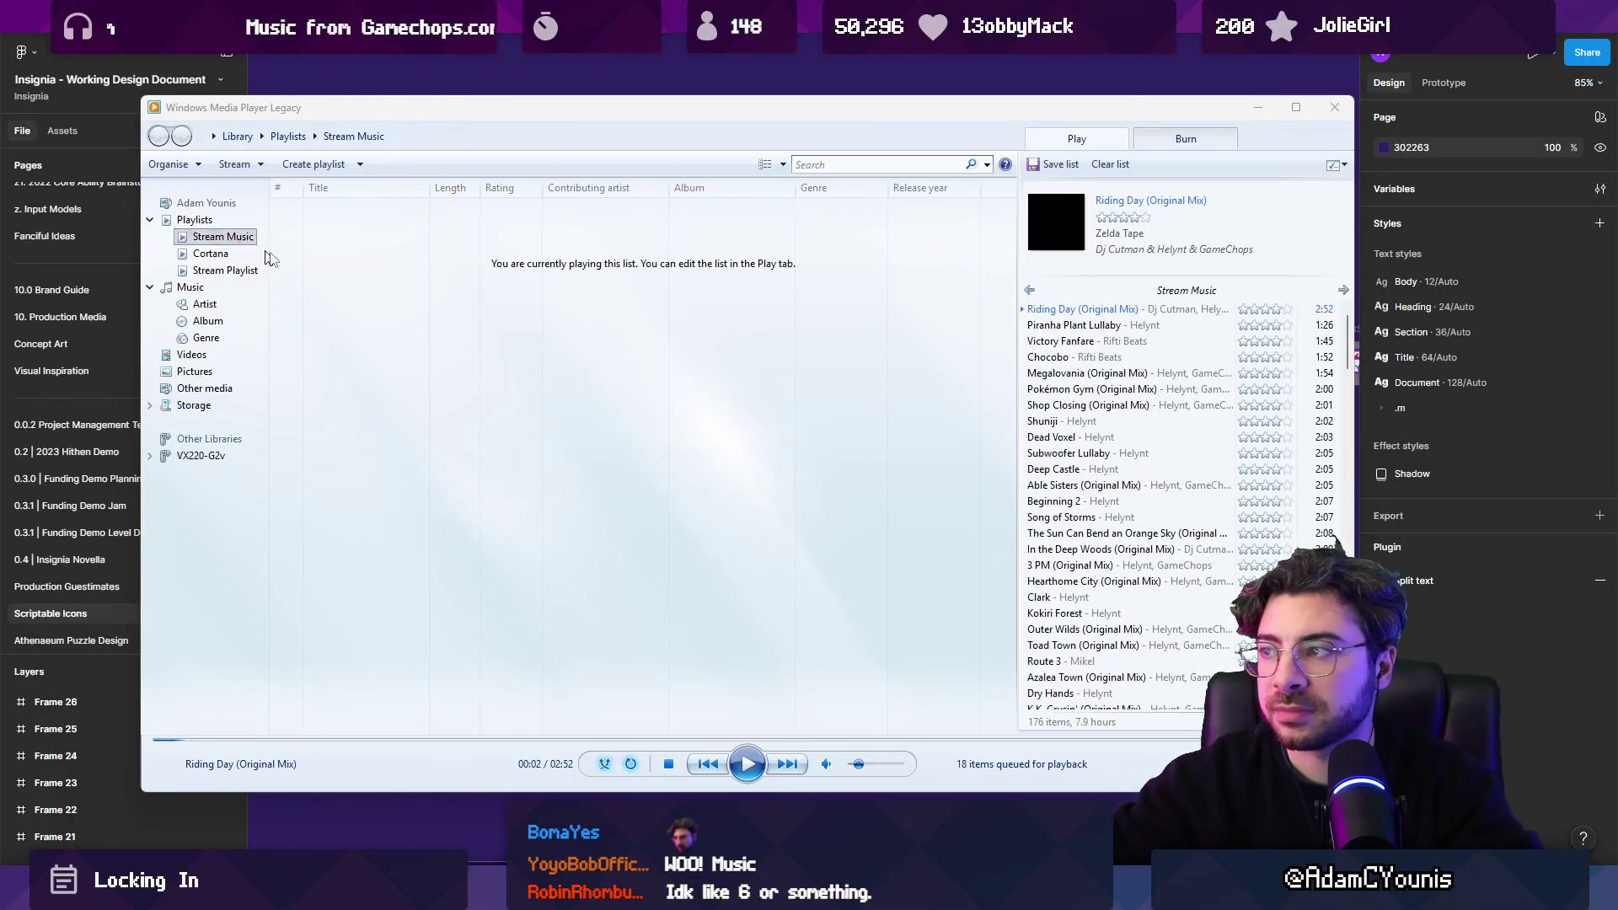
# Play 'Simple and Clean' and minimize the media player.
pyautogui.scroll(-15, 1193, 382)
pyautogui.scroll(-10, 1192, 382)
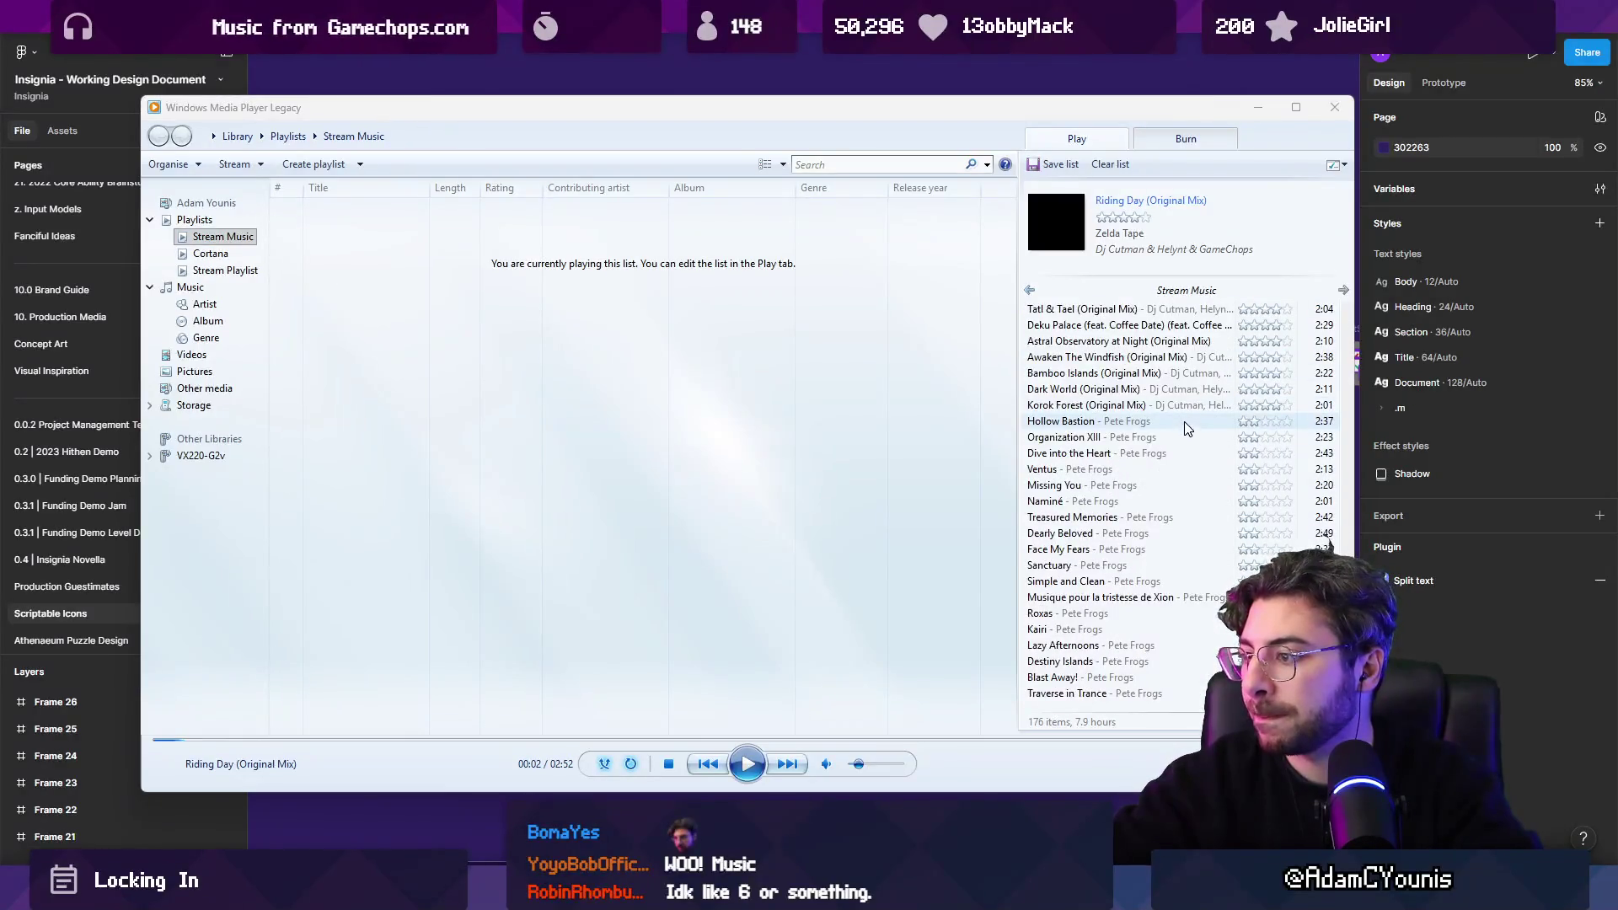
pyautogui.doubleClick(1088, 581)
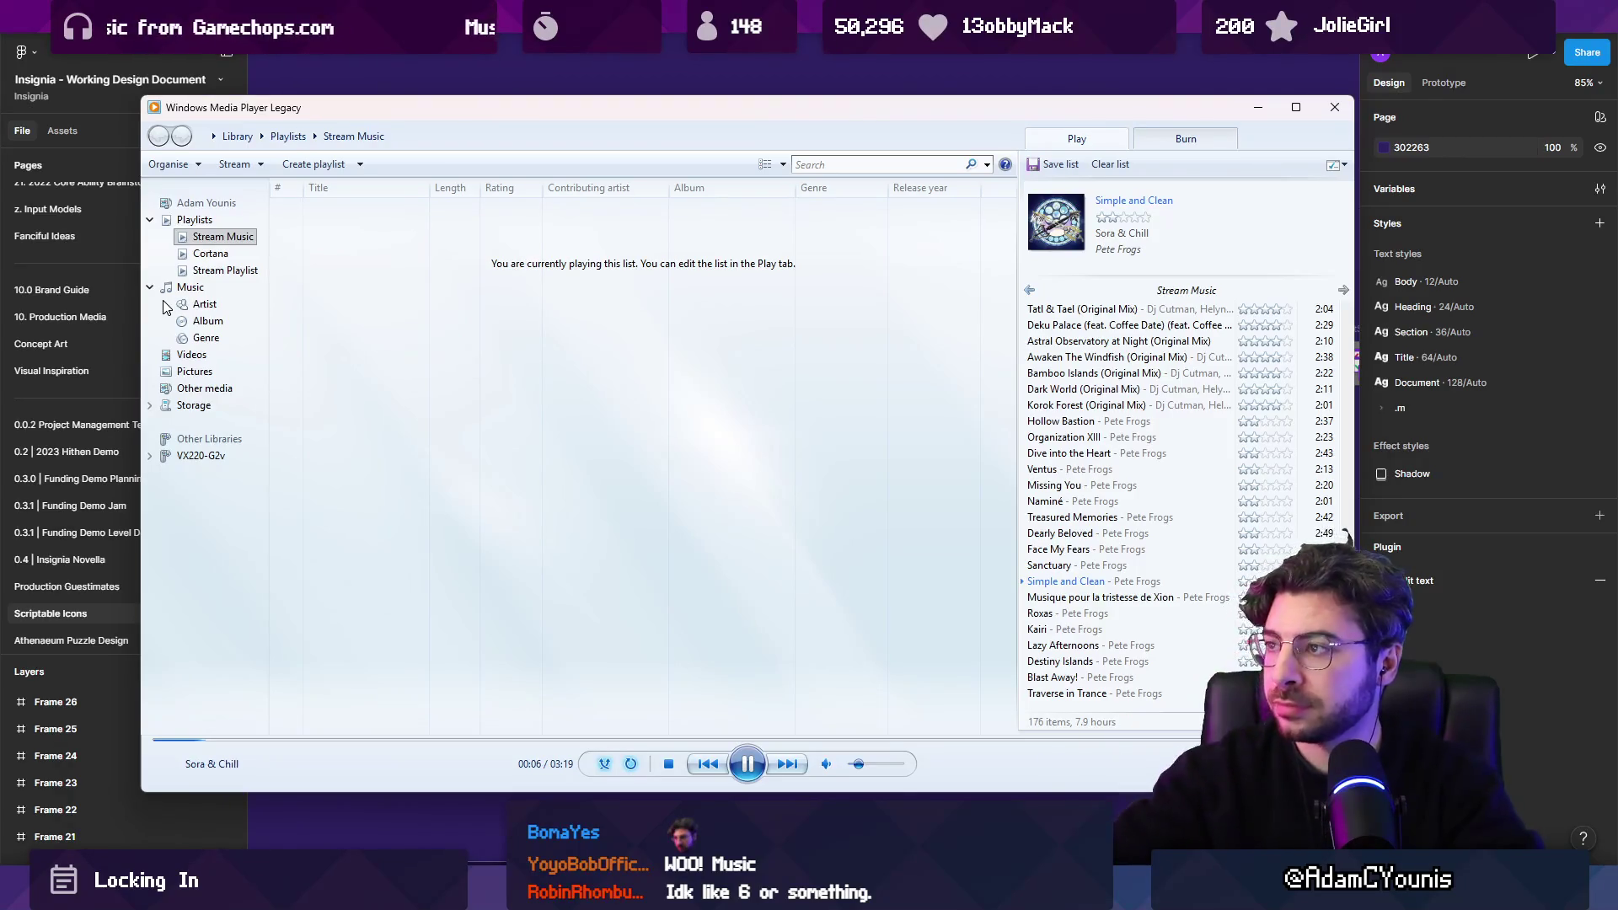
pyautogui.click(721, 64)
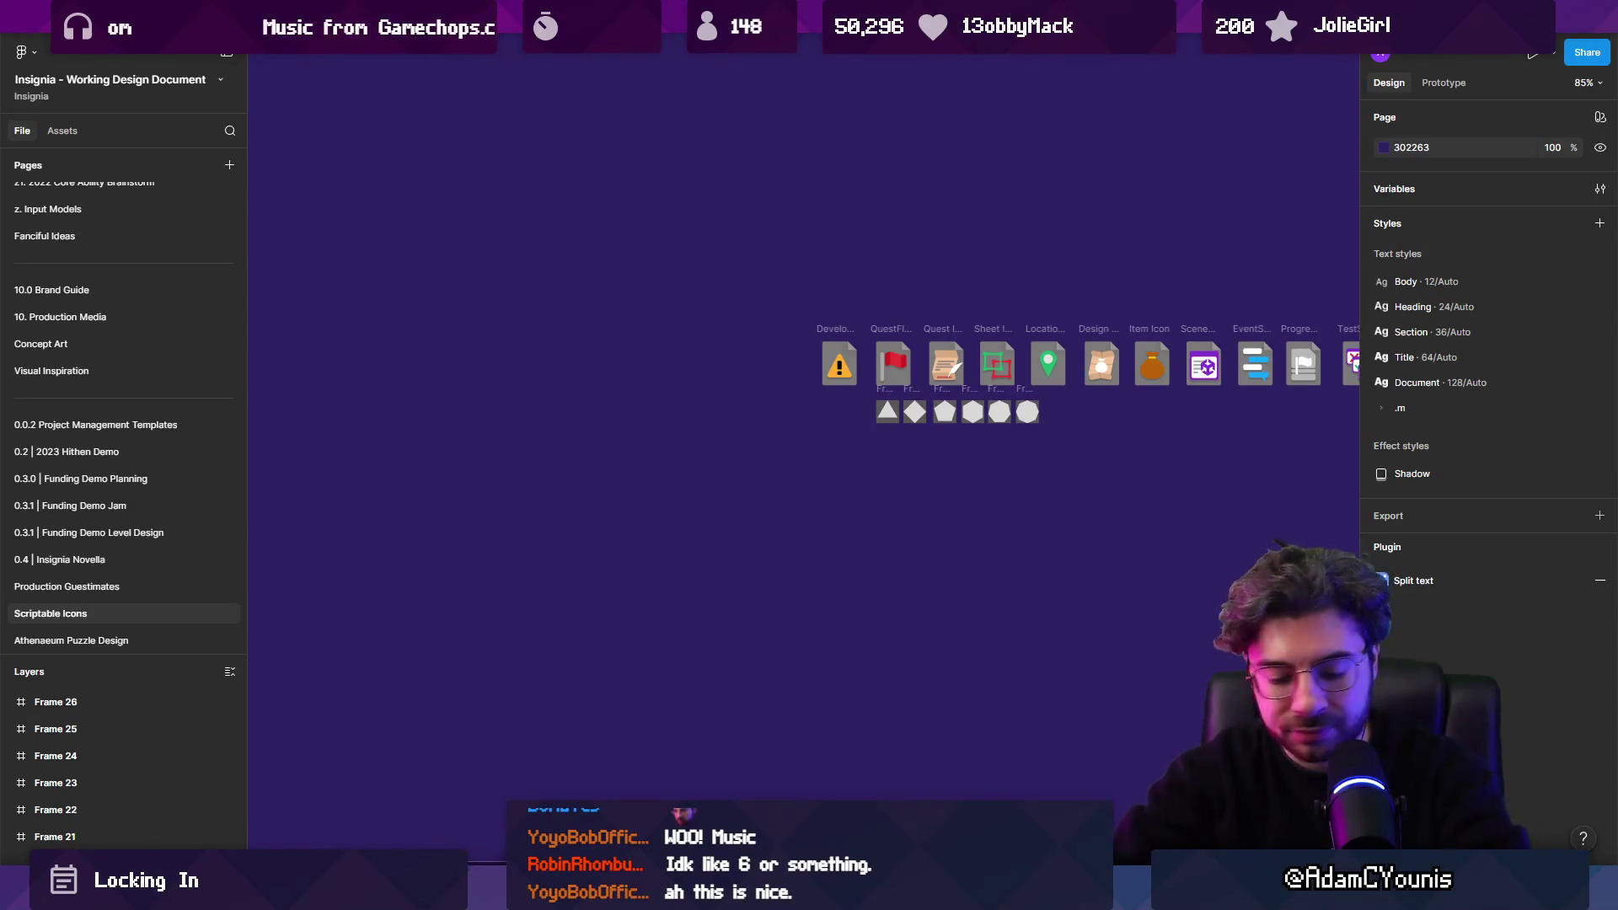
# Search for 'chrome' in the Start menu and launch Google Chrome.
pyautogui.press('super')
pyautogui.write('chrome')
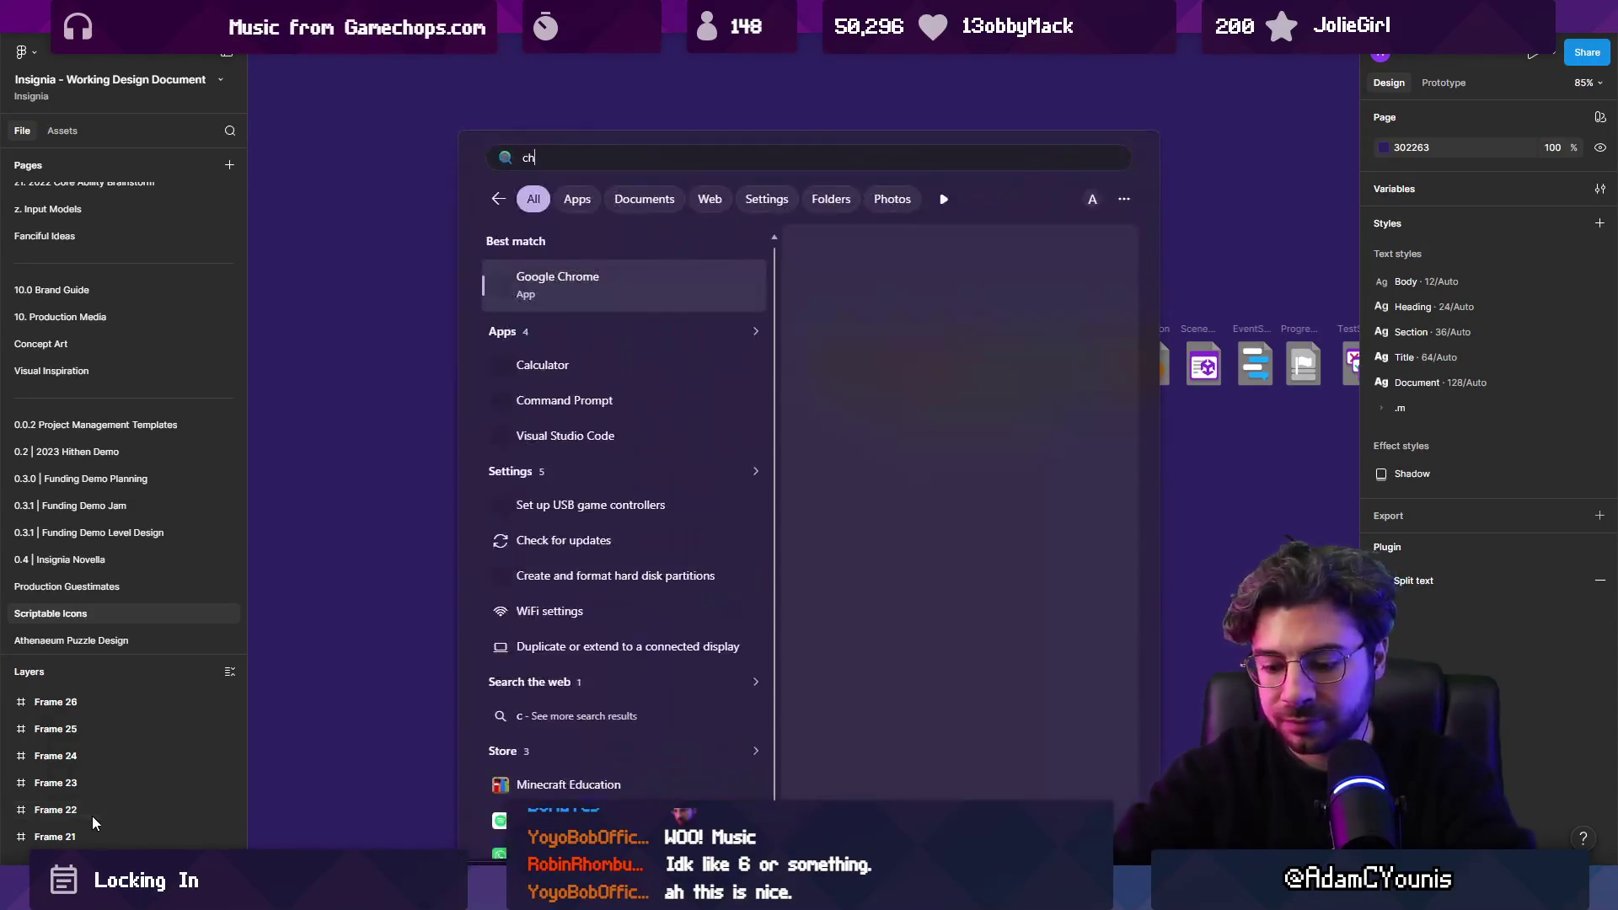
pyautogui.press('Return')
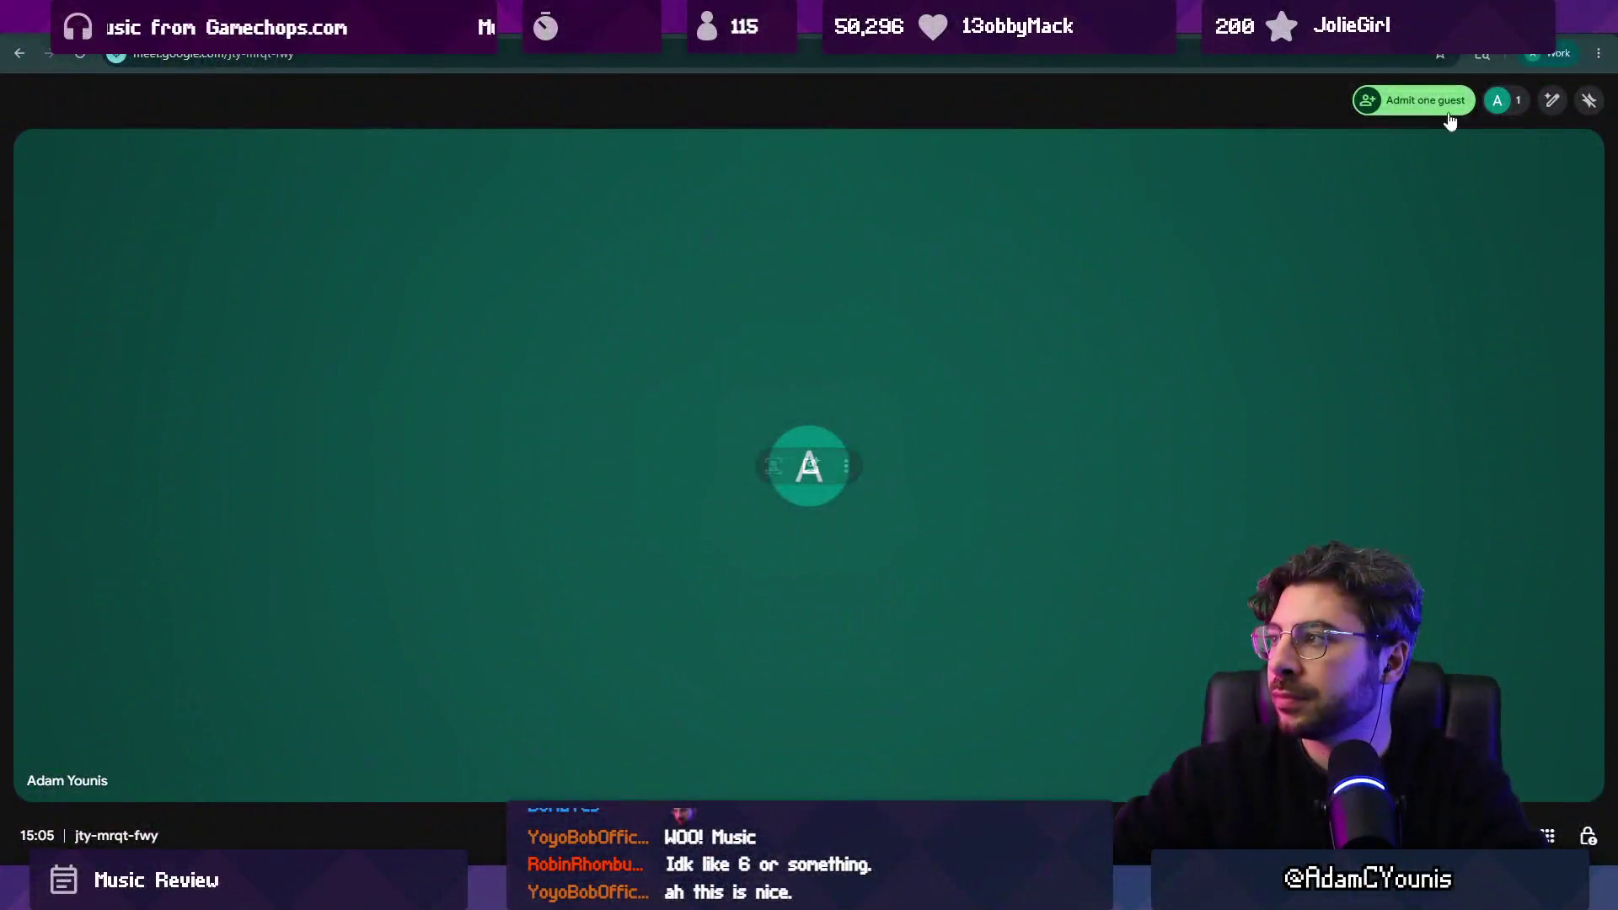
# Admit the waiting guest from People, dismiss the Gemini notice, and open Meeting tools.
pyautogui.click(1505, 101)
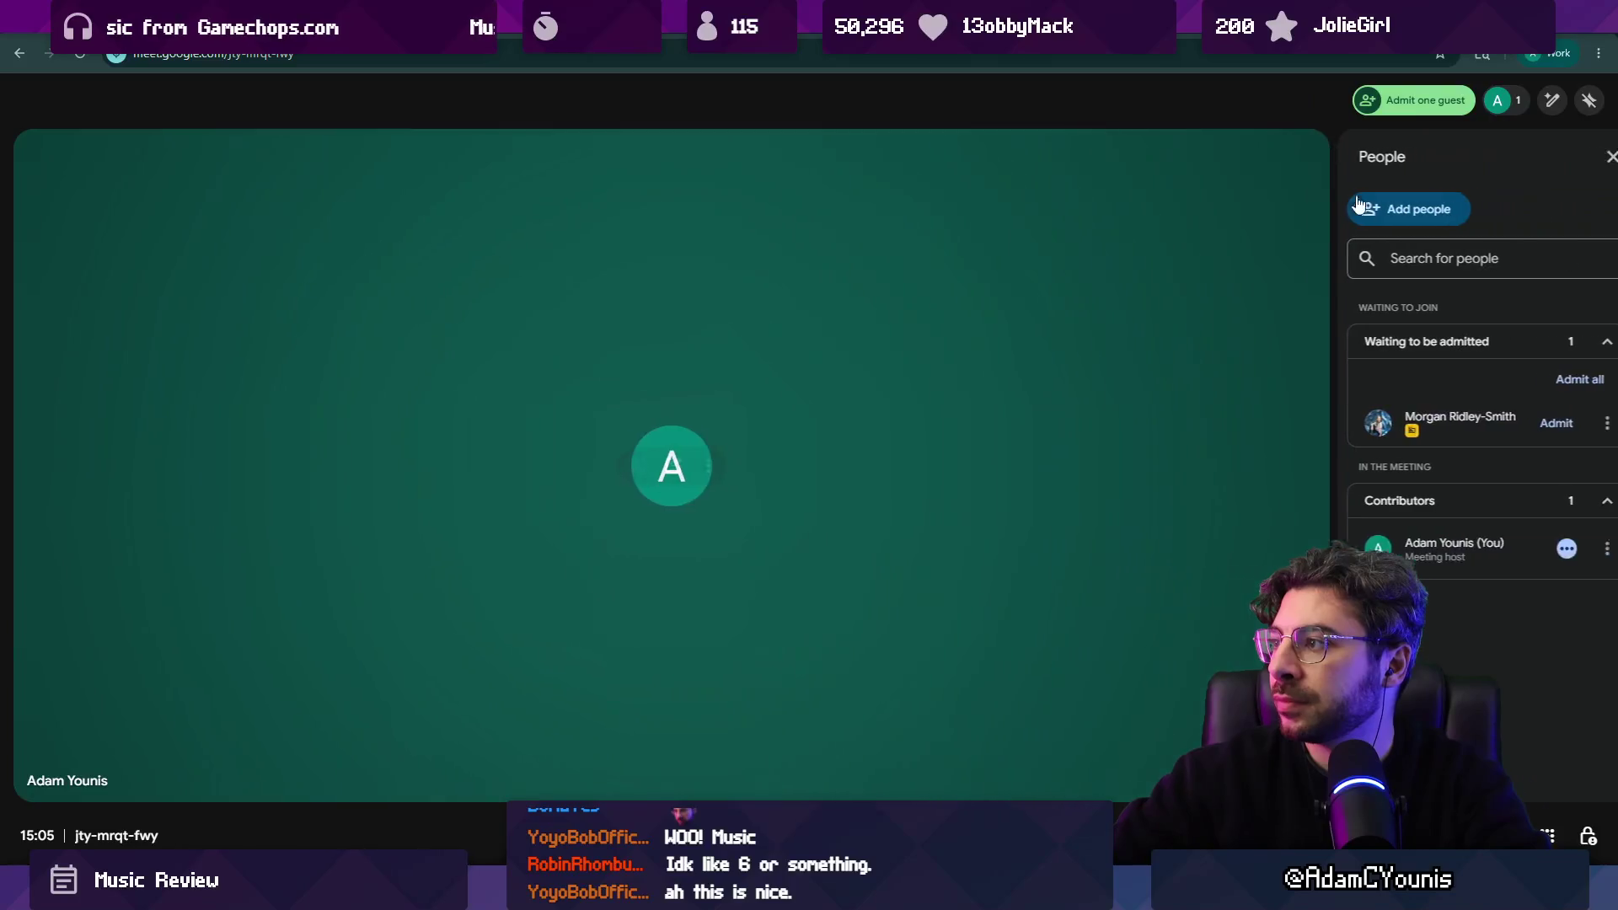
pyautogui.click(1518, 422)
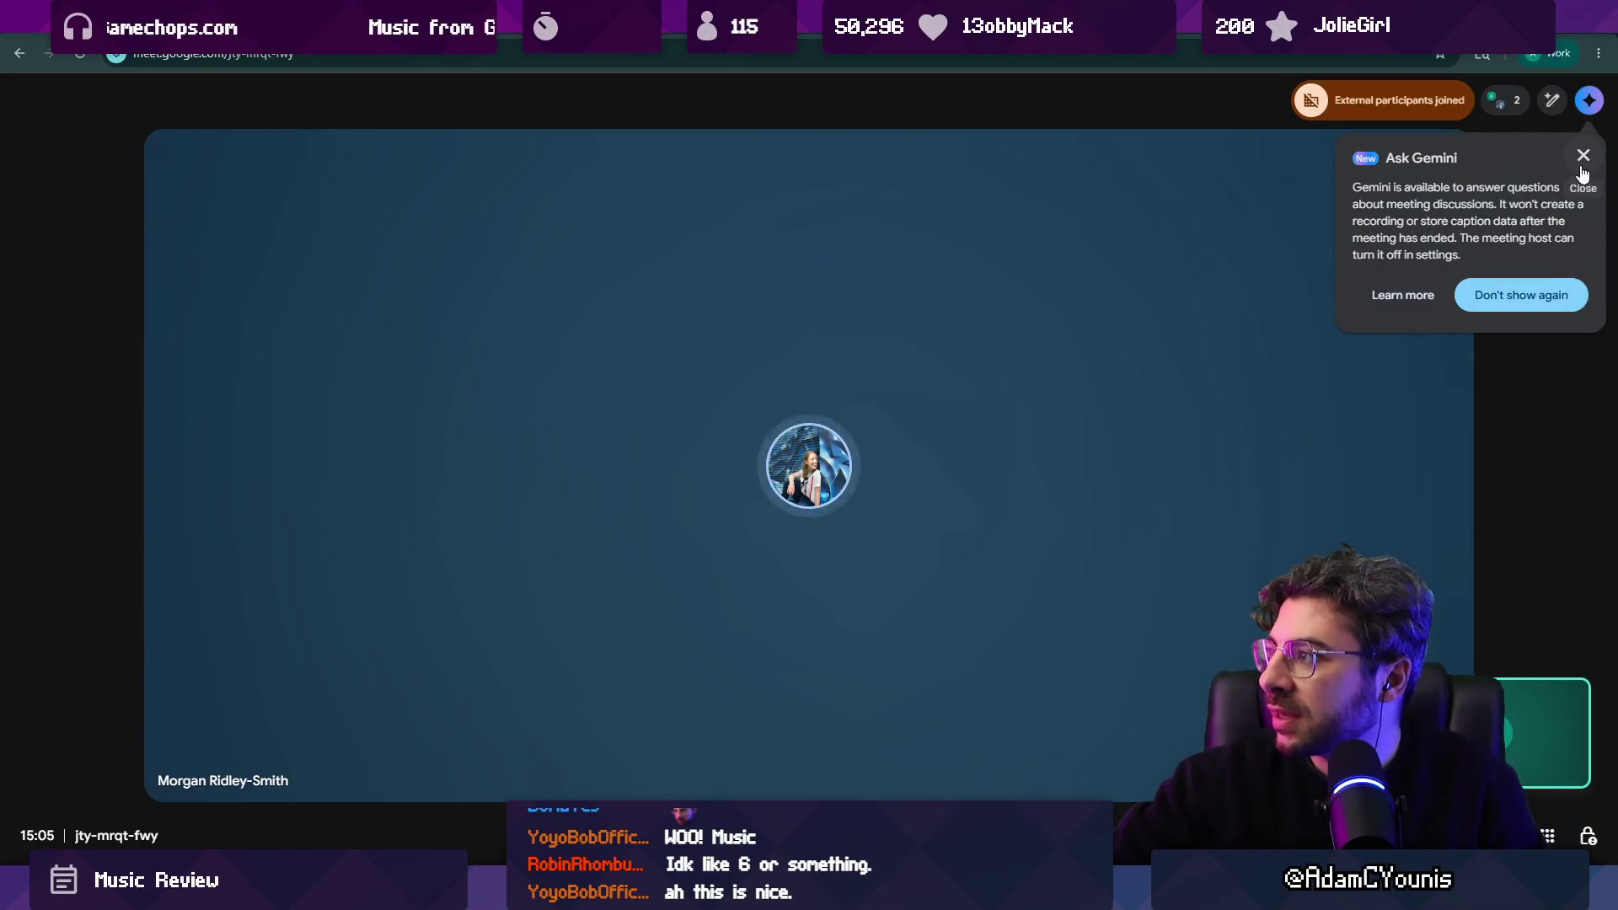
pyautogui.click(1551, 295)
pyautogui.click(1549, 835)
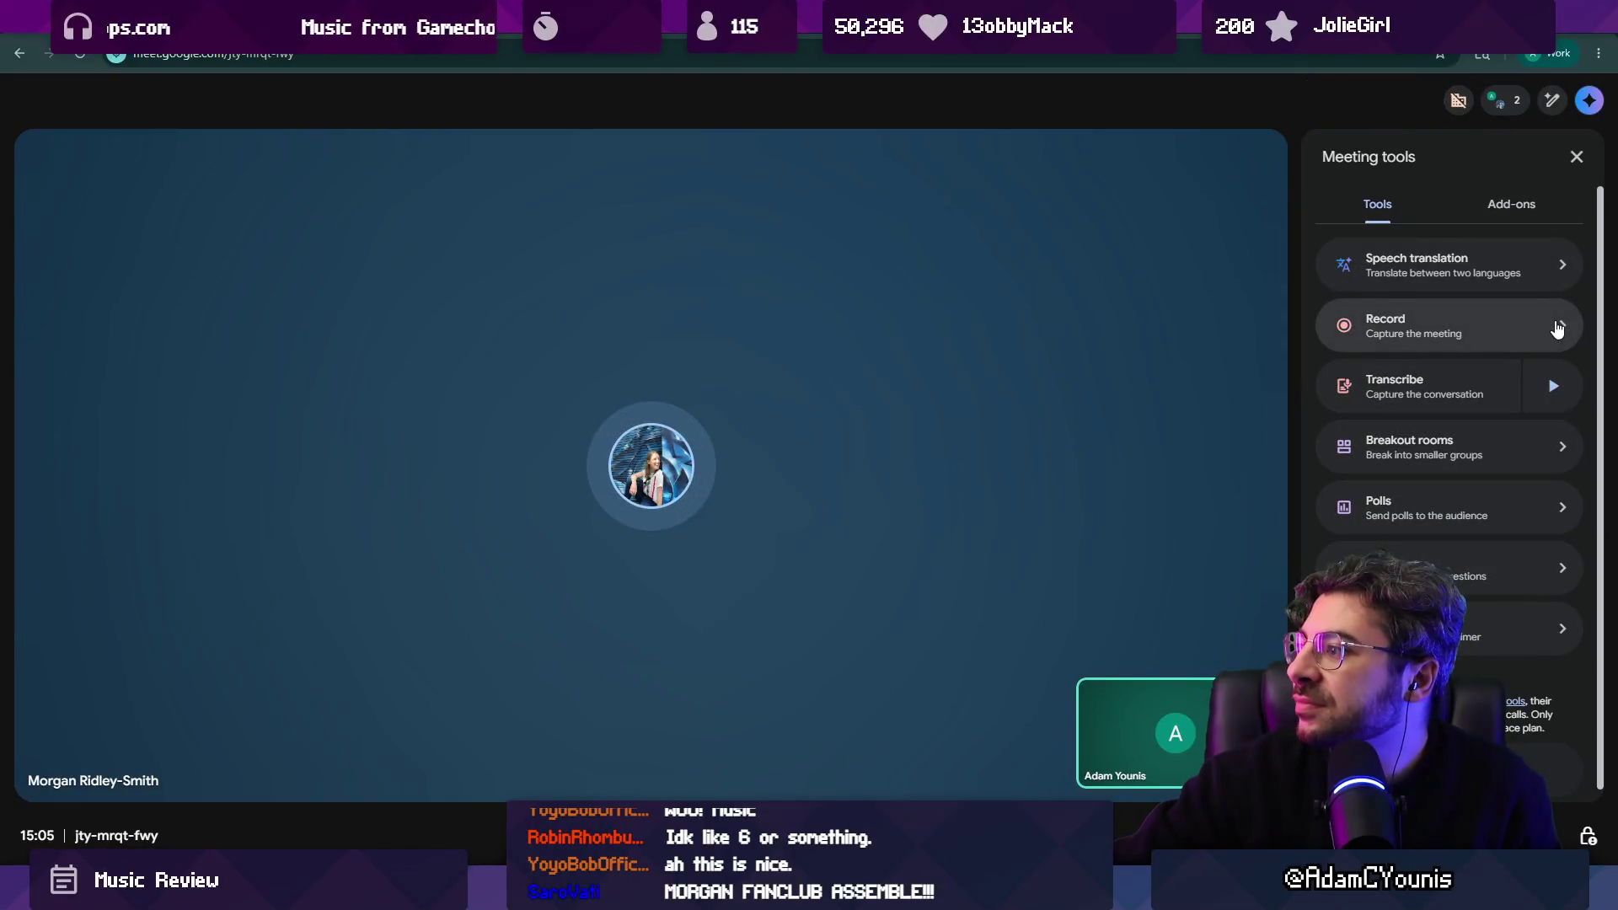
# Start transcribing and recording the call, confirming both prompts.
pyautogui.click(1556, 388)
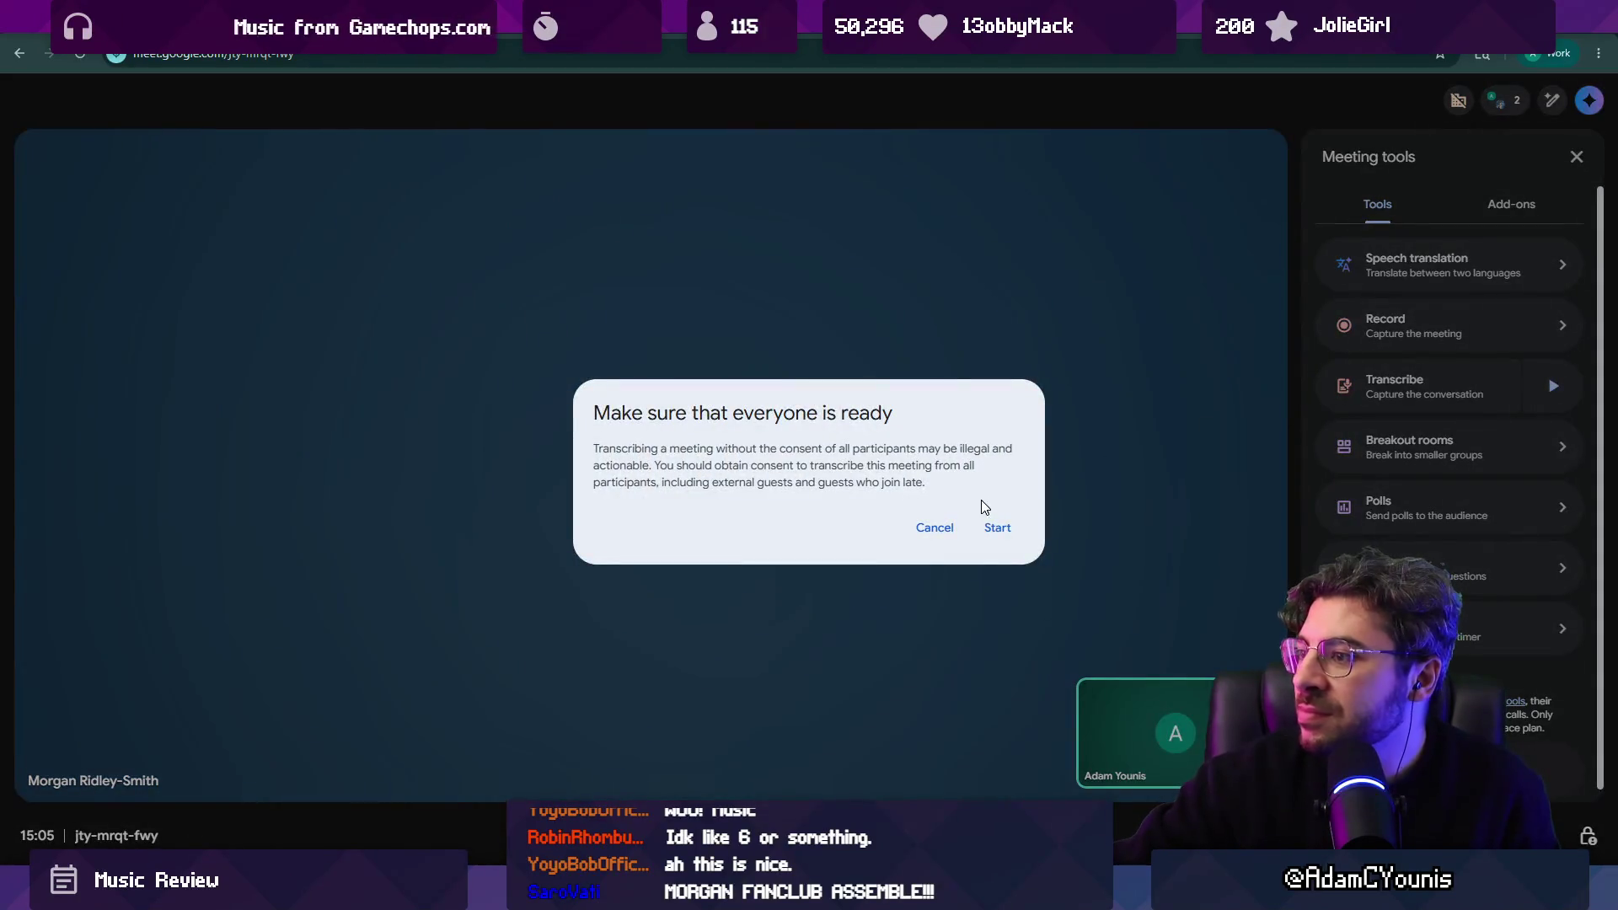
pyautogui.click(998, 528)
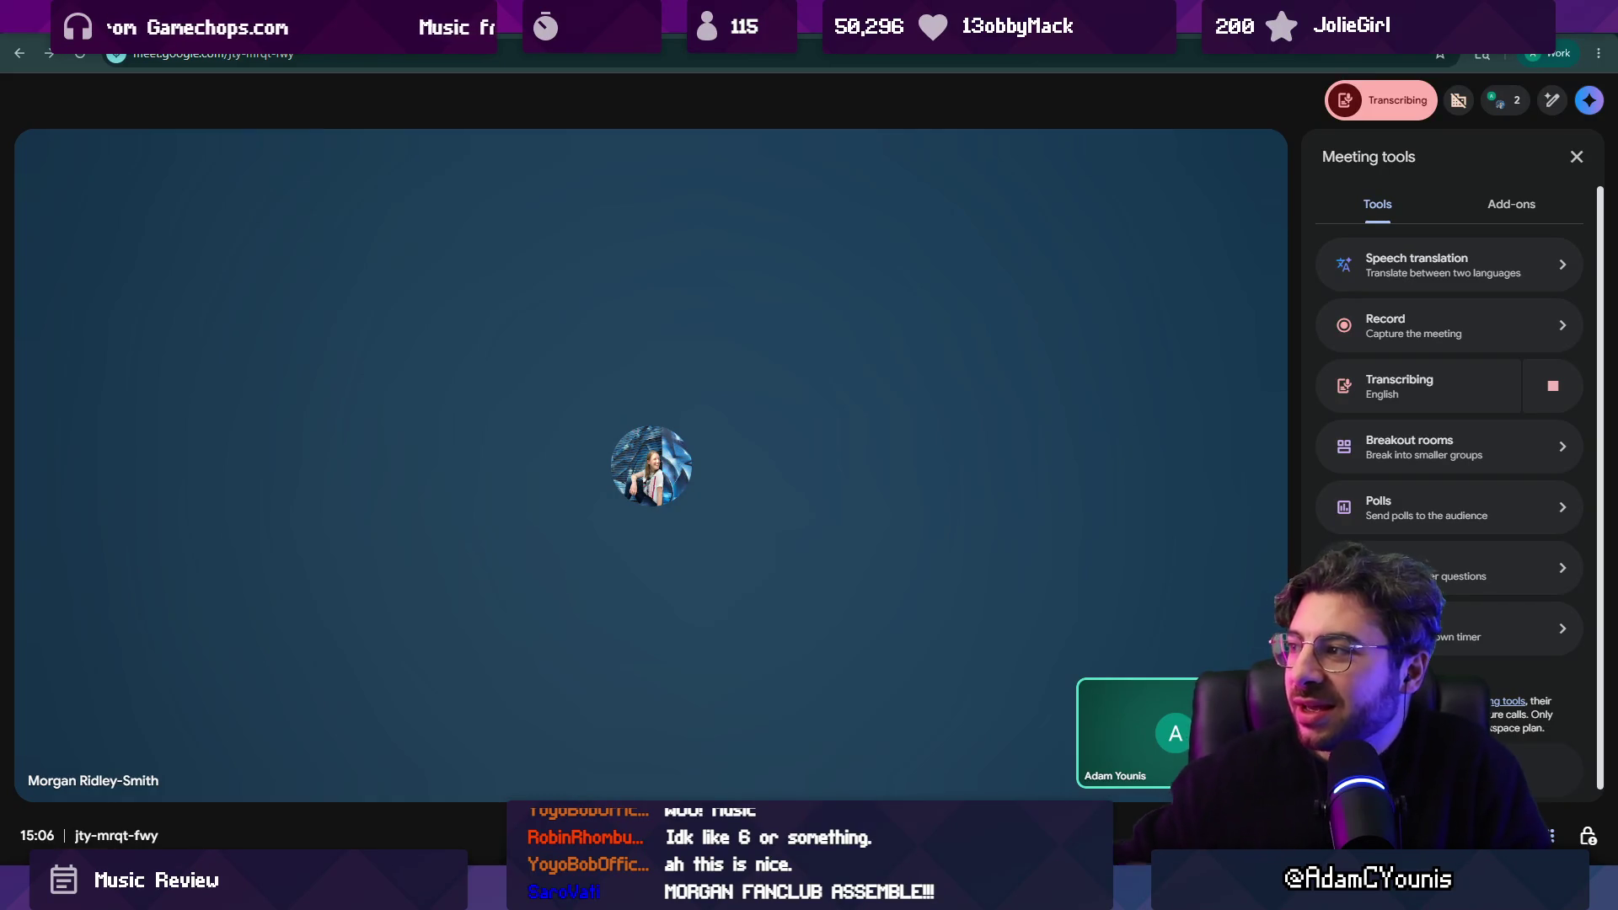
pyautogui.click(1555, 324)
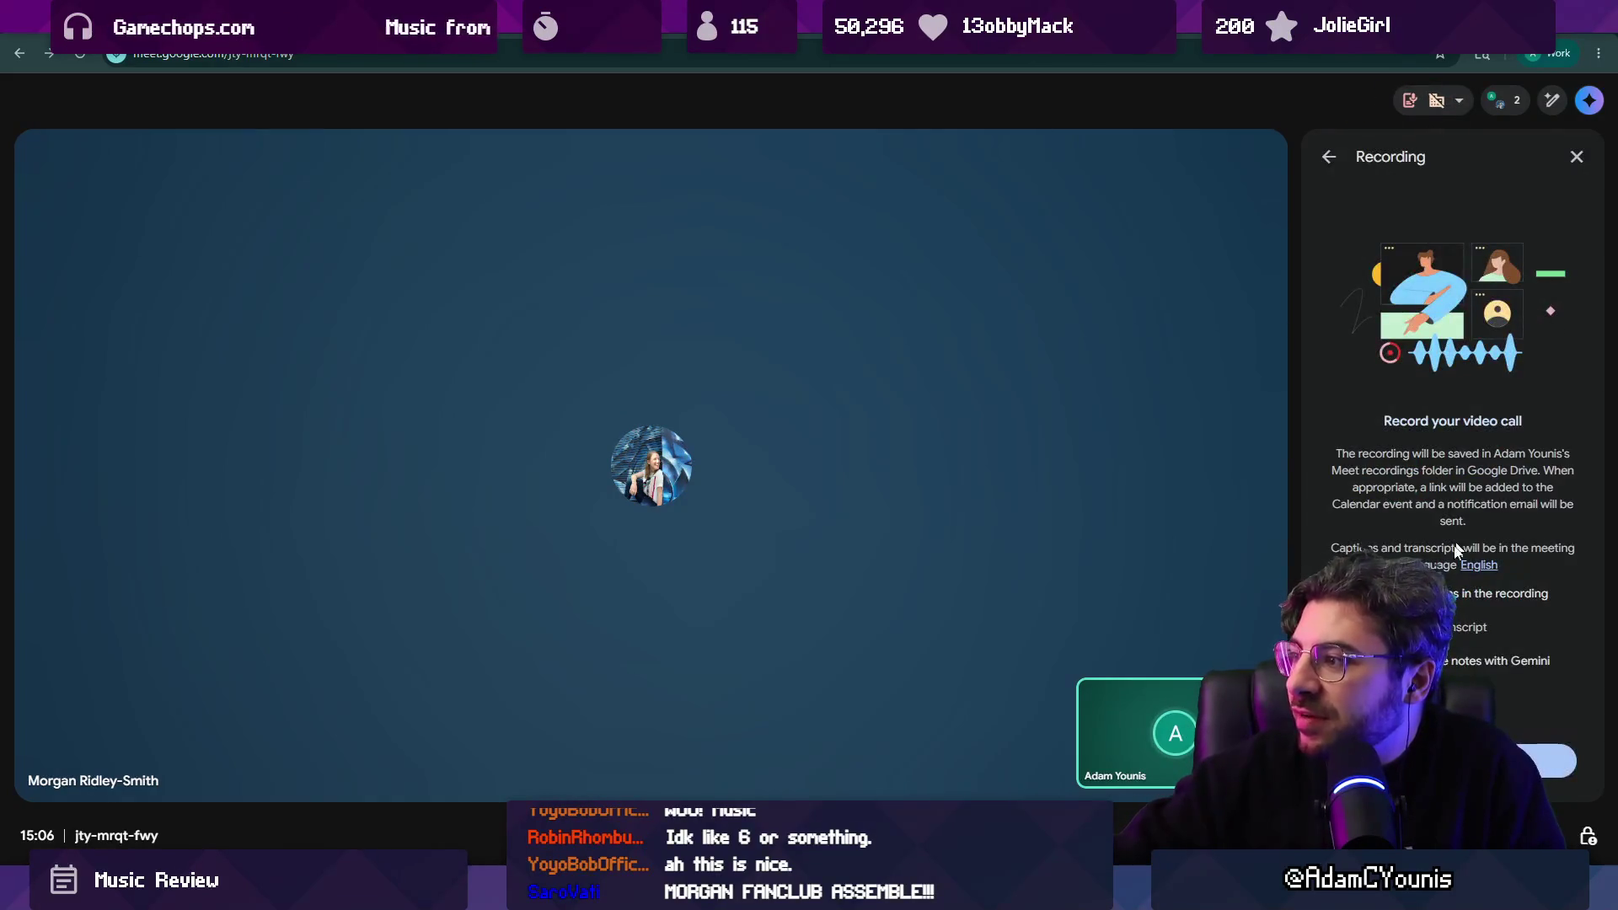
pyautogui.click(1551, 761)
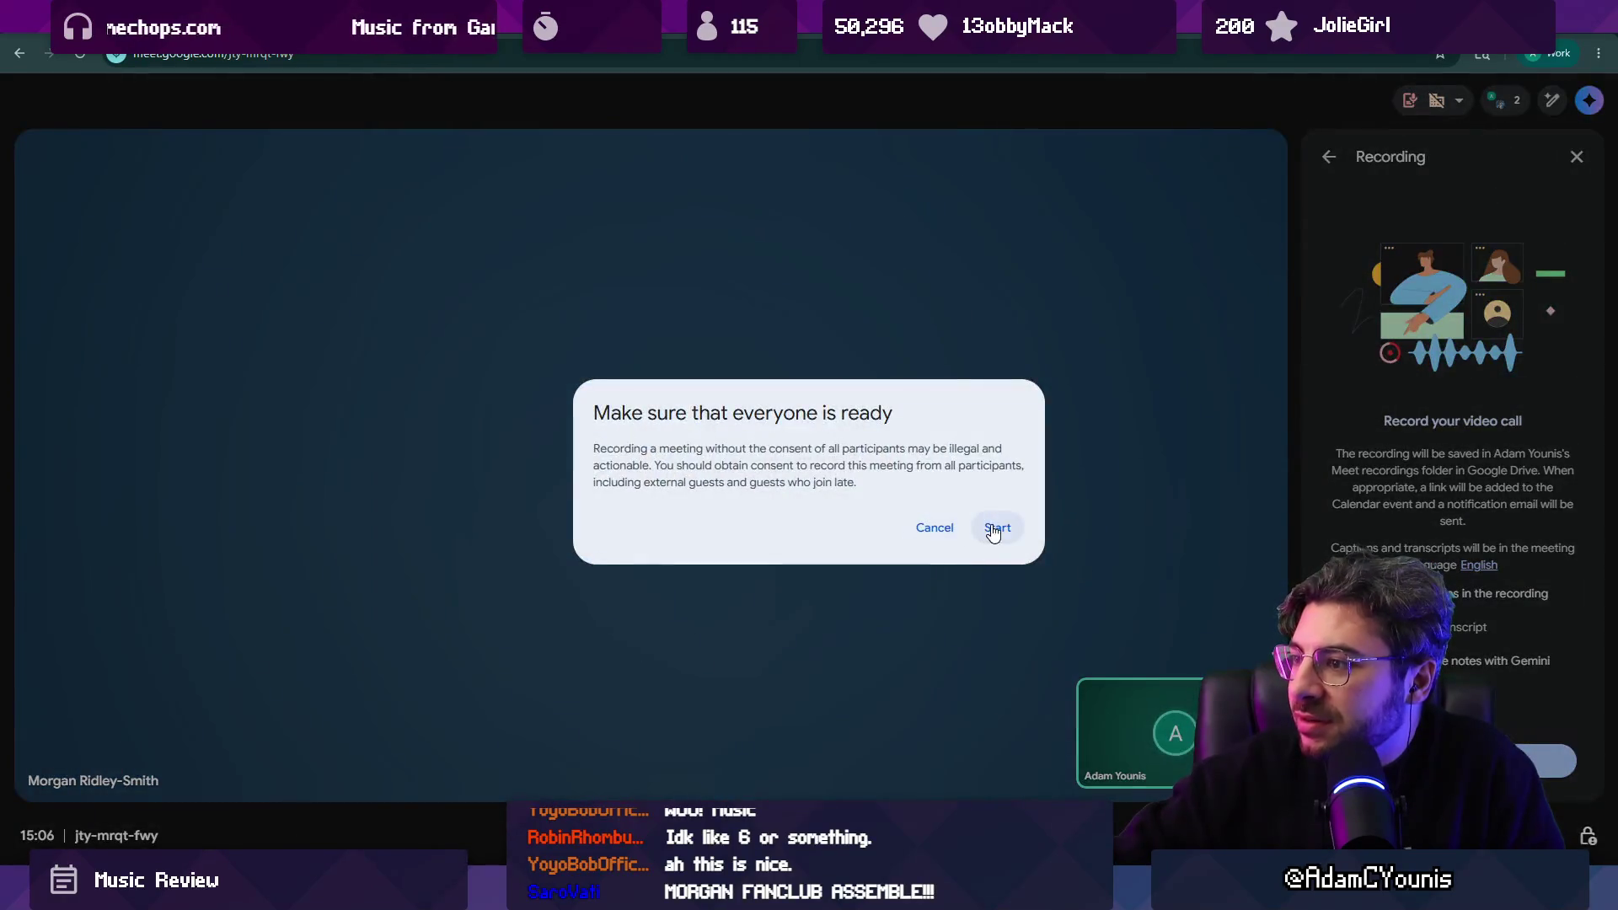
pyautogui.click(995, 529)
pyautogui.click(1330, 156)
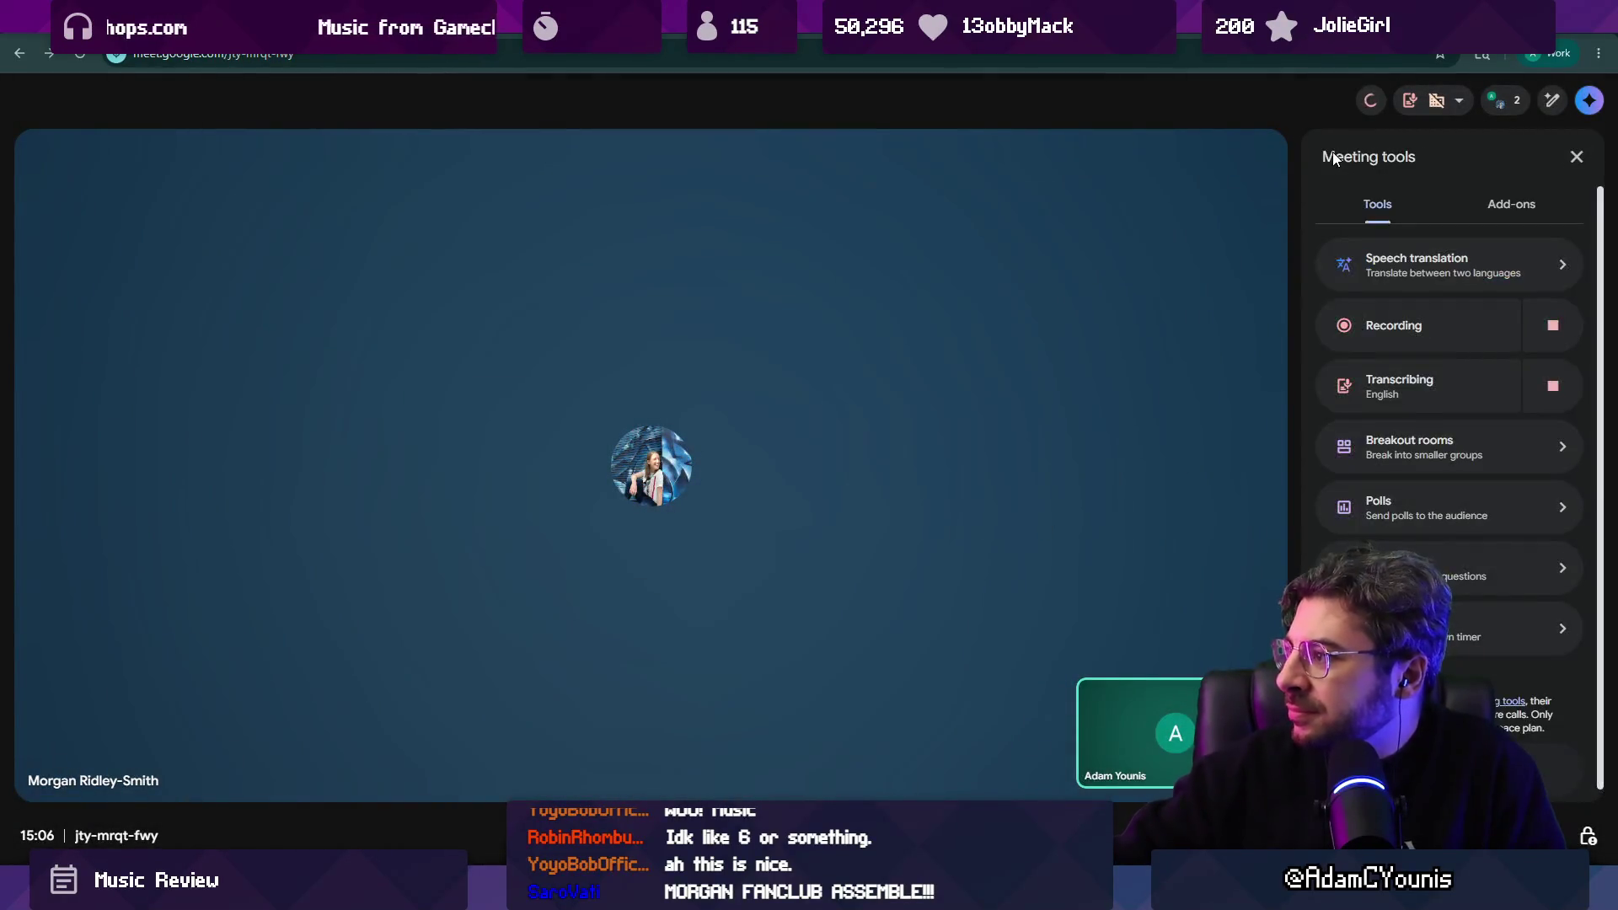
# Stop transcription while keeping the recording running, and close Meeting tools.
pyautogui.click(1543, 384)
pyautogui.click(812, 547)
pyautogui.click(818, 501)
pyautogui.click(913, 593)
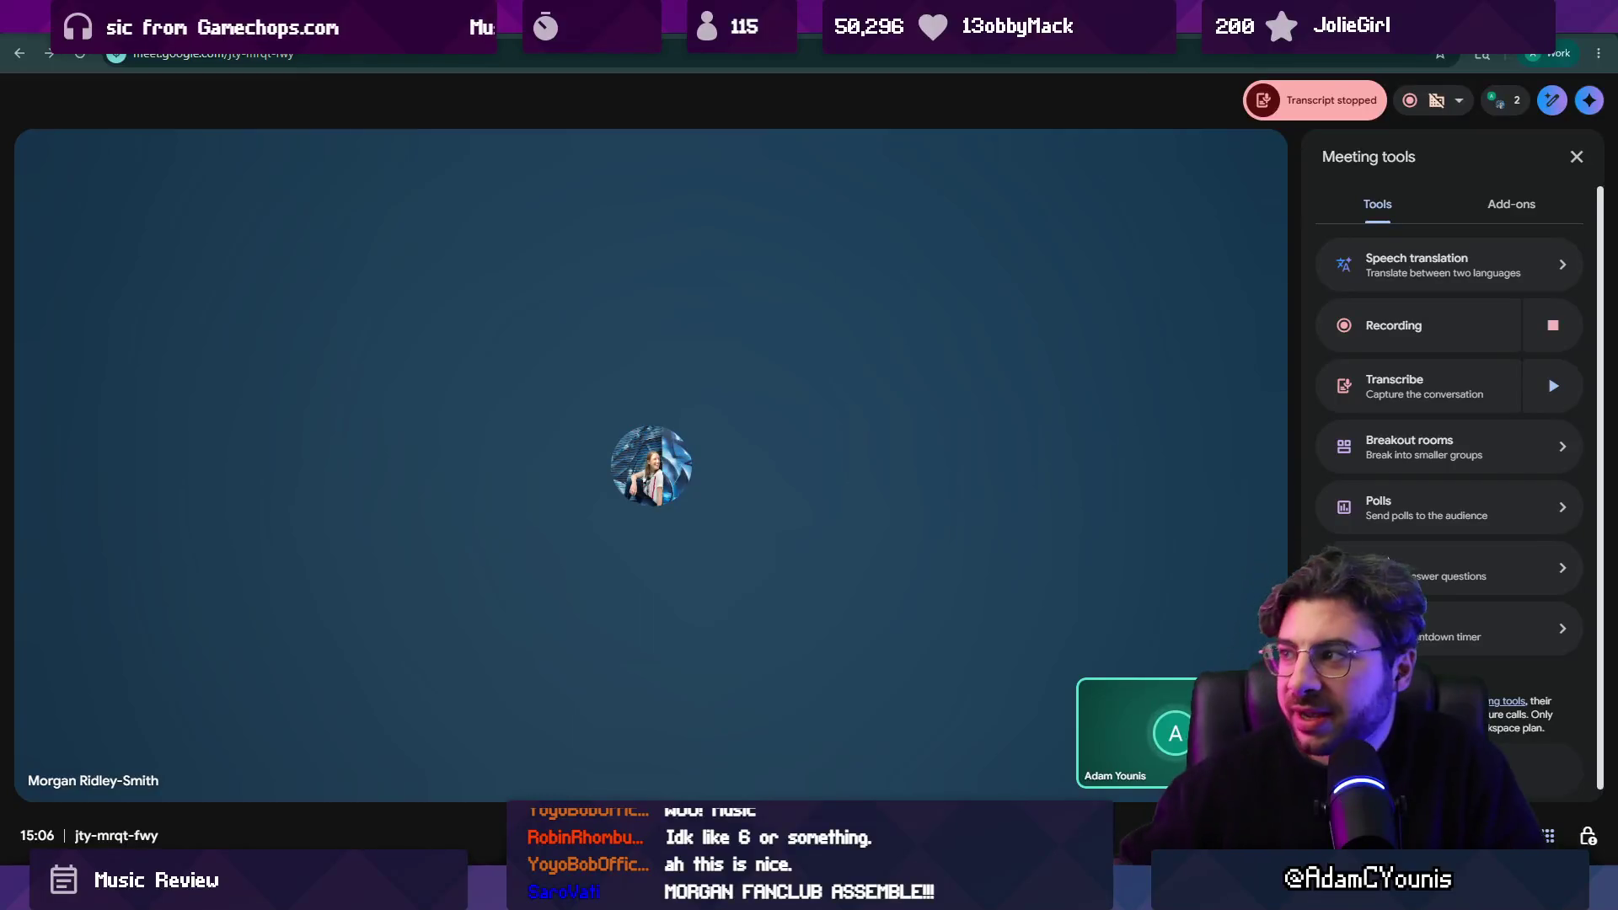
pyautogui.click(1577, 157)
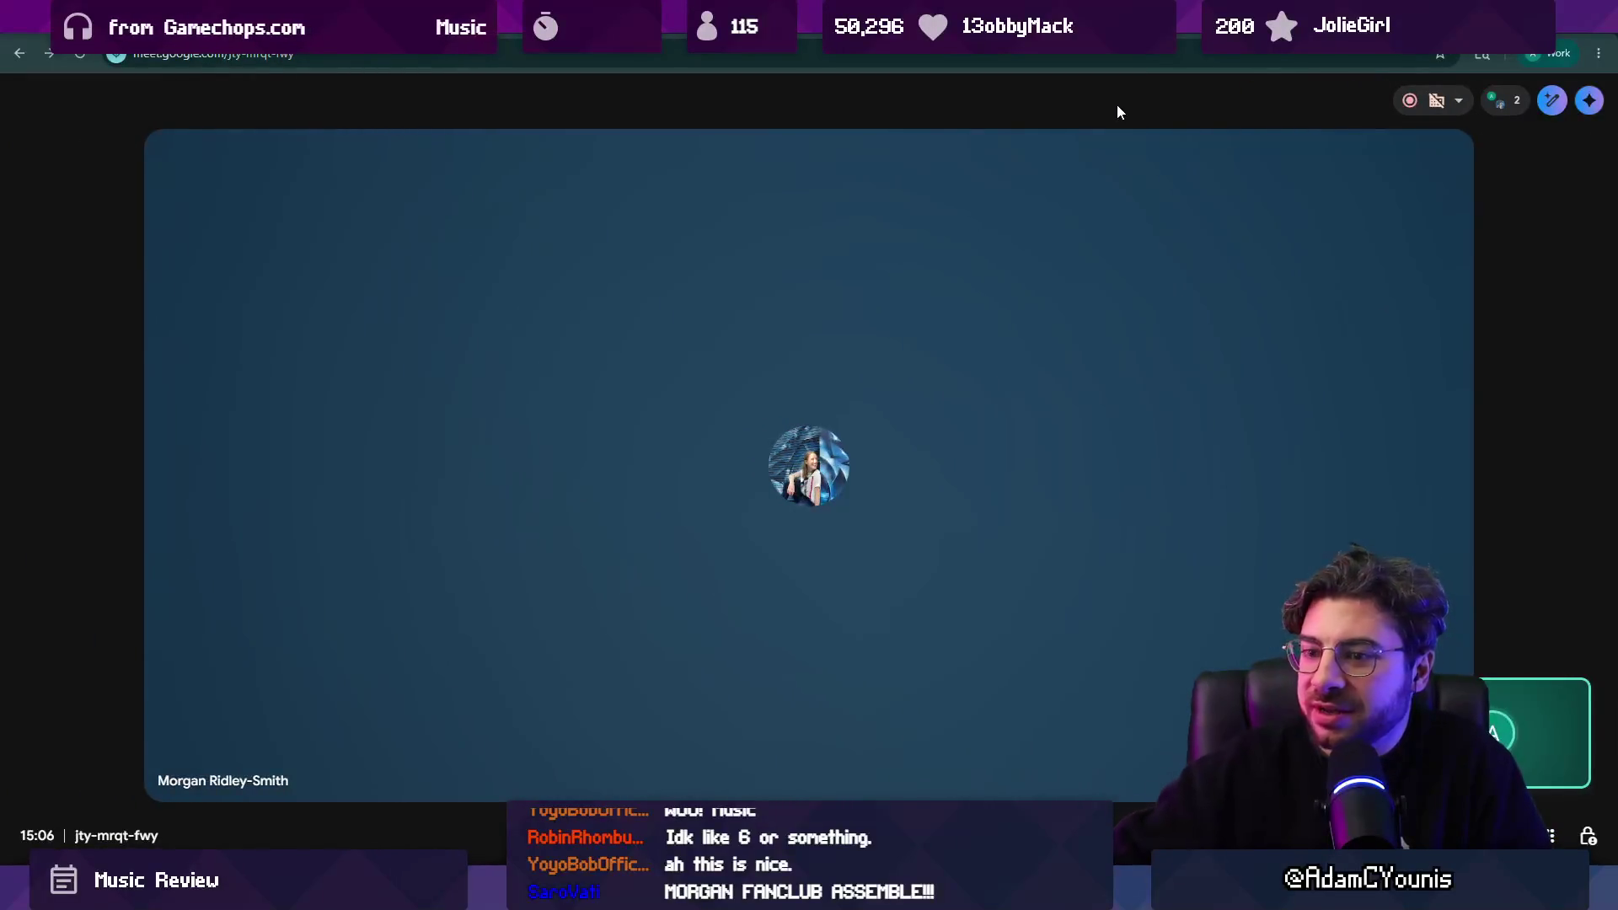
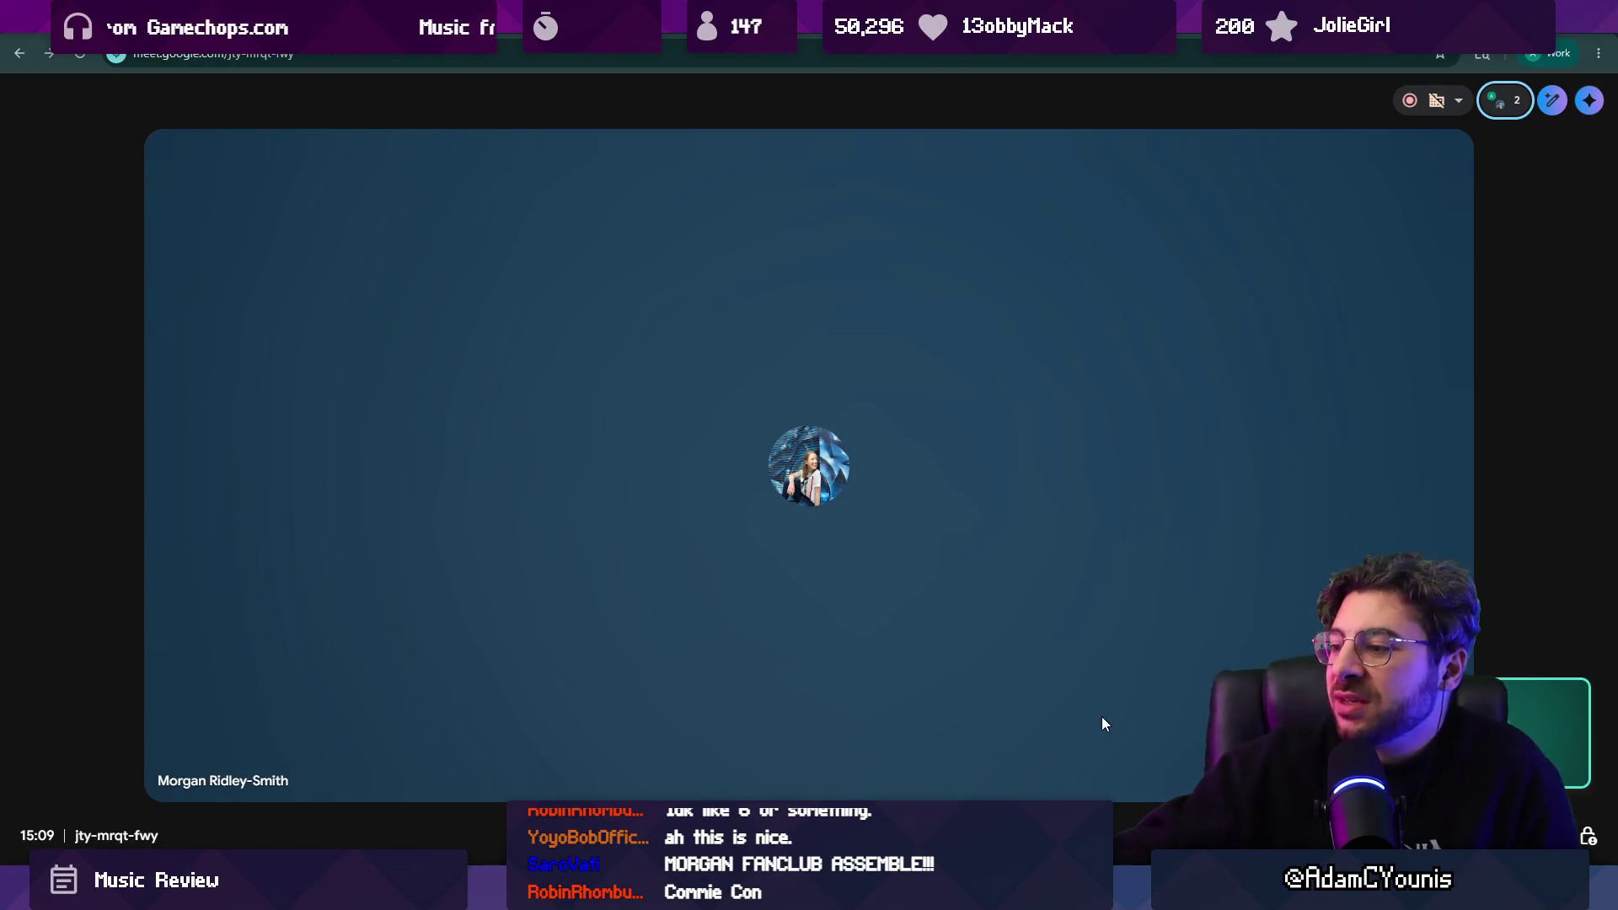
# Switch from the Google Meet call to the 'Insignia - Working Design Document' Figma file.
pyautogui.moveTo(1050, 894)
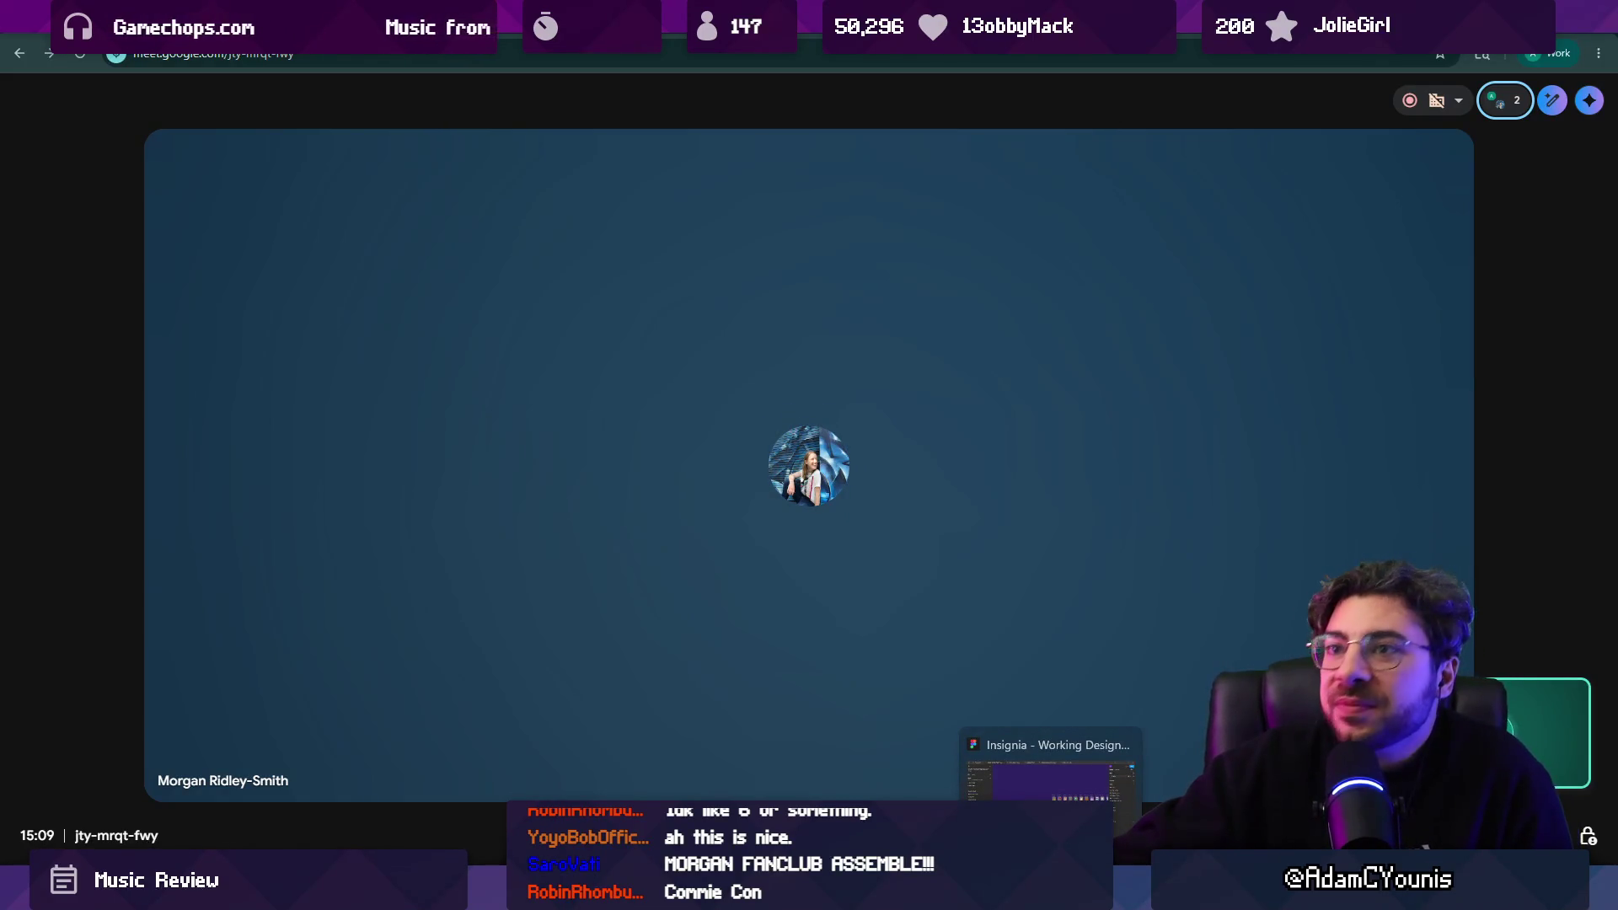
pyautogui.click(1050, 775)
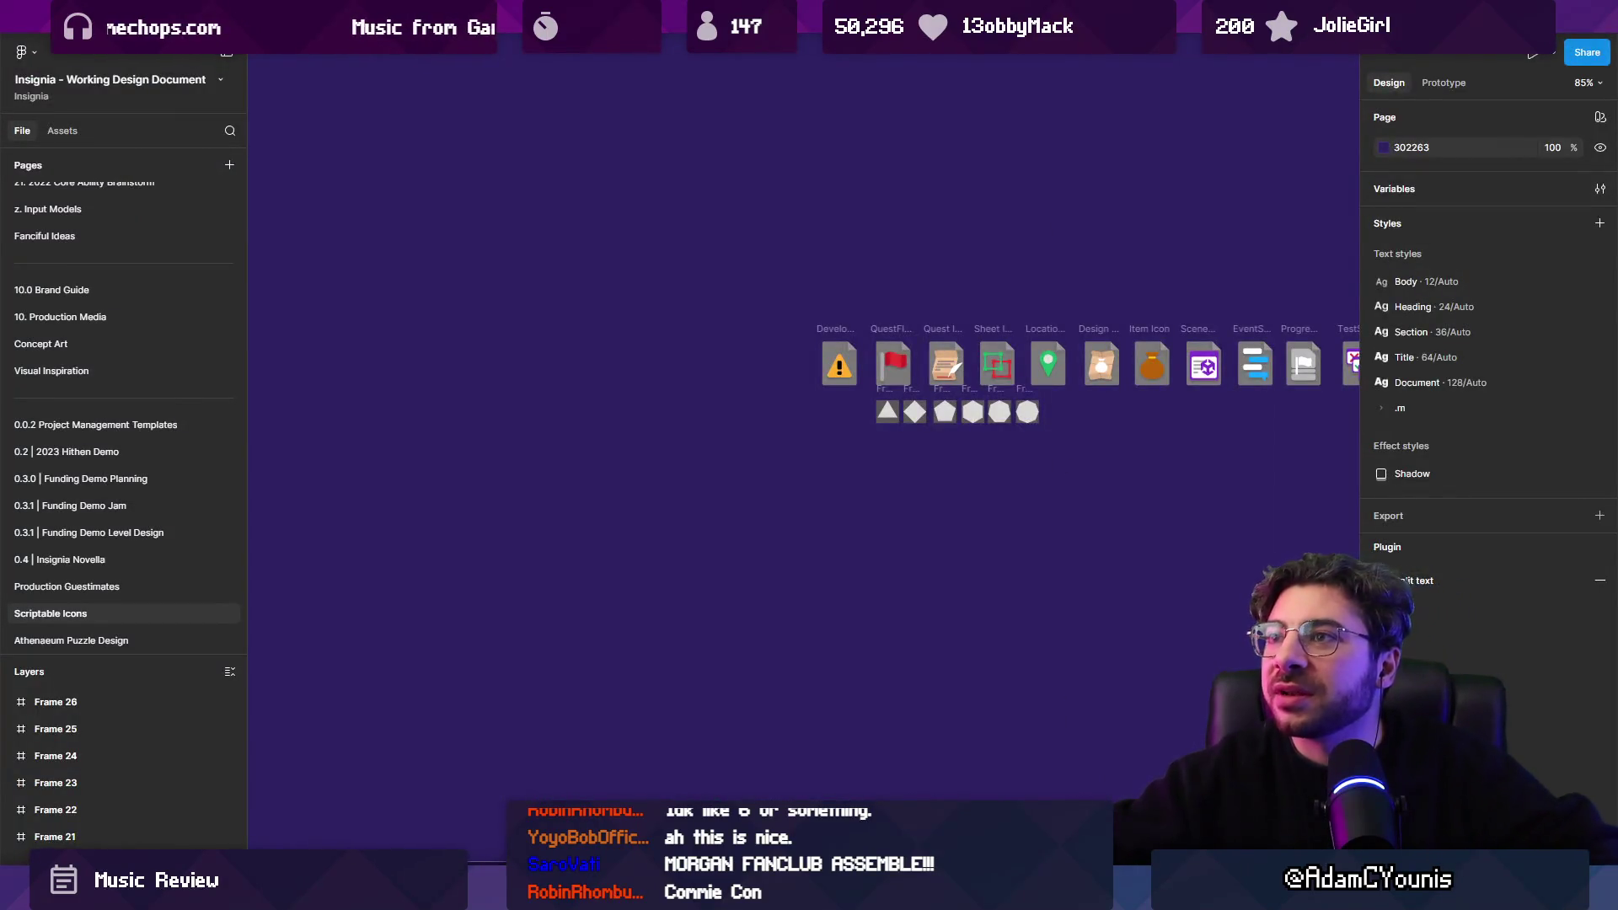
# Search Figma files for 'music' and open the Insignia Music Board.
pyautogui.hotkey('ctrl', 't')
pyautogui.write('music')
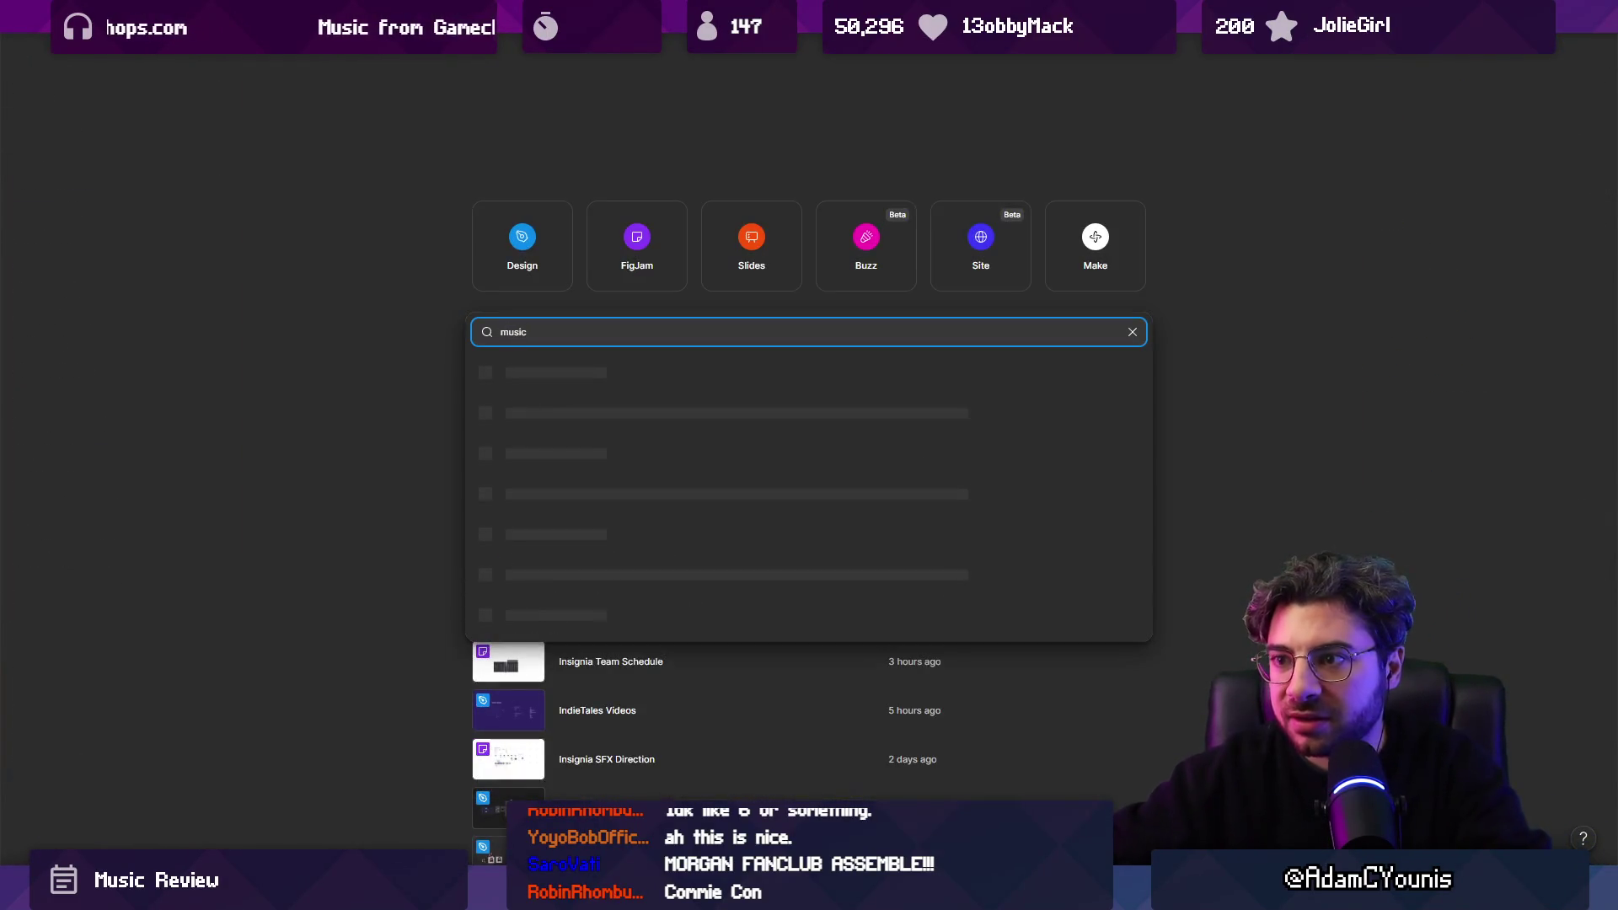
pyautogui.press('Return')
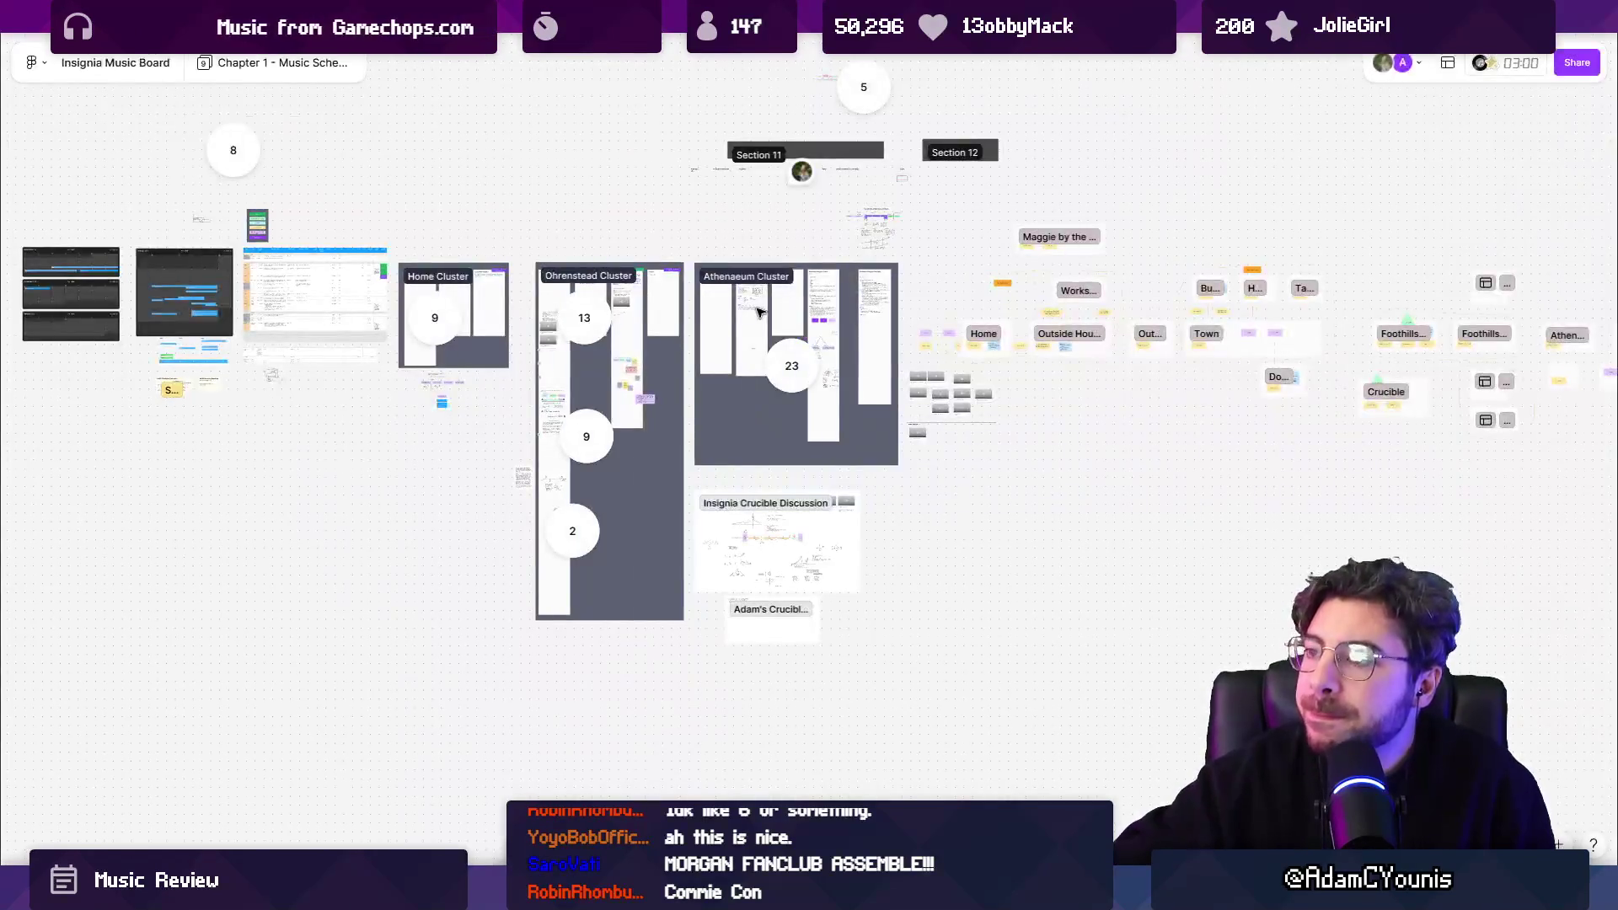
# Go to the Chapter 2 - Music Schedule page and zoom into its video and notes columns.
pyautogui.click(314, 64)
pyautogui.click(293, 161)
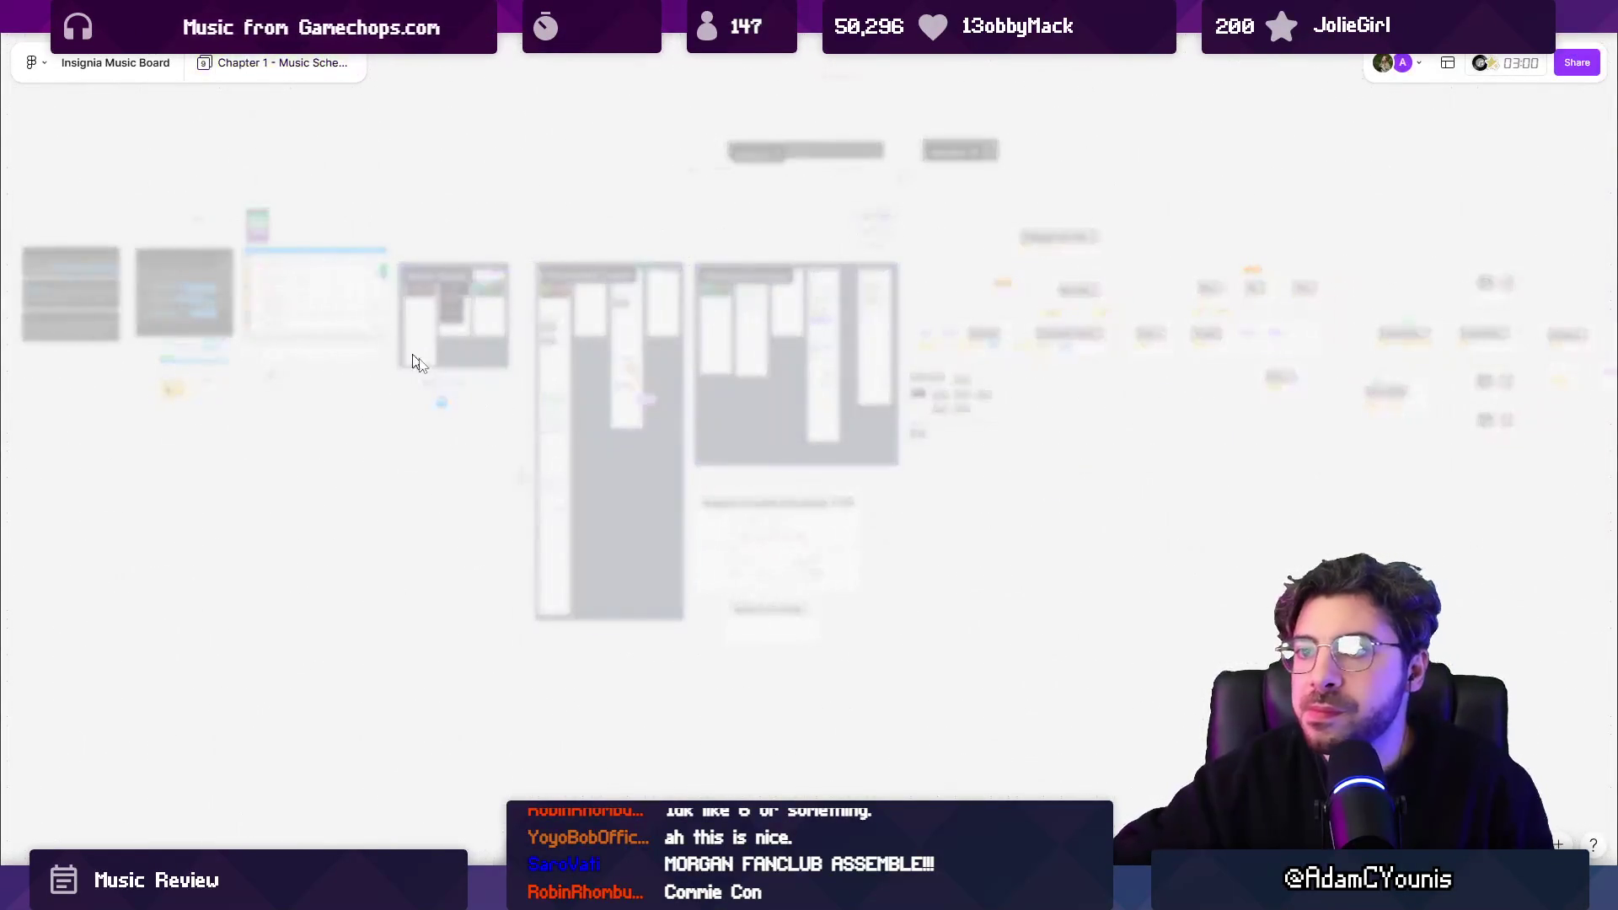
pyautogui.scroll(10, 595, 496)
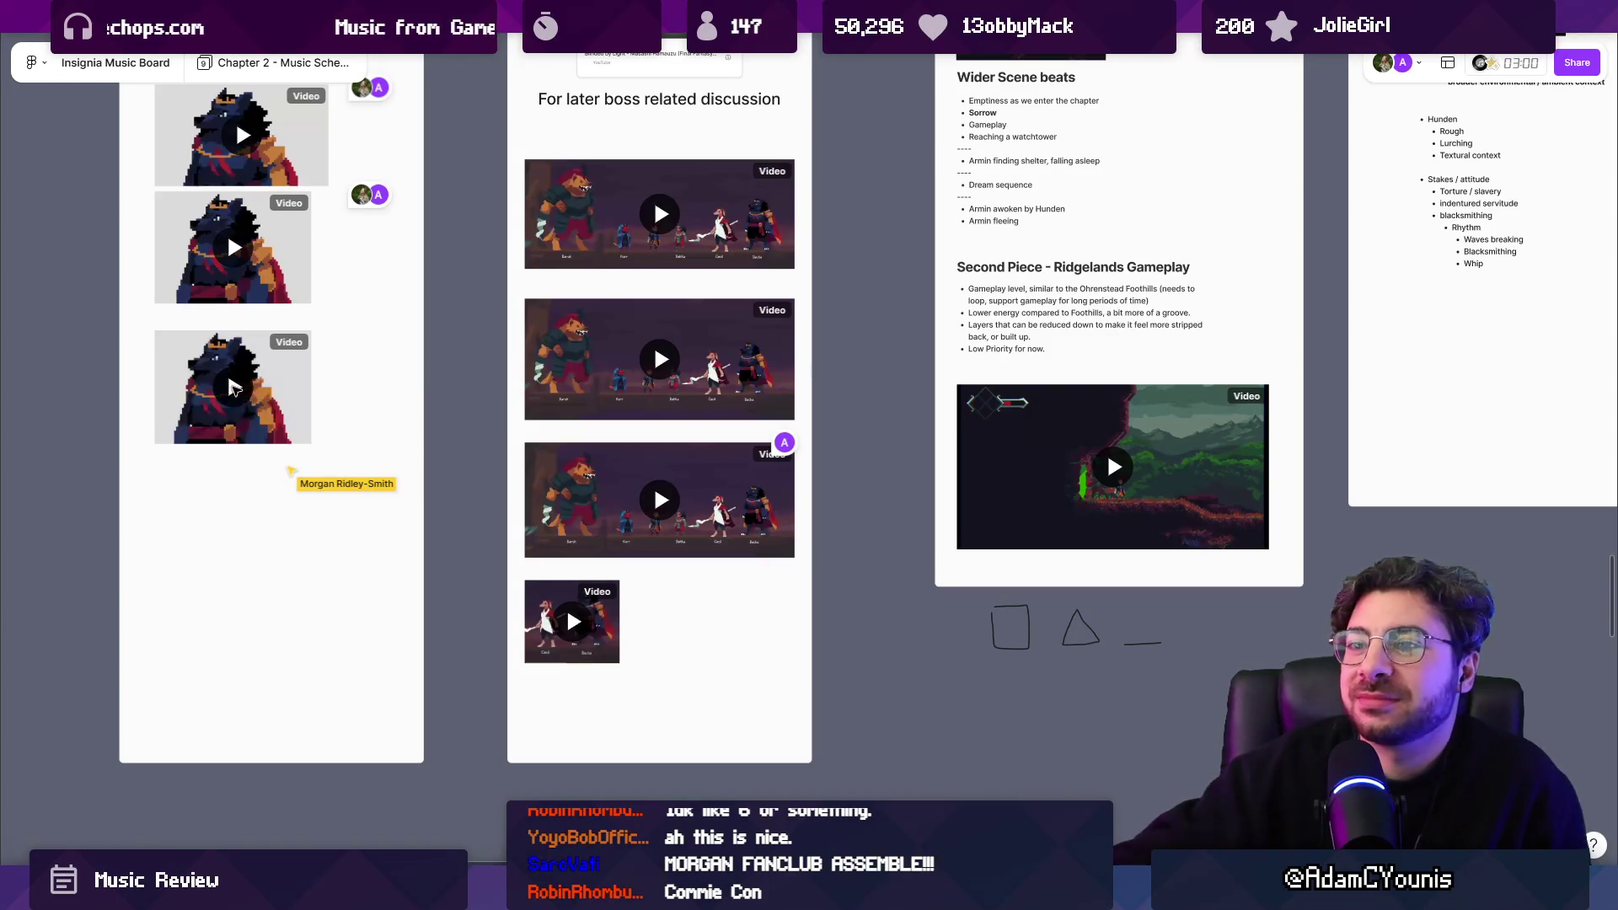
# Zoom to the third left-column video, the crowned boss character clip, and let it play.
pyautogui.click(255, 392)
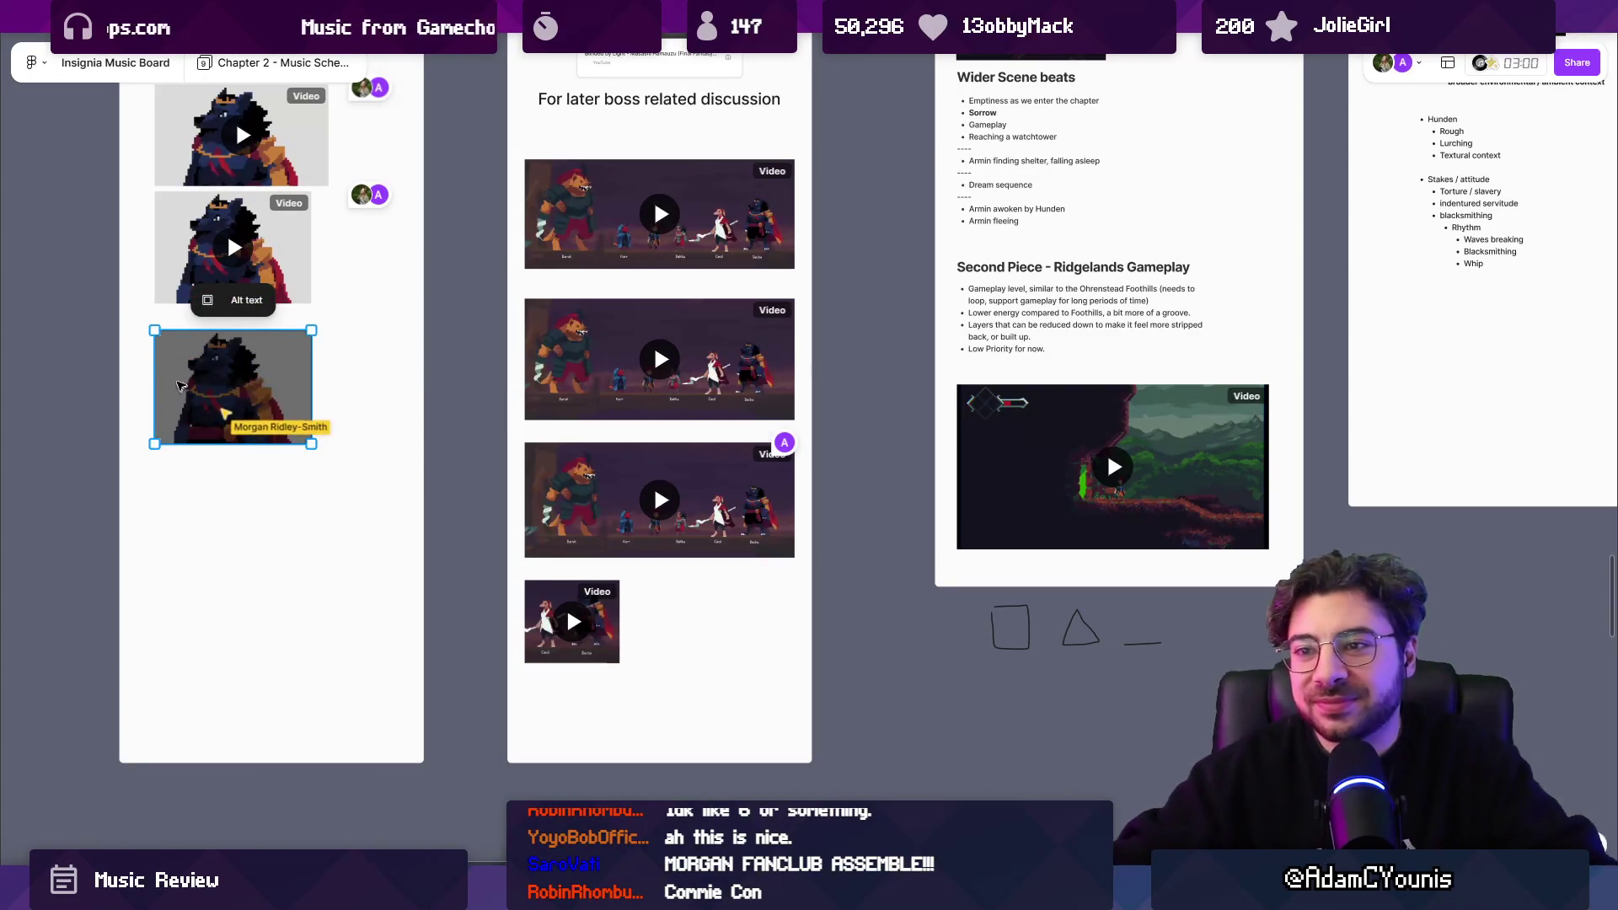
pyautogui.hotkey('shift', '2')
pyautogui.scroll(3, 188, 408)
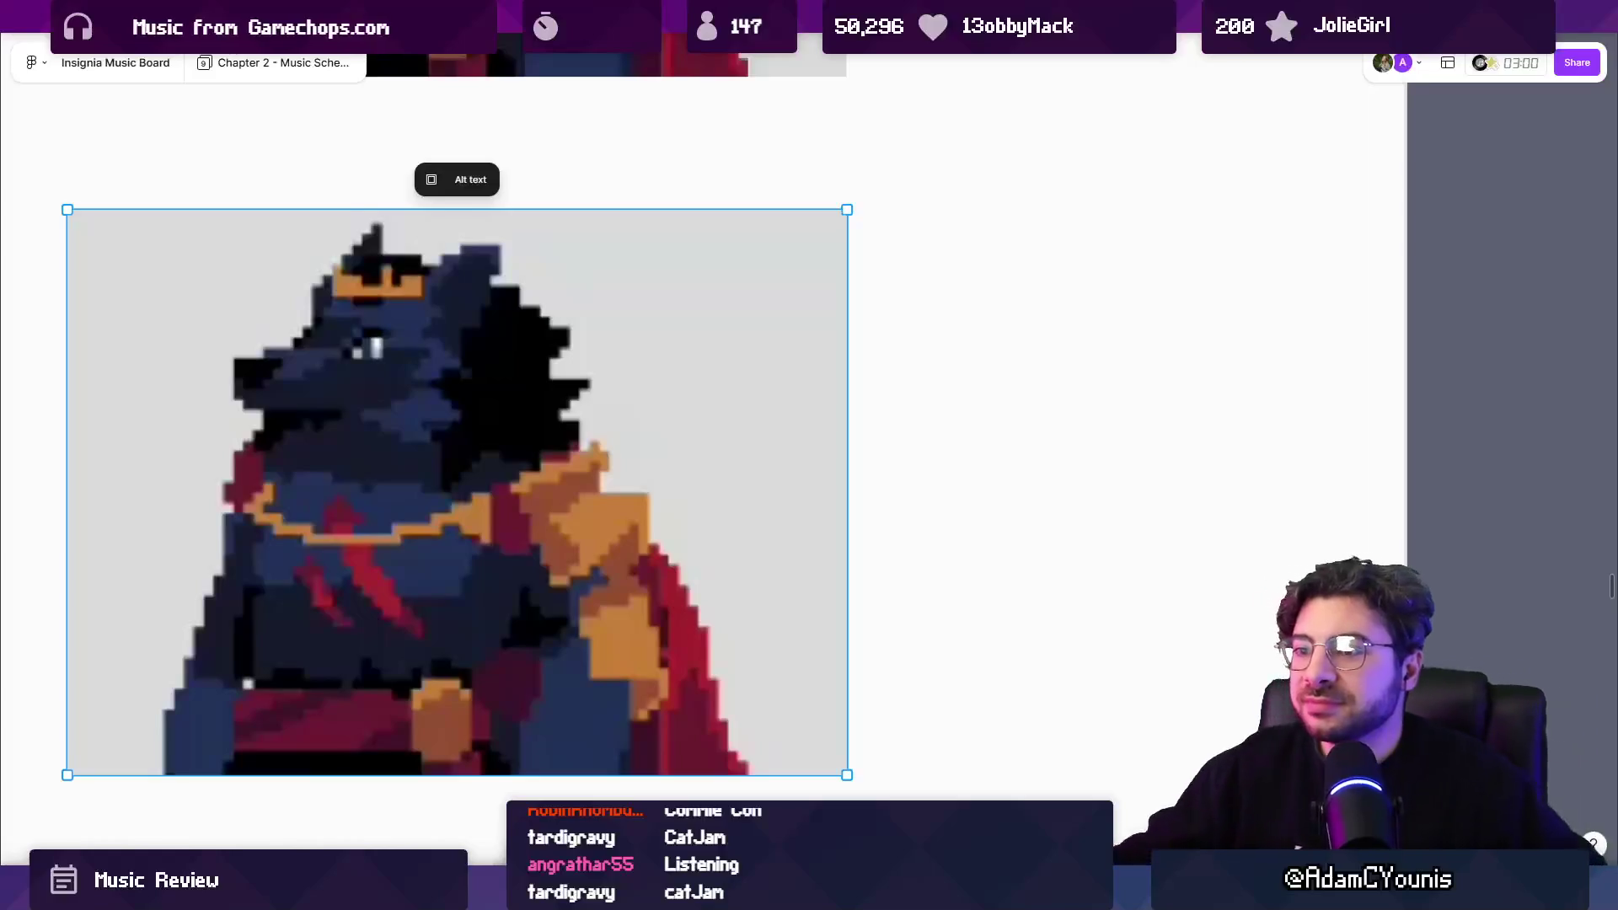
# Rewind the boss character video and pause it at 0:44 of its 1:02 runtime.
pyautogui.moveTo(795, 545)
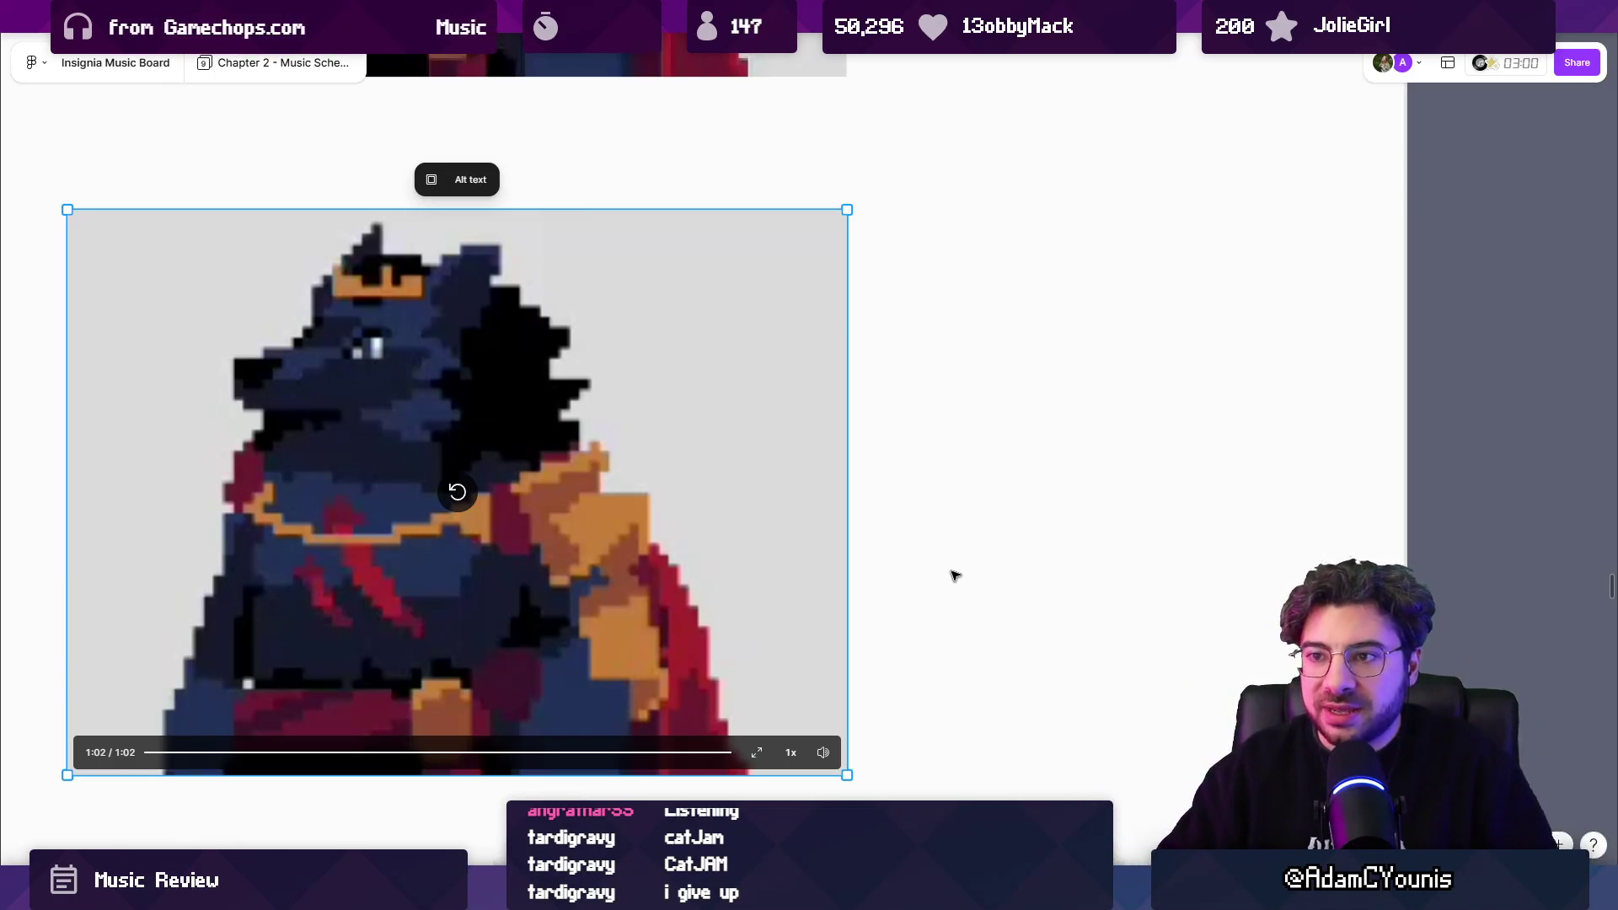
pyautogui.moveTo(536, 753)
pyautogui.mouseDown()
pyautogui.moveTo(644, 754)
pyautogui.moveTo(560, 754)
pyautogui.mouseUp()
pyautogui.click(636, 491)
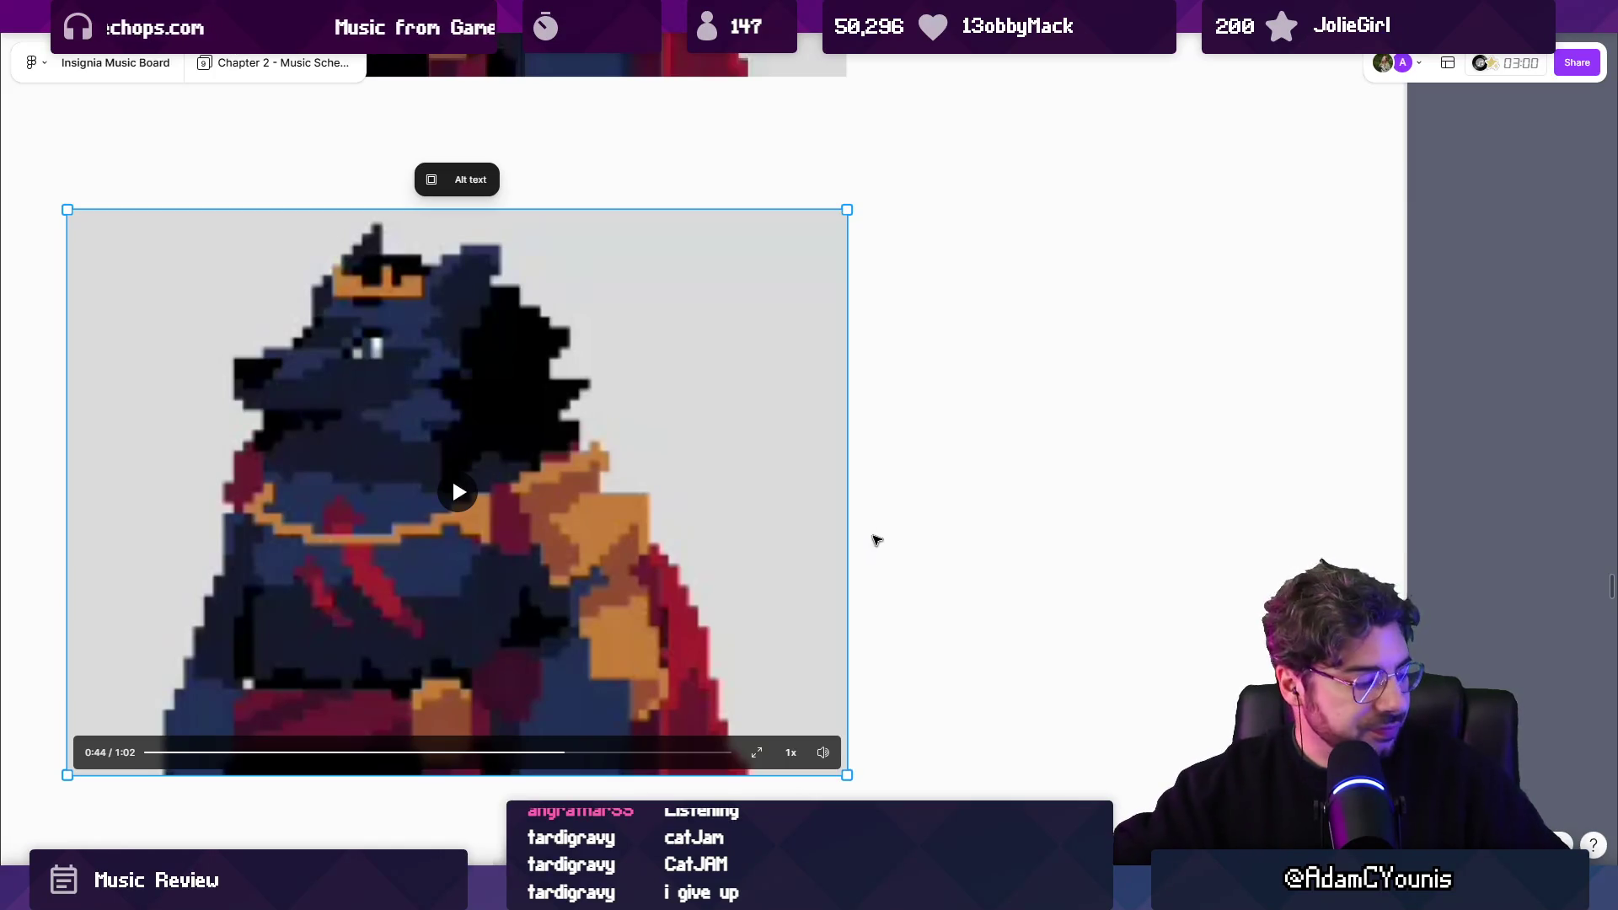
pyautogui.scroll(-3, 529, 419)
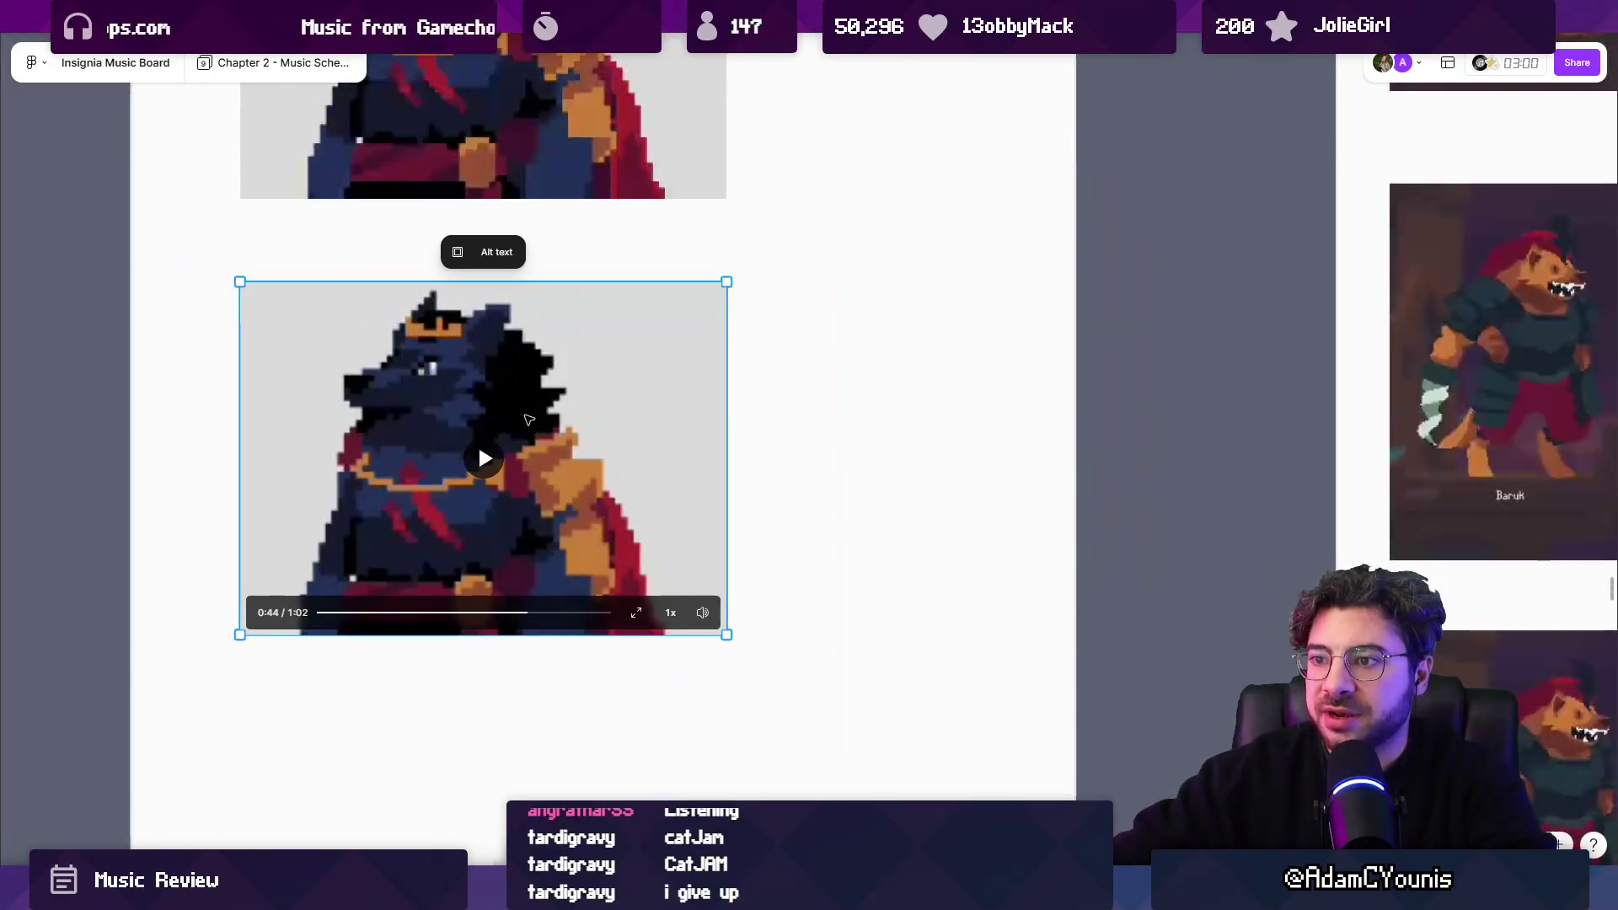
# Deselect the boss video and zoom in to select the small Cecil and Bechs clip.
pyautogui.hscroll(3, 751, 480)
pyautogui.click(668, 444)
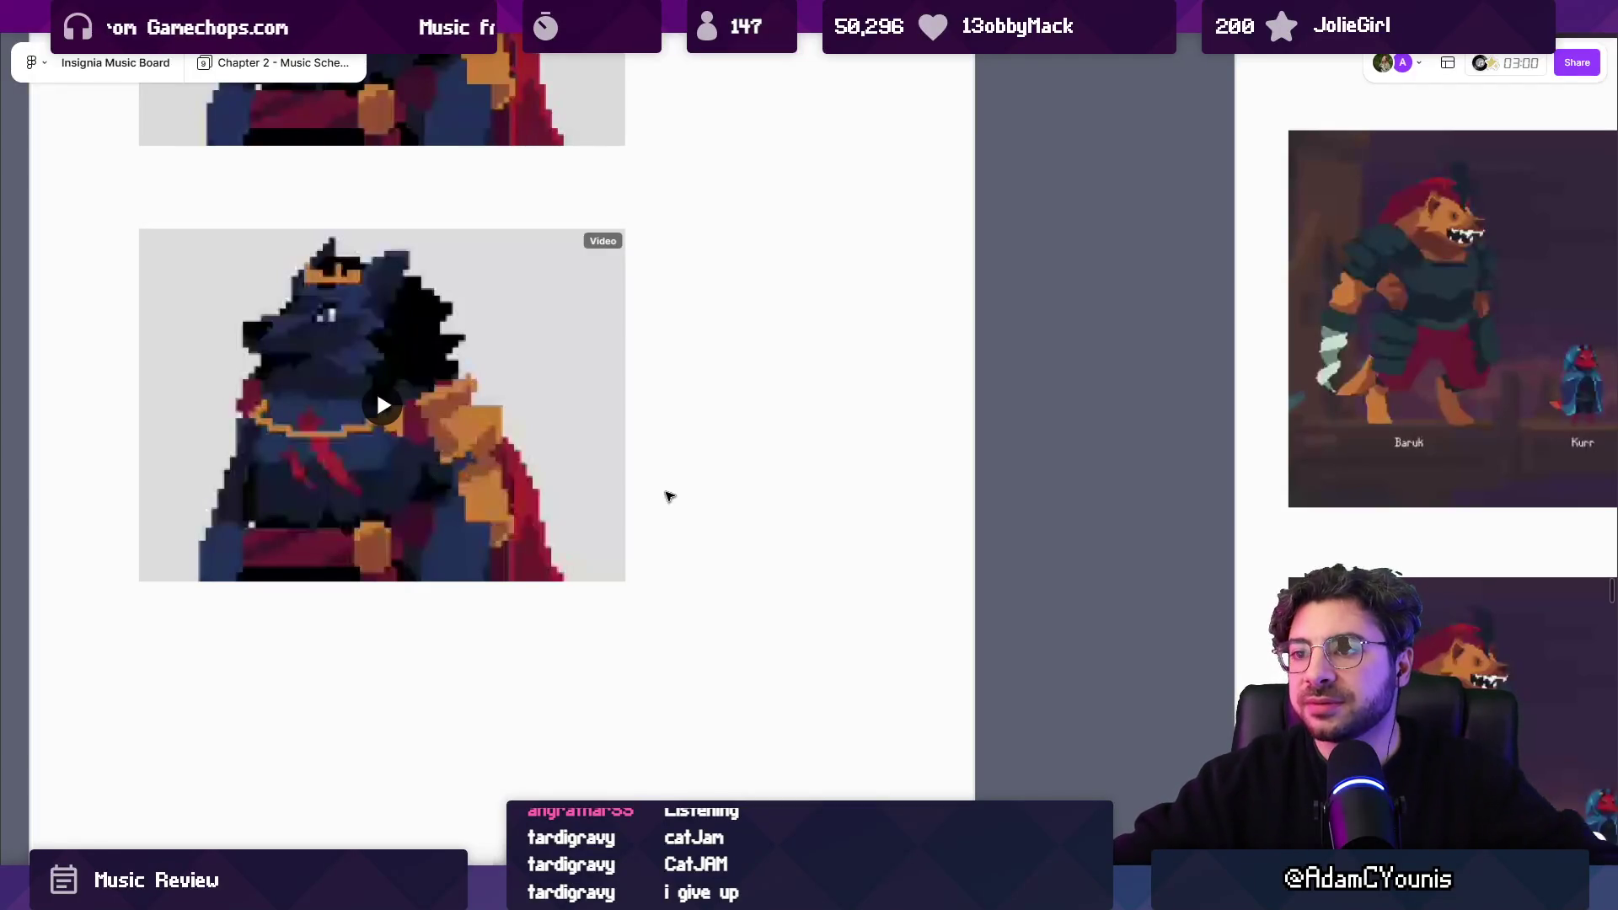
pyautogui.scroll(-5, 534, 473)
pyautogui.scroll(-2, 571, 516)
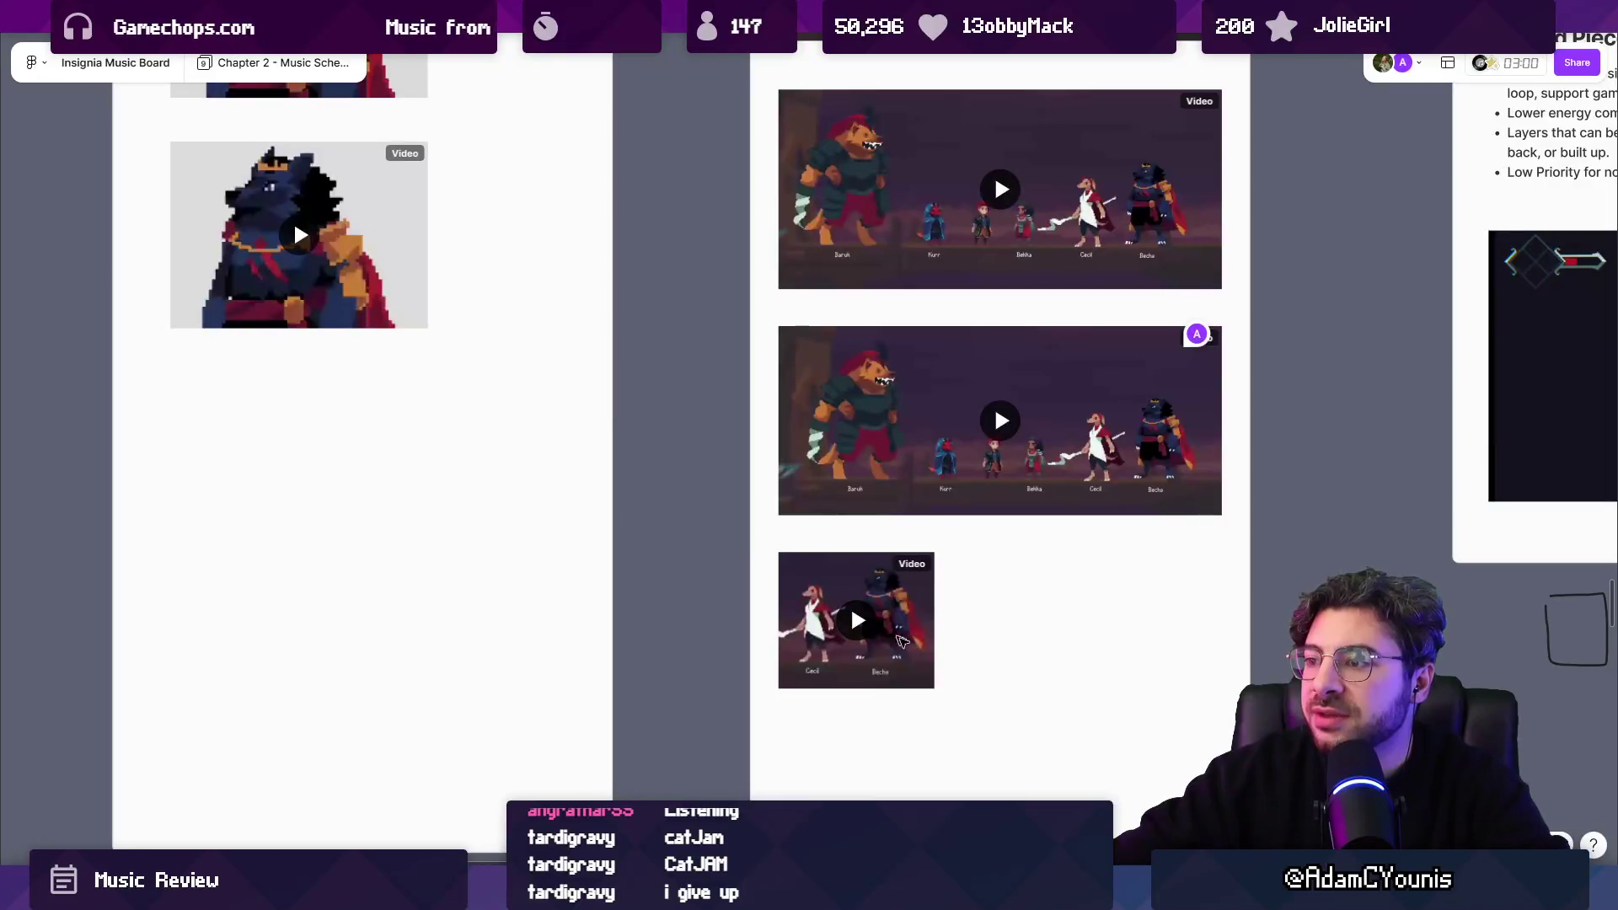
pyautogui.scroll(5, 993, 684)
pyautogui.scroll(2, 674, 504)
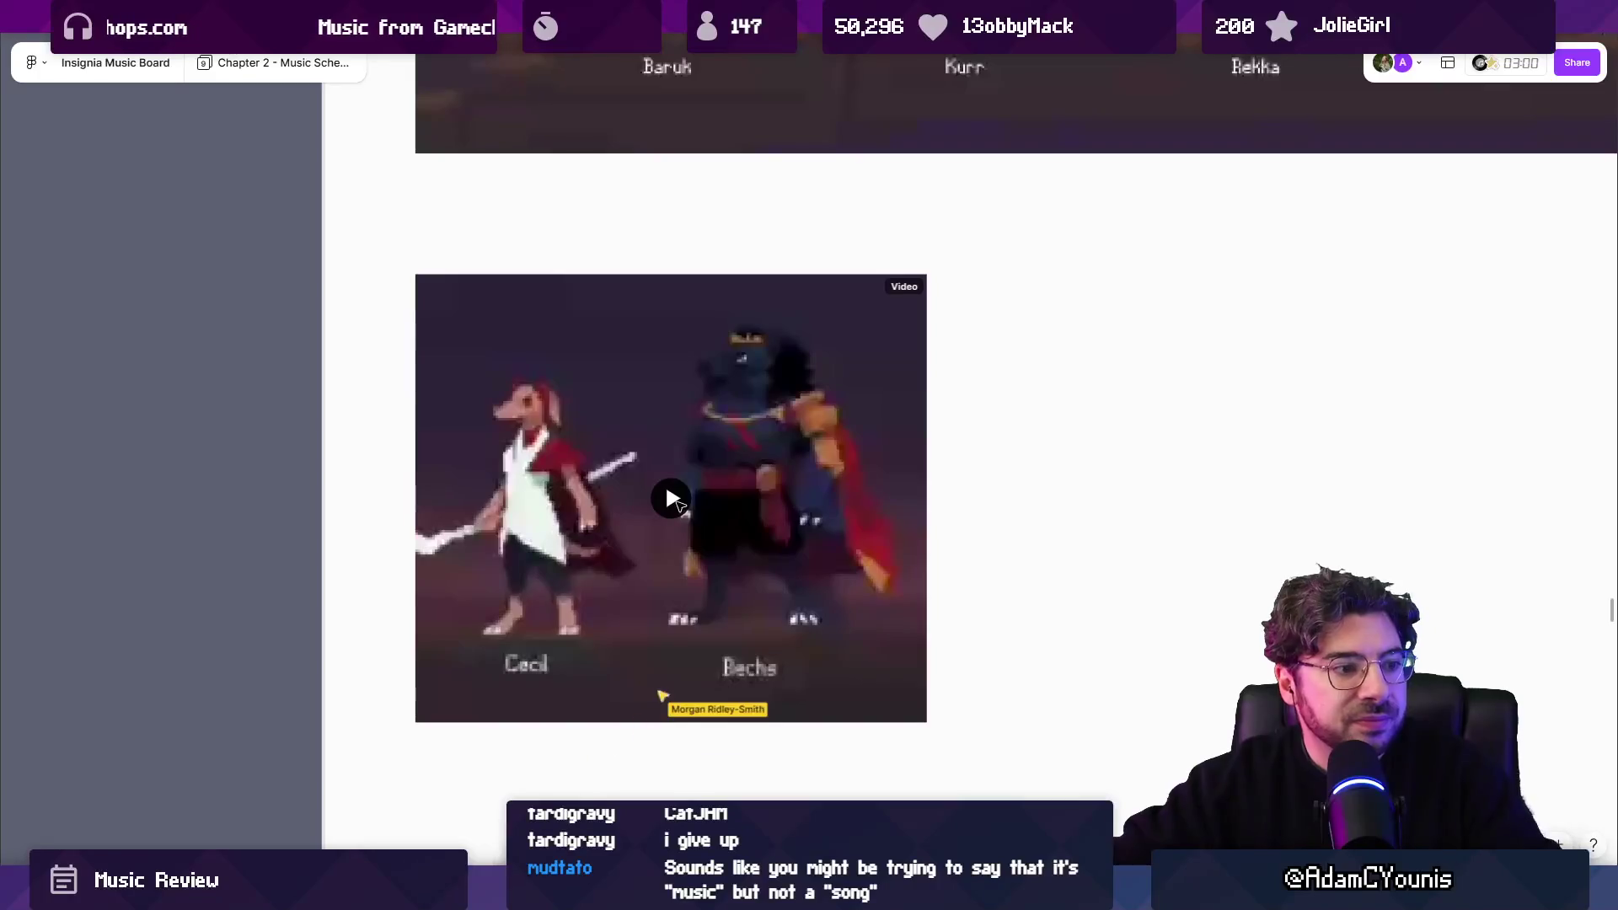
pyautogui.click(679, 505)
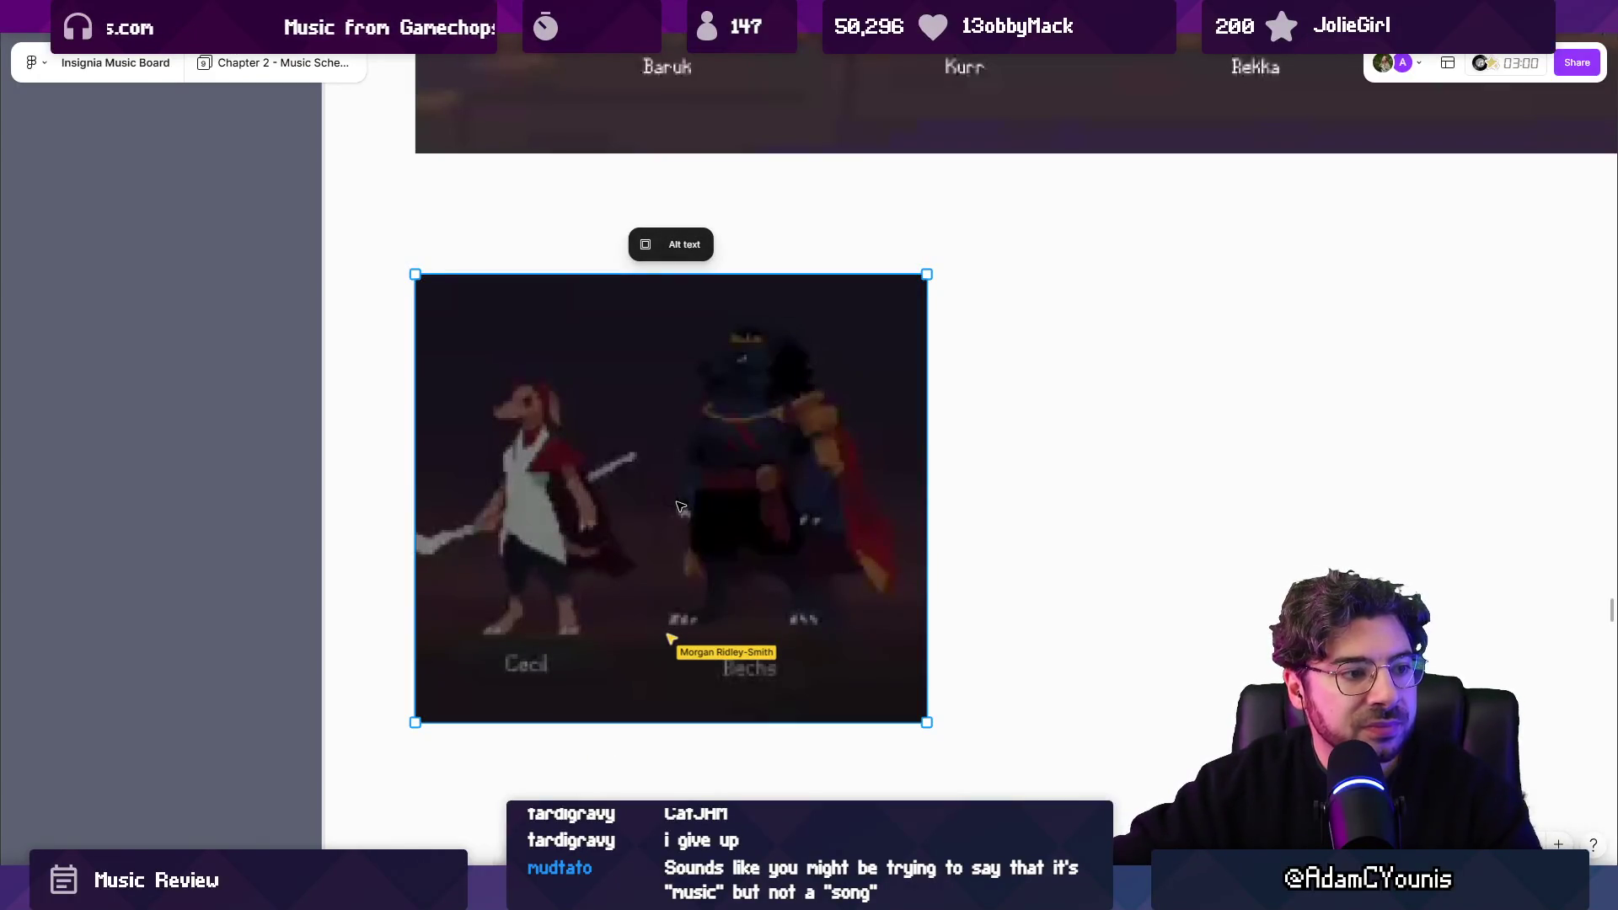
# Pause the Cecil and Bechs clip at 0:01 of its 0:25 length.
pyautogui.click(668, 502)
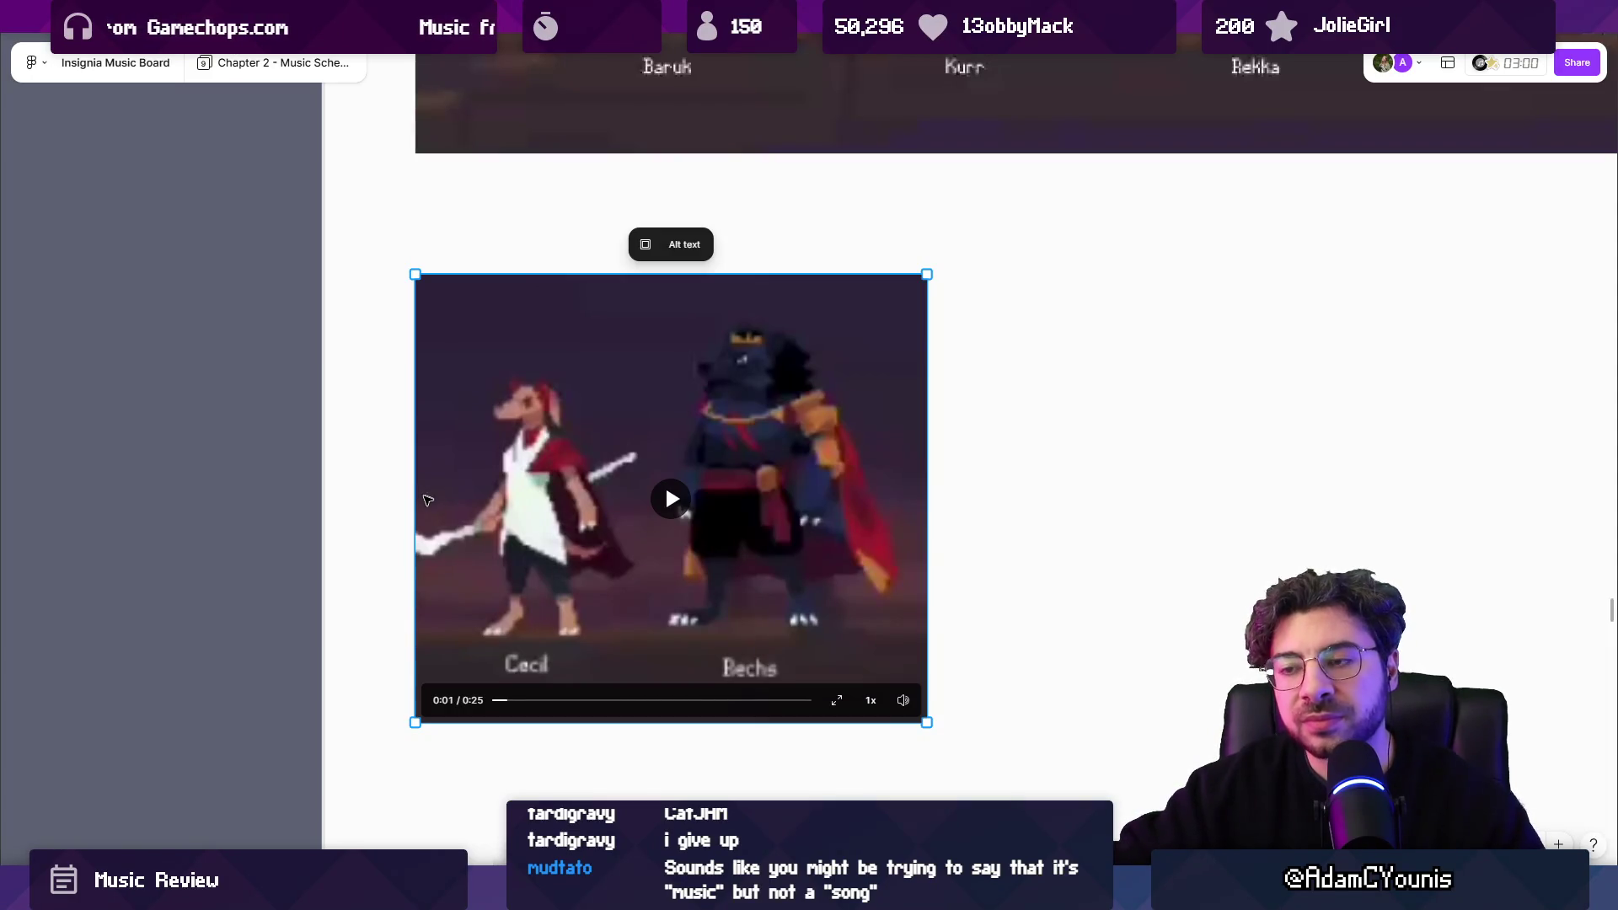
pyautogui.hscroll(-3, 429, 495)
pyautogui.scroll(-5, 1063, 573)
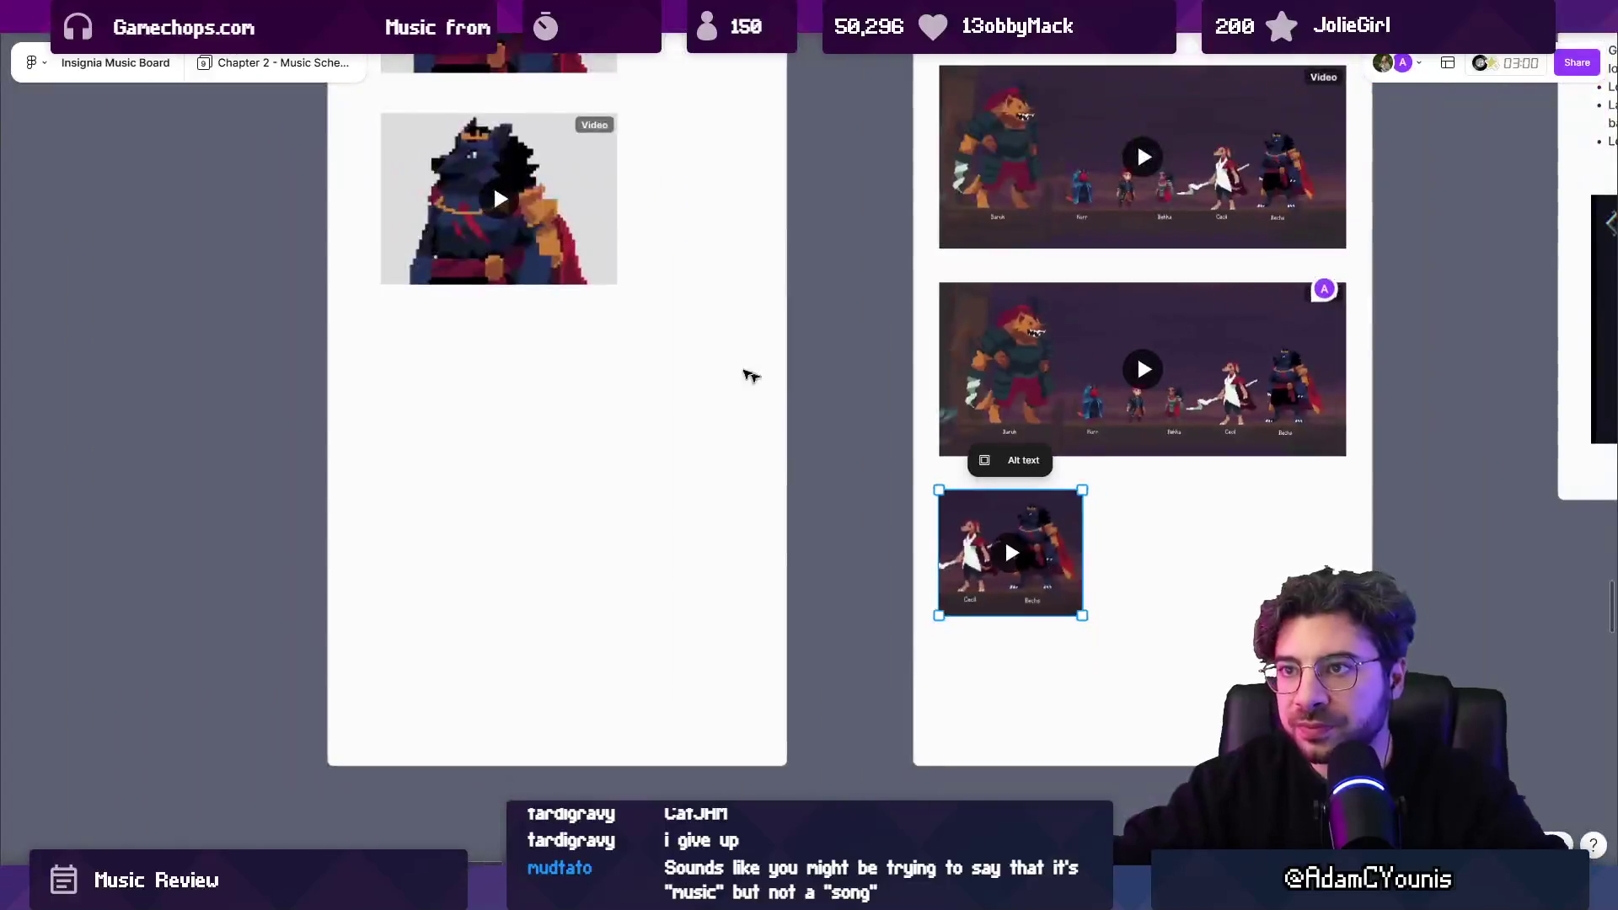
pyautogui.scroll(10, 744, 372)
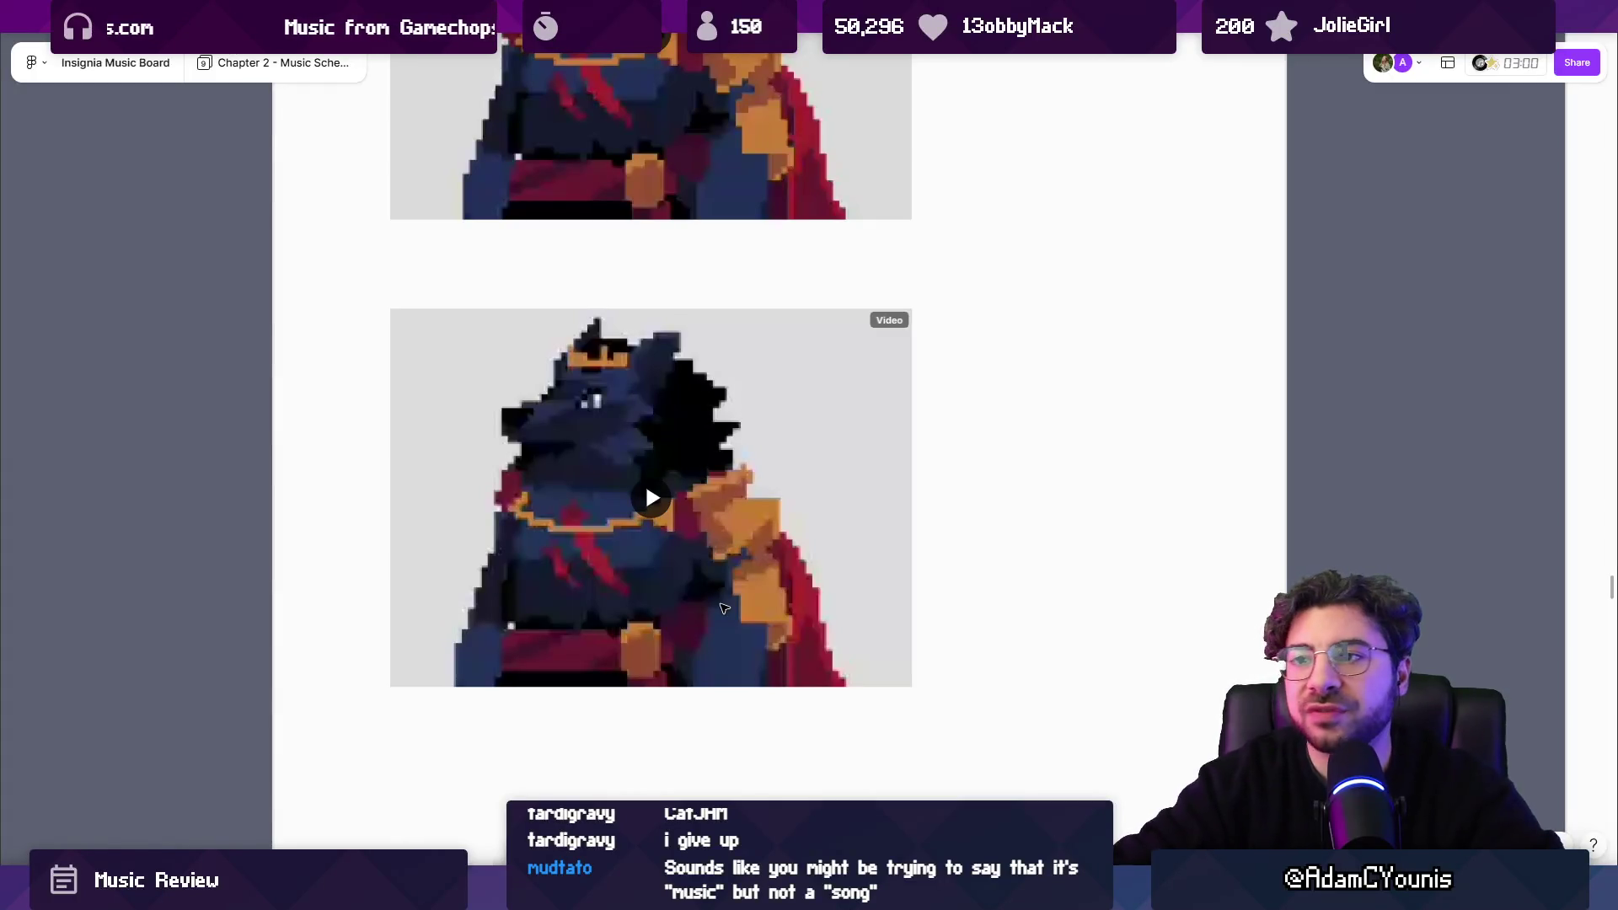
pyautogui.scroll(-3, 1010, 607)
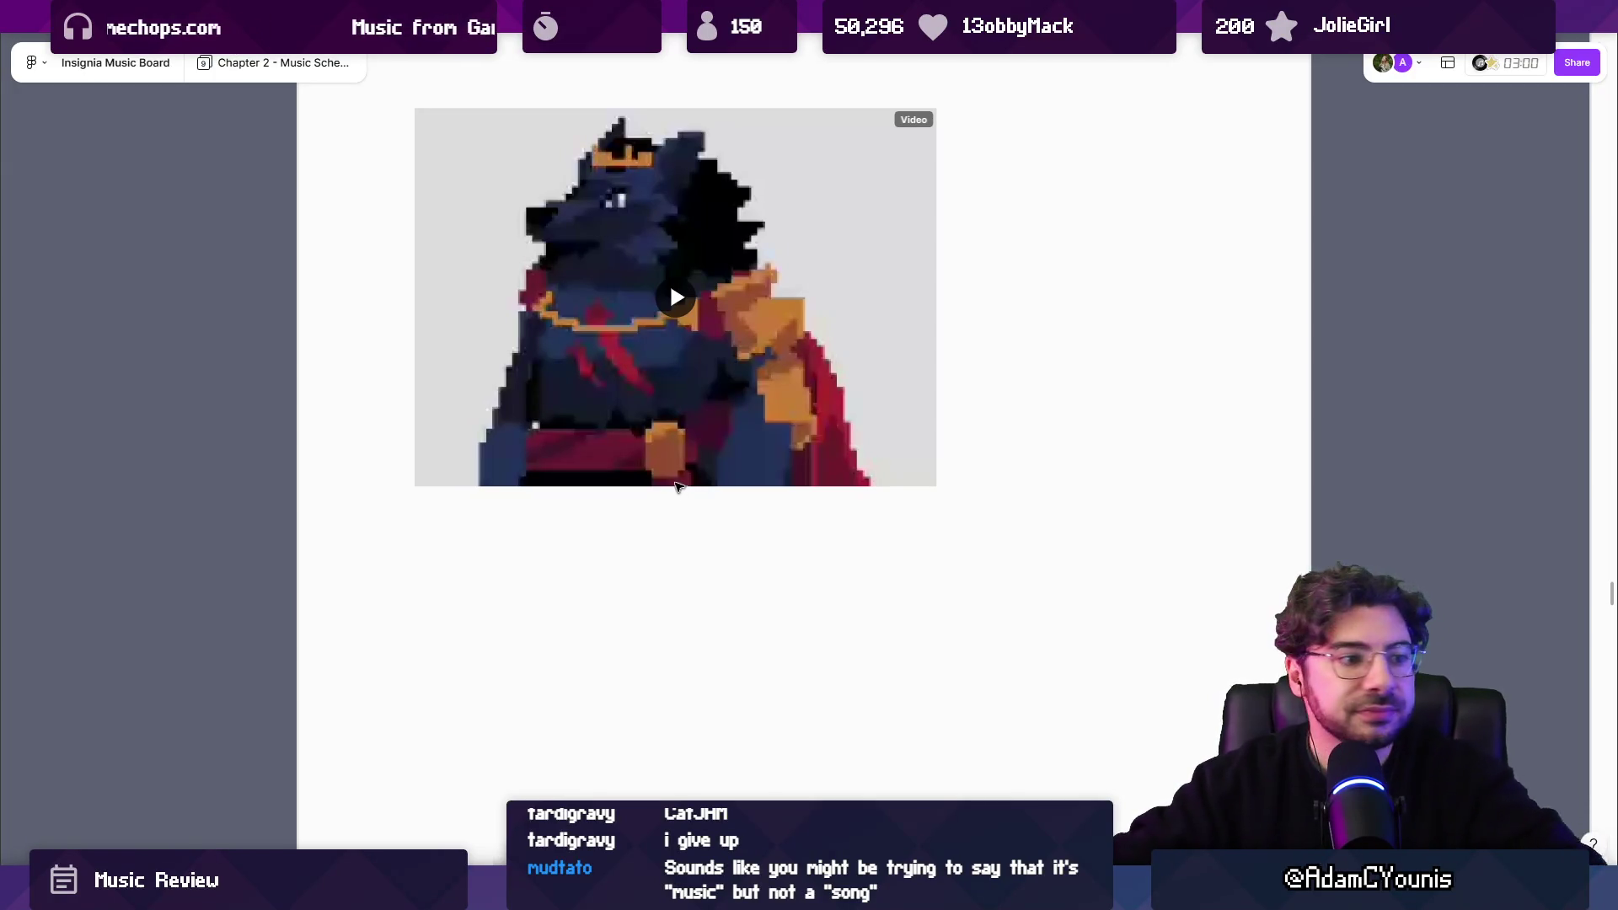
pyautogui.hotkey('shift', '2')
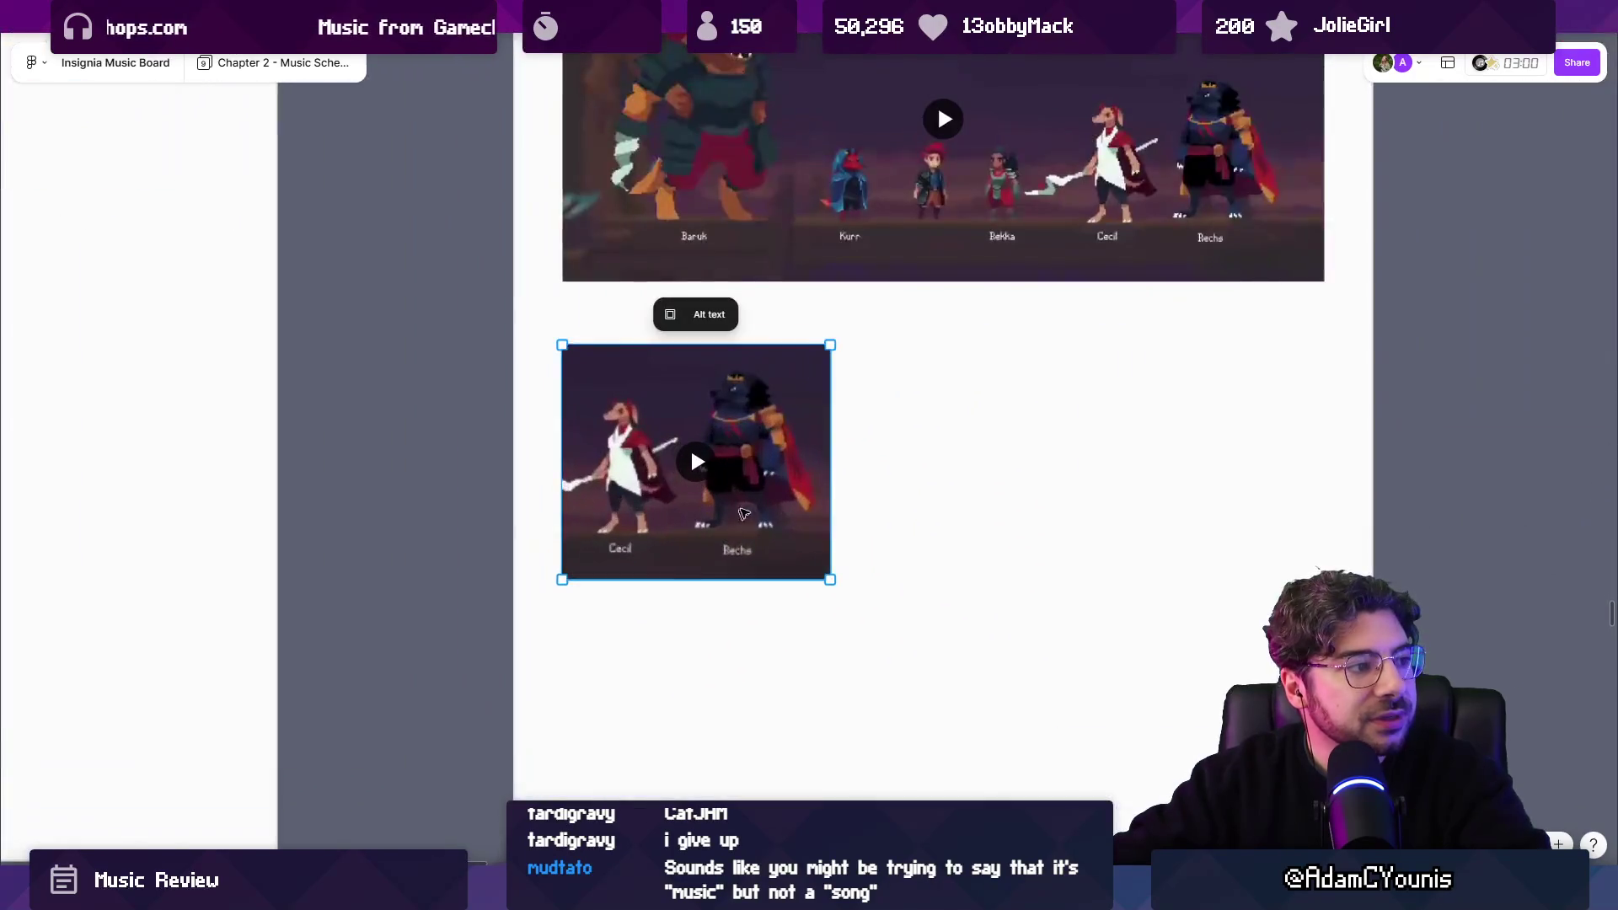
# Restart the Cecil and Becha clip from the beginning and play it through its 0:25.
pyautogui.scroll(-2, 722, 534)
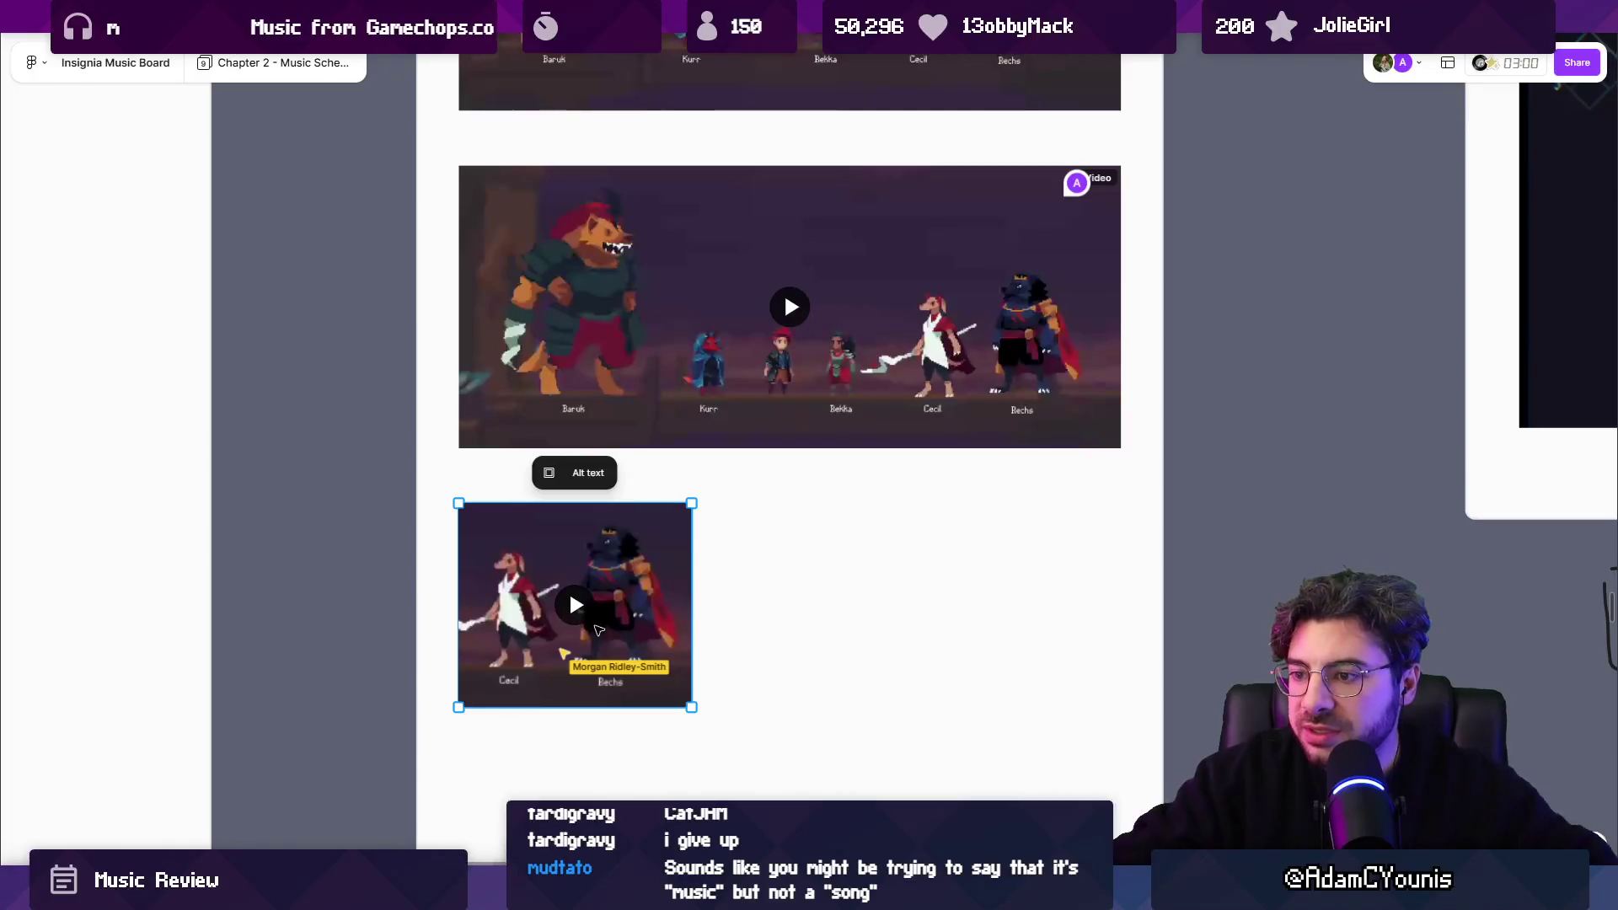
pyautogui.scroll(4, 579, 622)
pyautogui.scroll(-1, 570, 580)
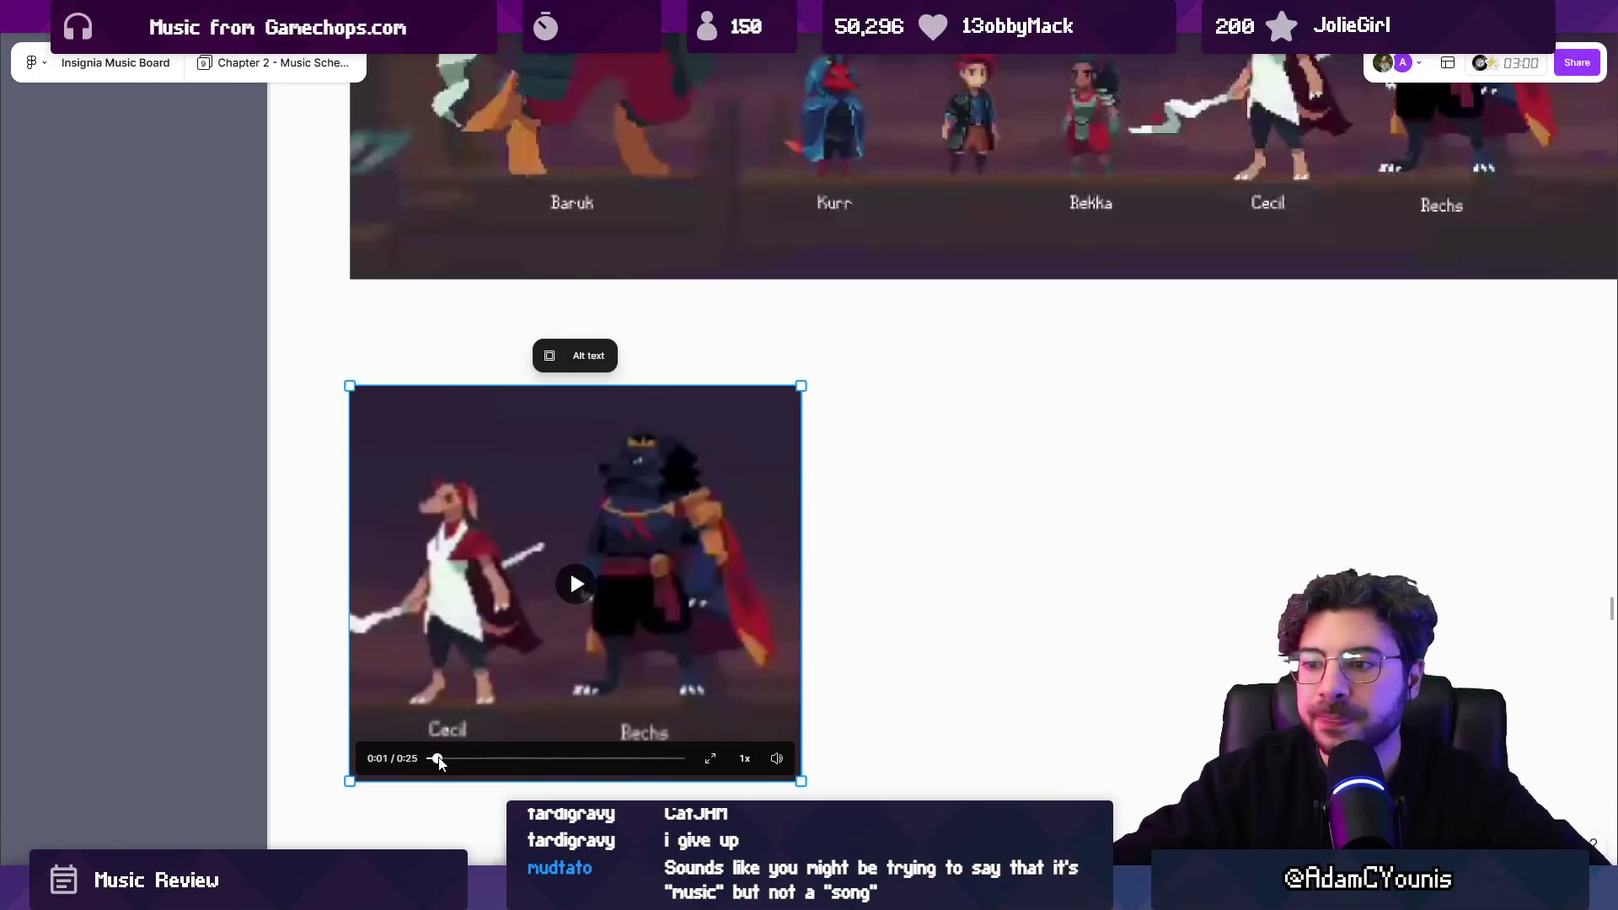
pyautogui.click(426, 759)
pyautogui.click(573, 582)
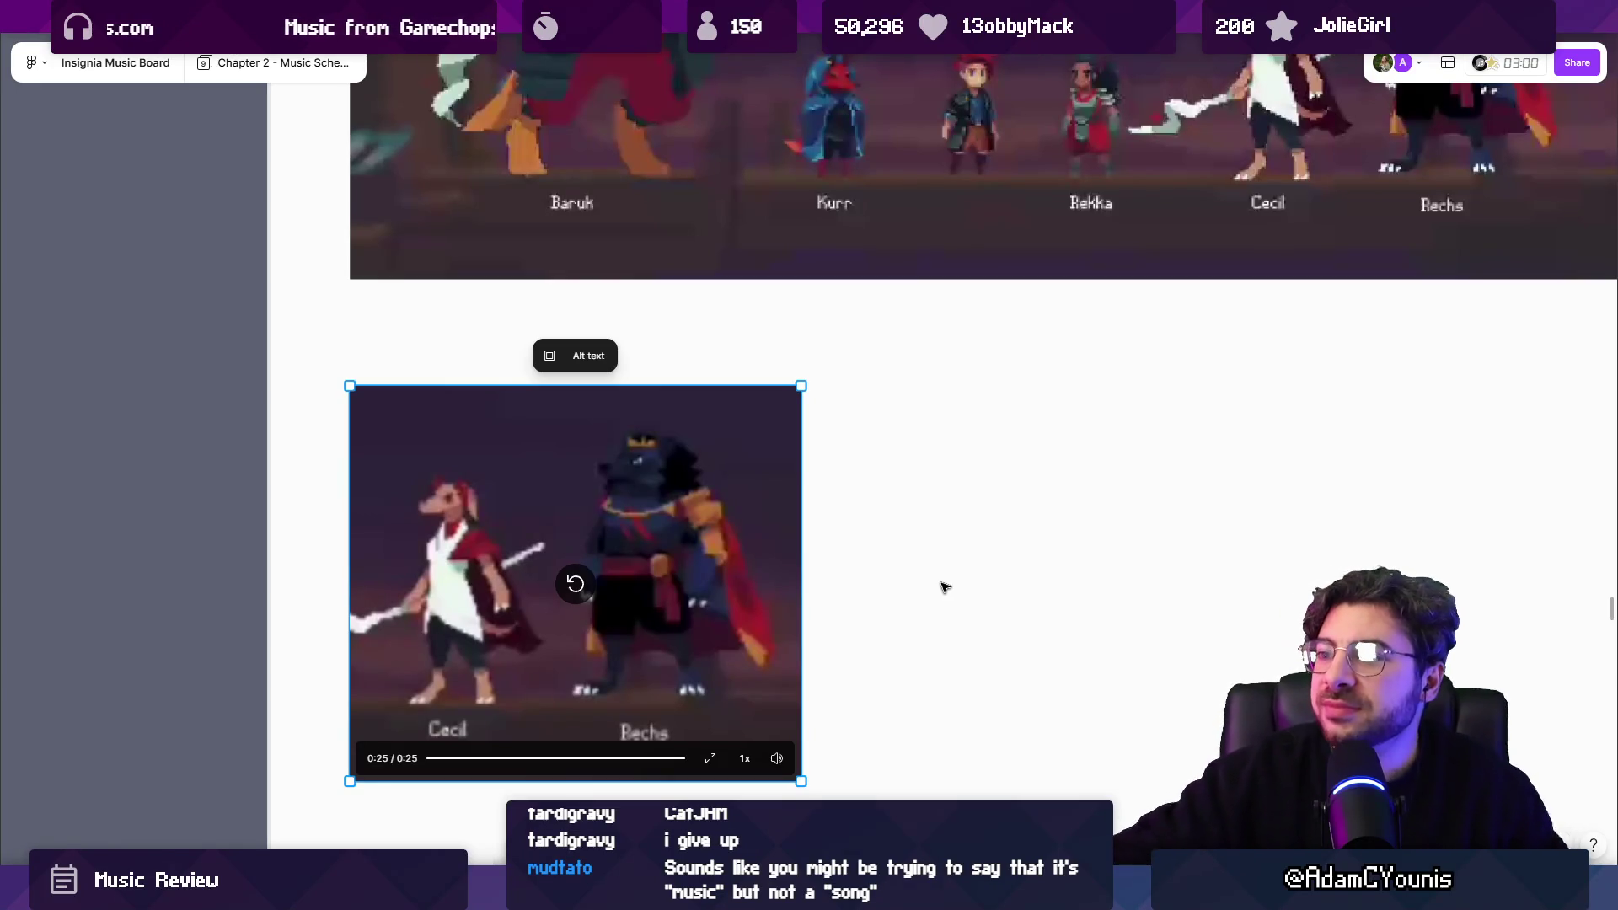
# Deselect the clip and pan over to the Production Tasks and Track List.
pyautogui.scroll(-5, 860, 548)
pyautogui.moveTo(753, 558); pyautogui.dragTo(745, 554)
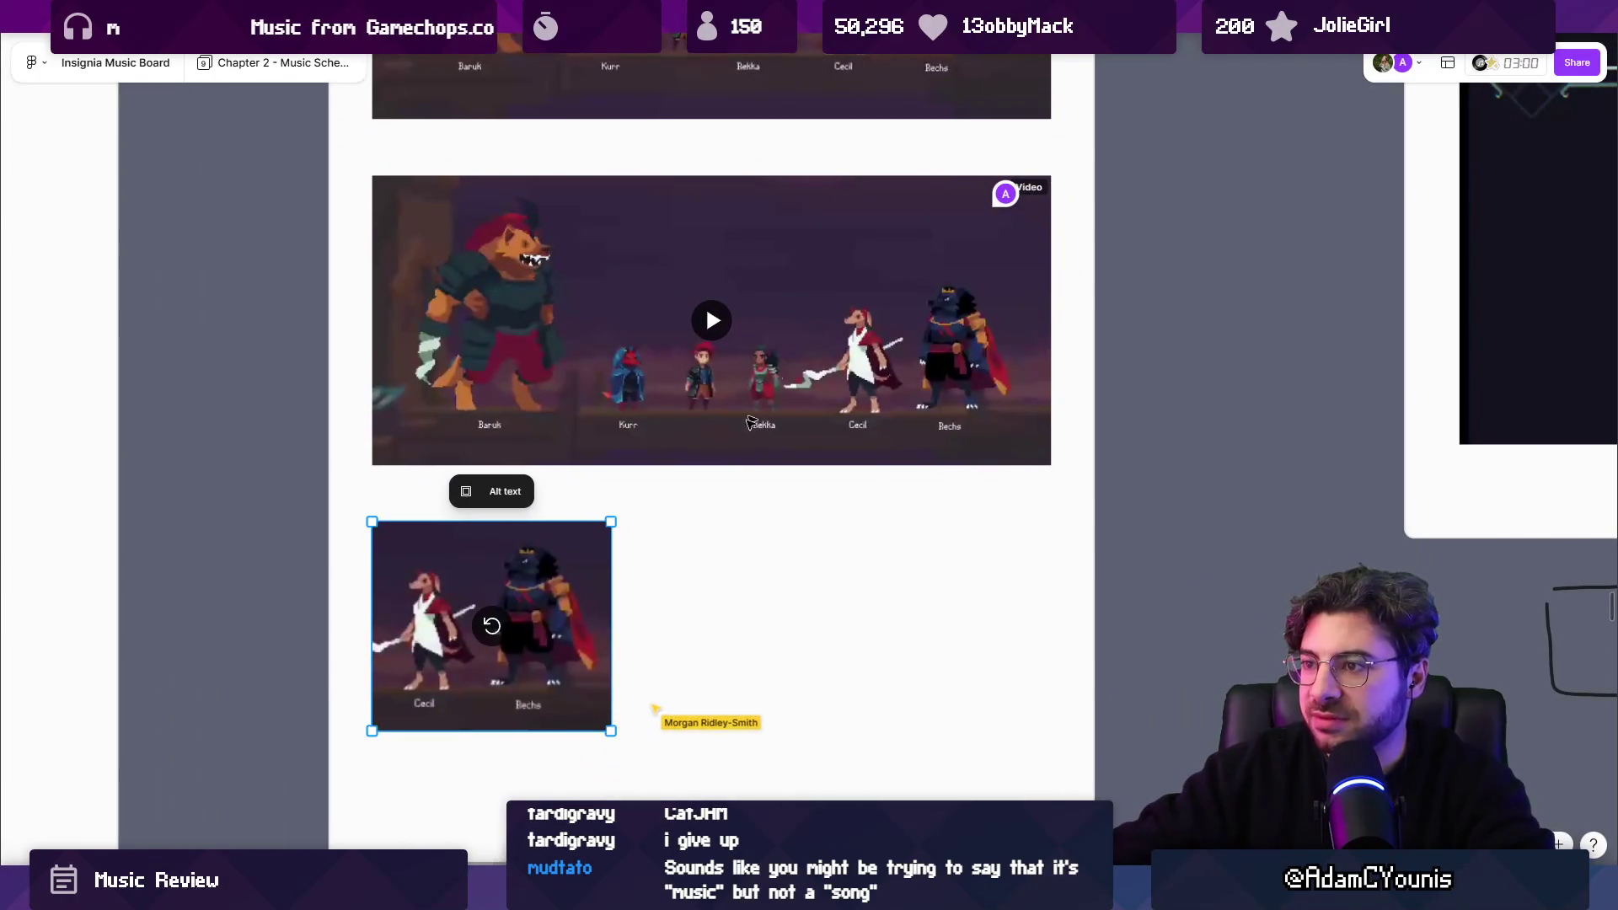
pyautogui.click(691, 640)
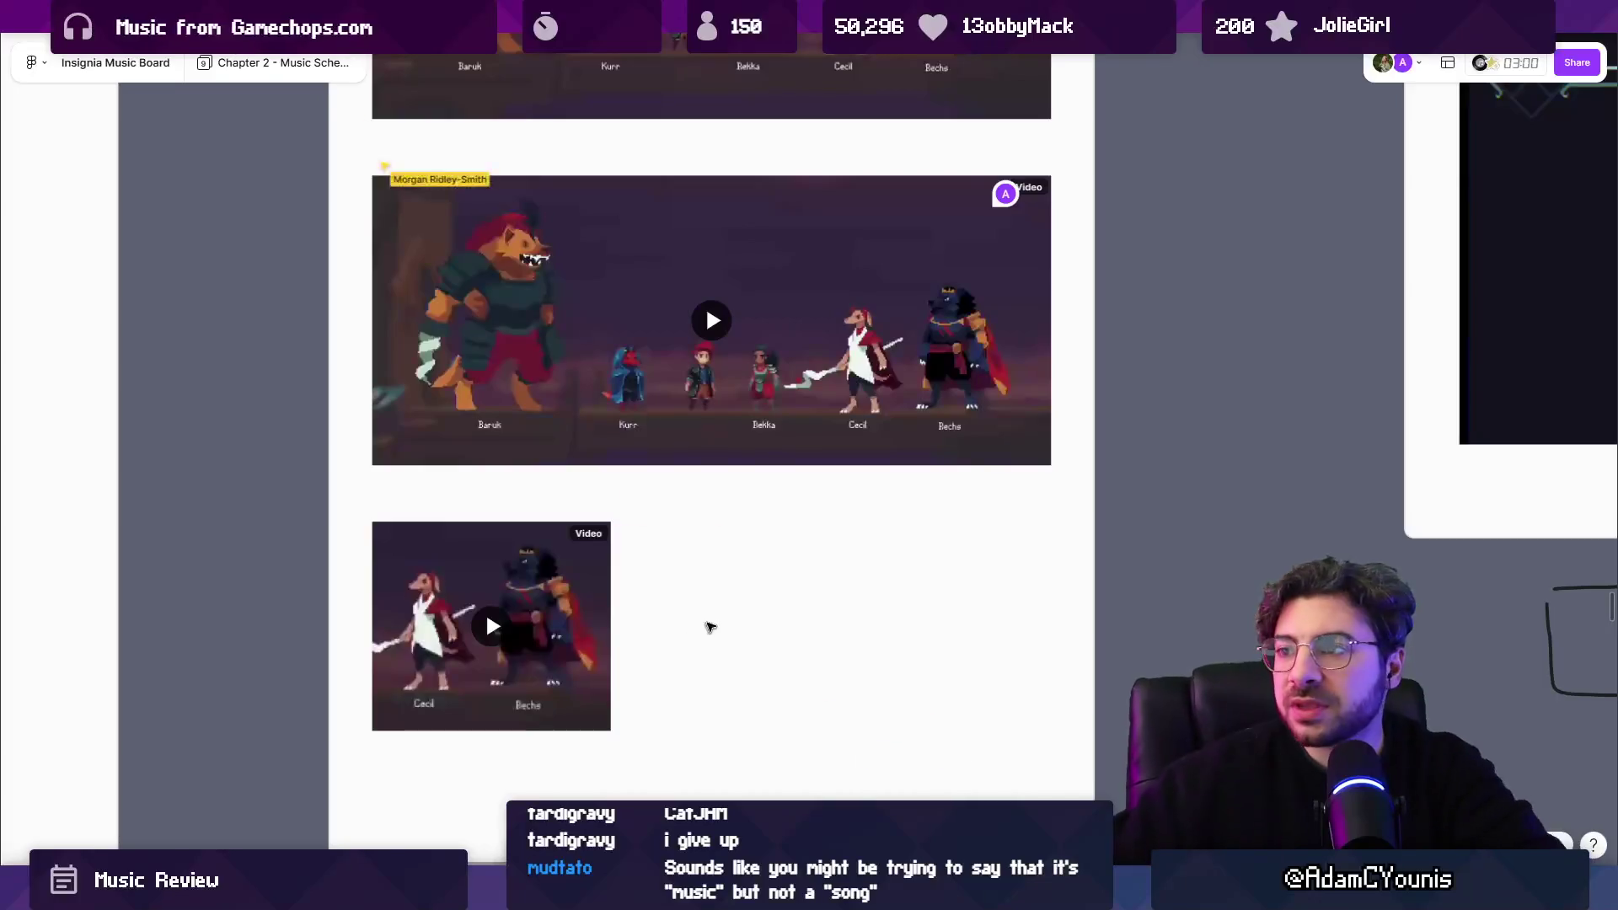
pyautogui.scroll(-10, 708, 625)
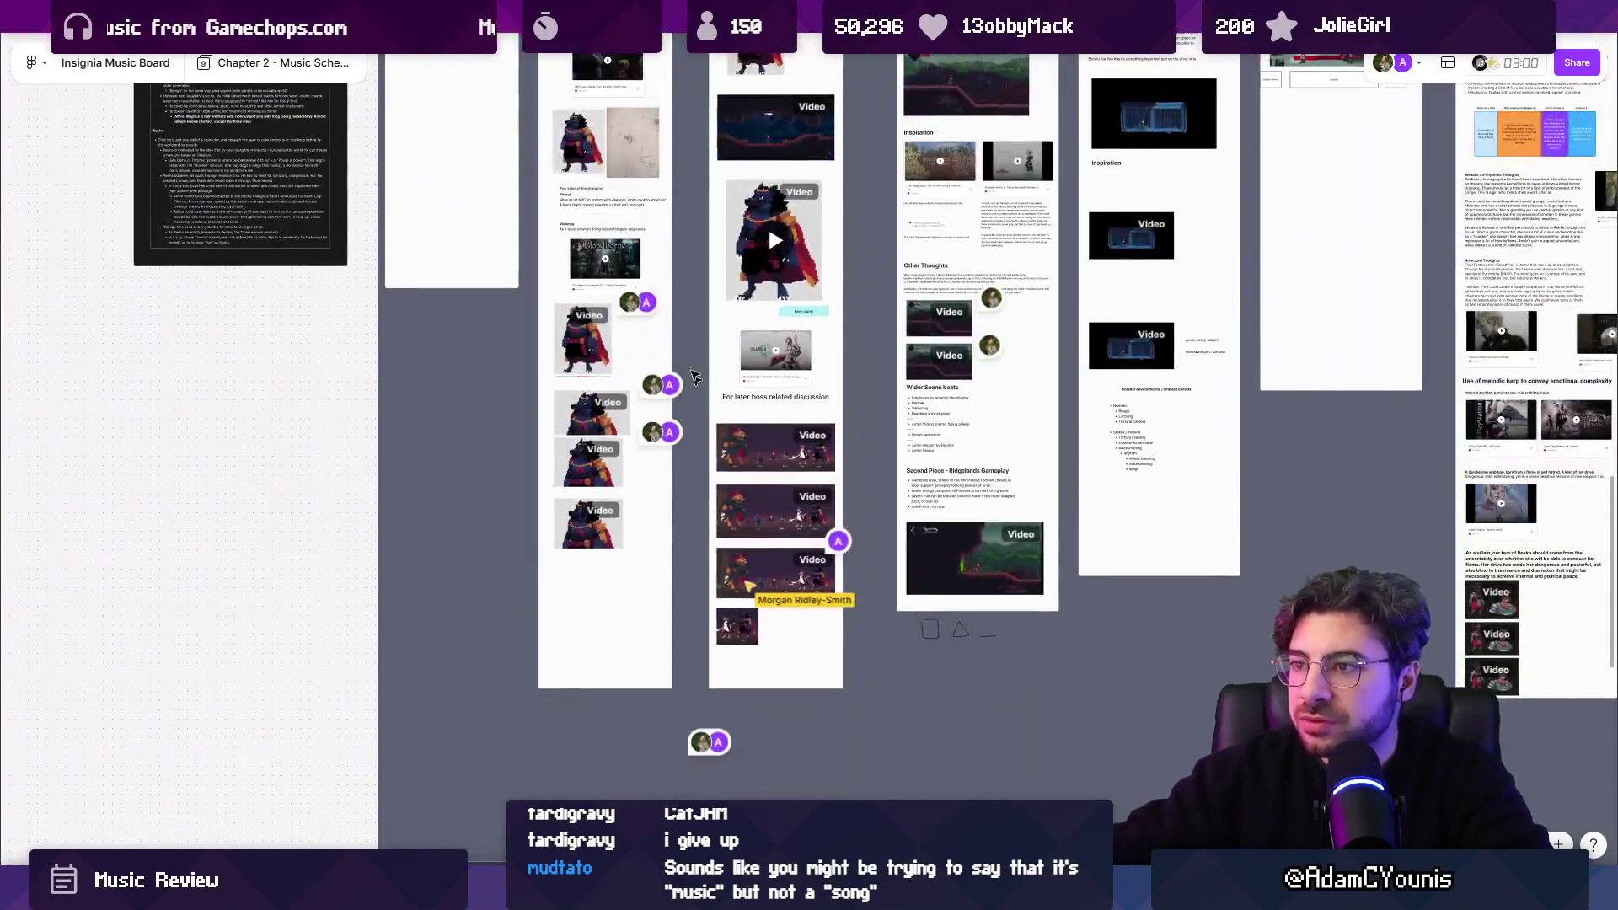
pyautogui.moveTo(693, 377)
pyautogui.mouseDown()
pyautogui.moveTo(800, 533)
pyautogui.moveTo(799, 715)
pyautogui.mouseUp()
pyautogui.moveTo(666, 150); pyautogui.dragTo(721, 508)
pyautogui.scroll(10, 719, 509)
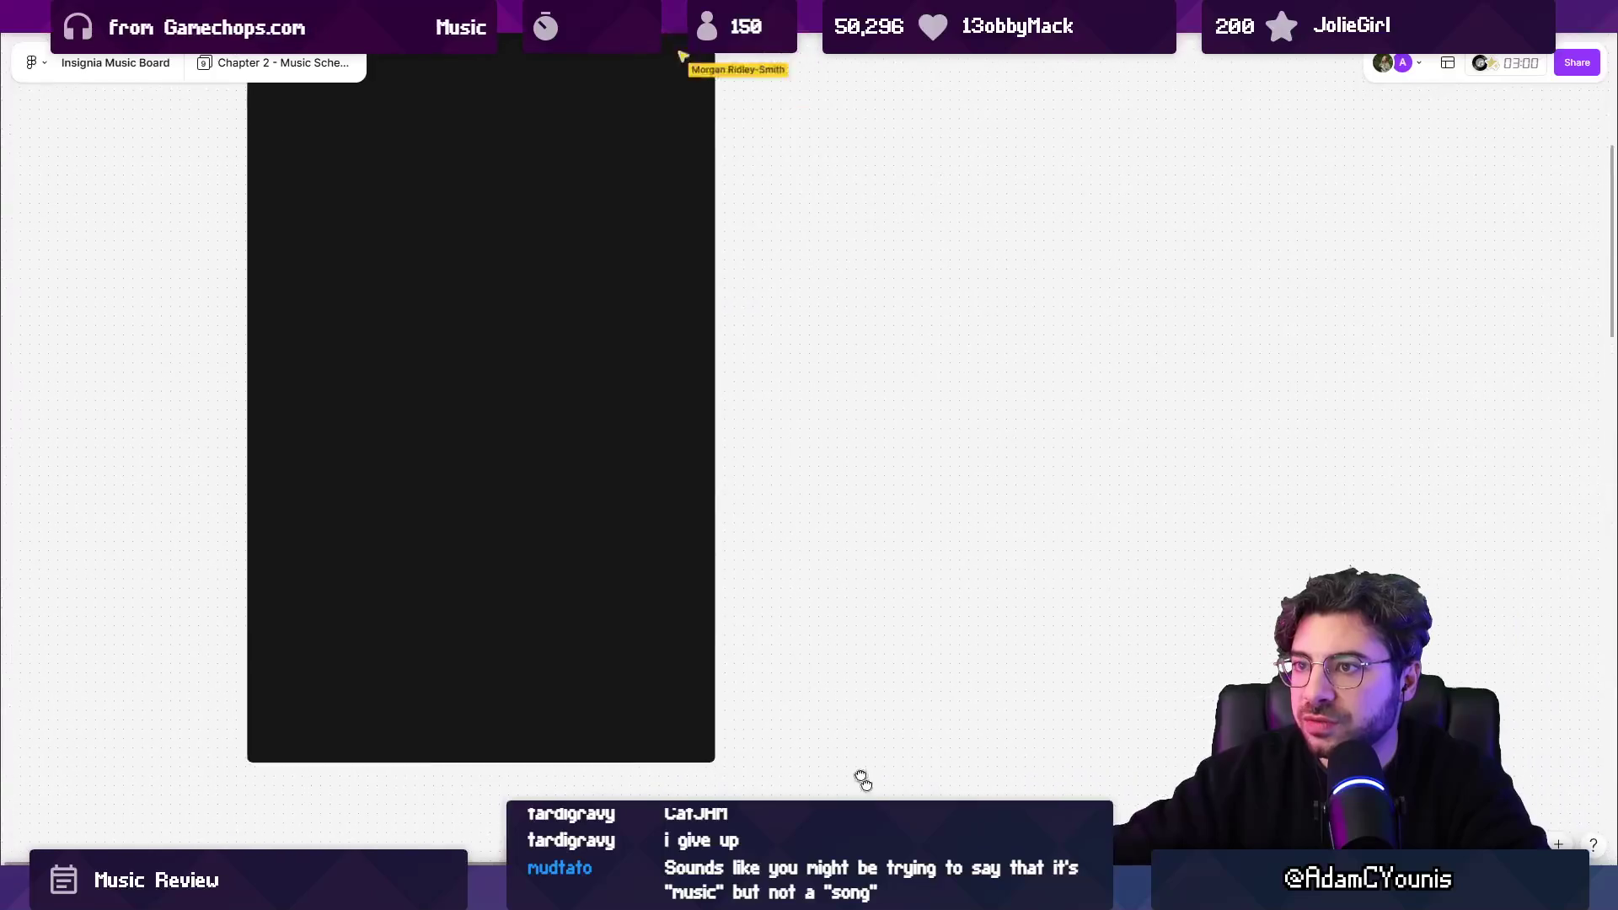
pyautogui.scroll(3, 586, 354)
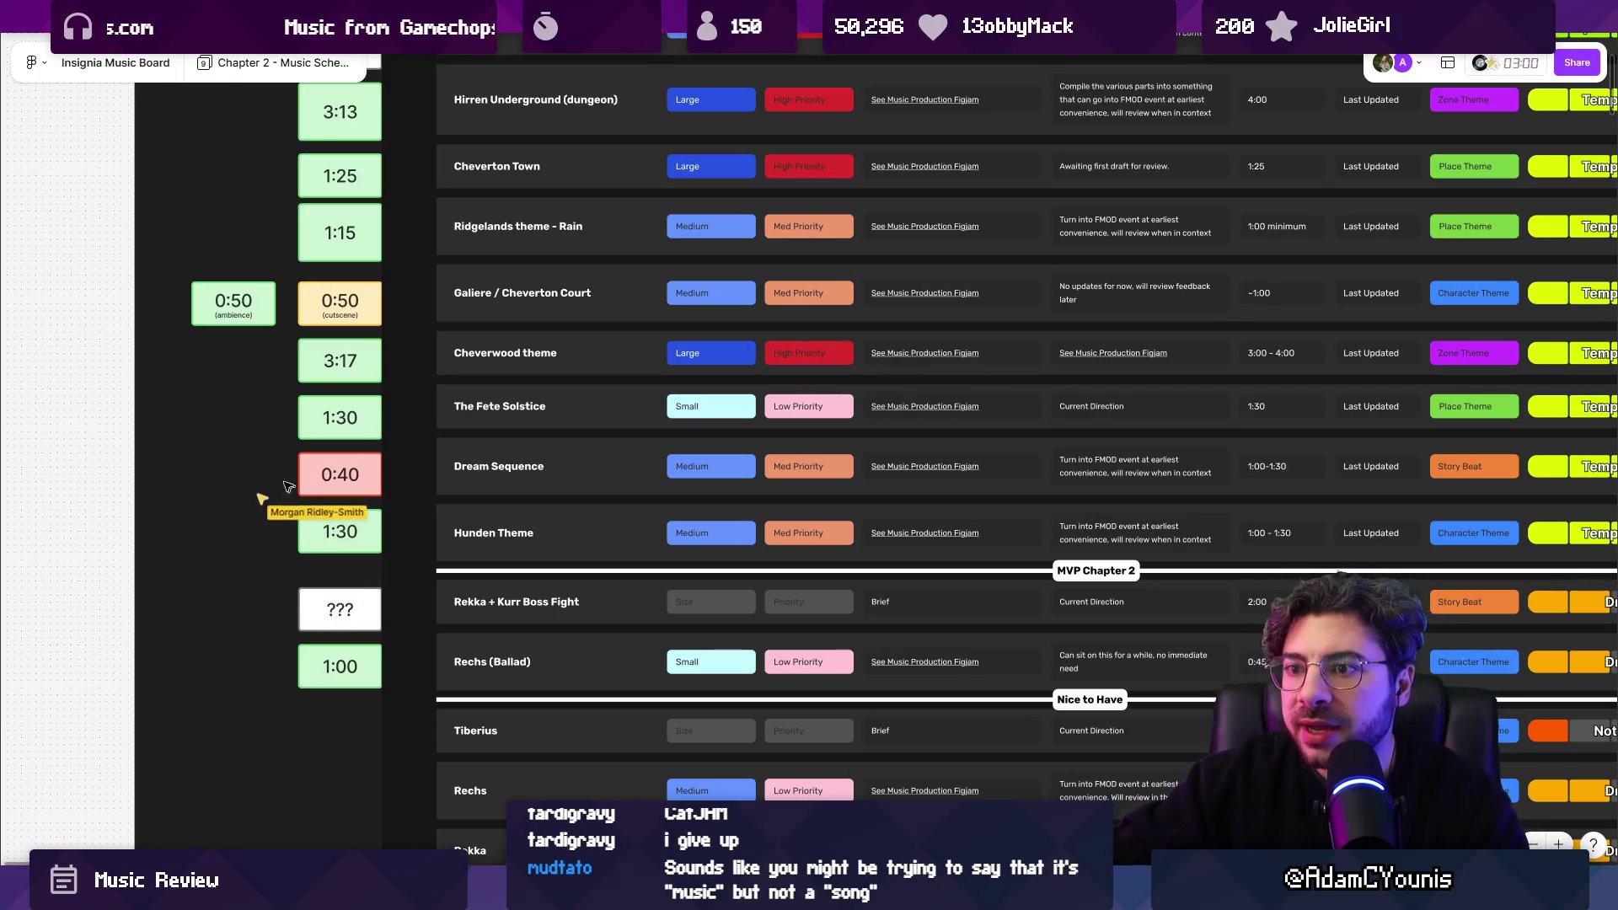
pyautogui.scroll(-5, 103, 429)
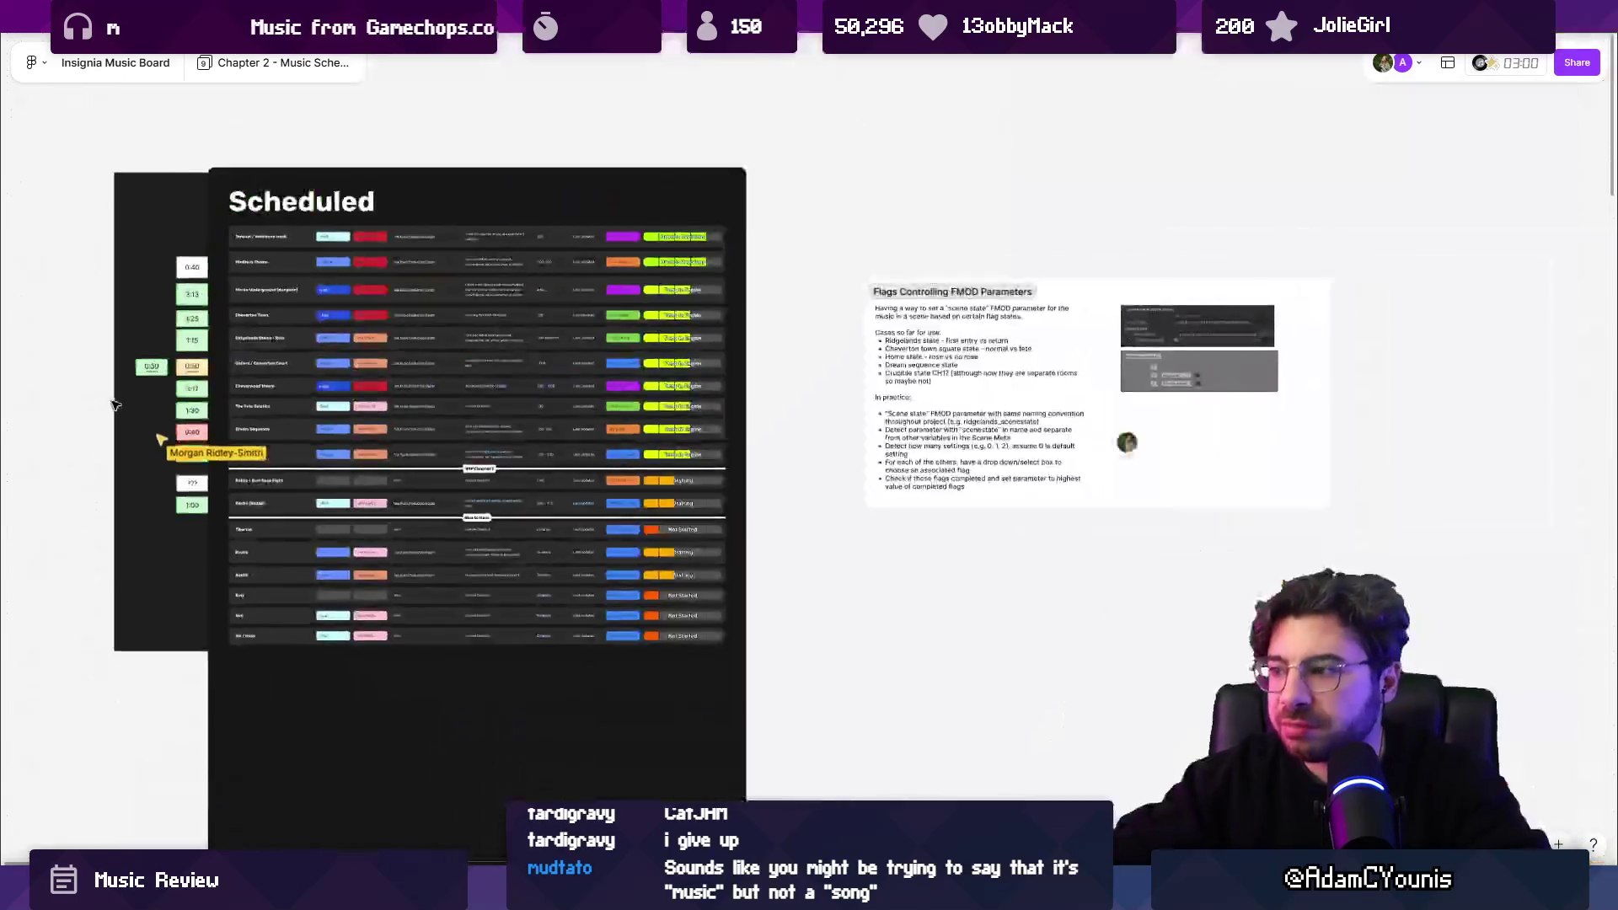
# Select the Dream Sequence cell-room video beside its 'Armin as the subject' notes.
pyautogui.scroll(-5, 400, 167)
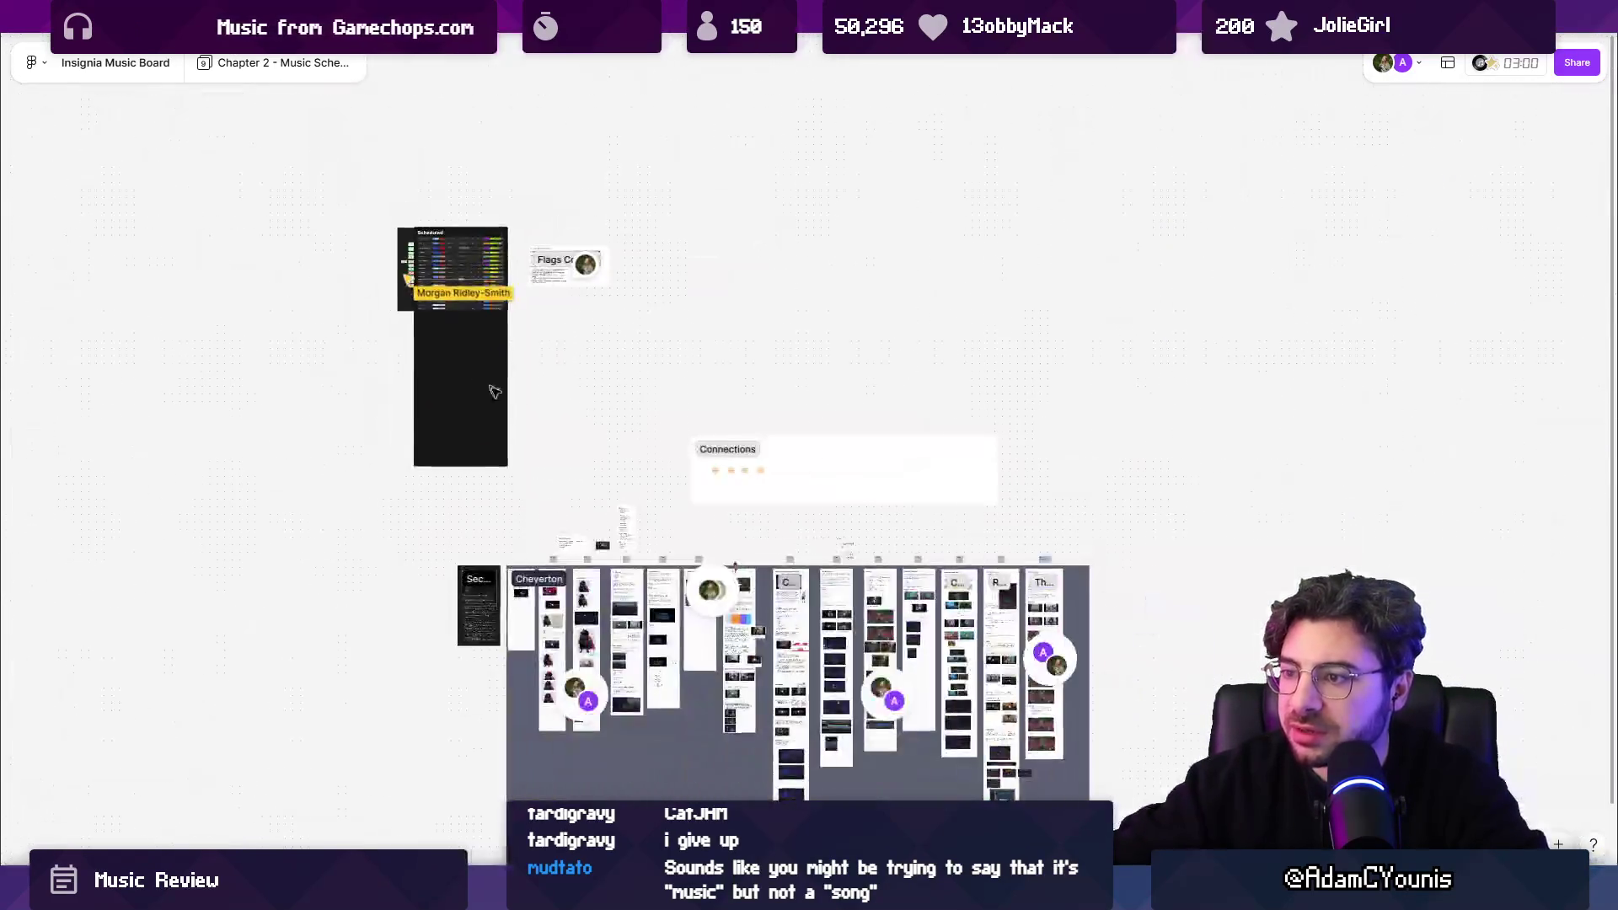
pyautogui.scroll(10, 628, 623)
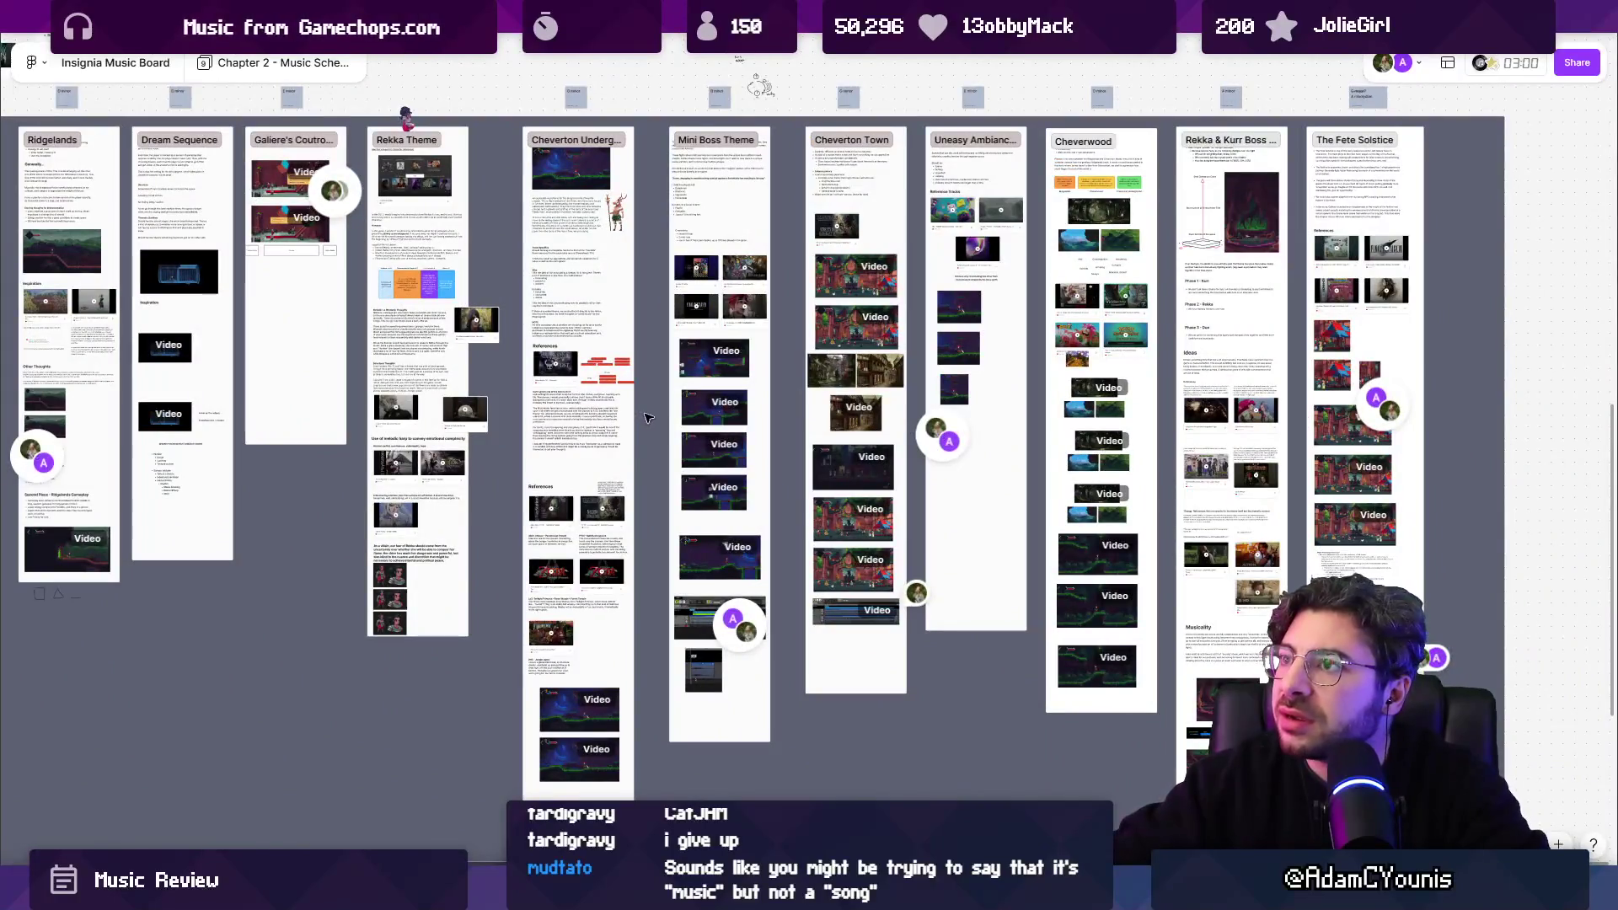
pyautogui.moveTo(475, 403); pyautogui.dragTo(480, 404)
pyautogui.scroll(-2, 479, 405)
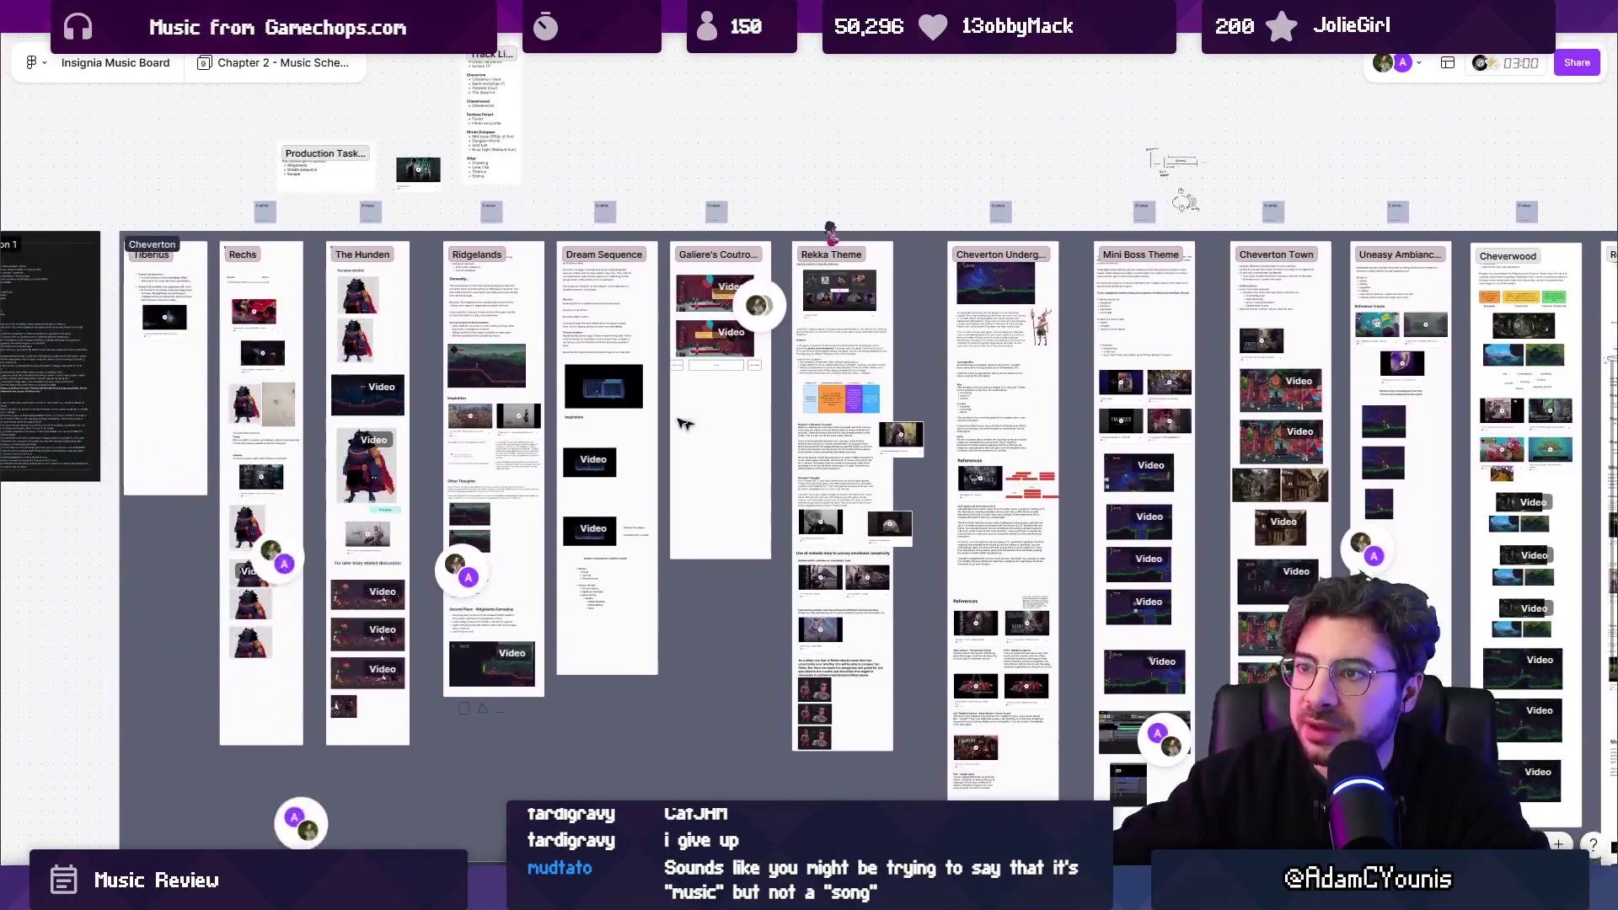
pyautogui.scroll(10, 593, 498)
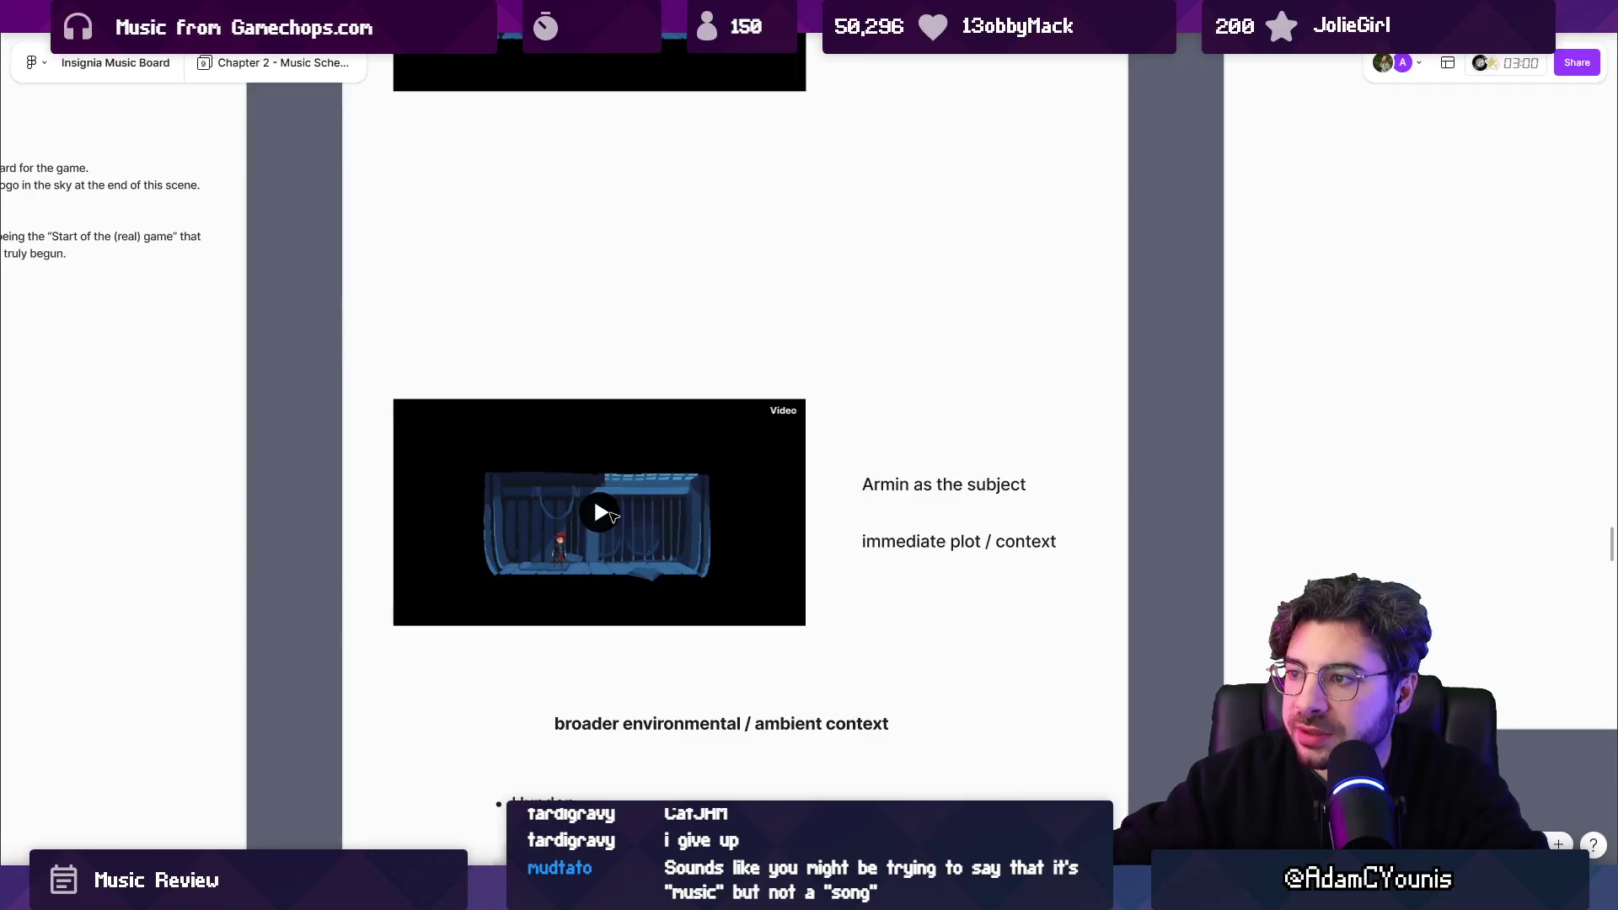
pyautogui.click(607, 518)
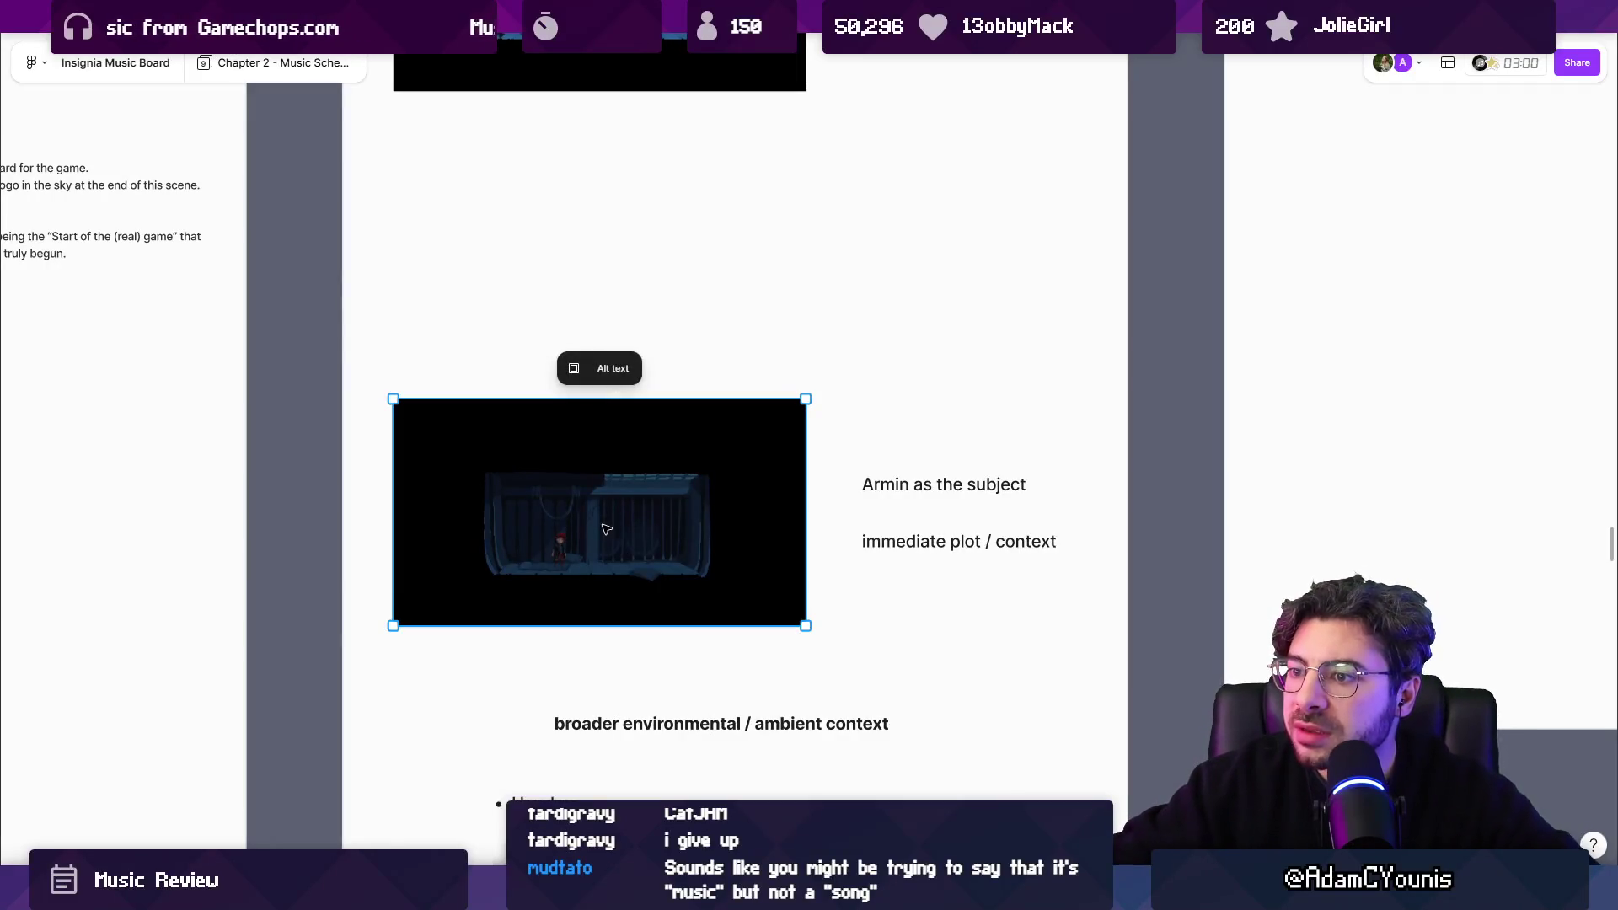
# Play the Dream Sequence clip through its full 0:37, then return to the Unity editor.
pyautogui.click(590, 526)
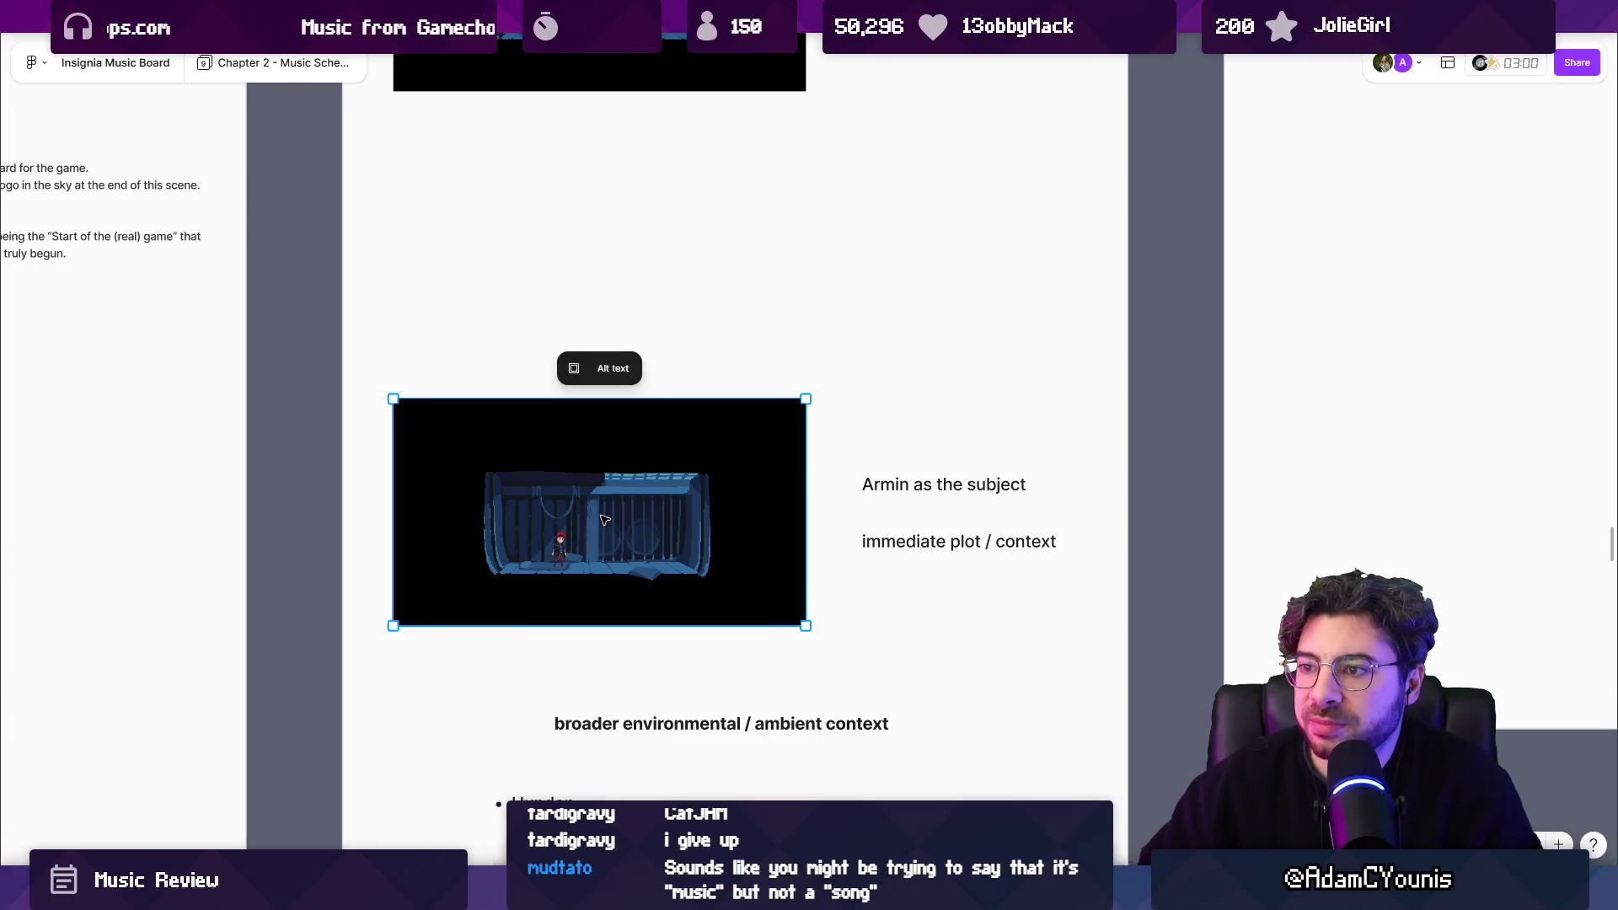
pyautogui.moveTo(534, 528)
pyautogui.scroll(3, 534, 528)
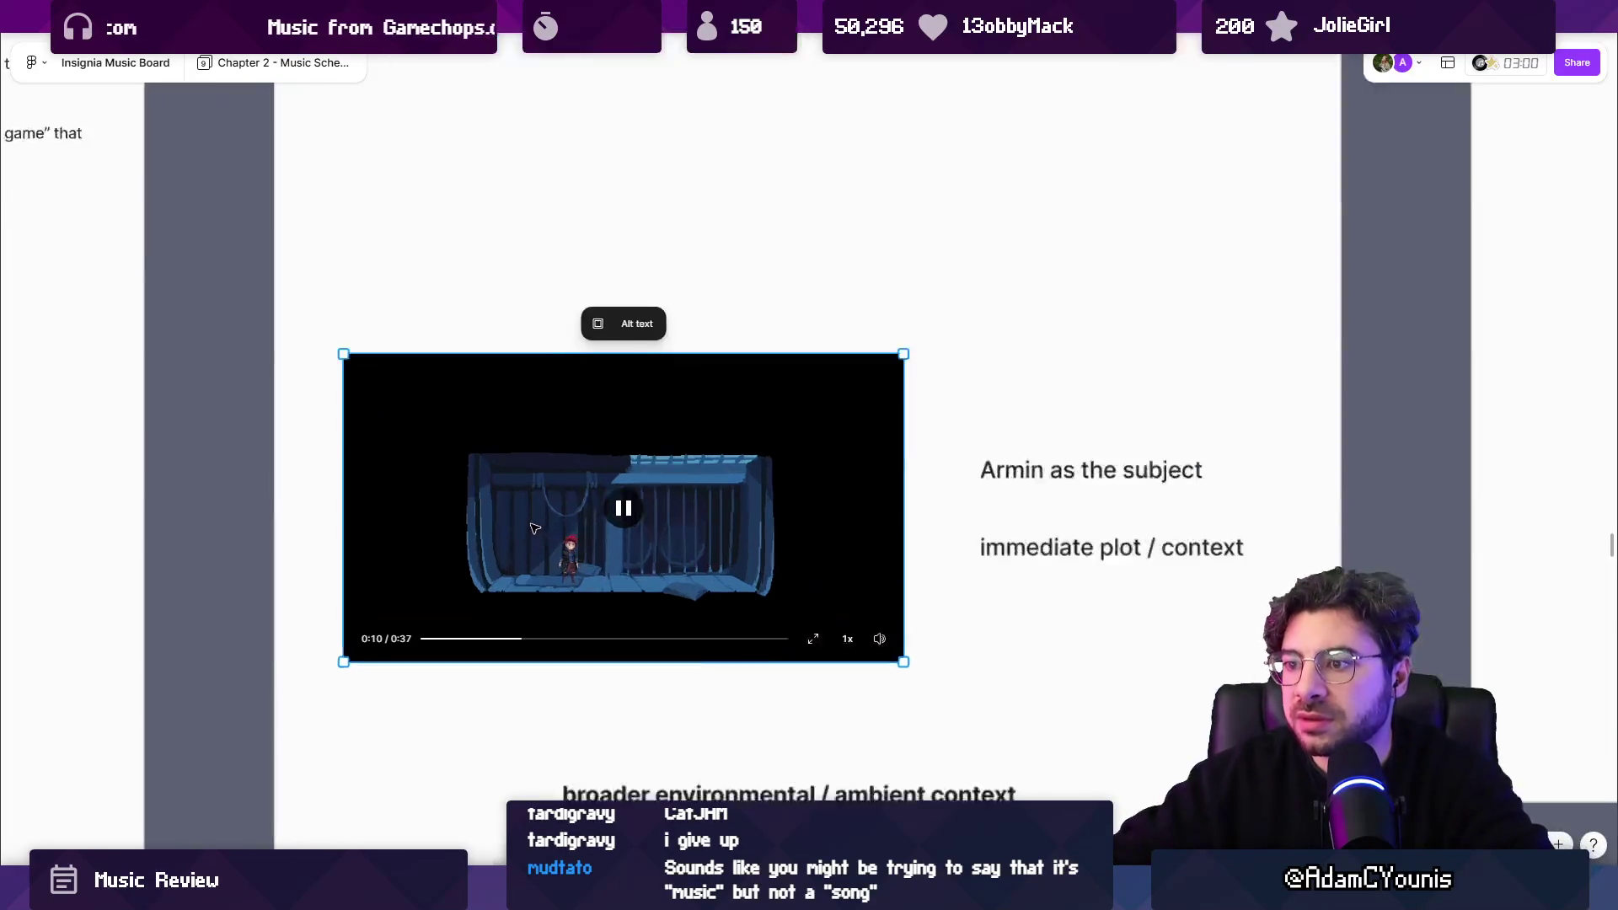
pyautogui.scroll(2, 534, 528)
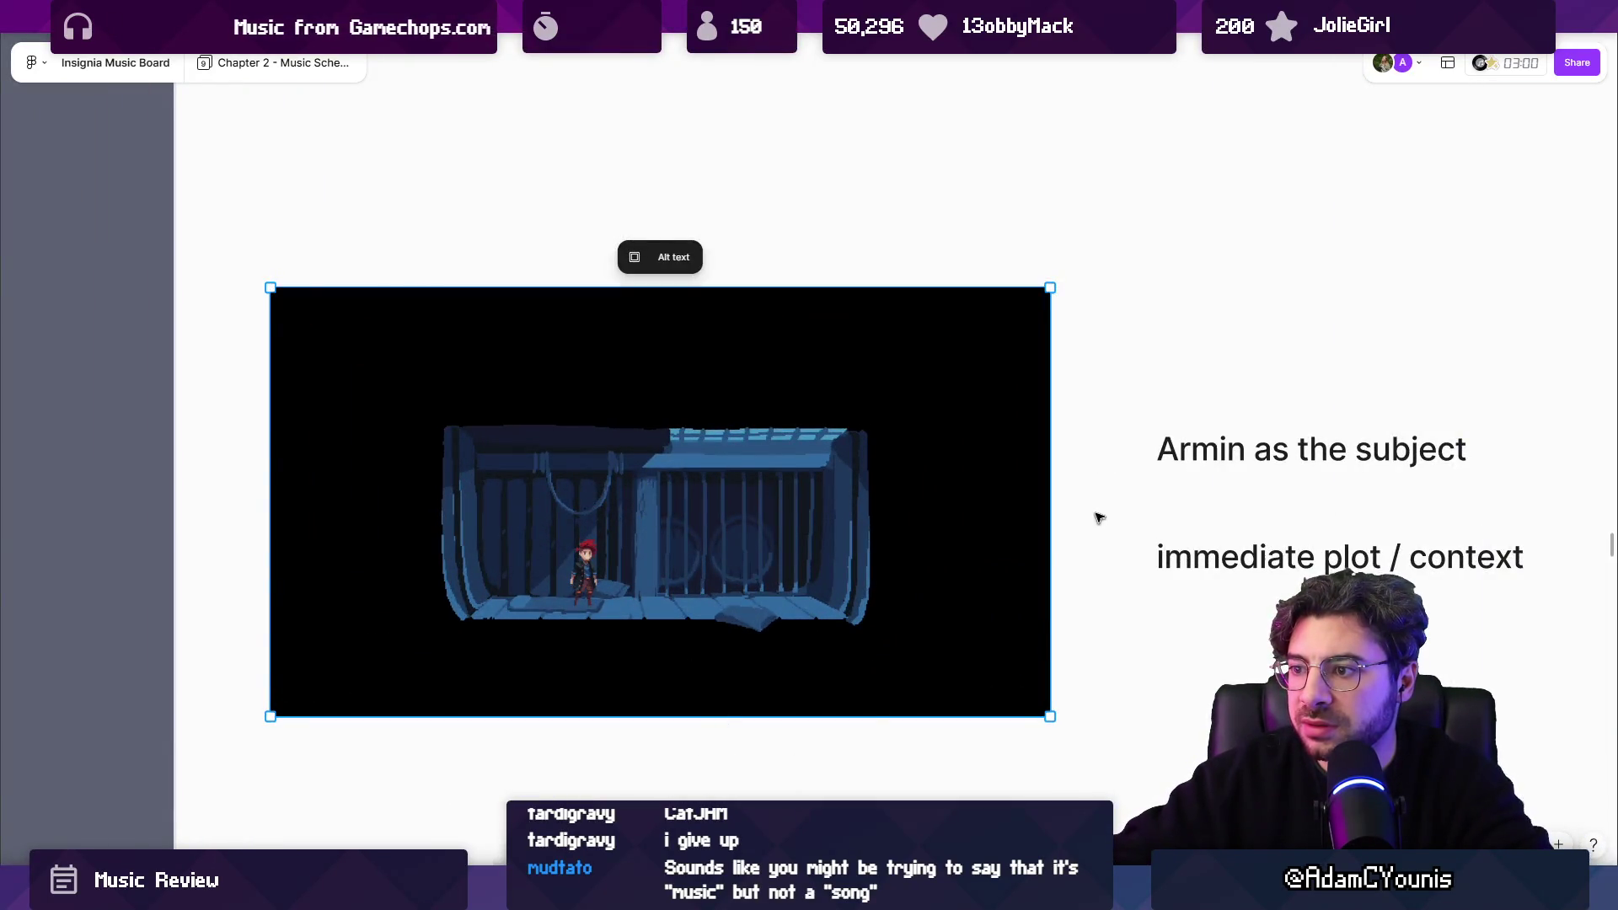
pyautogui.scroll(-1, 1099, 512)
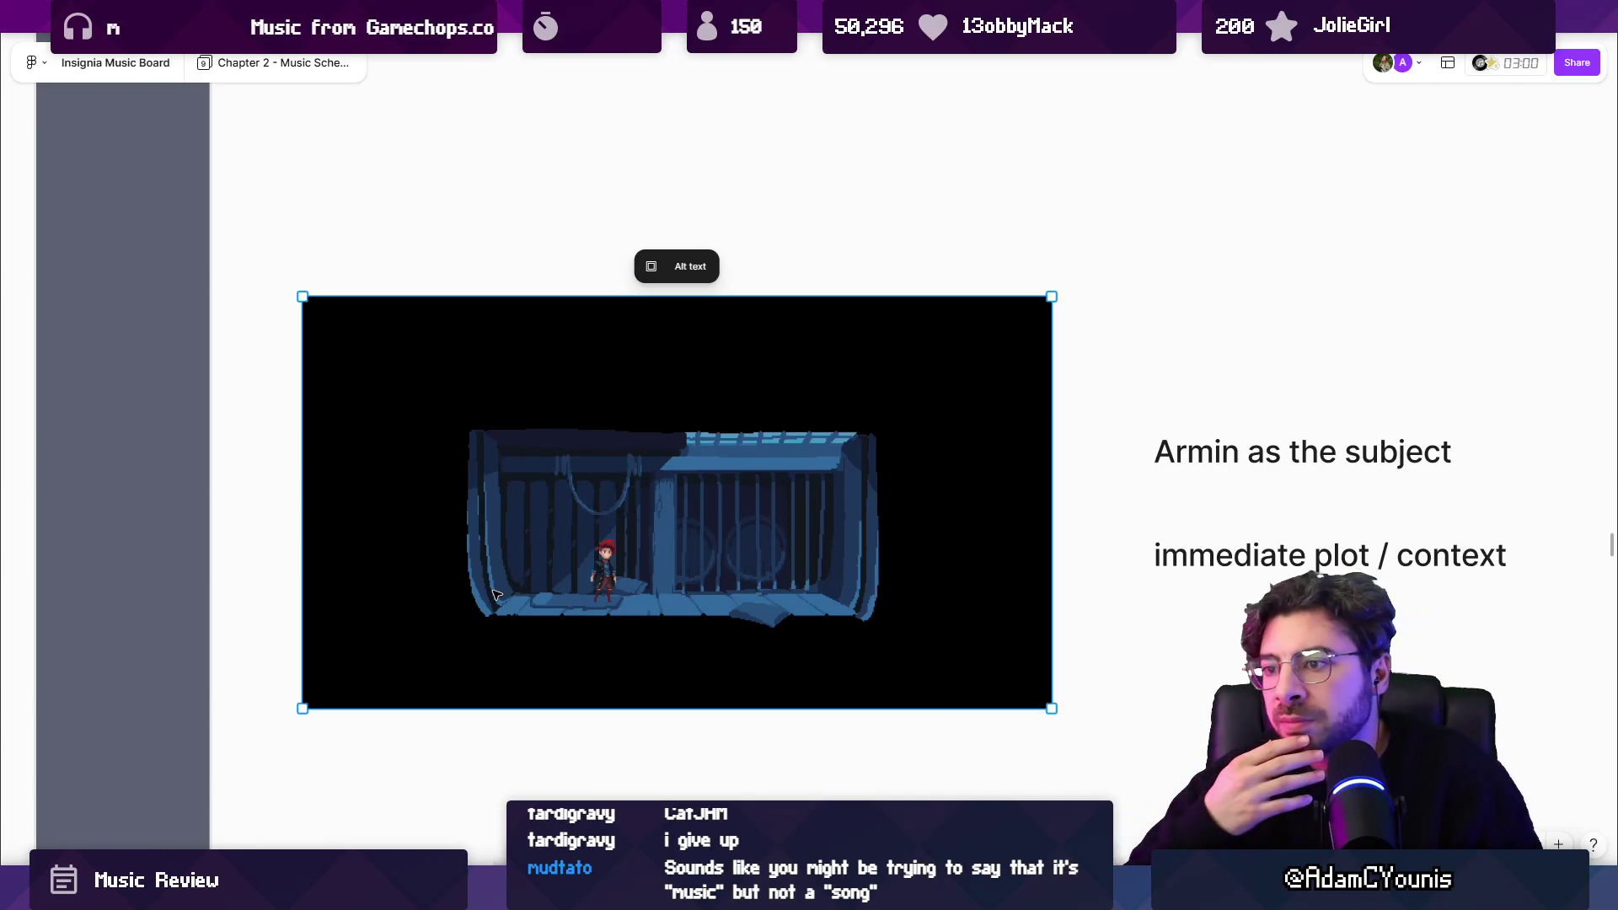
pyautogui.moveTo(675, 503)
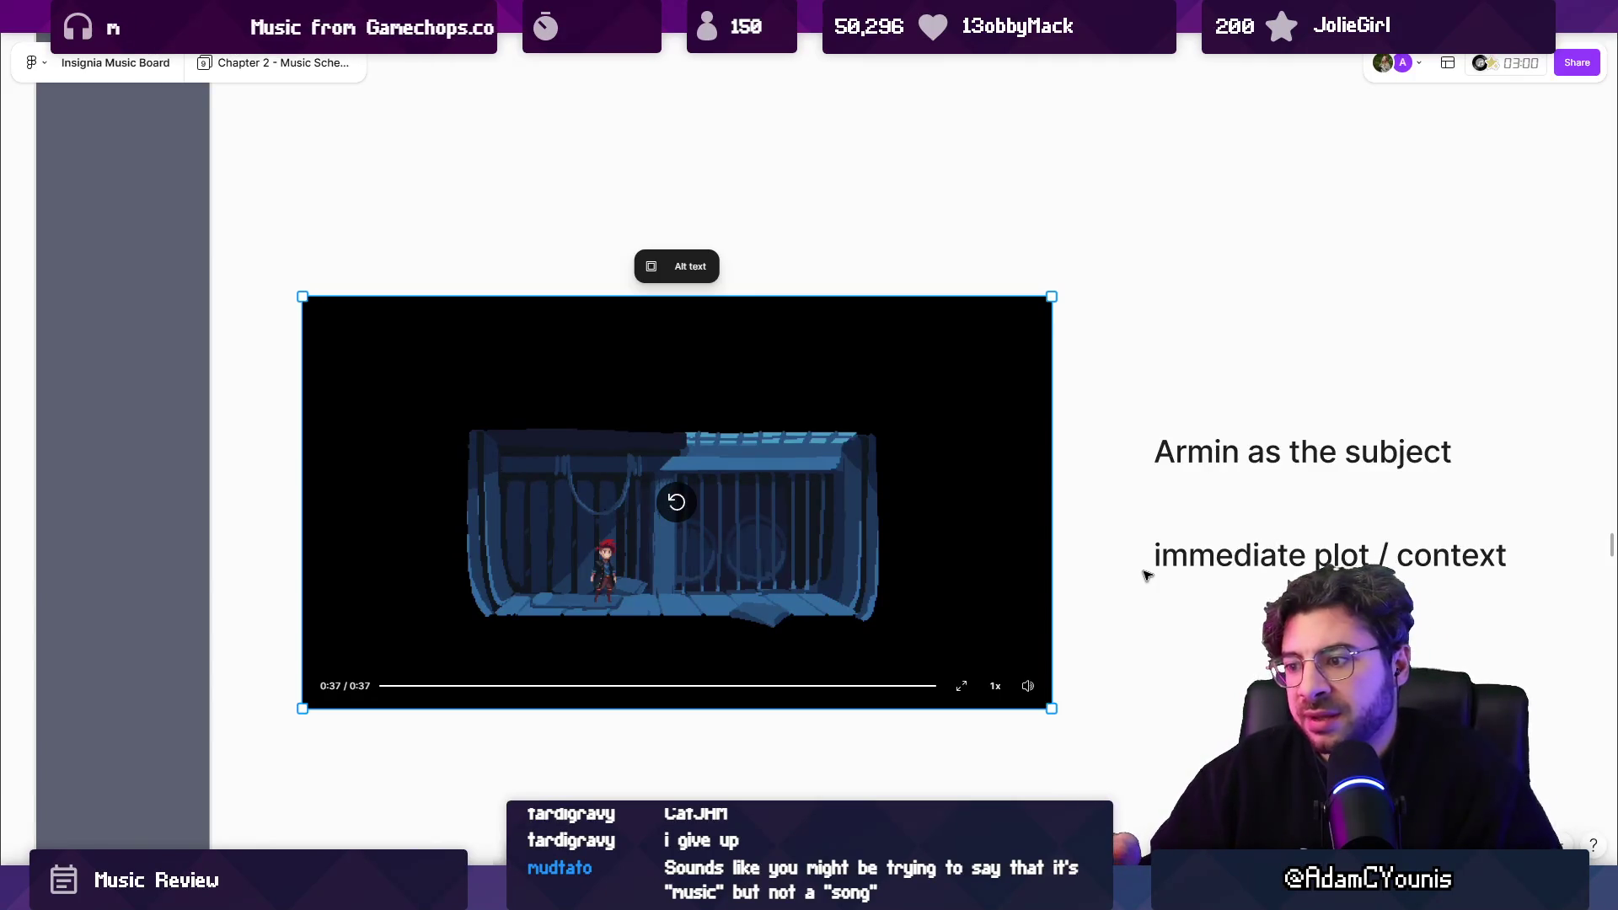
pyautogui.hotkey('alt', 'Tab')
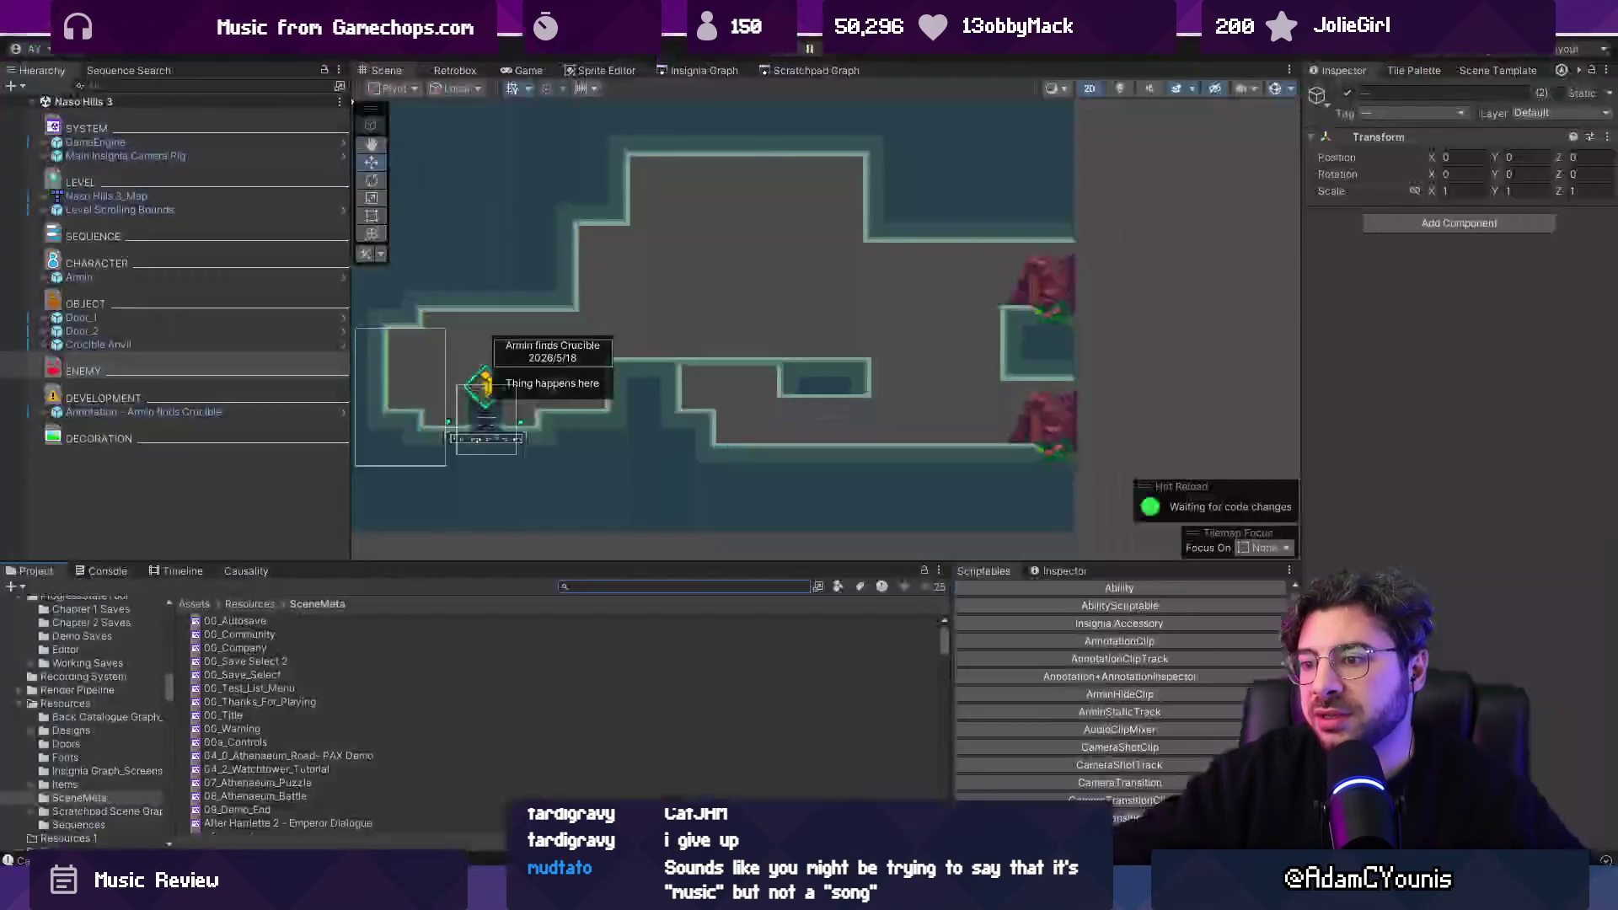
# Show the Insignia Graph of connected scene nodes, zoom around it, then return to FigJam.
pyautogui.click(705, 70)
pyautogui.scroll(-5, 746, 360)
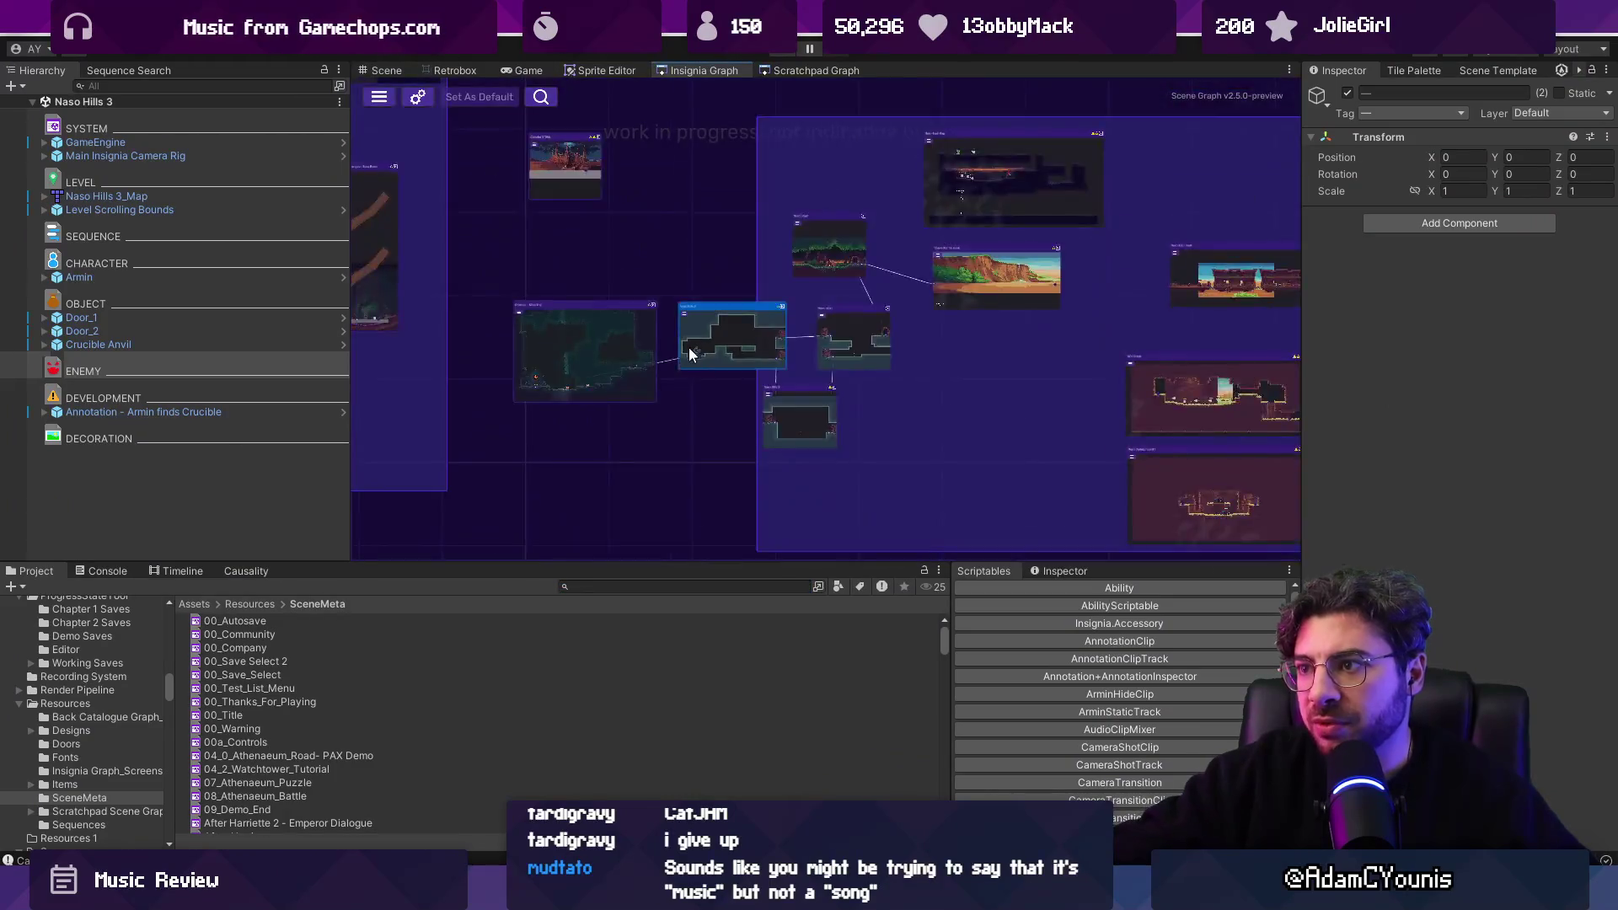
pyautogui.scroll(5, 716, 384)
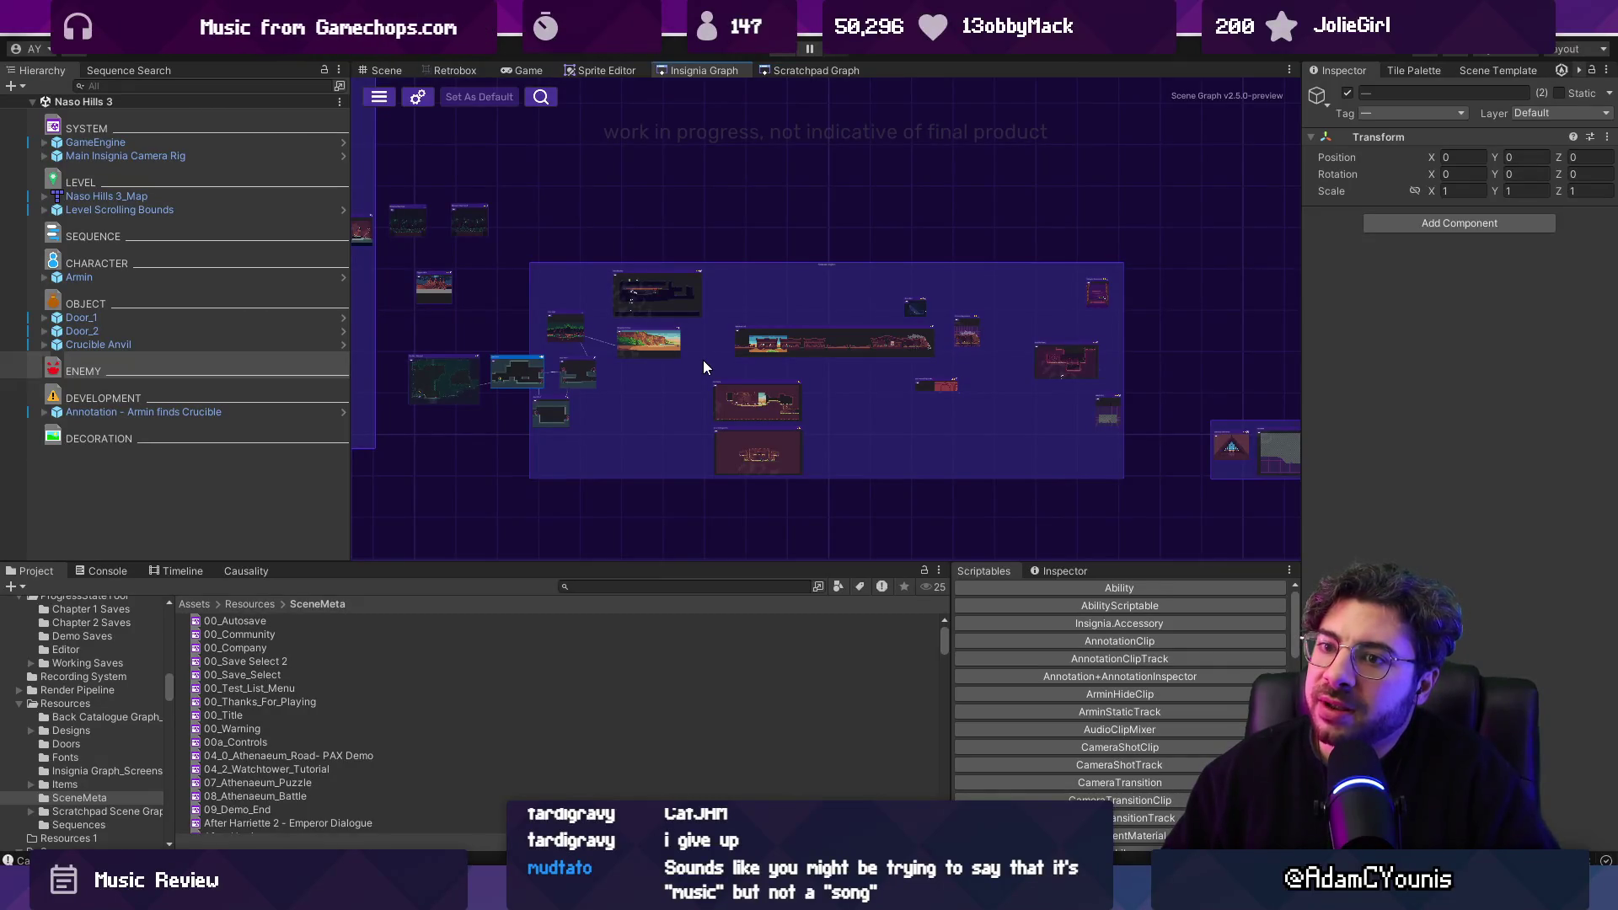
pyautogui.hotkey('alt', 'Tab')
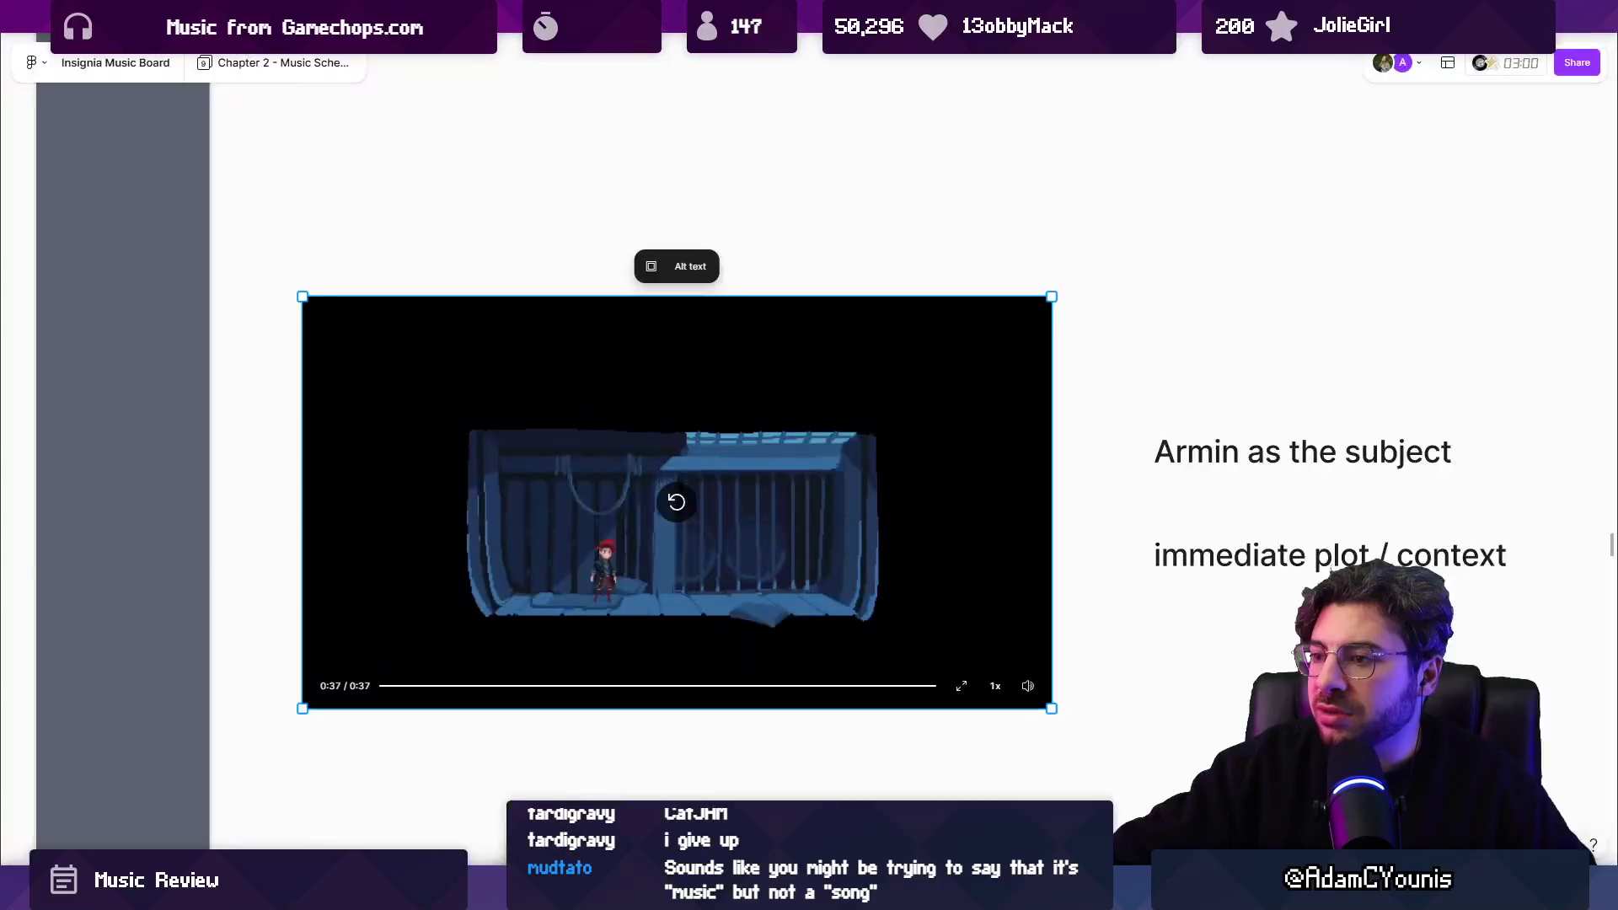
# Replay the Dream Sequence clip from the start and pause it at 0:09.
pyautogui.scroll(-5, 756, 478)
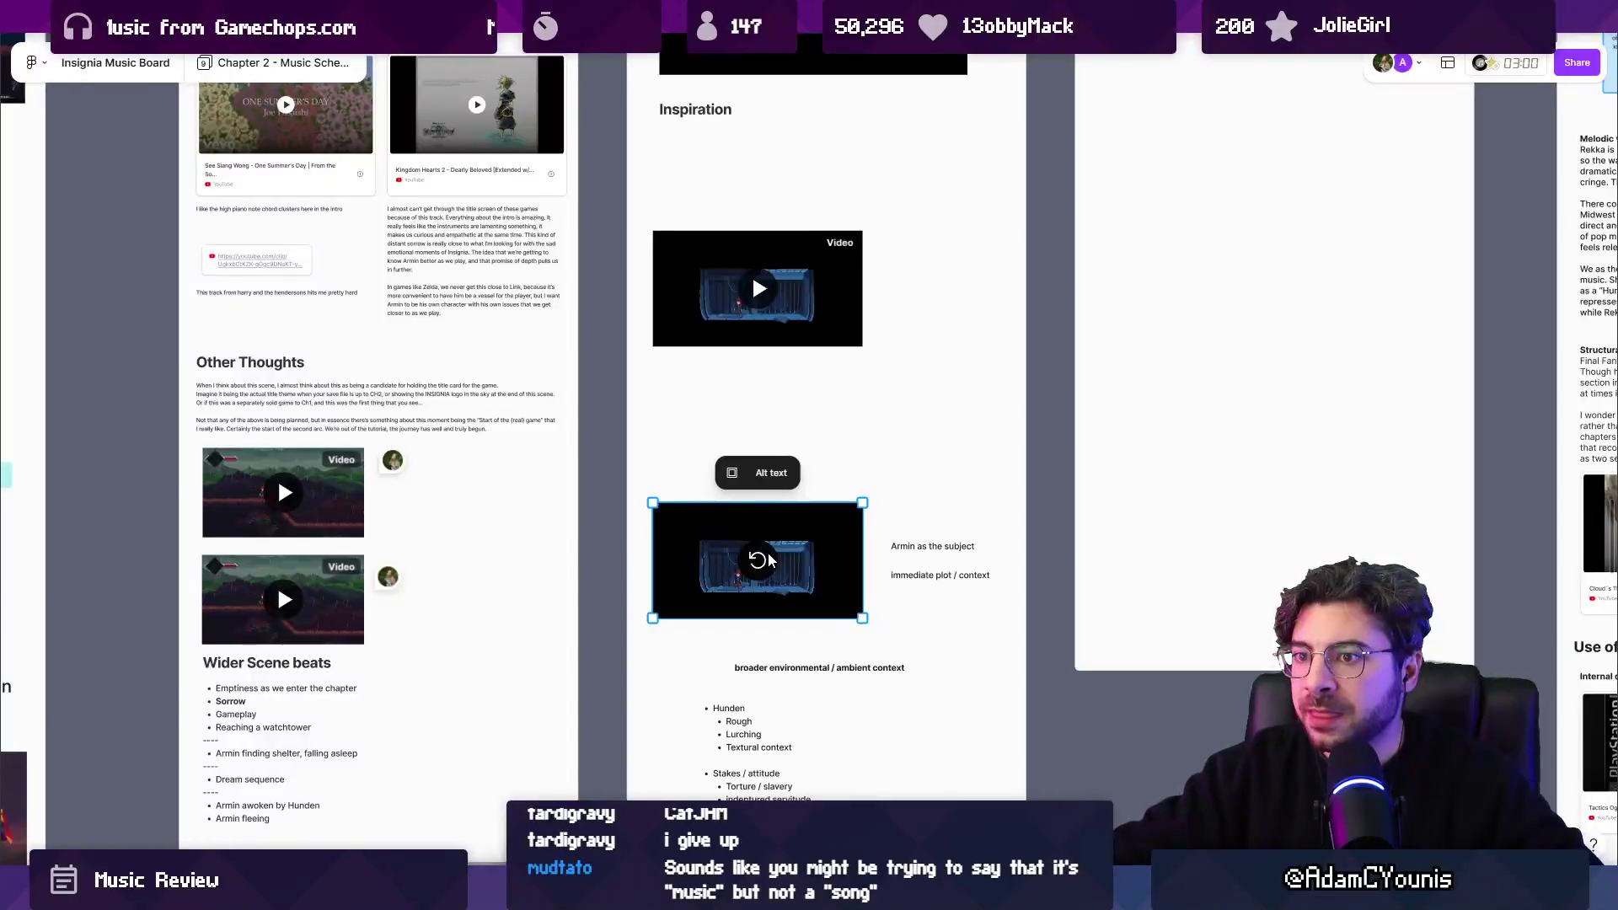
pyautogui.scroll(5, 767, 553)
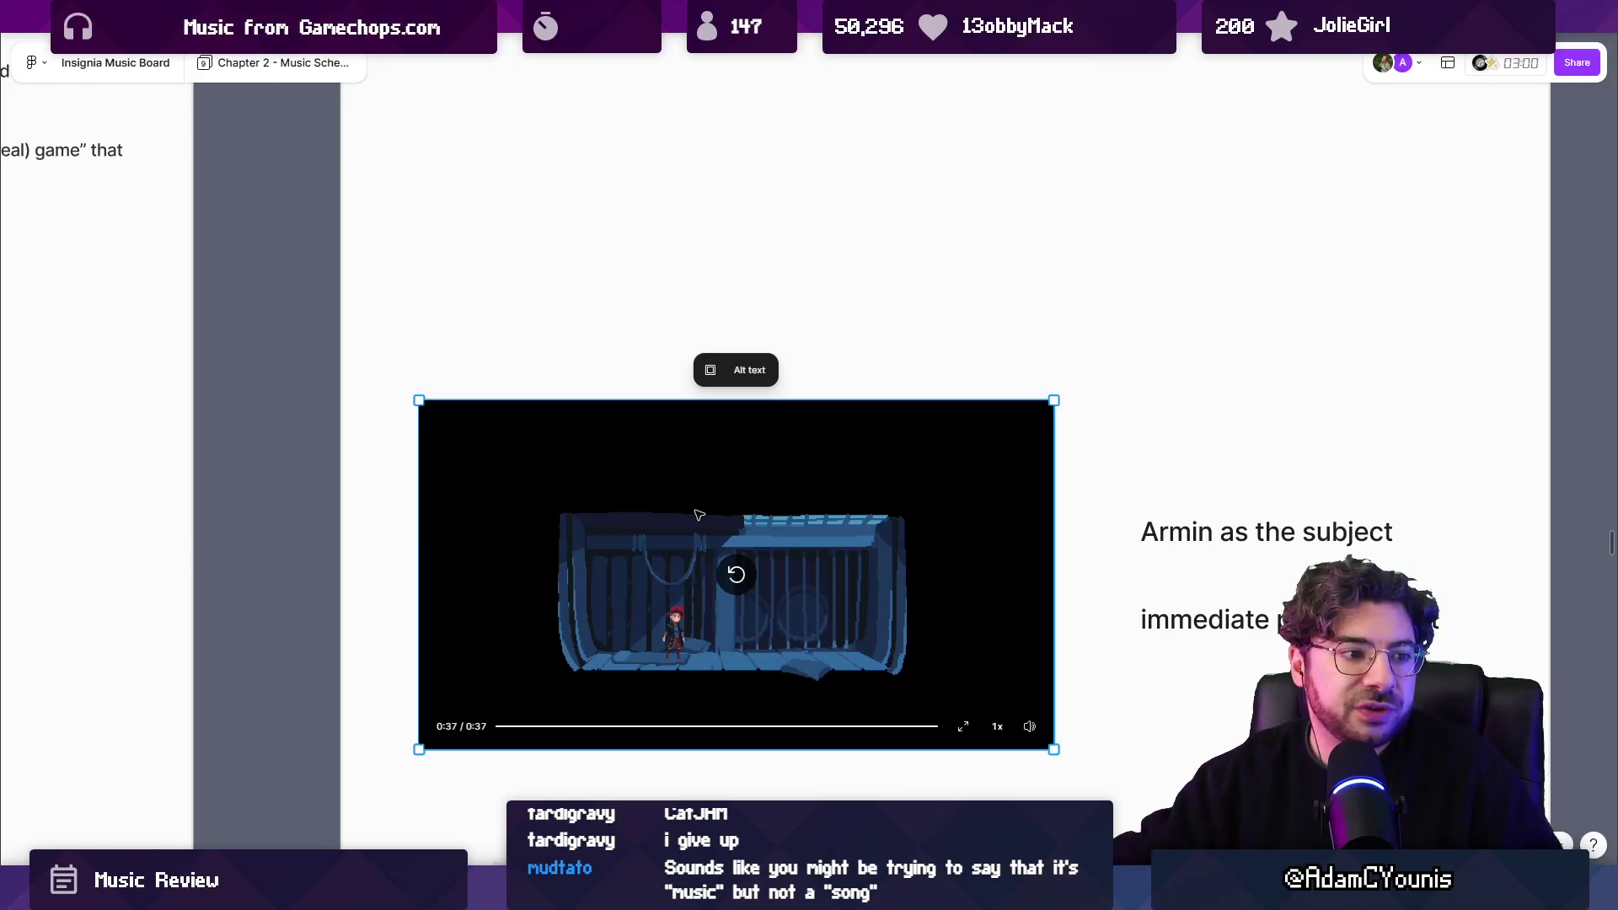
pyautogui.click(737, 578)
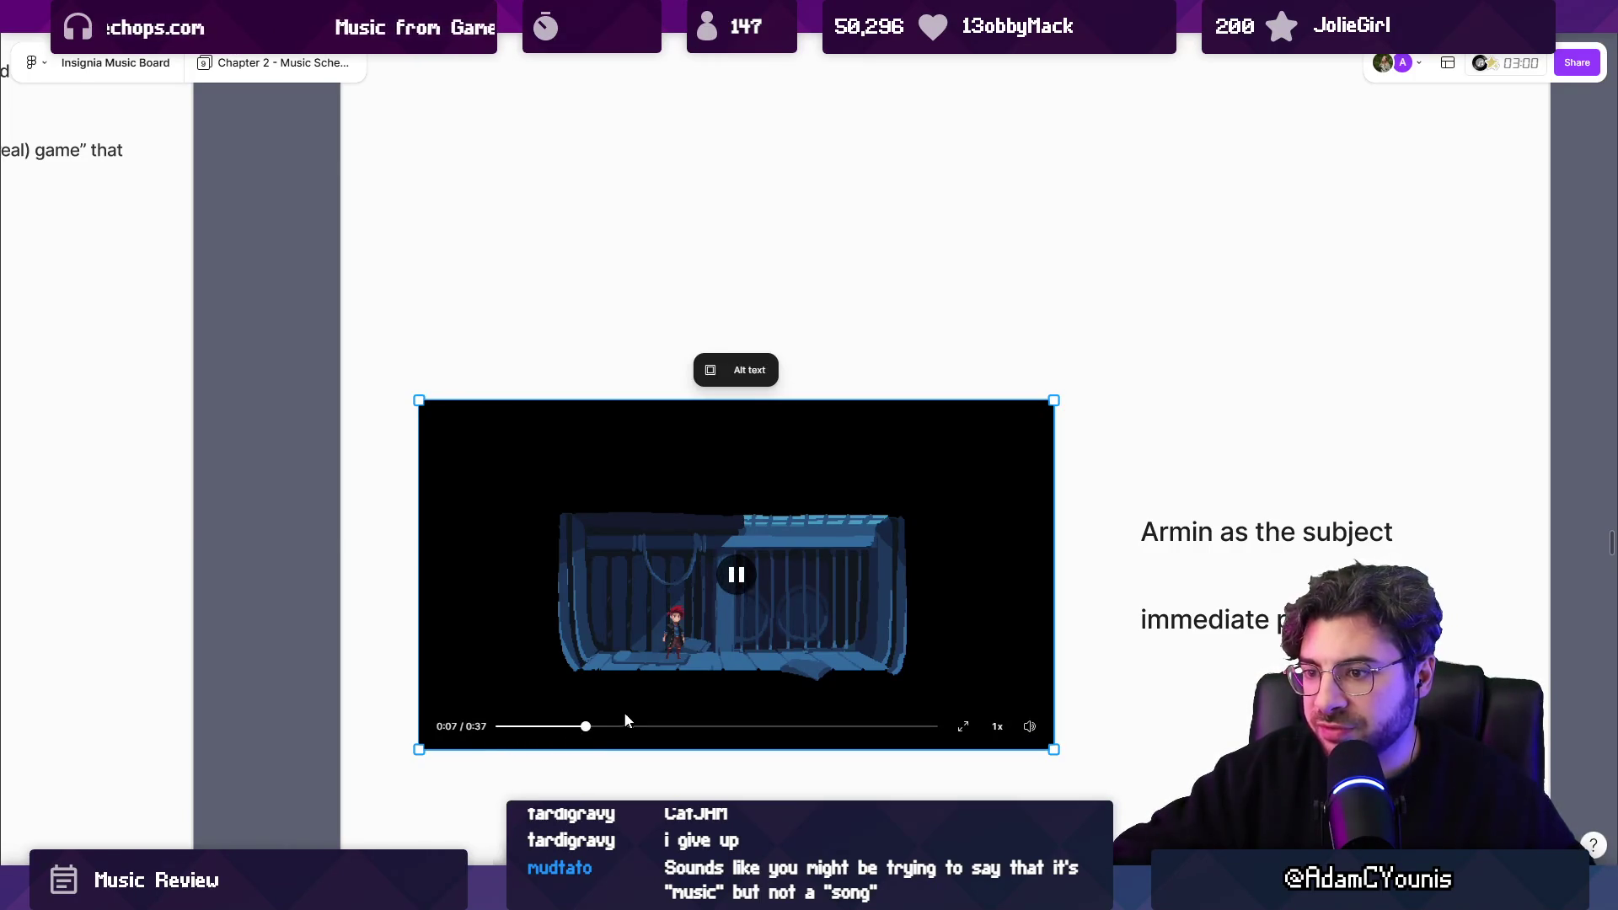
pyautogui.click(736, 580)
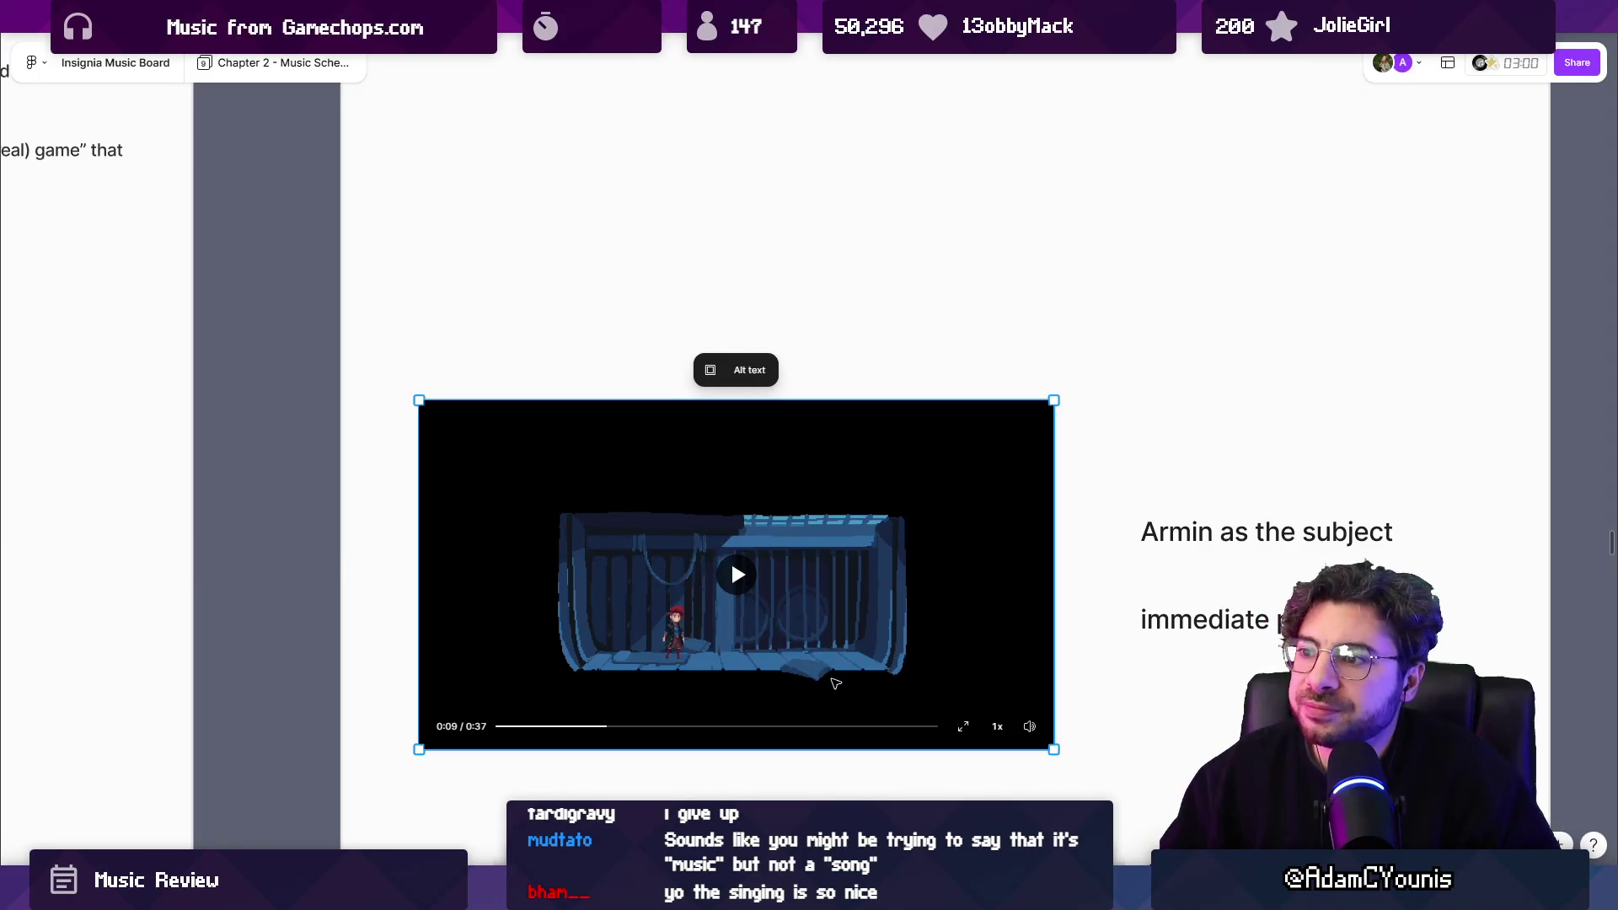
# Zoom out on the Chapter 2 board around the paused 0:09 clip.
pyautogui.scroll(-10, 850, 705)
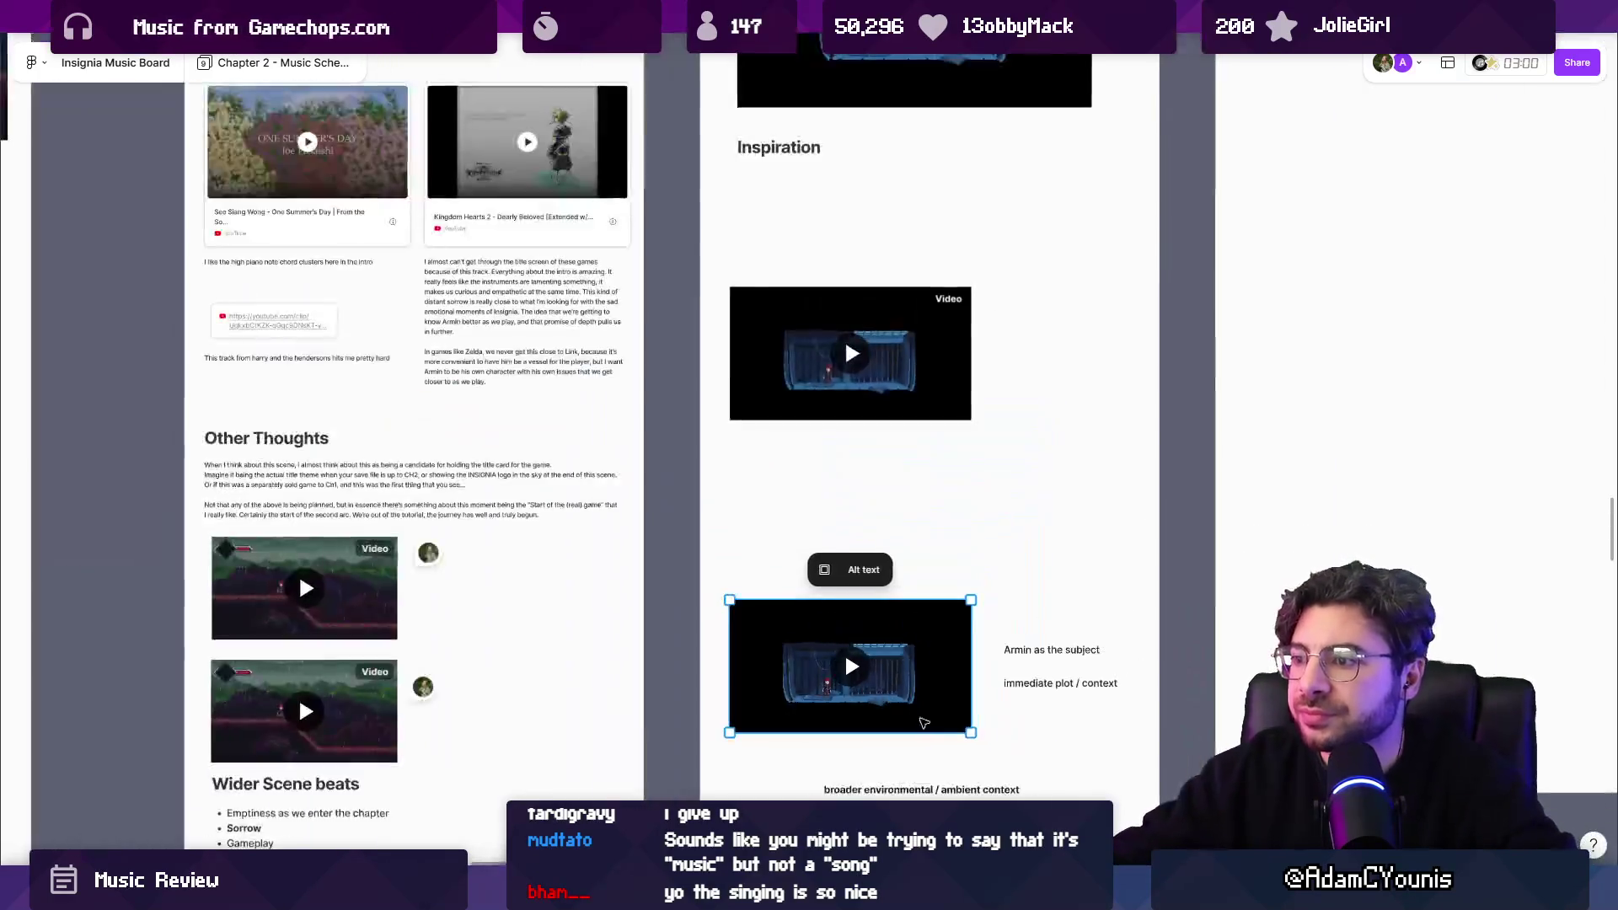
pyautogui.scroll(-5, 902, 641)
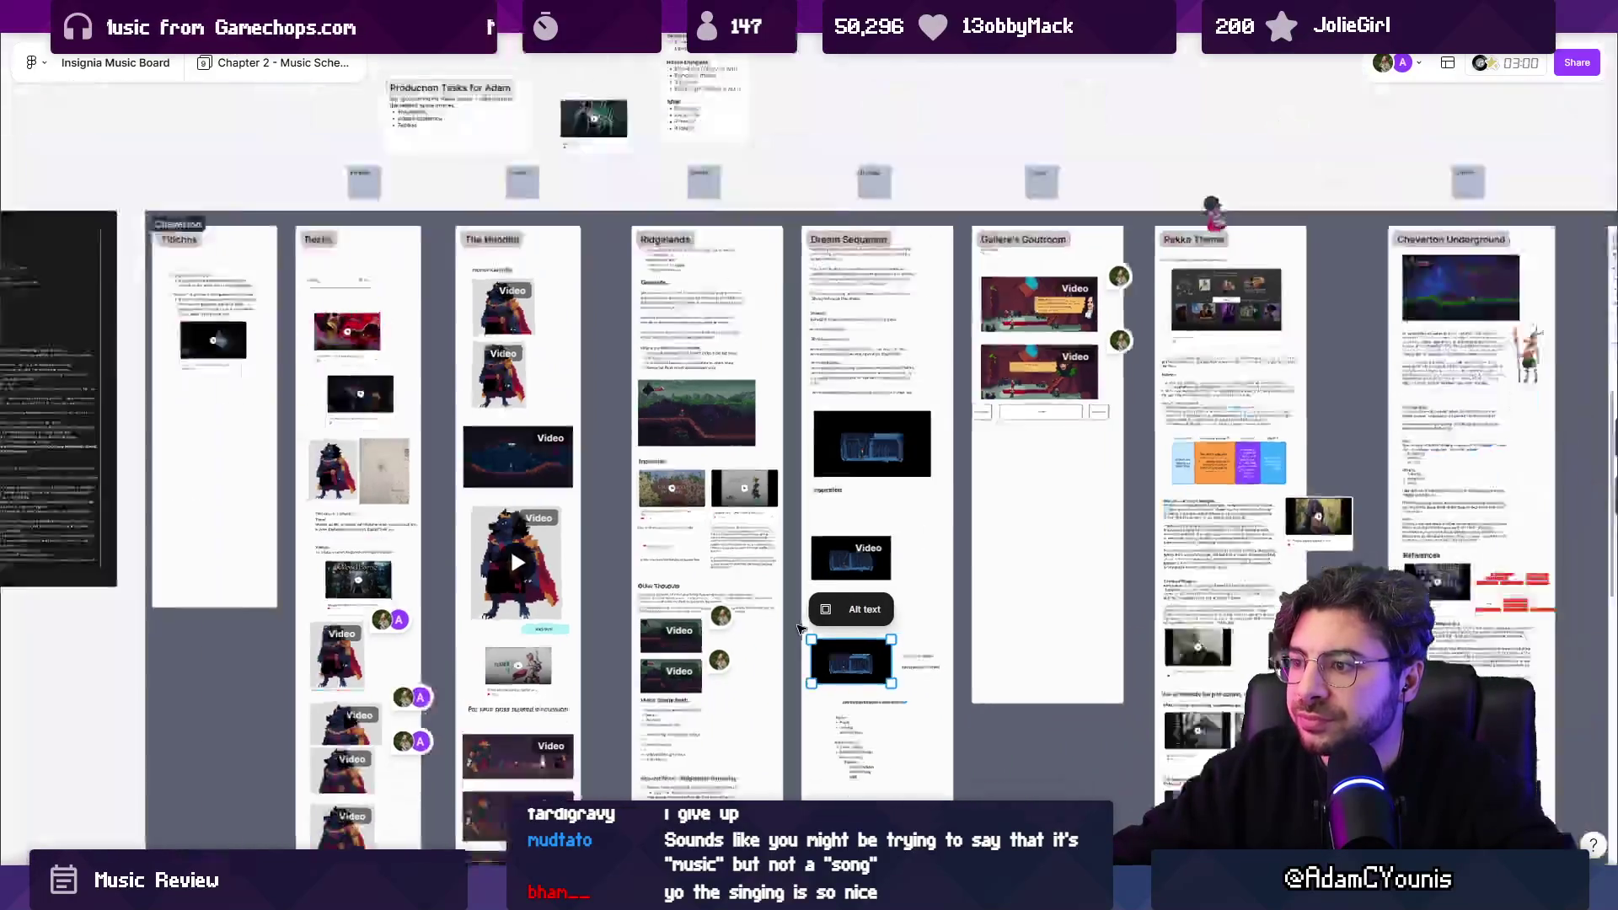
pyautogui.scroll(-10, 895, 624)
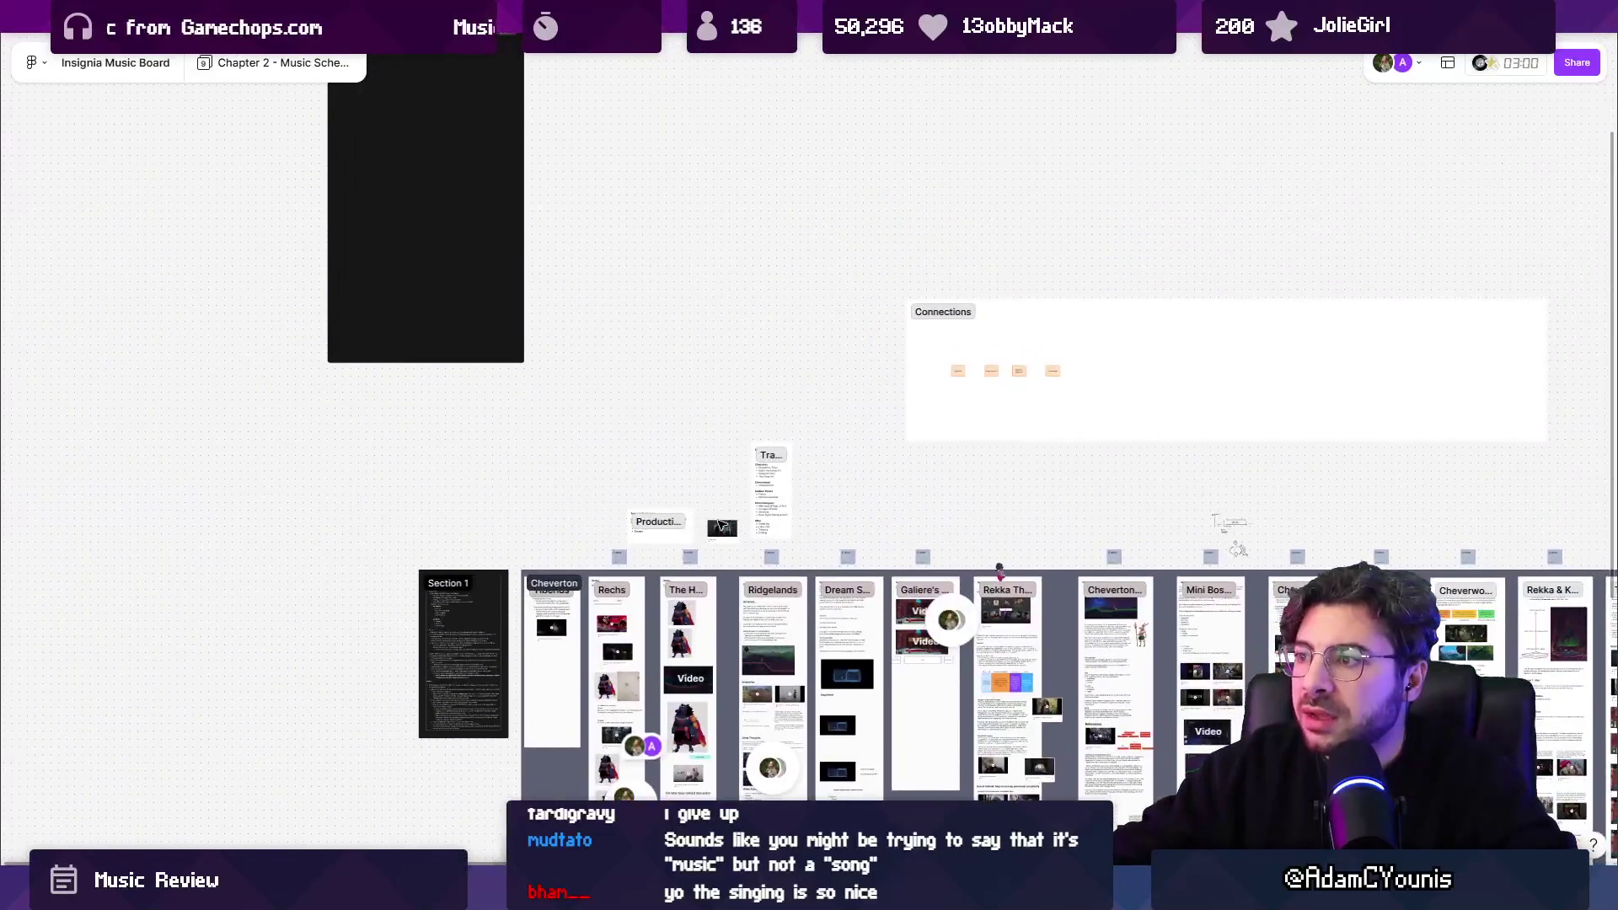
pyautogui.scroll(10, 539, 219)
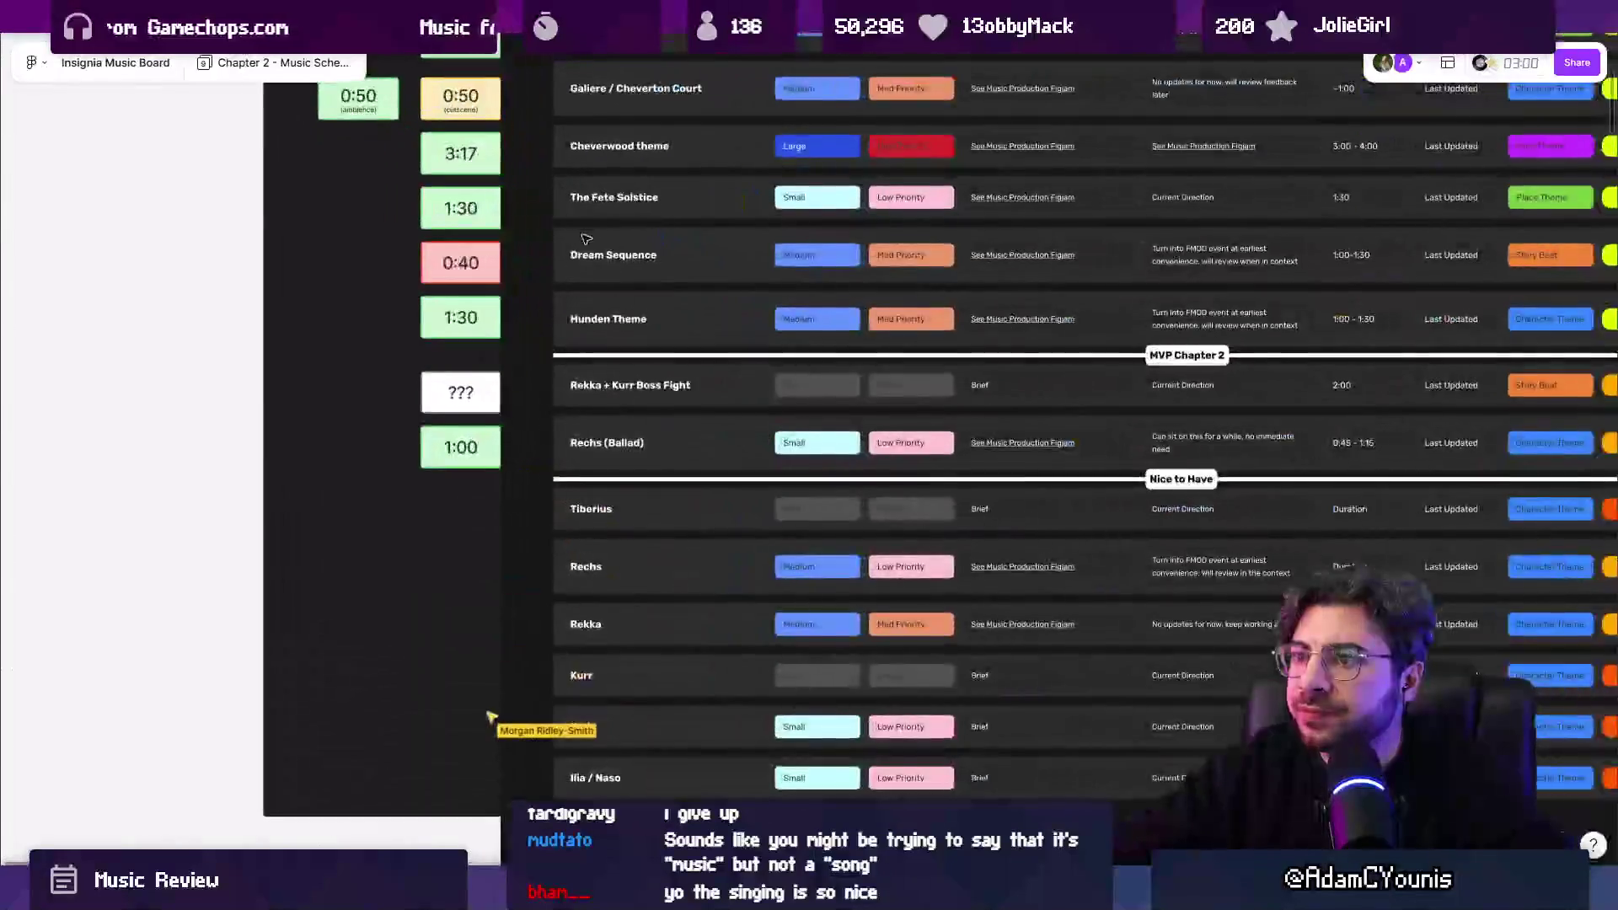
pyautogui.scroll(-3, 461, 496)
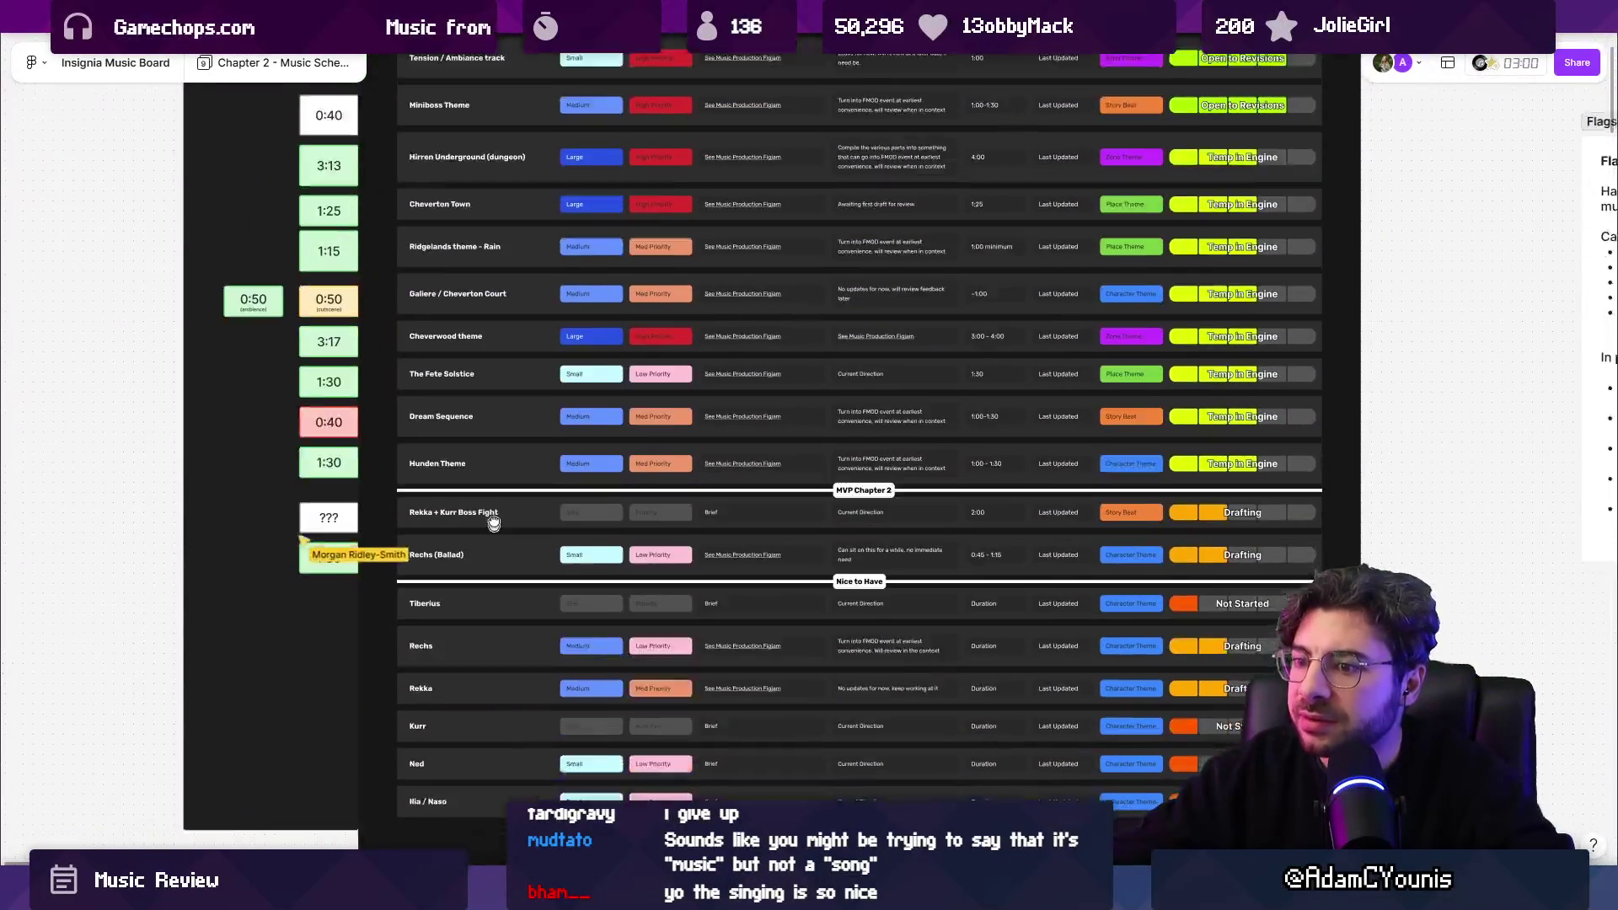
pyautogui.scroll(1, 475, 479)
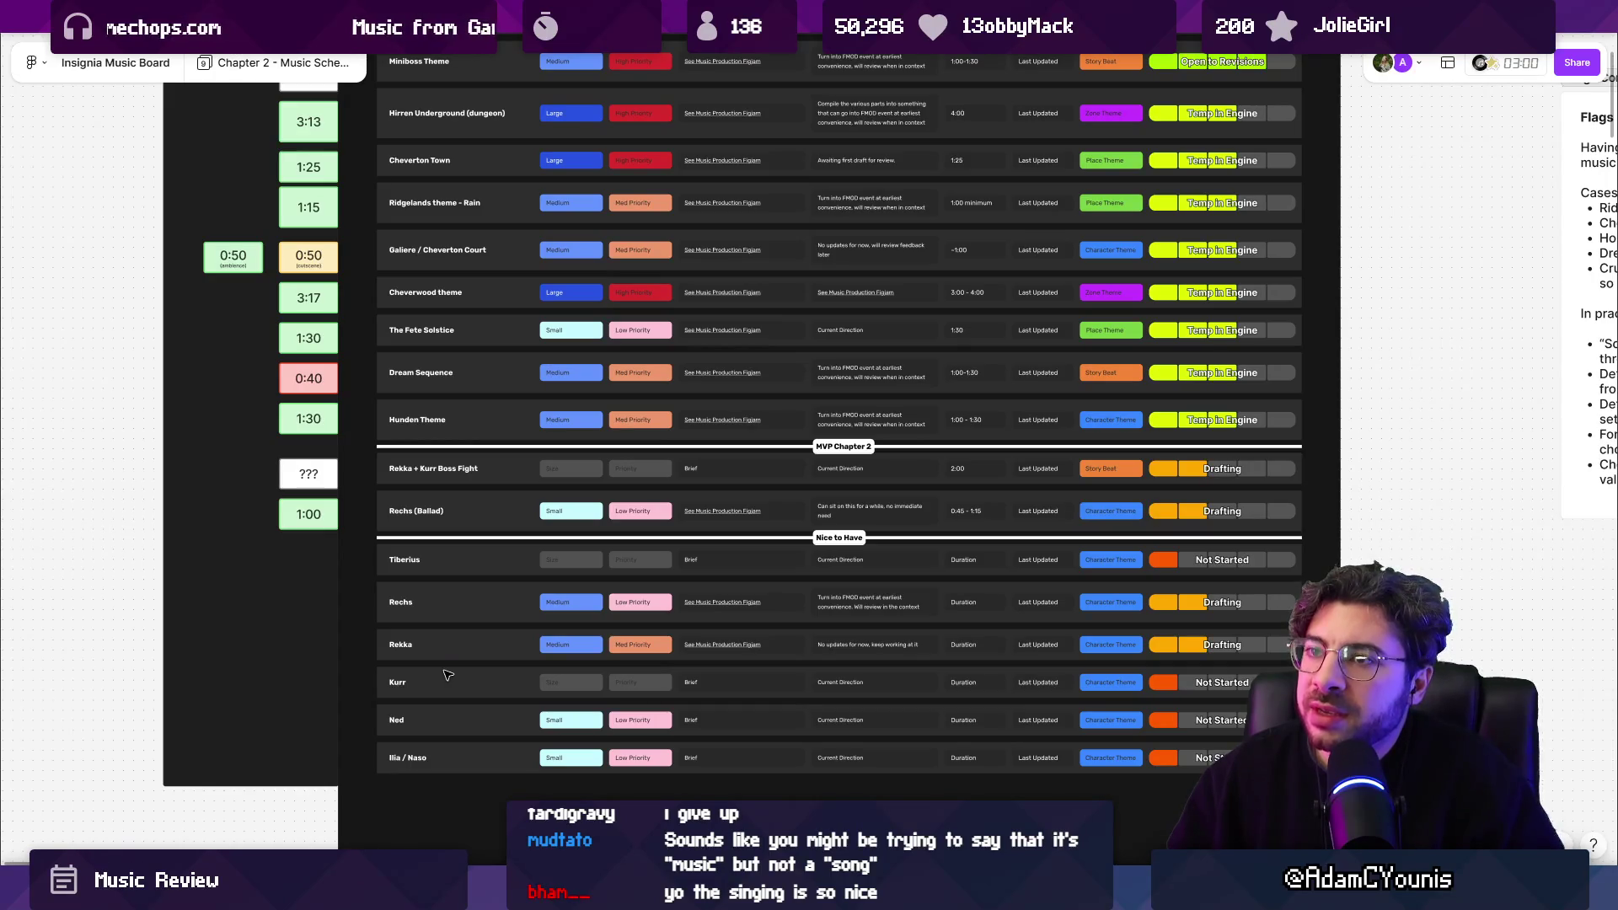
pyautogui.scroll(2, 361, 440)
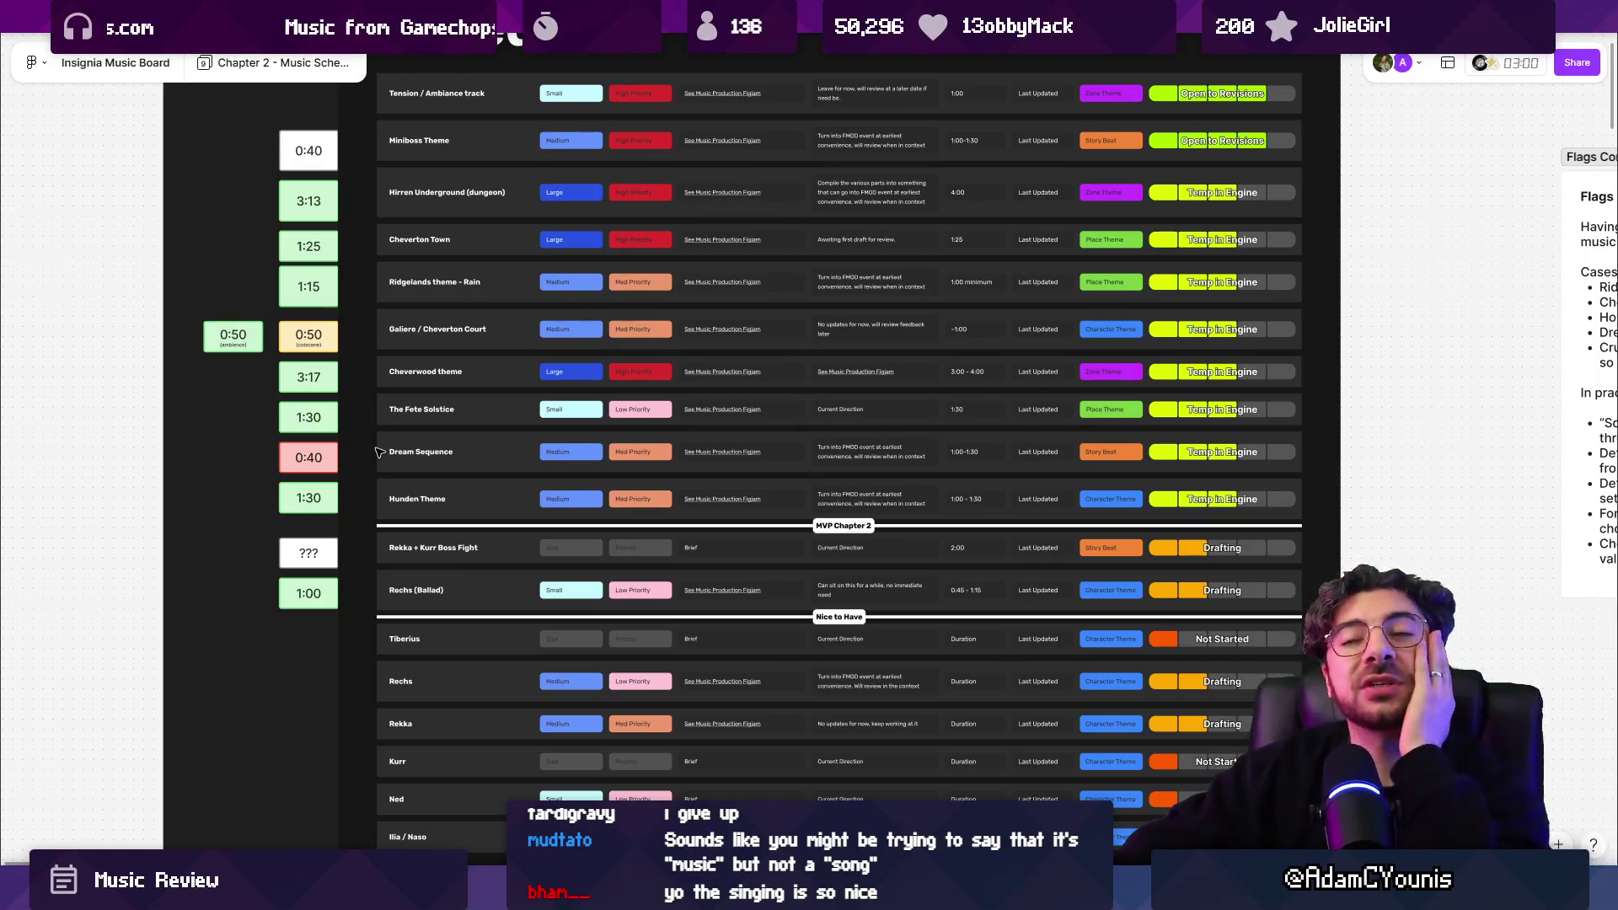
pyautogui.scroll(-15, 246, 463)
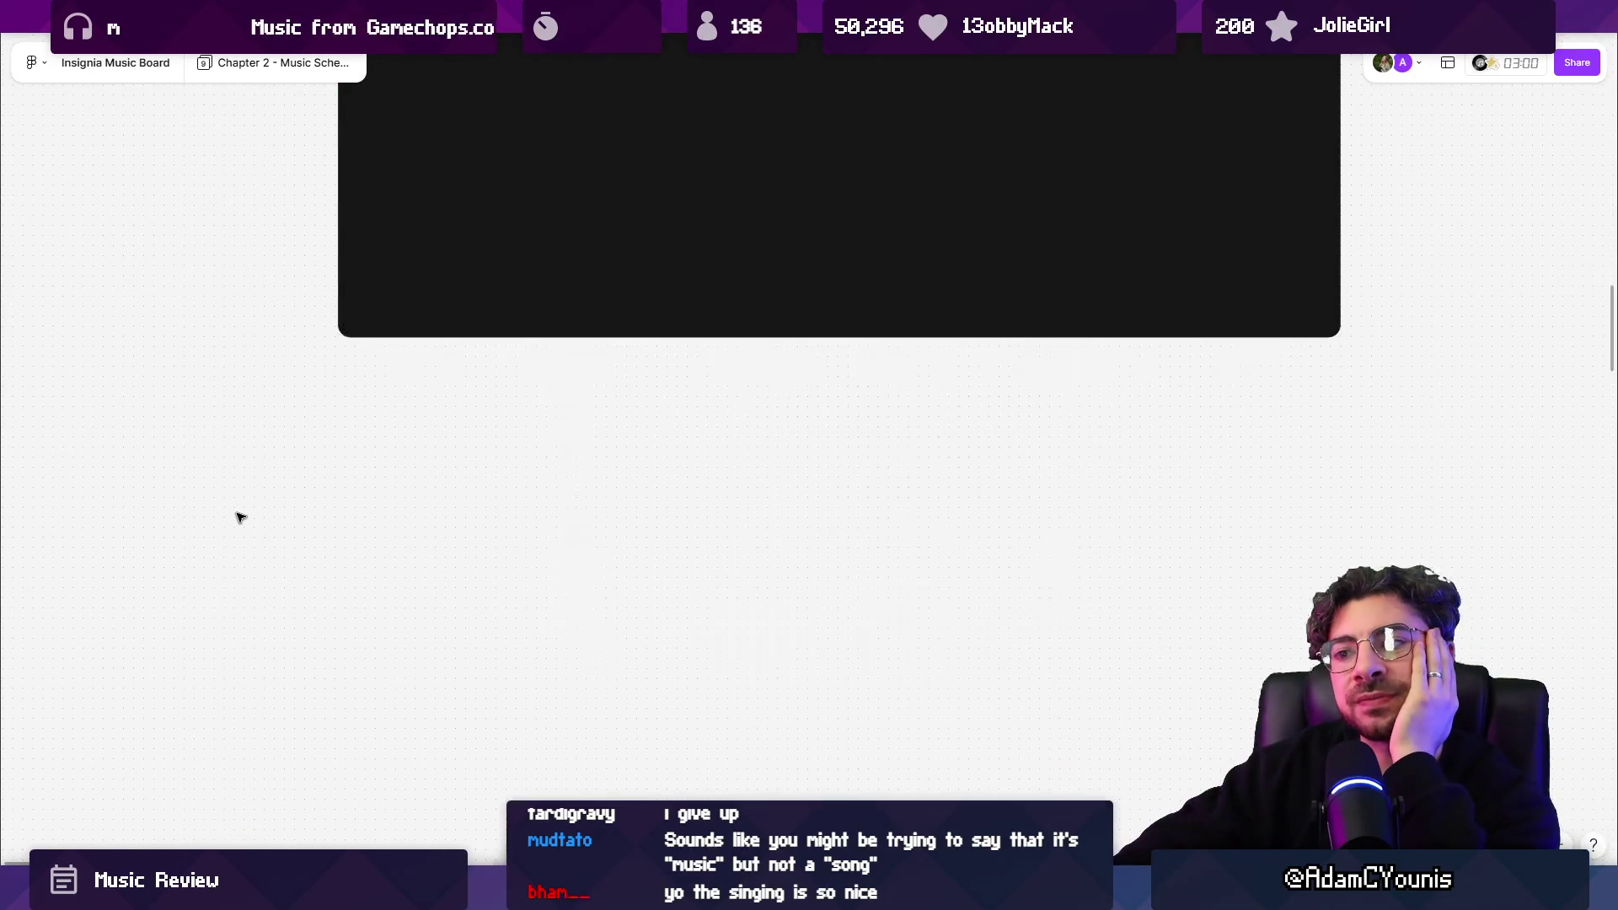
pyautogui.scroll(-10, 629, 495)
pyautogui.hscroll(15, 606, 472)
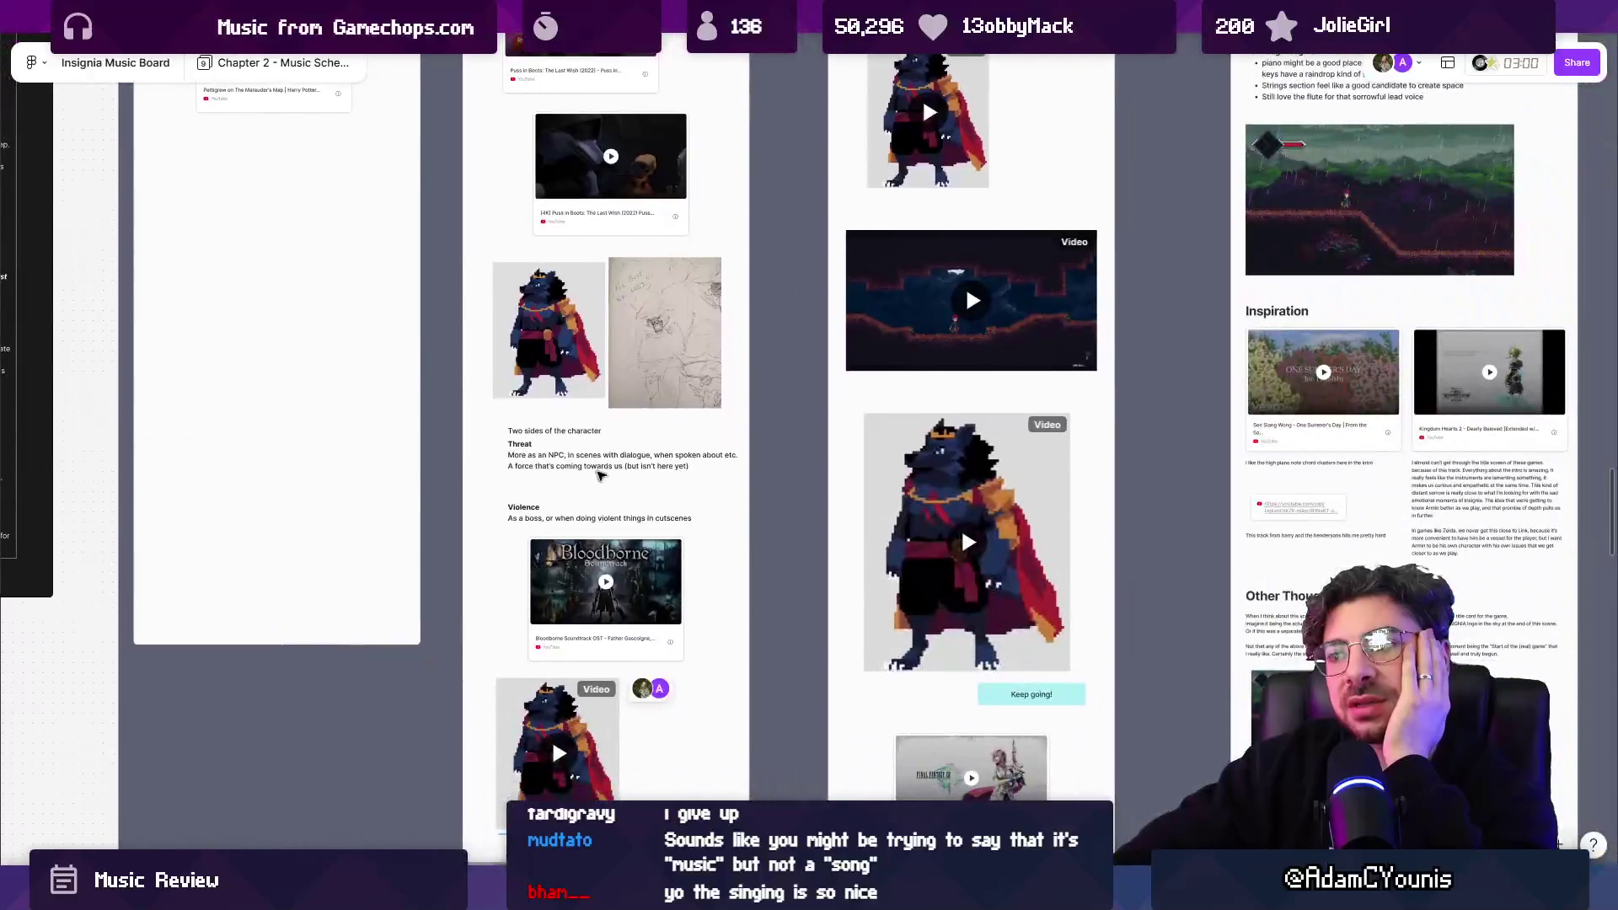
pyautogui.scroll(-7, 596, 389)
pyautogui.hscroll(4, 595, 389)
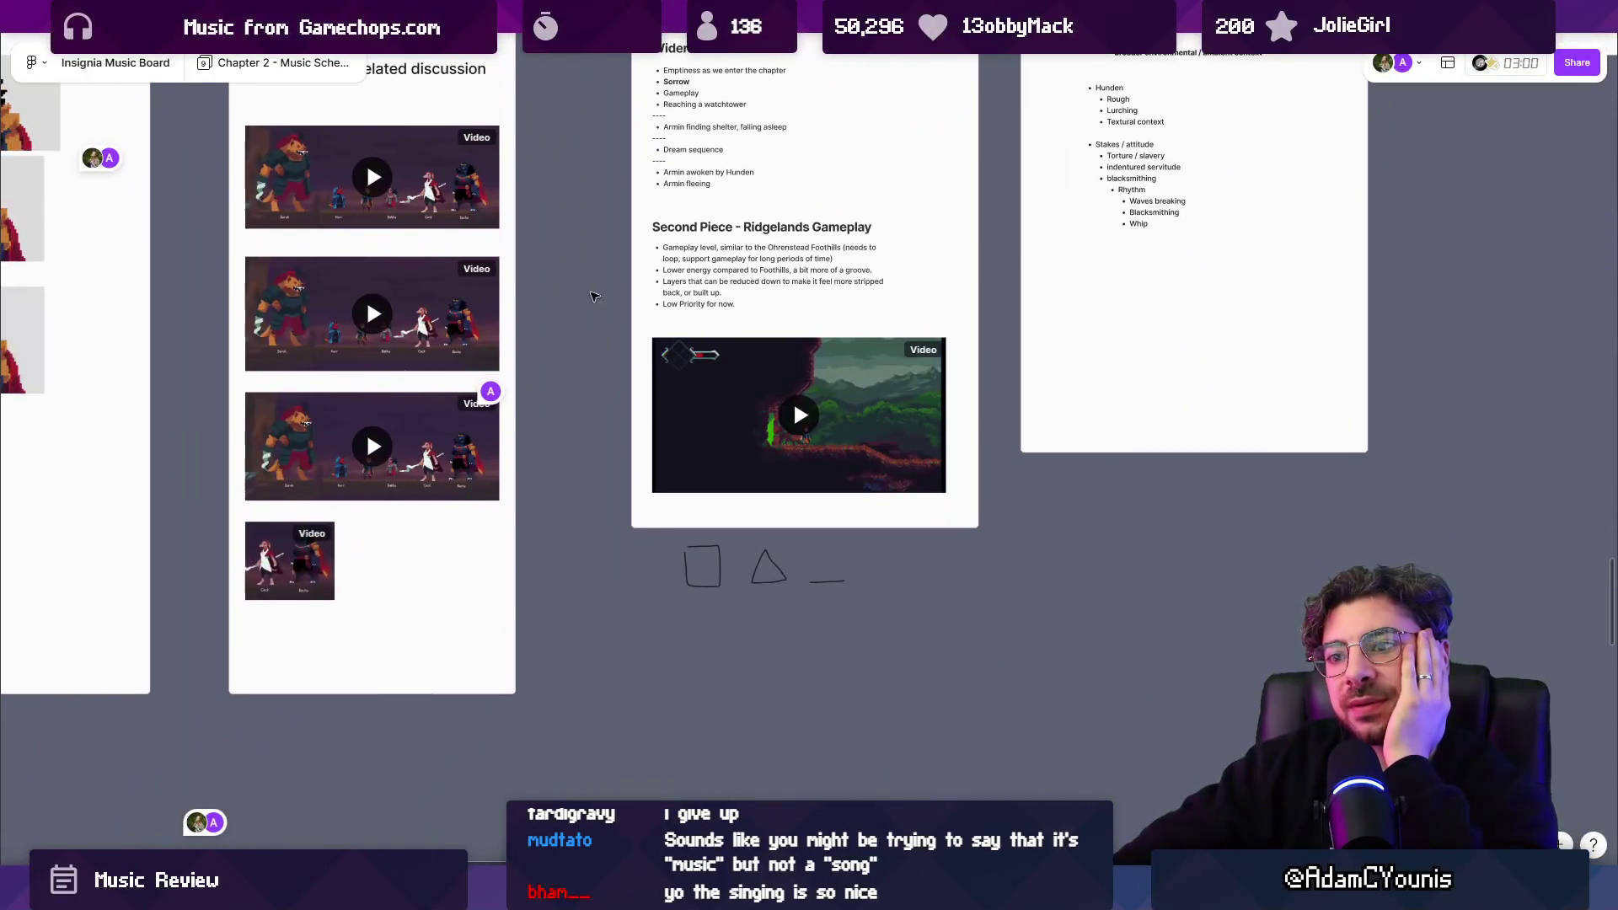
pyautogui.scroll(-10, 725, 480)
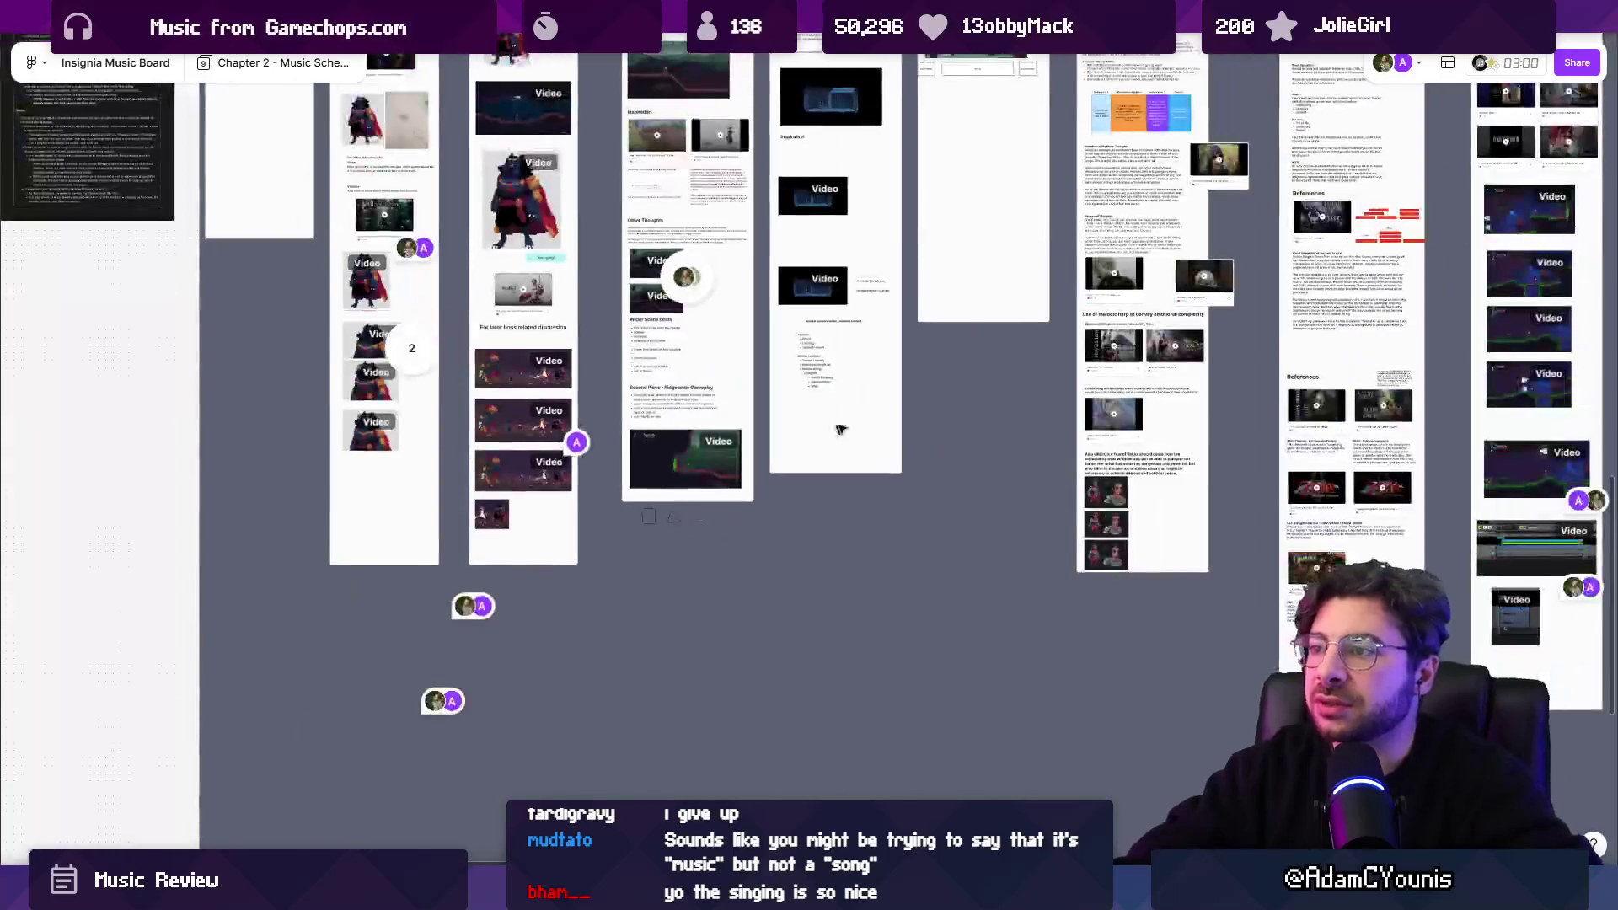
pyautogui.scroll(2, 807, 533)
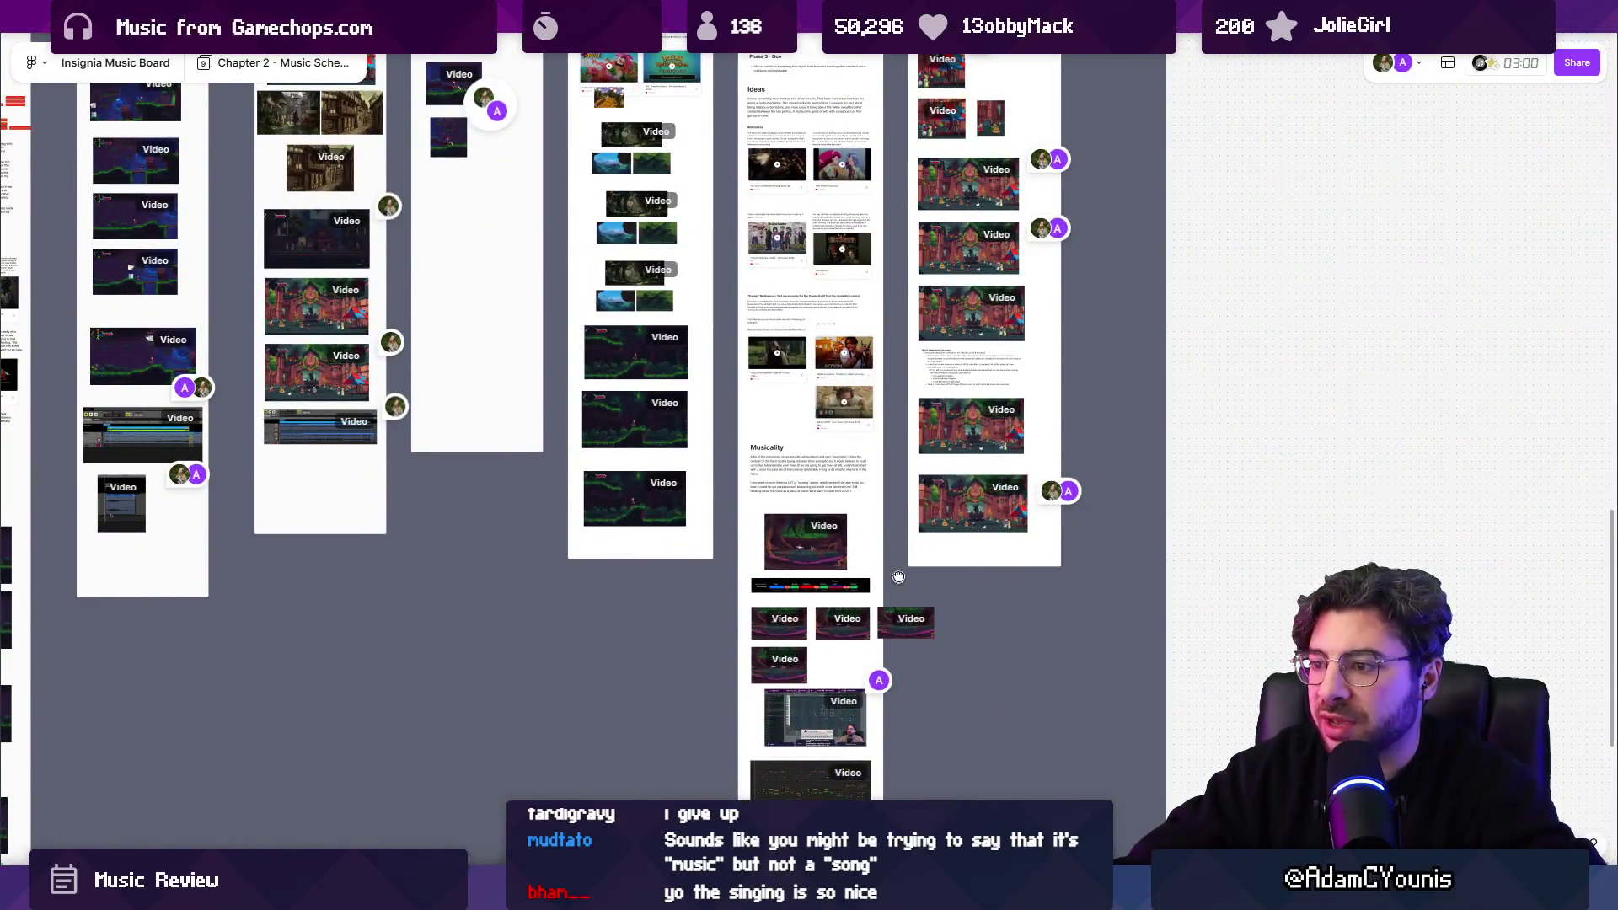
pyautogui.hscroll(3, 732, 618)
pyautogui.keyDown('ctrl'); pyautogui.scroll(5, 730, 618); pyautogui.keyUp('ctrl')
pyautogui.scroll(-5, 716, 620)
pyautogui.scroll(3, 698, 620)
pyautogui.keyDown('ctrl'); pyautogui.scroll(-5, 698, 619); pyautogui.keyUp('ctrl')
pyautogui.keyDown('ctrl'); pyautogui.scroll(5, 717, 469); pyautogui.keyUp('ctrl')
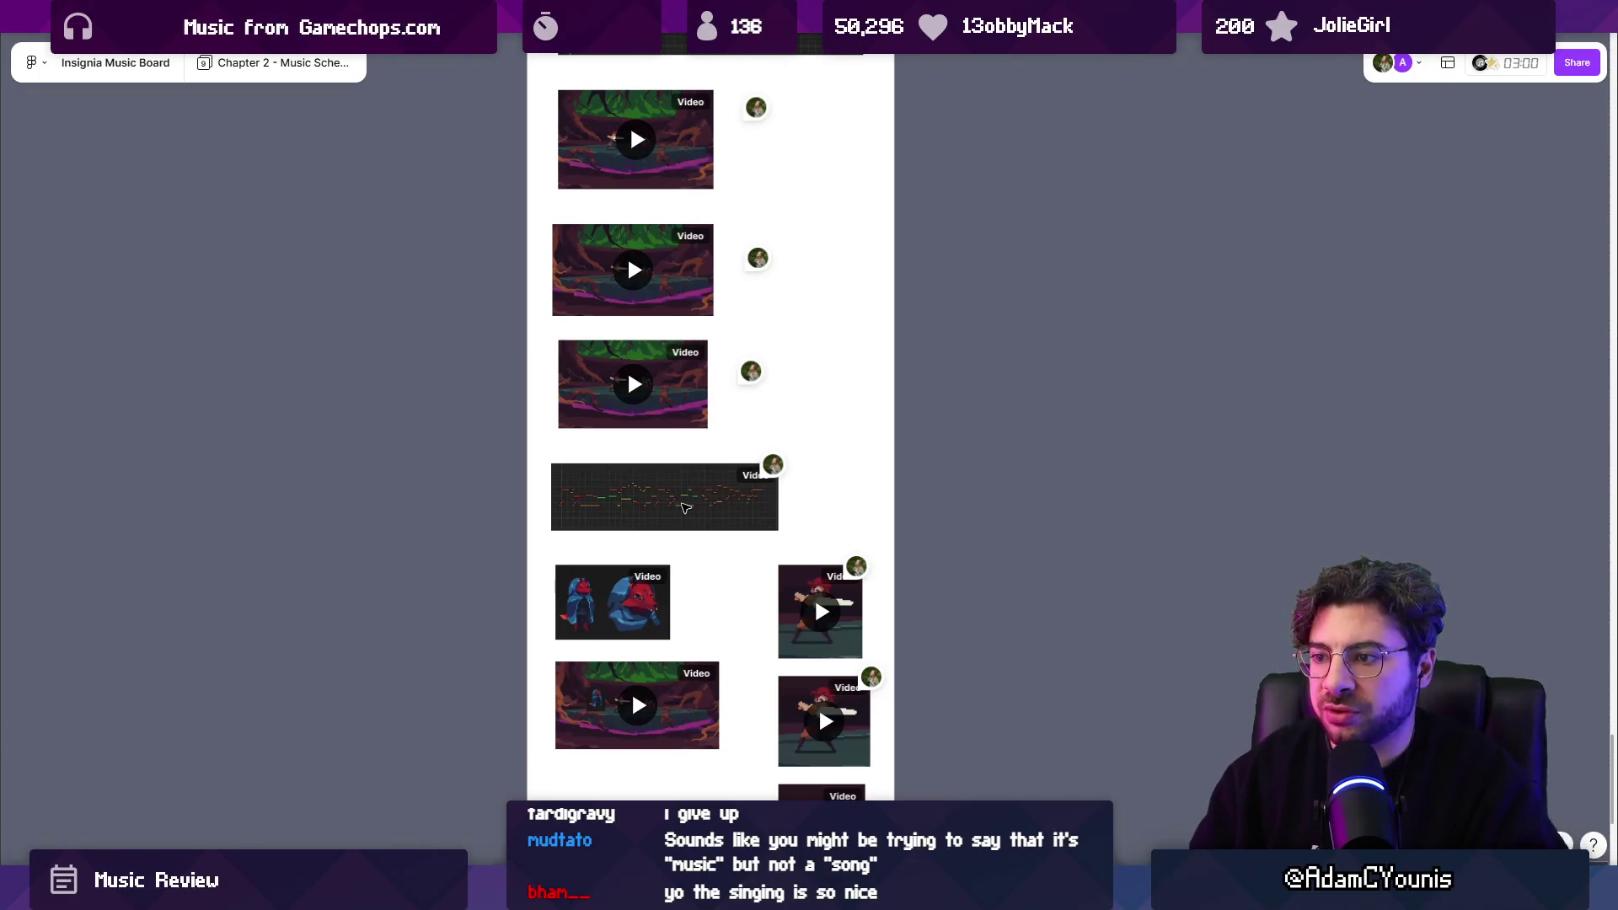
pyautogui.scroll(-2, 685, 508)
pyautogui.keyDown('ctrl'); pyautogui.scroll(5, 716, 590); pyautogui.keyUp('ctrl')
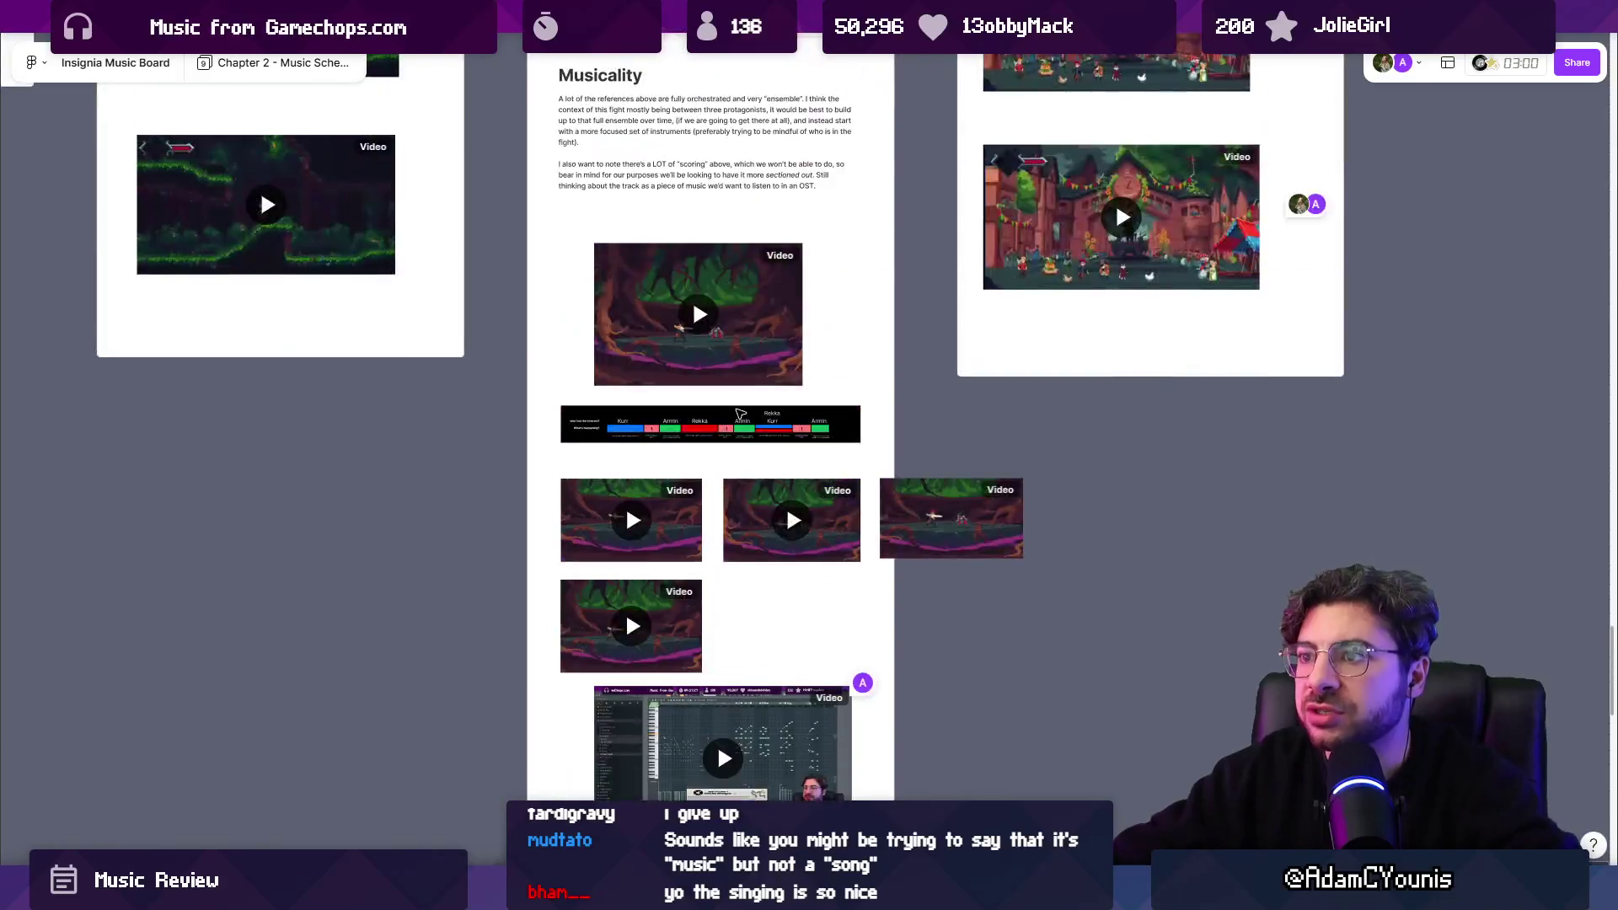
pyautogui.keyDown('ctrl'); pyautogui.scroll(5, 727, 605); pyautogui.keyUp('ctrl')
pyautogui.click(691, 548)
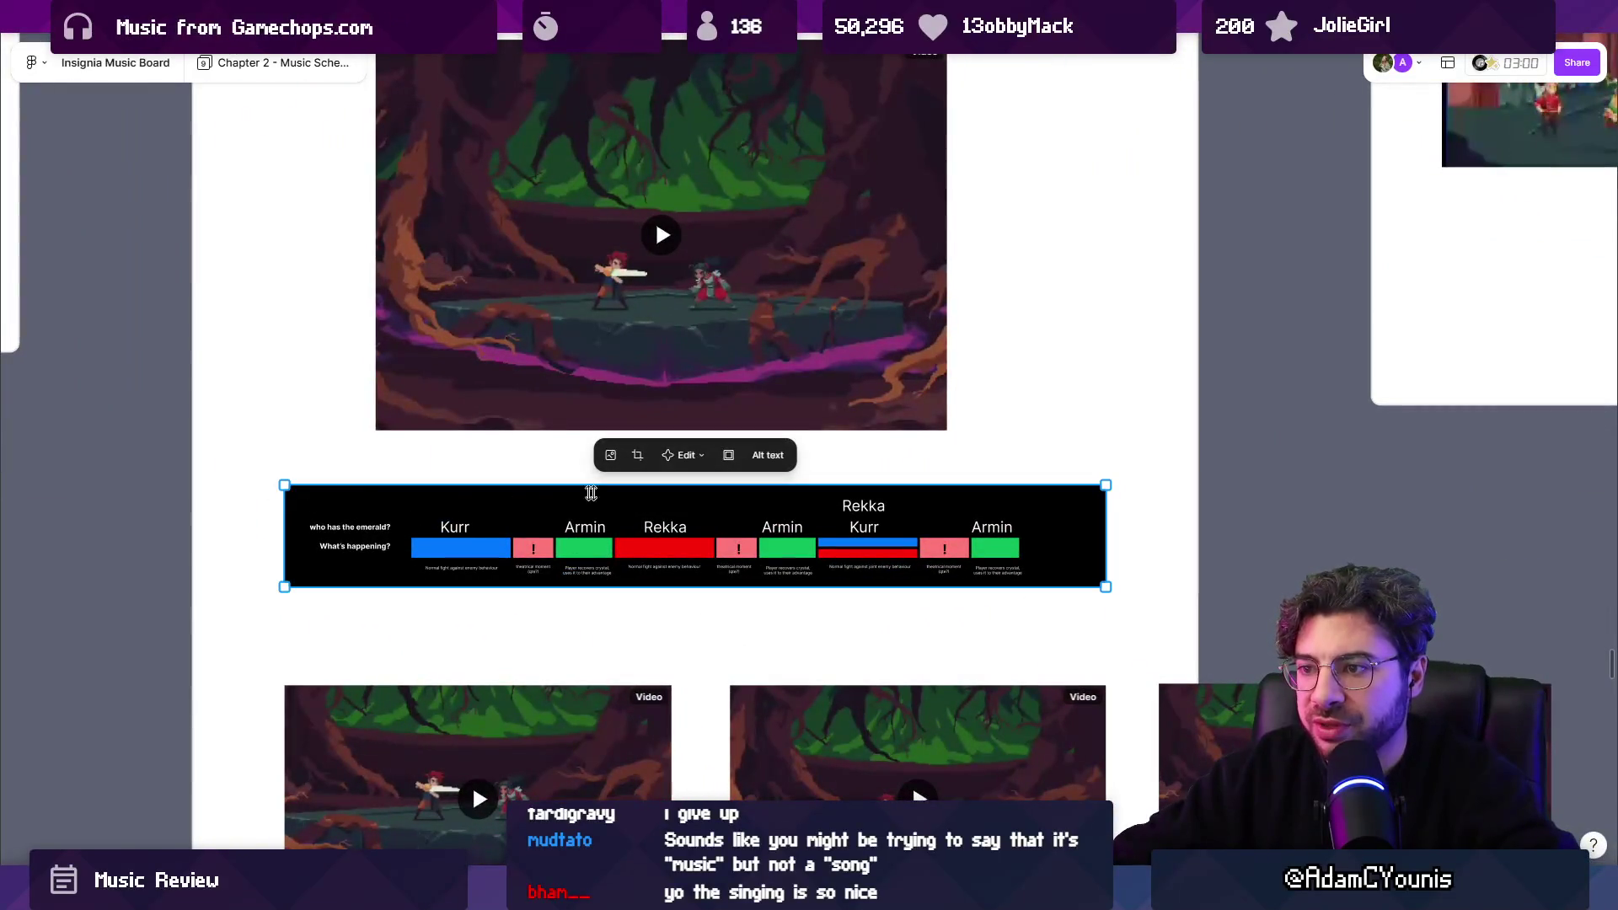
pyautogui.keyDown('ctrl'); pyautogui.scroll(2, 760, 533); pyautogui.keyUp('ctrl')
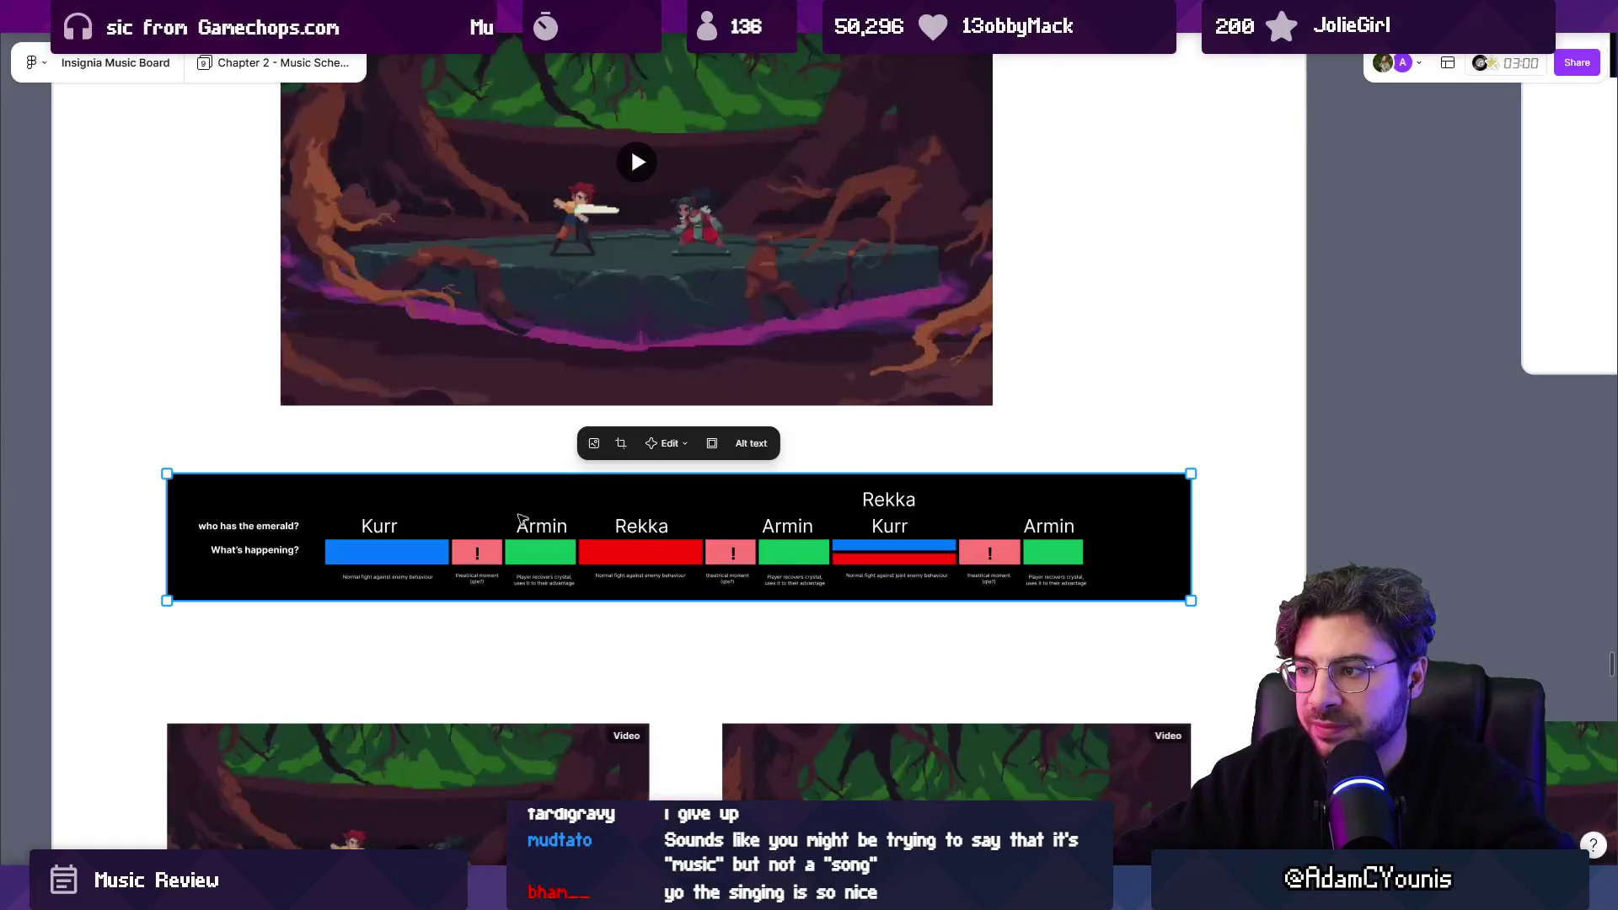
pyautogui.click(401, 443)
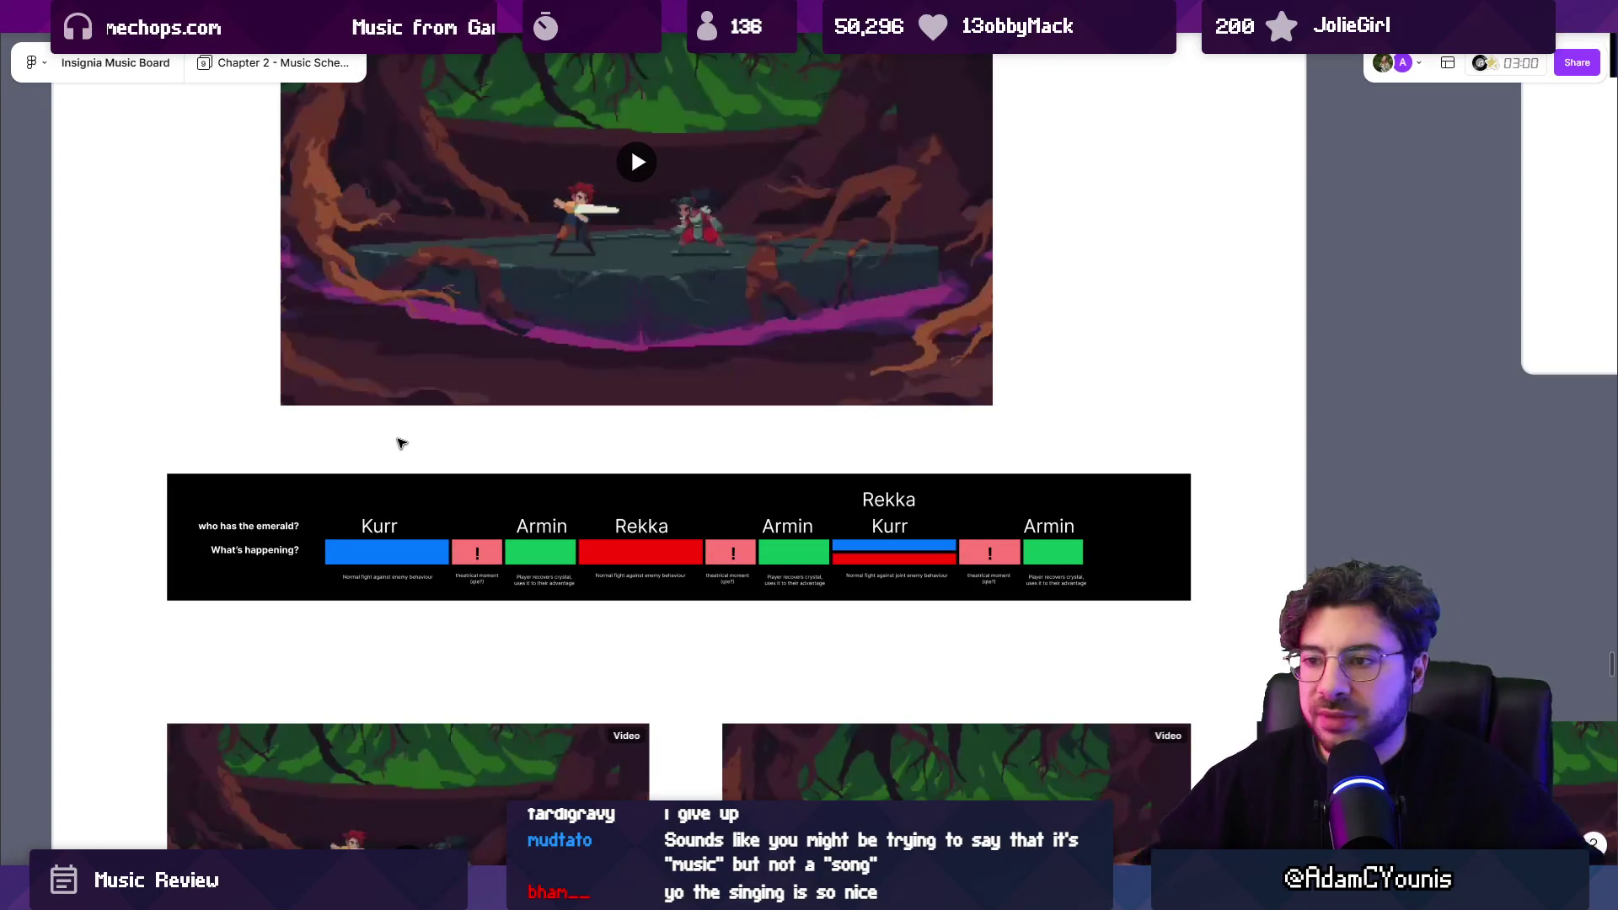
pyautogui.scroll(-10, 991, 501)
# Nudge the board overview, then bring the Google Meet call window forward.
pyautogui.moveTo(991, 501); pyautogui.dragTo(1041, 533)
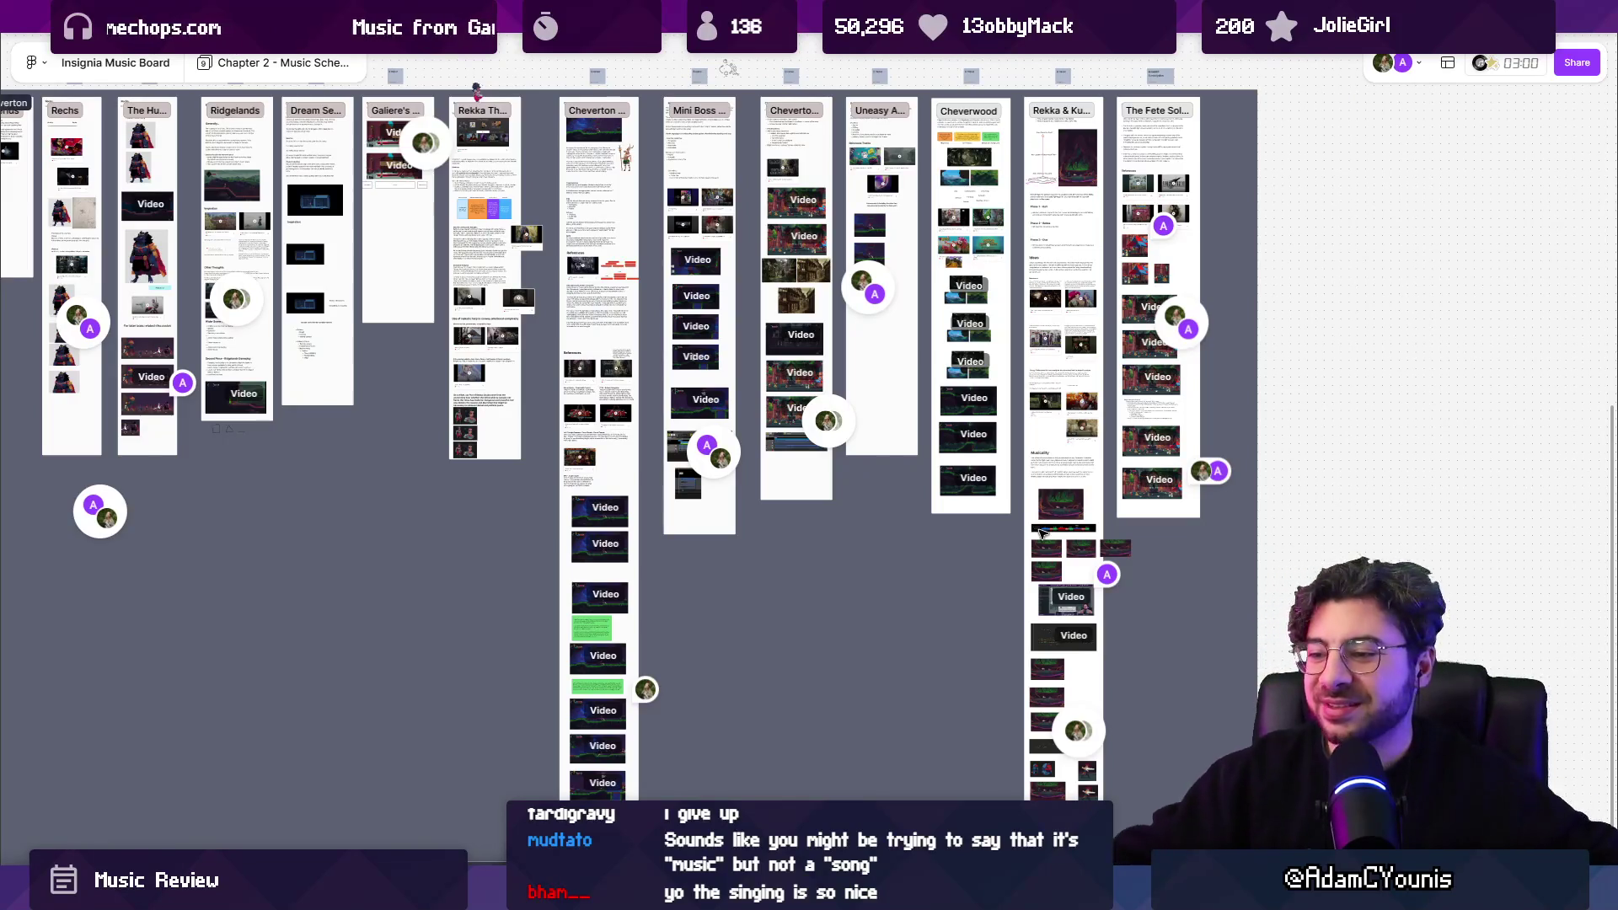
pyautogui.moveTo(1121, 885)
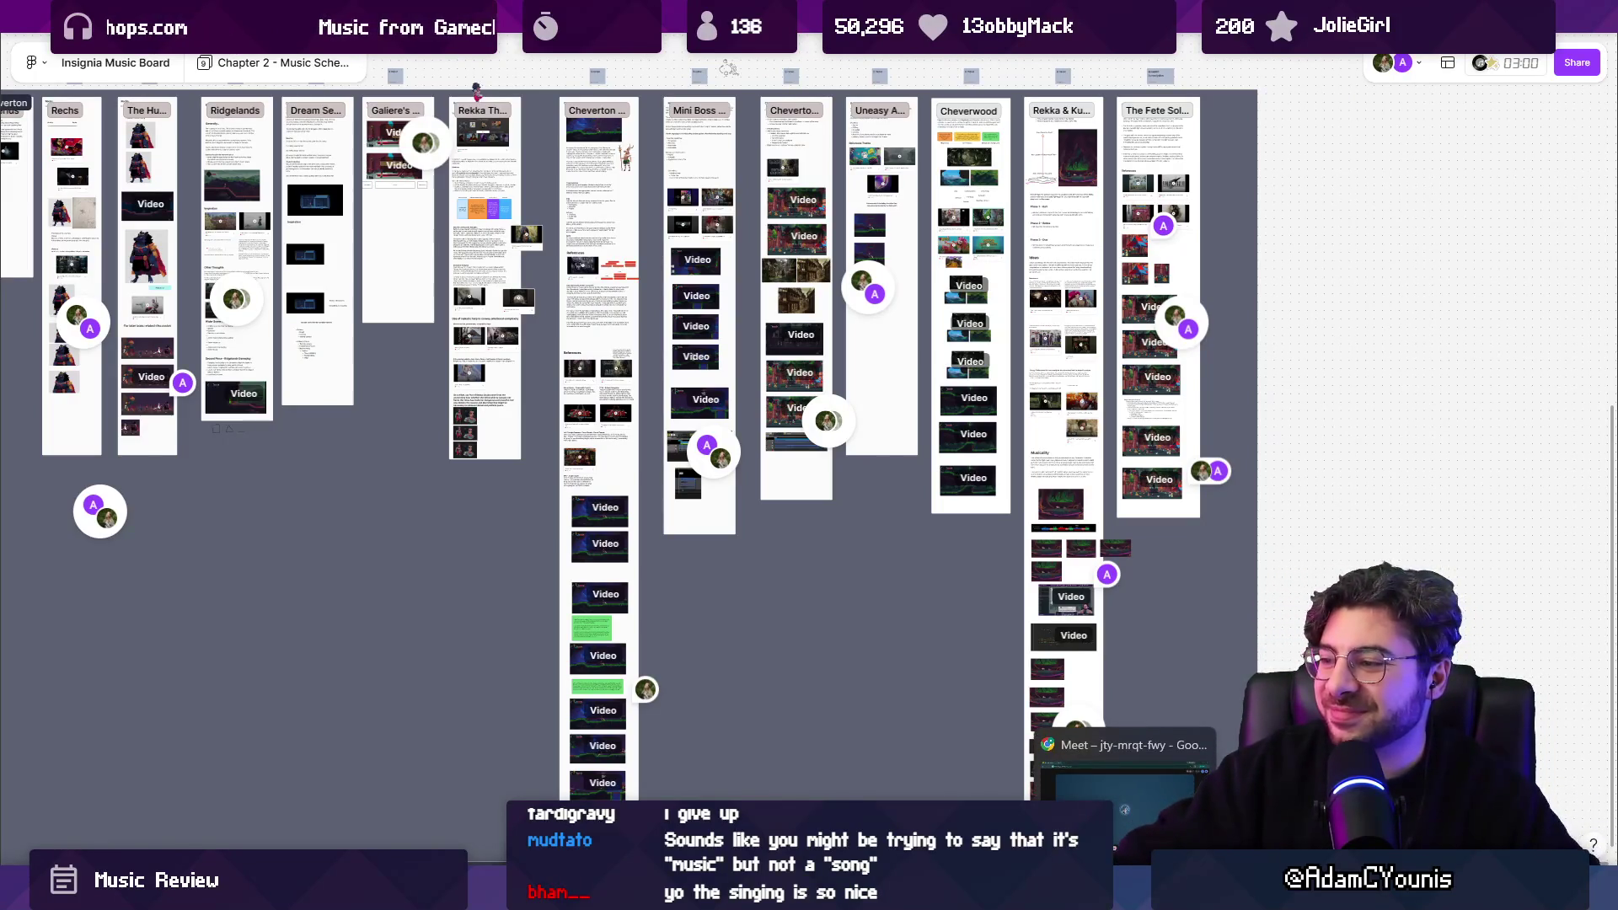
pyautogui.click(1121, 784)
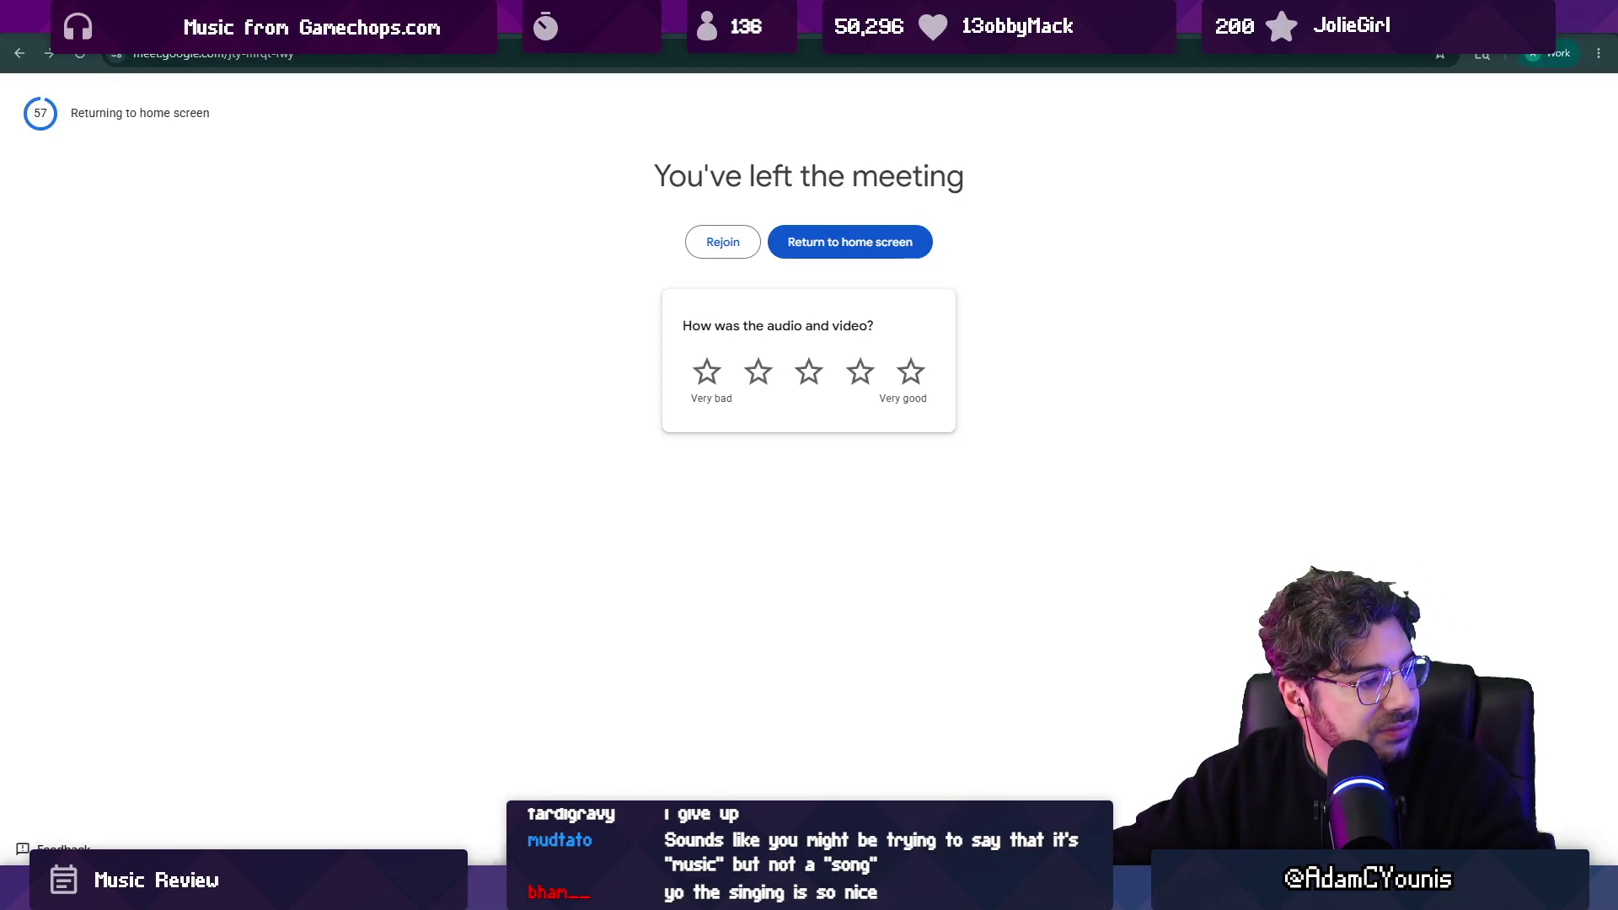
# Bring Windows Media Player forward, then switch to the Unity editor's Insignia Graph.
pyautogui.click(556, 893)
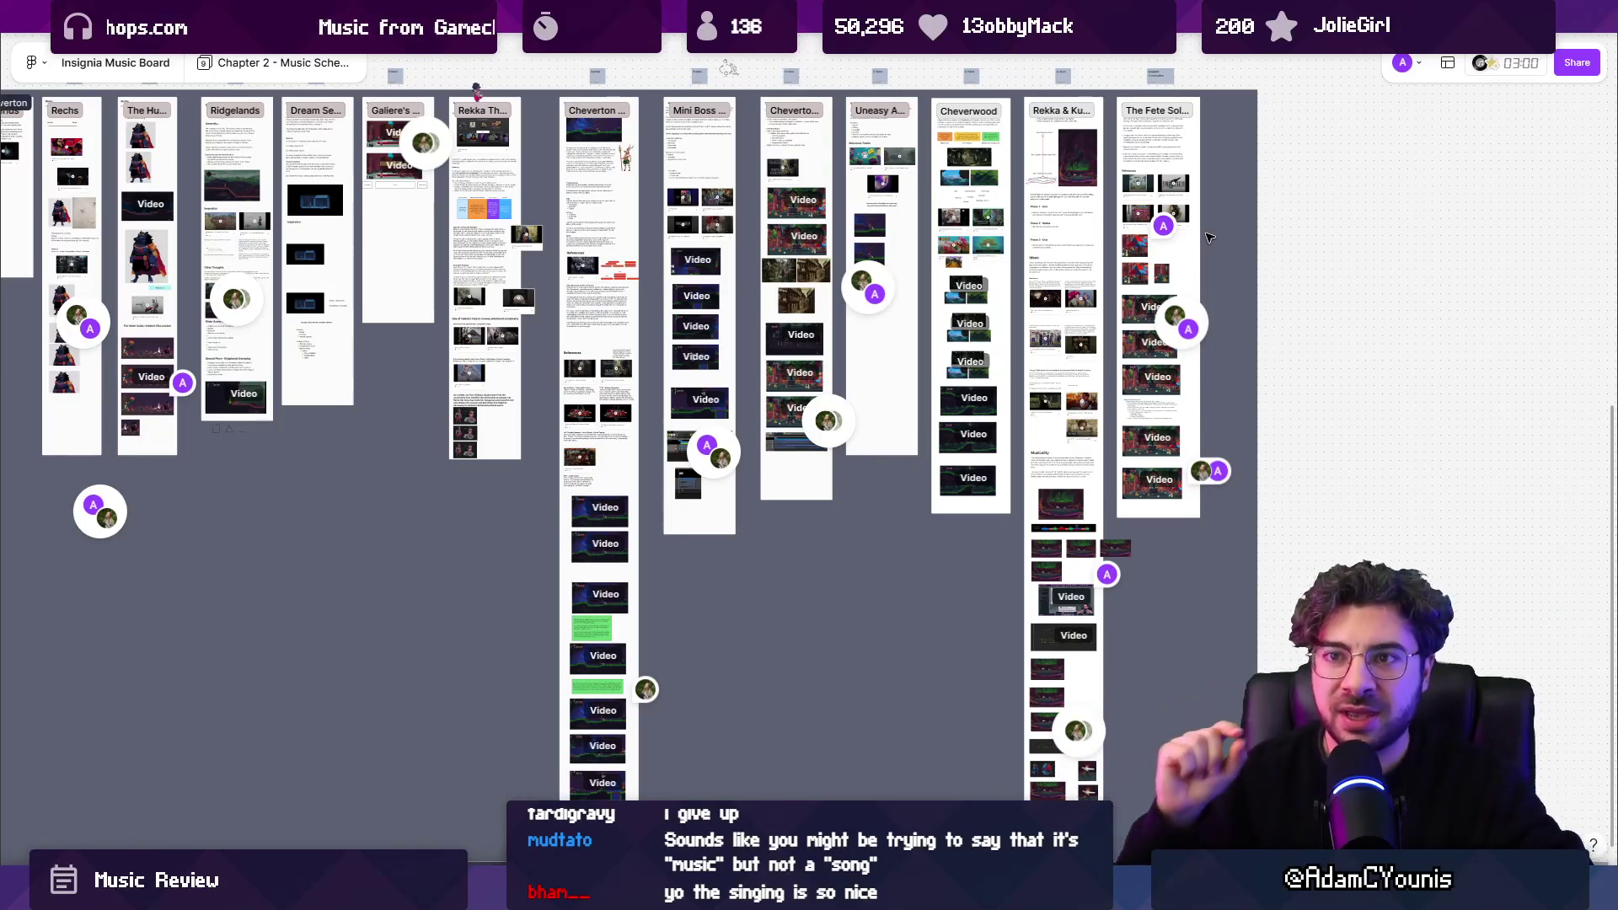
pyautogui.scroll(1, 1210, 238)
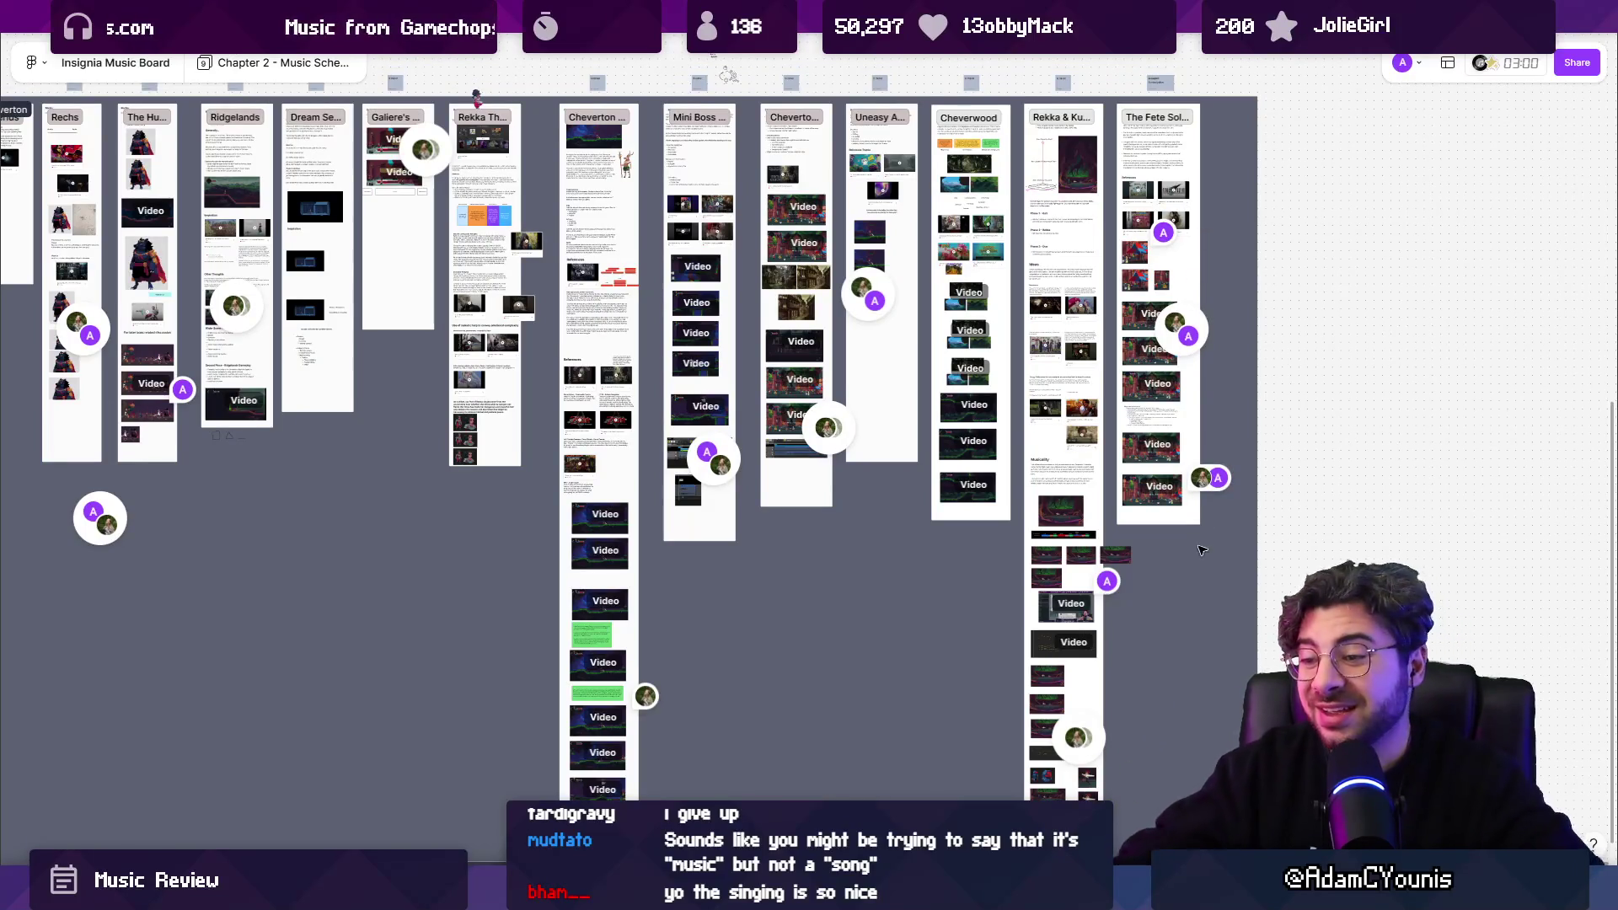
pyautogui.hotkey('alt', 'Tab')
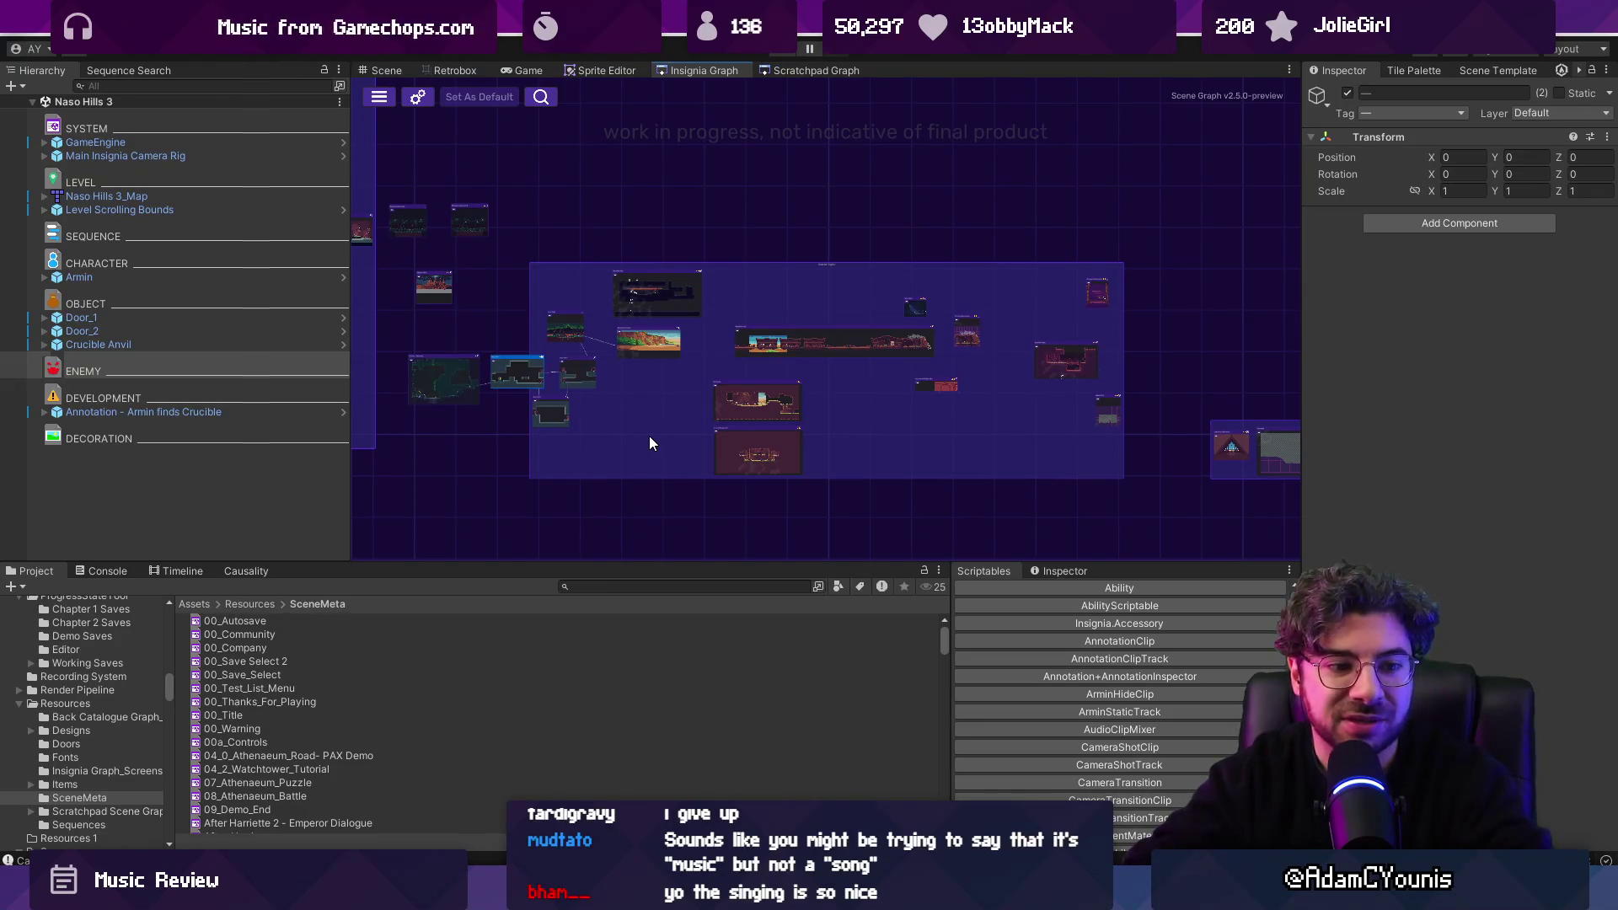
pyautogui.moveTo(649, 560); pyautogui.dragTo(654, 571)
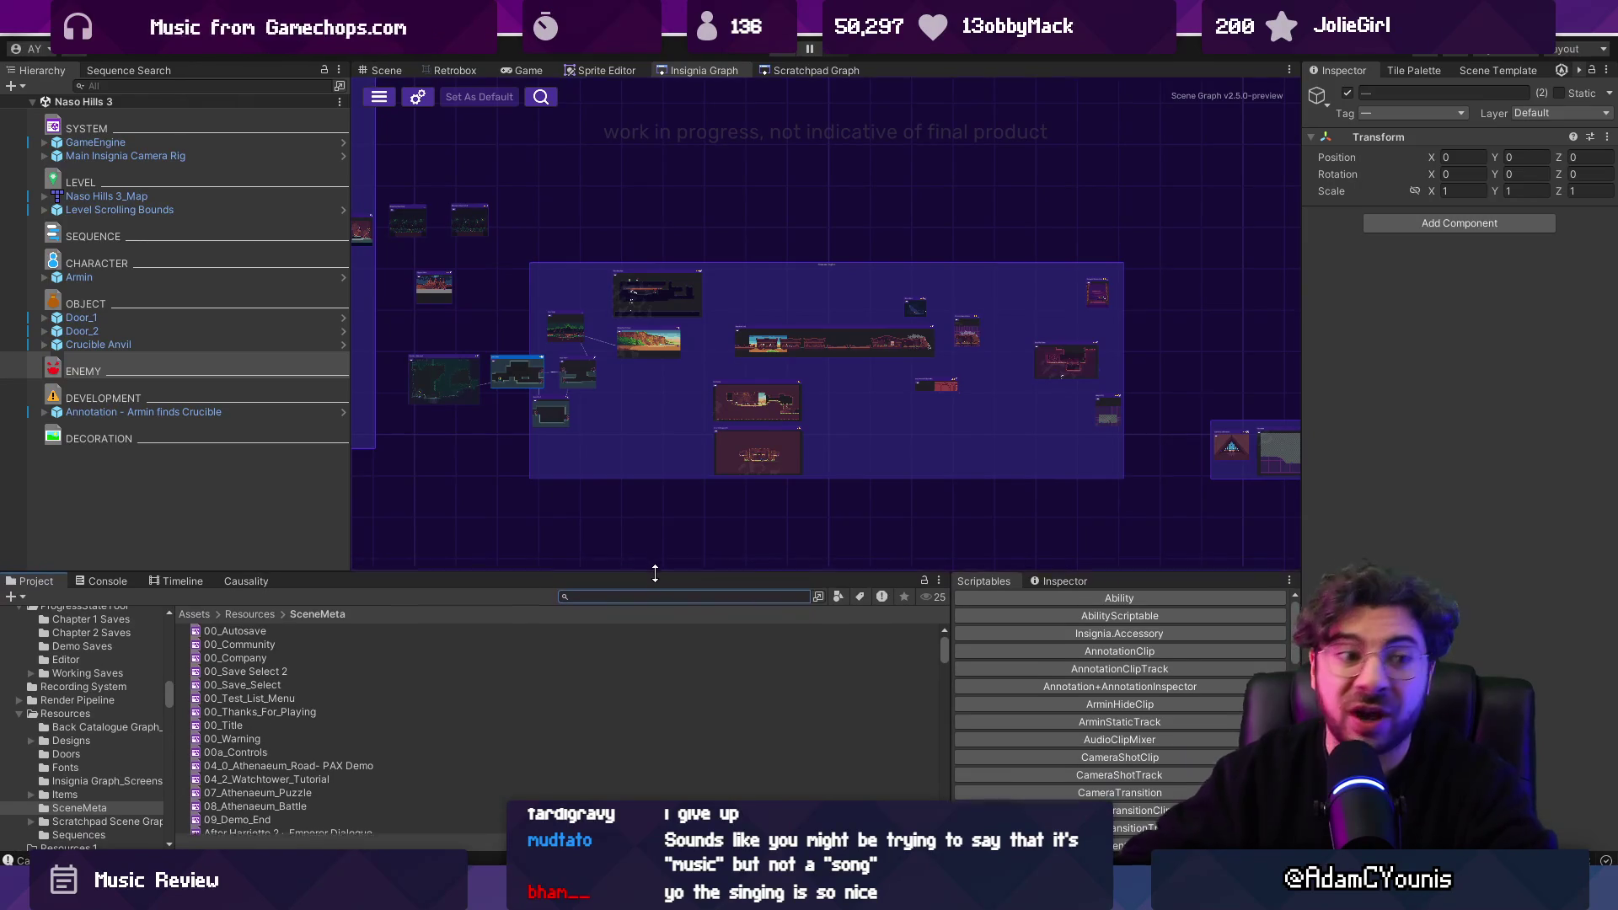
pyautogui.scroll(-5, 716, 469)
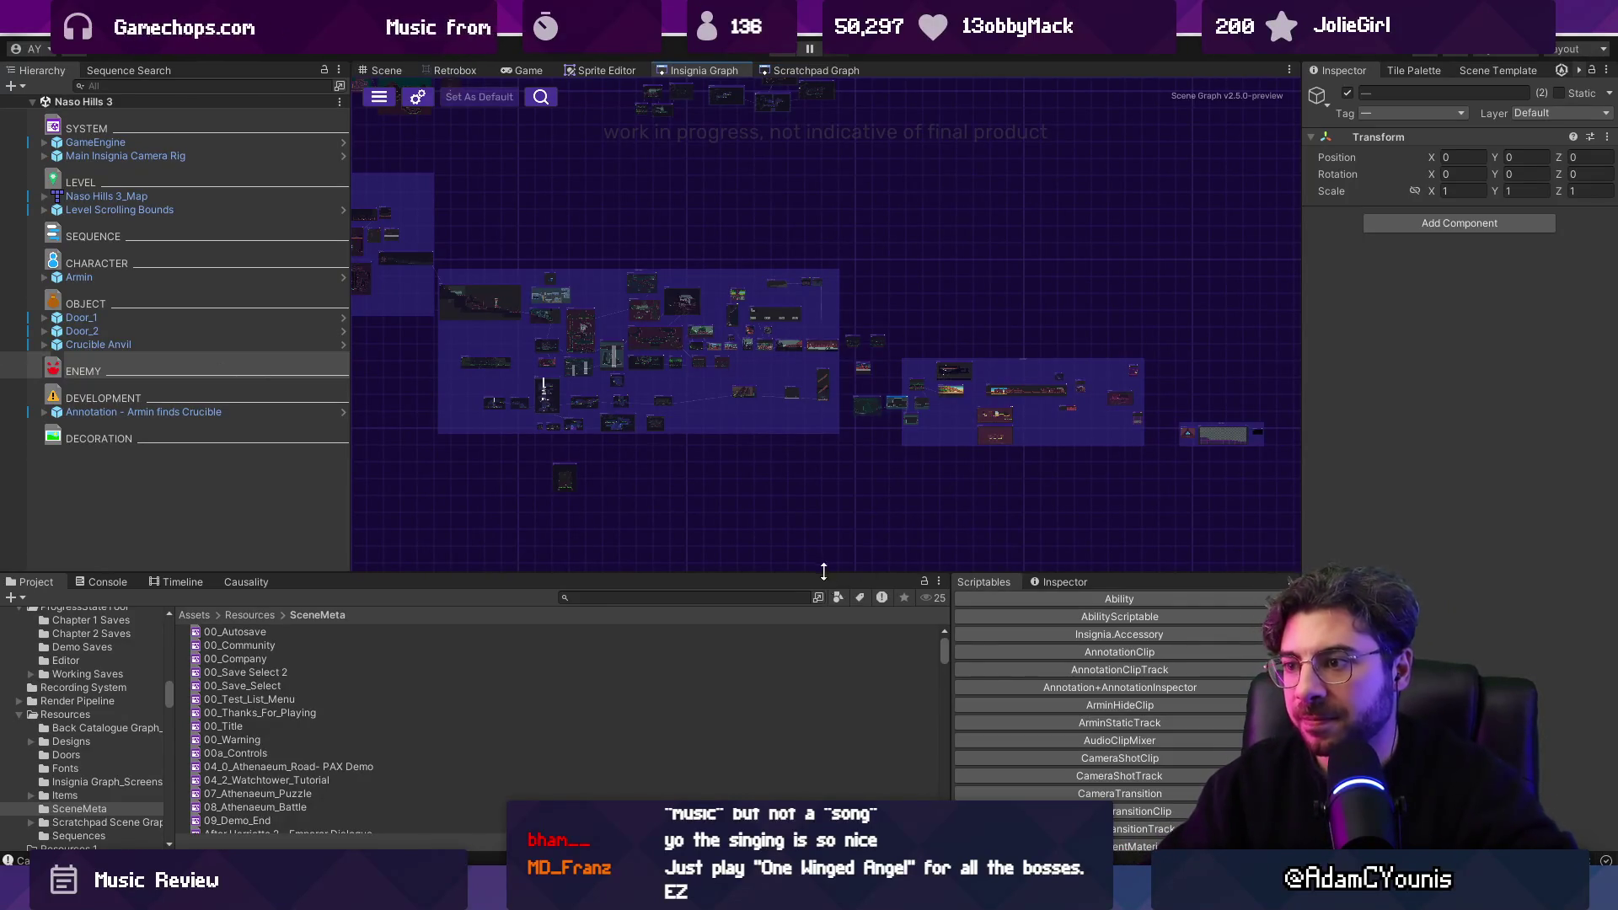
pyautogui.moveTo(823, 572); pyautogui.dragTo(824, 618)
# Zoom the Insignia Graph, then bring up Windows Media Player playing 'Simple and Clean'.
pyautogui.scroll(3, 710, 482)
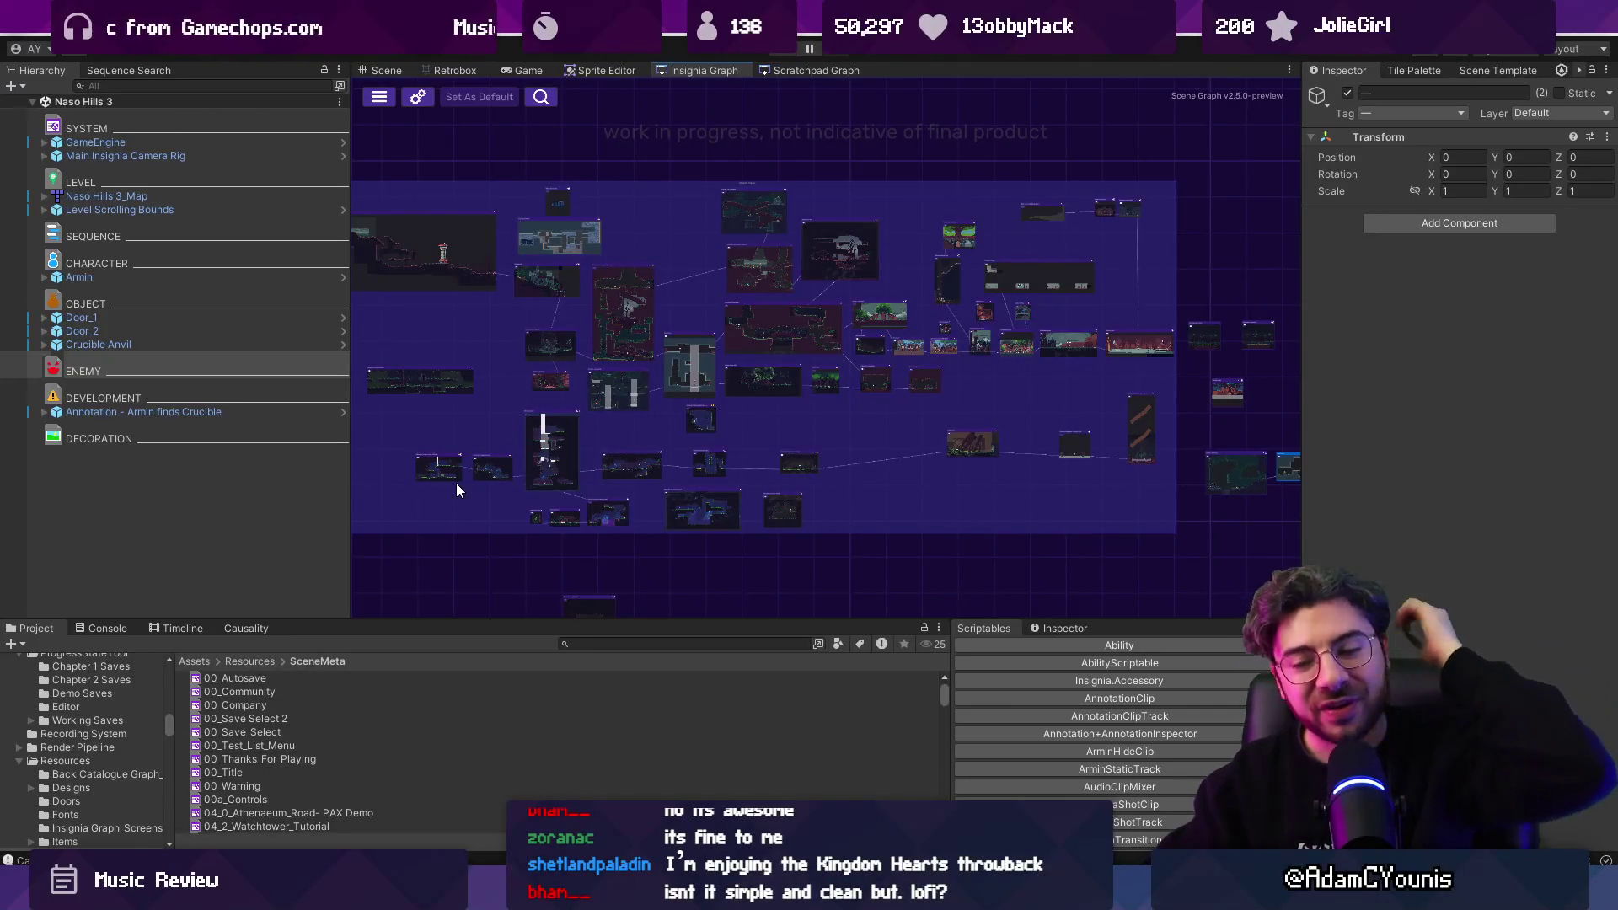
pyautogui.hotkey('alt', 'Tab')
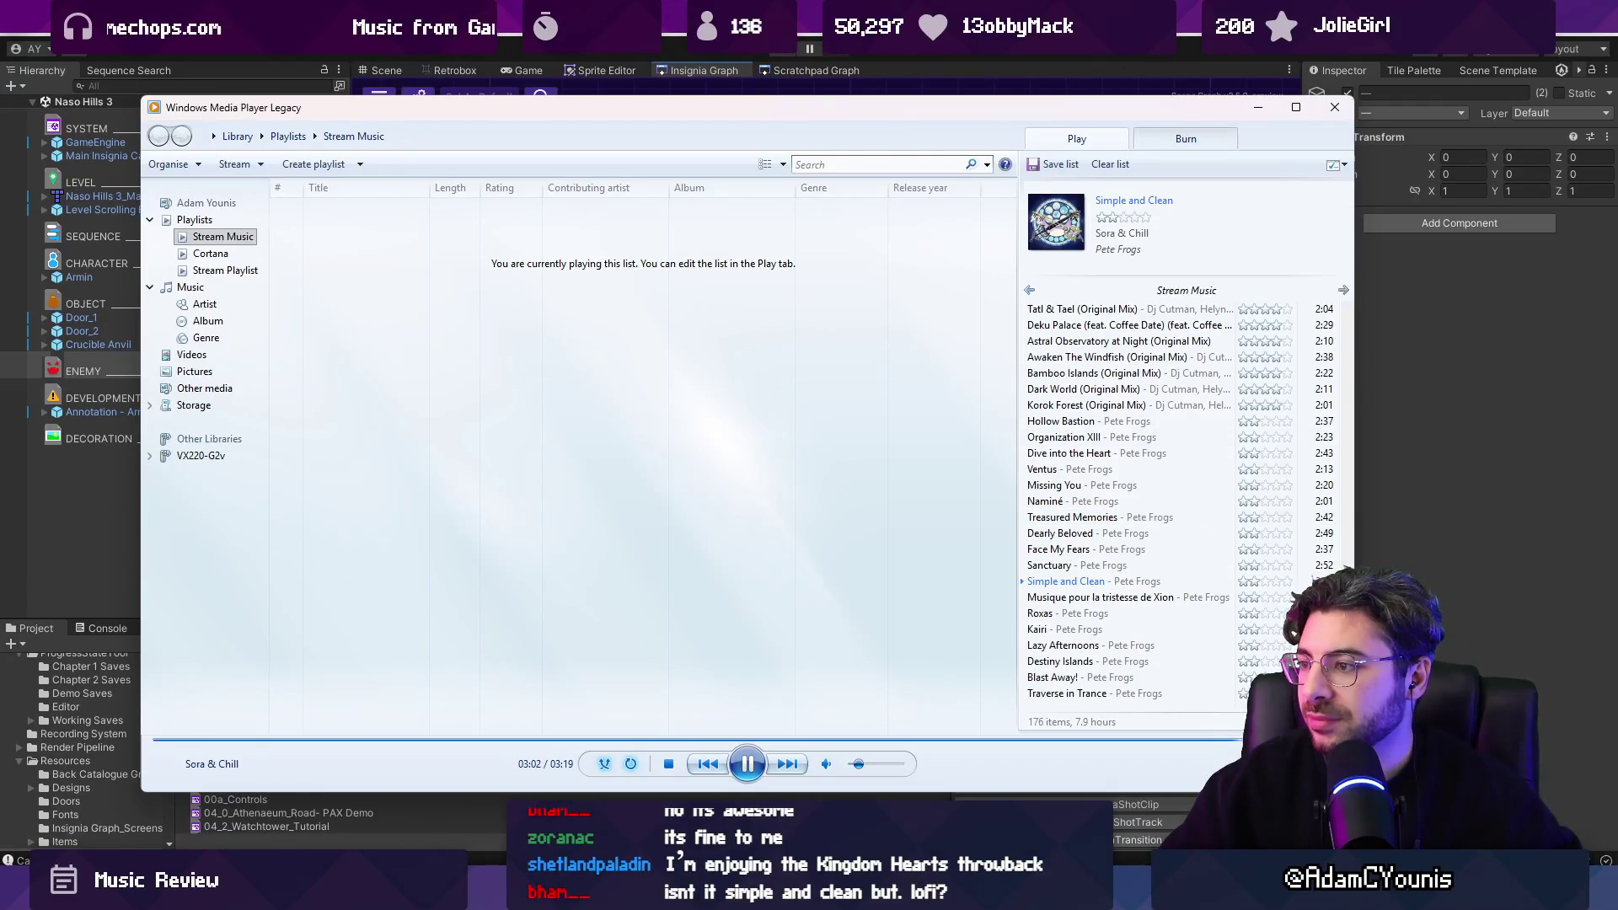
# Hide and reshow Windows Media Player, then turn on shuffle playback.
pyautogui.hotkey('alt', 'Tab')
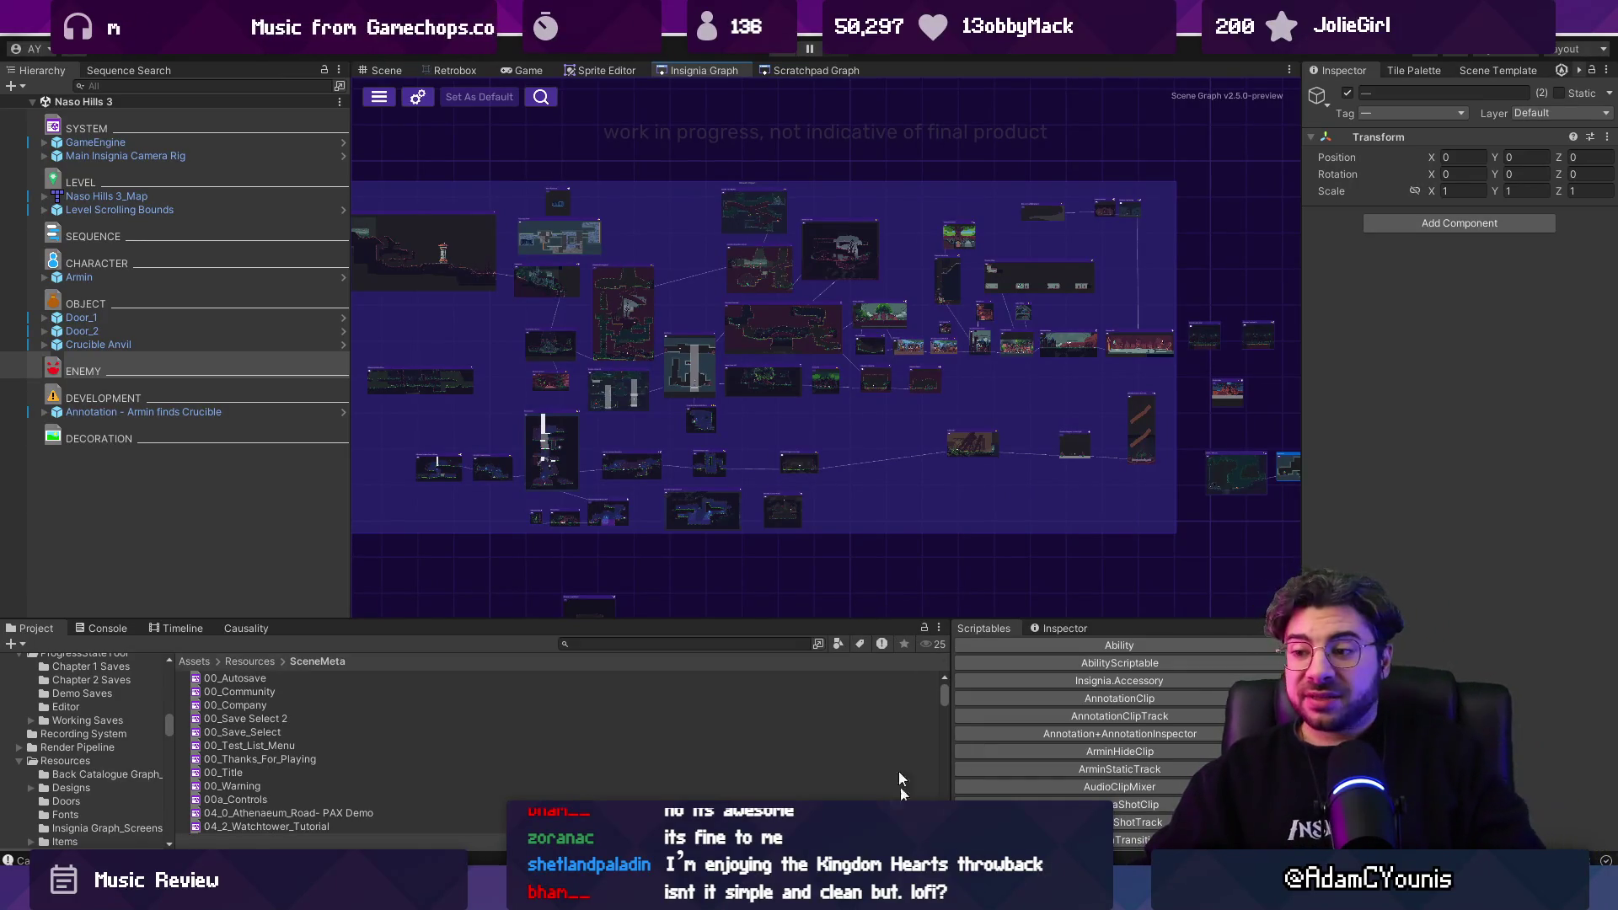
pyautogui.hotkey('alt', 'Tab')
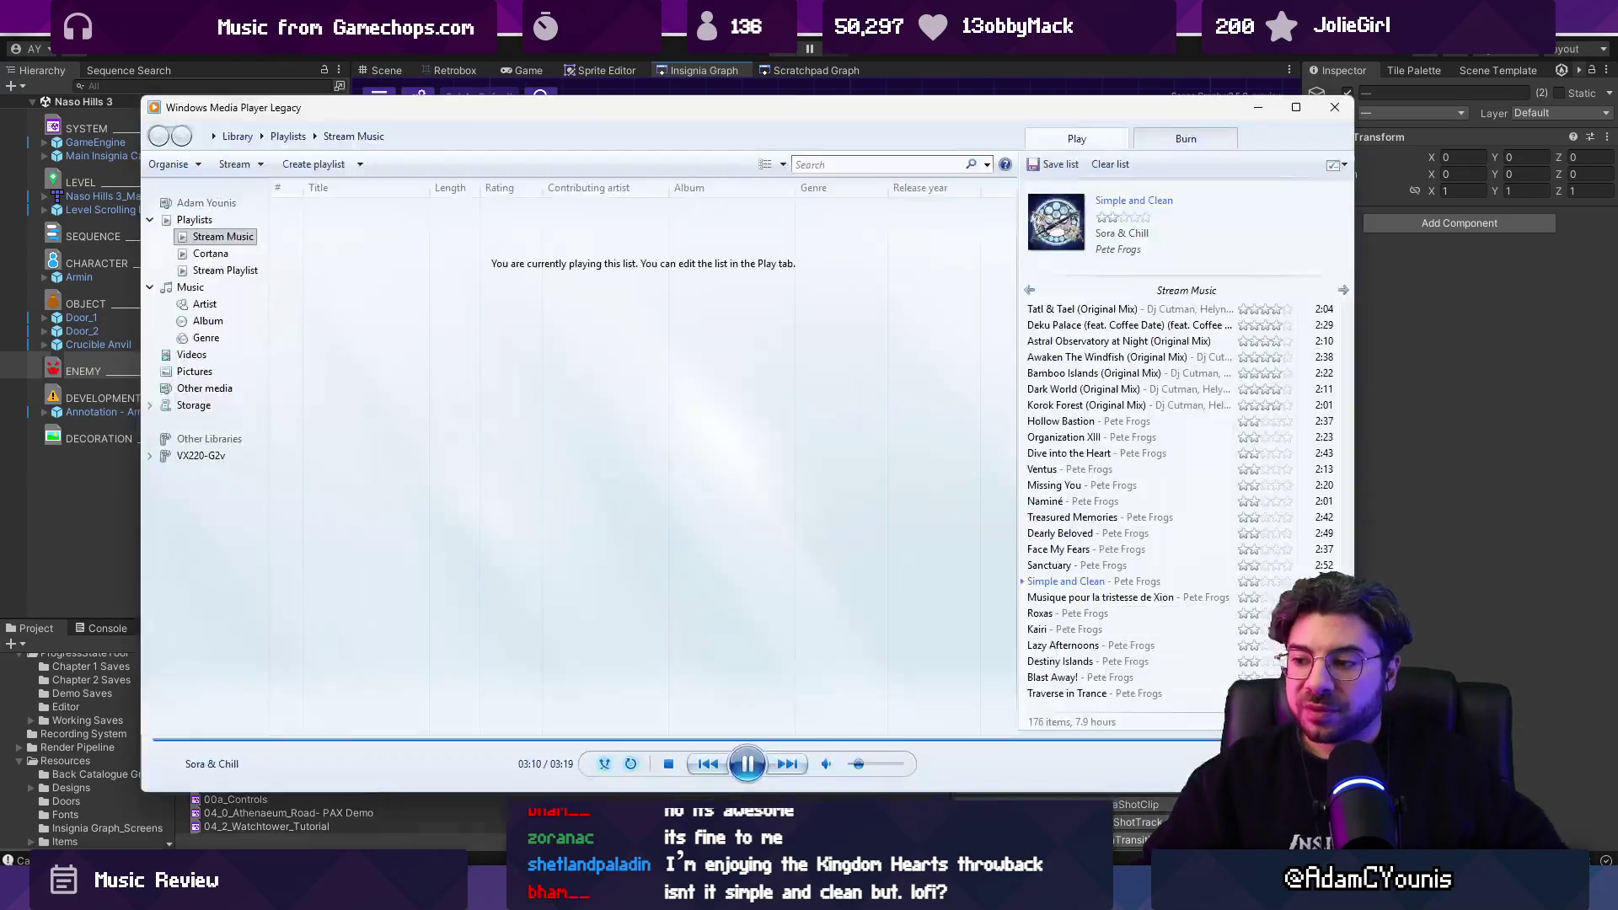
pyautogui.click(604, 764)
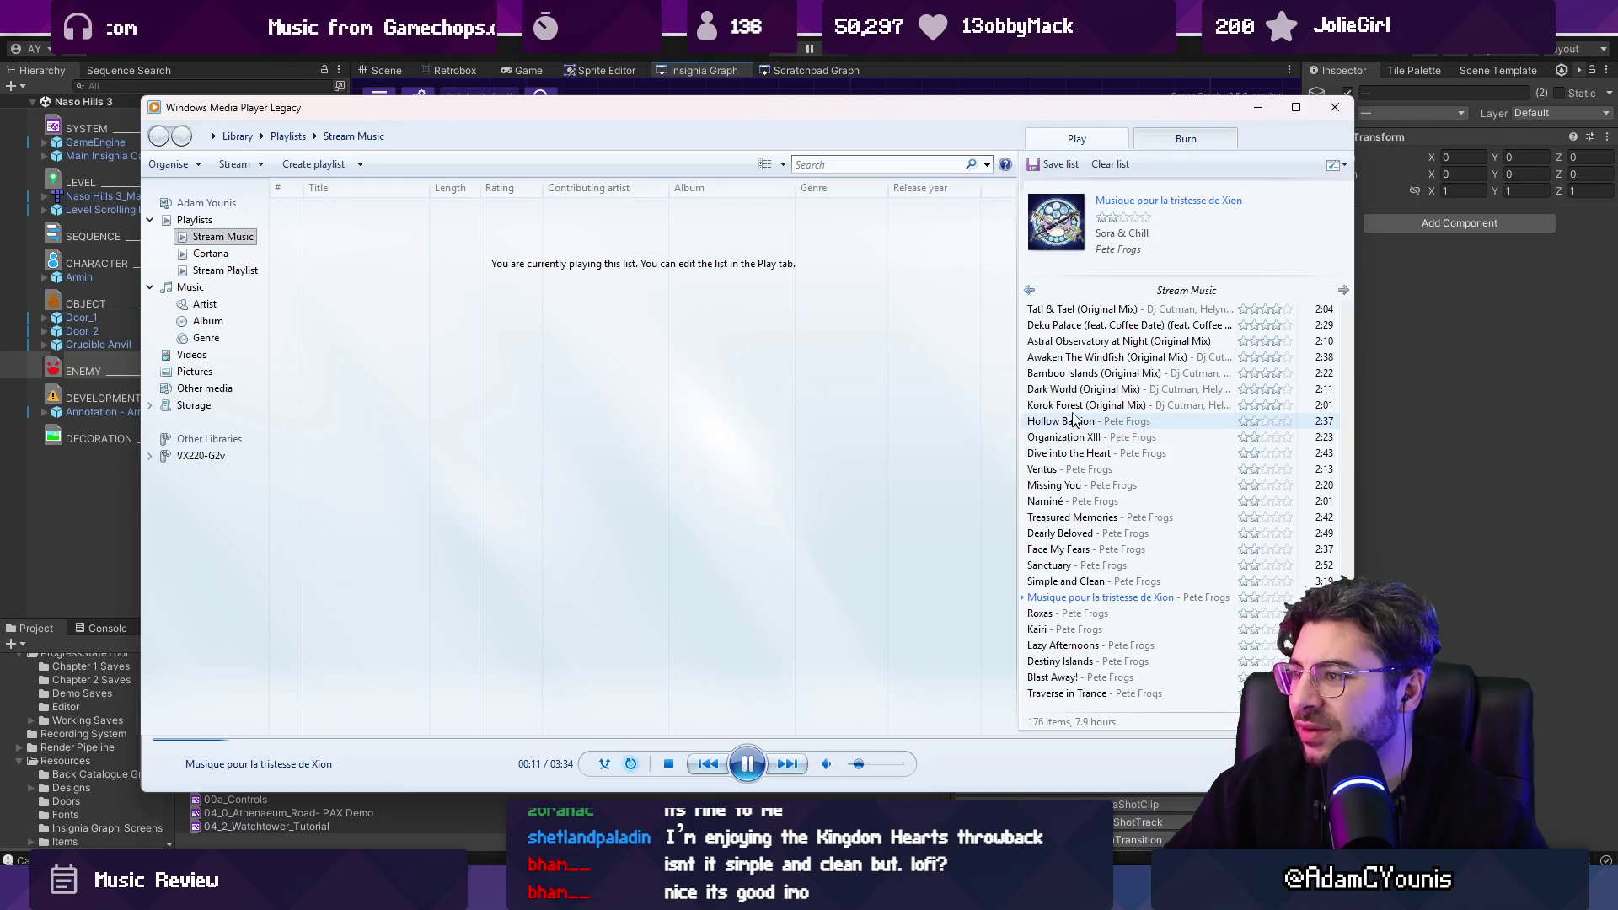
# Move Sanctuary after Organization XIII and Simple and Clean above it, then play Sanctuary.
pyautogui.moveTo(1068, 564)
pyautogui.mouseDown()
pyautogui.moveTo(1067, 398)
pyautogui.moveTo(1121, 488)
pyautogui.mouseUp()
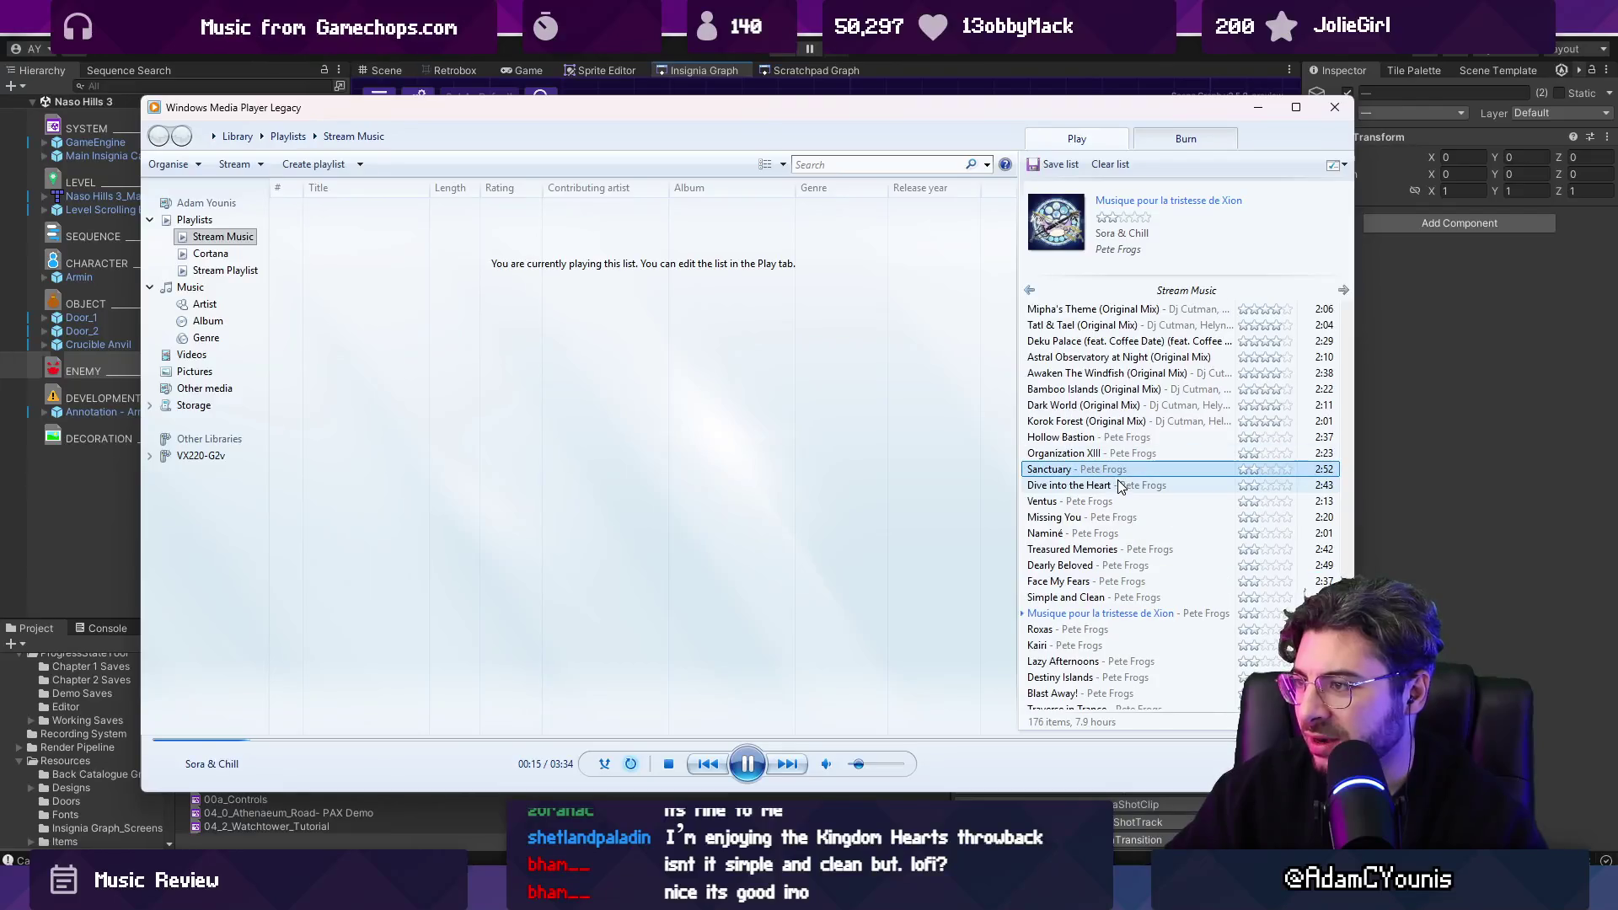
pyautogui.moveTo(1066, 597); pyautogui.dragTo(1087, 462)
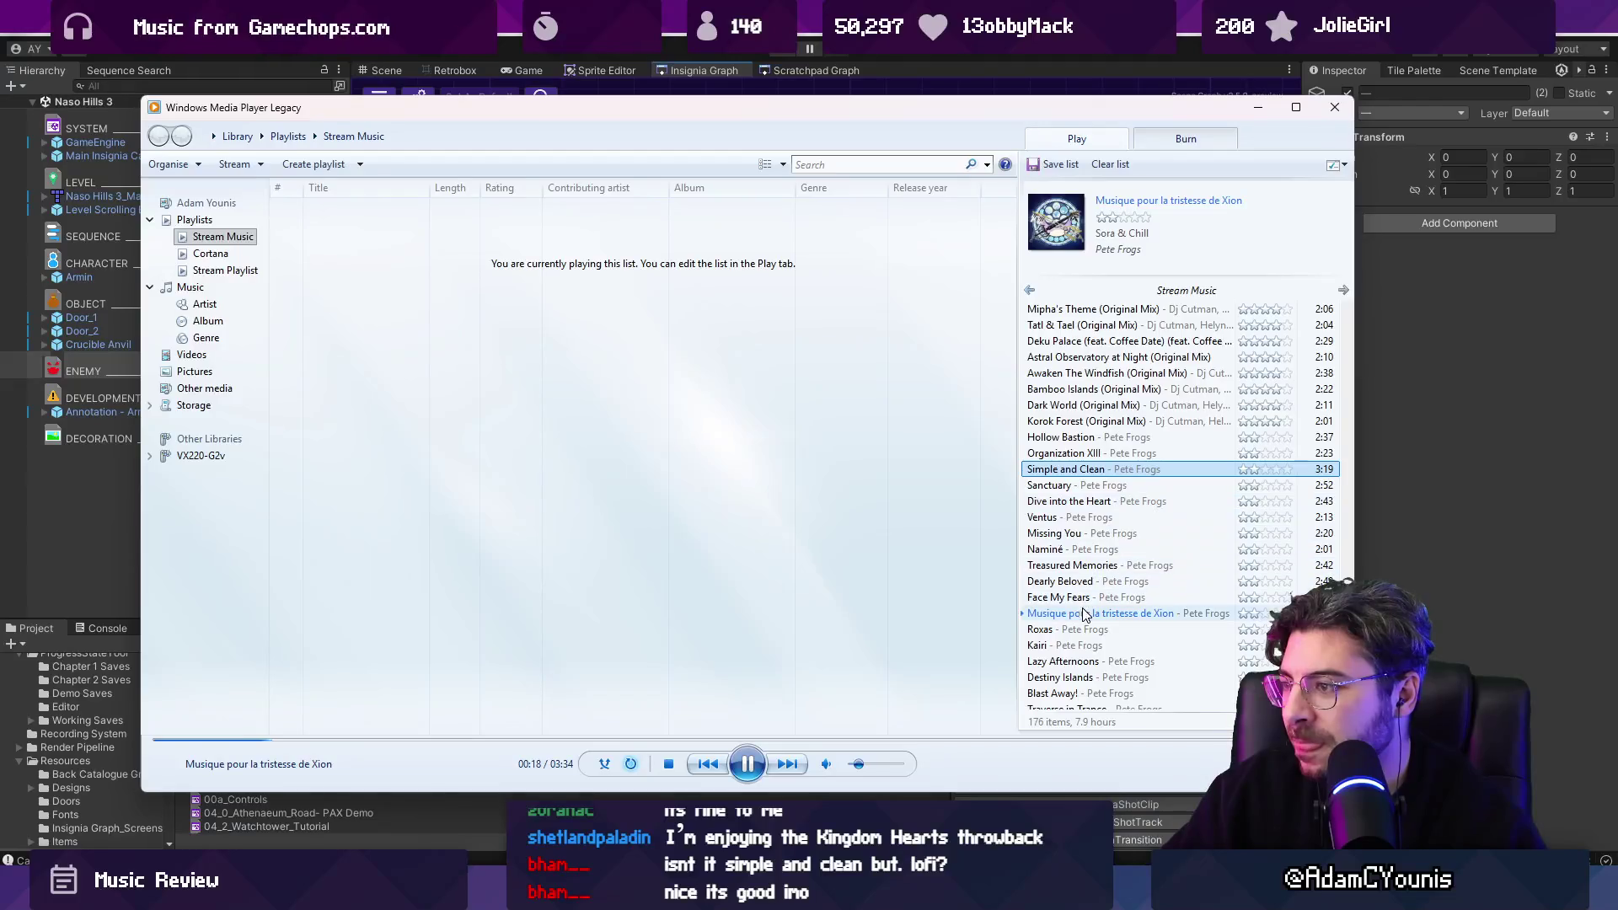
pyautogui.doubleClick(1071, 488)
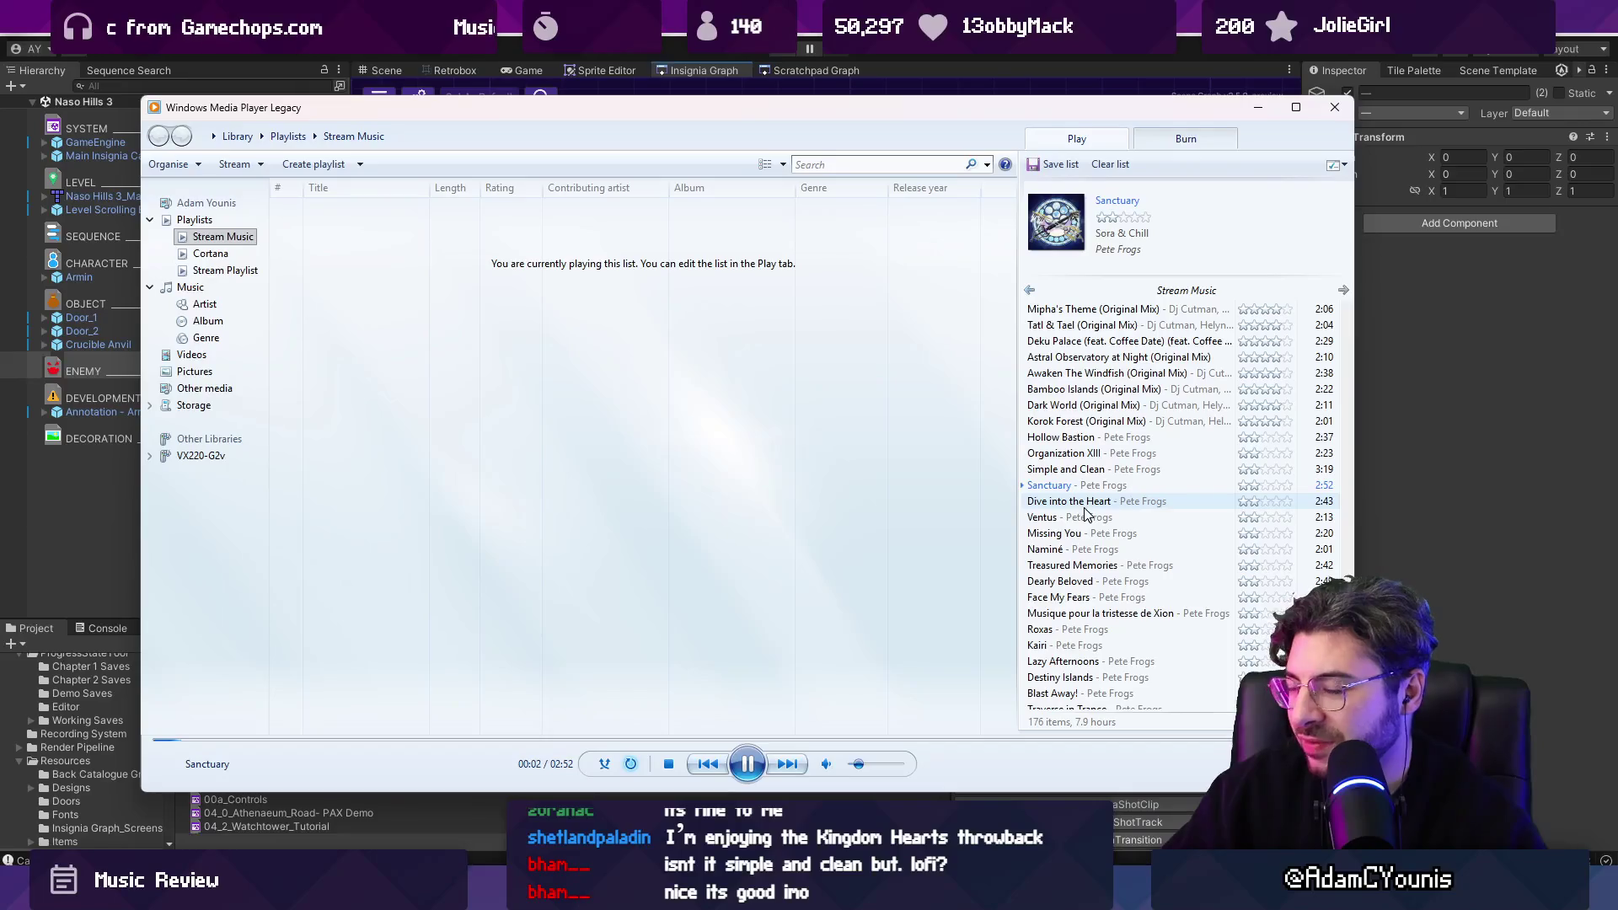
# Move Missing You after Lazy Afternoons, Naminé below Dearly Beloved, and Traverse in Trance and Kairi above Treasured Memories.
pyautogui.moveTo(1089, 537)
pyautogui.mouseDown()
pyautogui.moveTo(1096, 693)
pyautogui.moveTo(1113, 460)
pyautogui.moveTo(1149, 643)
pyautogui.mouseUp()
pyautogui.click(1107, 534)
pyautogui.moveTo(1106, 533)
pyautogui.mouseDown()
pyautogui.moveTo(1111, 573)
pyautogui.moveTo(1132, 563)
pyautogui.moveTo(1130, 656)
pyautogui.mouseUp()
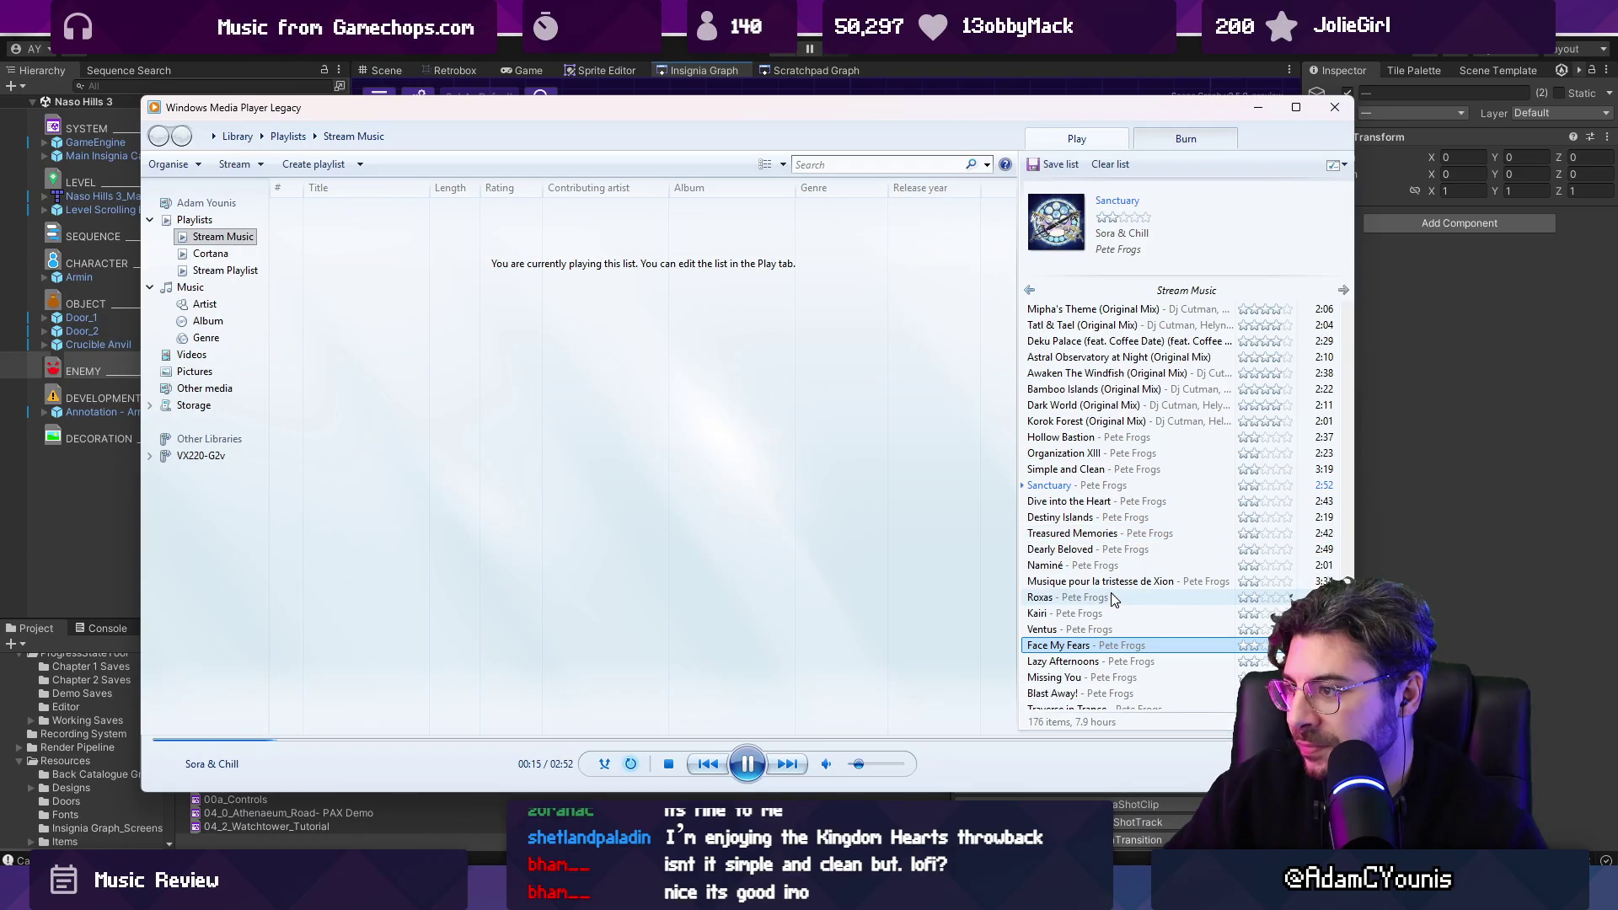
pyautogui.scroll(-1, 1111, 599)
pyautogui.moveTo(1121, 645); pyautogui.dragTo(1122, 534)
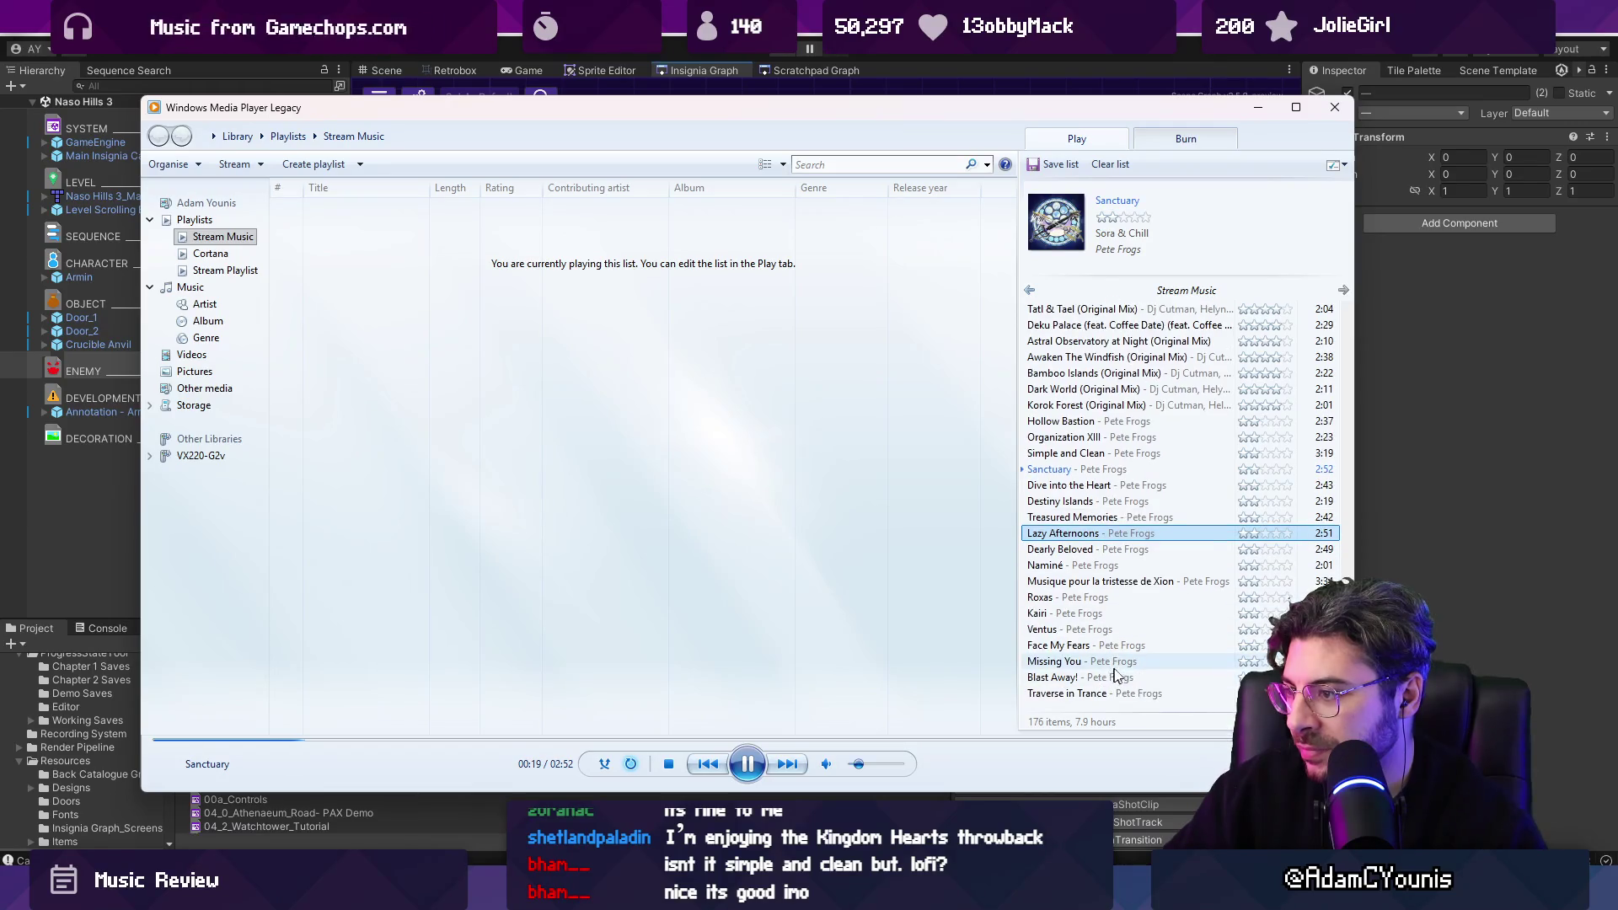
pyautogui.moveTo(1138, 701)
pyautogui.mouseDown()
pyautogui.moveTo(1138, 489)
pyautogui.moveTo(1133, 531)
pyautogui.mouseUp()
pyautogui.scroll(1, 1131, 514)
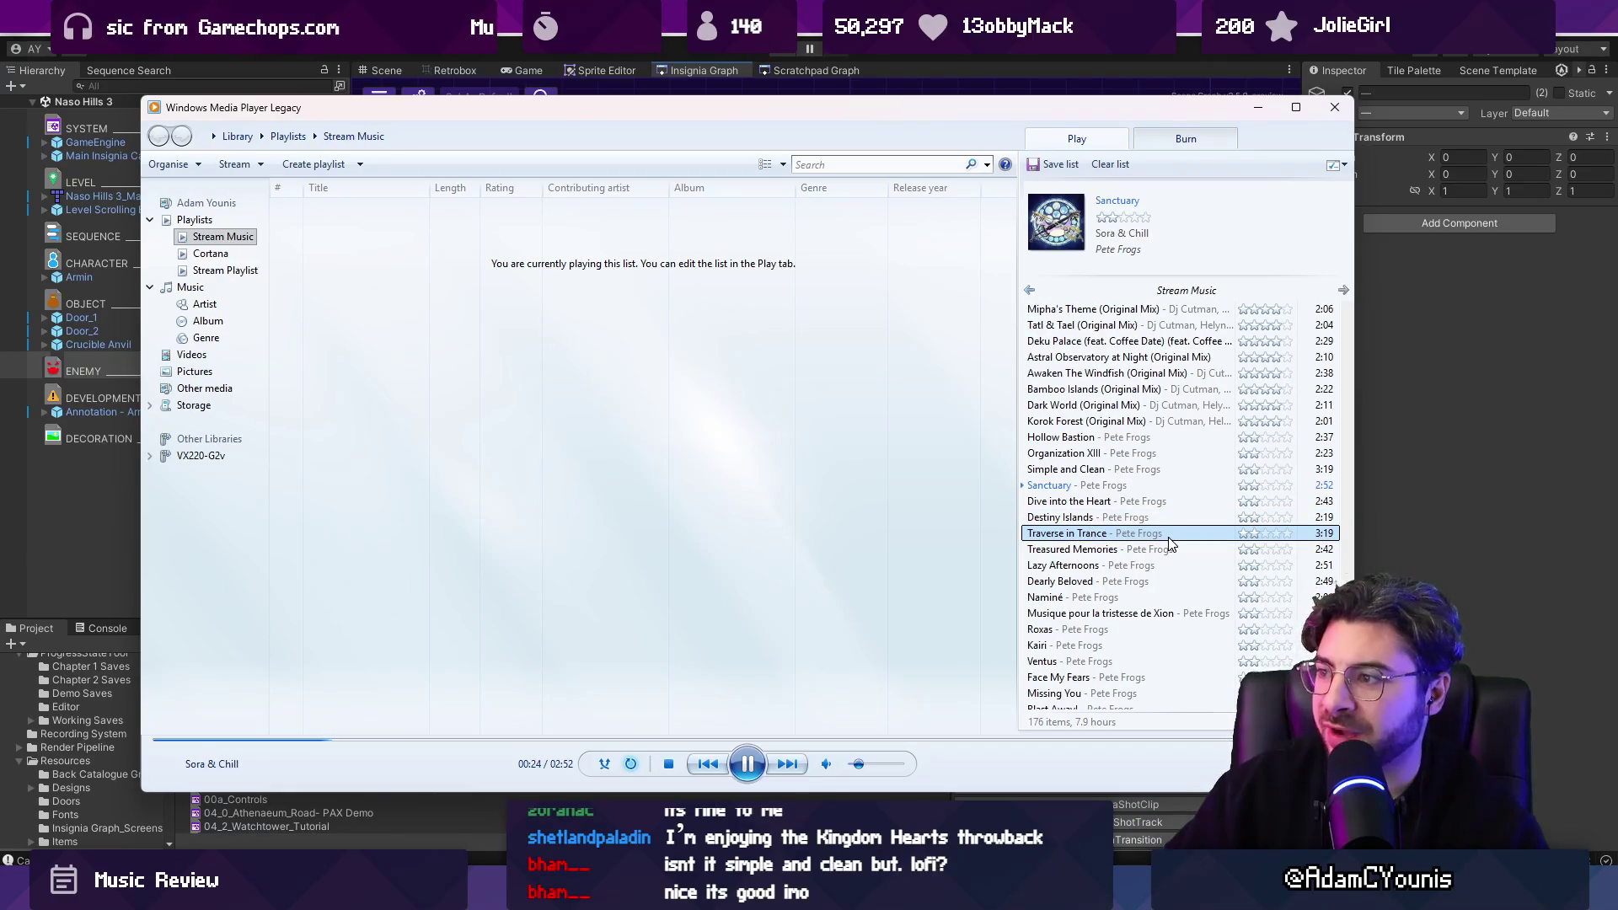
pyautogui.moveTo(1126, 645); pyautogui.dragTo(1128, 546)
pyautogui.scroll(-1, 1144, 563)
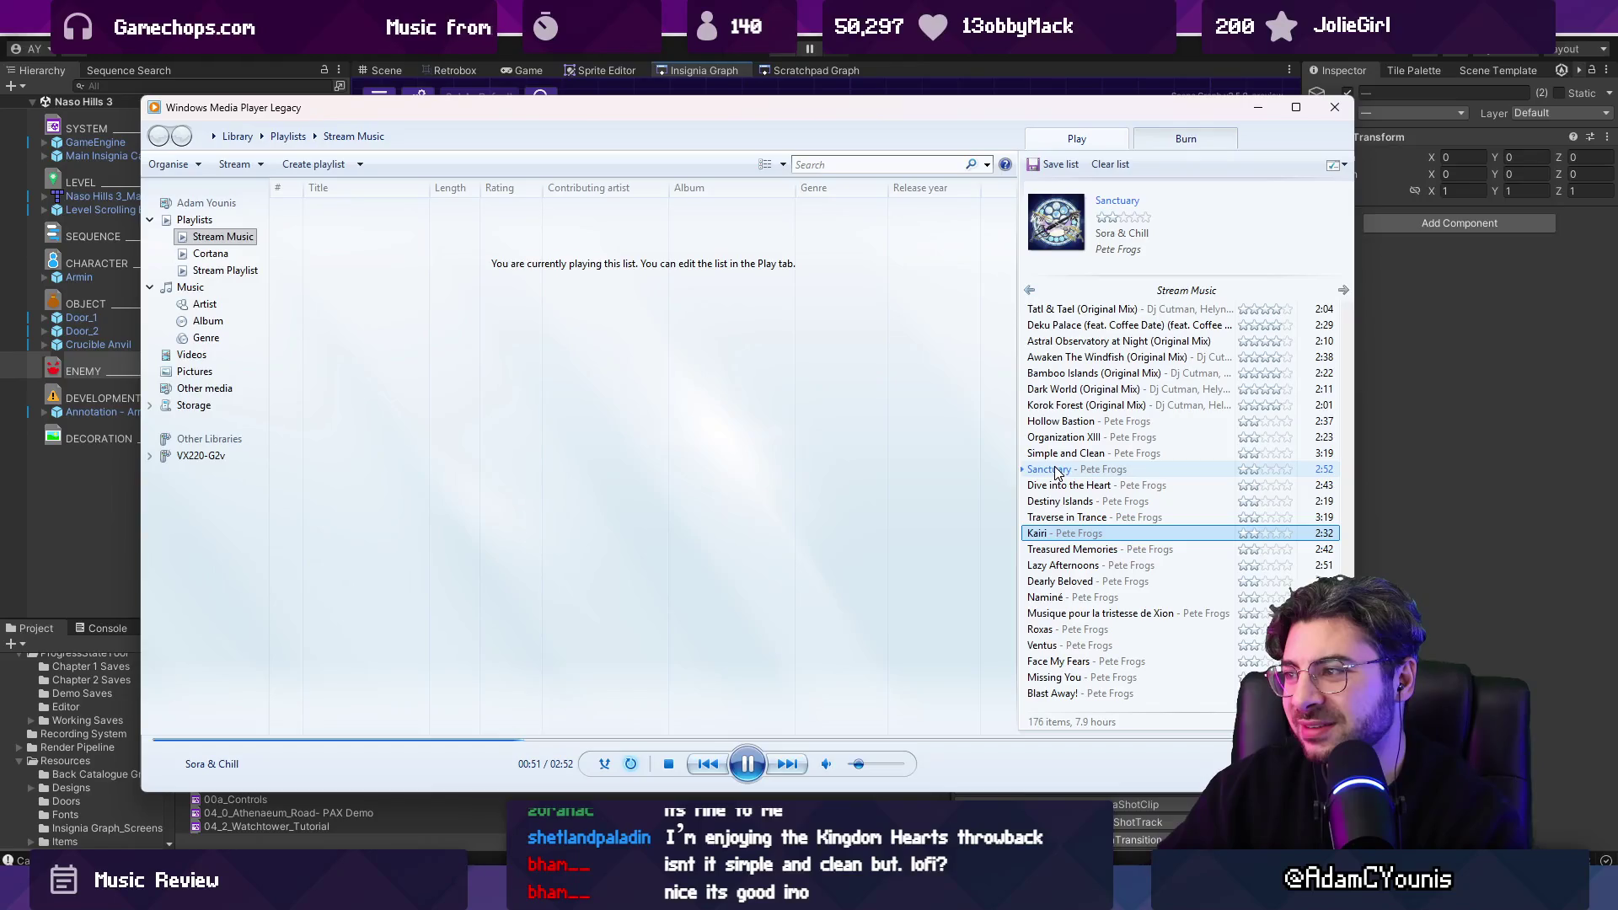
# Open and dismiss the Sanctuary track's options, then return to the Unity editor.
pyautogui.rightClick(1057, 472)
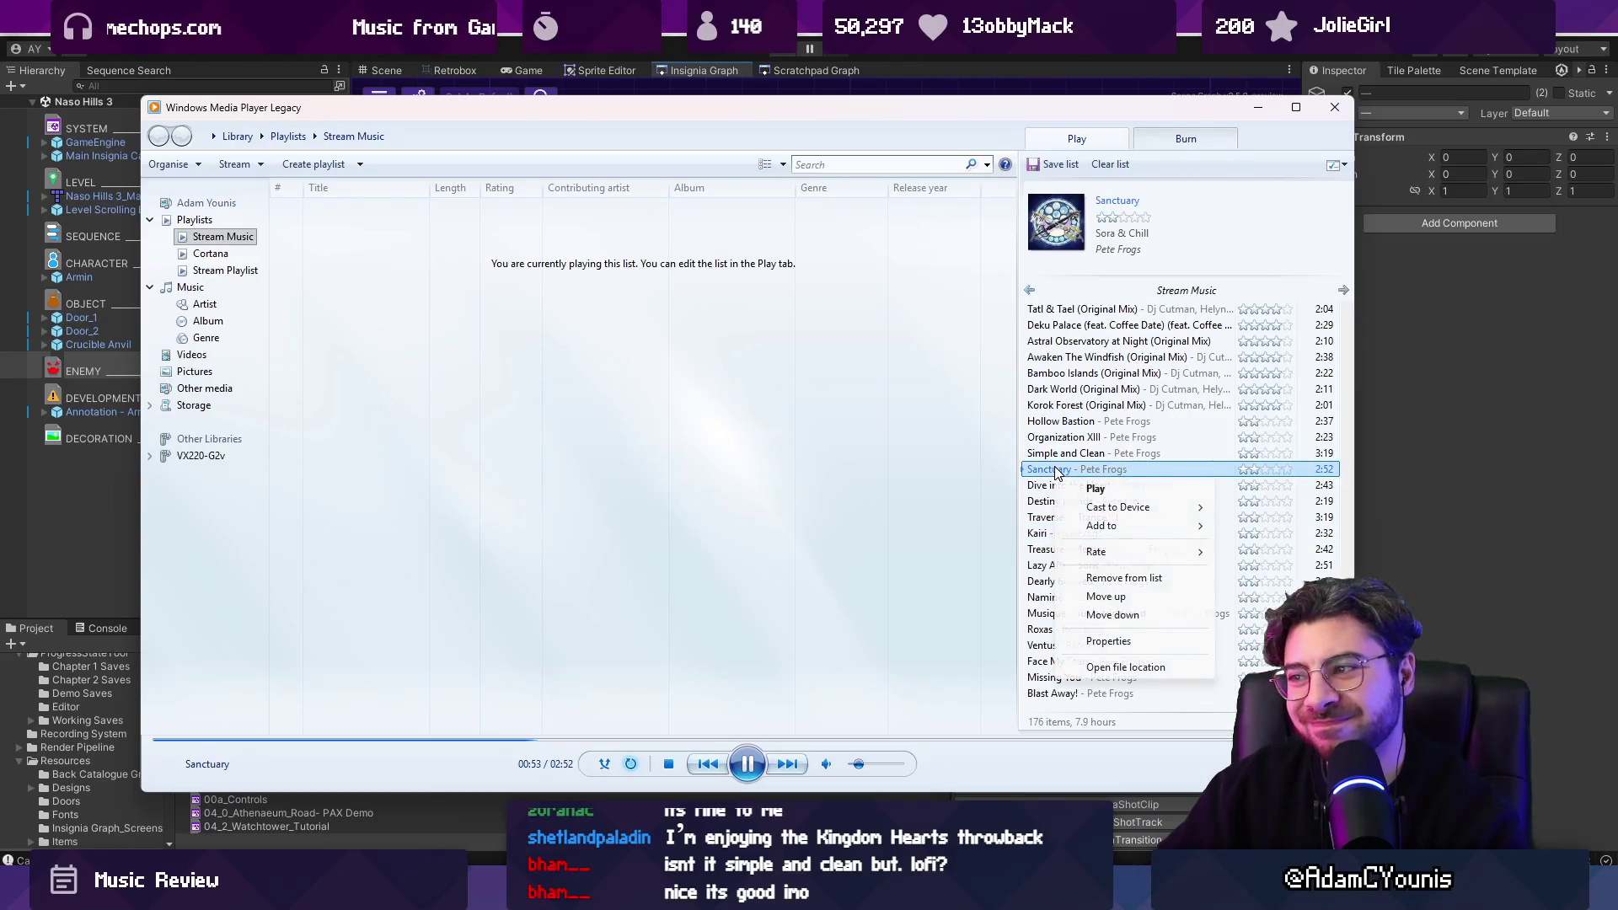
pyautogui.click(968, 473)
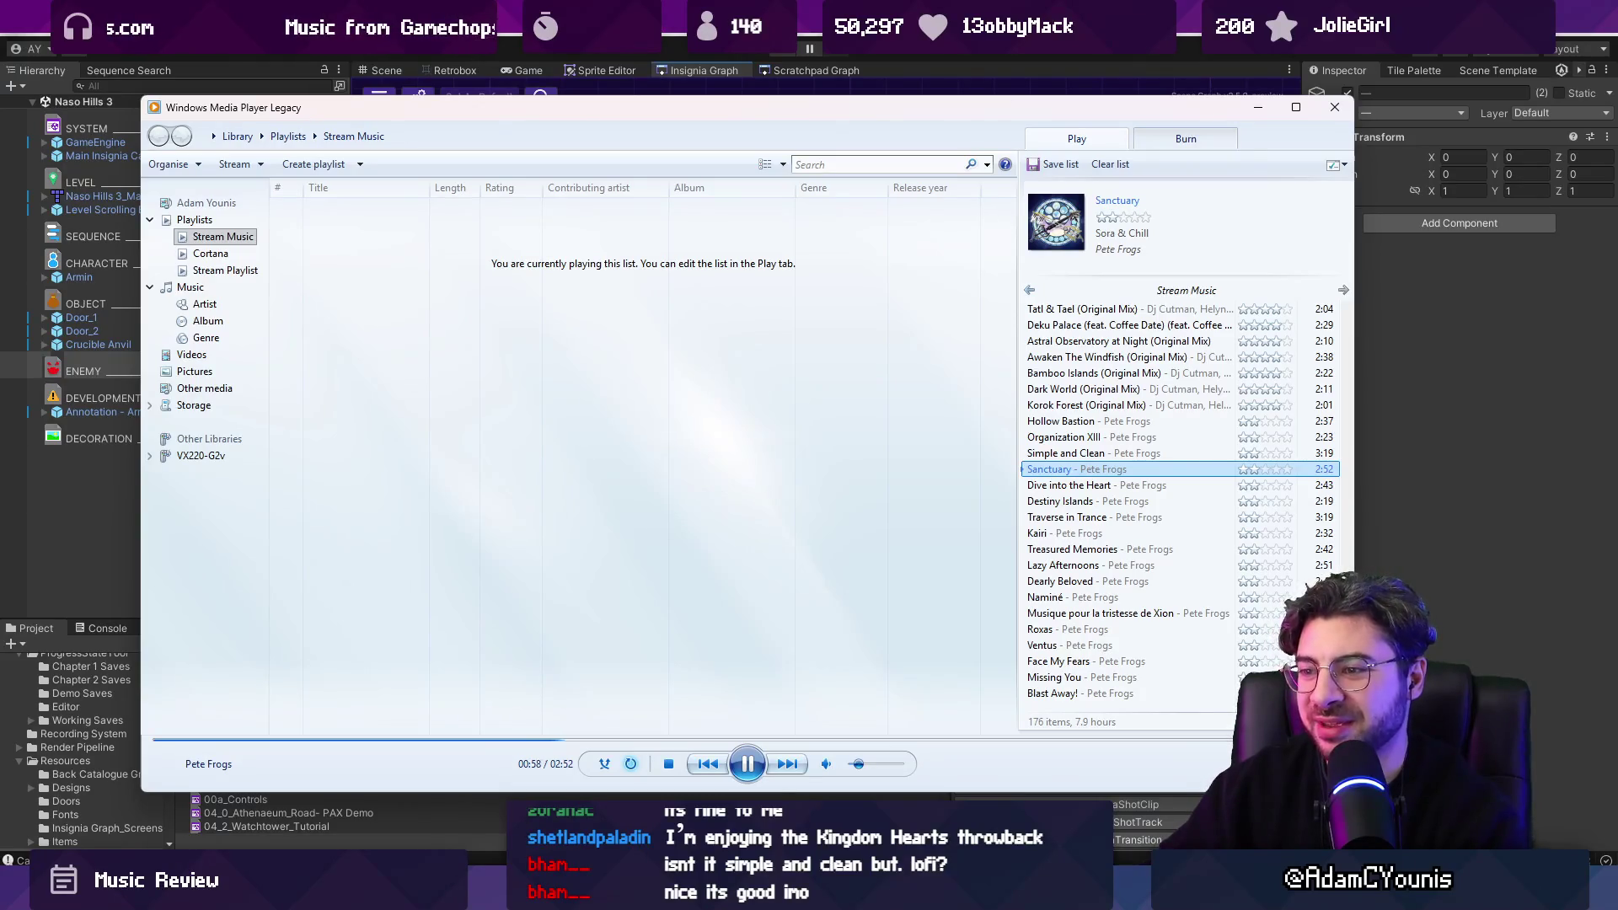
pyautogui.hotkey('alt', 'Tab')
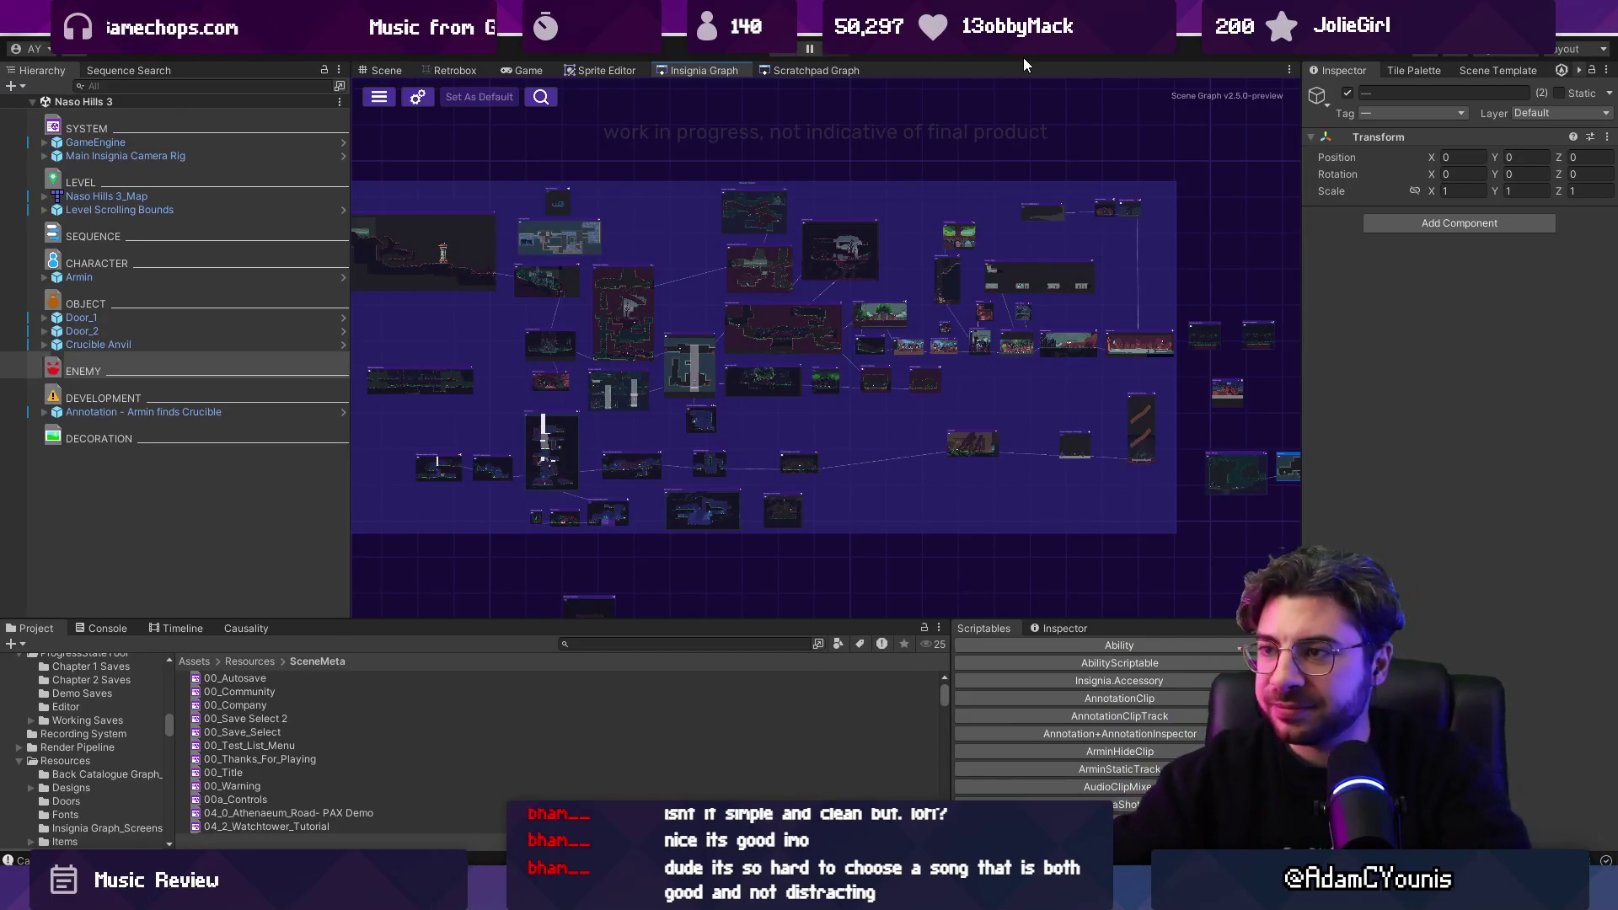
pyautogui.scroll(-1, 1110, 365)
pyautogui.scroll(3, 907, 378)
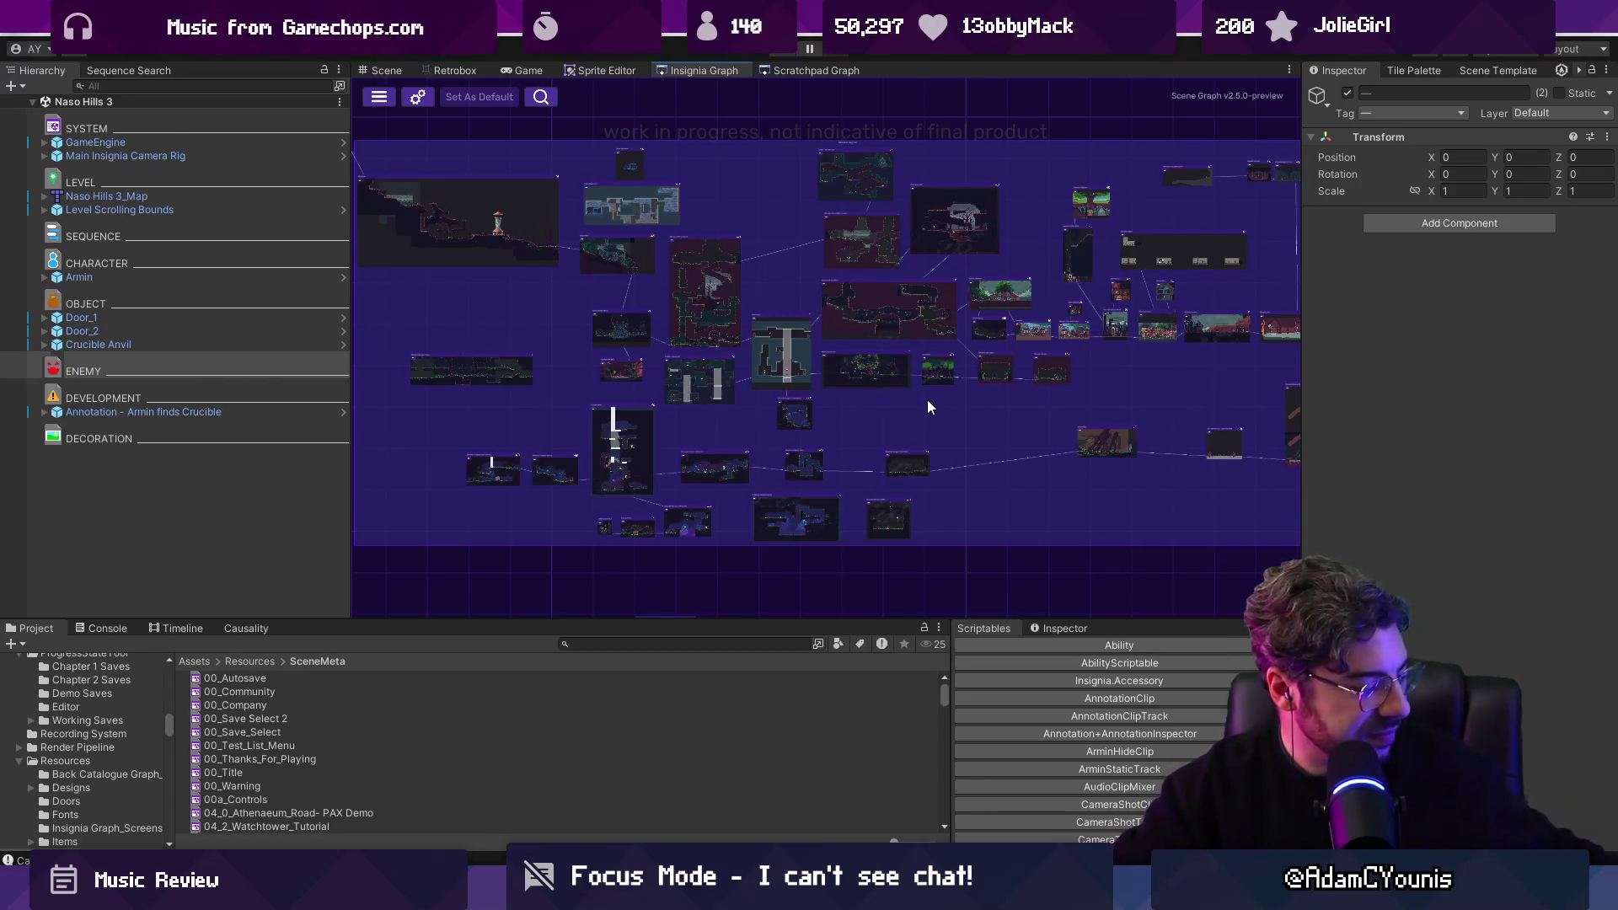
pyautogui.scroll(-2, 872, 401)
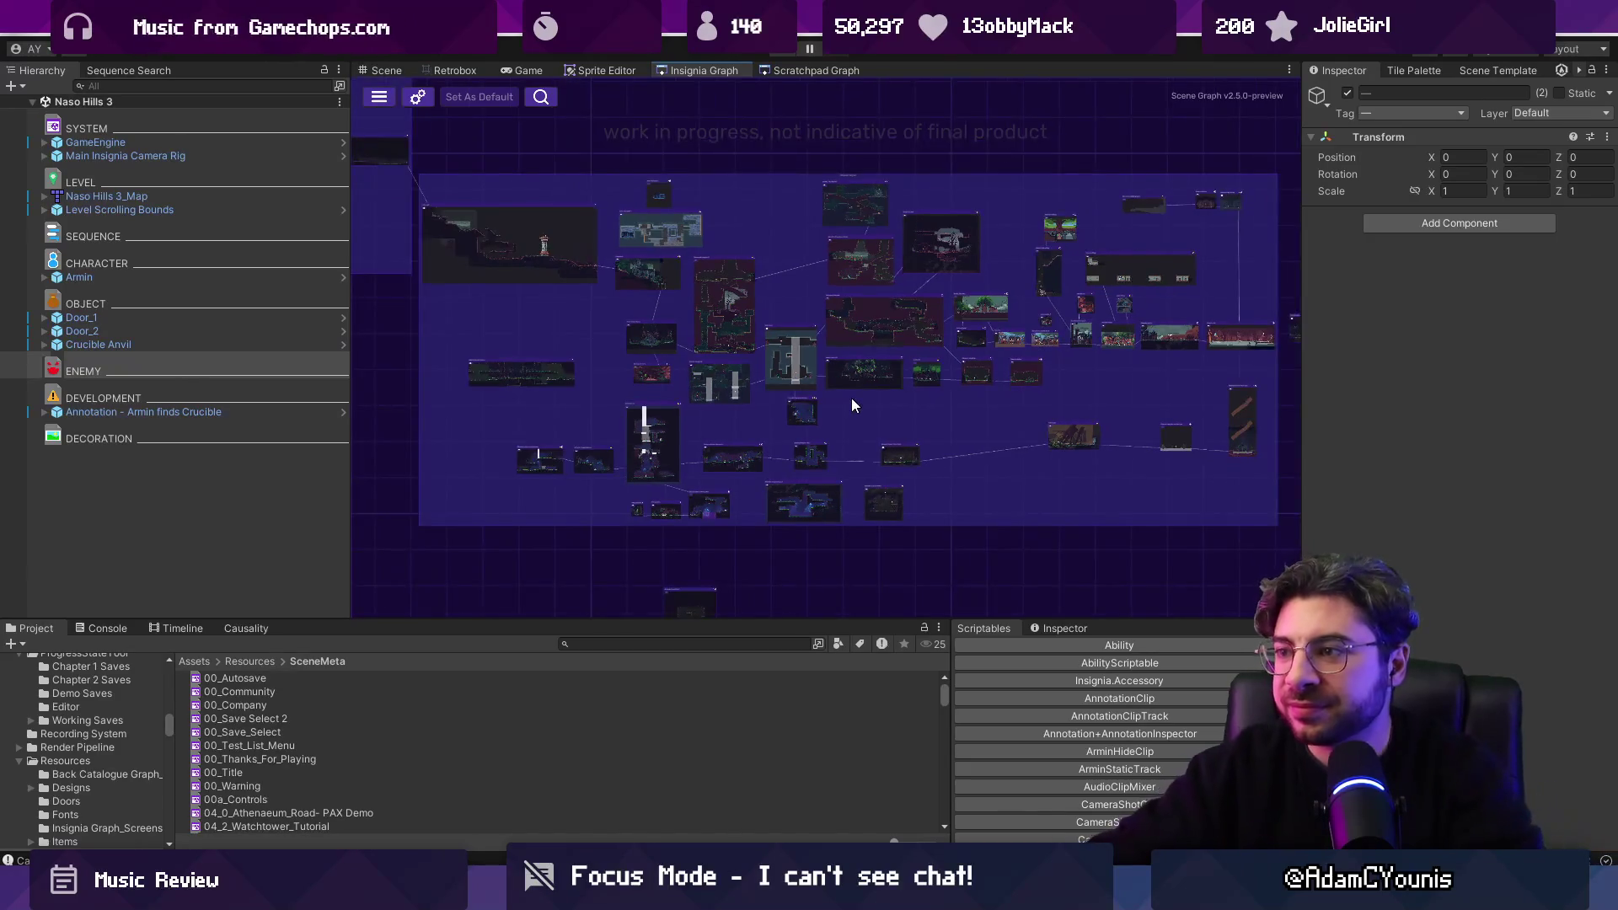
pyautogui.moveTo(819, 408); pyautogui.dragTo(797, 428)
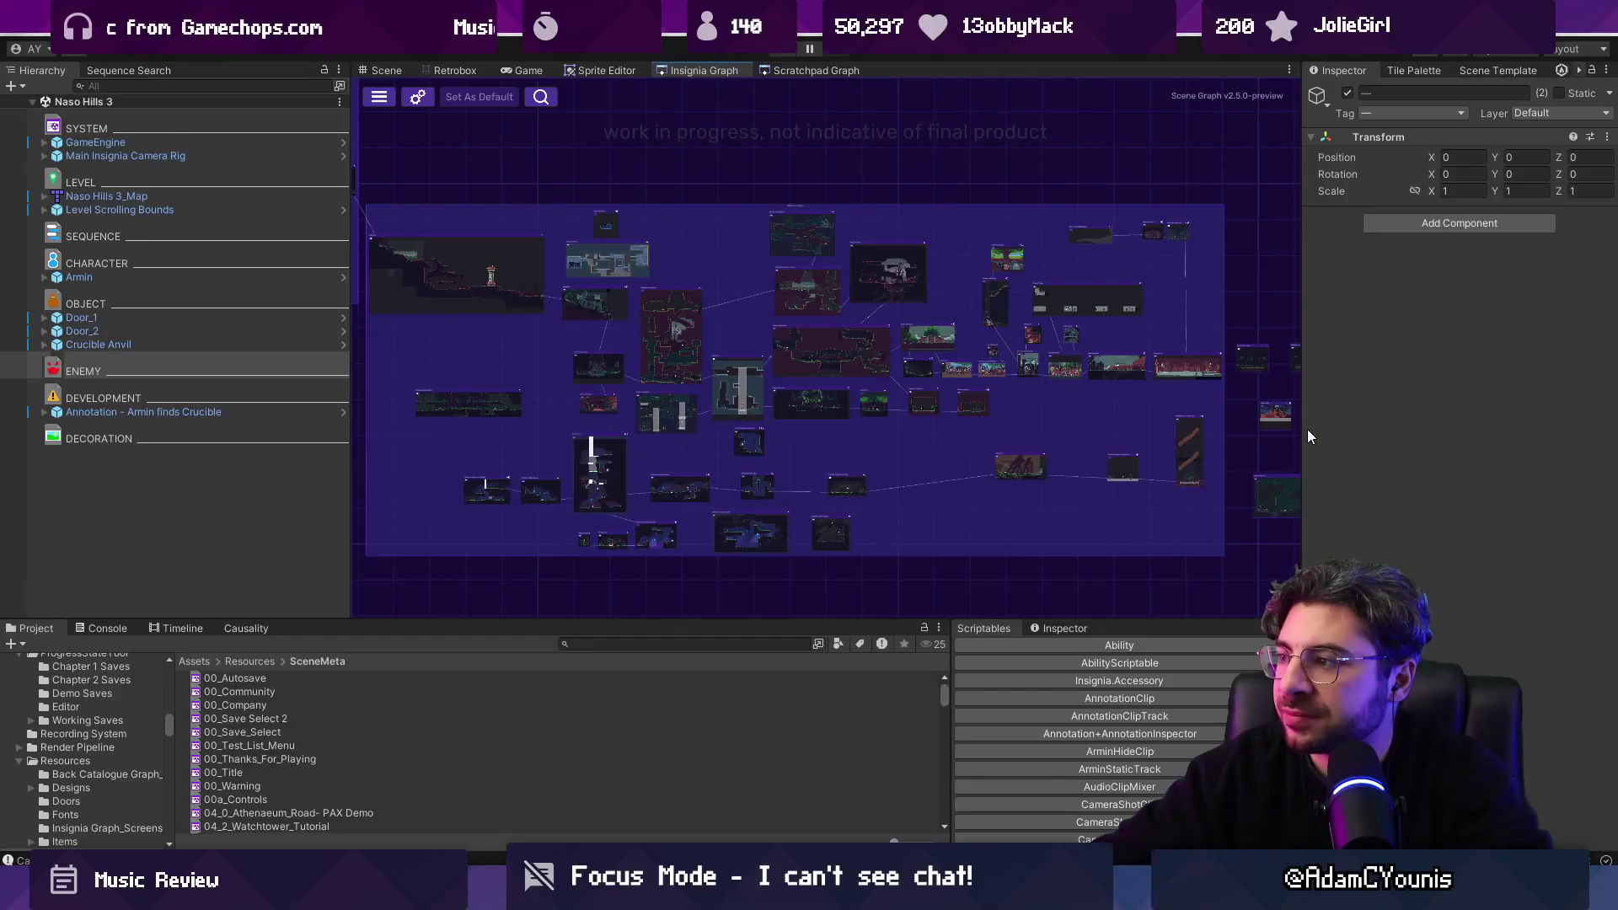
pyautogui.moveTo(1303, 429); pyautogui.dragTo(1311, 429)
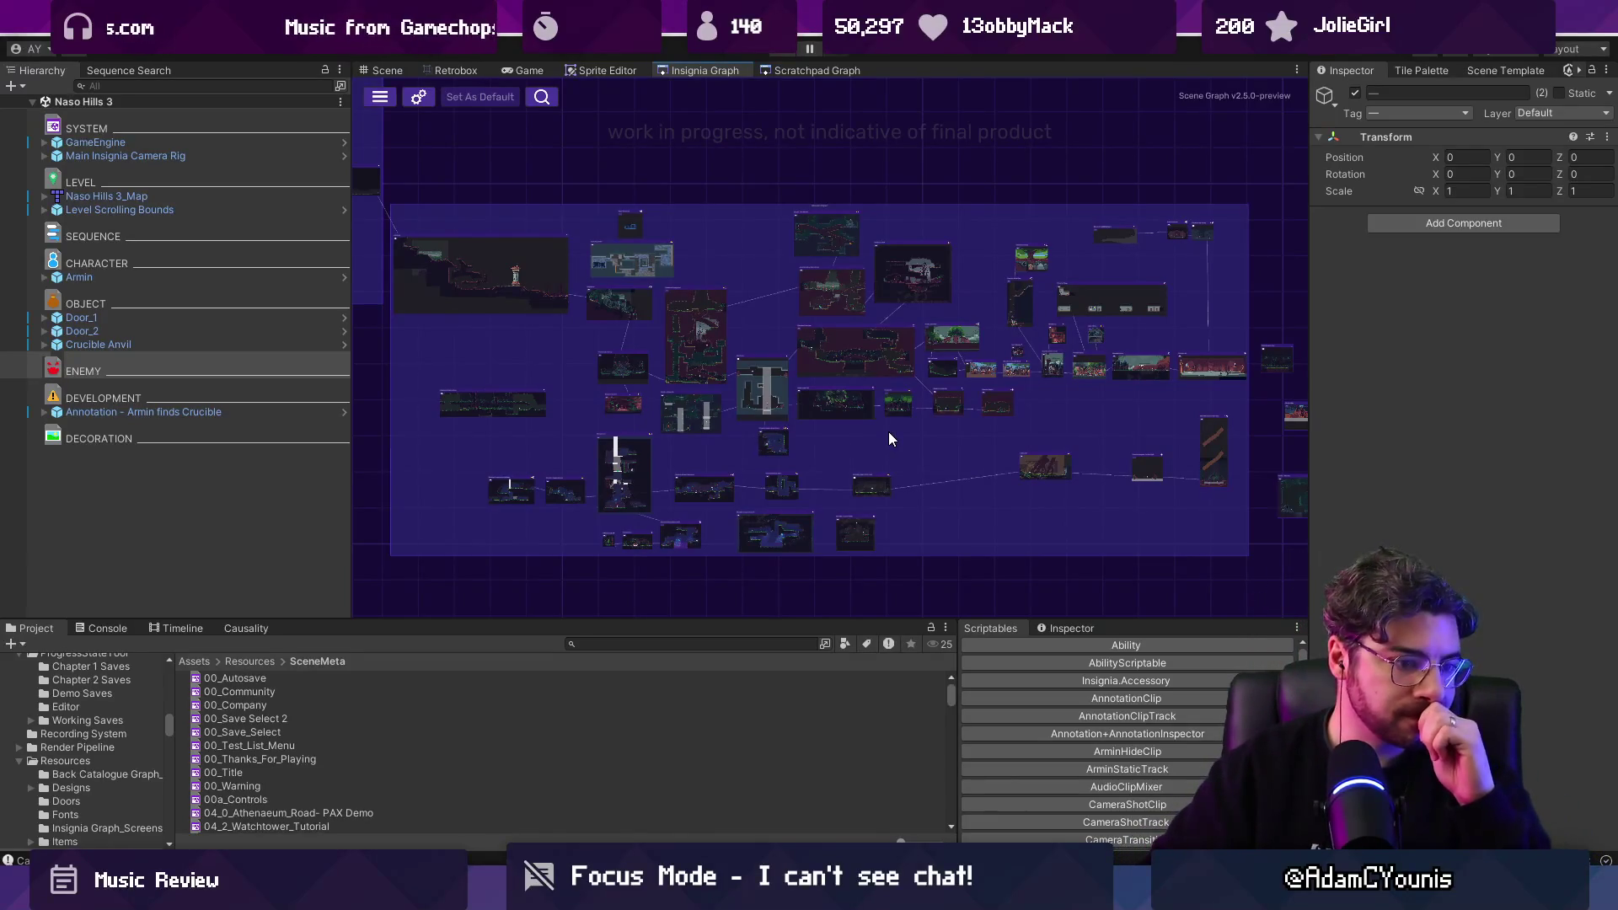
pyautogui.moveTo(943, 458); pyautogui.dragTo(897, 442)
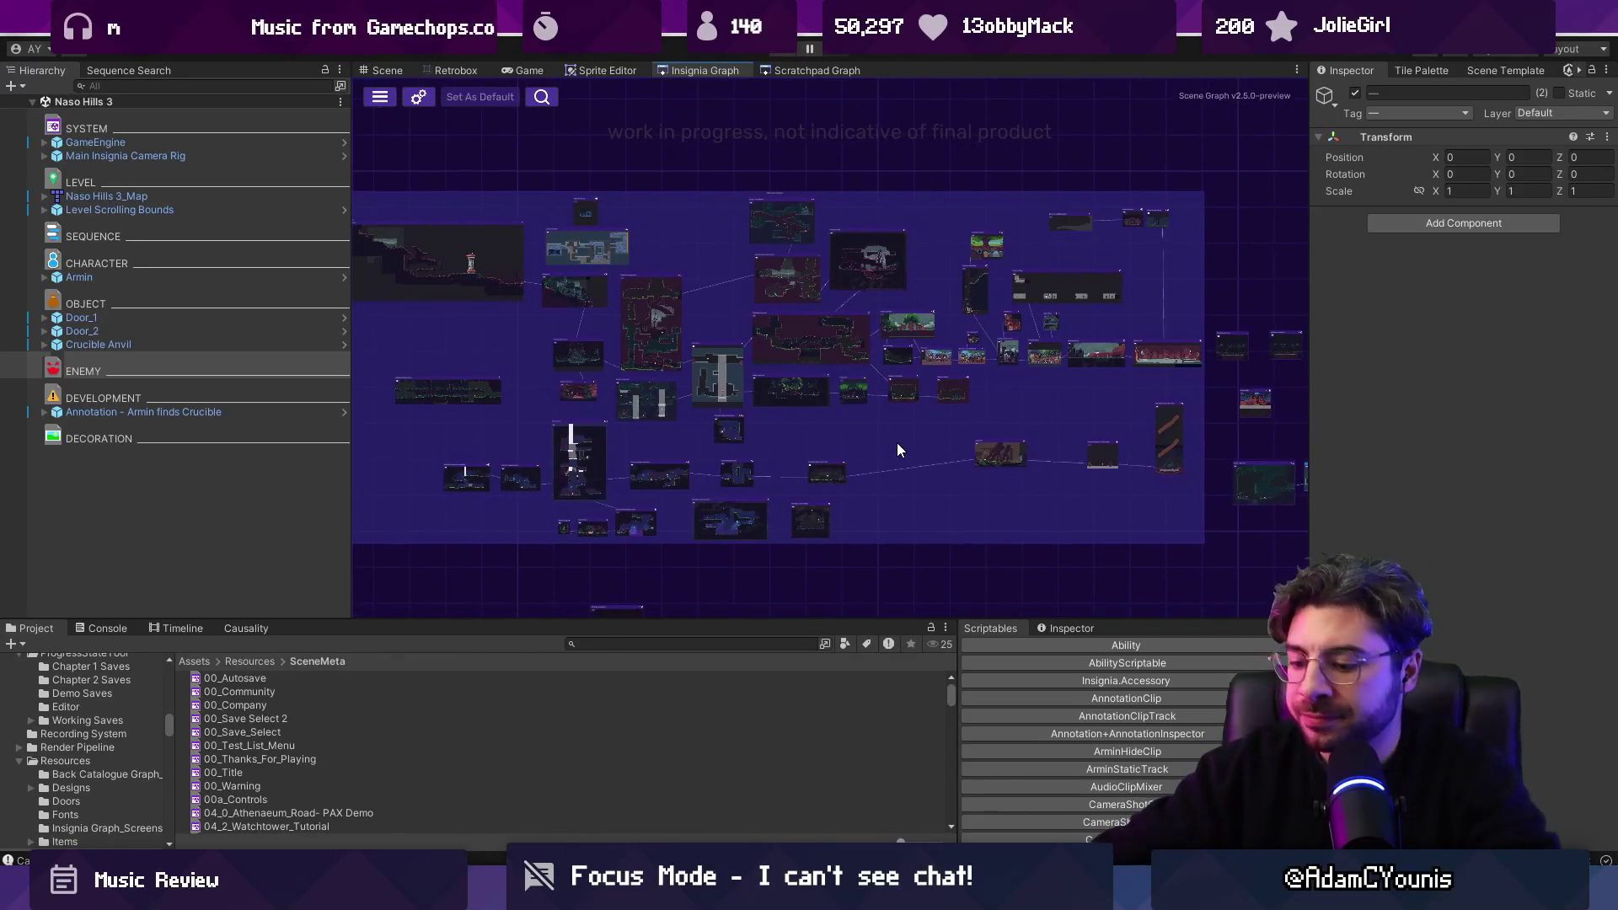
pyautogui.hotkey('alt', 'Tab')
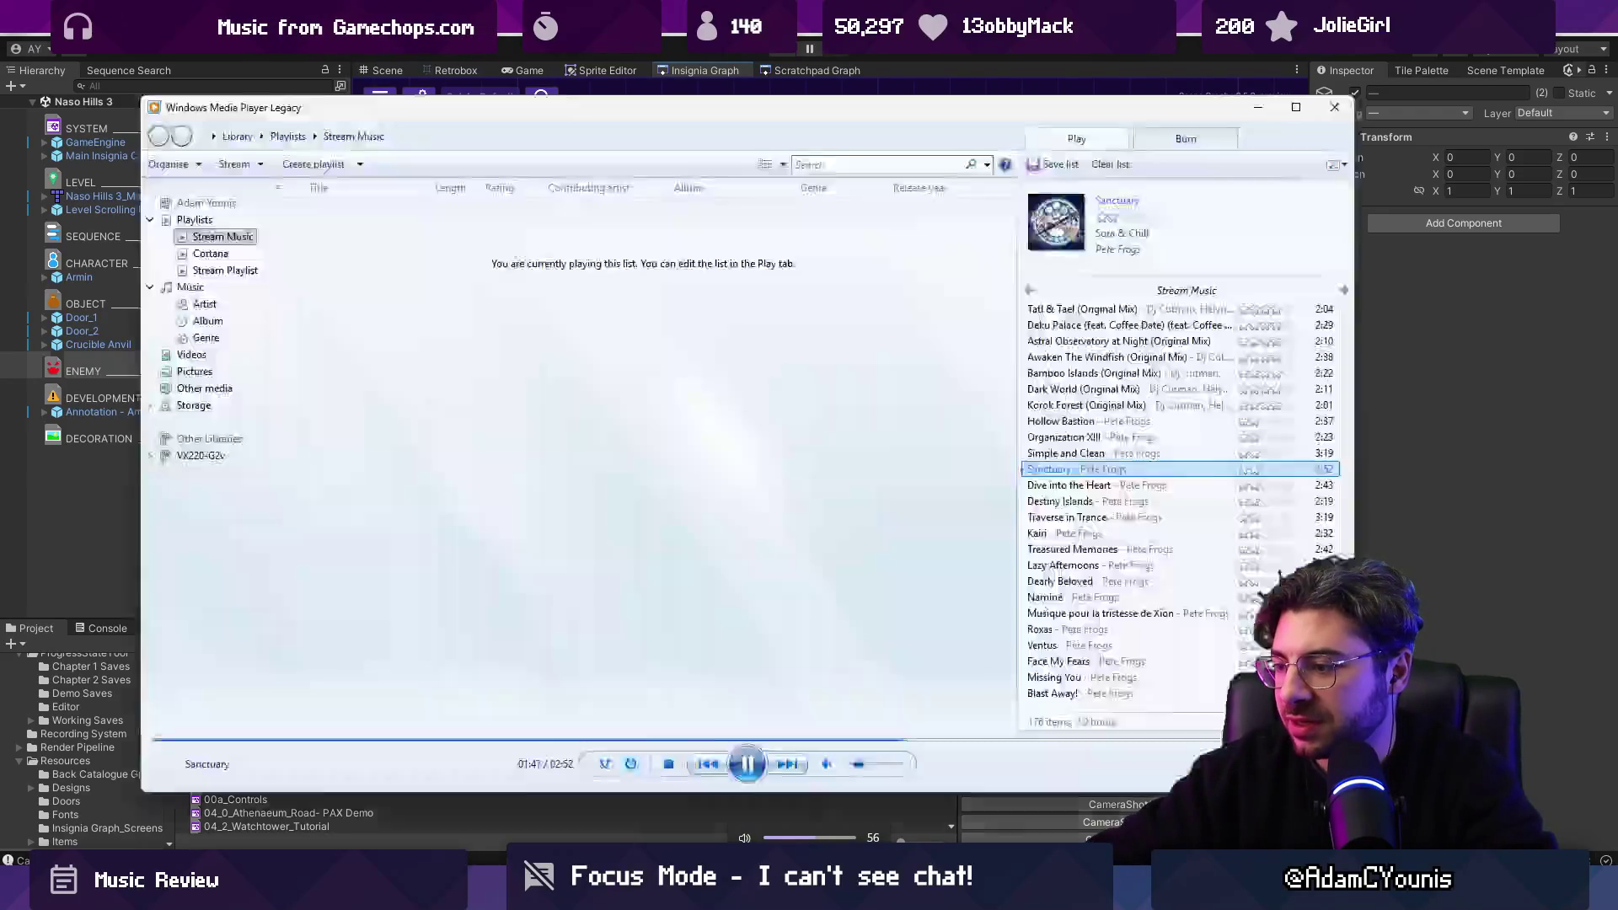
# Skip to Dive into the Heart, narrow the Hierarchy panel, and set the volume to 70.
pyautogui.press('XF86AudioNext')
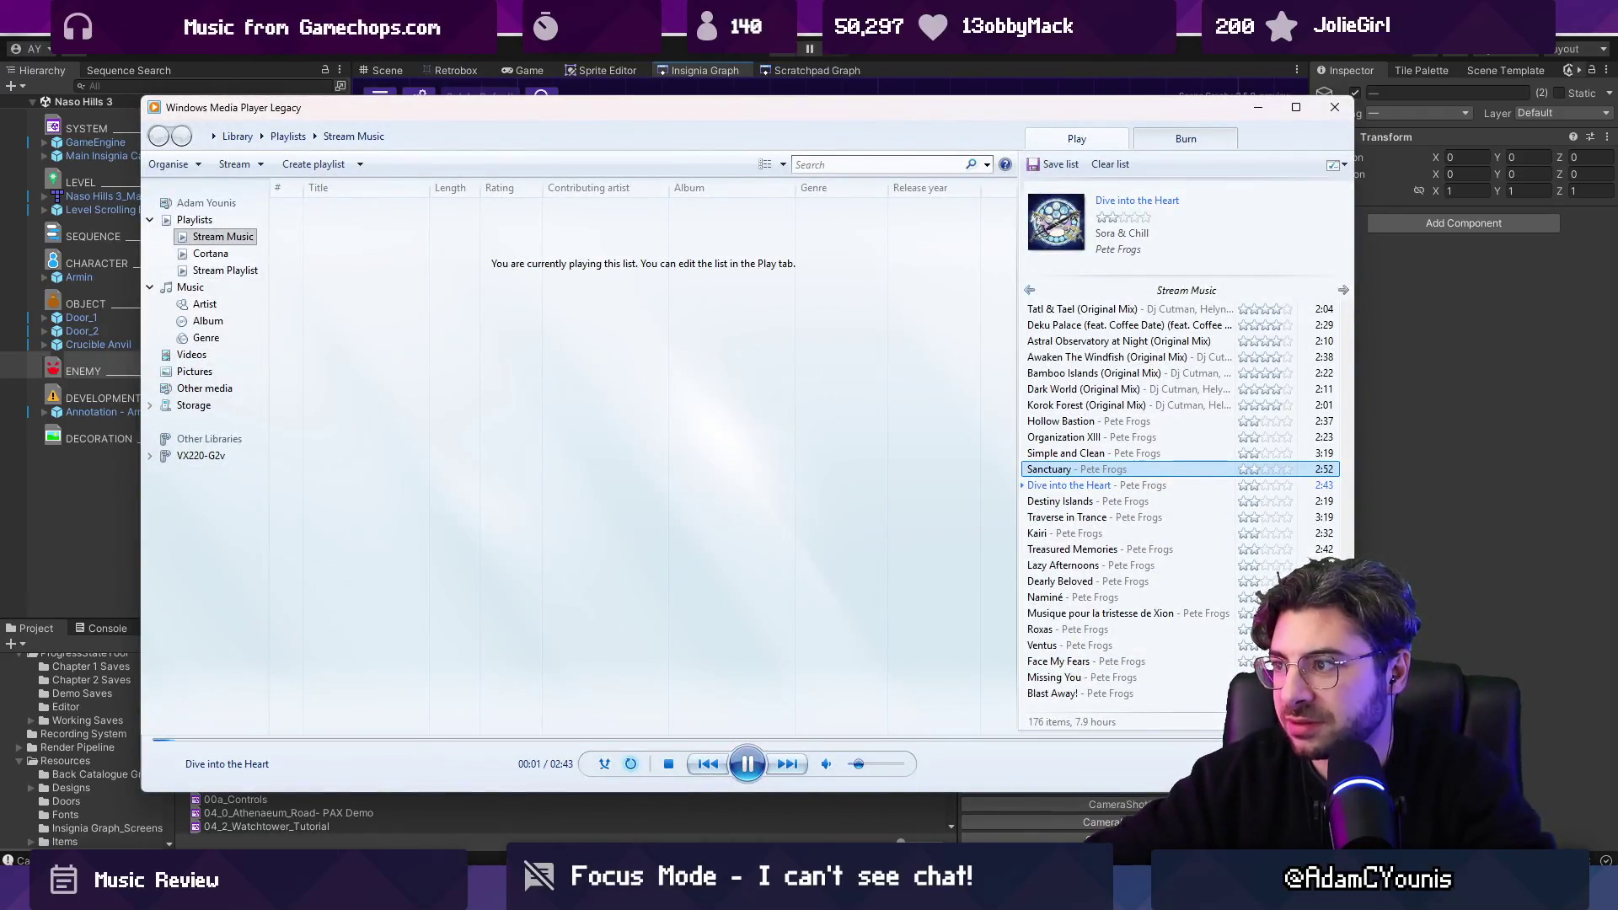
pyautogui.hotkey('alt', 'Tab')
pyautogui.moveTo(864, 416); pyautogui.dragTo(925, 435)
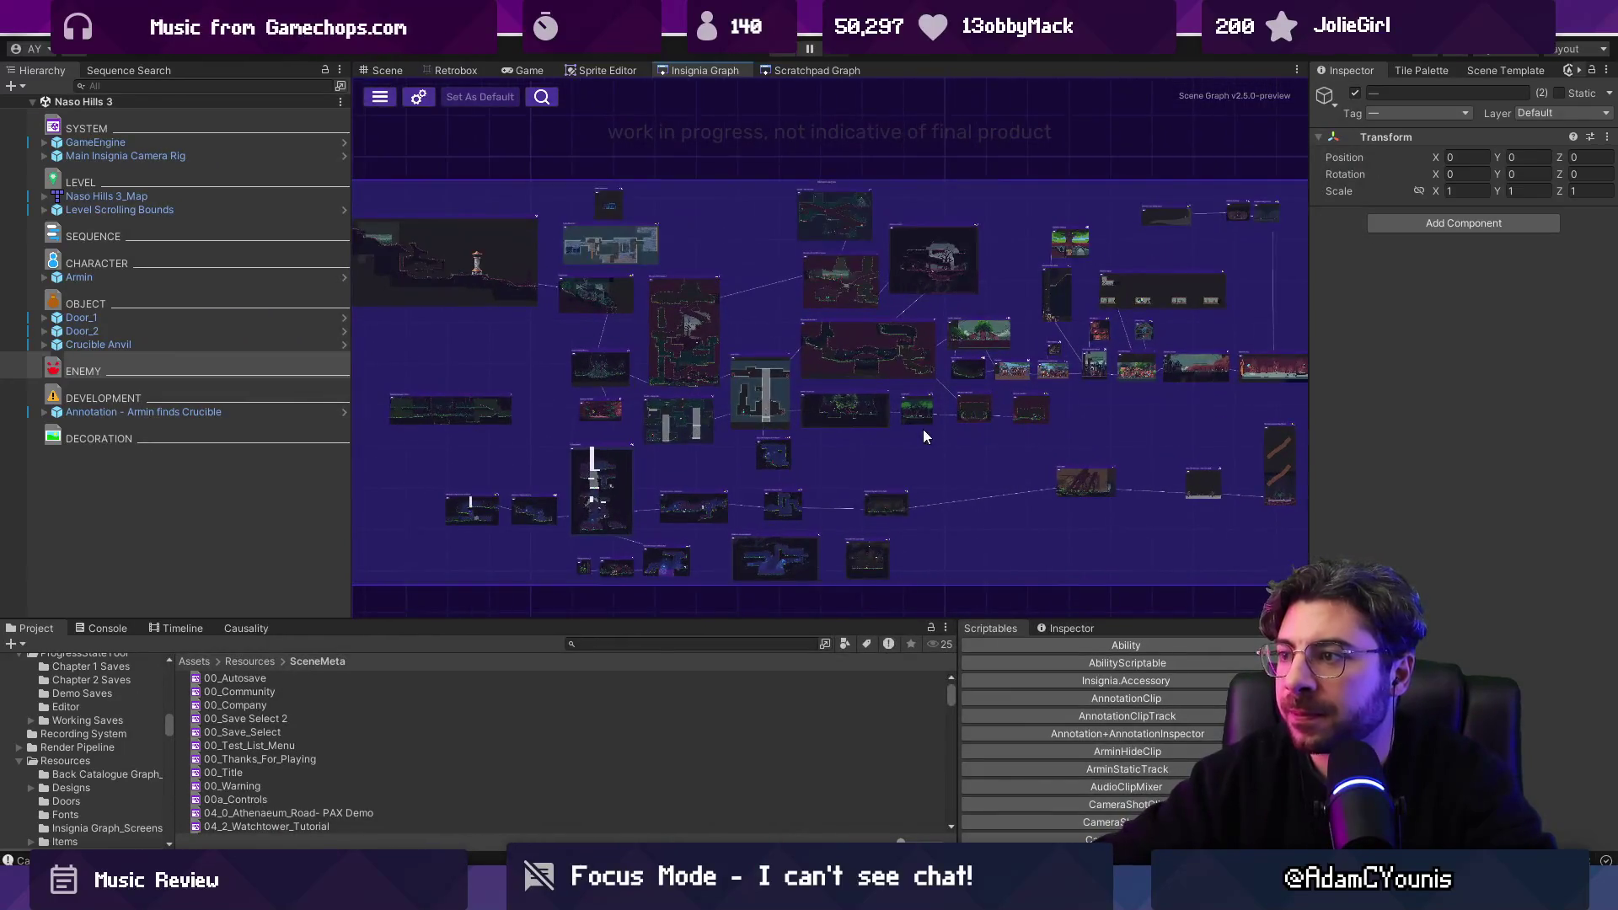
pyautogui.moveTo(351, 371); pyautogui.dragTo(281, 371)
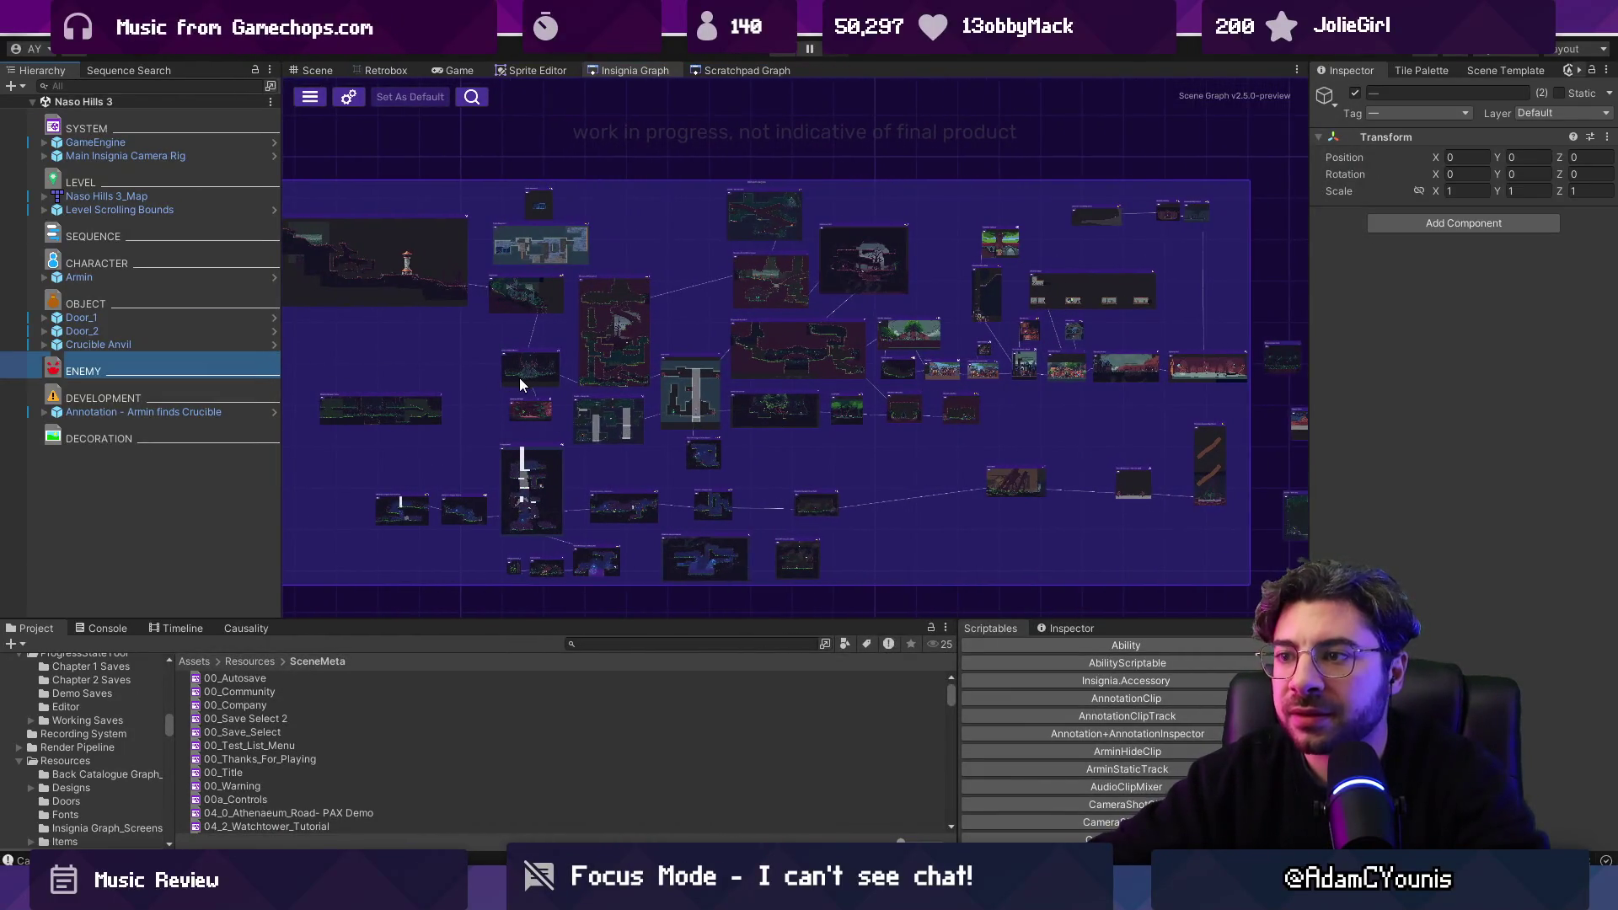
pyautogui.moveTo(520, 384); pyautogui.dragTo(532, 394)
pyautogui.press('XF86AudioLowerVolume')
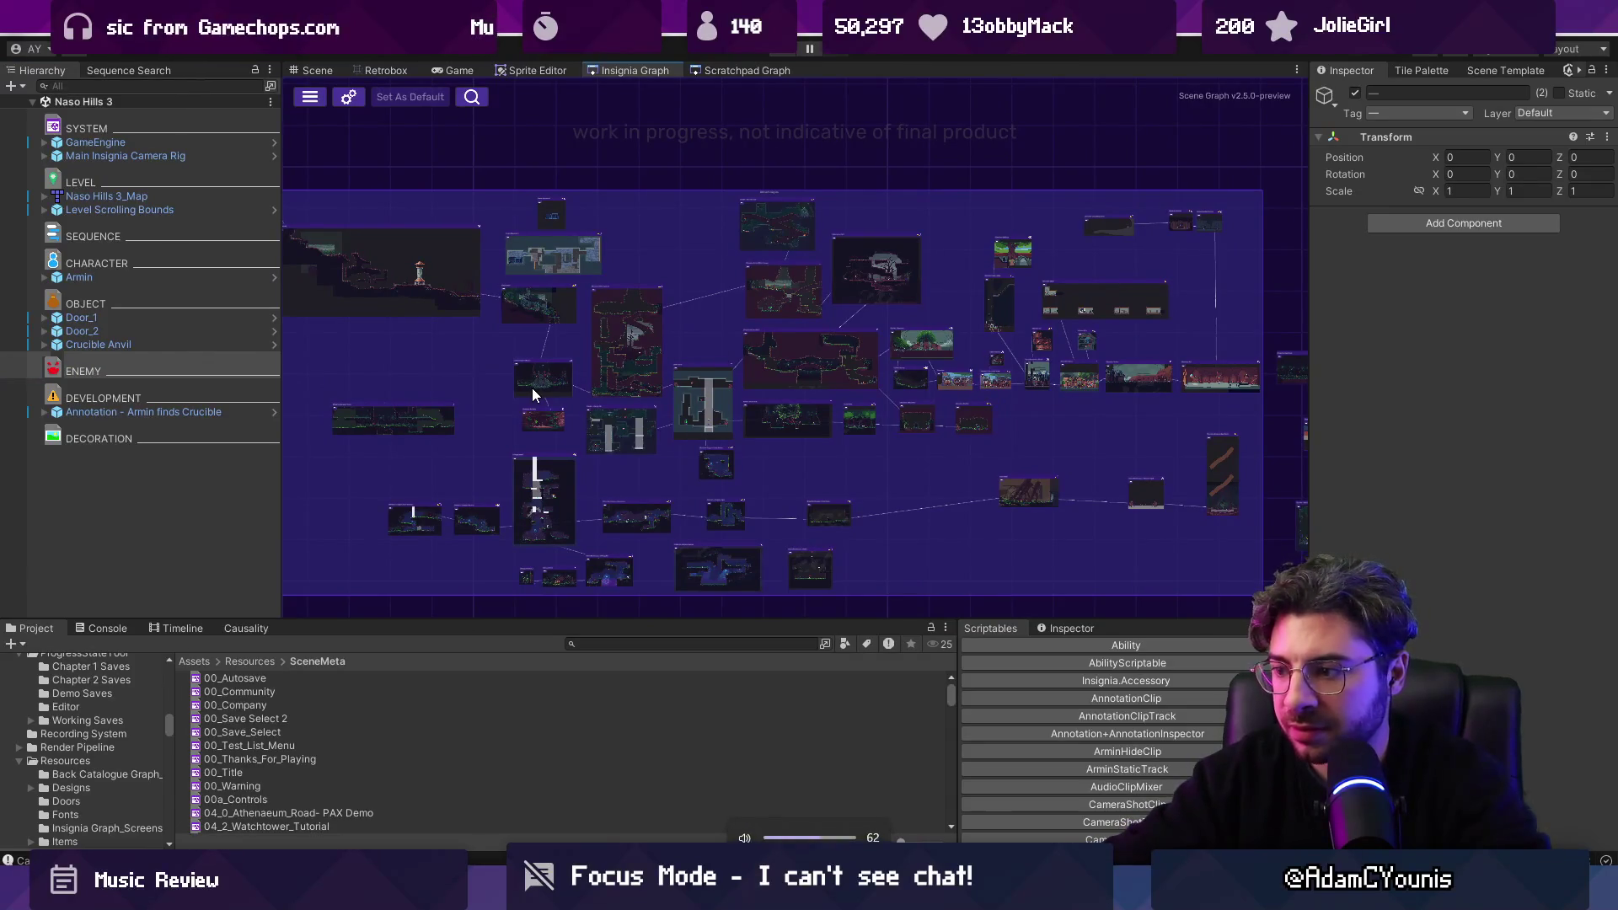
pyautogui.moveTo(956, 464)
pyautogui.mouseDown()
pyautogui.moveTo(973, 469)
pyautogui.moveTo(958, 448)
pyautogui.mouseUp()
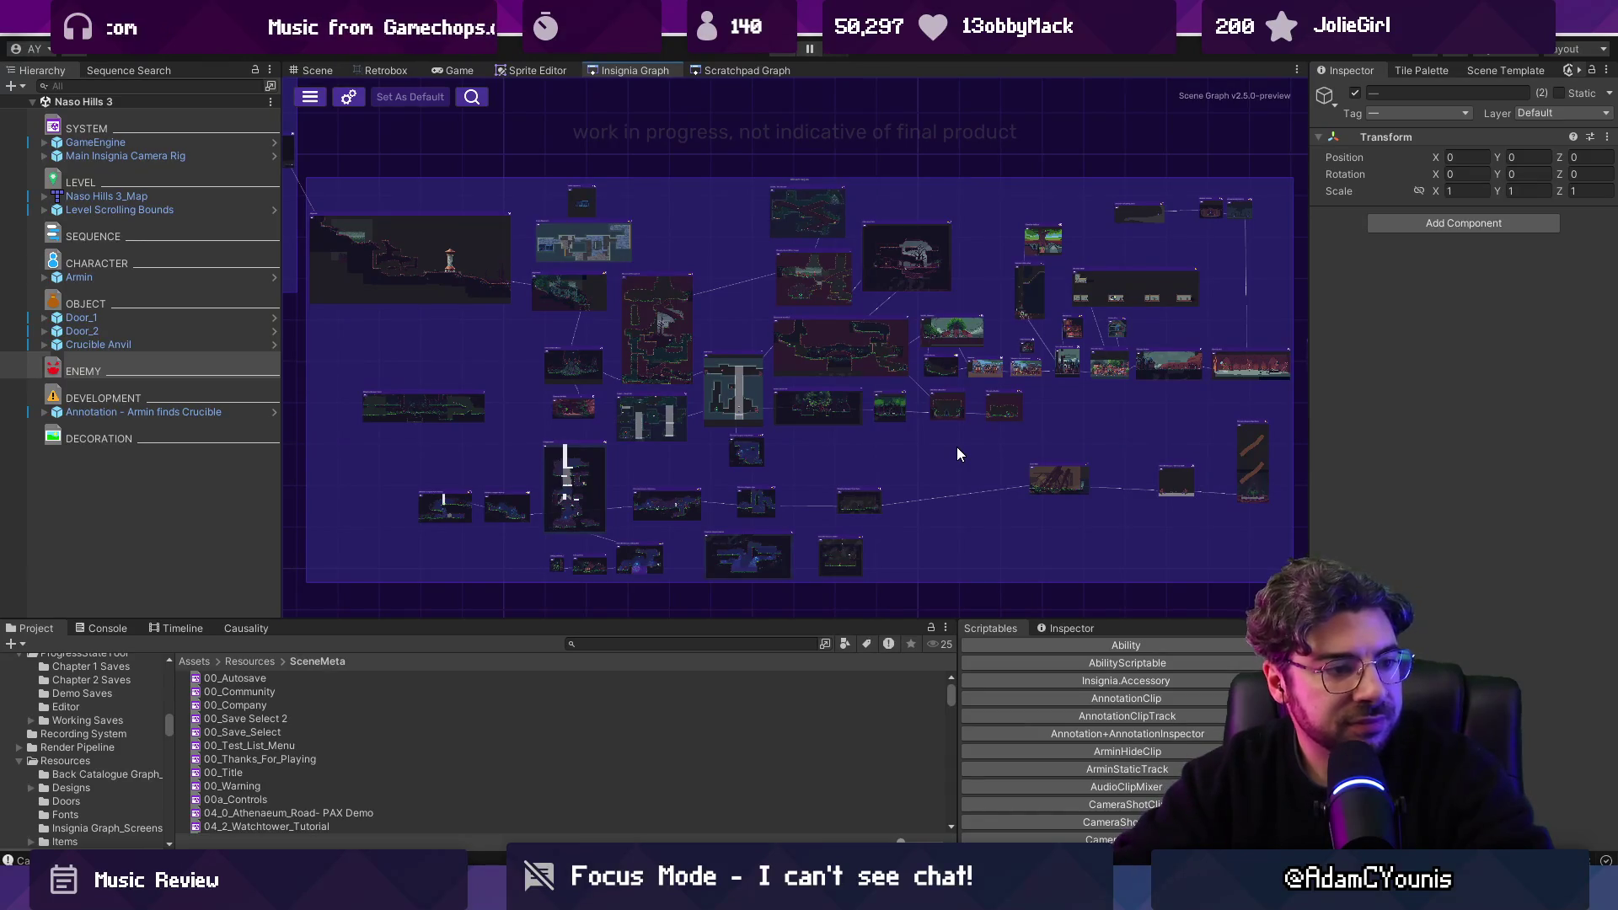
pyautogui.moveTo(939, 440); pyautogui.dragTo(931, 467)
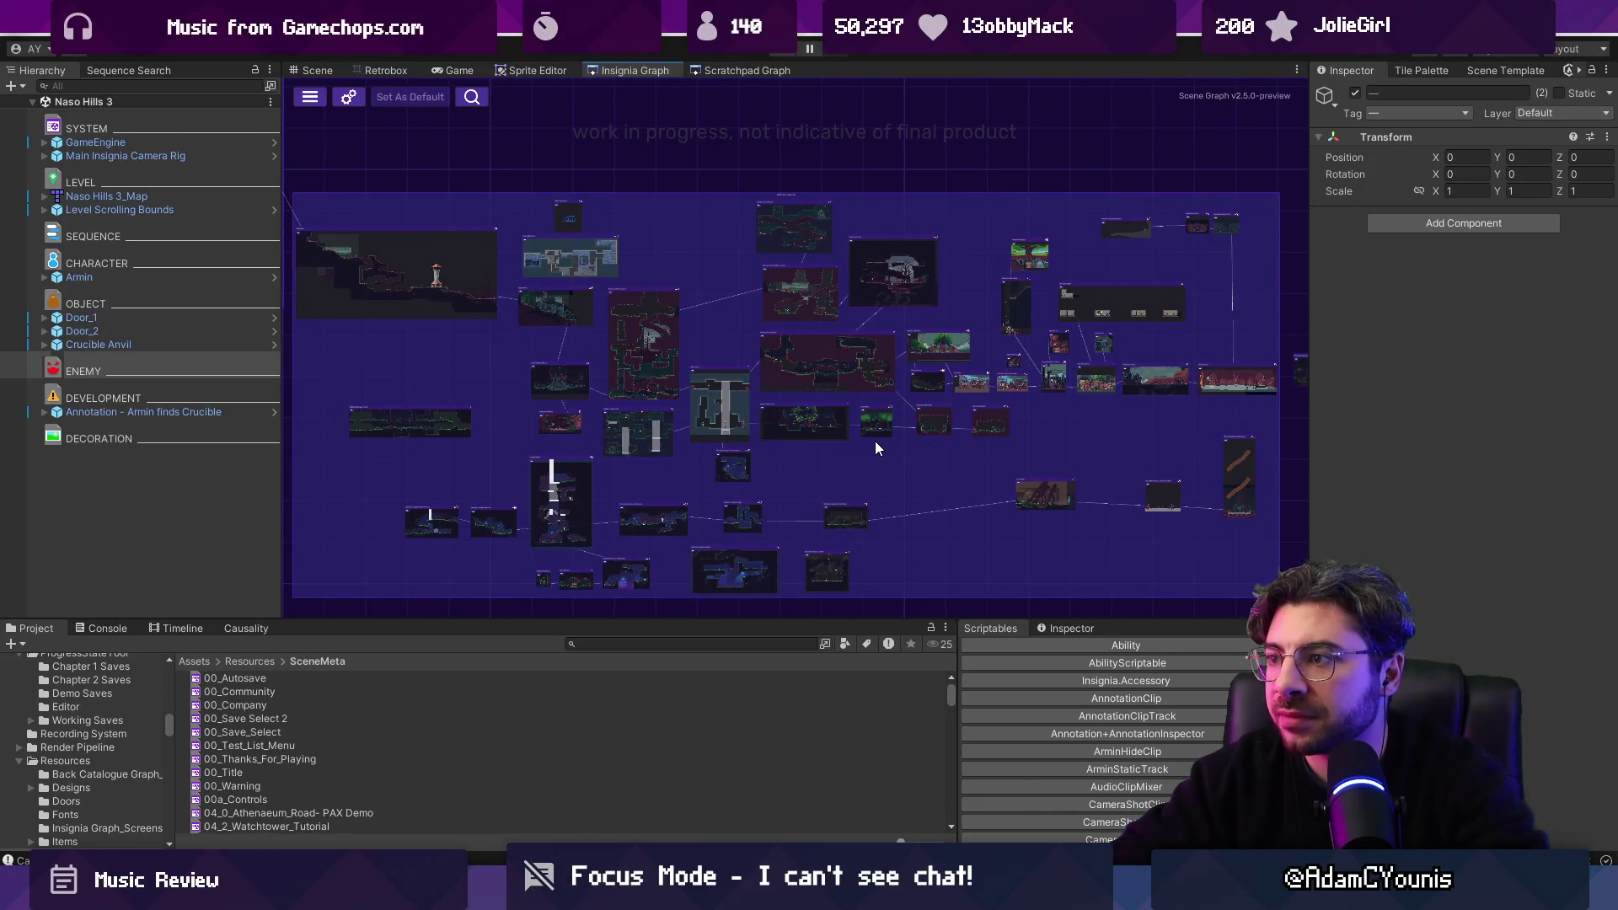
pyautogui.press('XF86AudioLowerVolume')
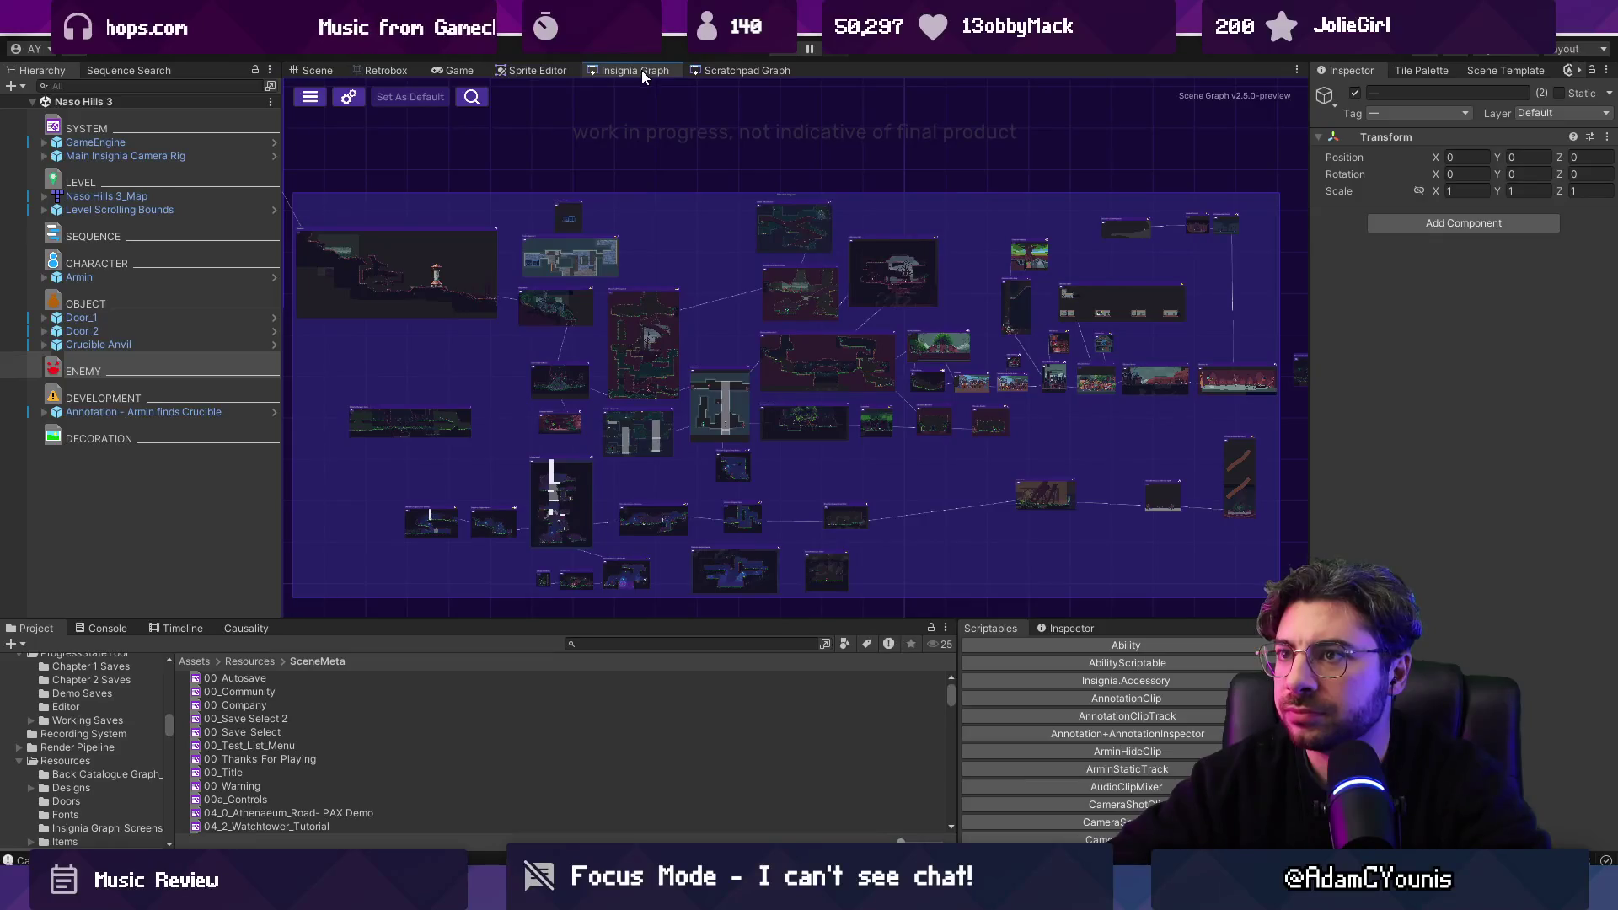
# Zoom into a room cluster and open its scene node, running Ridgelands2 in the Game view.
pyautogui.scroll(2, 824, 366)
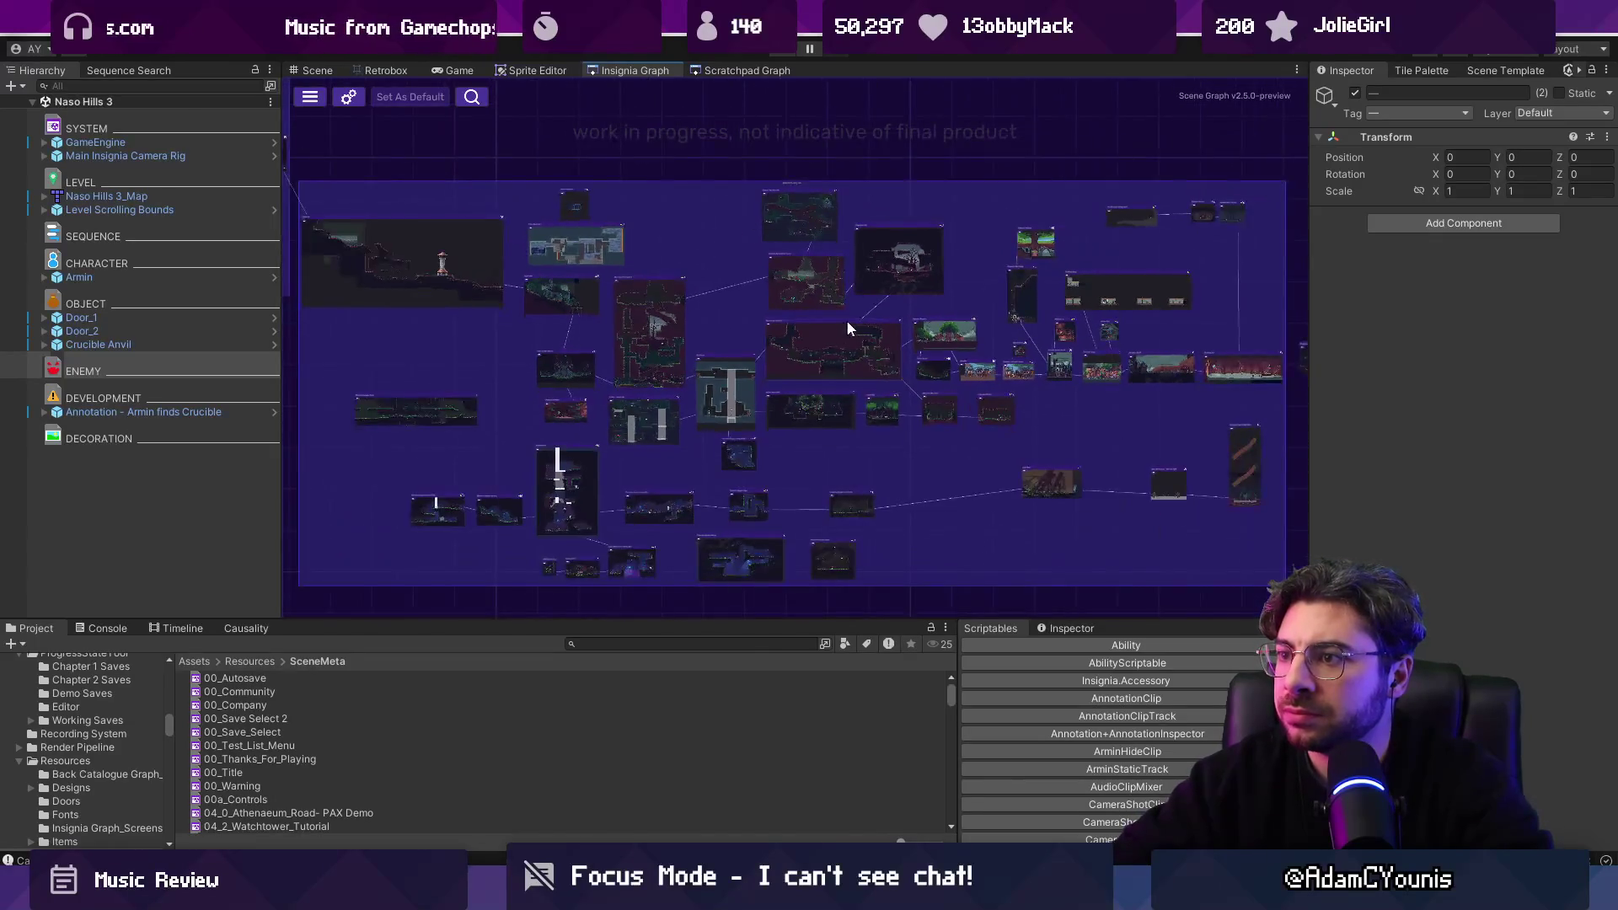
pyautogui.scroll(5, 948, 348)
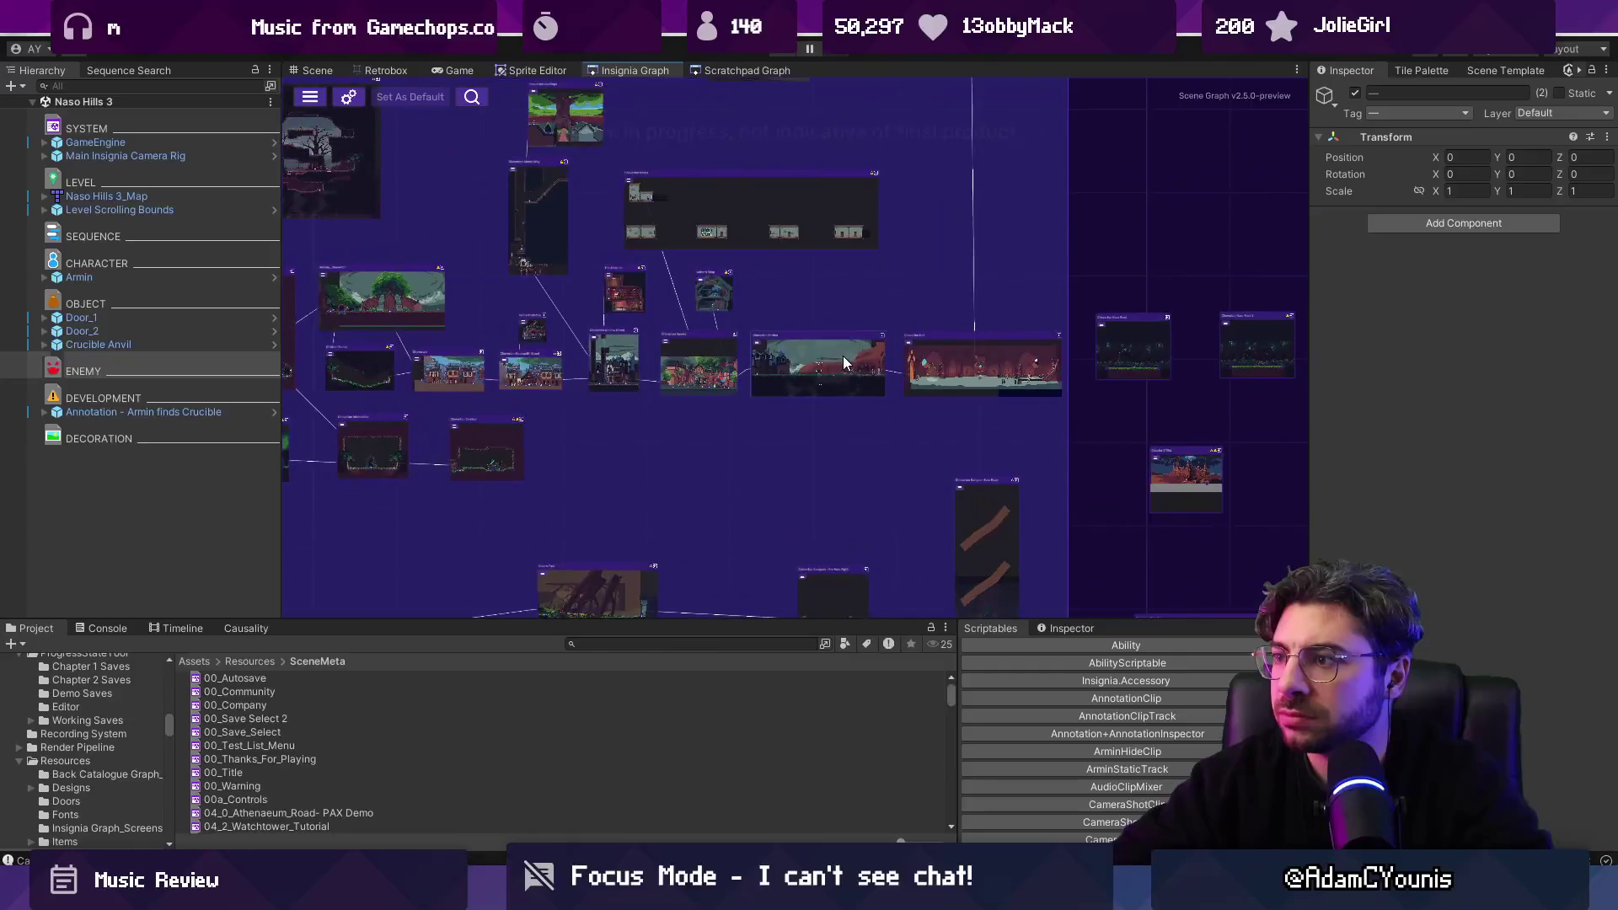
pyautogui.scroll(-4, 692, 328)
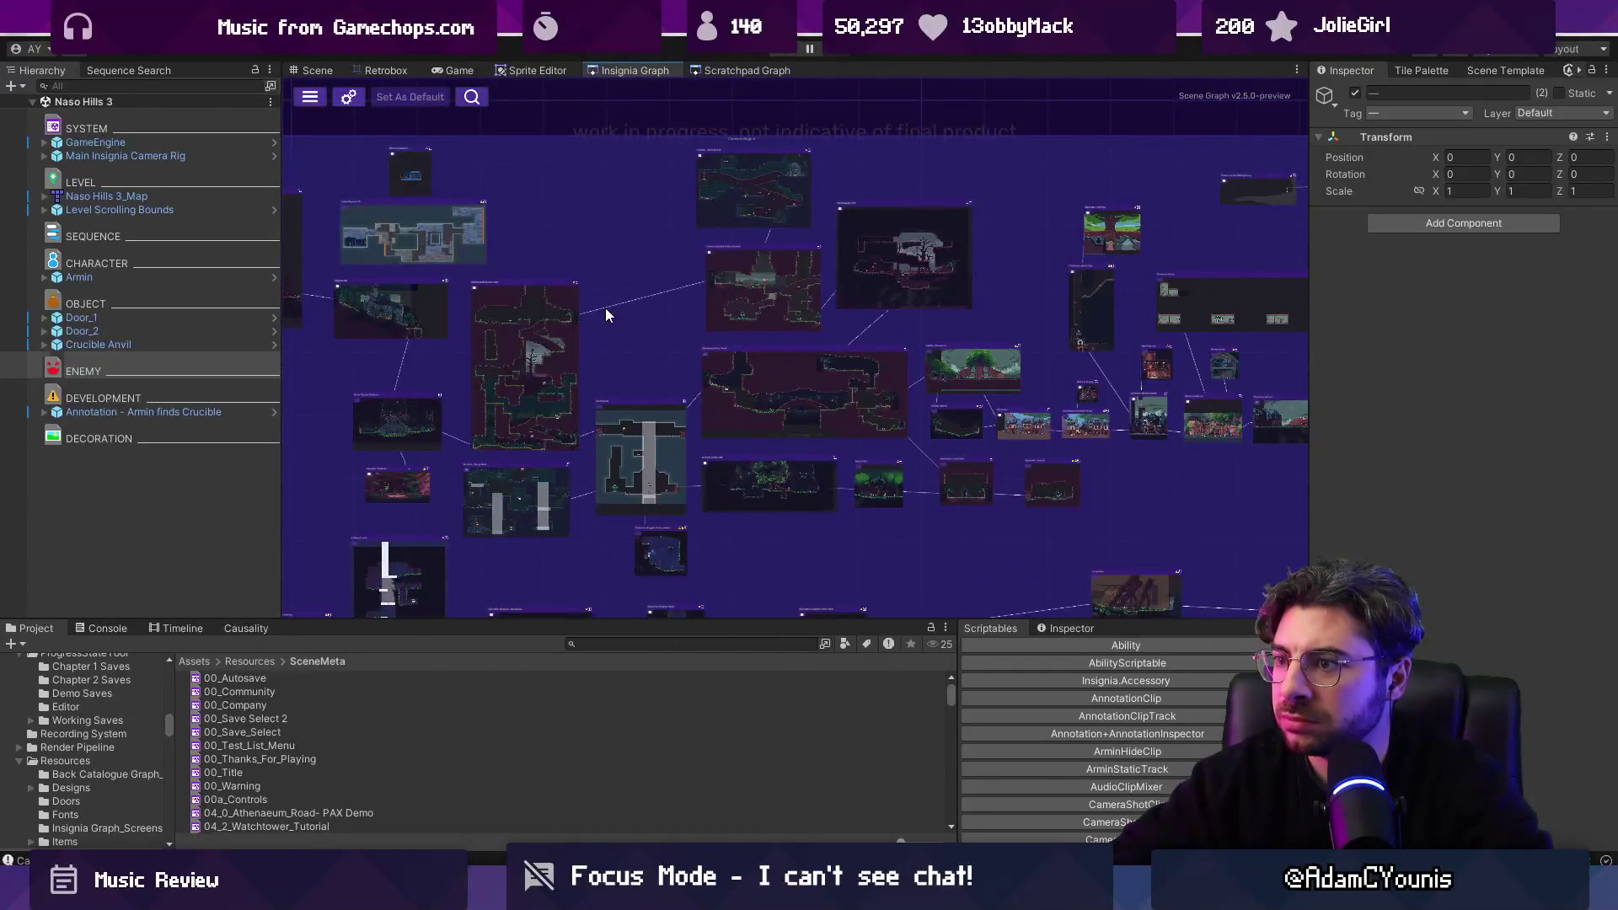
pyautogui.scroll(5, 892, 405)
pyautogui.scroll(3, 847, 423)
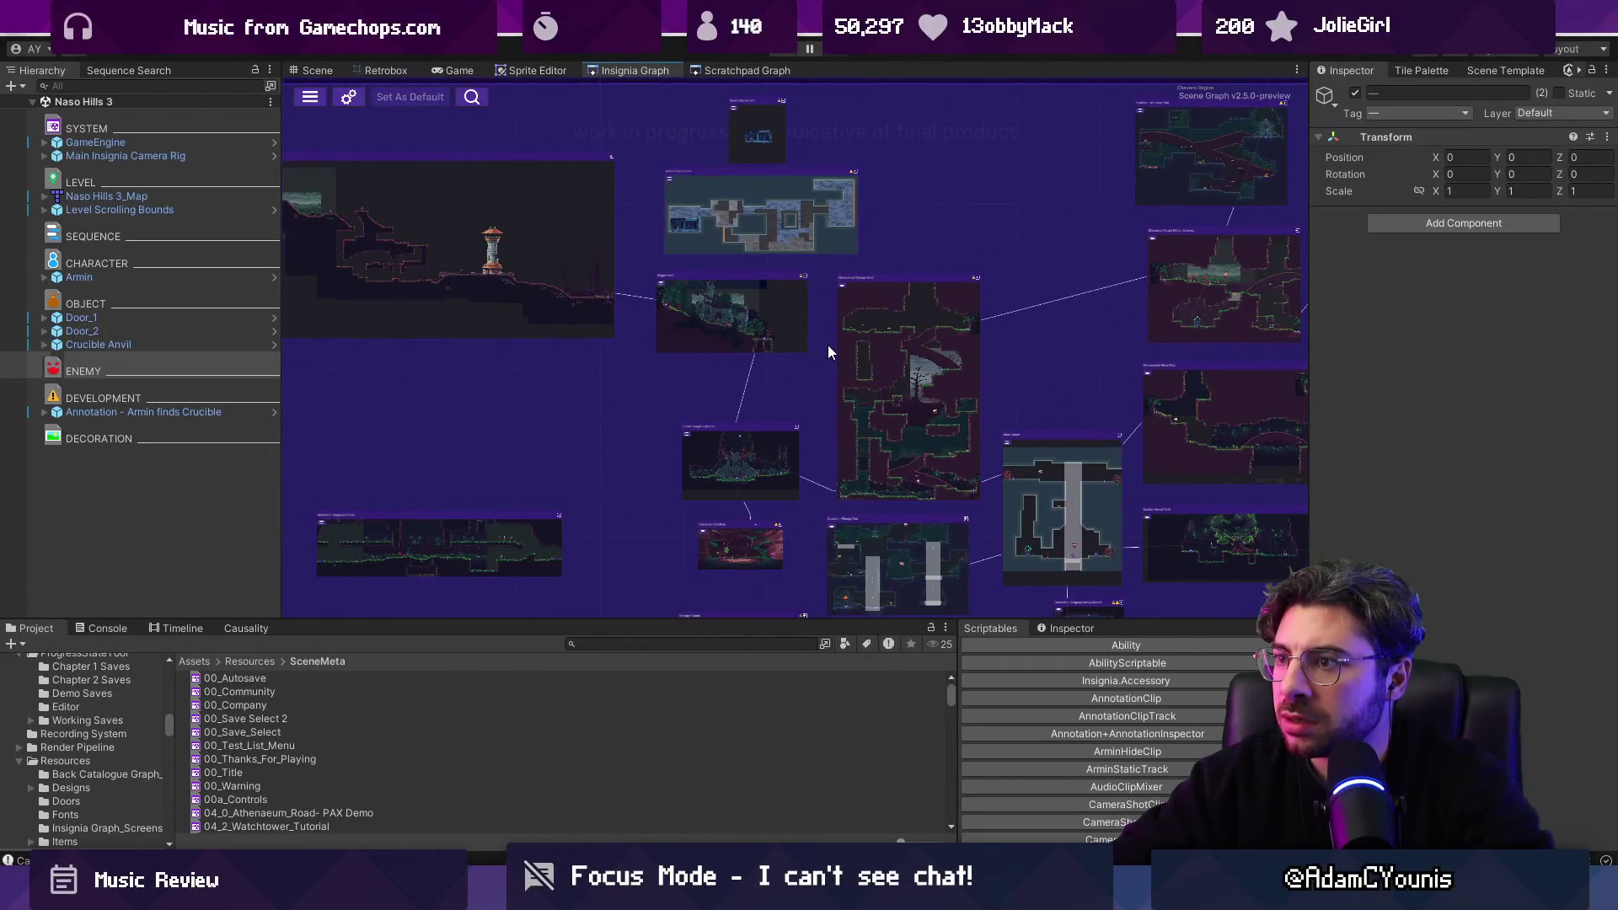
pyautogui.doubleClick(778, 306)
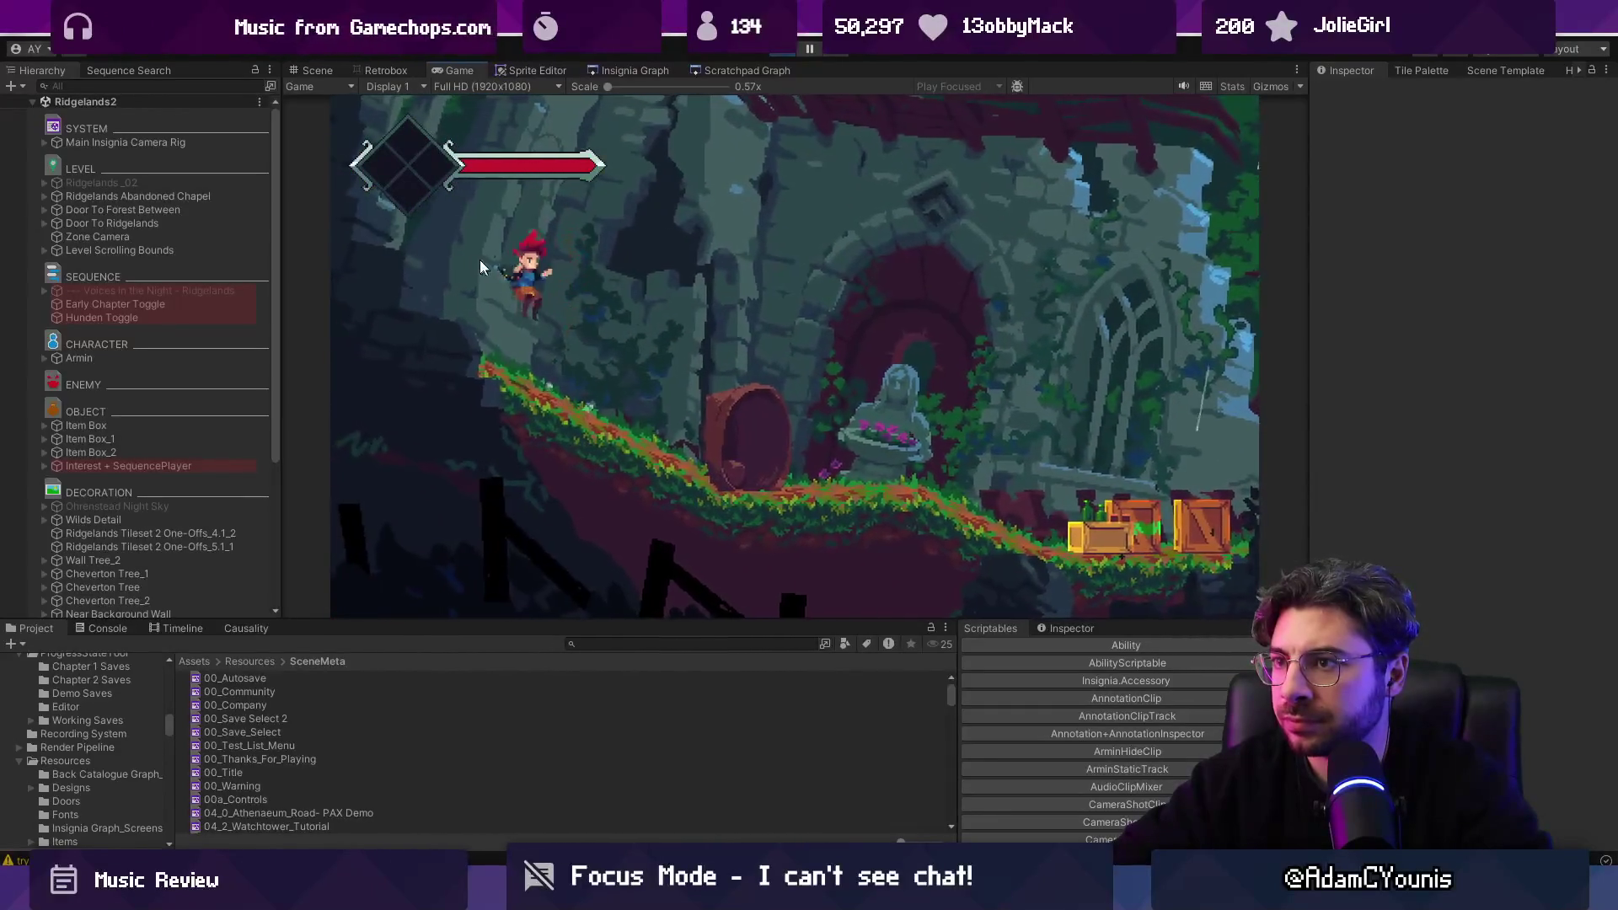
pyautogui.click(319, 71)
pyautogui.press('2')
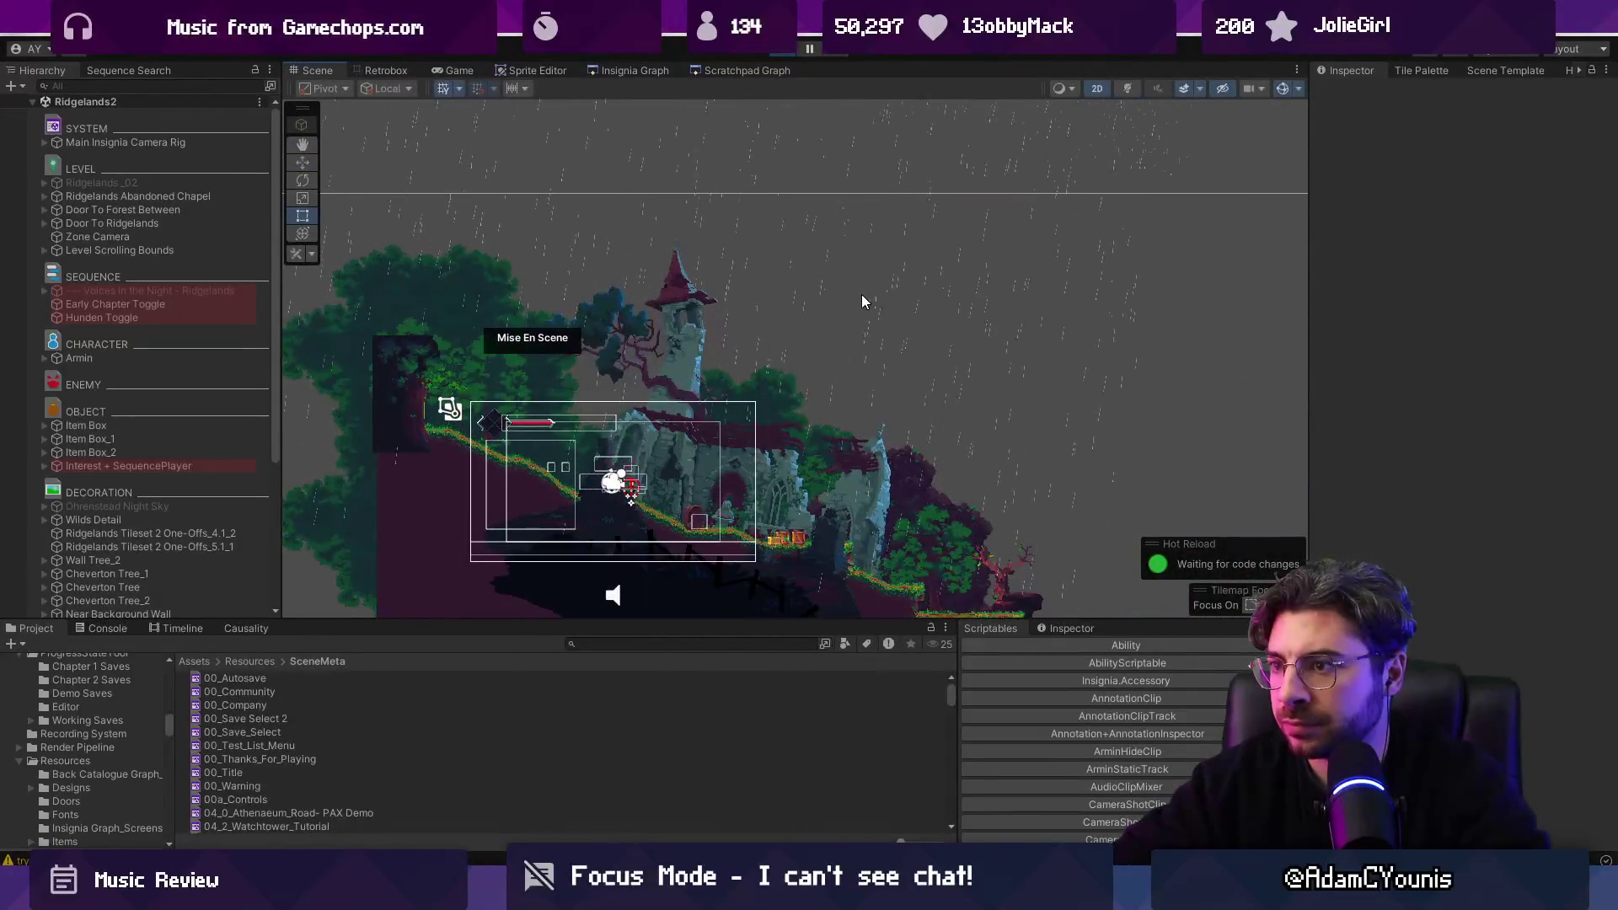
pyautogui.click(777, 52)
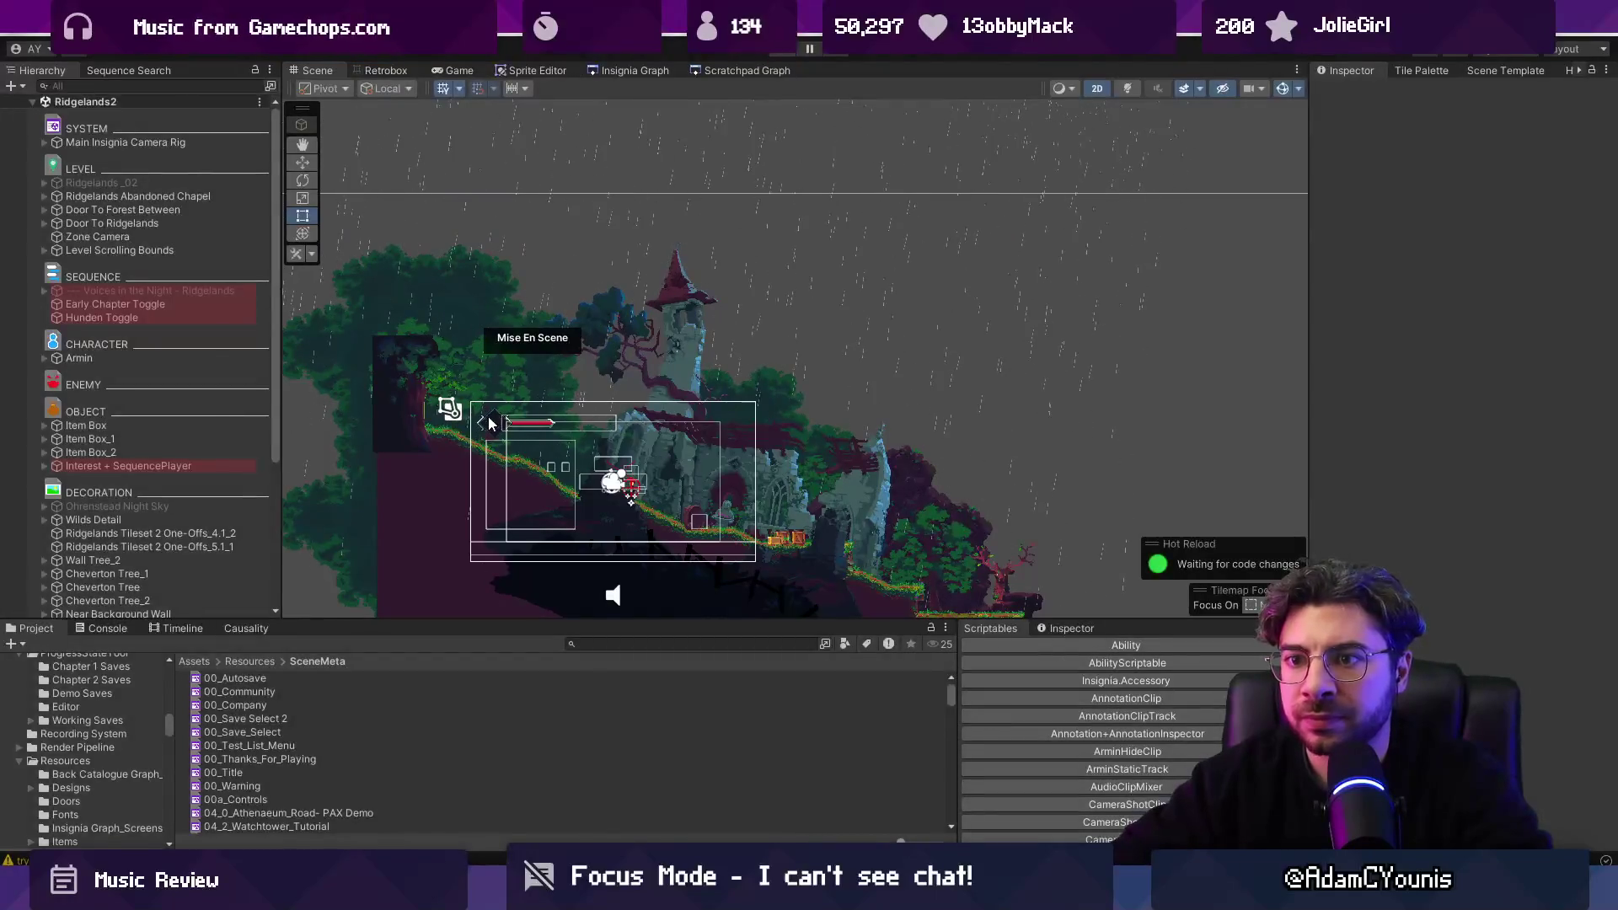
pyautogui.click(840, 406)
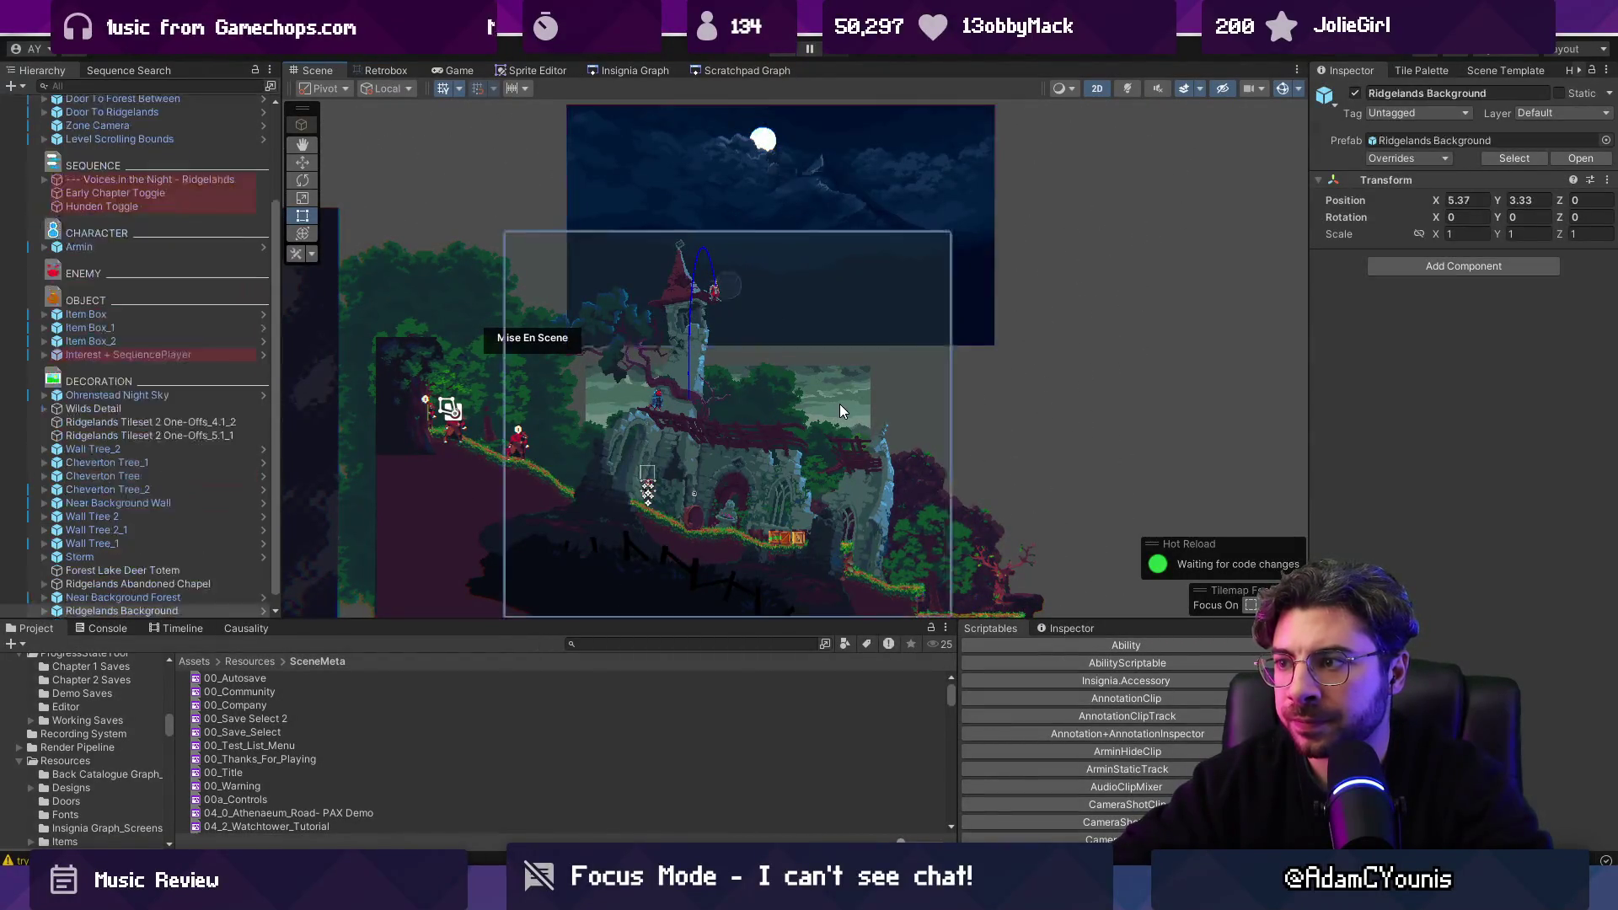
pyautogui.click(841, 405)
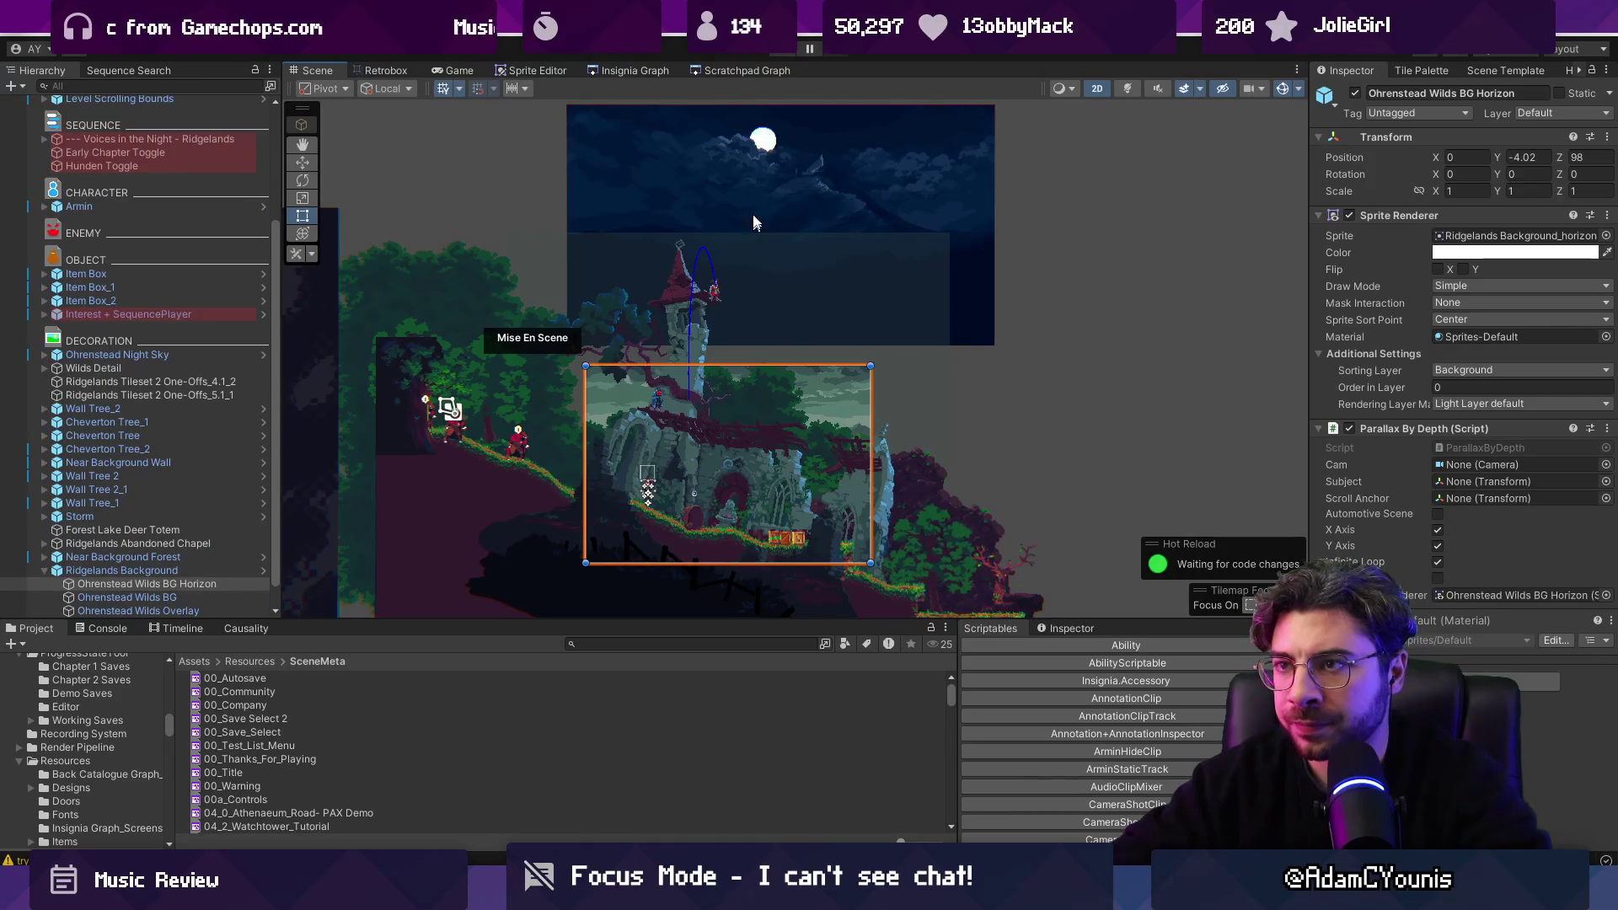
pyautogui.click(776, 53)
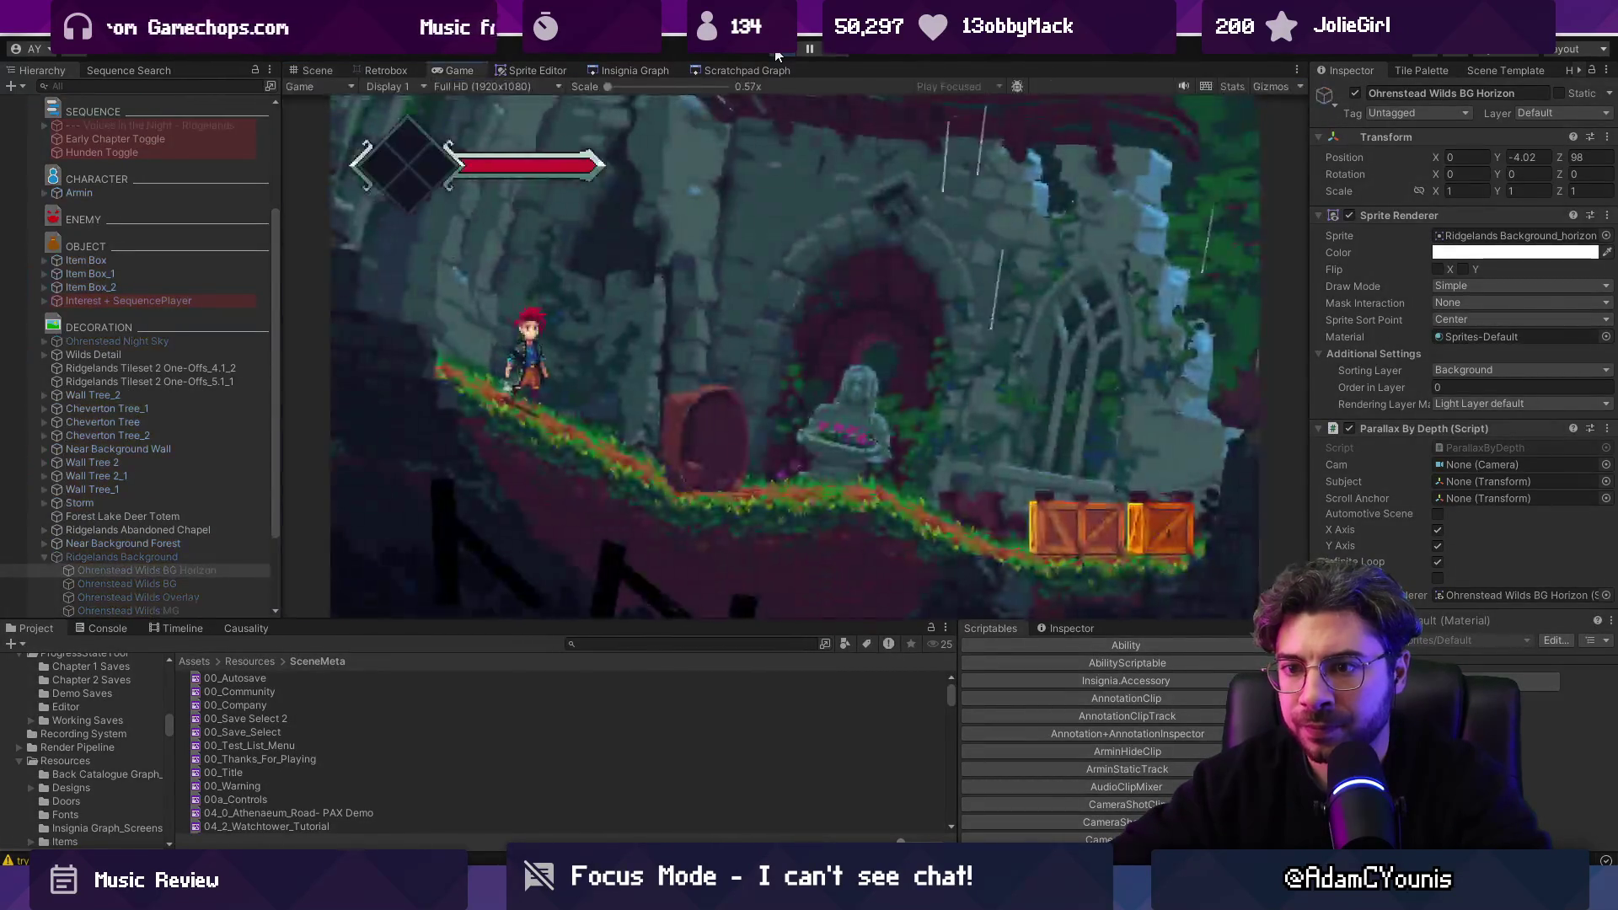
pyautogui.hotkey('ctrl', 'p')
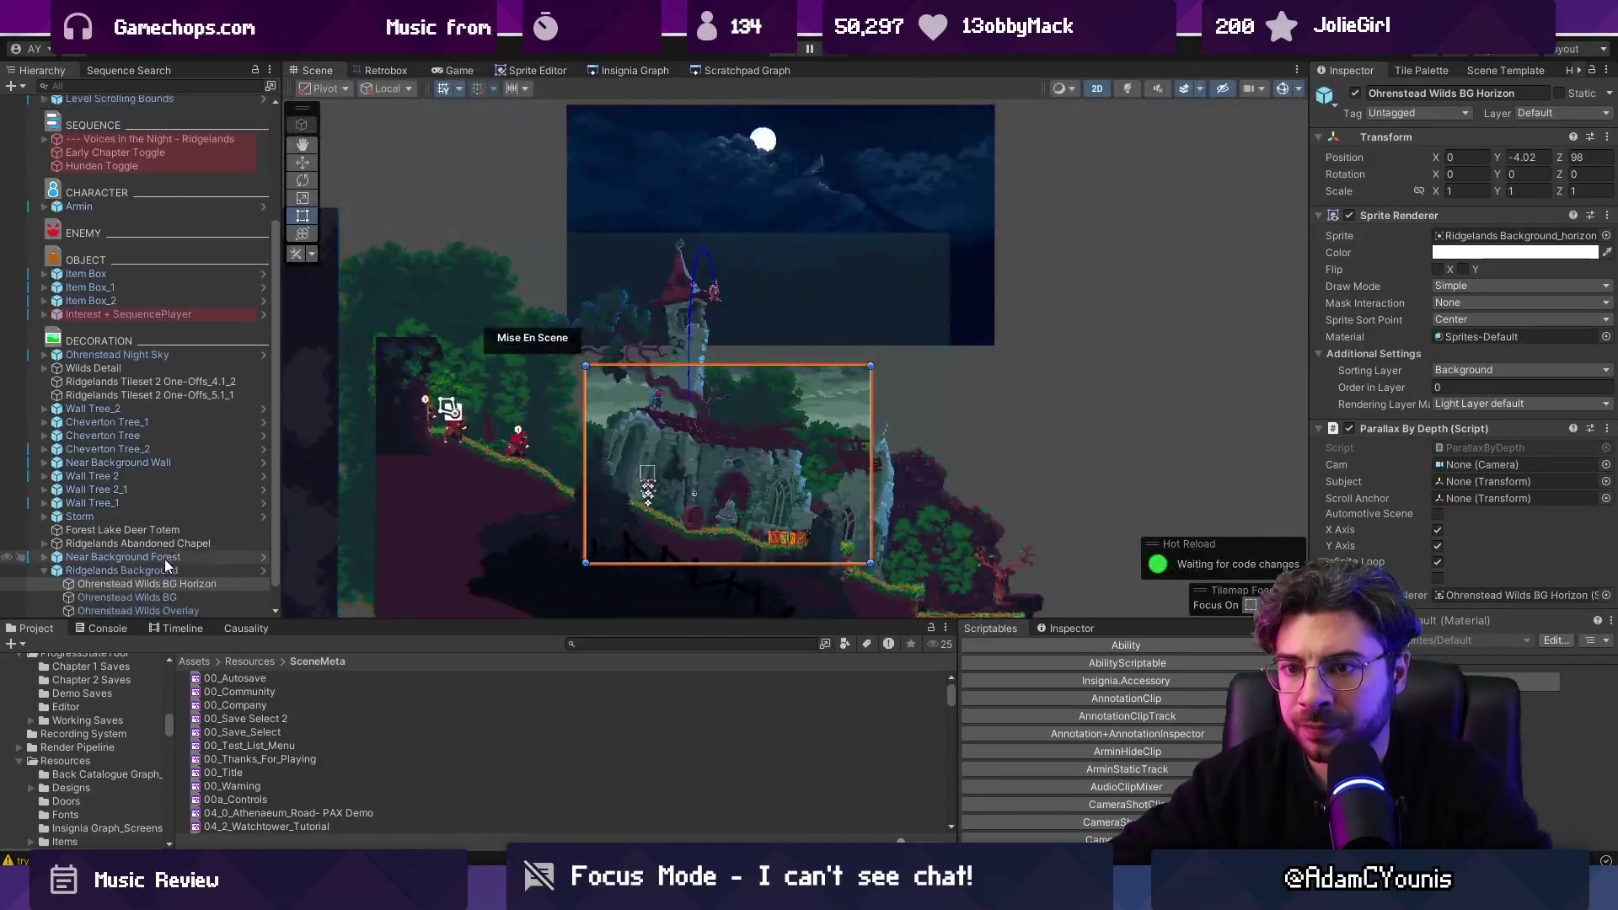
pyautogui.click(158, 572)
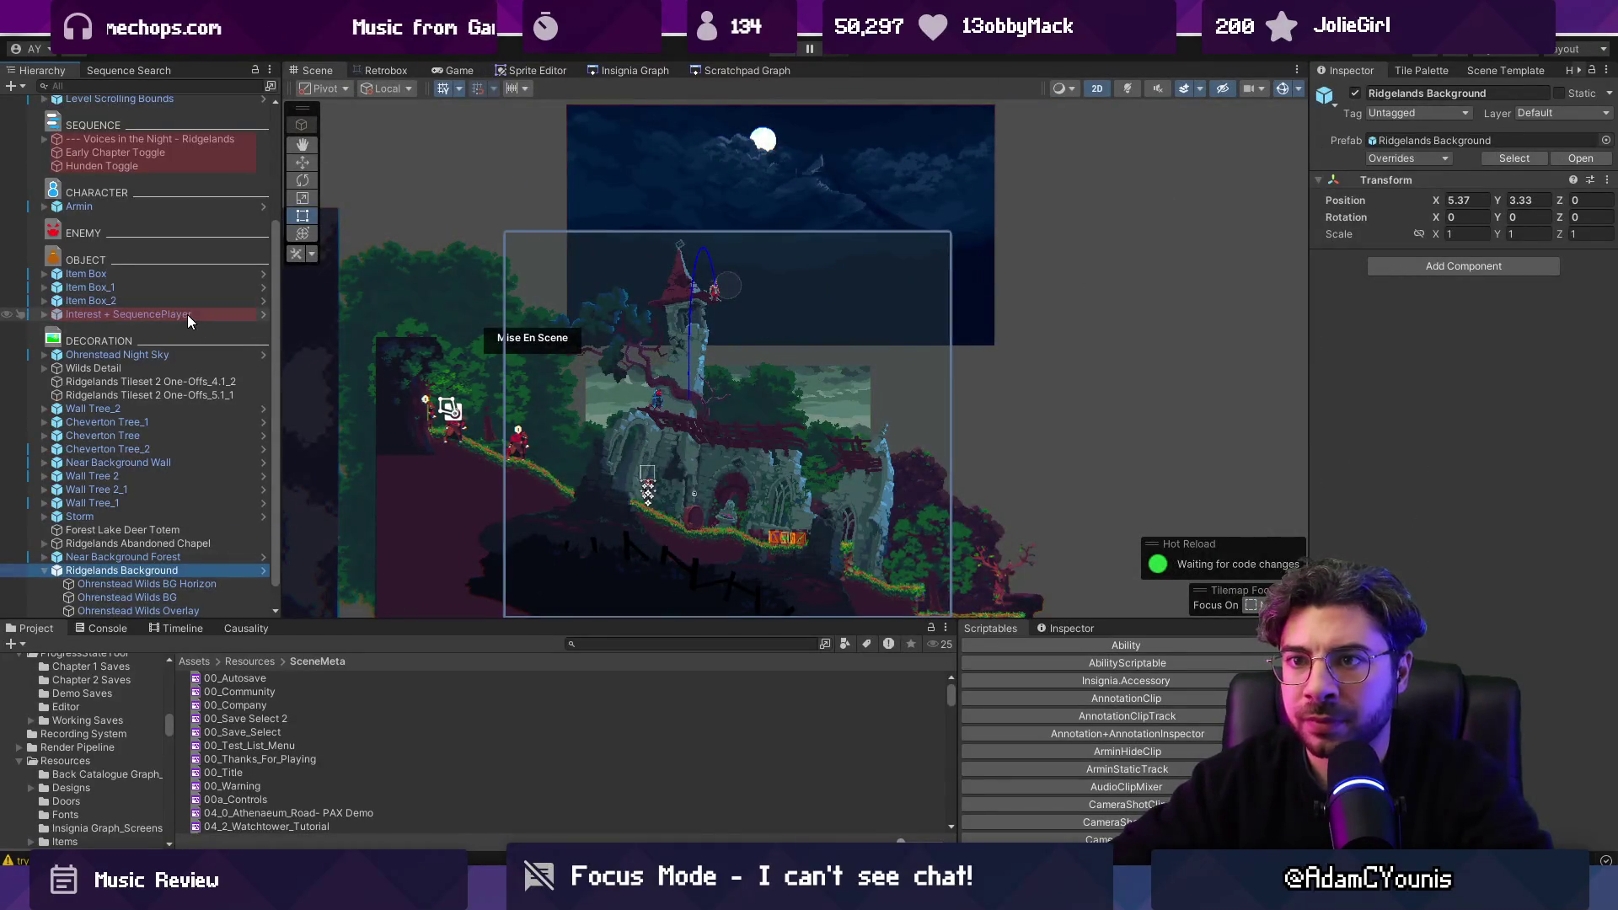
pyautogui.scroll(3, 187, 315)
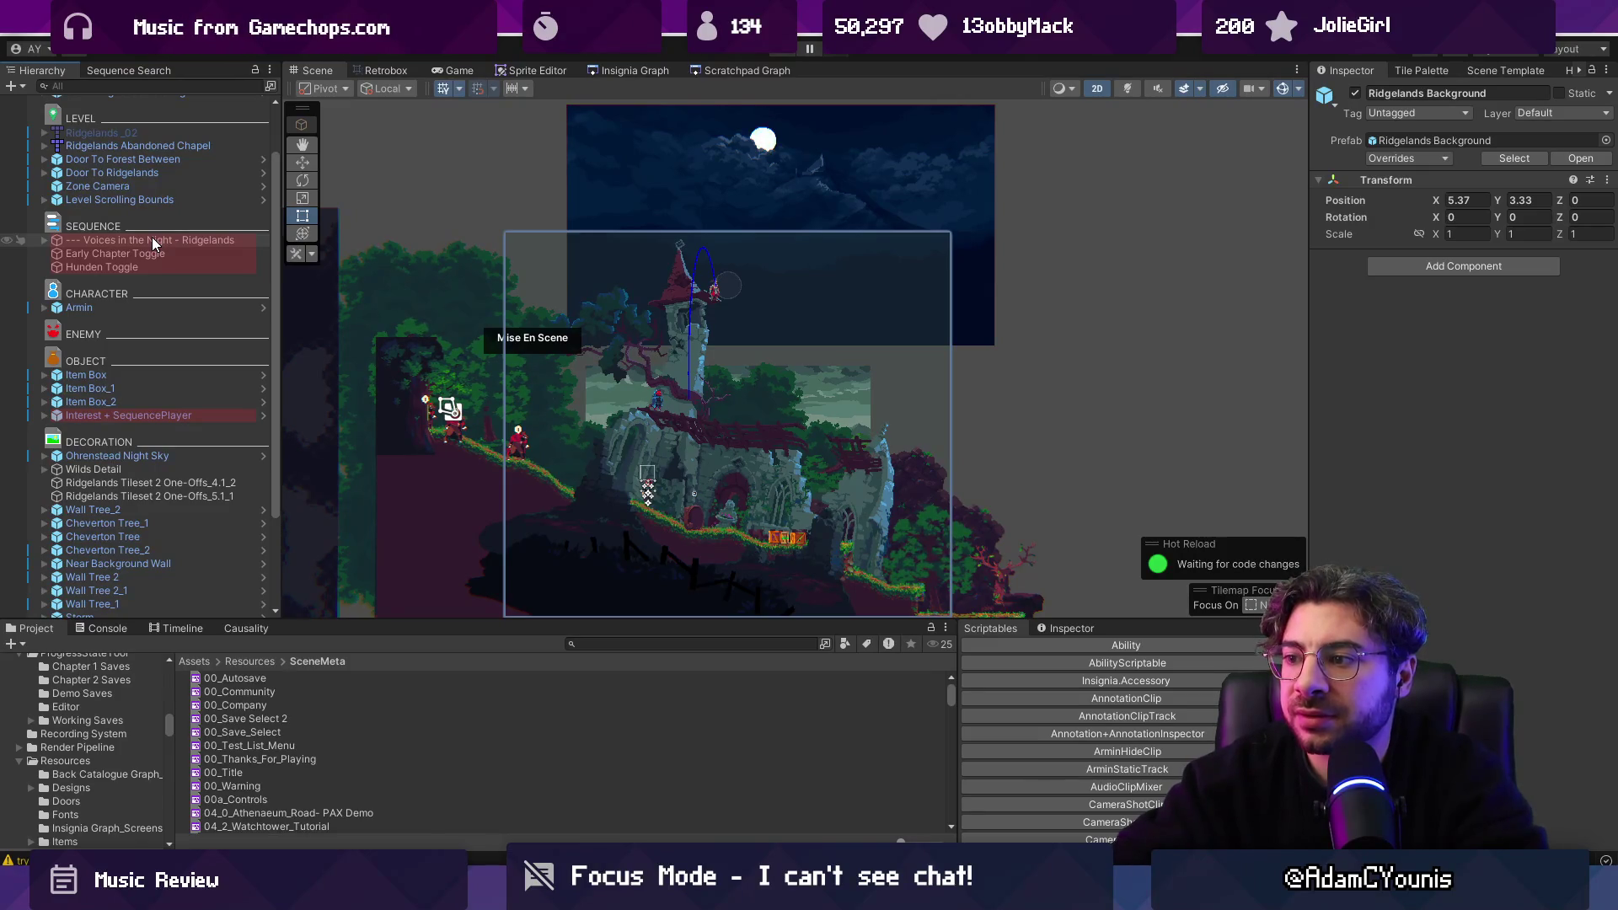
# Browse the Voices in the Night, Early Chapter Toggle and Hunden Toggle objects, then check Ridgelands Background.
pyautogui.click(187, 240)
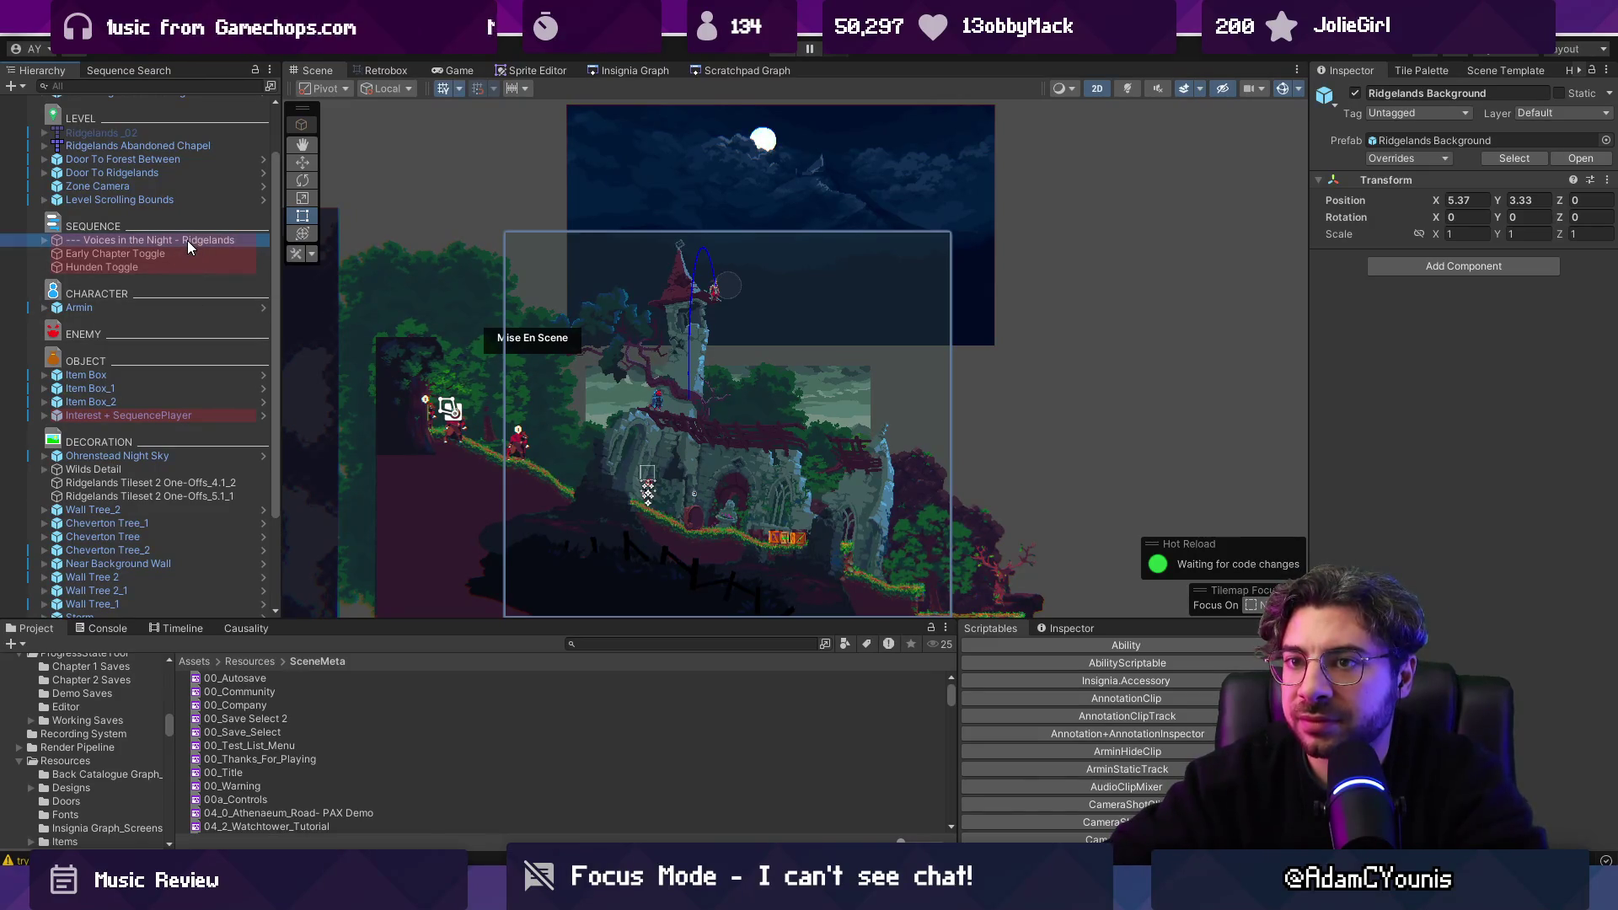
pyautogui.press('Down')
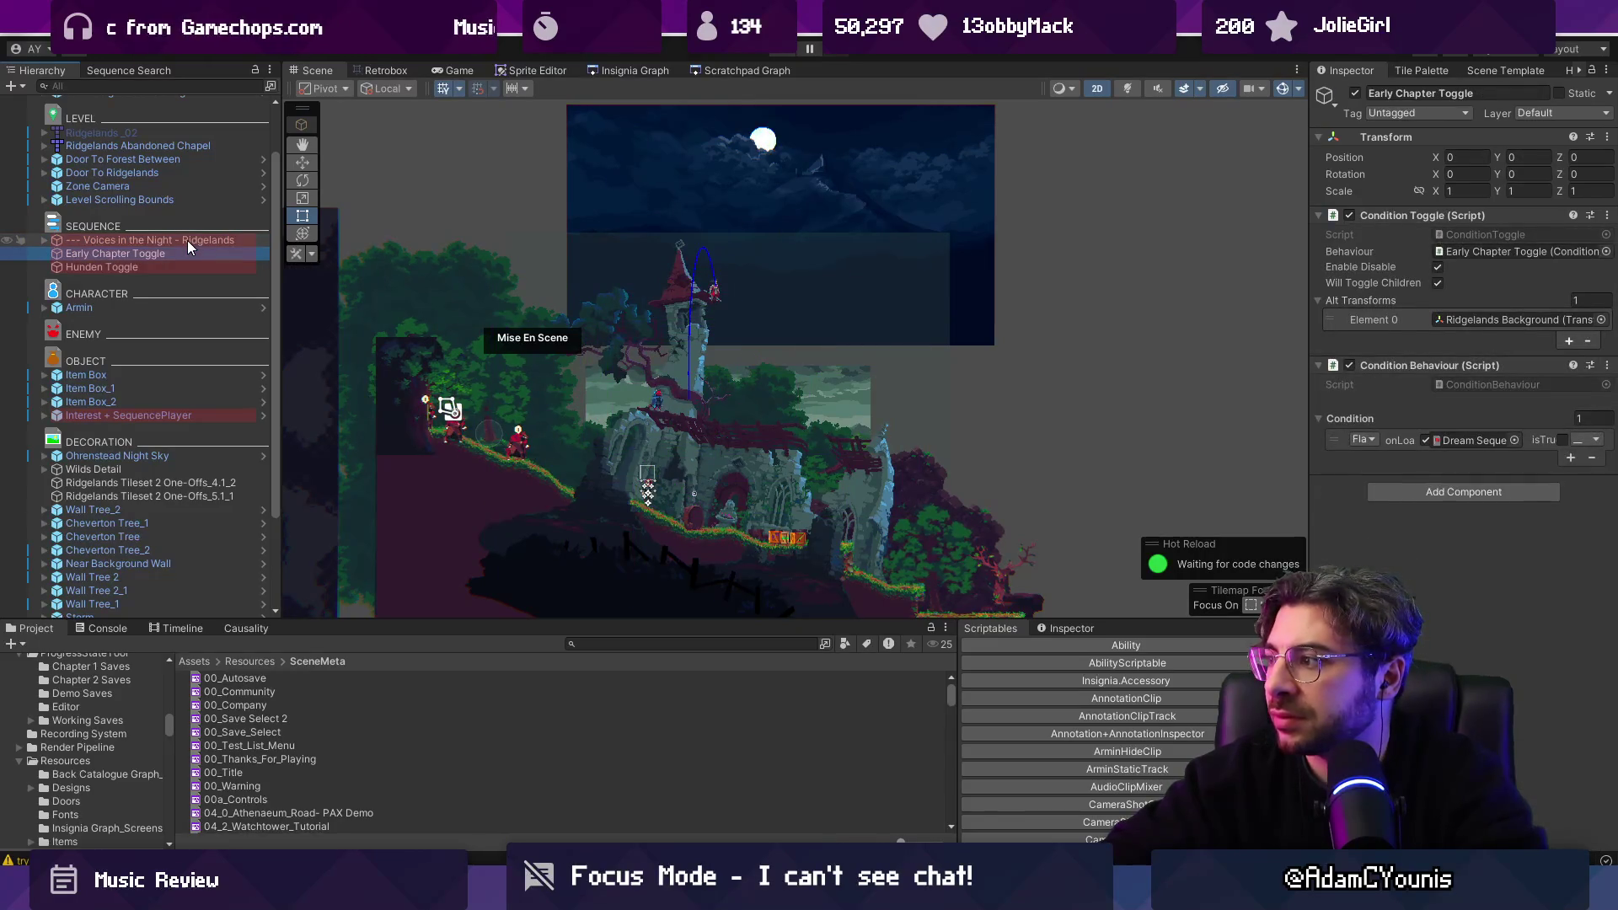
pyautogui.press('Down')
pyautogui.click(189, 241)
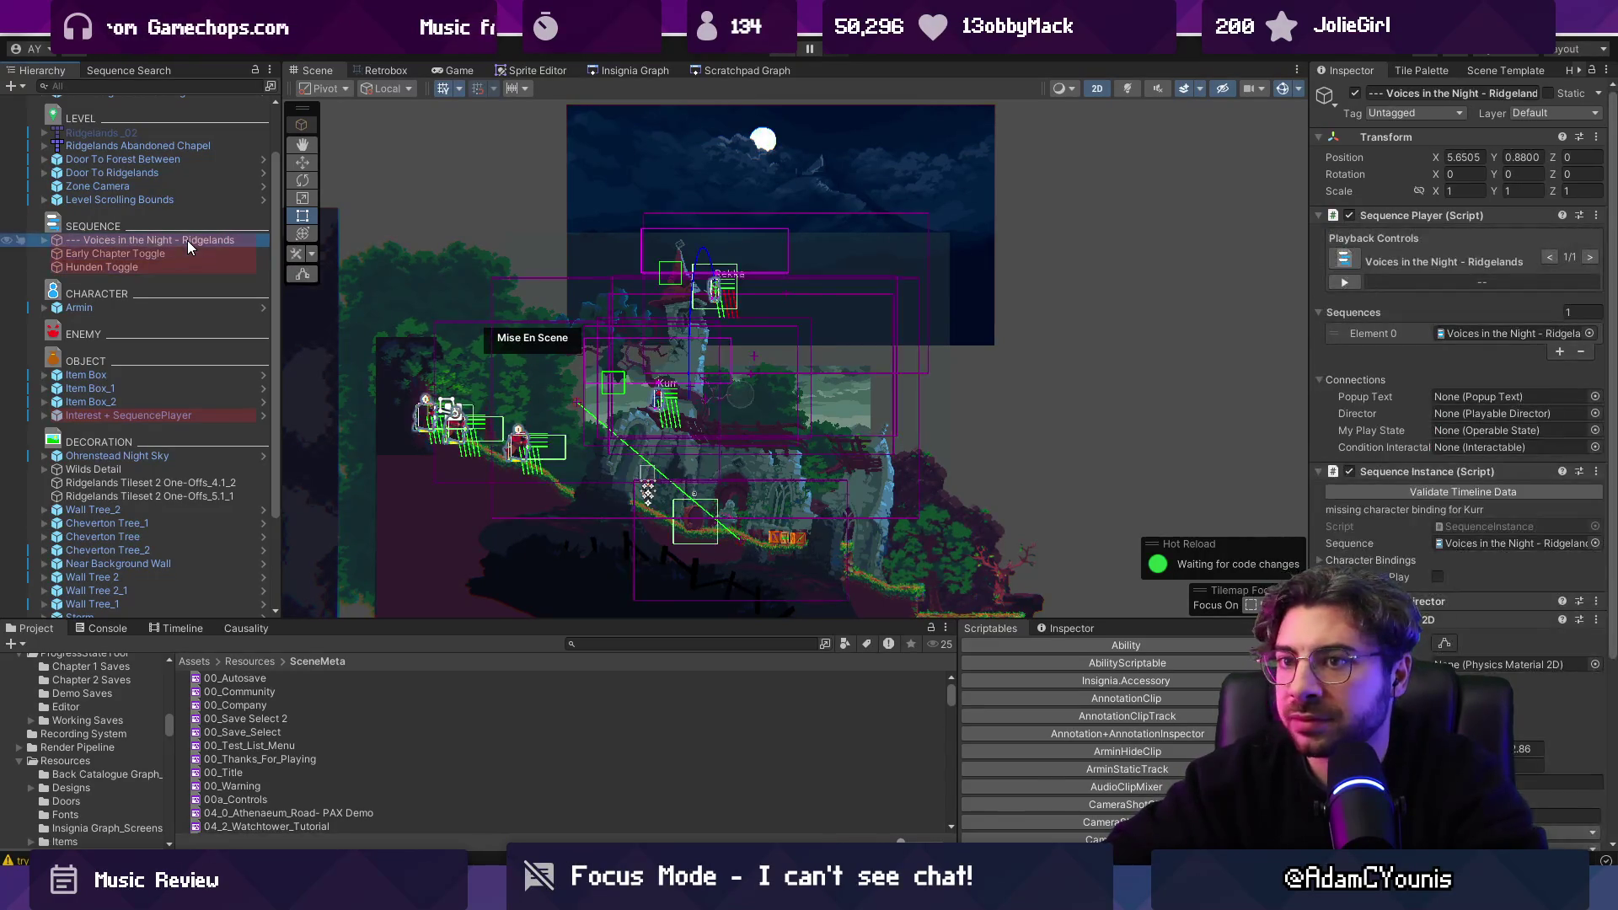
pyautogui.press('f')
pyautogui.scroll(-3, 216, 483)
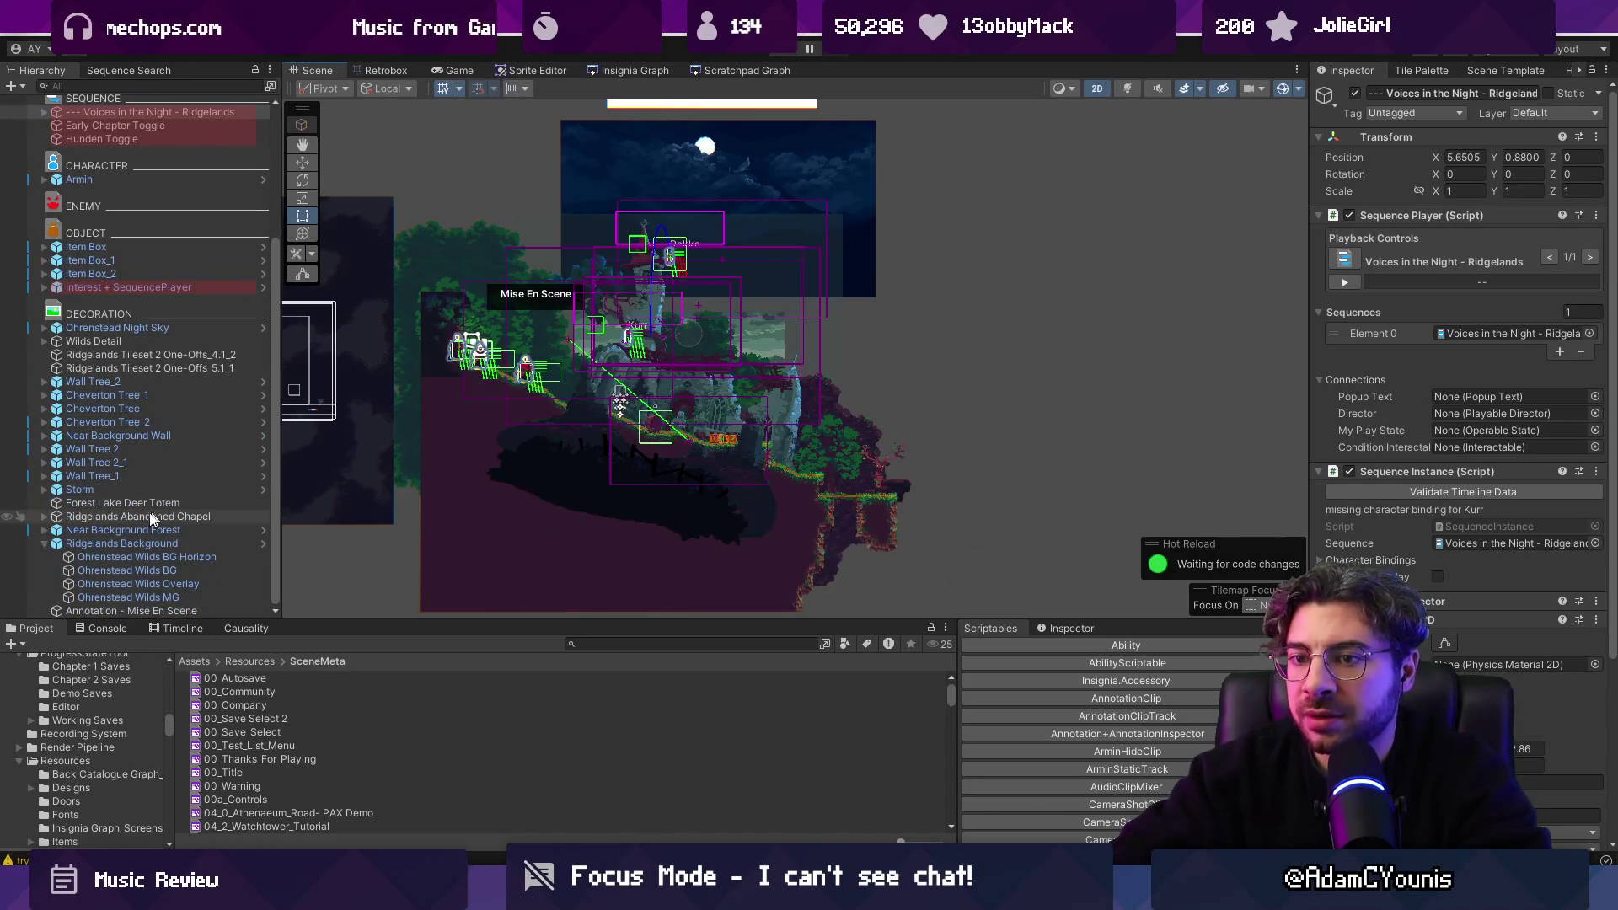
pyautogui.click(141, 544)
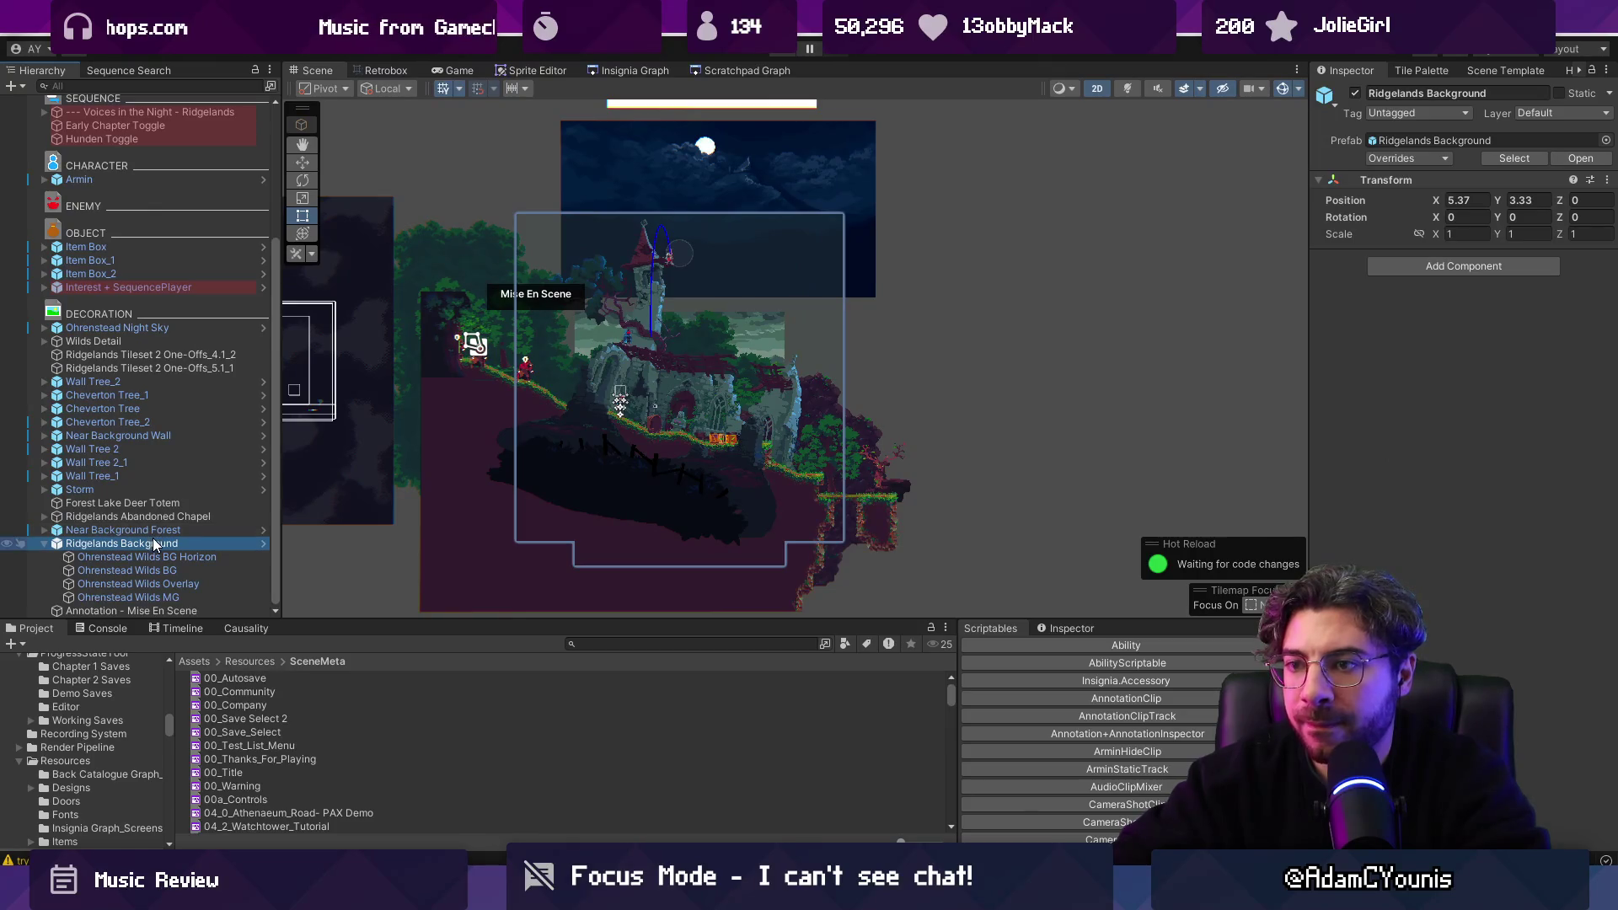
pyautogui.scroll(5, 145, 351)
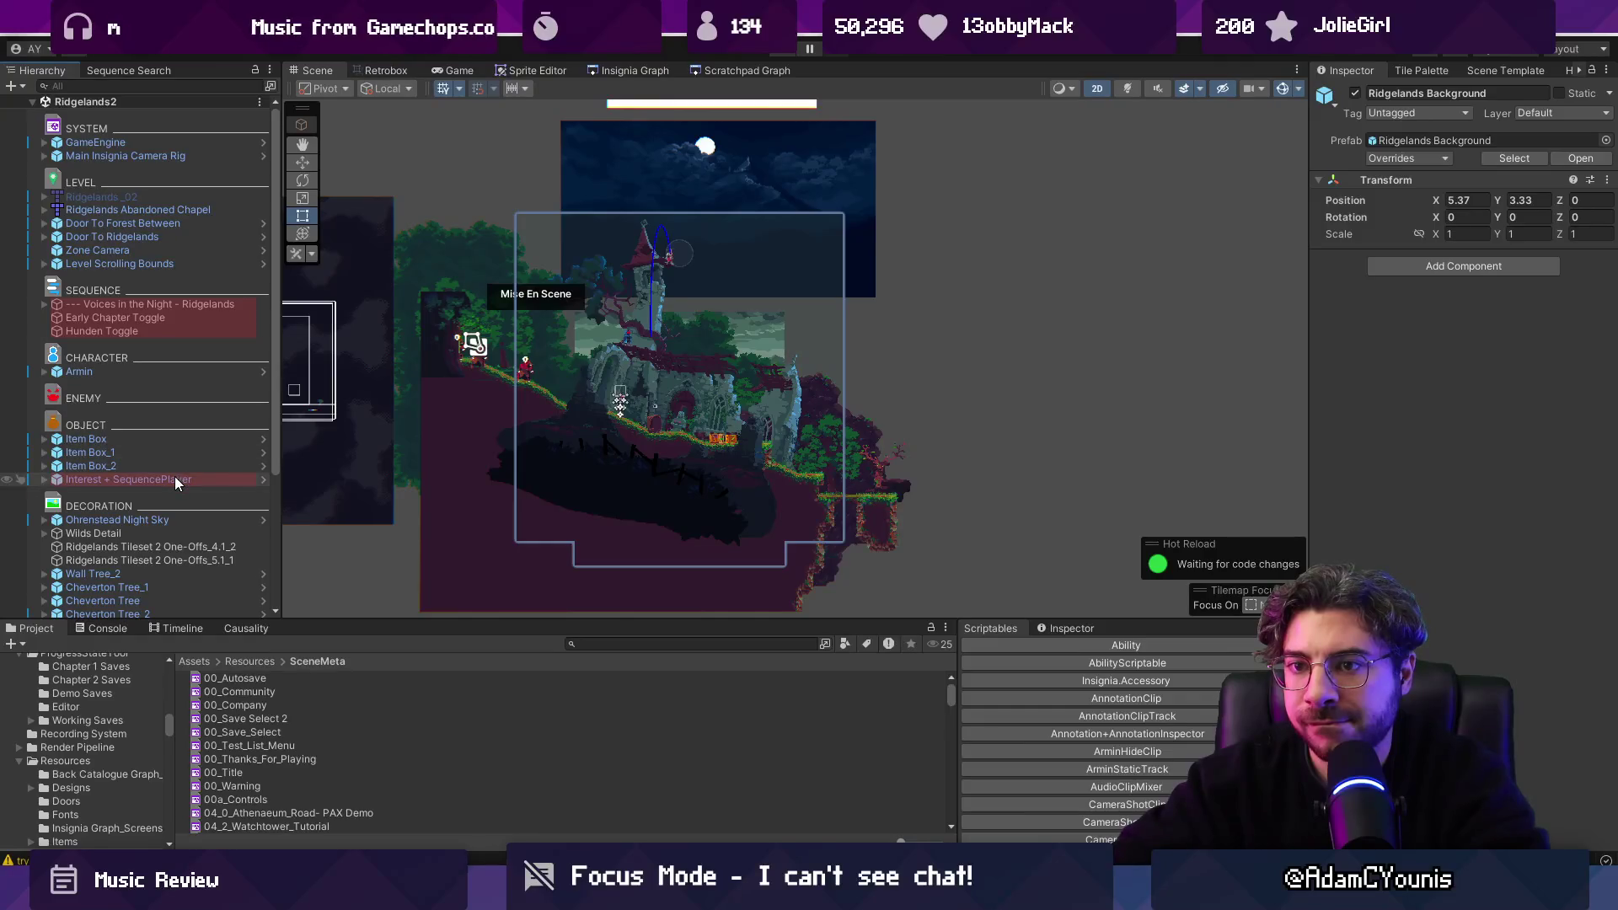
# Select Early Chapter Toggle and widen the Inspector to read its Dream Sequence 1 - Prisoner Torture condition.
pyautogui.click(169, 319)
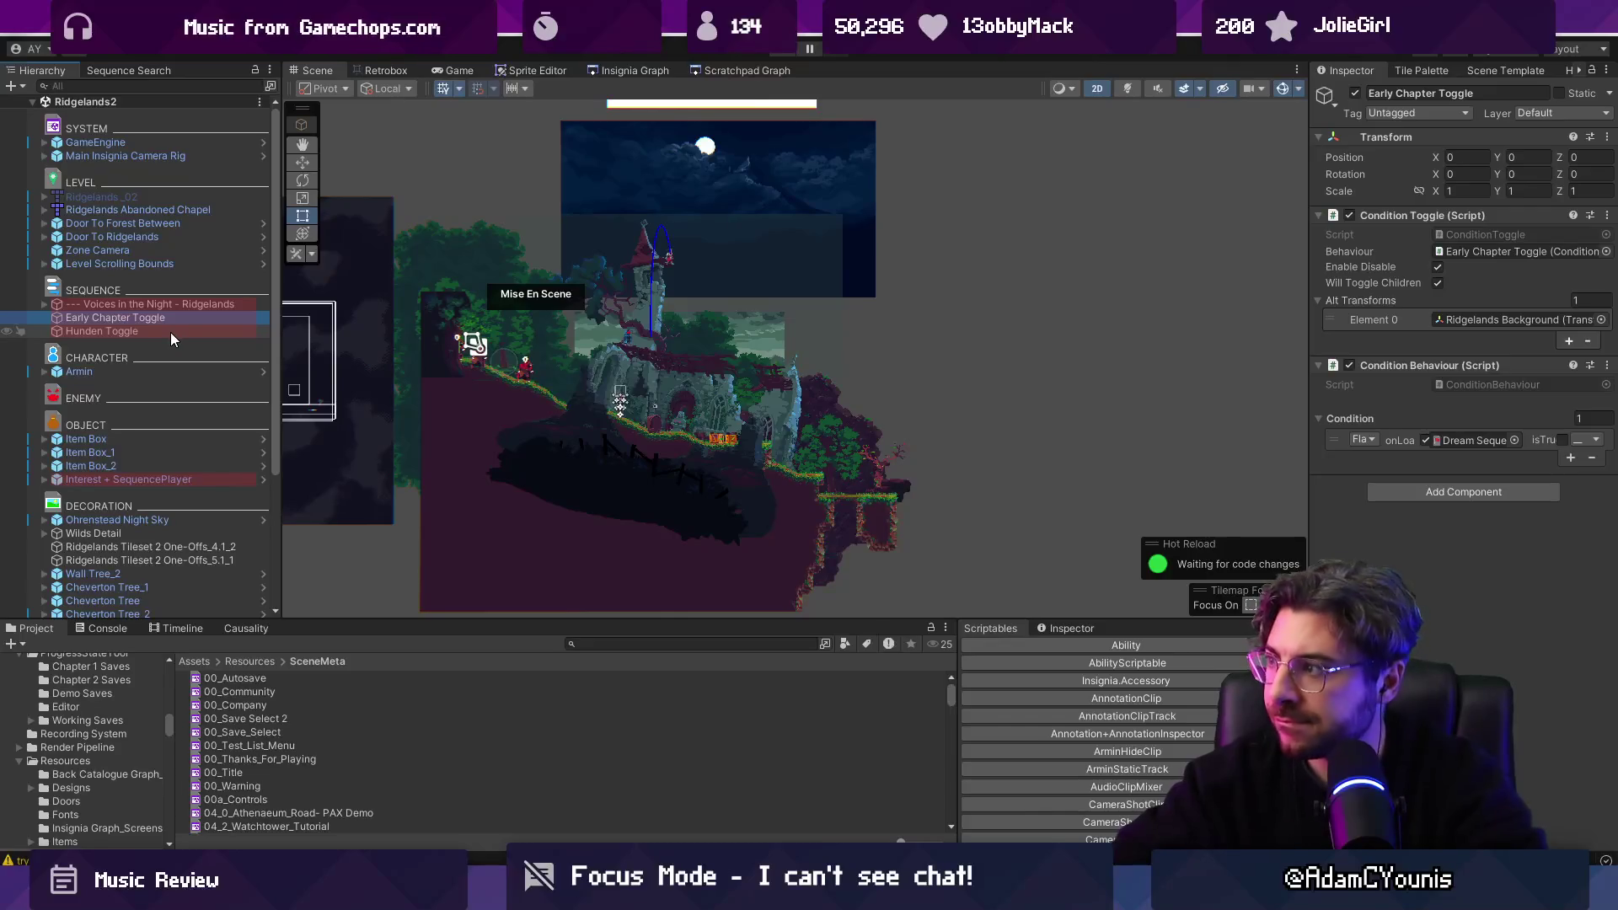
pyautogui.moveTo(1308, 342); pyautogui.dragTo(895, 336)
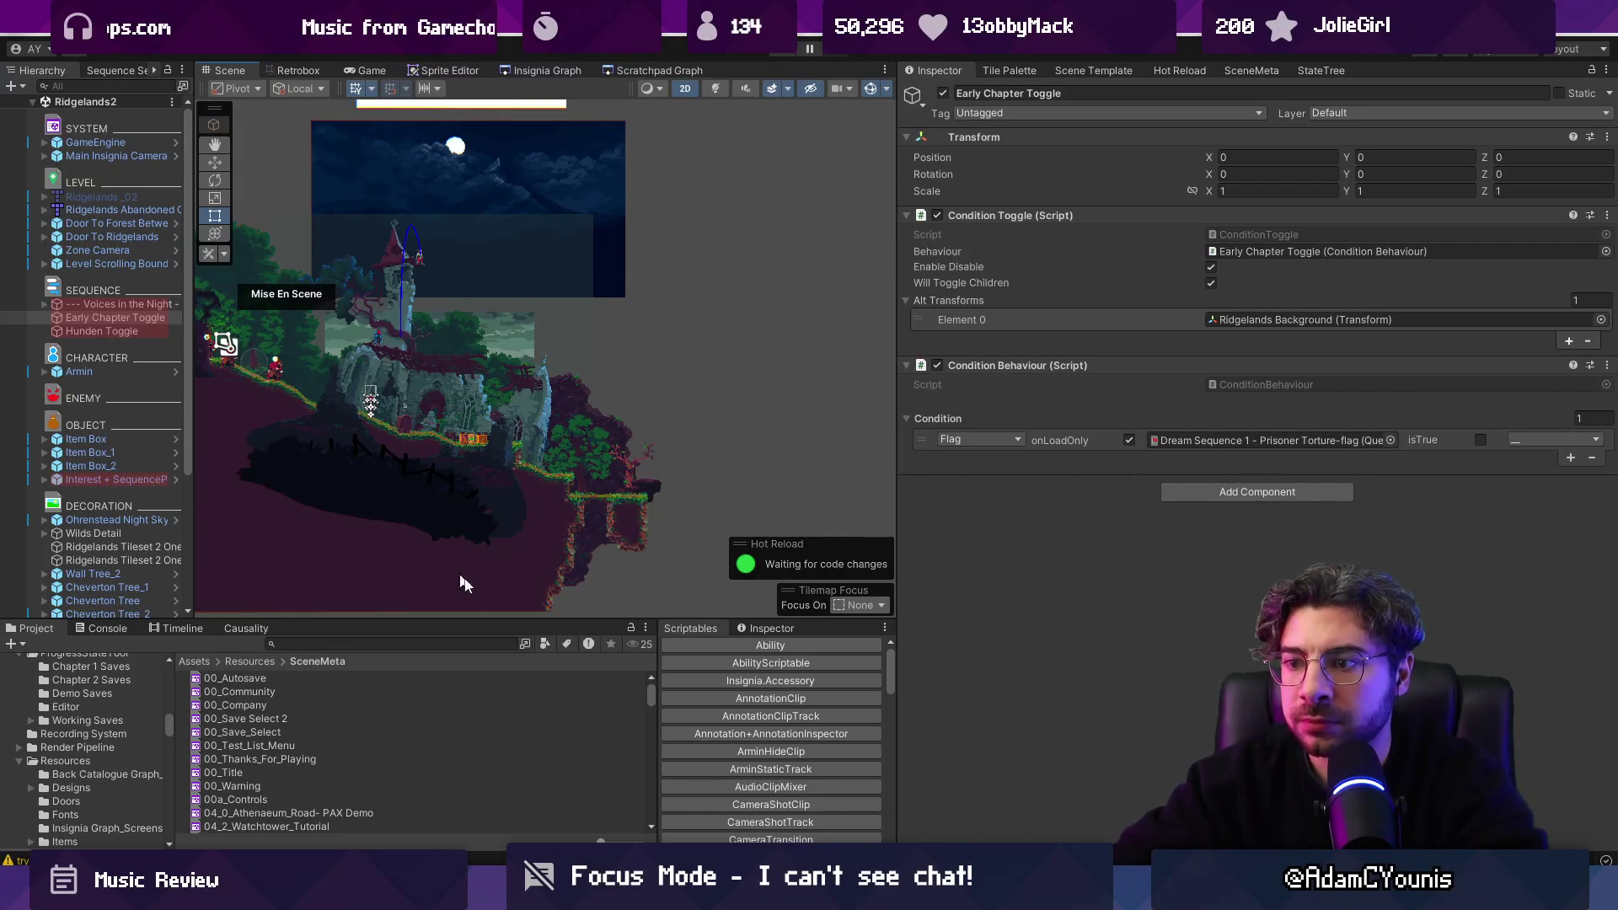
pyautogui.click(768, 629)
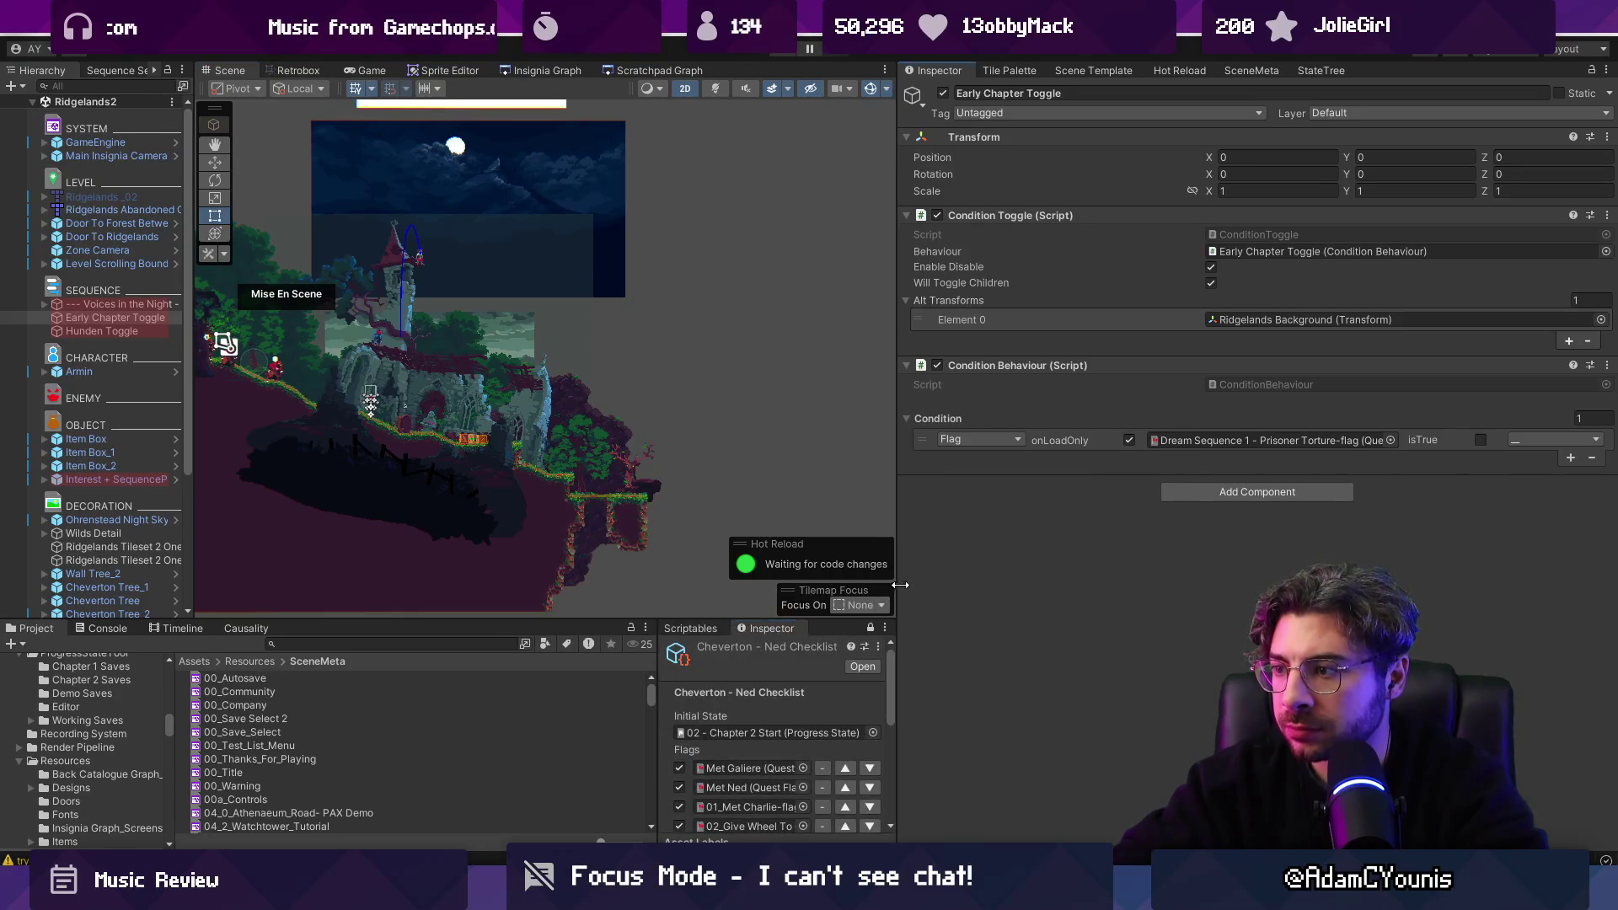
# Enlarge the lower panels, search the Project for 'checklist' and load Chapter 2 - Cheverton Checklist.
pyautogui.moveTo(901, 585); pyautogui.dragTo(1296, 582)
pyautogui.moveTo(1105, 624); pyautogui.dragTo(1113, 374)
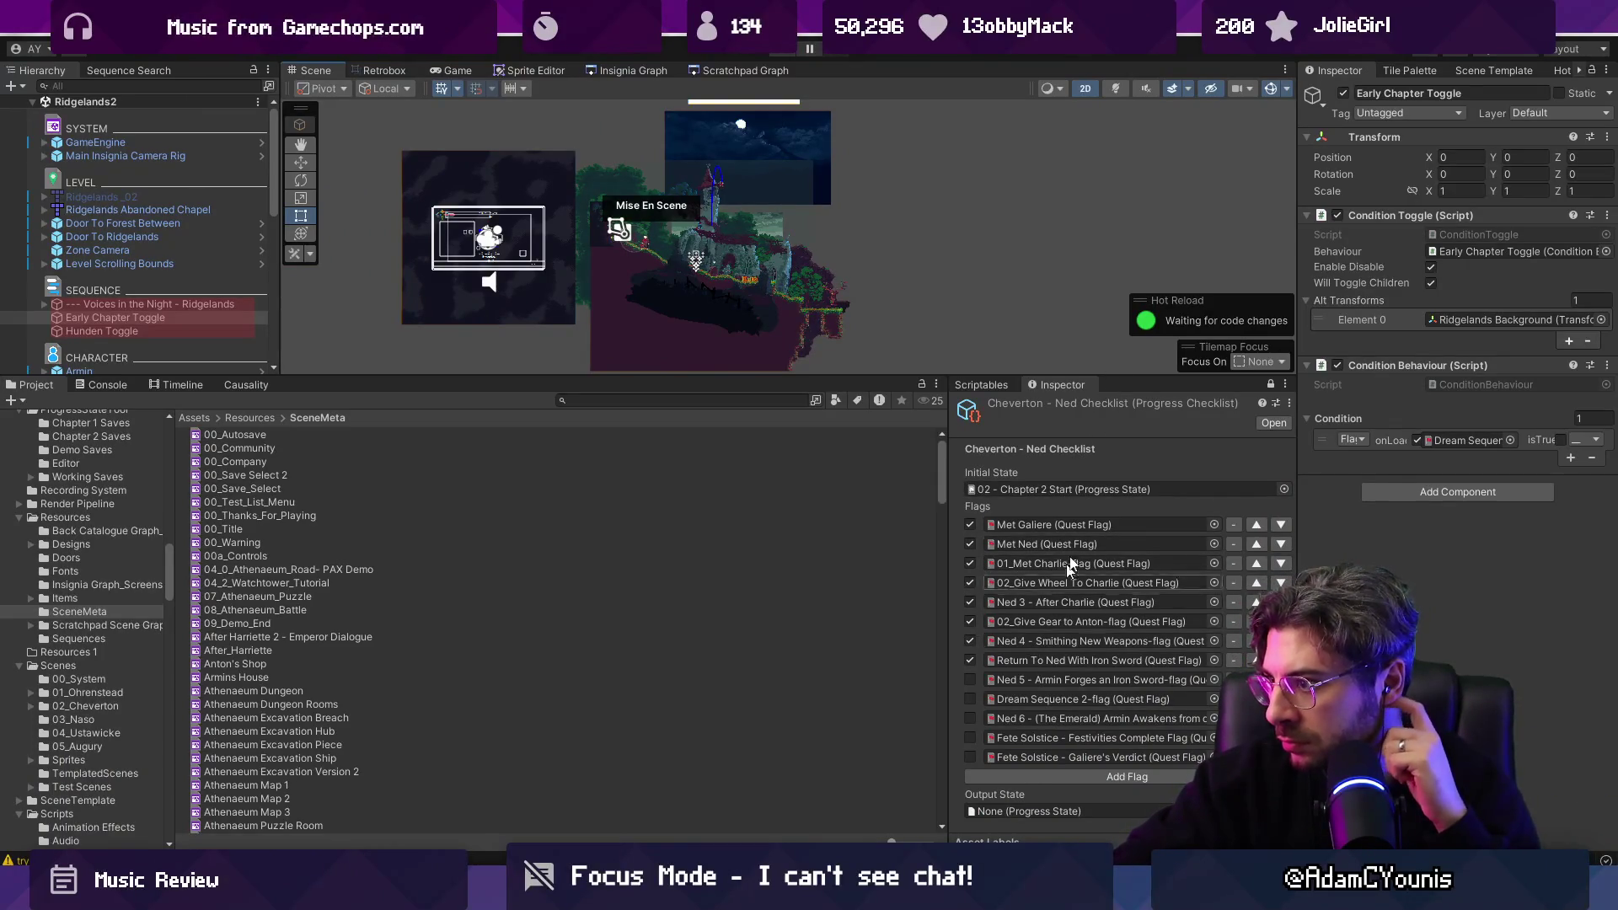
pyautogui.click(643, 401)
pyautogui.write('checklist')
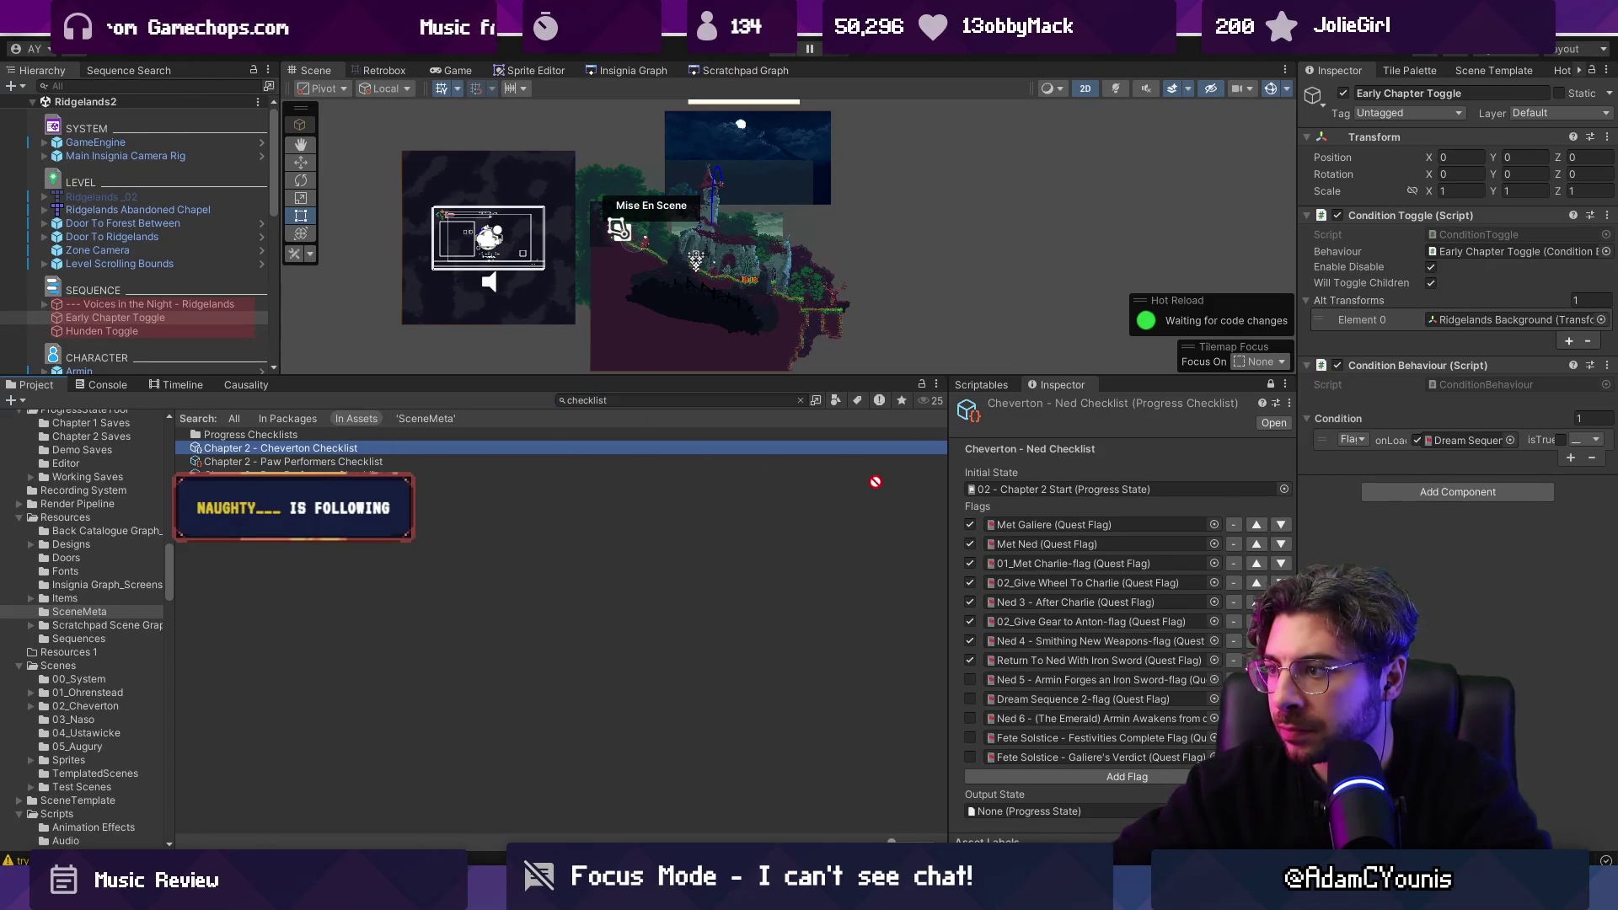
pyautogui.click(294, 449)
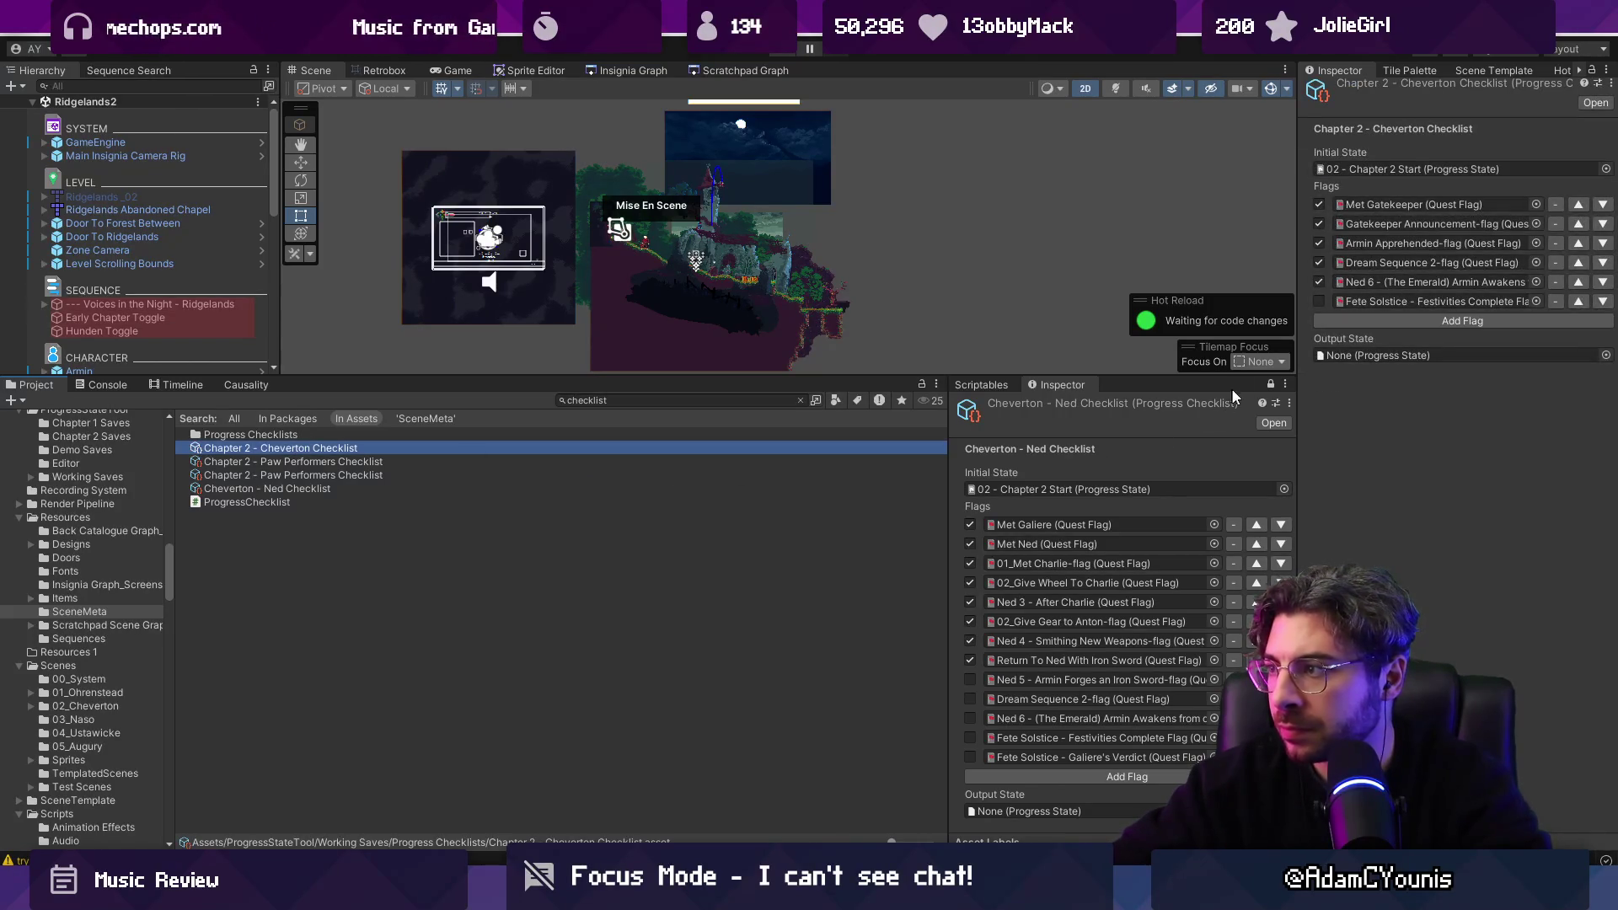
pyautogui.click(1269, 383)
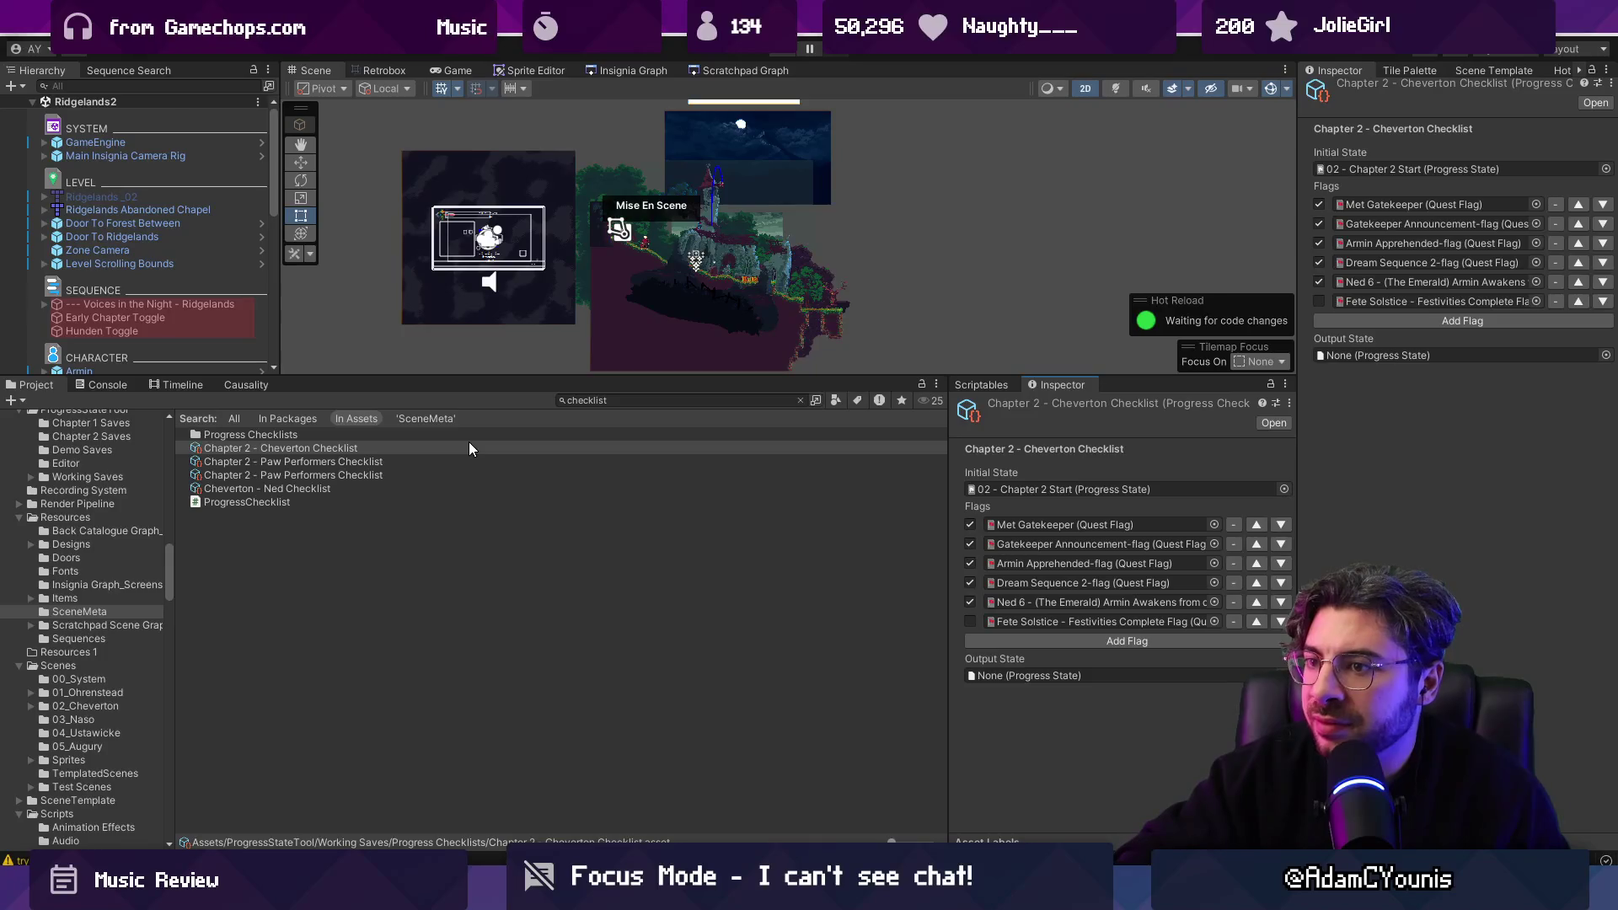
# Pin the Chapter 2 - Cheverton Checklist and untick its Dream Sequence 2 and Ned 6 flags.
pyautogui.click(468, 447)
pyautogui.click(1271, 385)
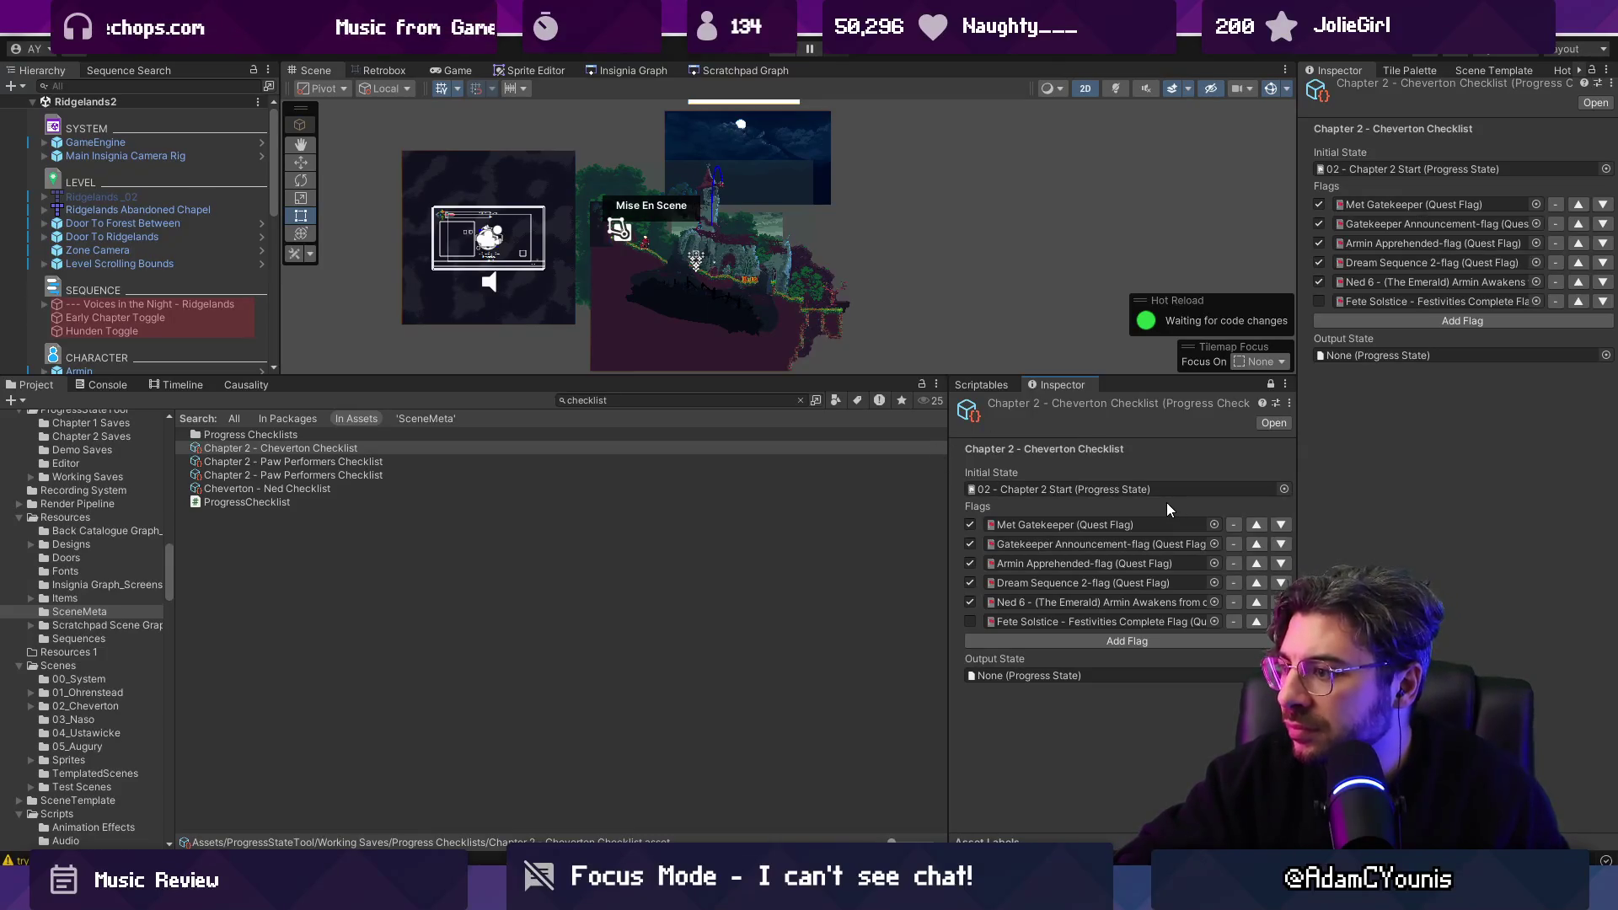
pyautogui.click(970, 583)
pyautogui.click(970, 602)
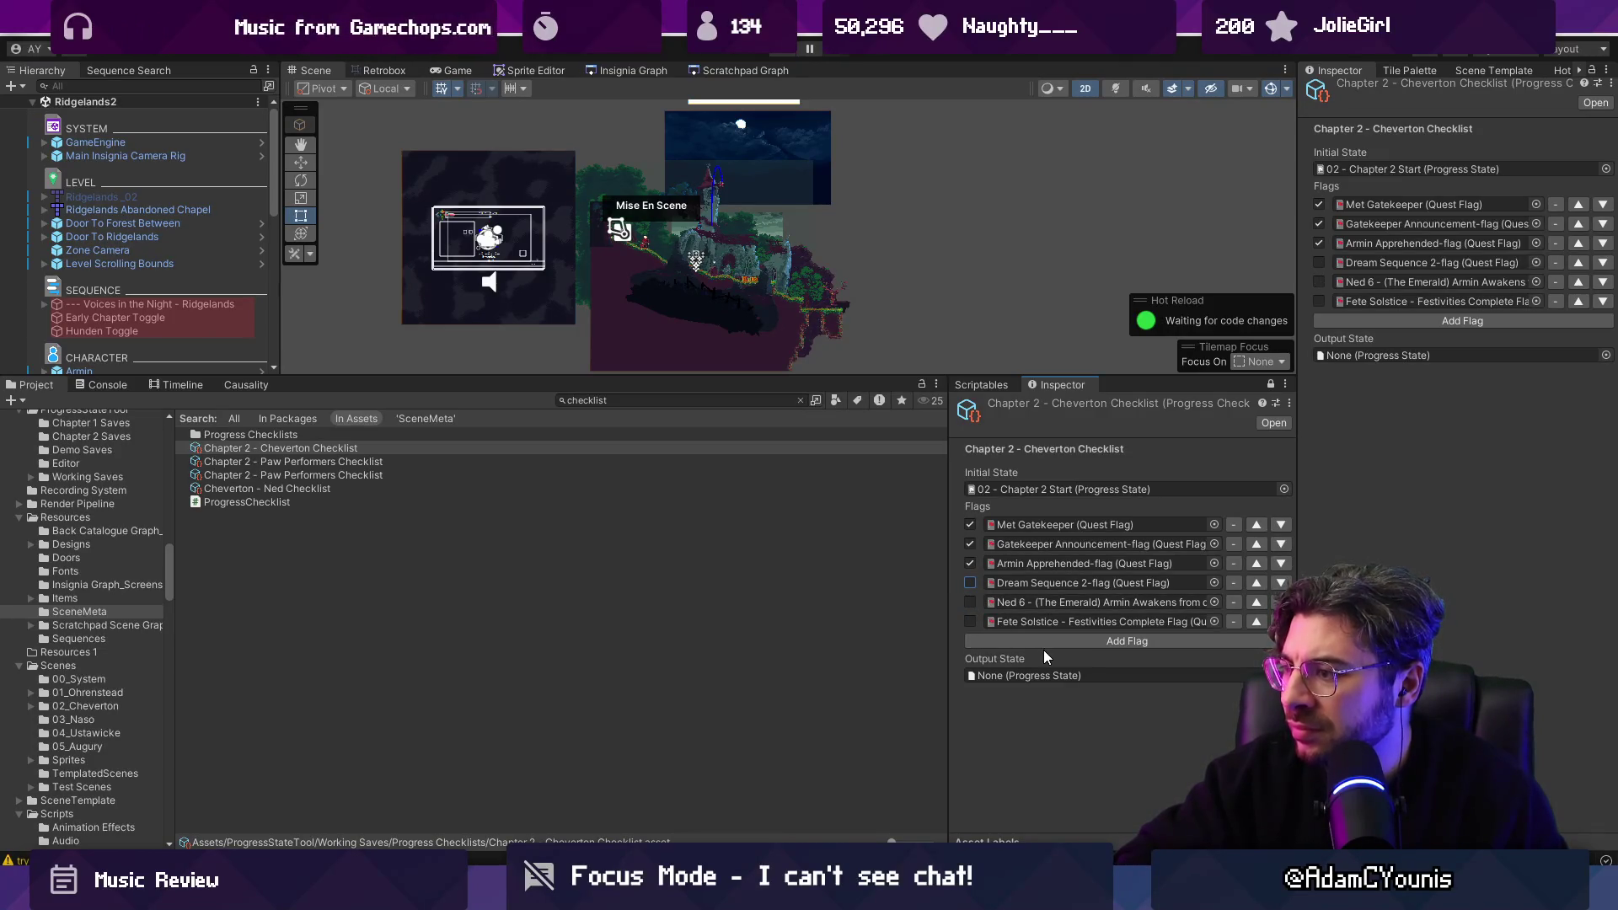
# Set the checklist's output state to Test Progress and assign it to Output & Engine.
pyautogui.click(1284, 675)
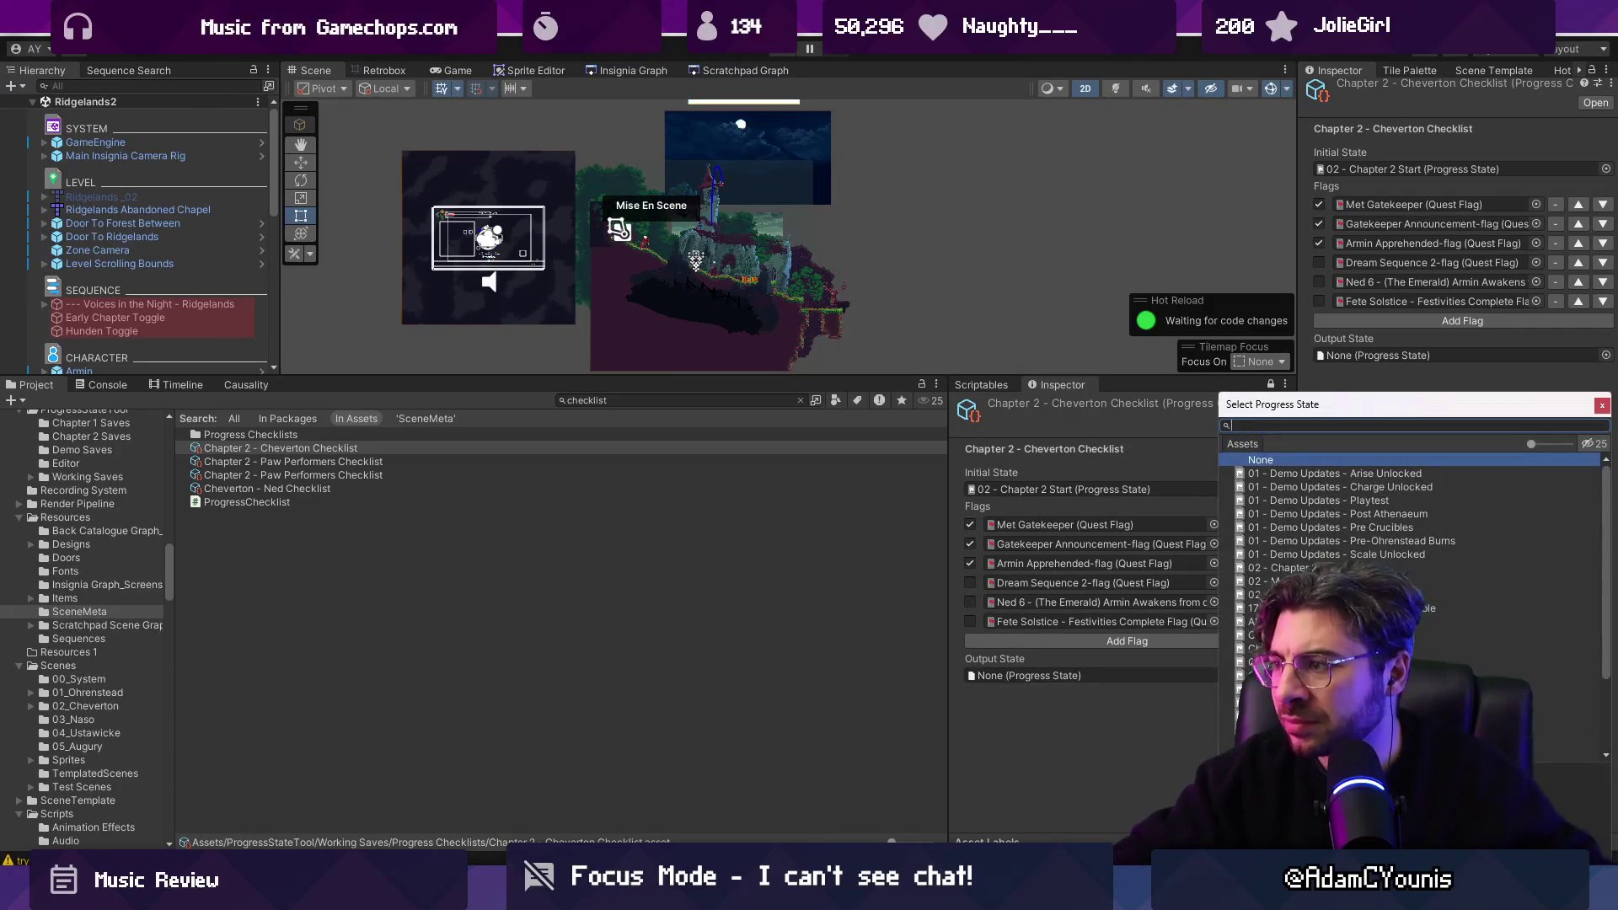
pyautogui.write('chapter 23')
pyautogui.press('BackSpace')
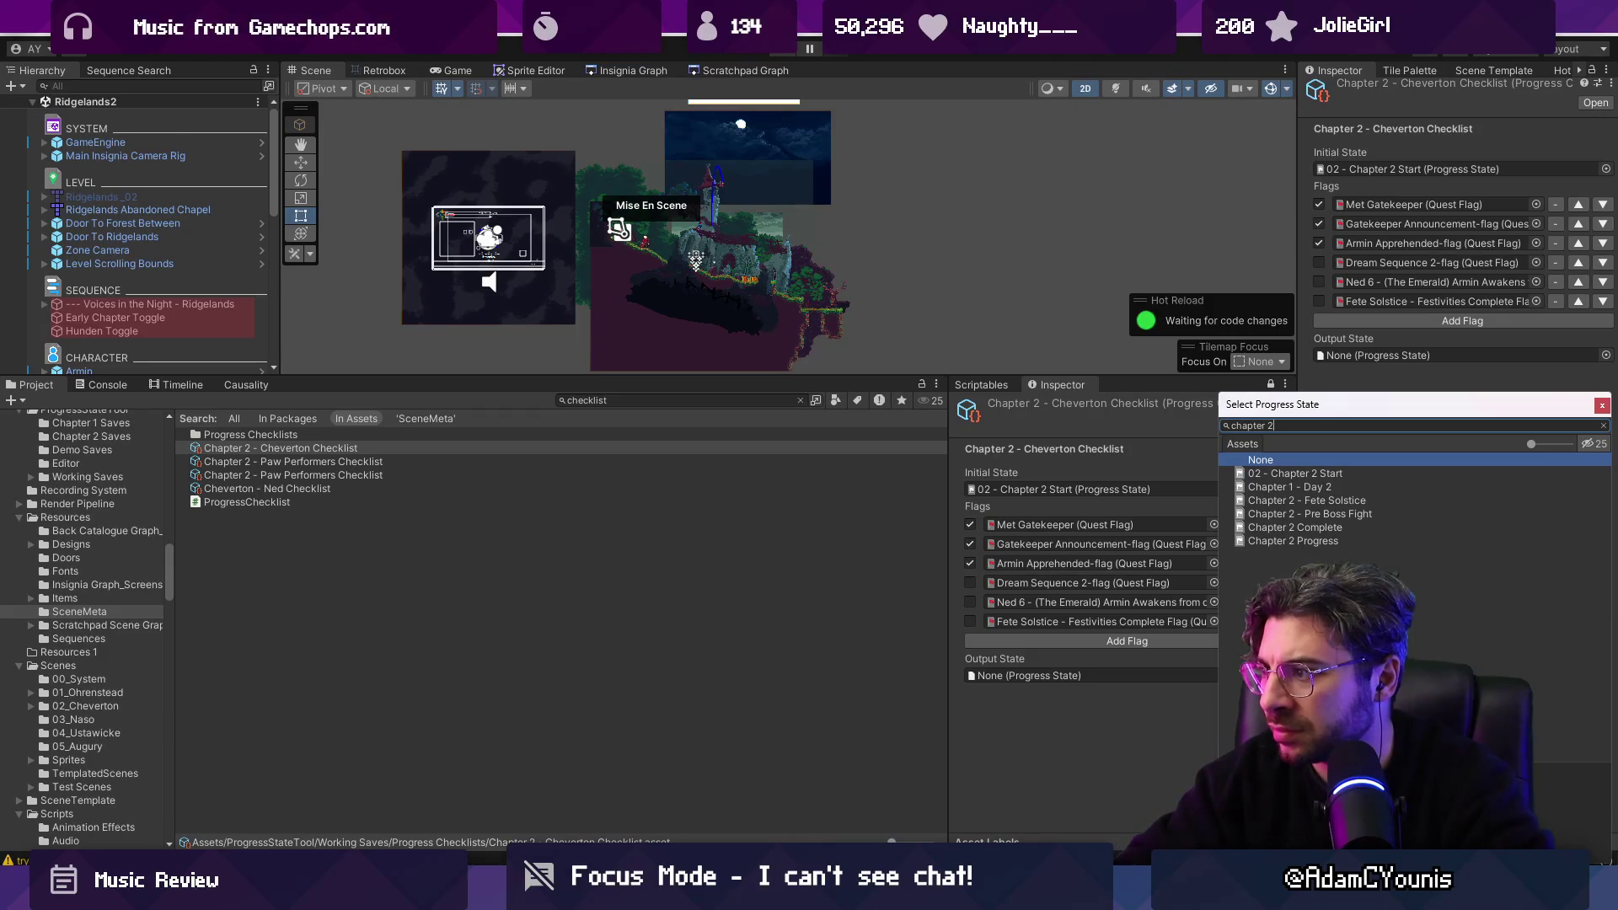
pyautogui.write('test progre')
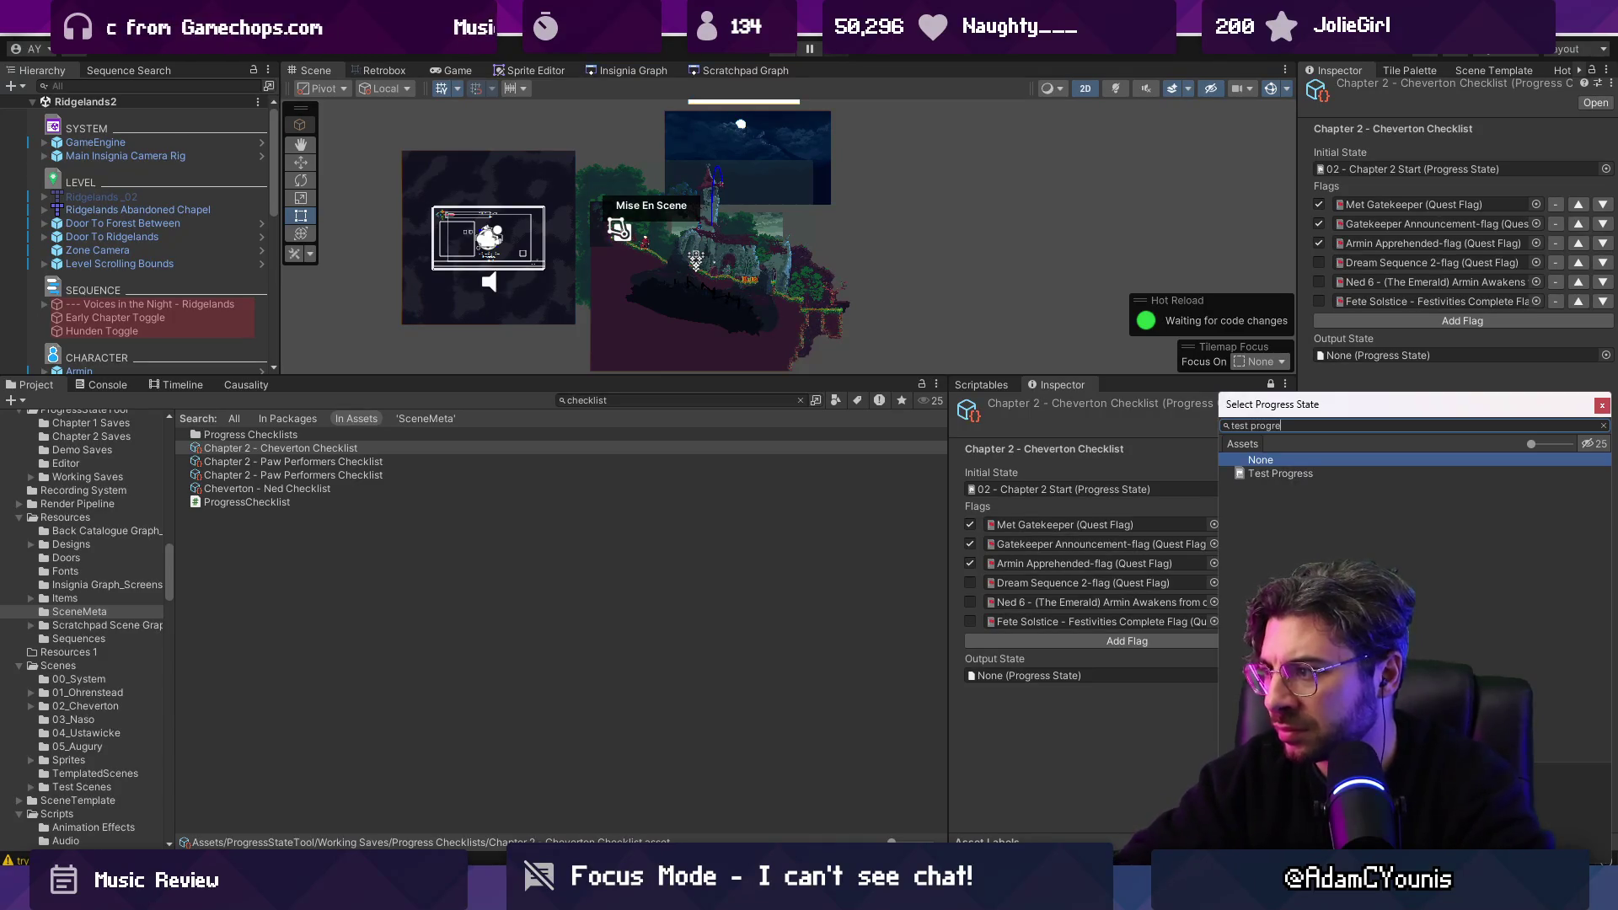
pyautogui.press('Down')
pyautogui.press('Return')
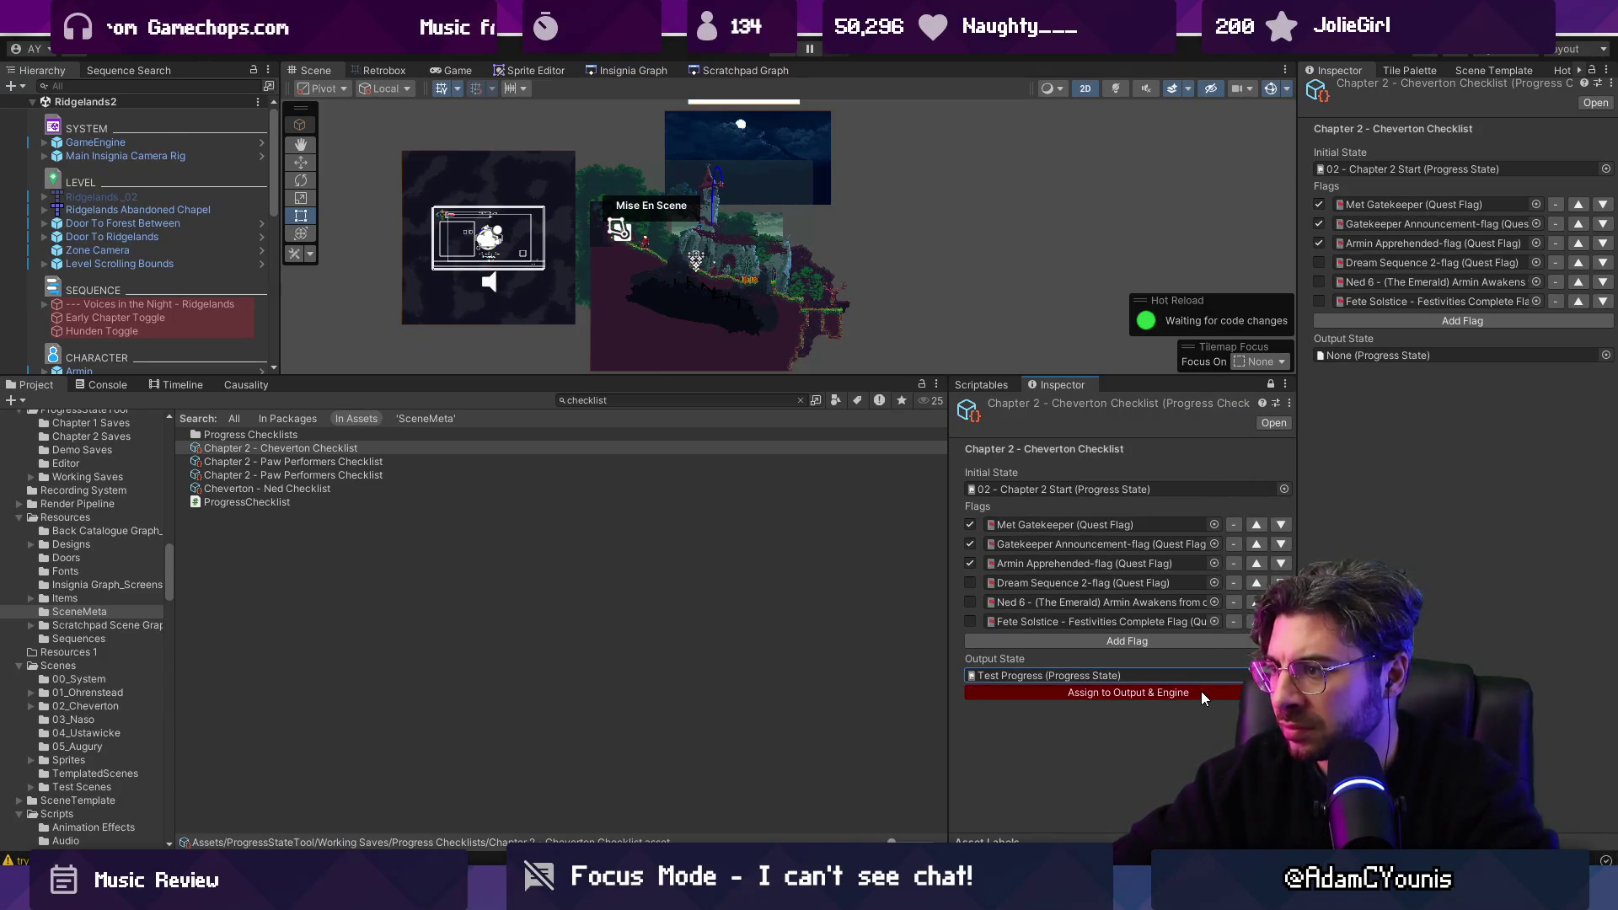
pyautogui.click(1202, 691)
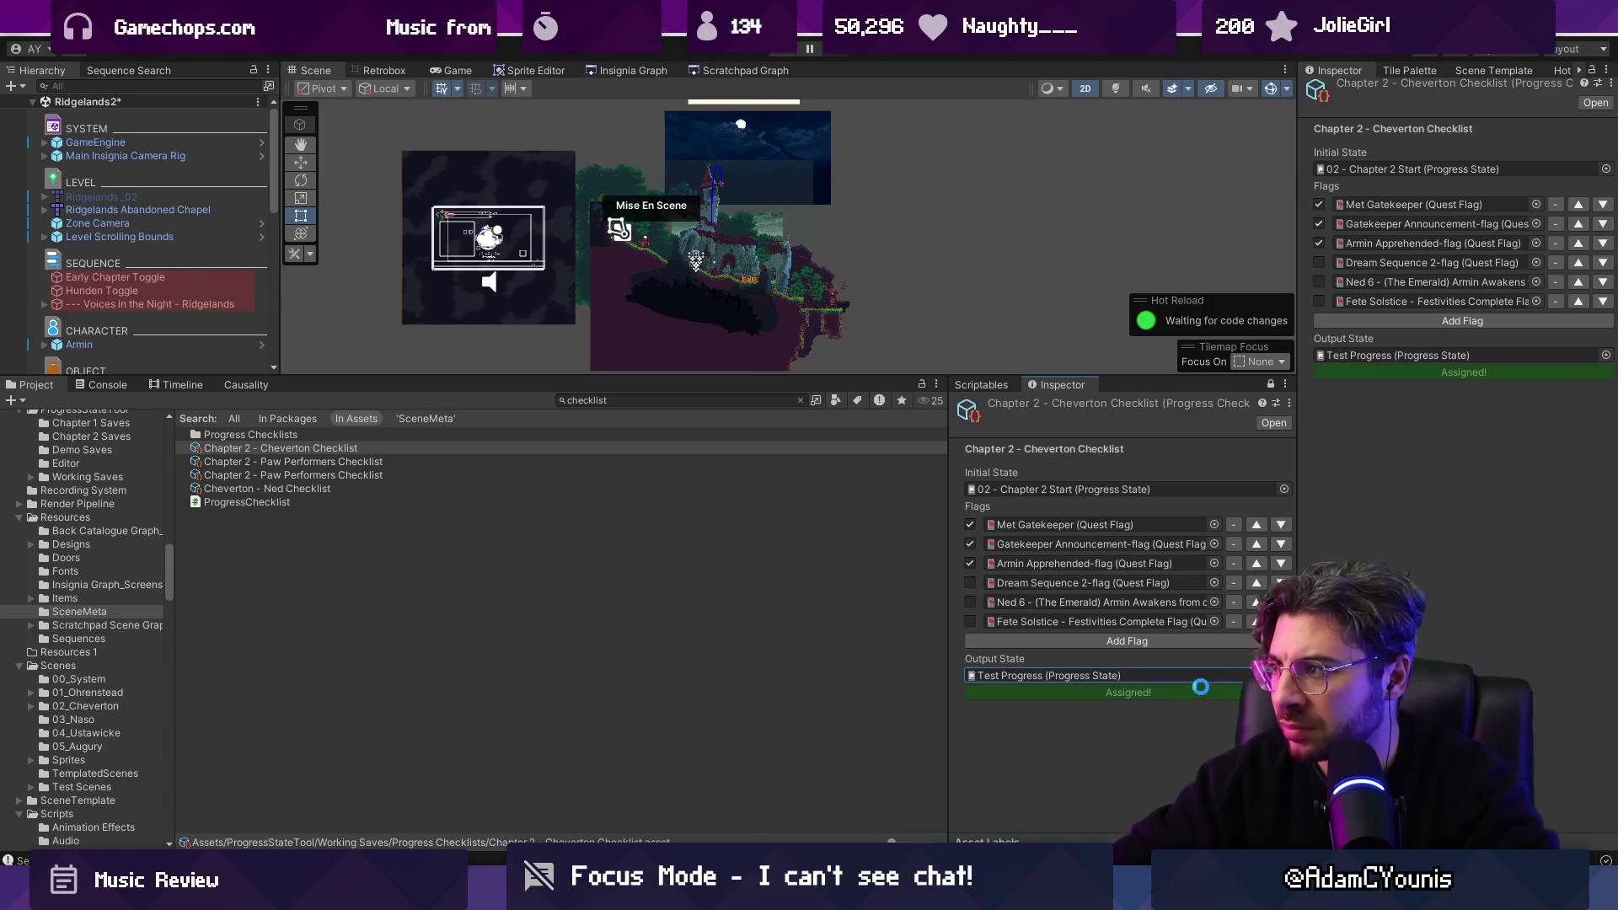
# Run and stop a quick playtest, then review the Cheverton - Ned Checklist flags before reselecting the Cheverton checklist.
pyautogui.click(1347, 71)
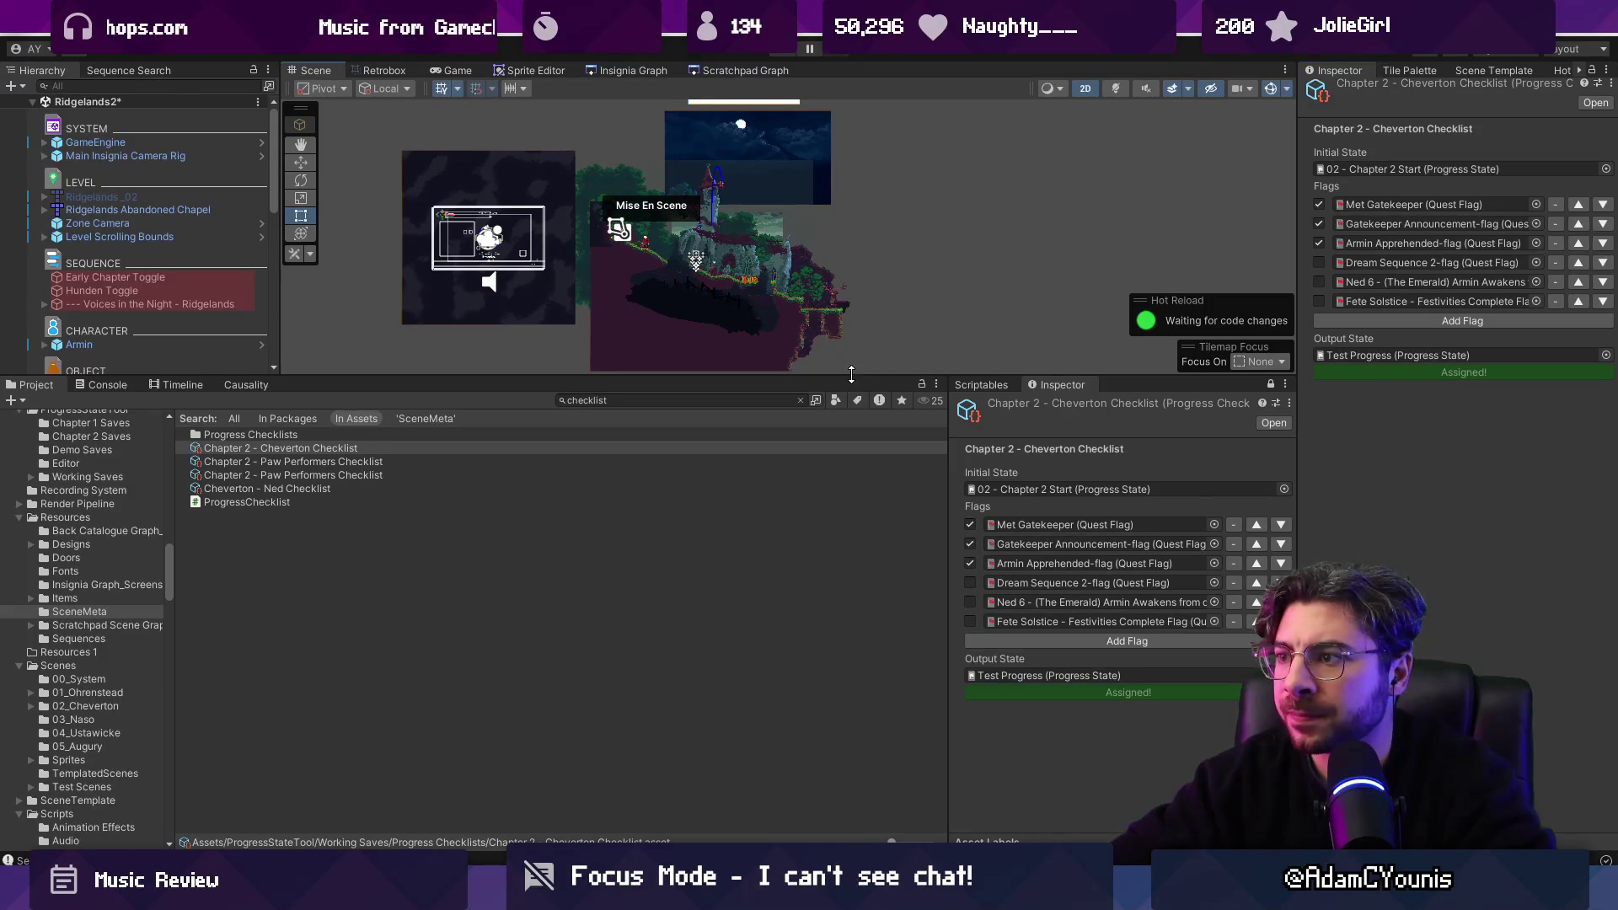
pyautogui.moveTo(849, 373); pyautogui.dragTo(850, 486)
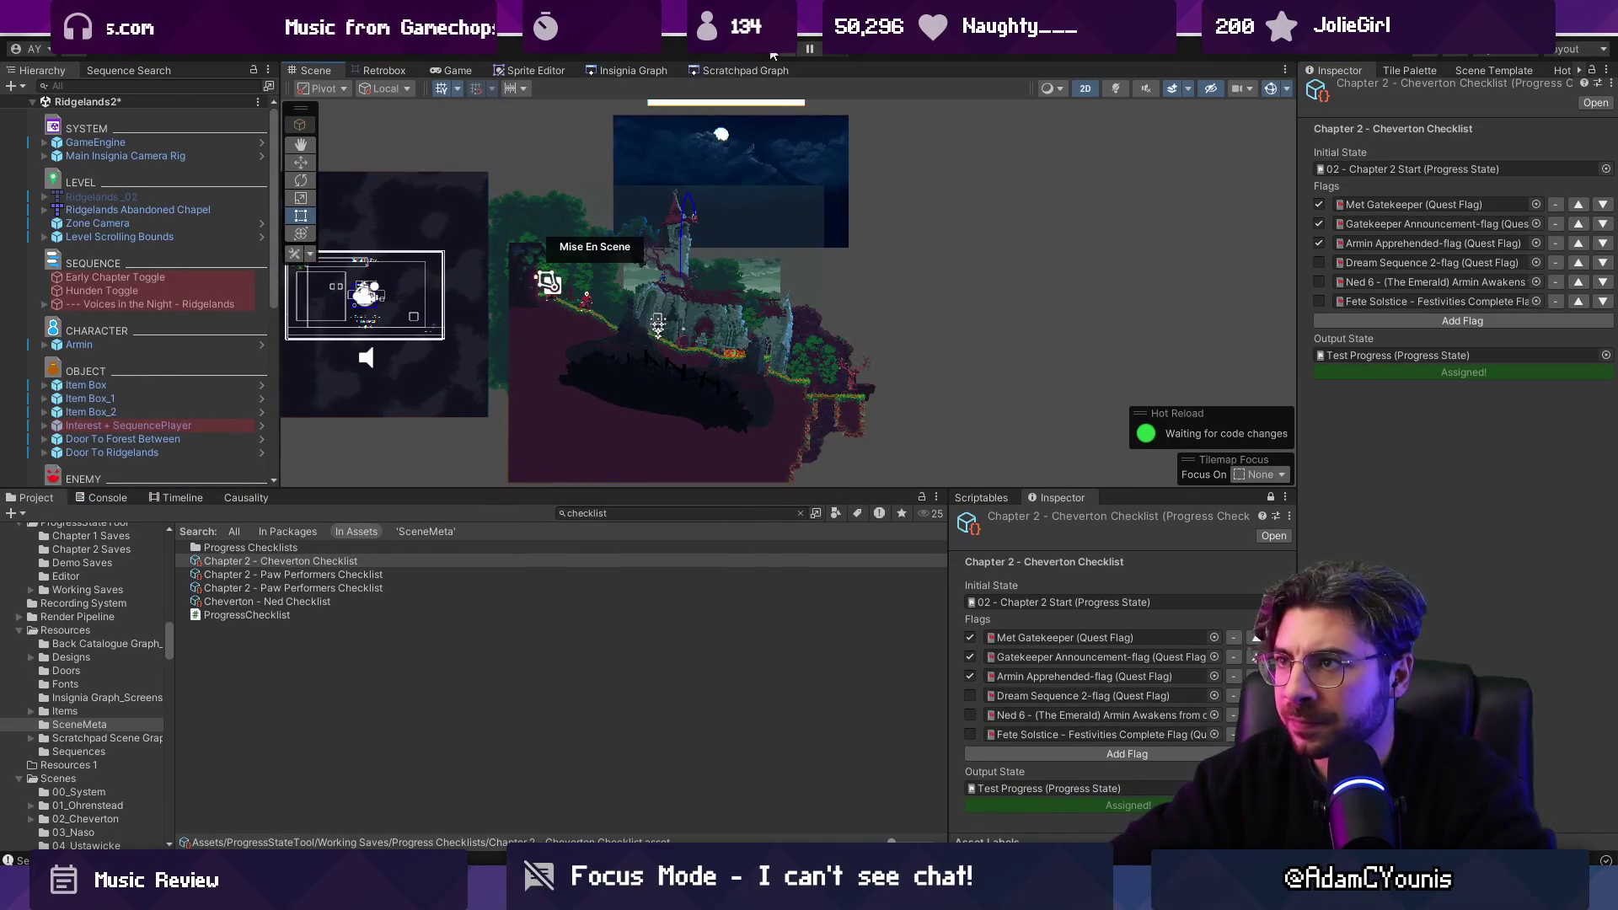
pyautogui.click(782, 49)
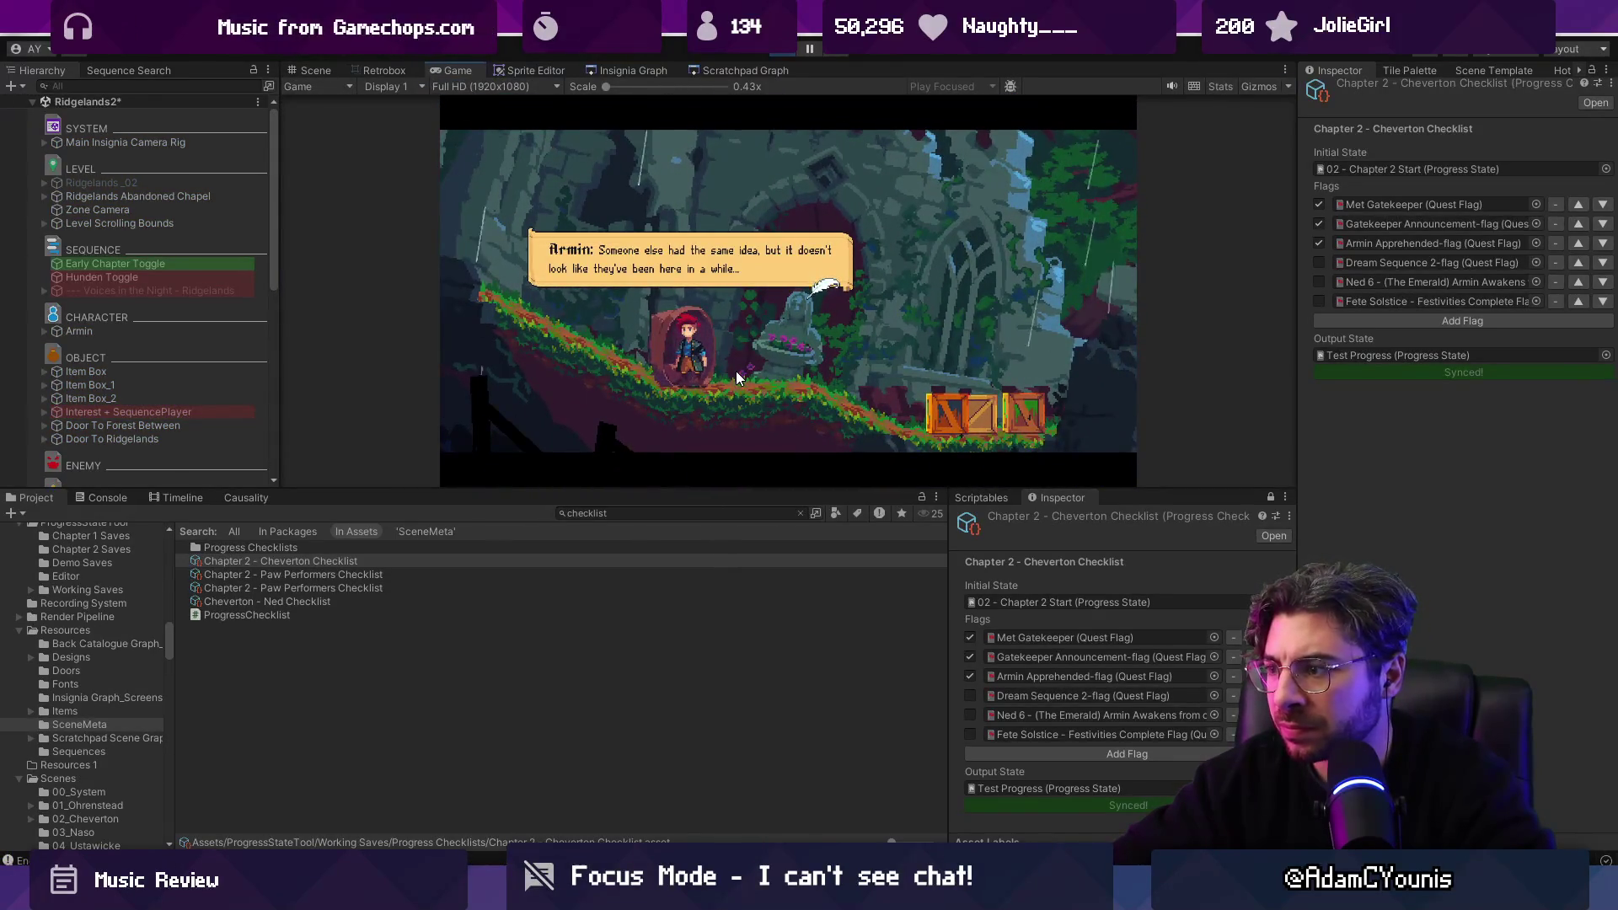
pyautogui.click(806, 47)
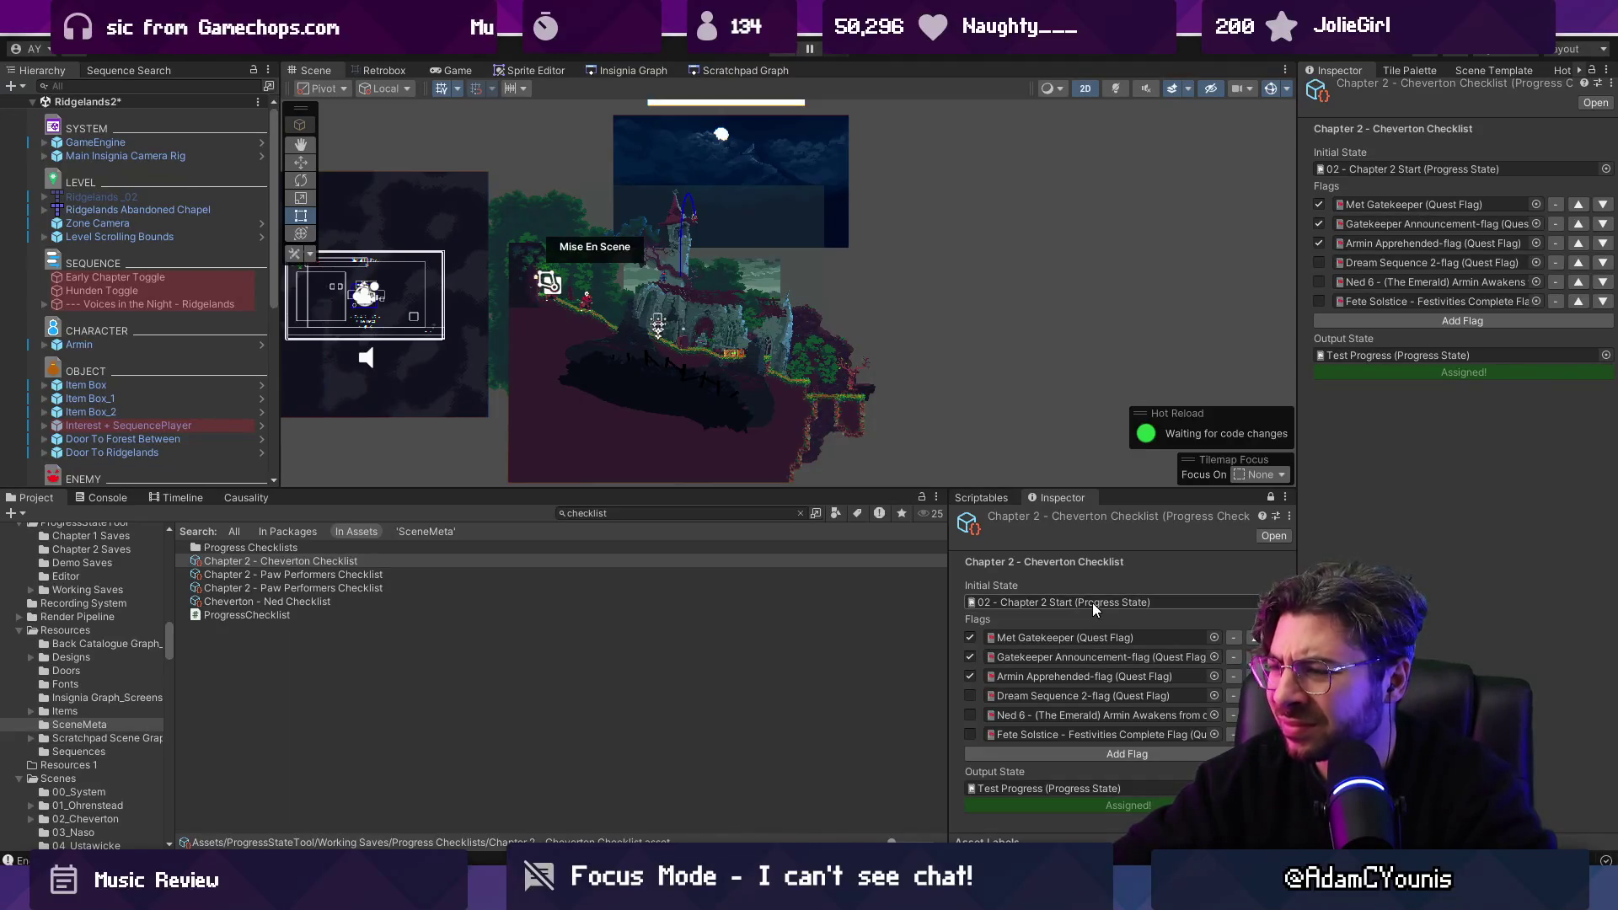
pyautogui.click(384, 602)
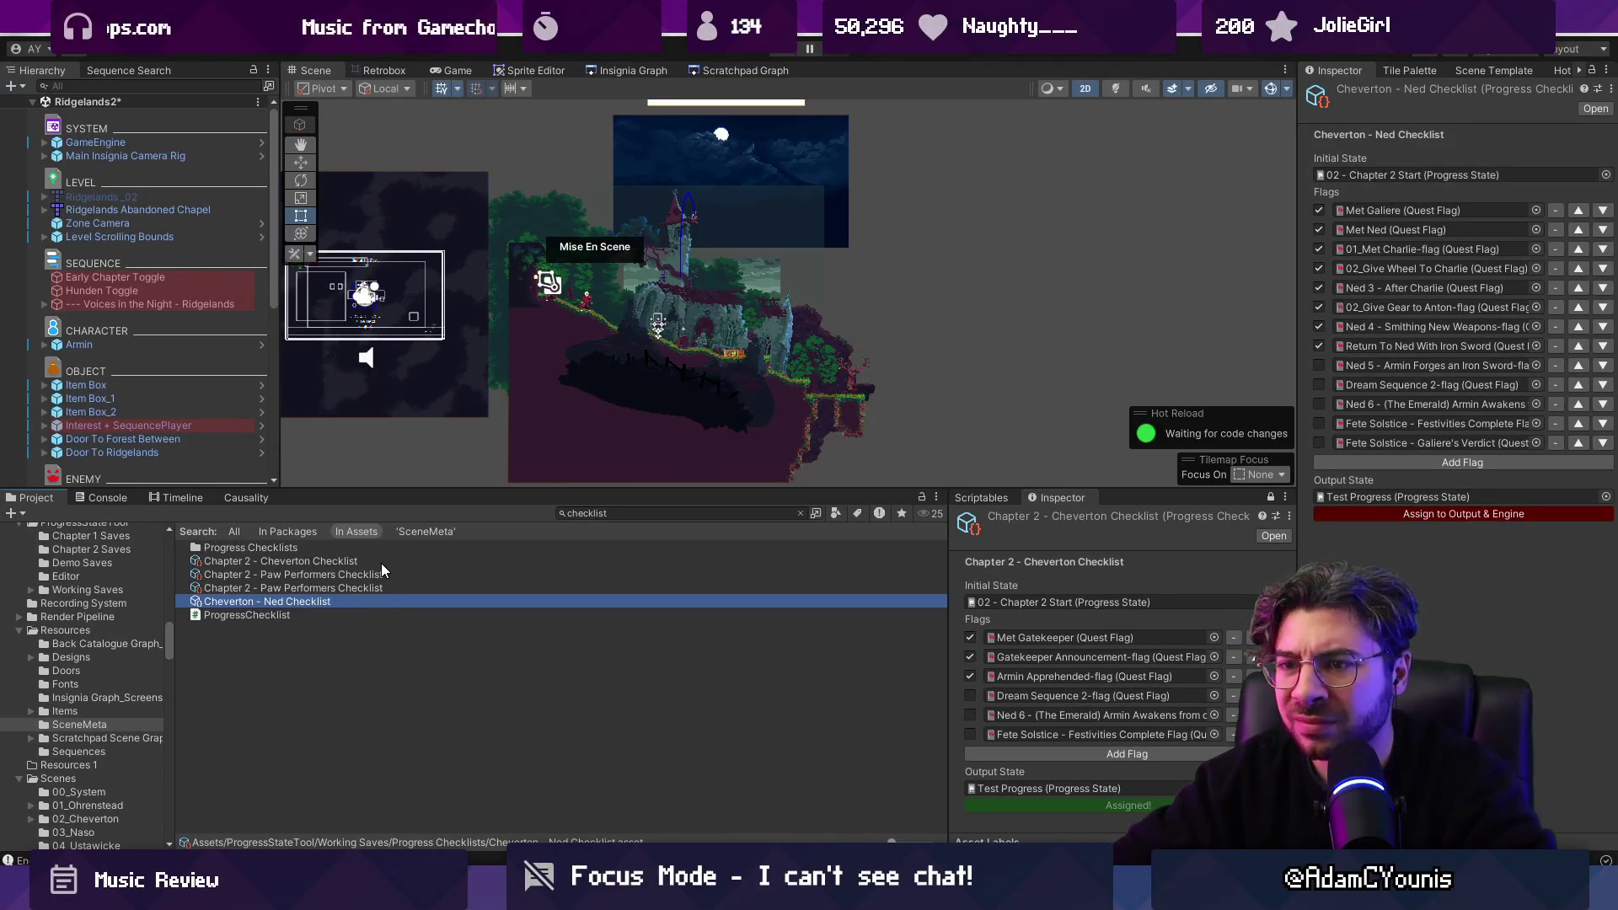
pyautogui.click(382, 563)
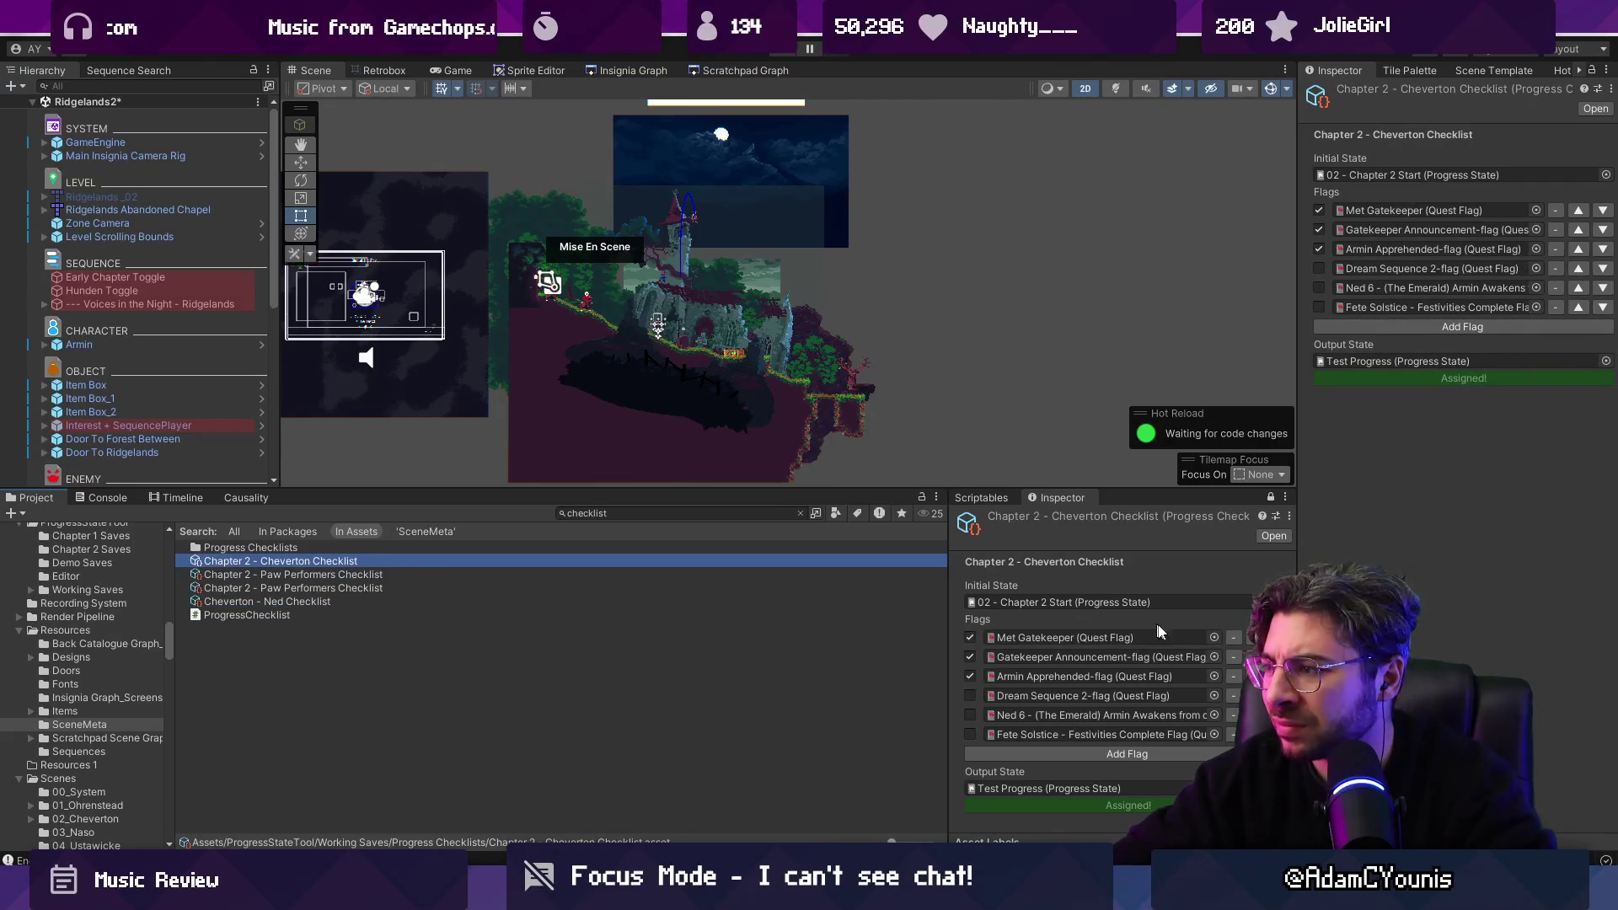
# Add Voices in the Night and Dream Sequence 1 as two new flags on the Cheverton checklist.
pyautogui.click(1187, 751)
pyautogui.click(1204, 753)
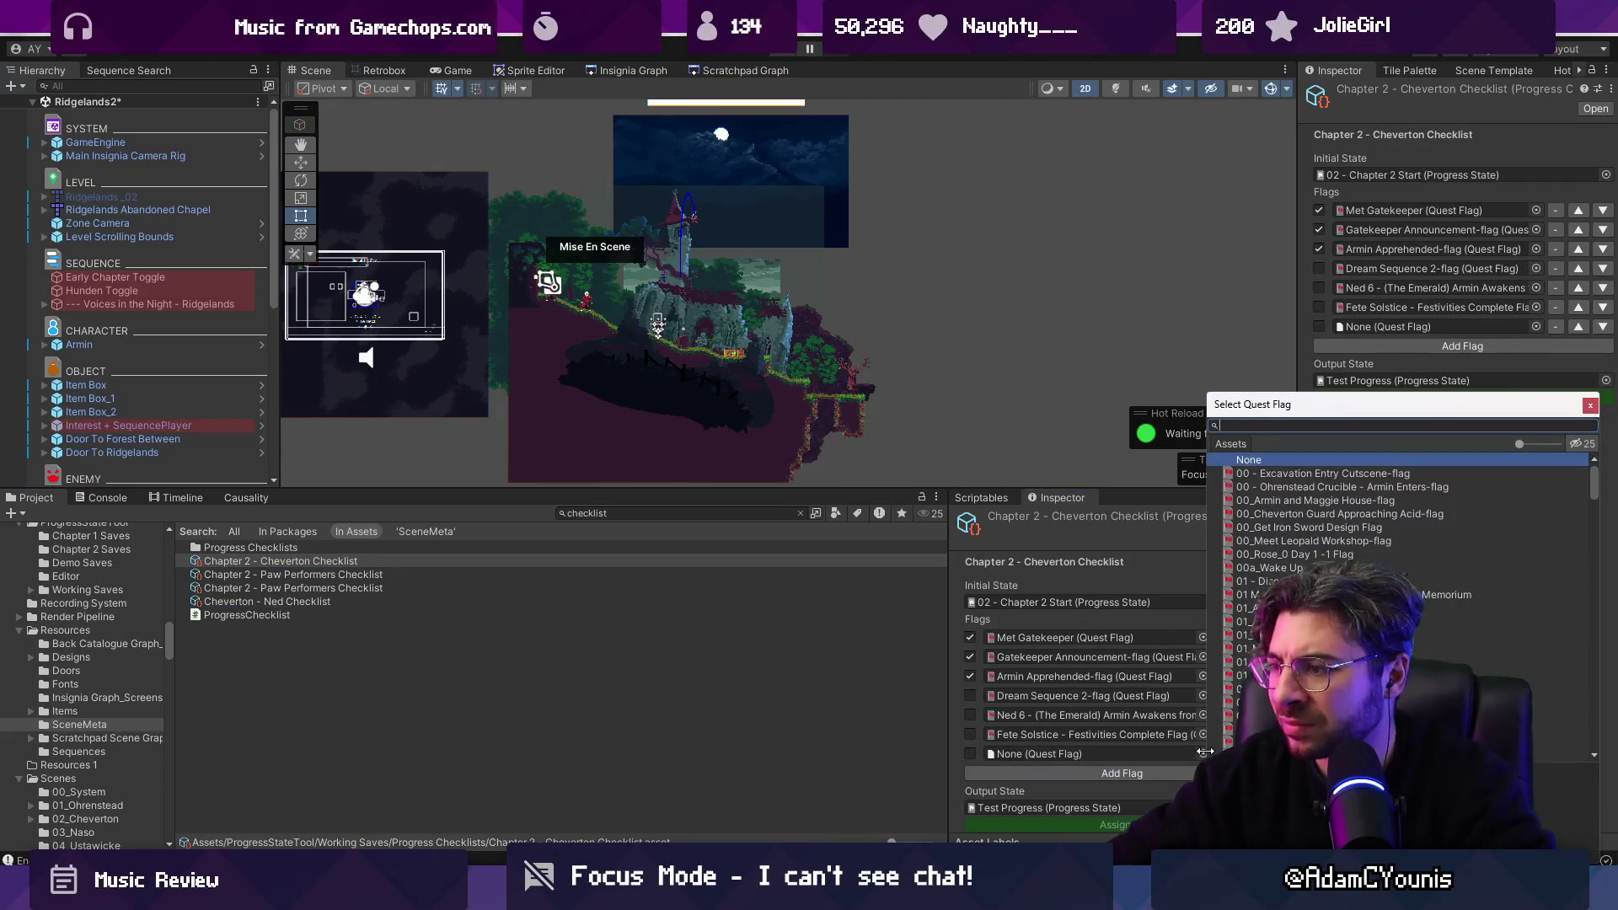
pyautogui.write('voices')
pyautogui.press('Down')
pyautogui.press('Return')
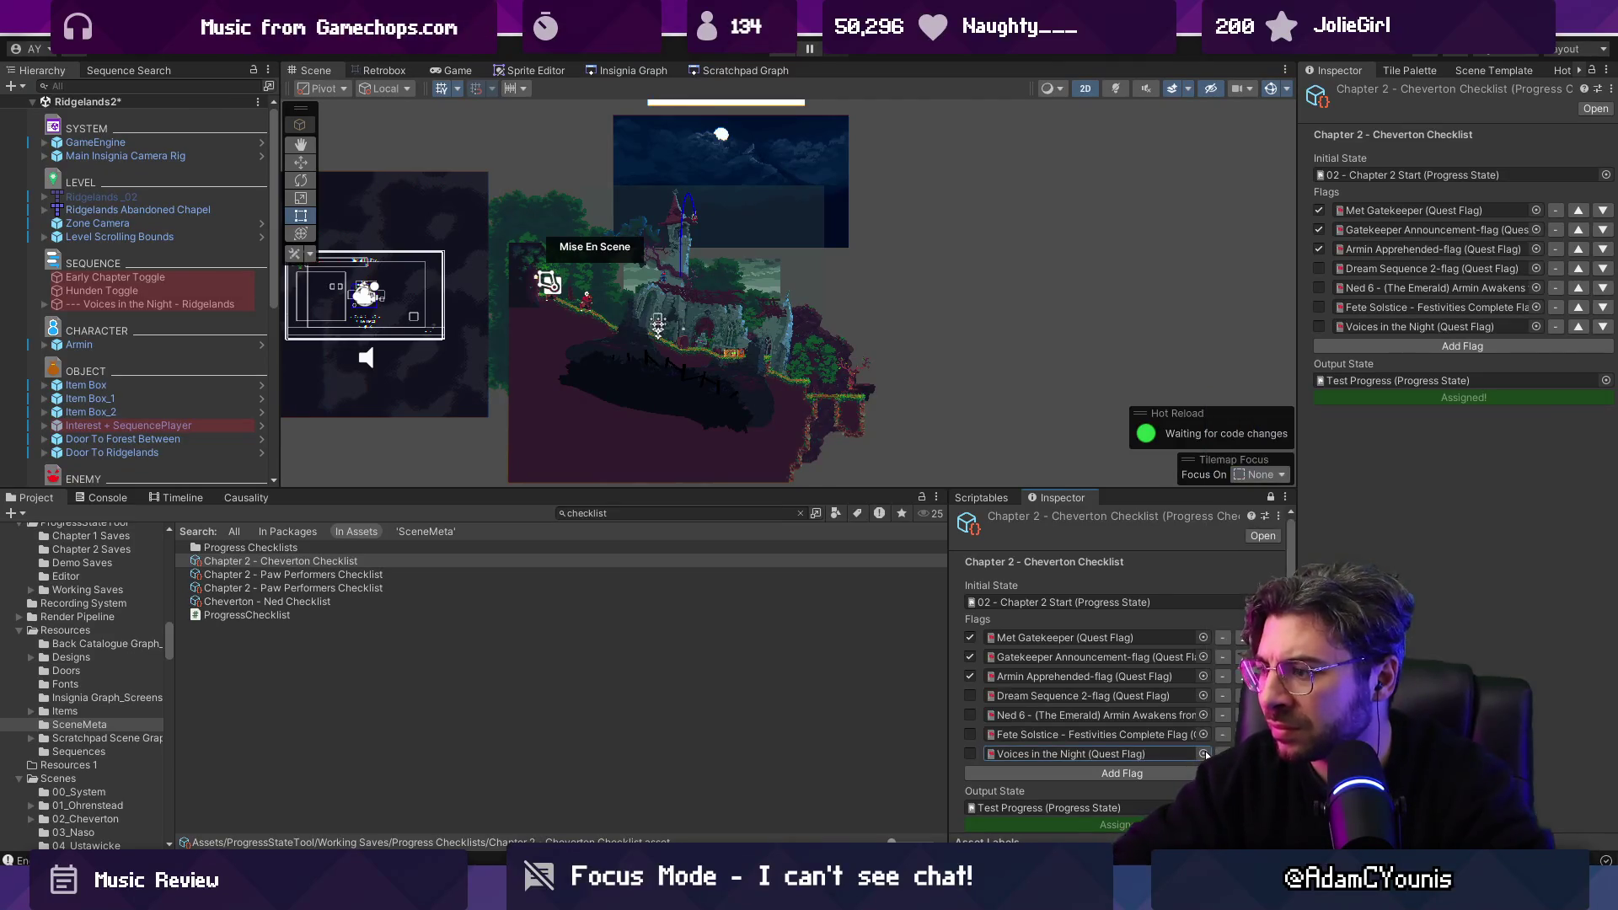
pyautogui.click(1187, 773)
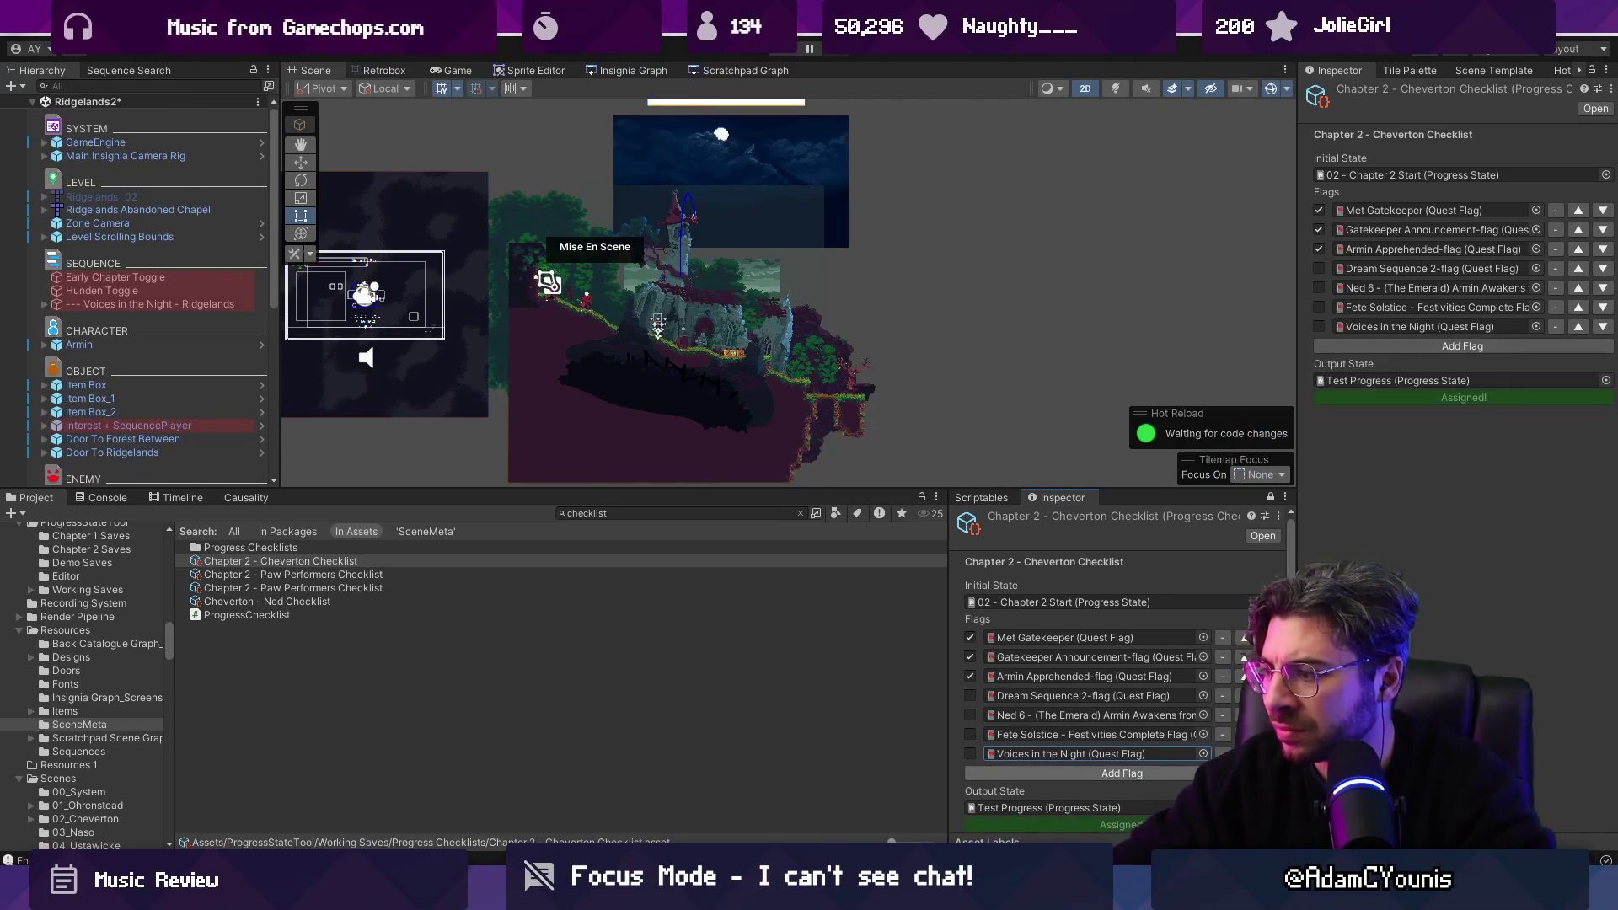
pyautogui.click(1203, 773)
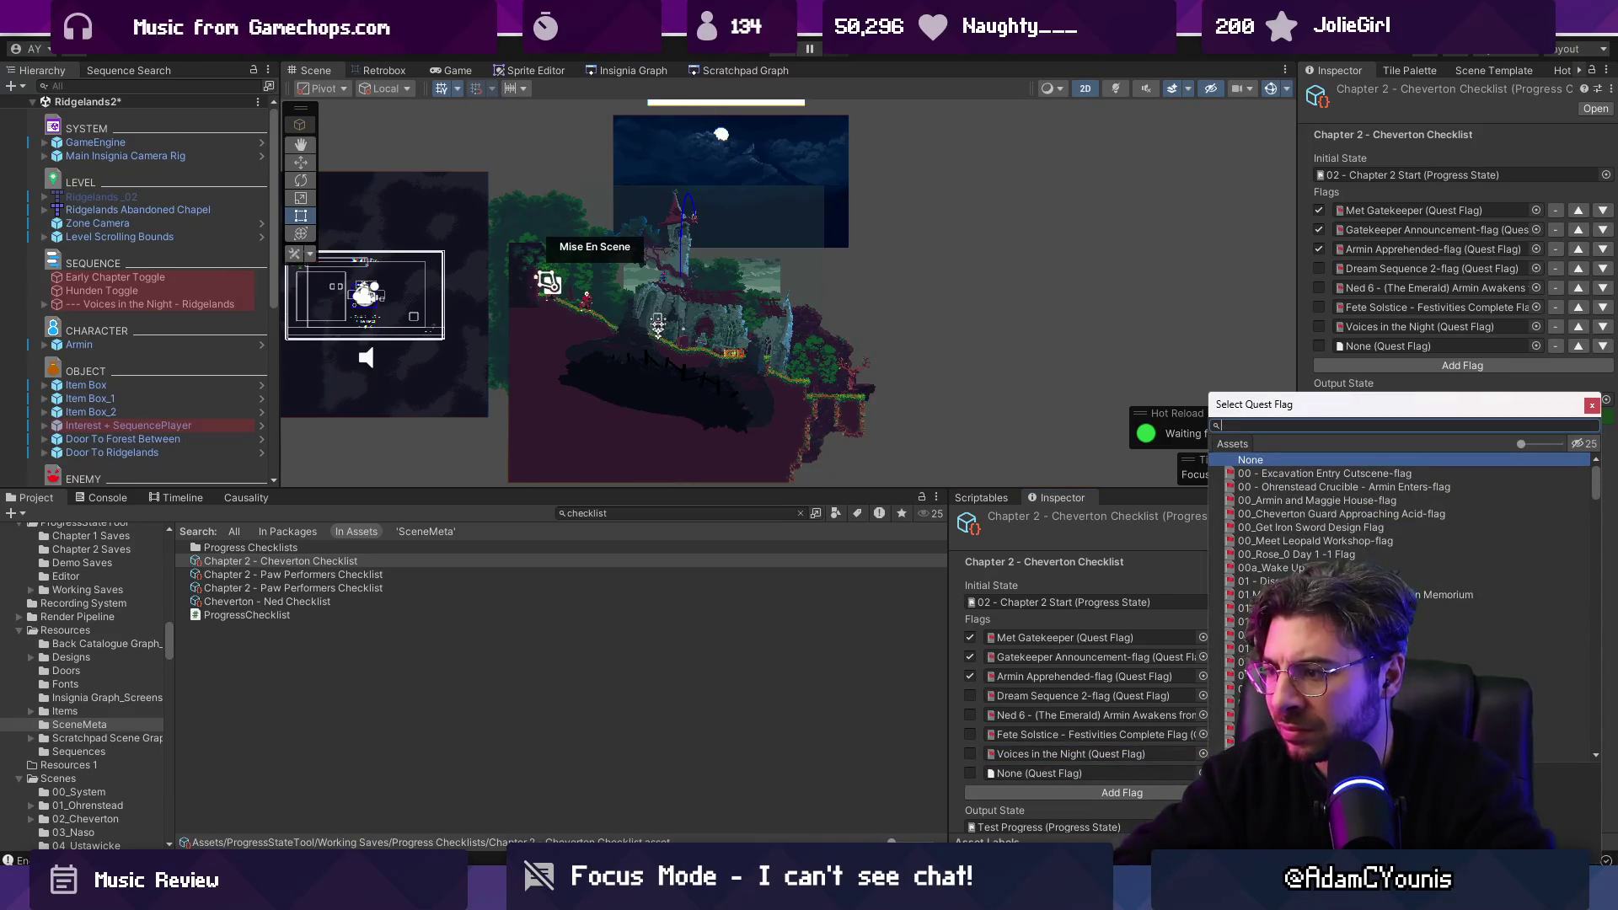
pyautogui.write('dere')
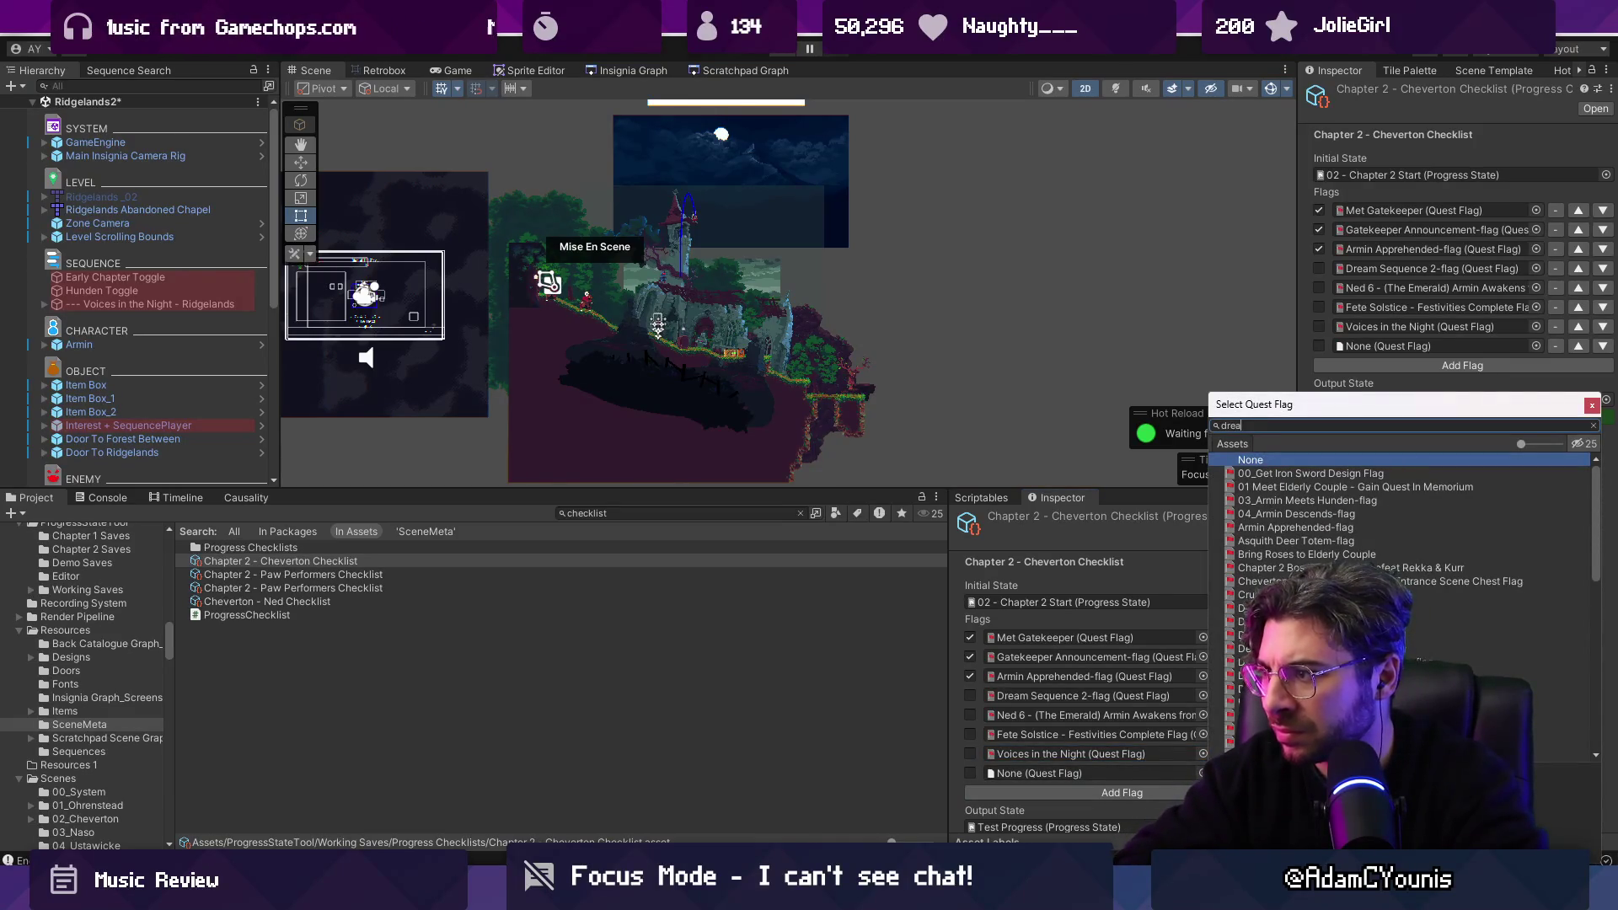
pyautogui.write('m sequence')
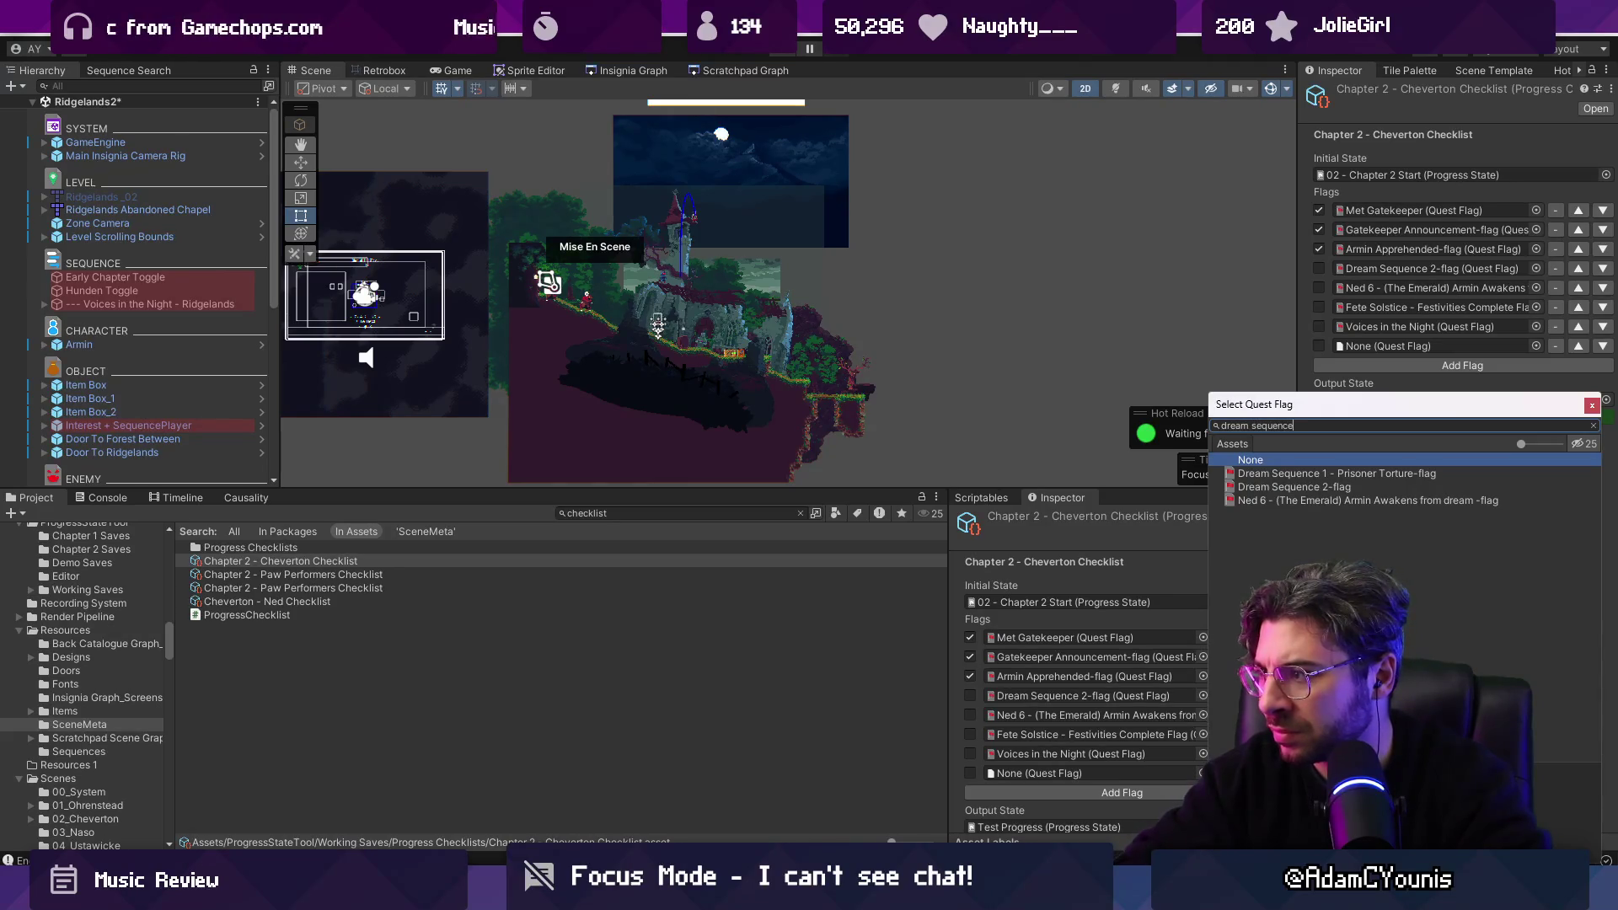
pyautogui.press('Down')
pyautogui.press('Return')
# Move Dream Sequence 1 and Voices in the Night to the top, with Met Gatekeeper above Armin Apprehended.
pyautogui.click(1245, 773)
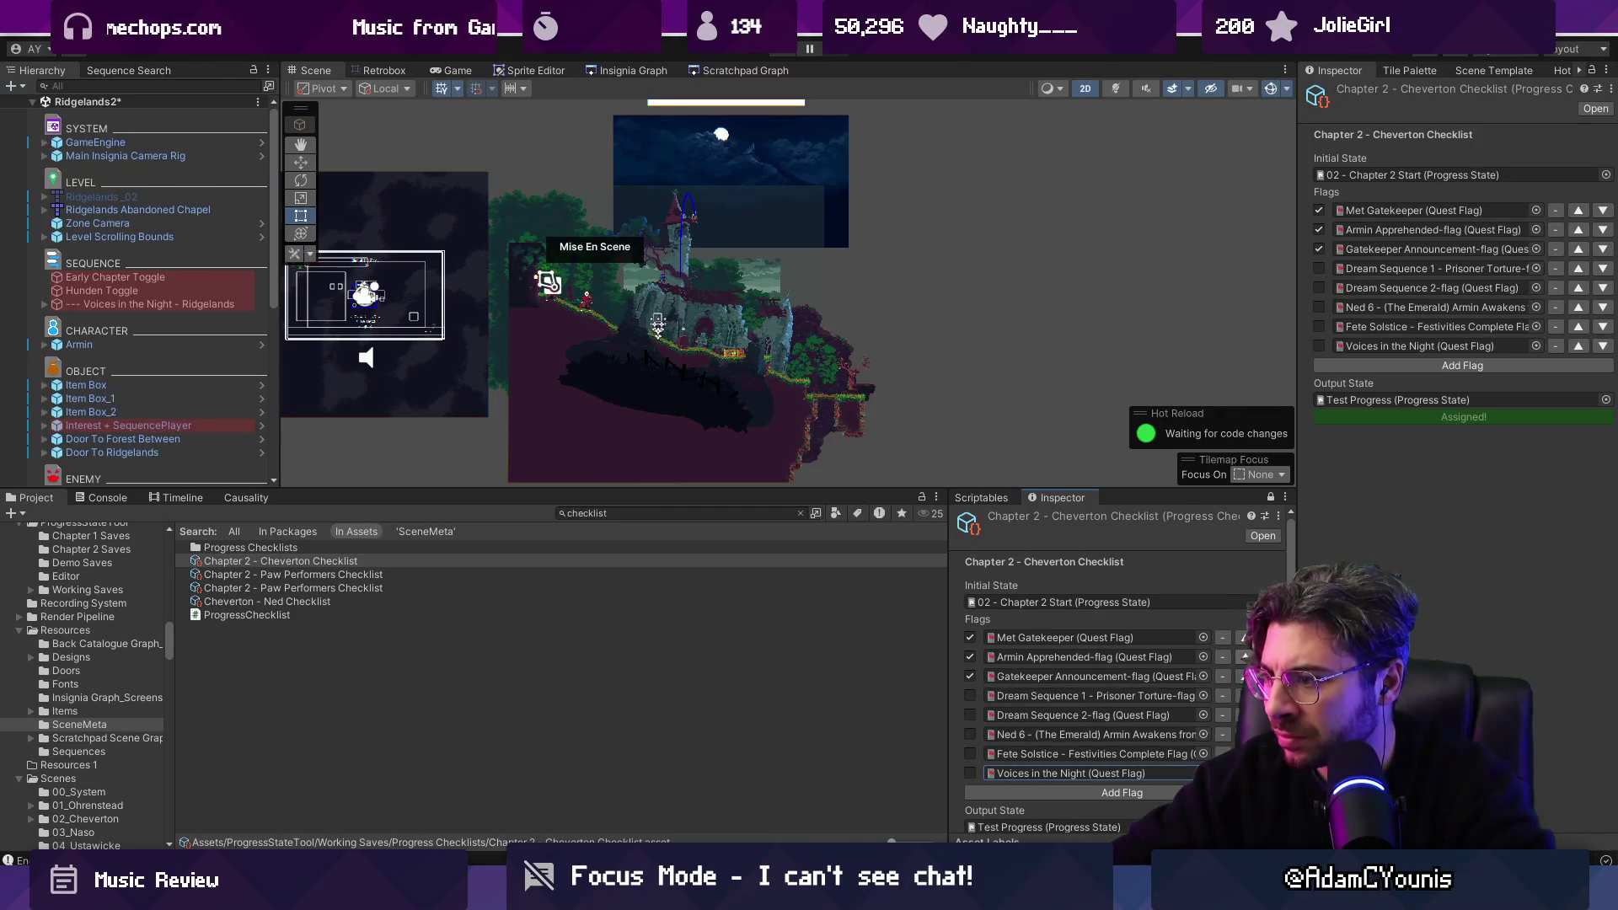
pyautogui.click(1245, 753)
pyautogui.click(1245, 734)
pyautogui.click(1245, 676)
pyautogui.click(1245, 656)
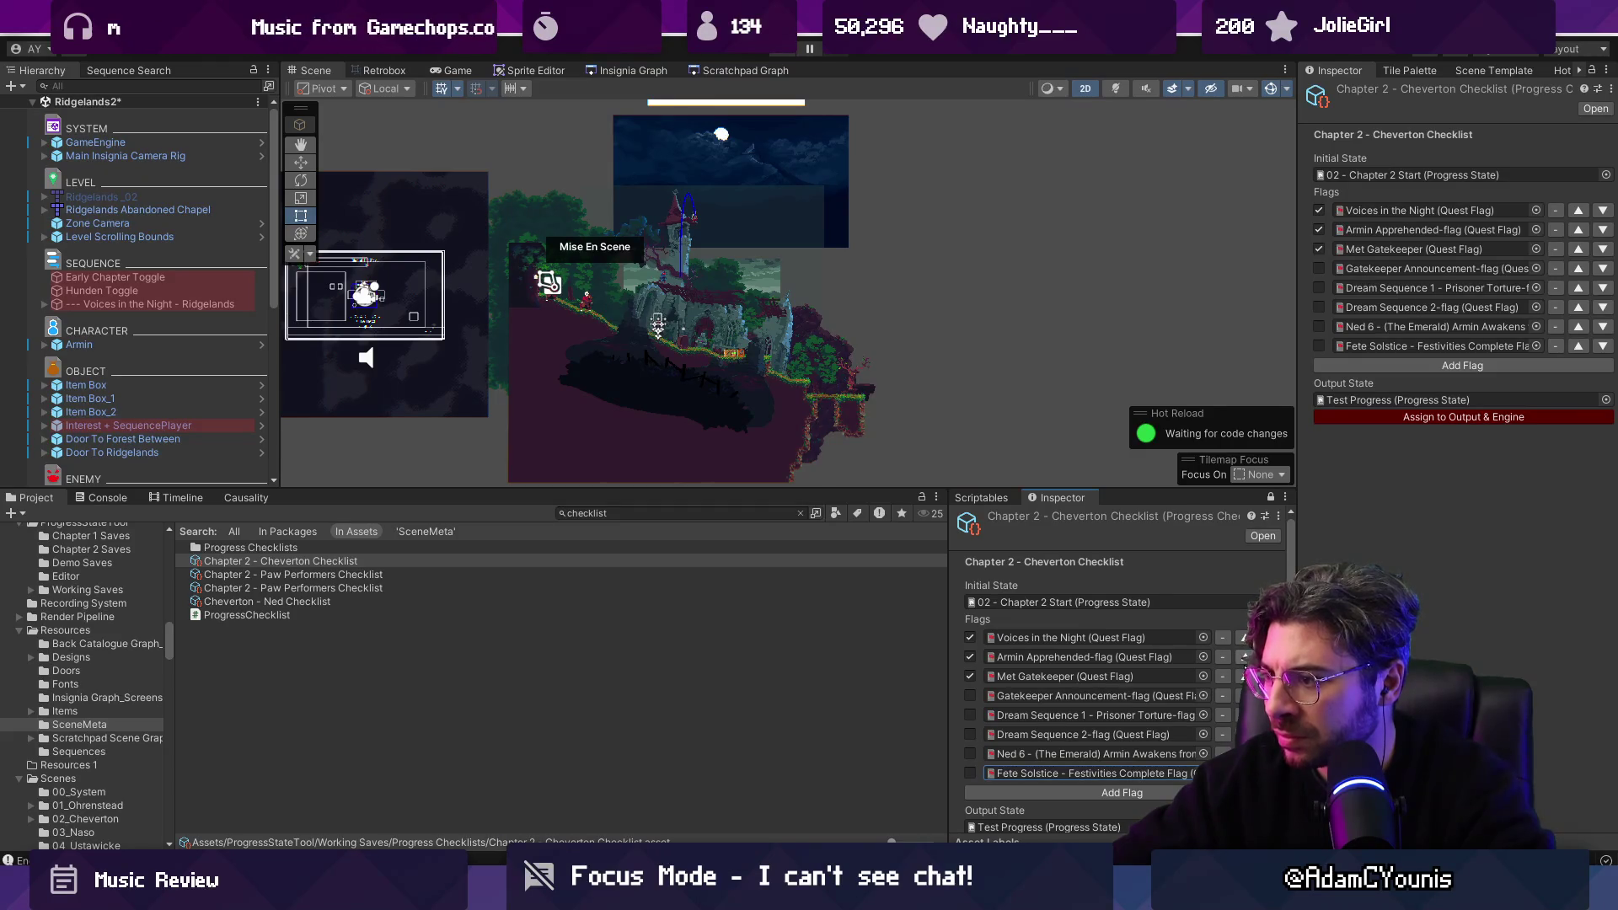
pyautogui.click(1245, 676)
pyautogui.click(1245, 656)
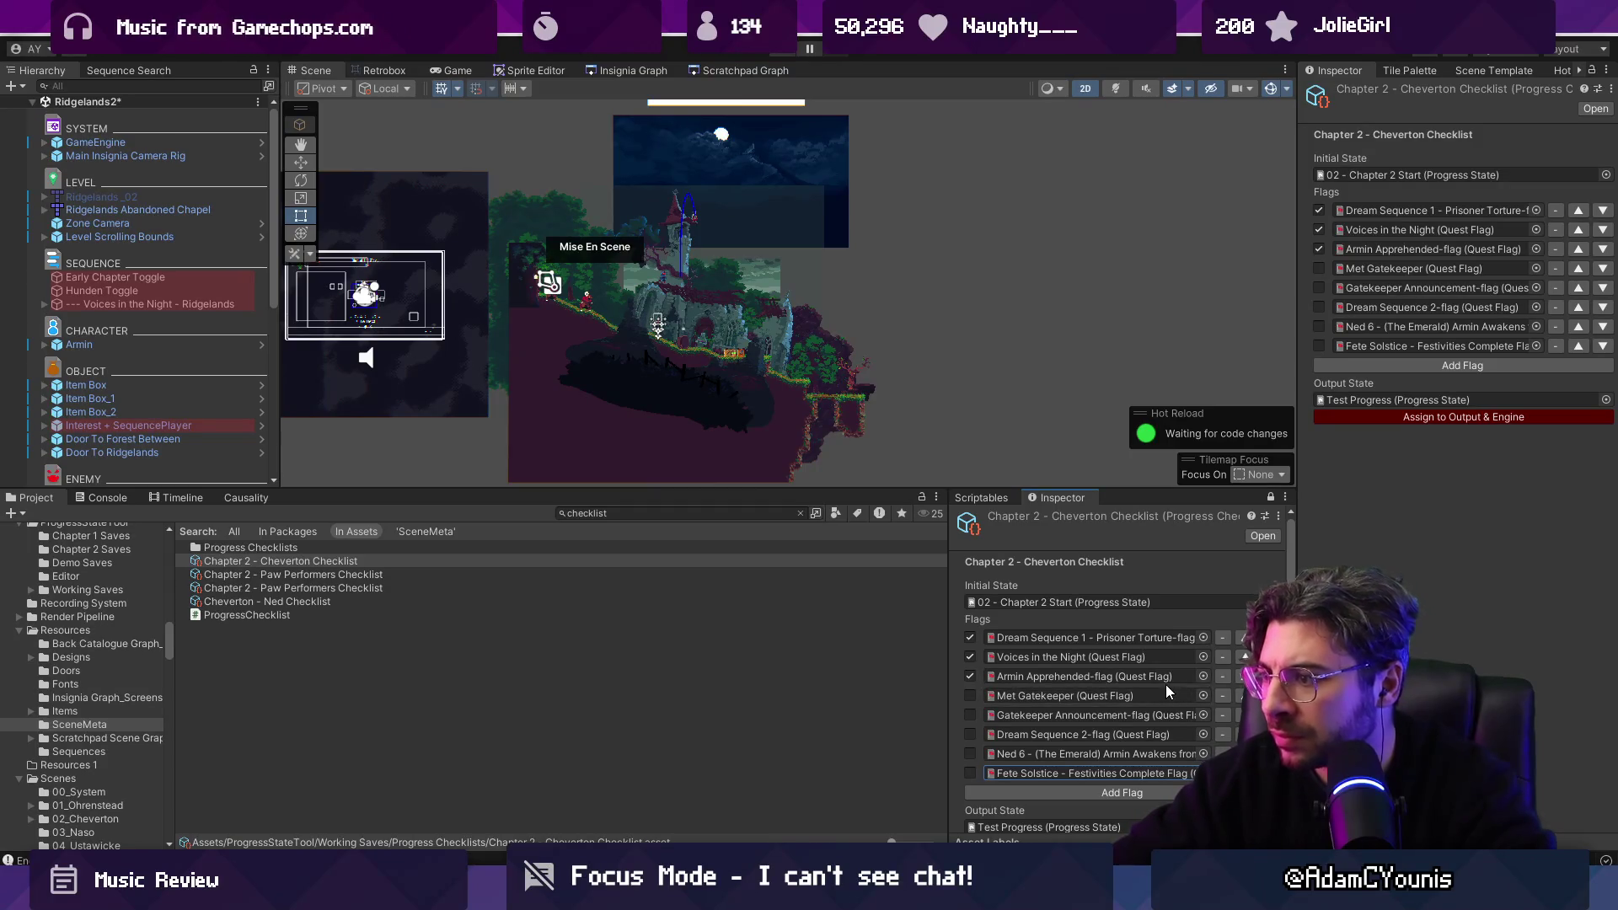
pyautogui.click(1245, 696)
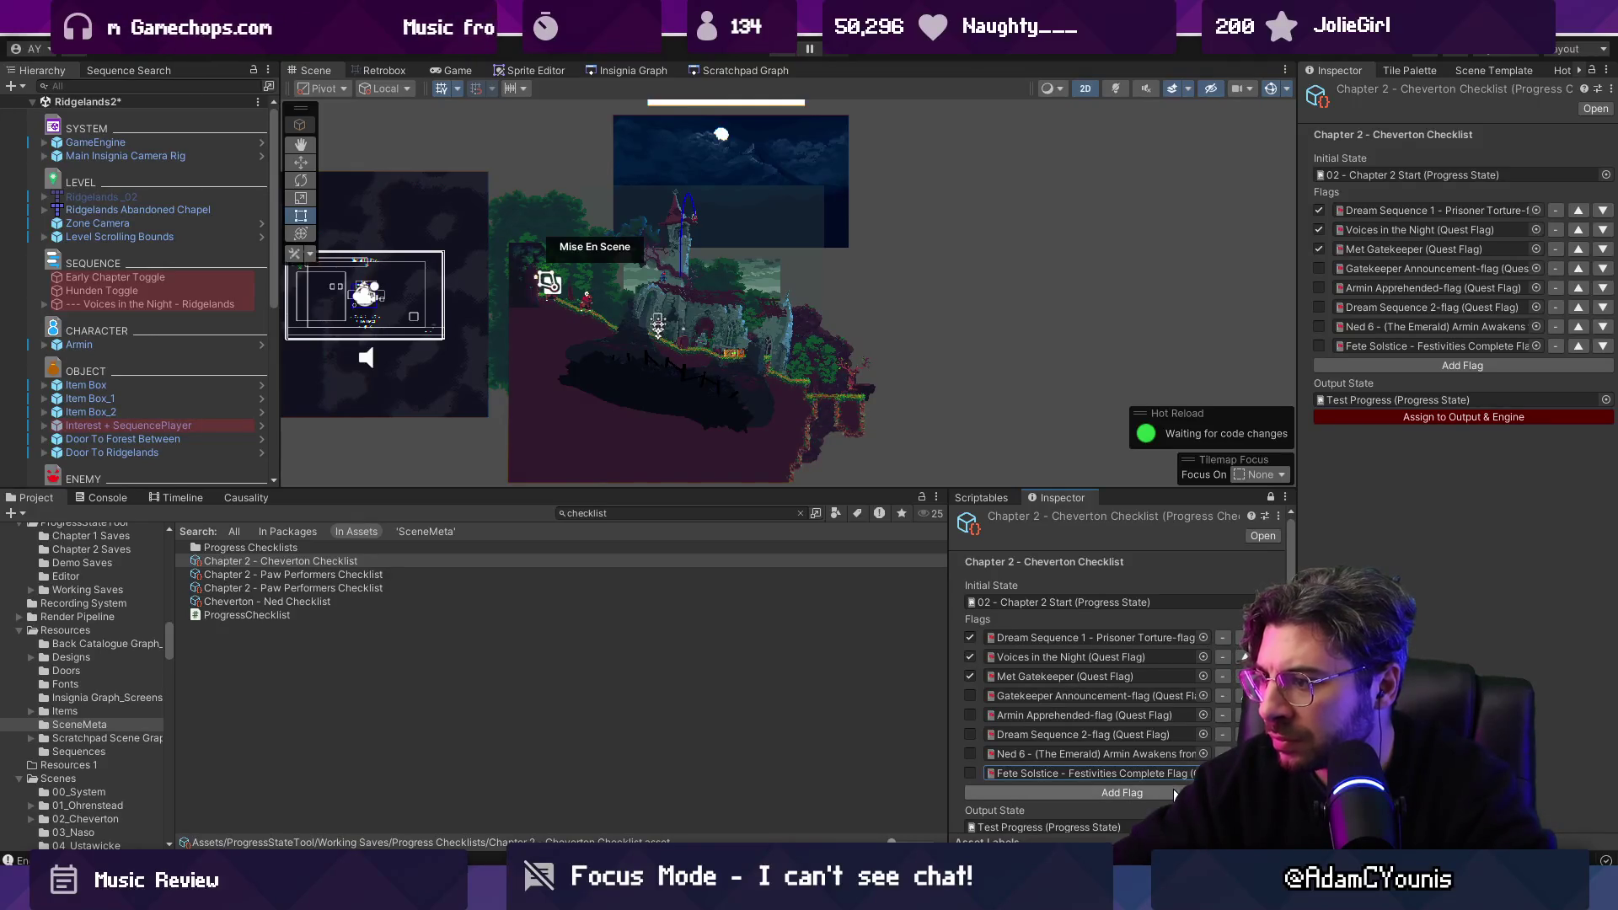
pyautogui.scroll(-1, 1174, 797)
# Add a Met Galiere flag to the Cheverton checklist.
pyautogui.click(1156, 766)
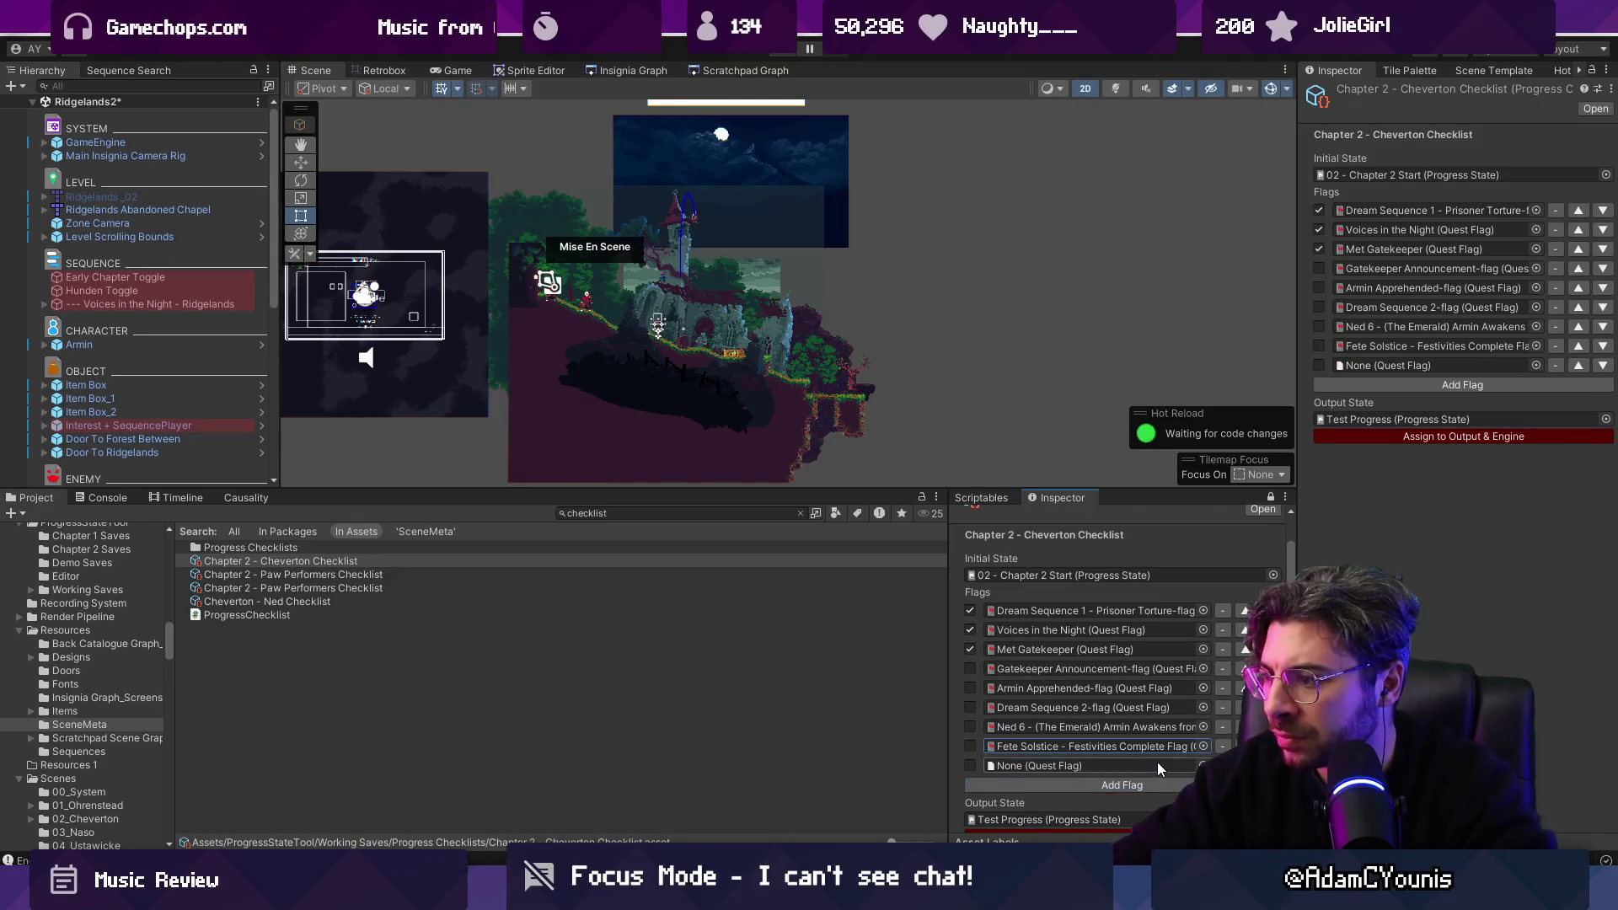
pyautogui.click(1202, 764)
pyautogui.write('galiere')
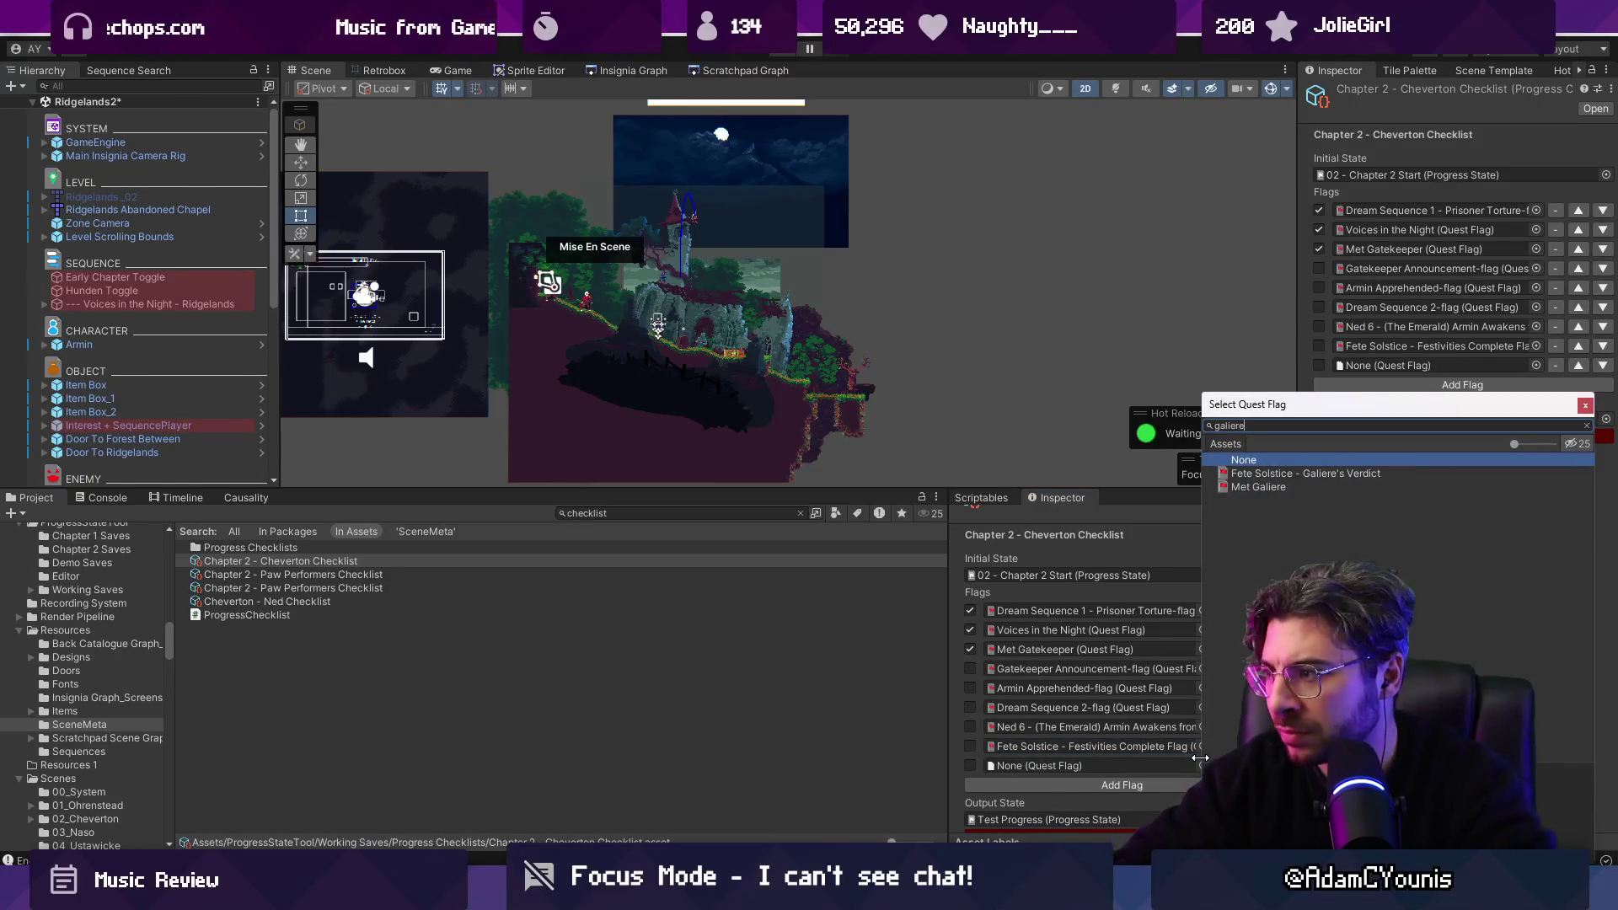
pyautogui.press('Down')
pyautogui.press('Down')
pyautogui.press('Return')
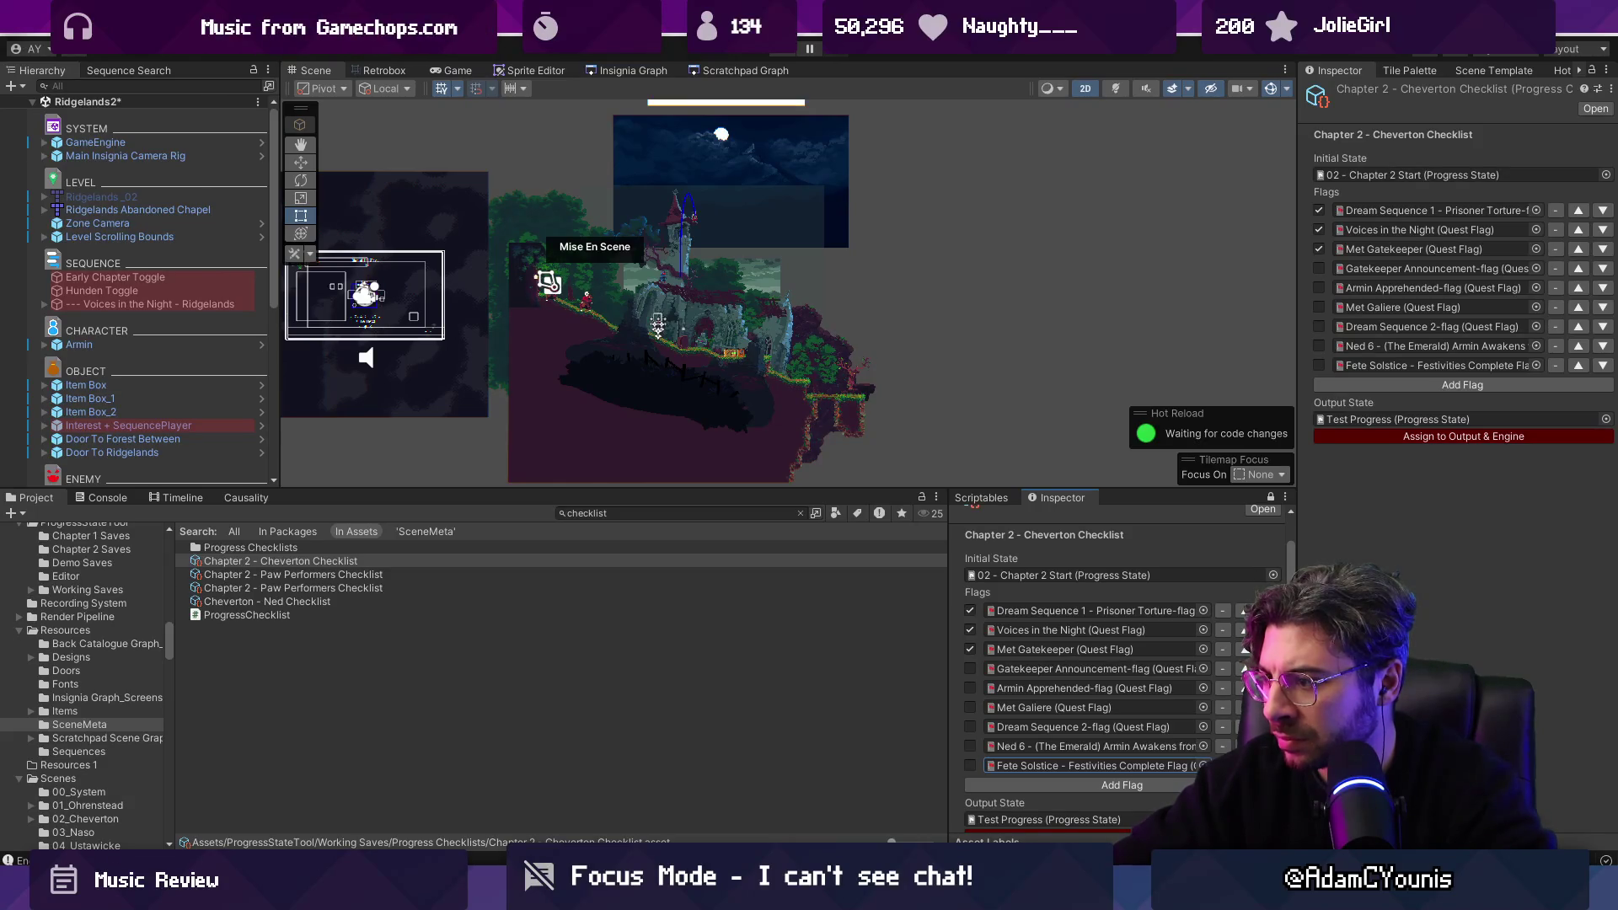
# Untick Met Gatekeeper and reassign the checklist to Test Progress.
pyautogui.click(970, 649)
pyautogui.scroll(-1, 1050, 788)
pyautogui.click(1055, 817)
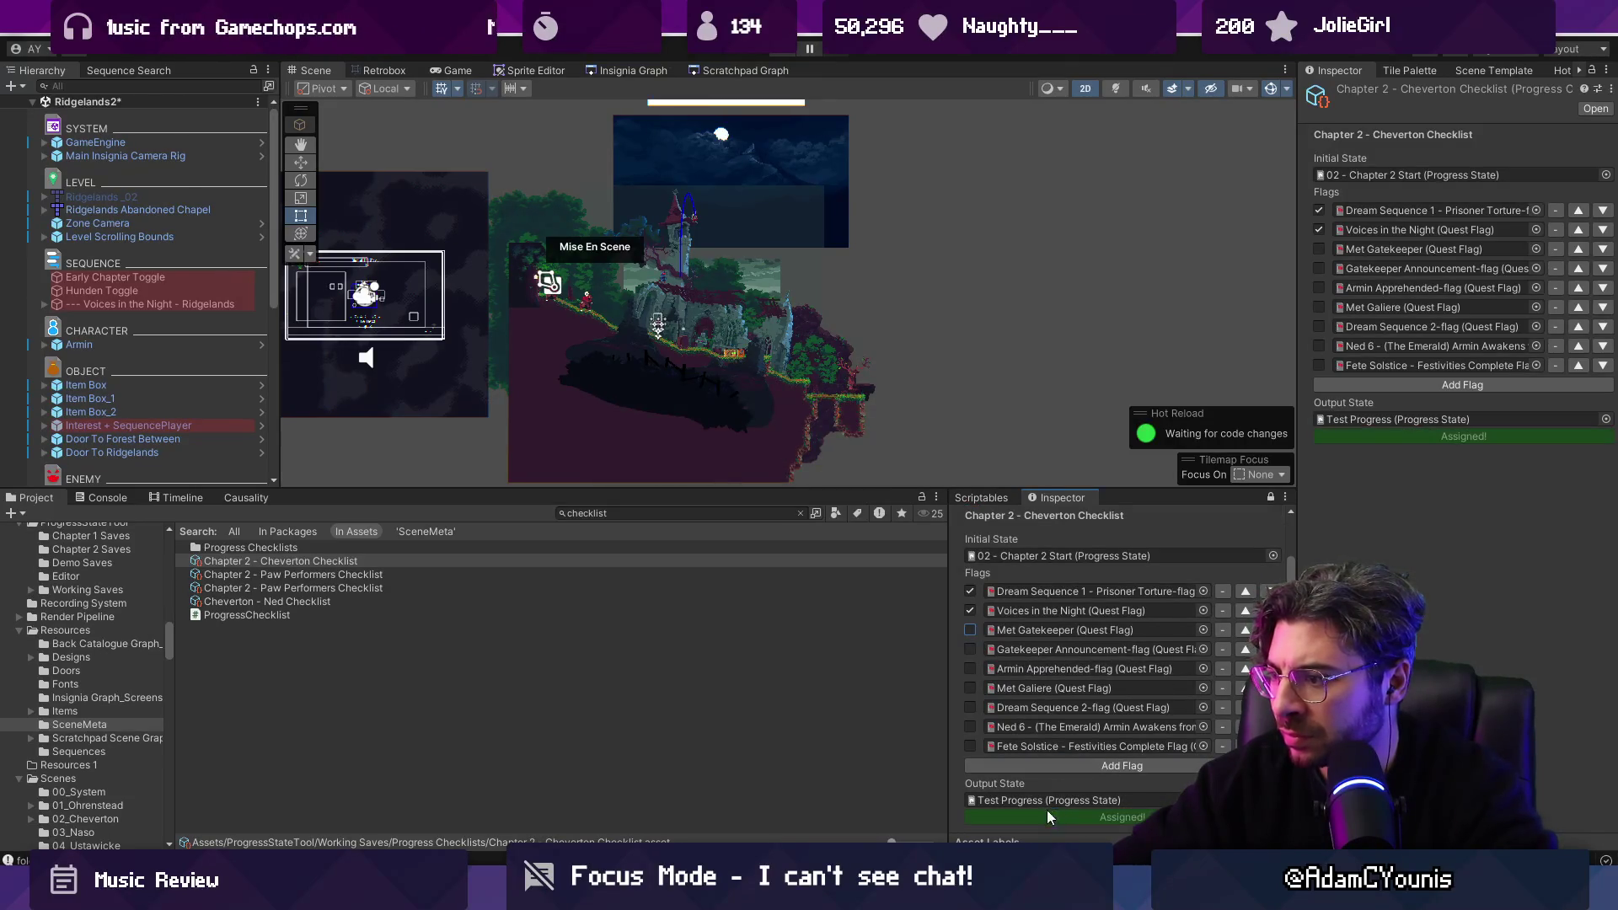
pyautogui.moveTo(896, 490); pyautogui.dragTo(896, 545)
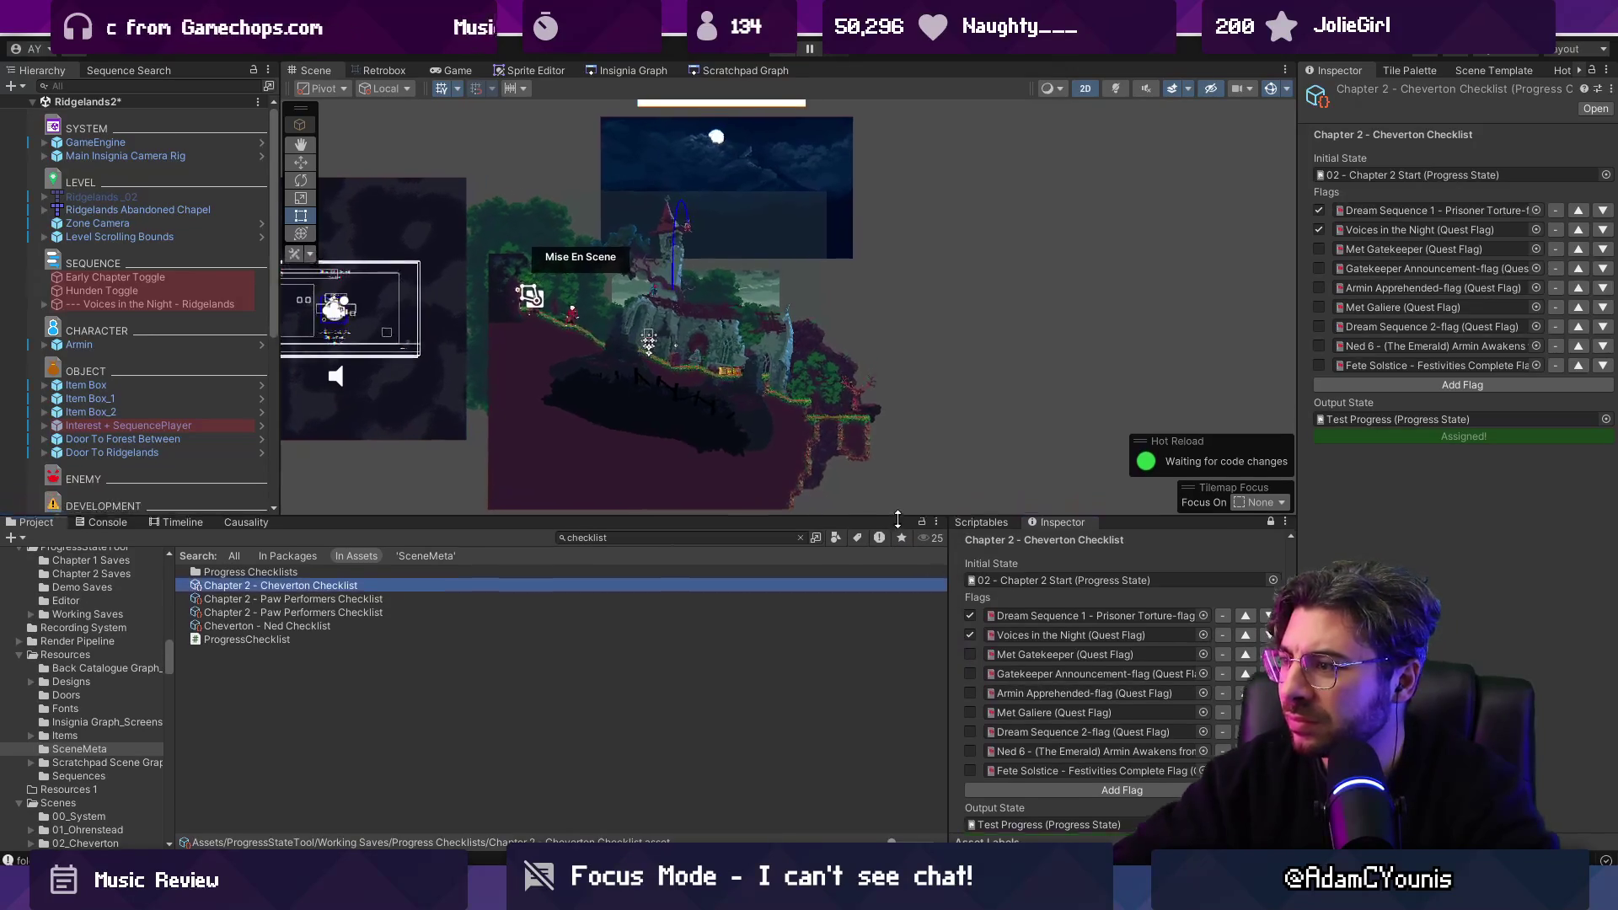
# Toggle Play mode and inspect Ridgelands Background while the game runs.
pyautogui.click(768, 57)
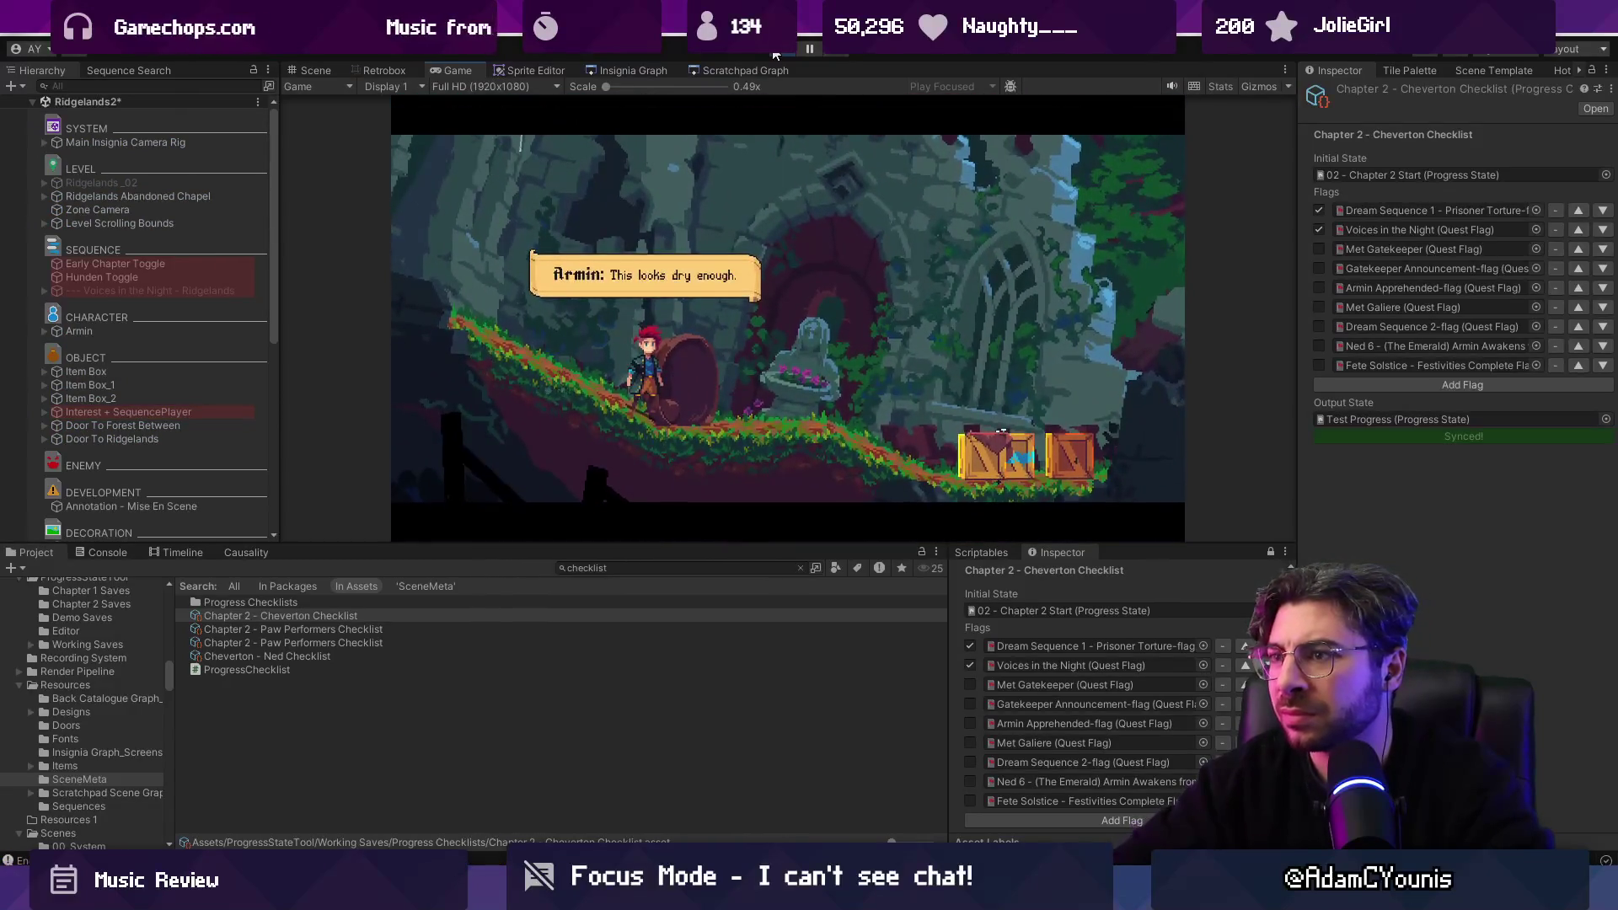
pyautogui.click(782, 55)
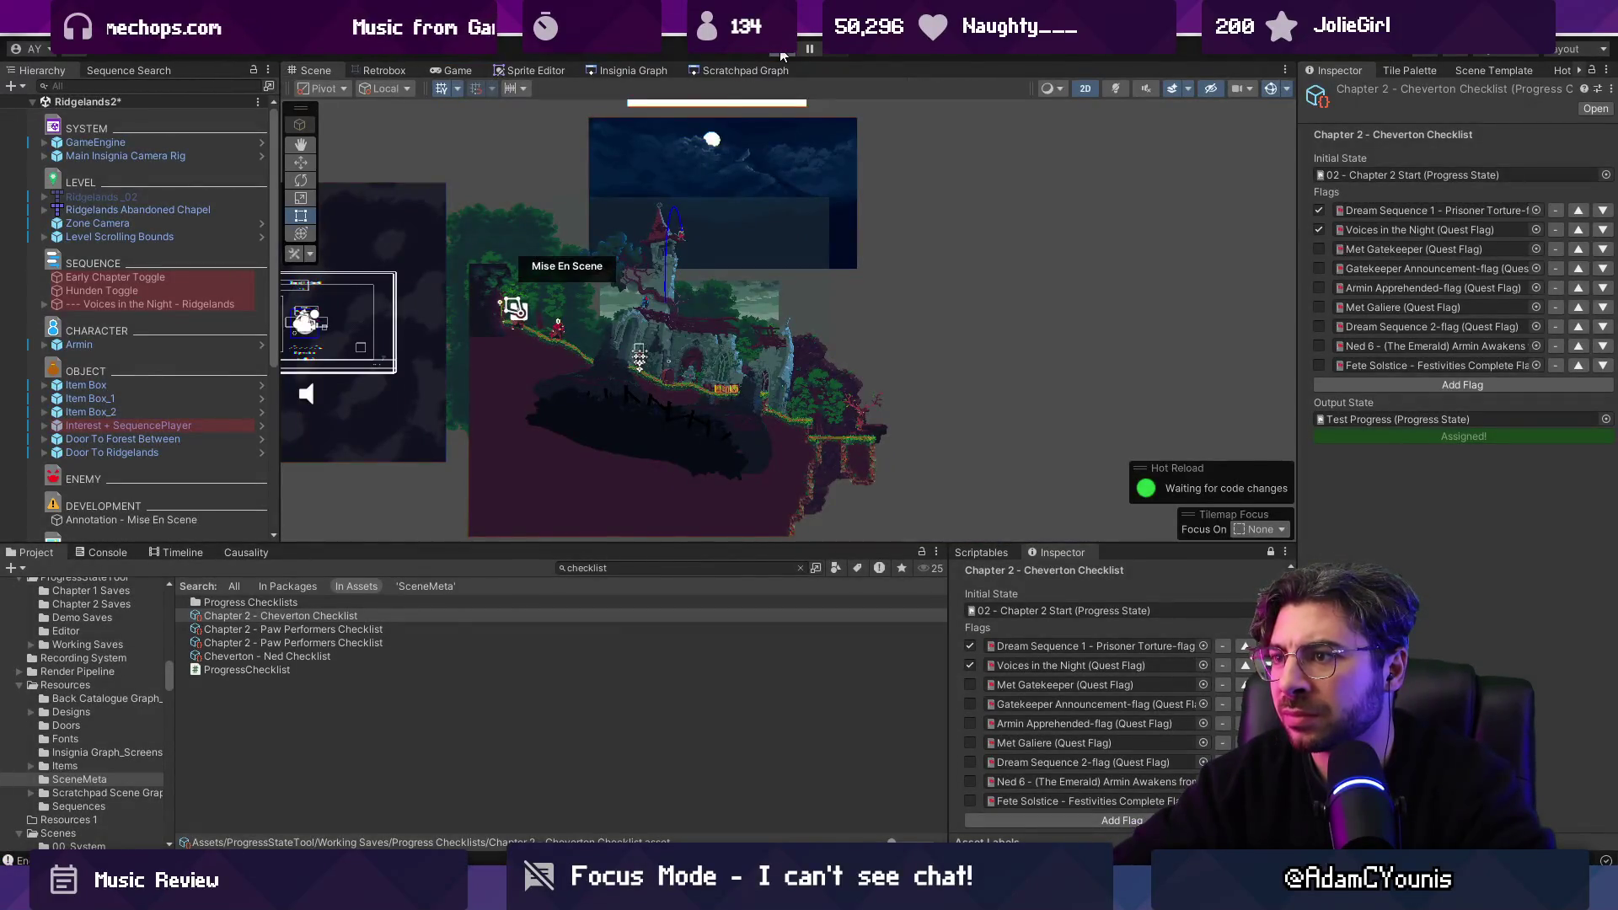
pyautogui.hotkey('ctrl', 'p')
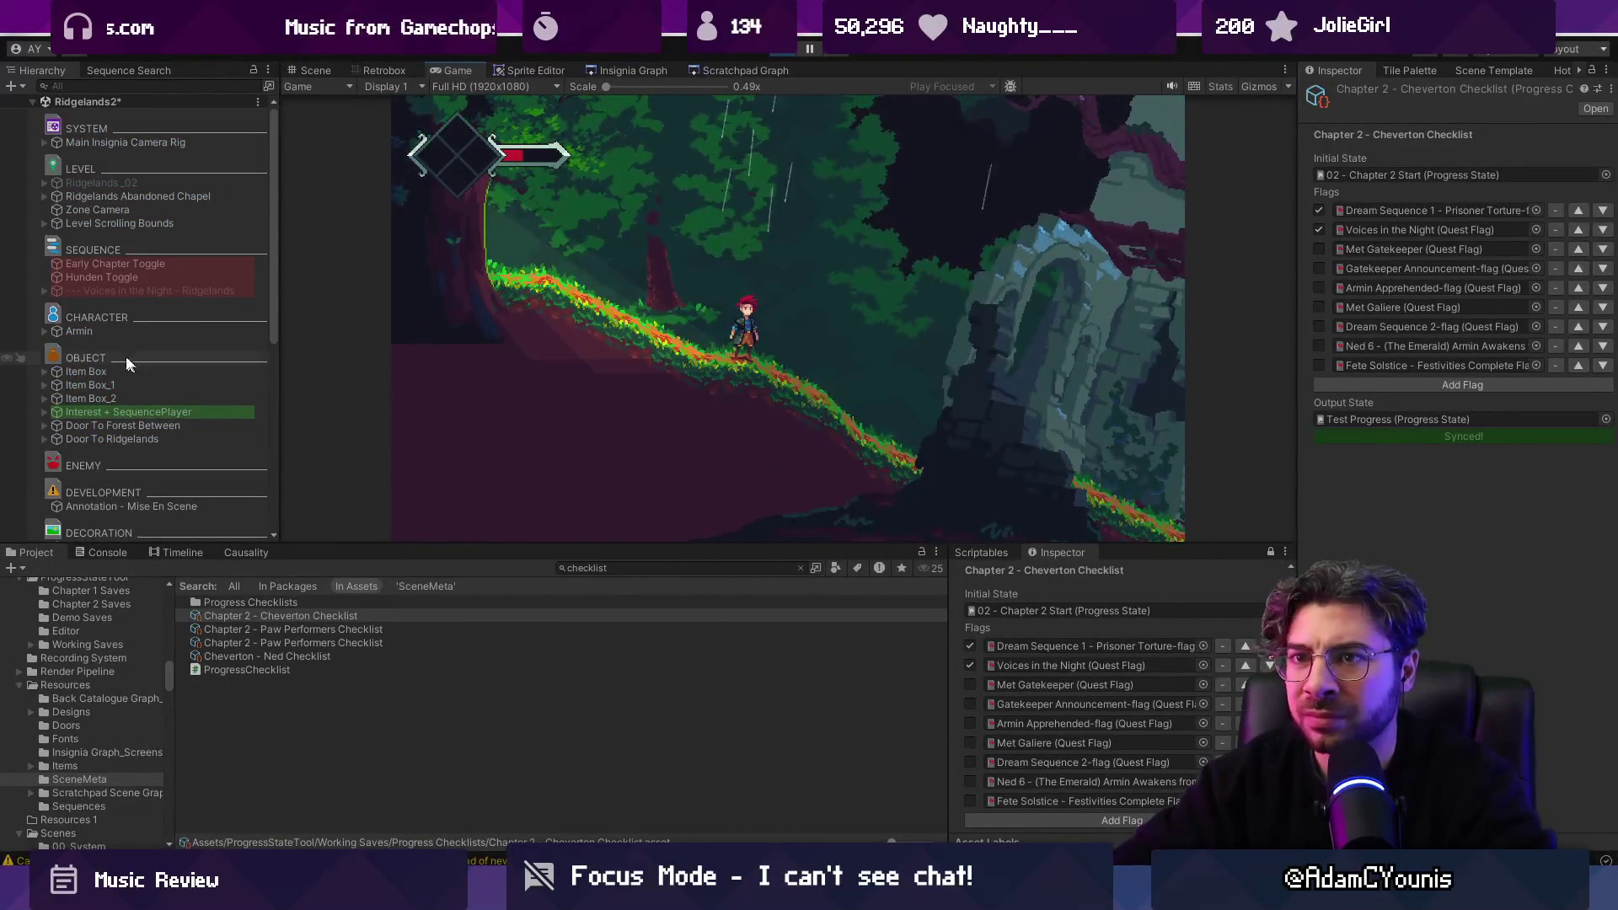
pyautogui.scroll(-10, 126, 362)
pyautogui.click(139, 386)
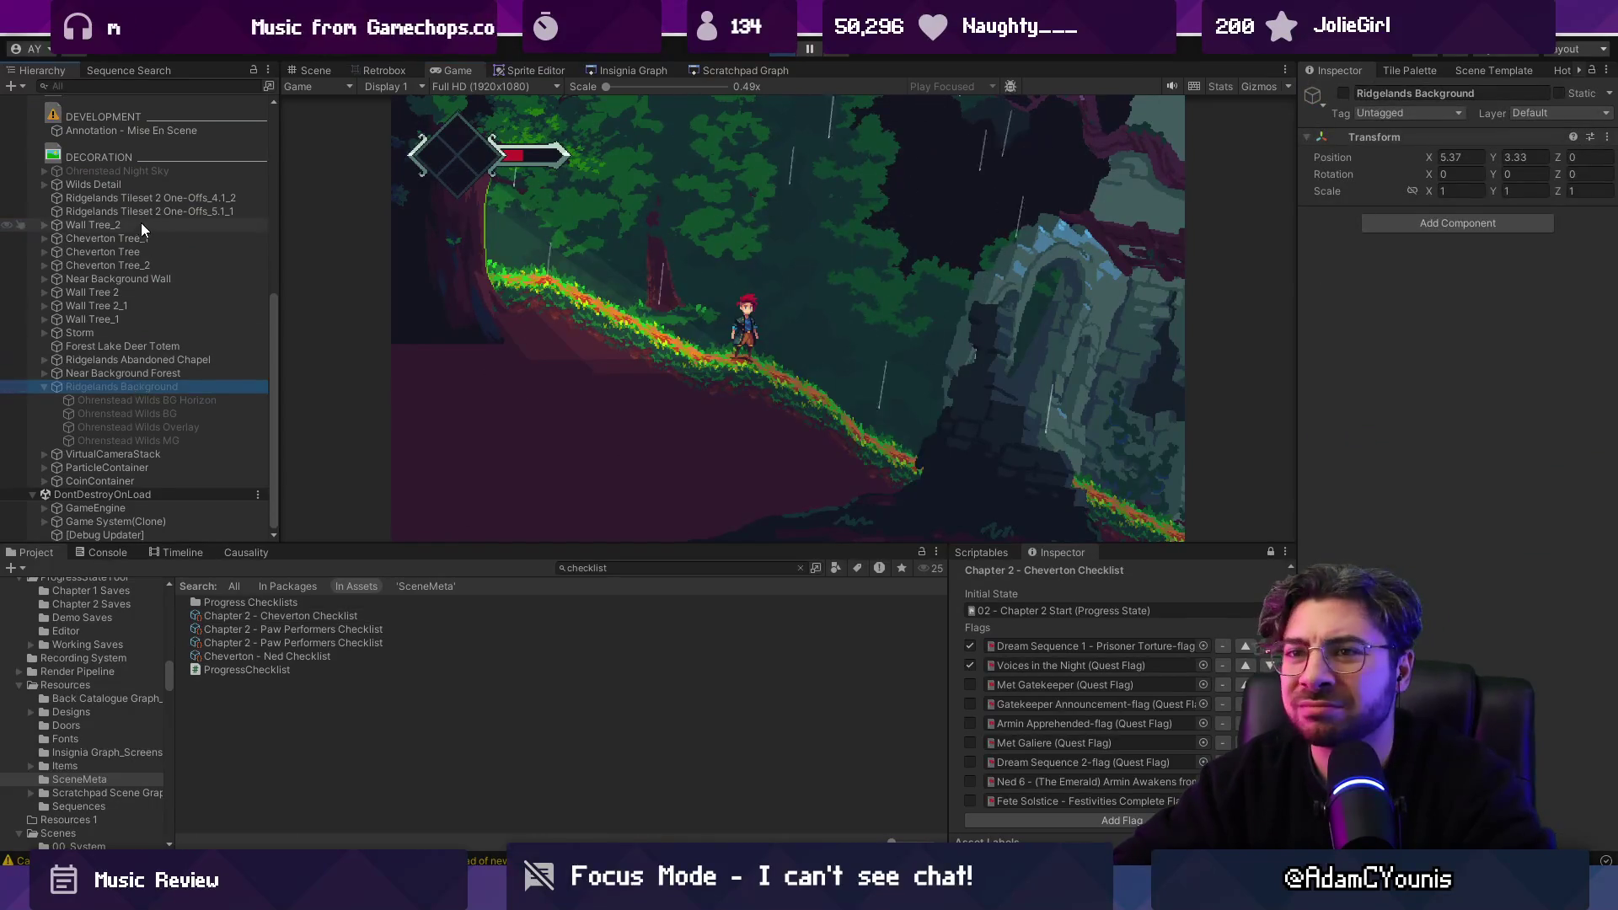
pyautogui.scroll(5, 140, 222)
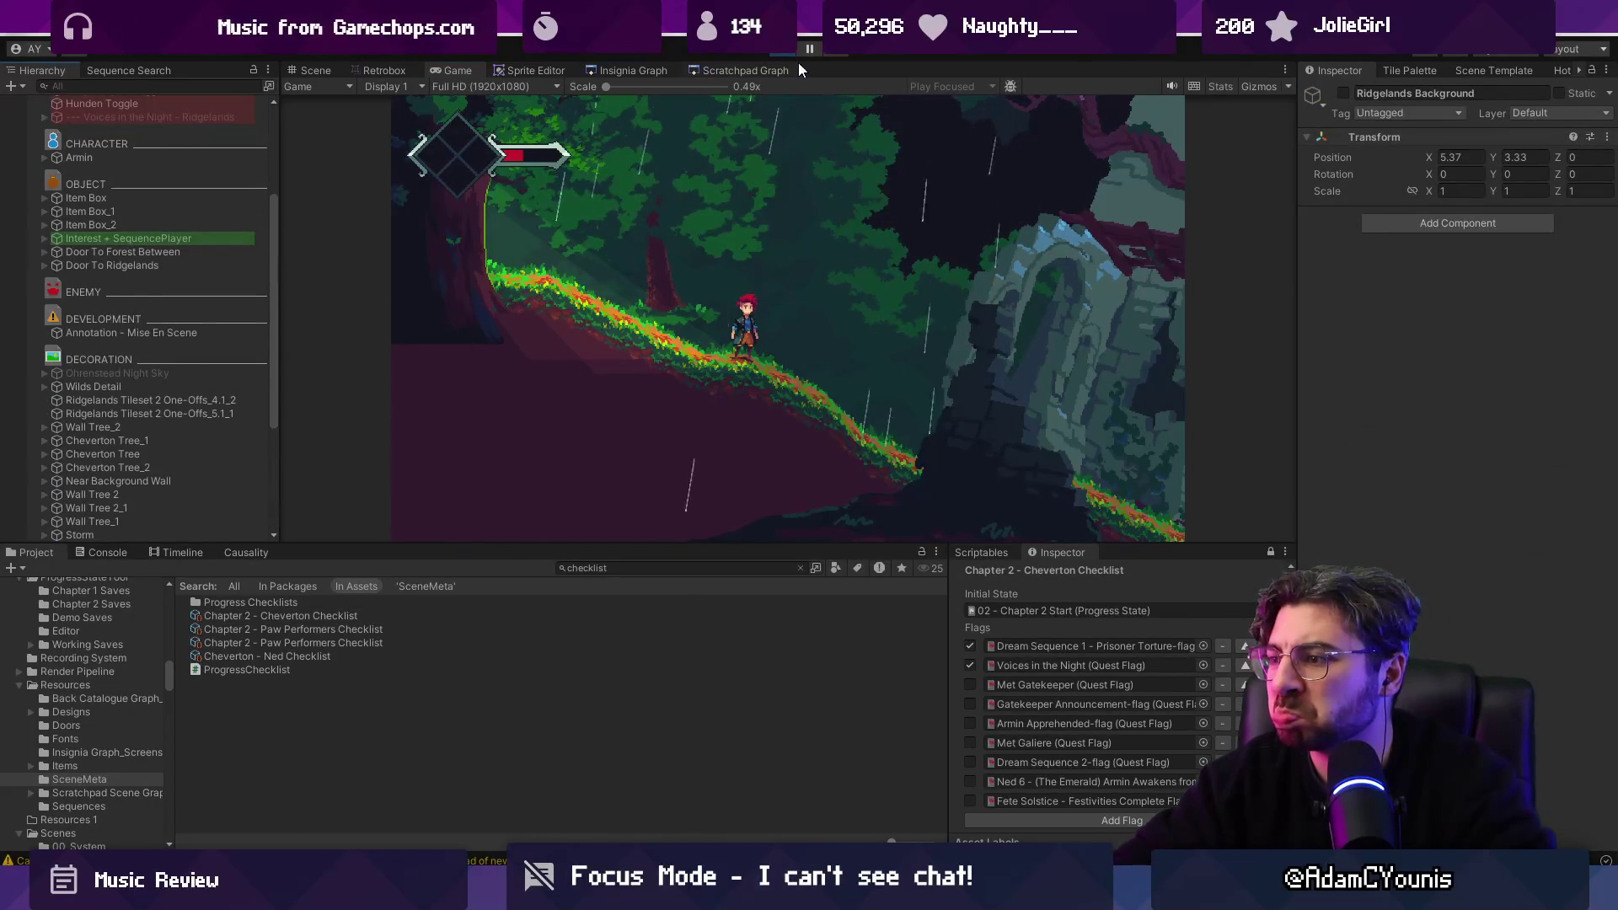
# Stop the game and start a fresh playtest of Ridgelands2 with the updated checklist.
pyautogui.hotkey('ctrl', 'p')
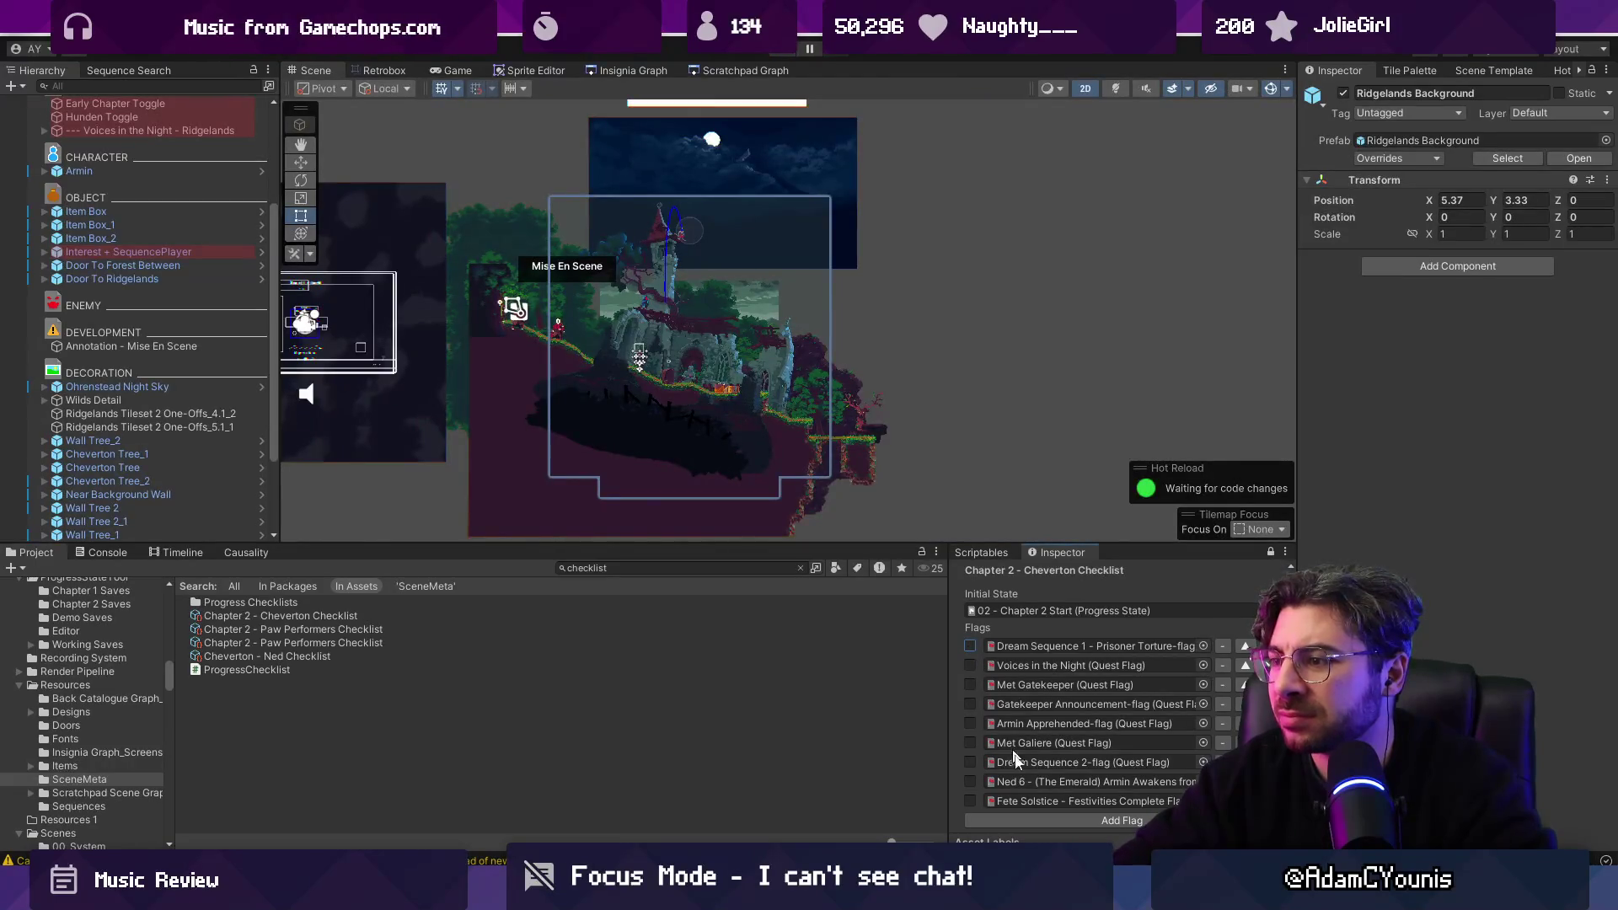
pyautogui.scroll(-2, 1050, 767)
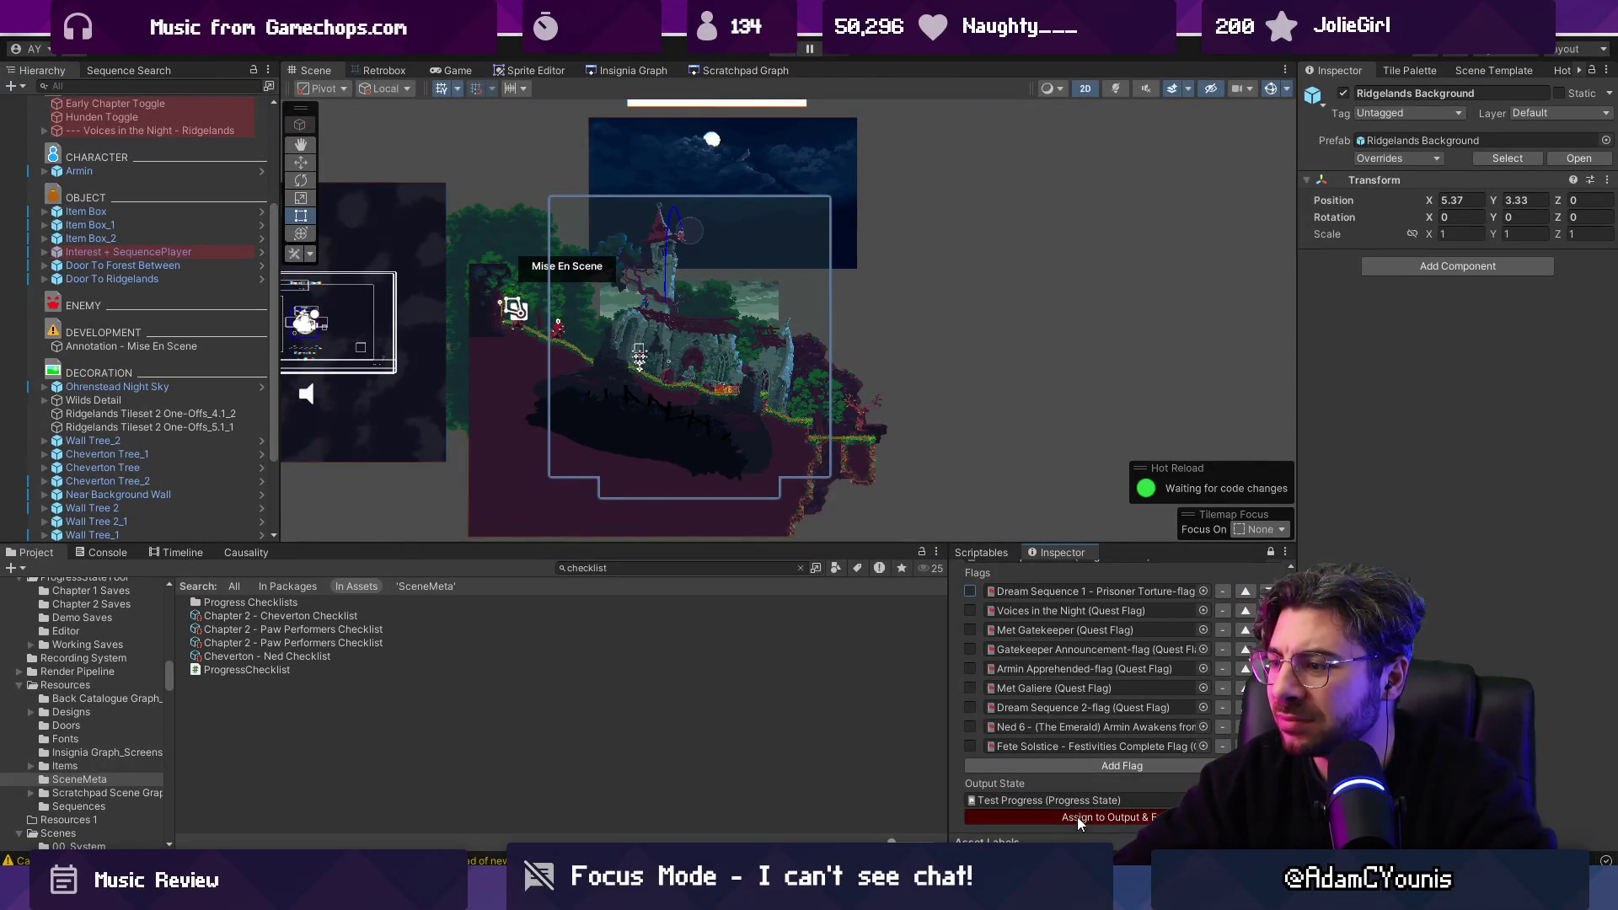
pyautogui.click(778, 52)
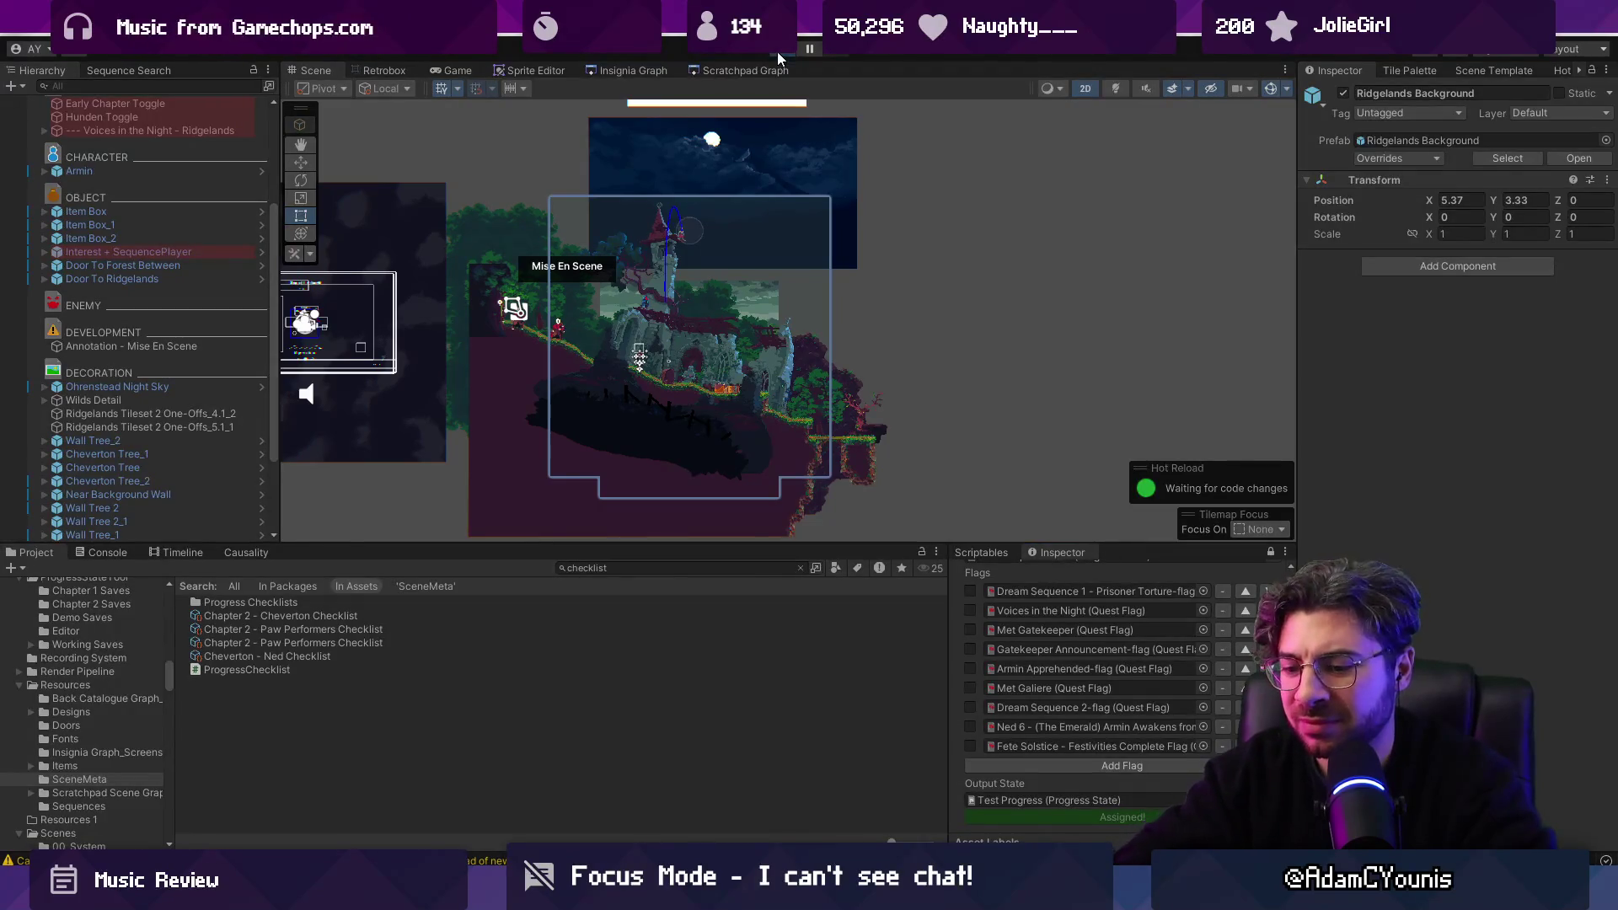
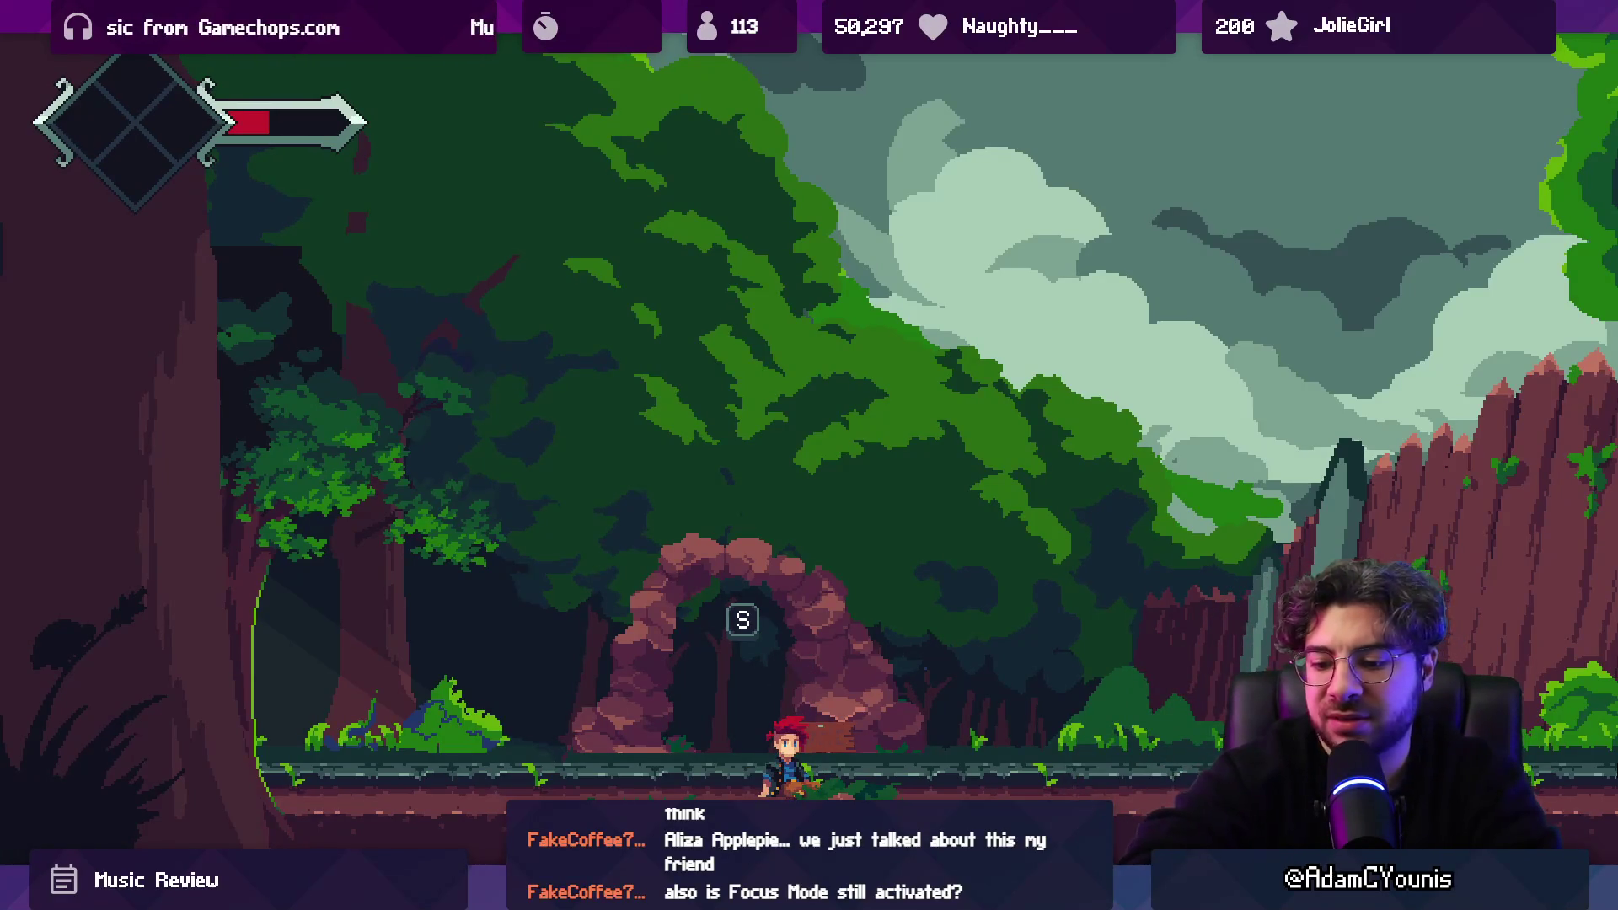
# Run the hero right to the wooden gate and talk through the gatekeeper's dialogue.
pyautogui.press('Right')
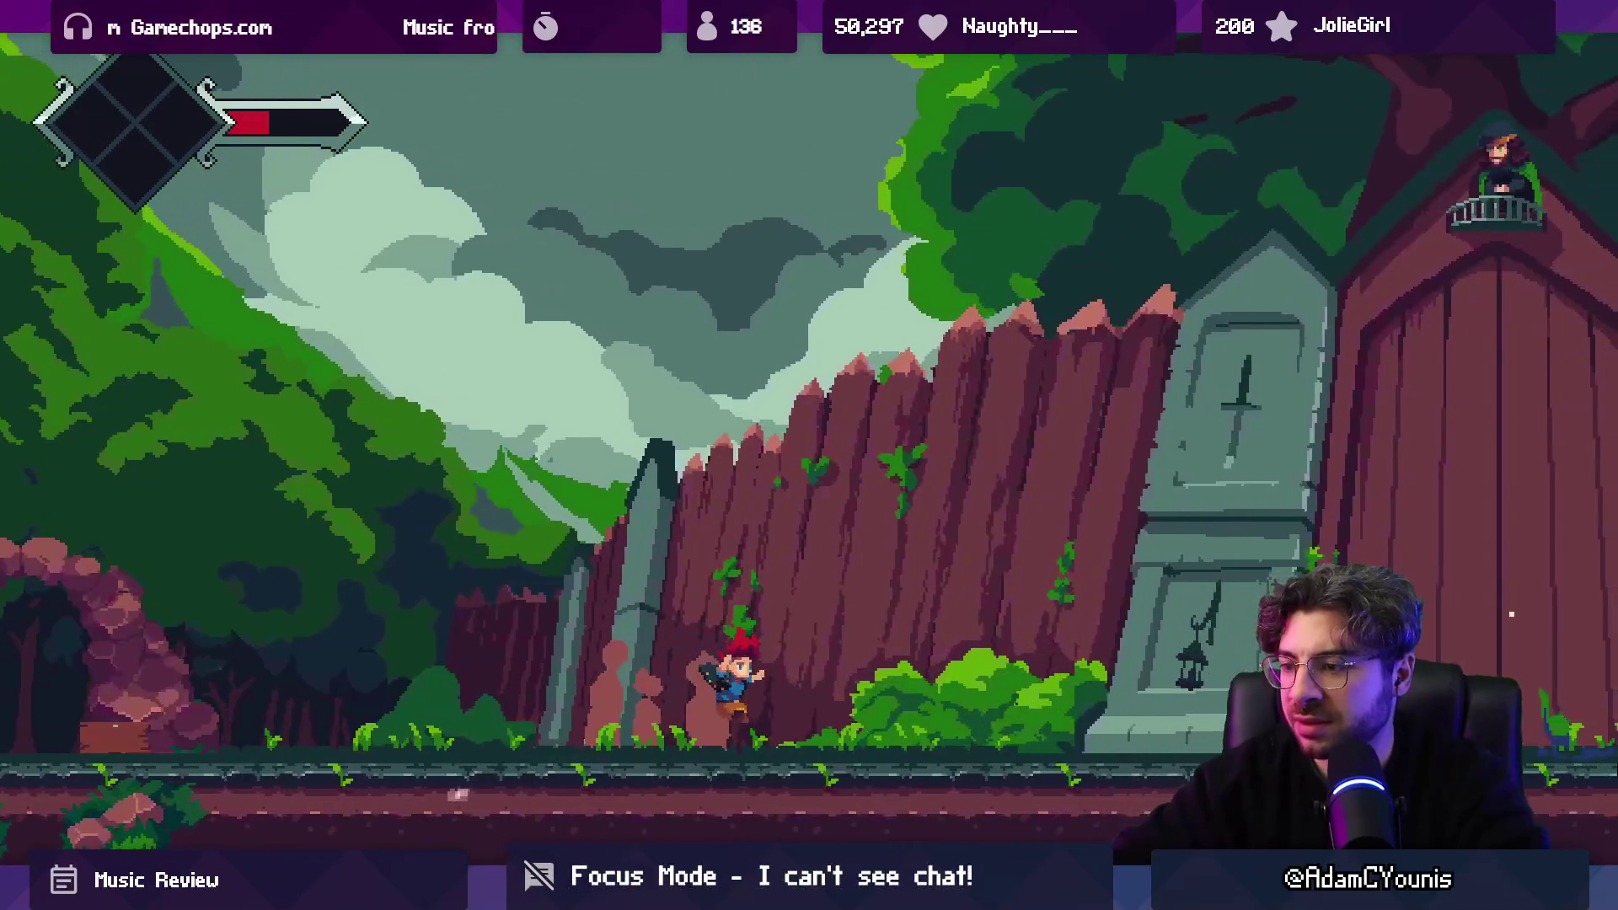
pyautogui.press('Right')
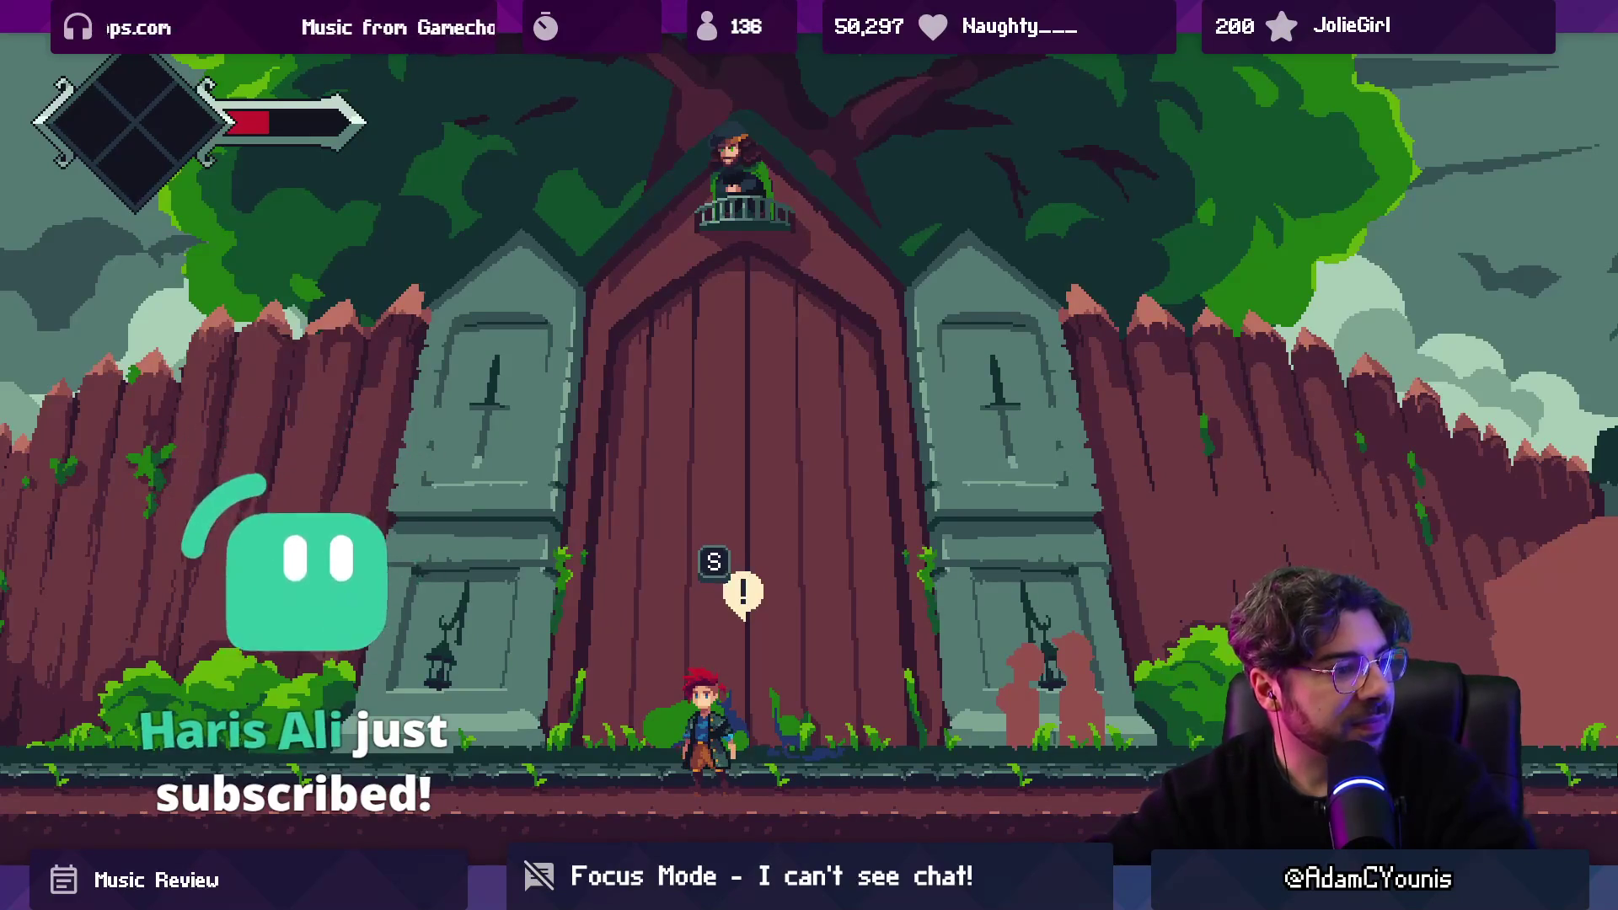
pyautogui.press('Right')
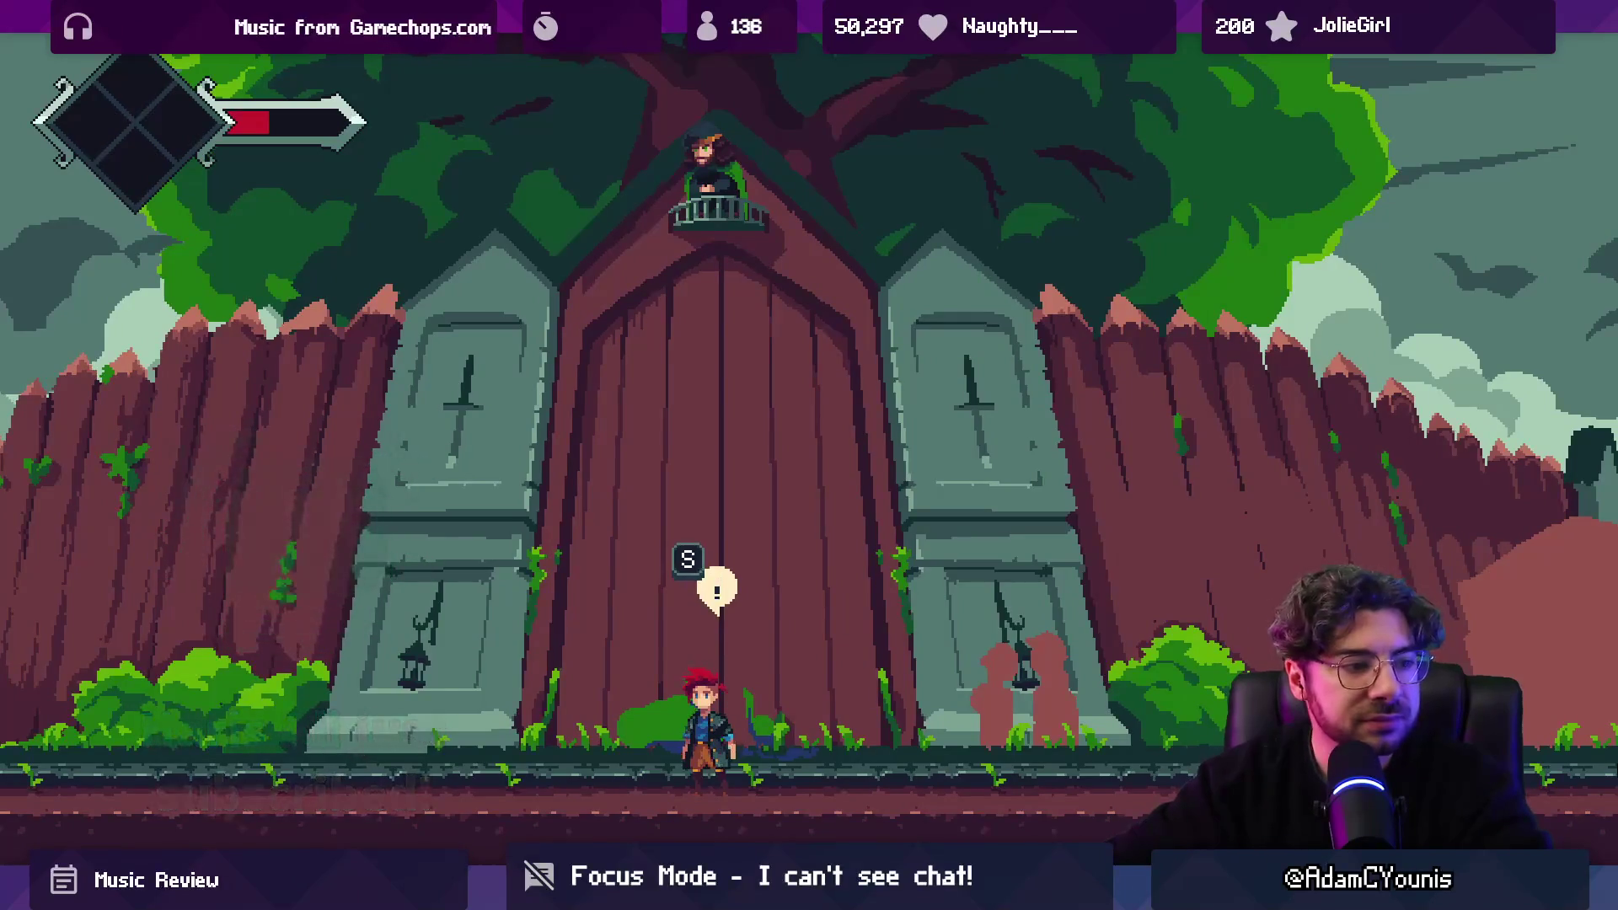
pyautogui.press('s')
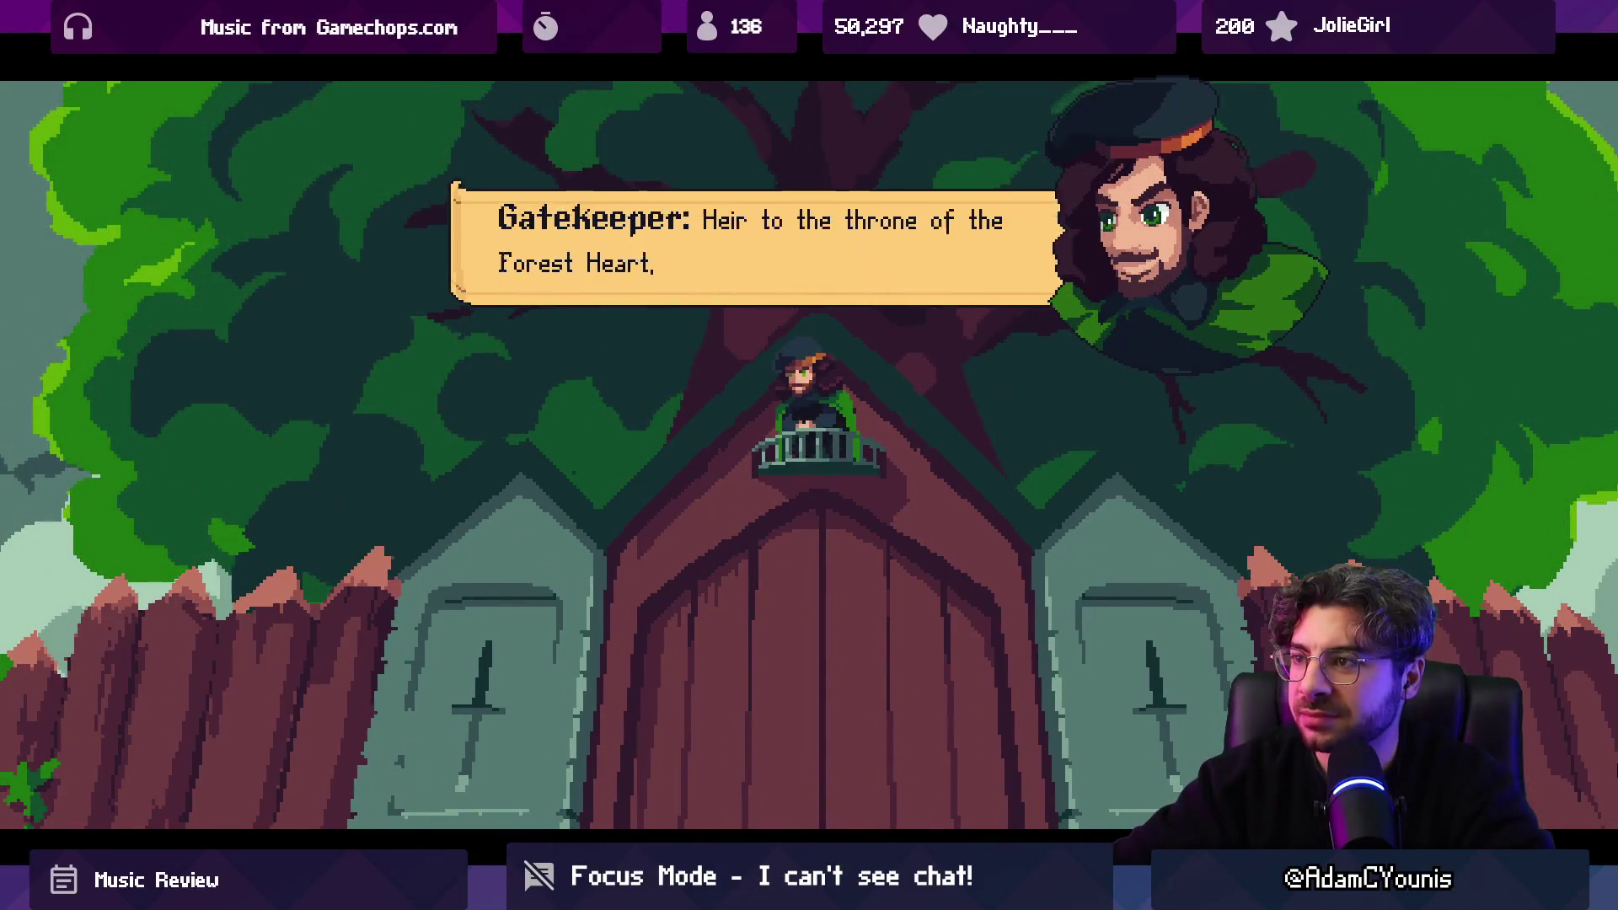
pyautogui.press('s')
pyautogui.press('s')
pyautogui.press('s')
pyautogui.press('s')
pyautogui.press('s')
pyautogui.press('s')
# Head back left through the stone arch, then run right toward the glowing green doorway.
pyautogui.press('Left')
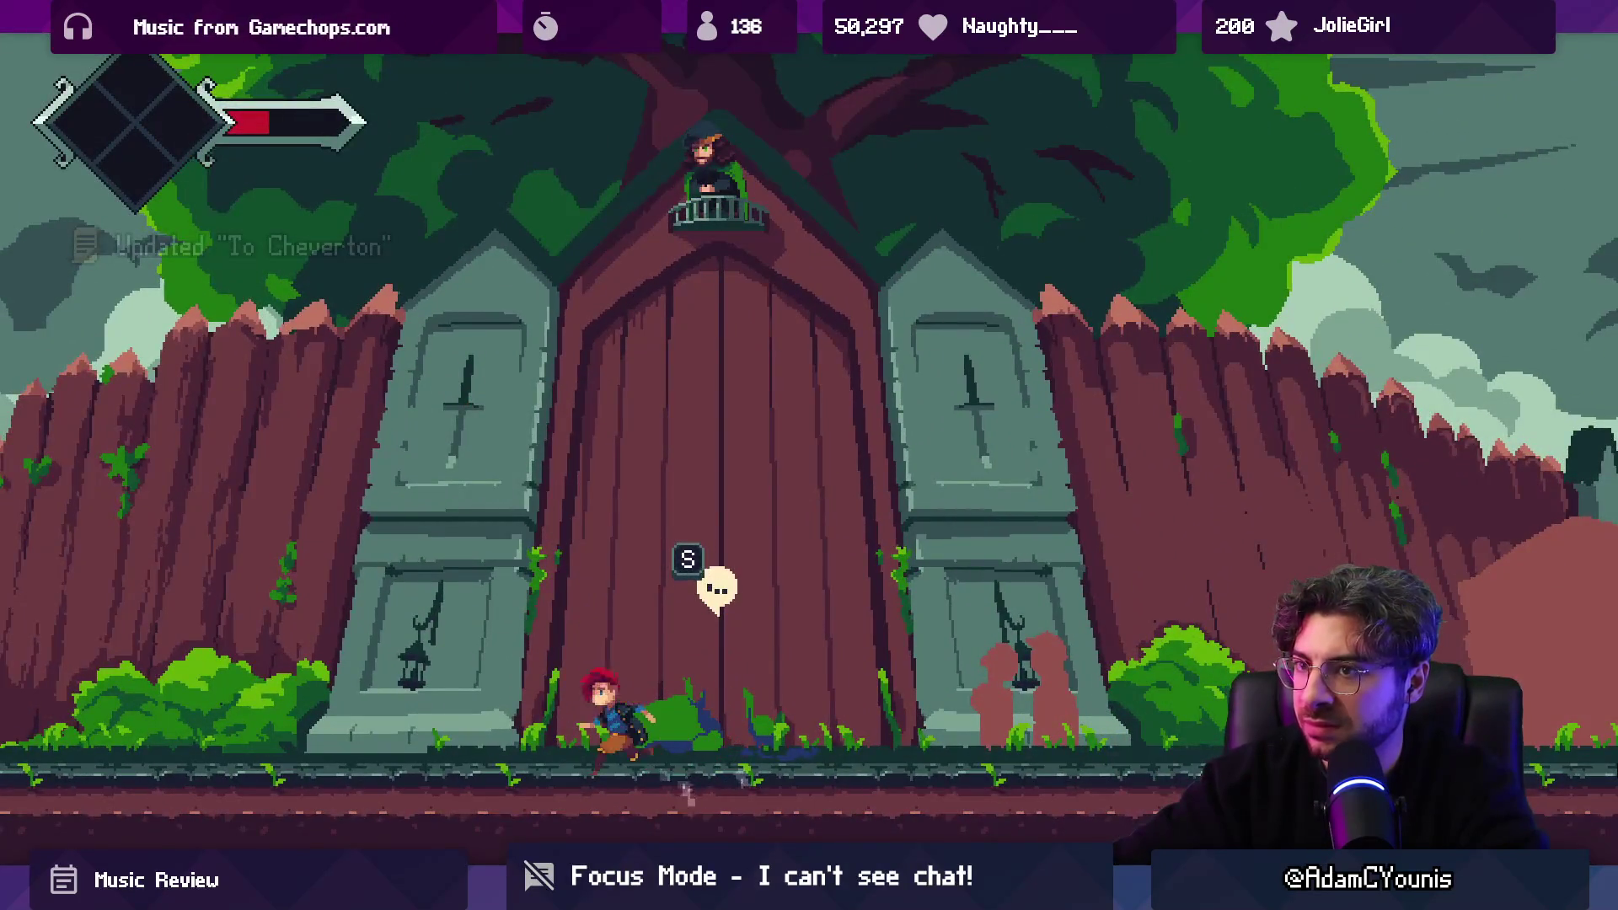
pyautogui.press('Left')
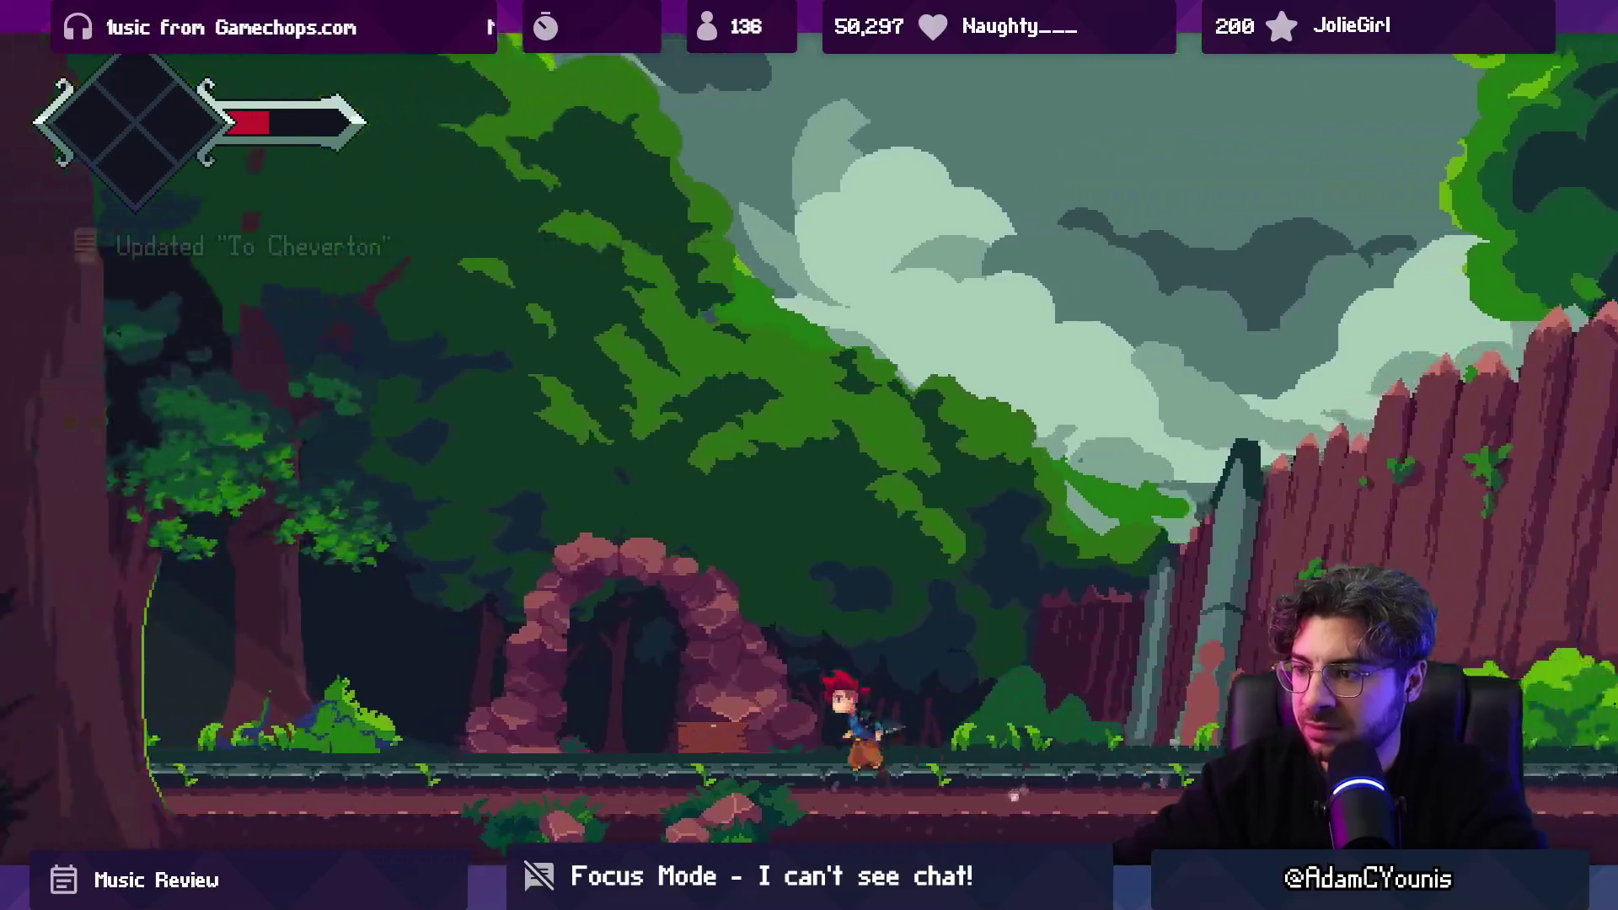
pyautogui.press('Left')
pyautogui.press('Up')
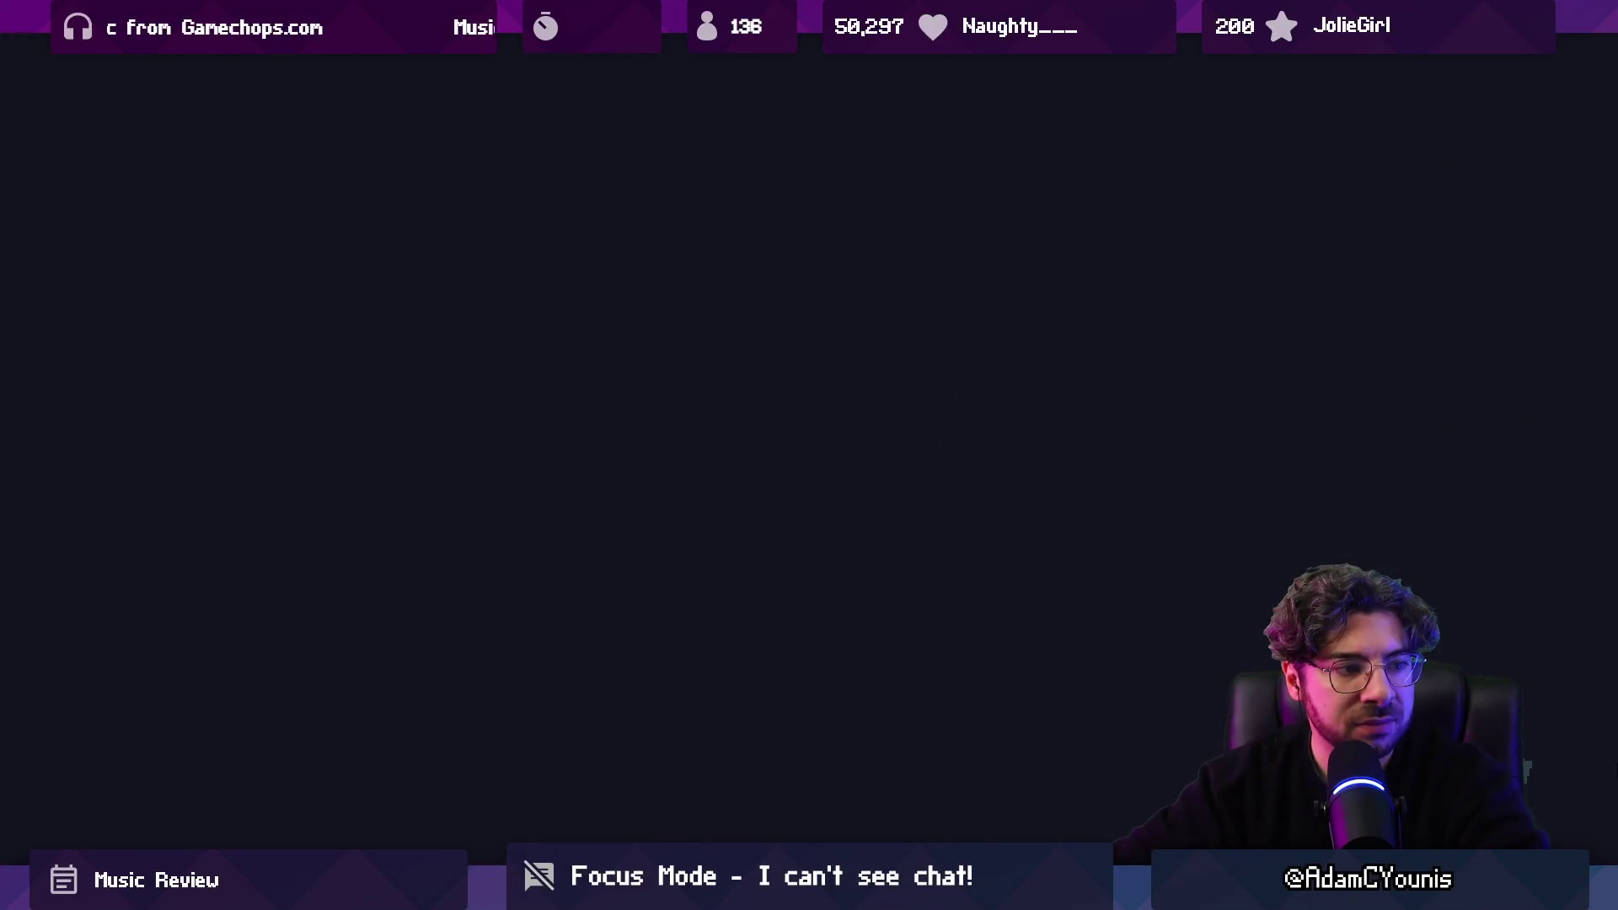
pyautogui.press('Right')
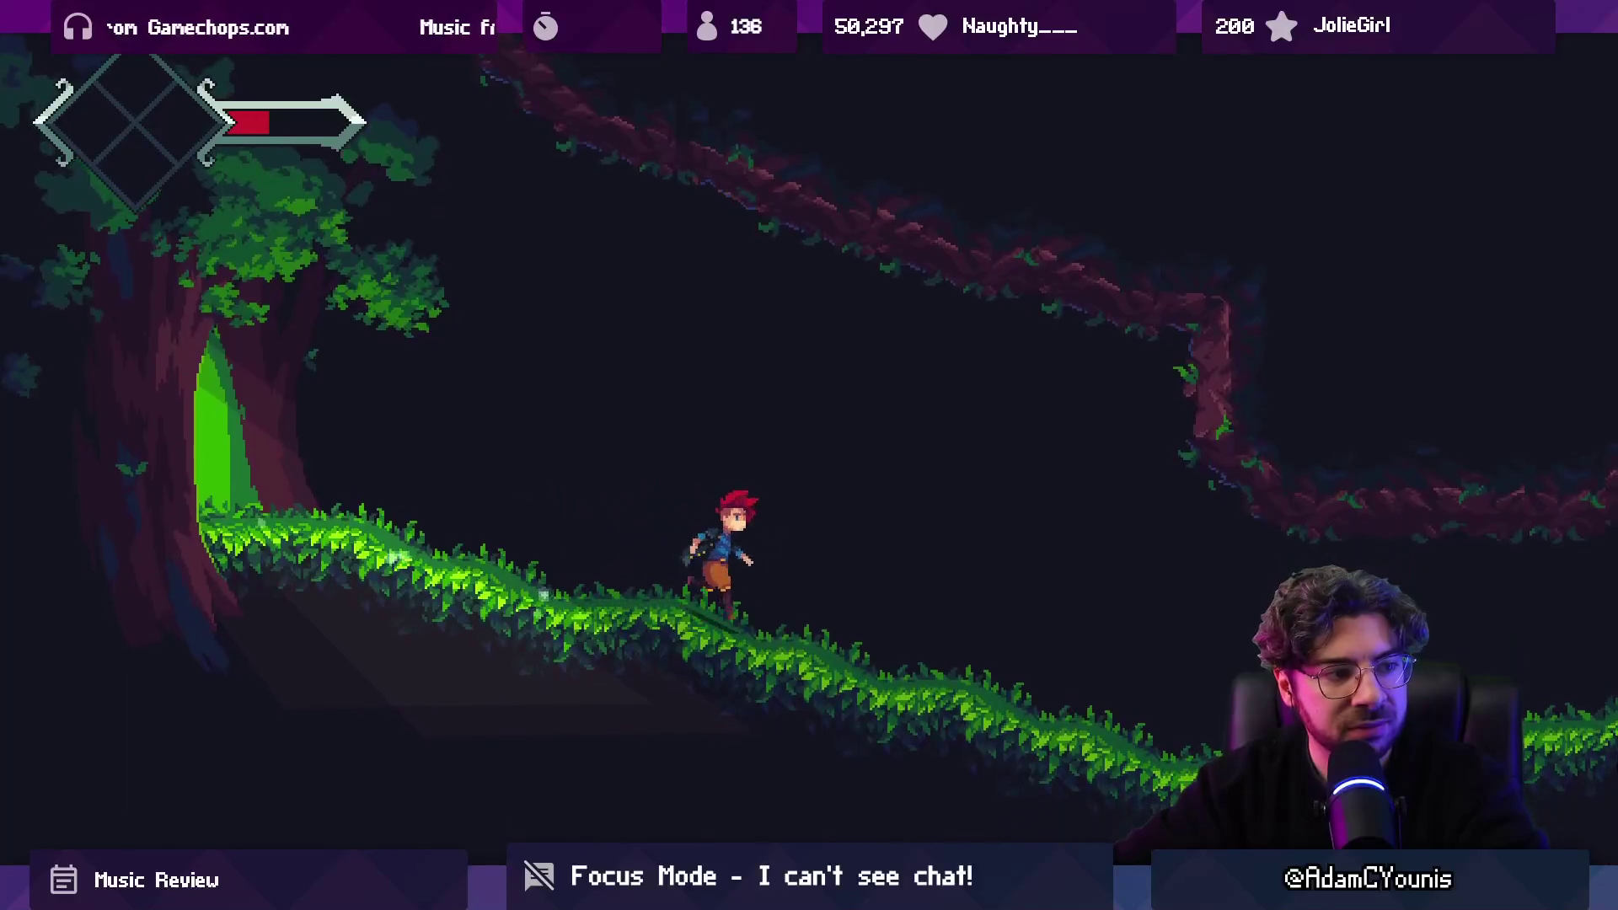
pyautogui.press('Right')
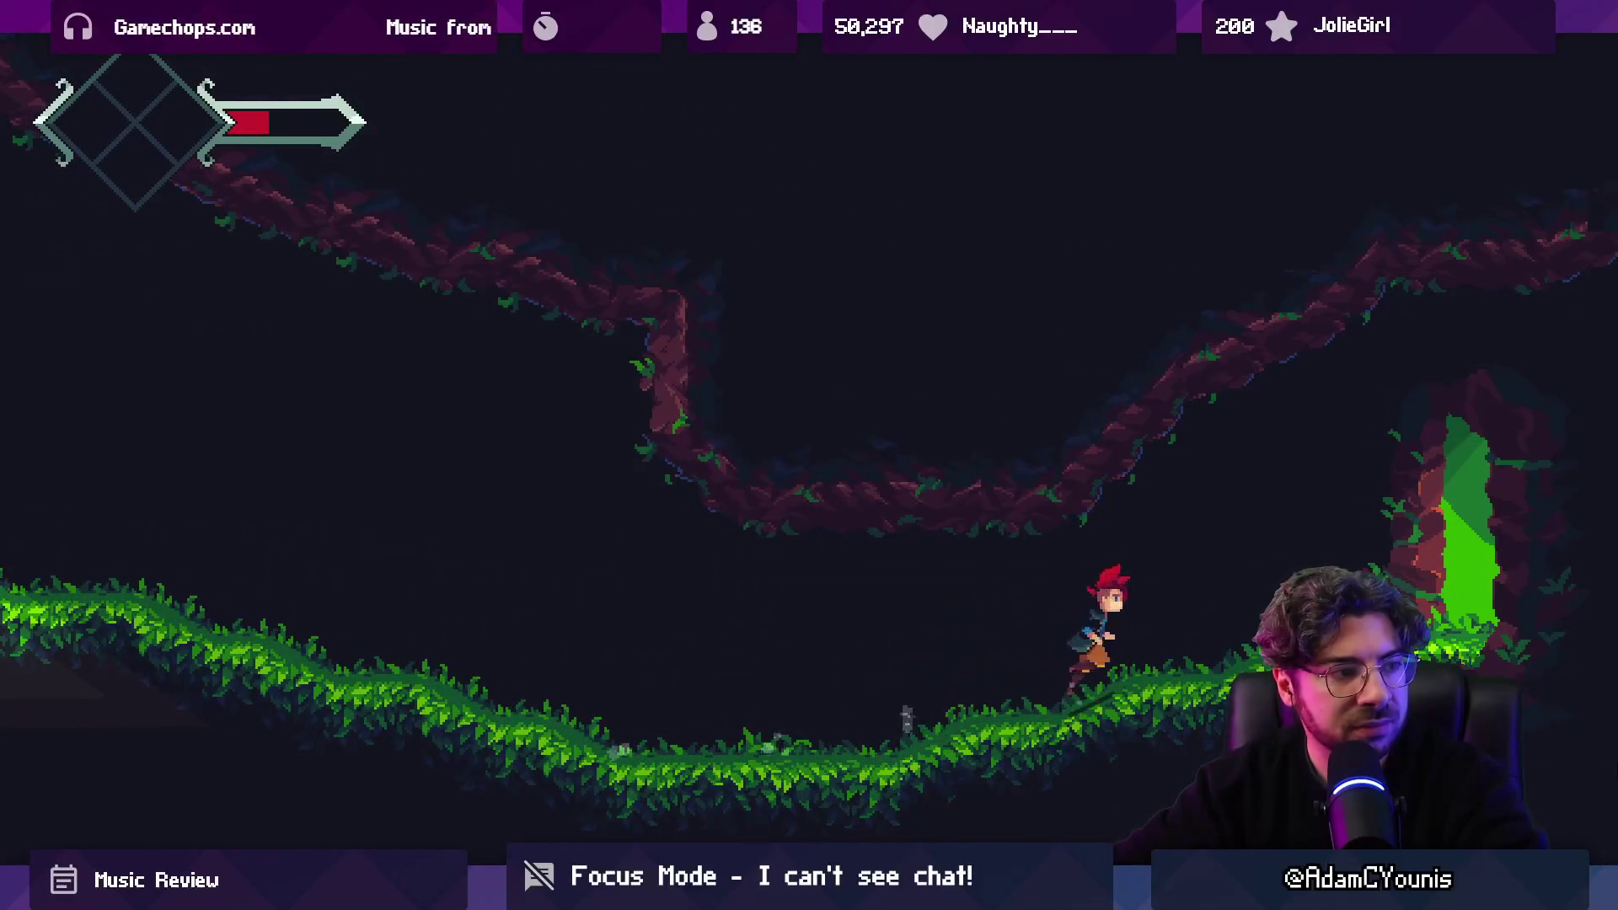
# Check the inventory, go through the doorway onto Cheverton Window Street, and stop play mode.
pyautogui.press('Escape')
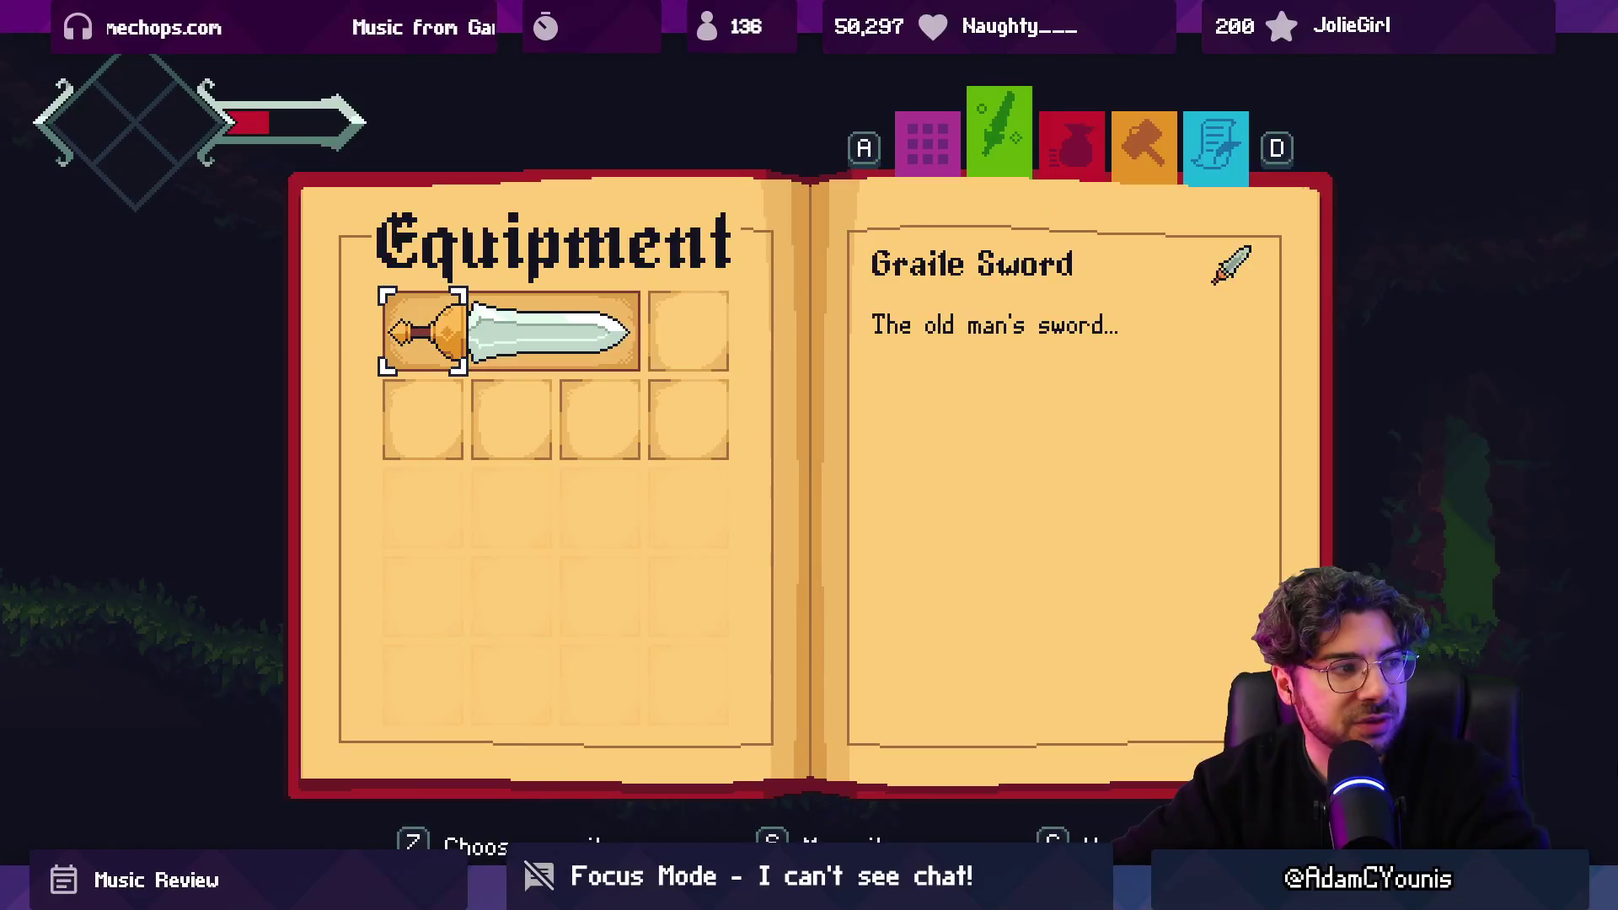
pyautogui.press('Escape')
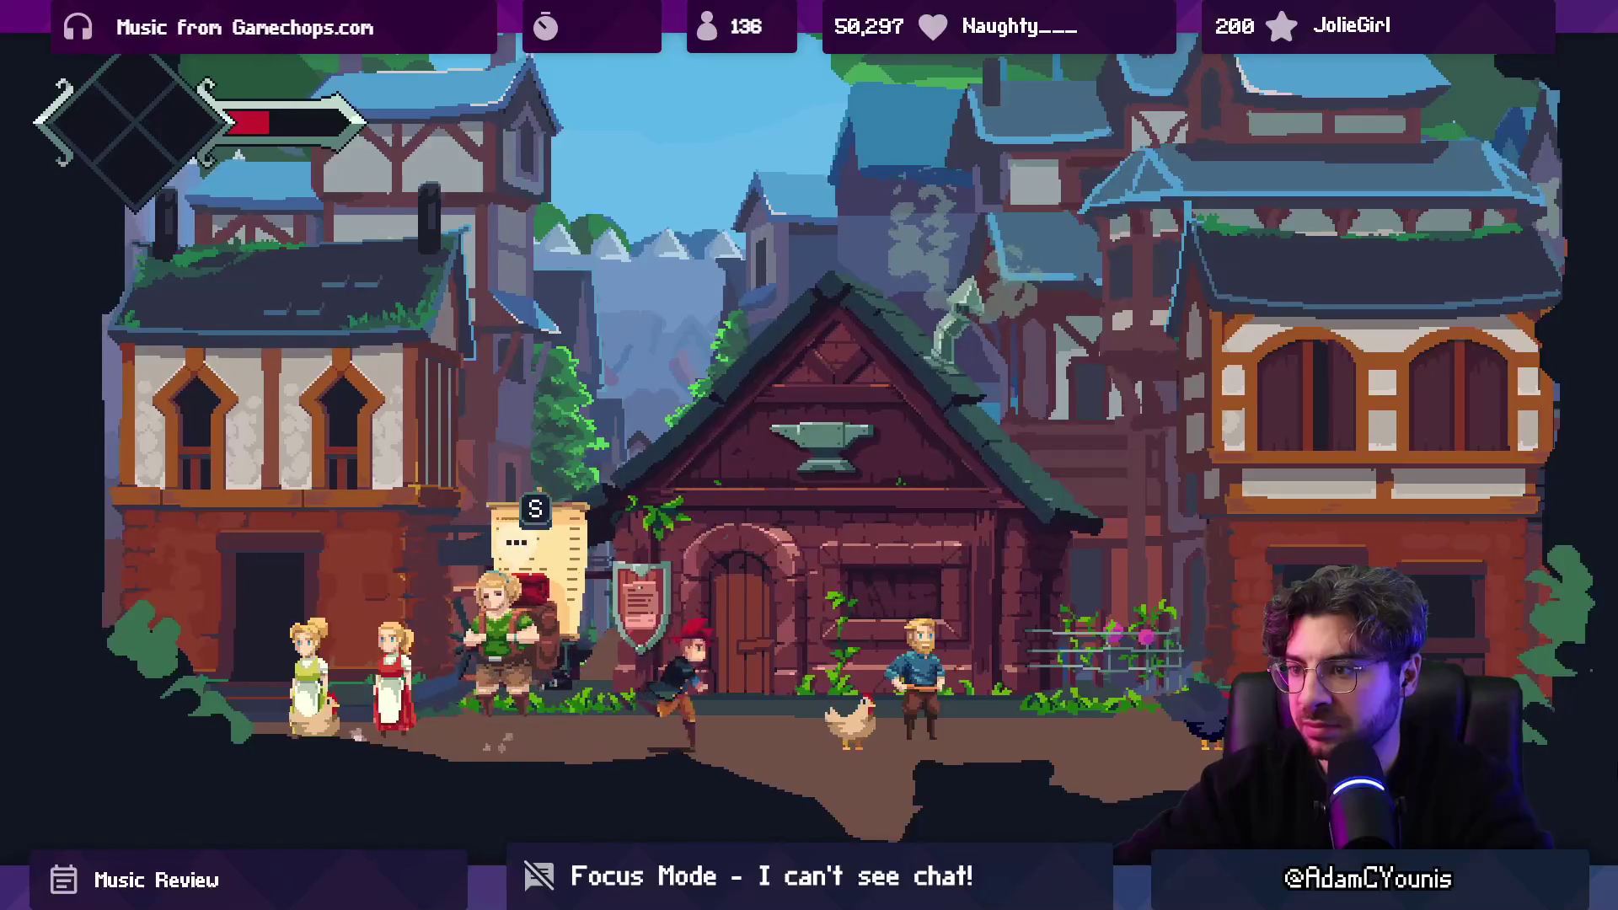
pyautogui.press('Up')
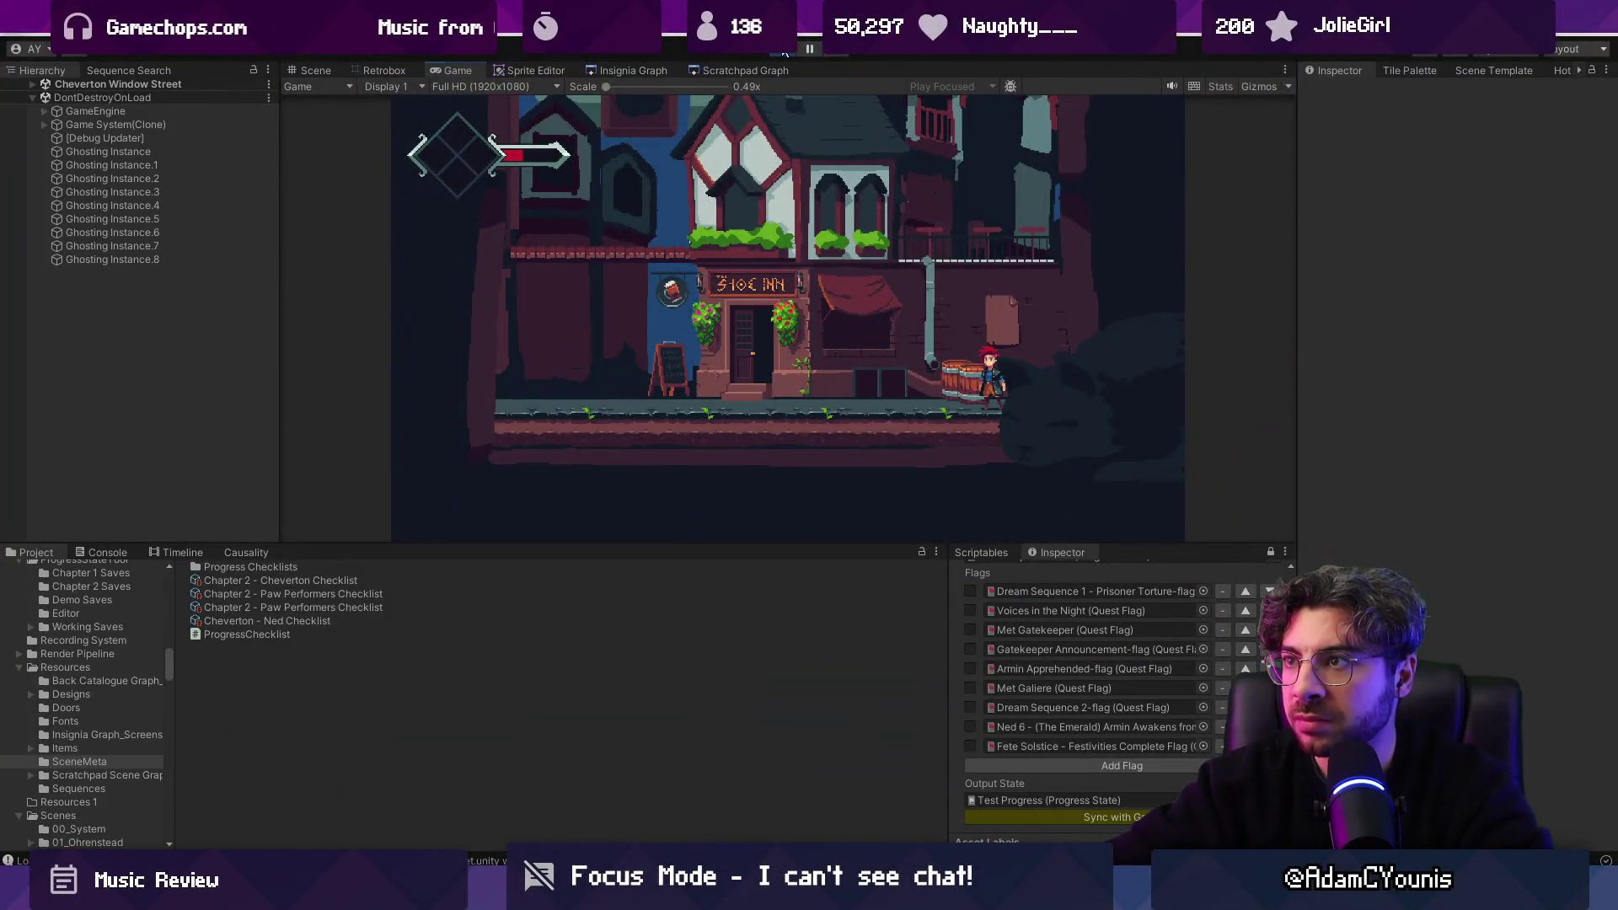
pyautogui.click(784, 51)
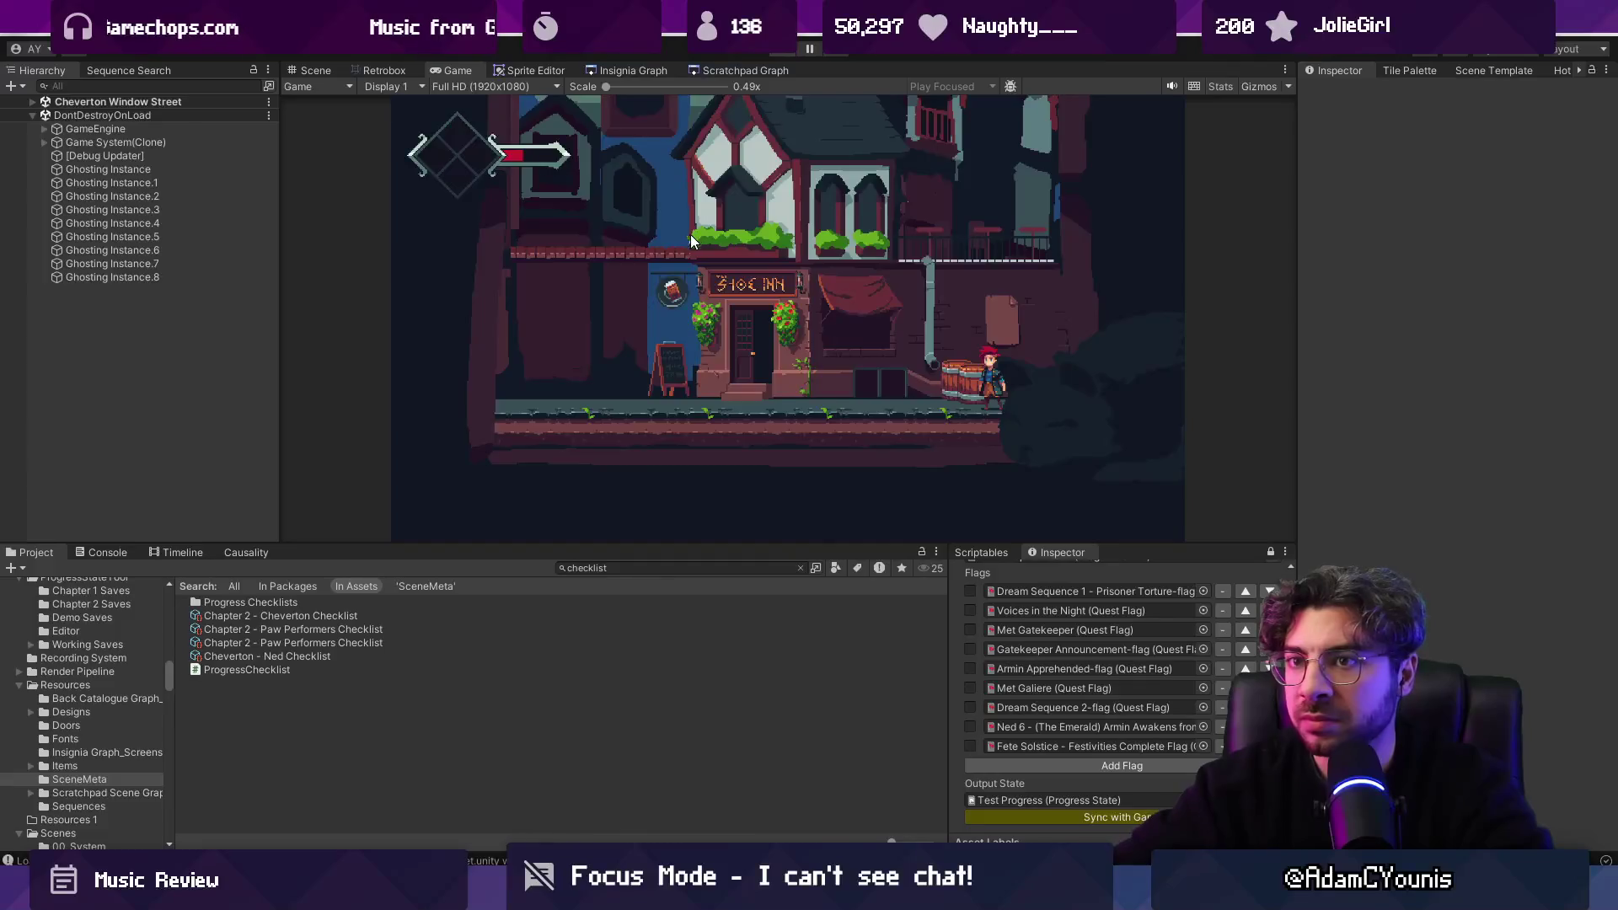
# Open the Cheverton Blacksmith Street scene from the Insignia Graph.
pyautogui.click(605, 71)
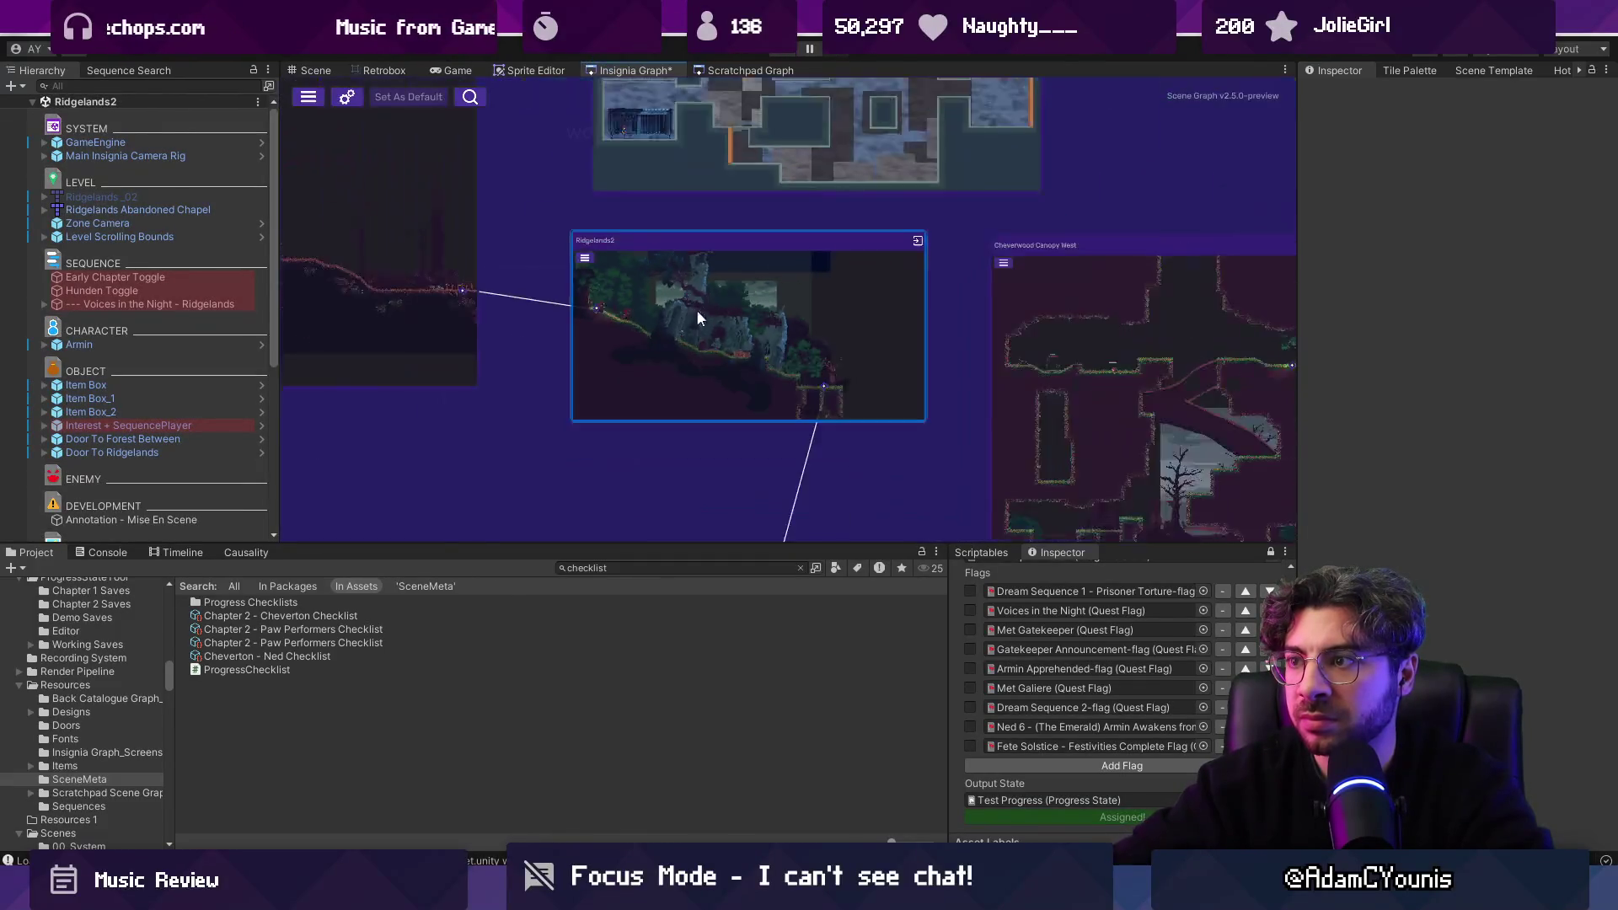
pyautogui.scroll(-5, 517, 295)
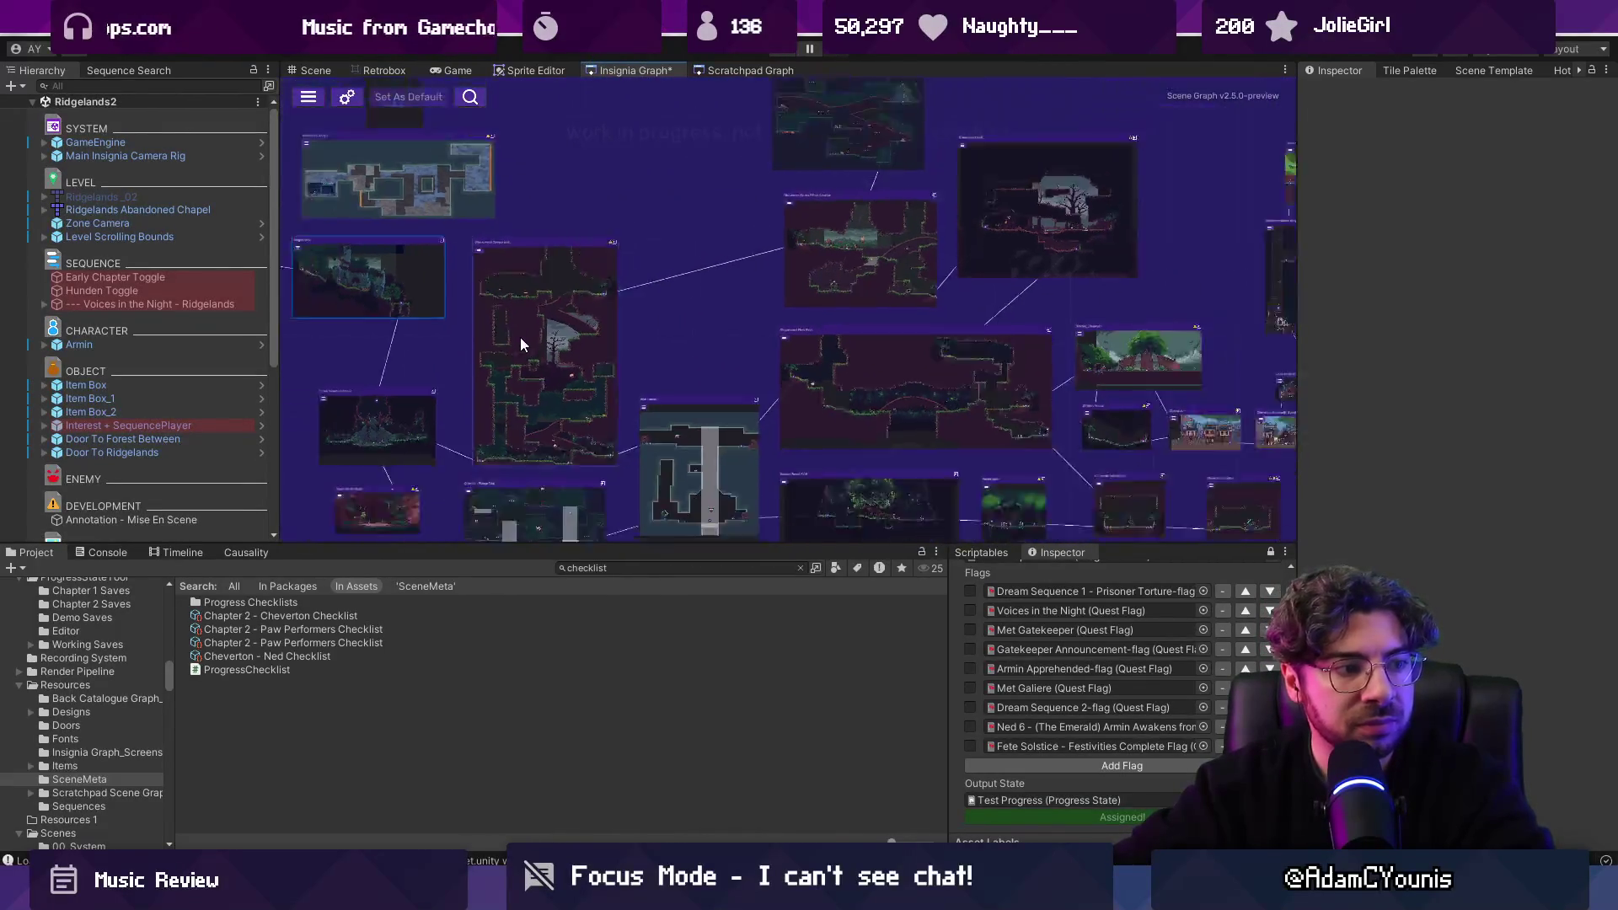
pyautogui.scroll(2, 877, 394)
pyautogui.scroll(5, 876, 393)
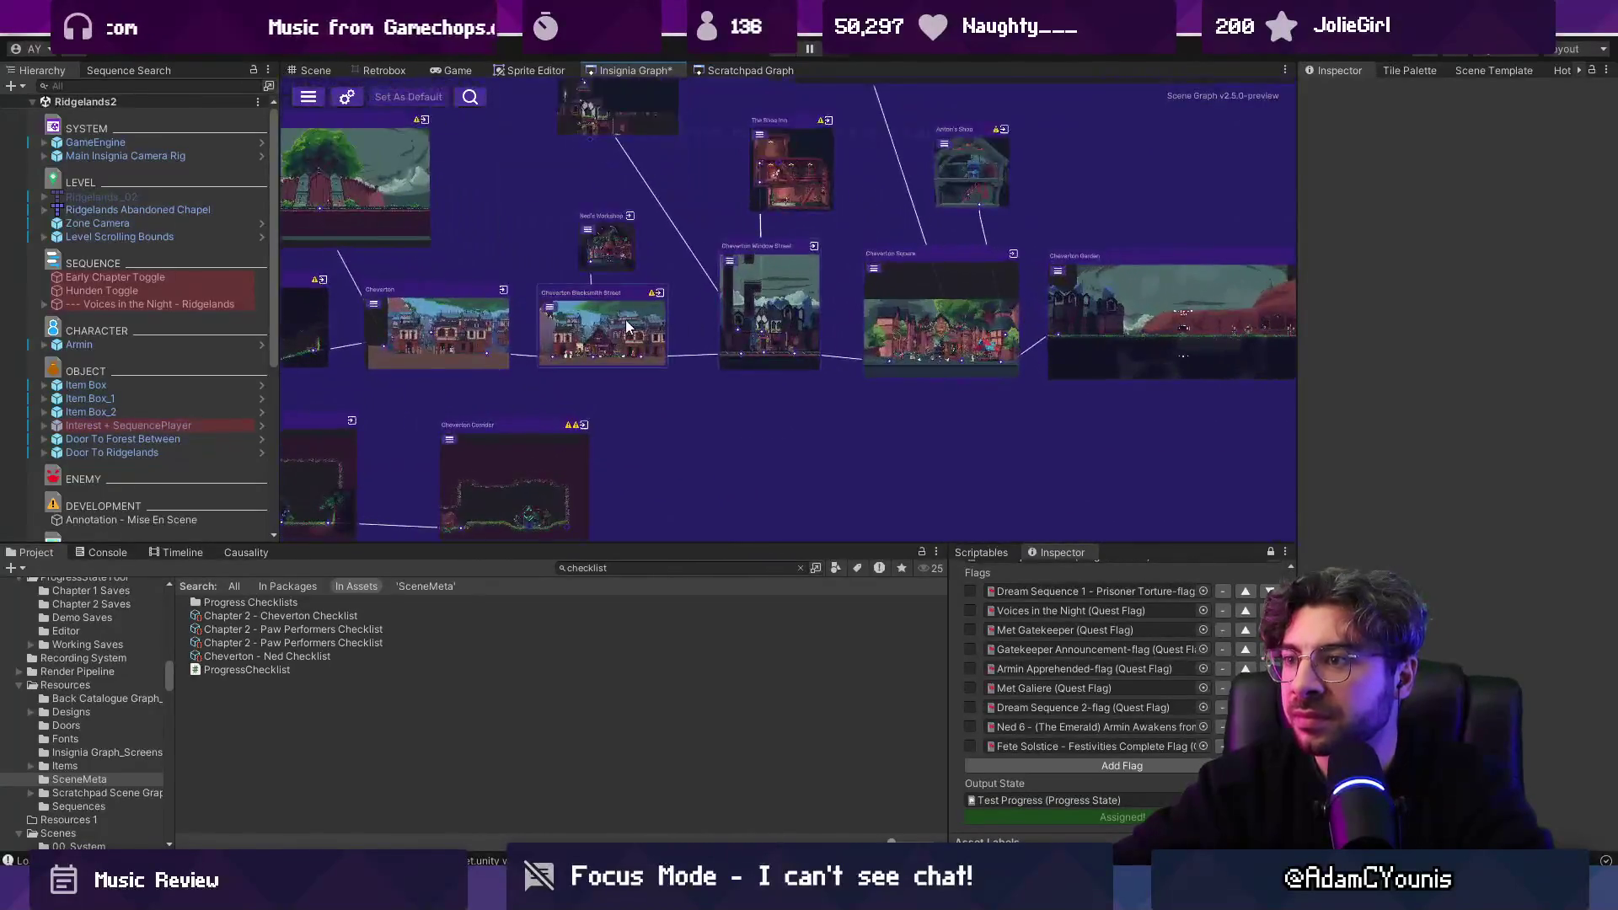
pyautogui.doubleClick(850, 352)
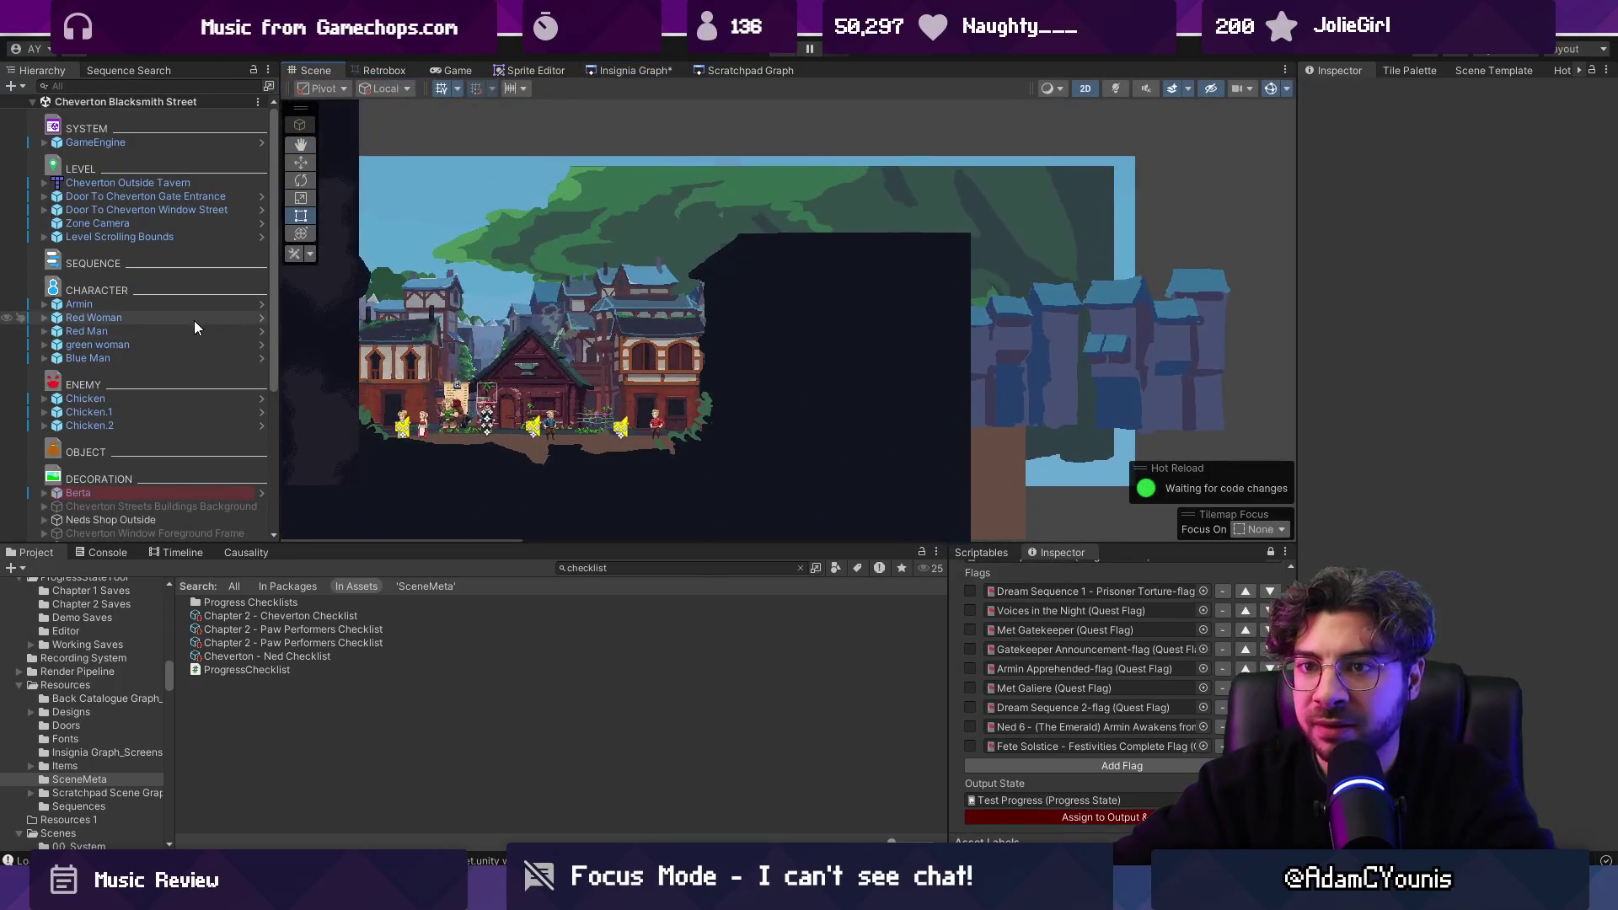
# Enable Play Scene Music on the Window Street door, leave its scene unset, and save.
pyautogui.click(148, 196)
pyautogui.click(155, 209)
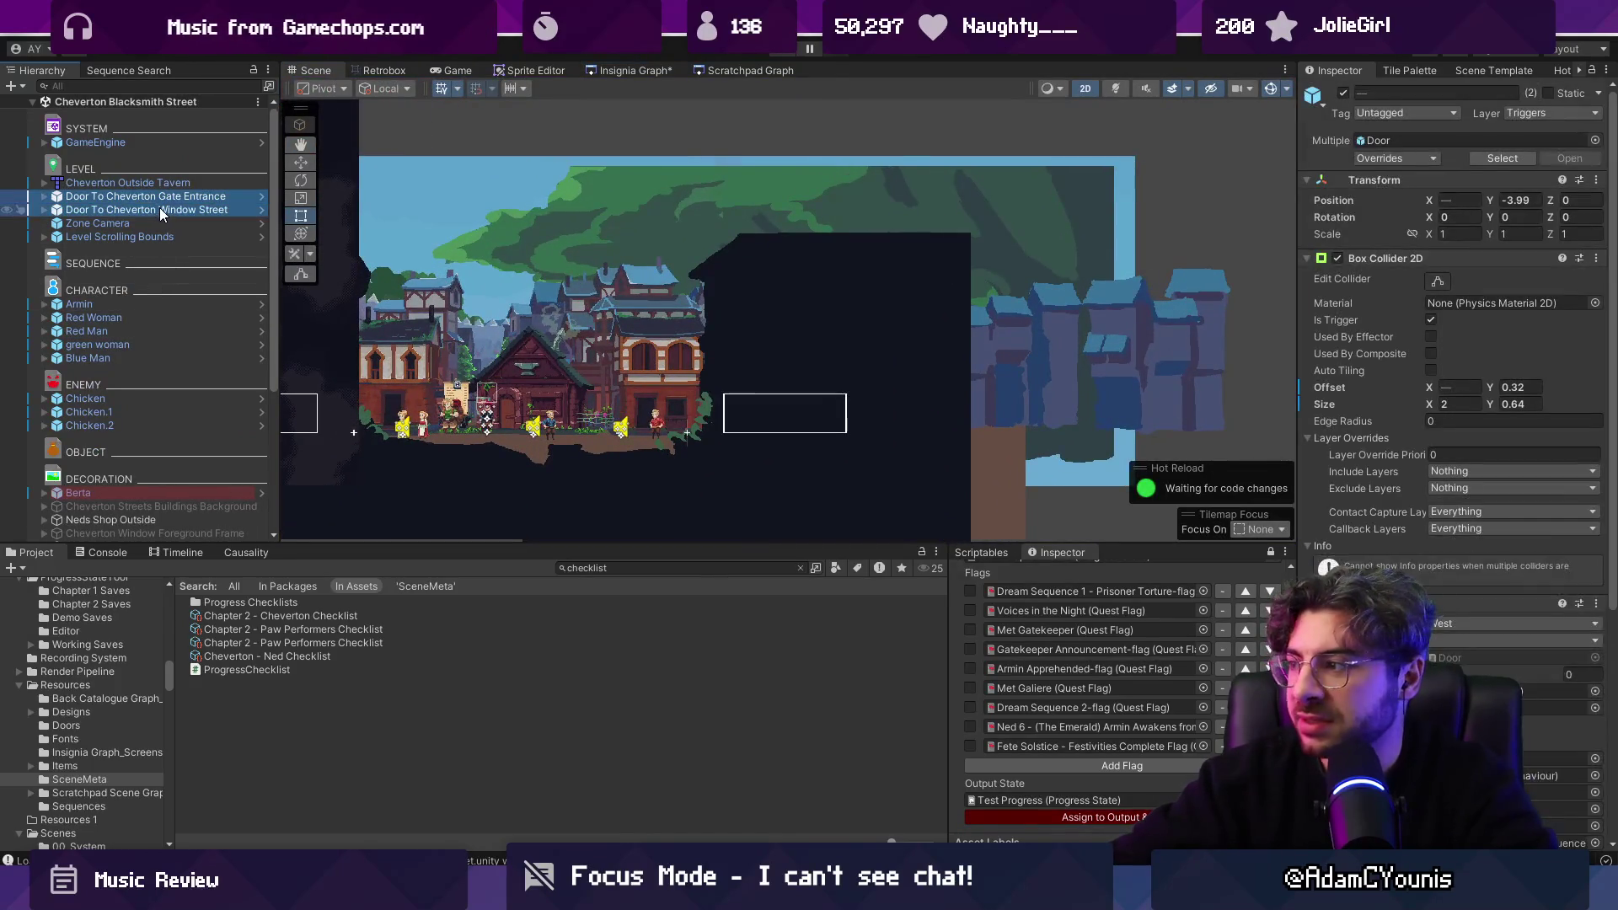
pyautogui.scroll(-5, 1433, 517)
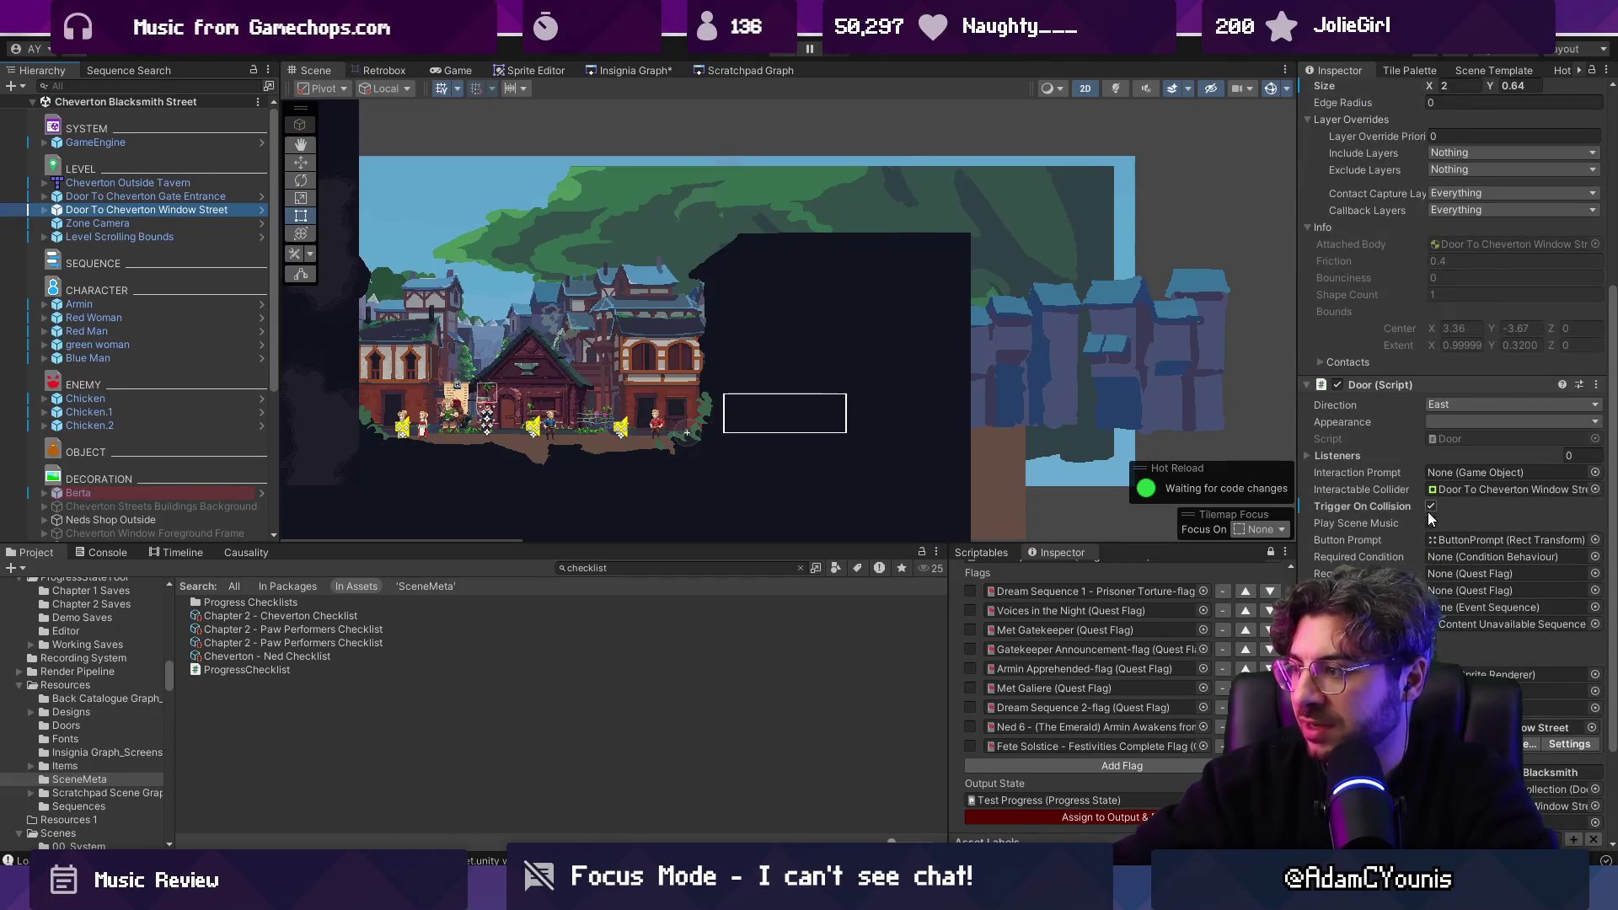
pyautogui.click(1431, 521)
pyautogui.scroll(-3, 1430, 518)
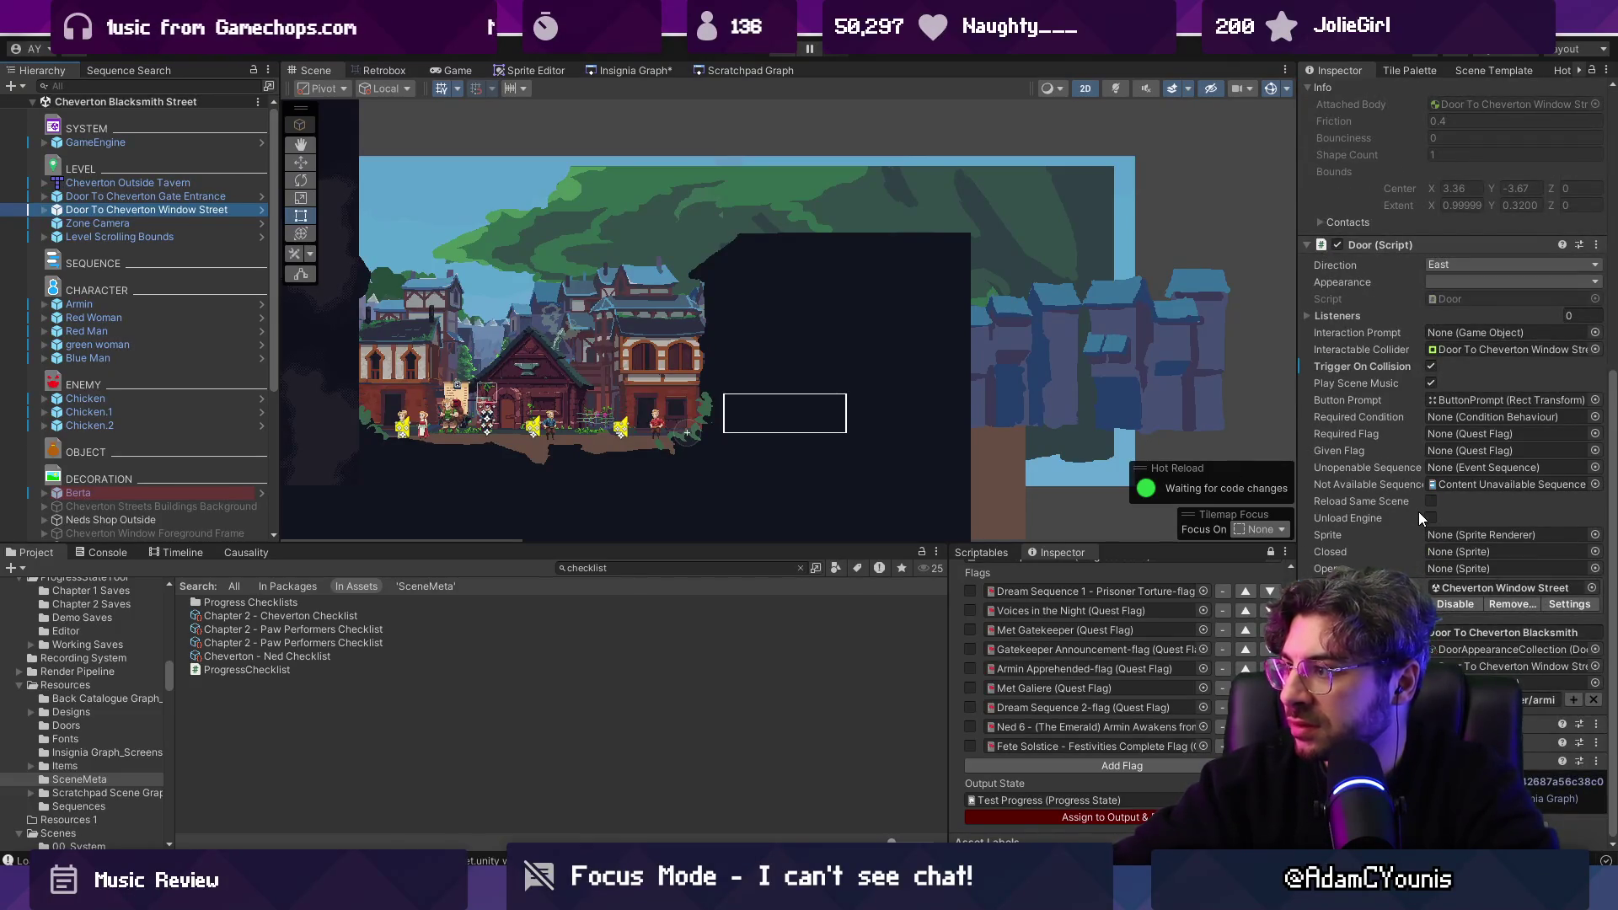
pyautogui.click(1596, 589)
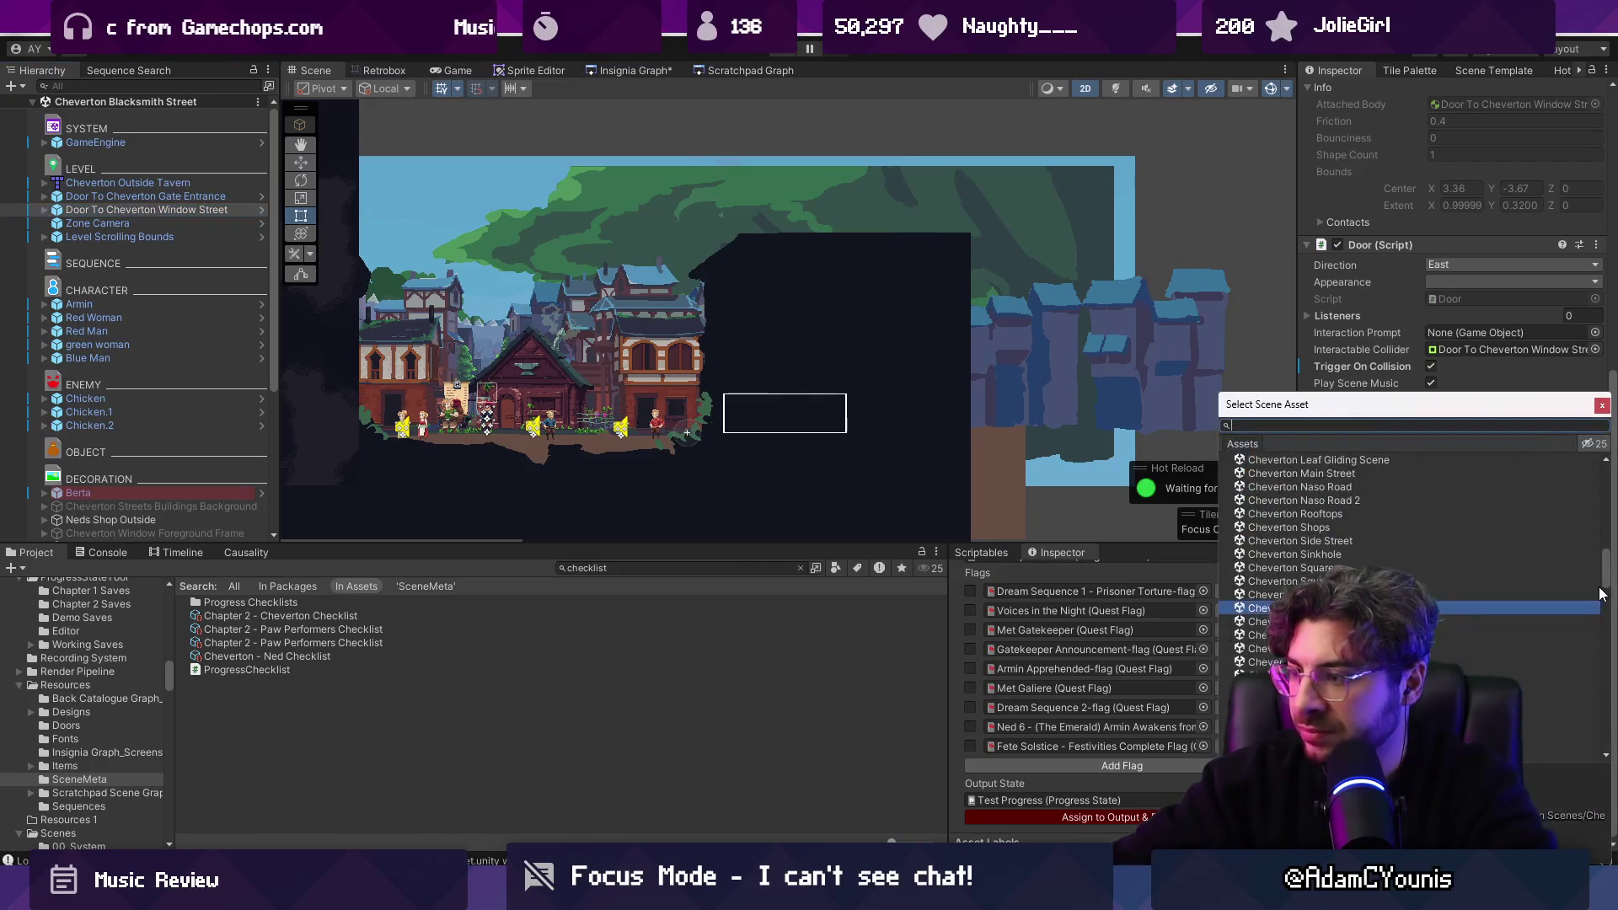
pyautogui.write('none')
pyautogui.press('Escape')
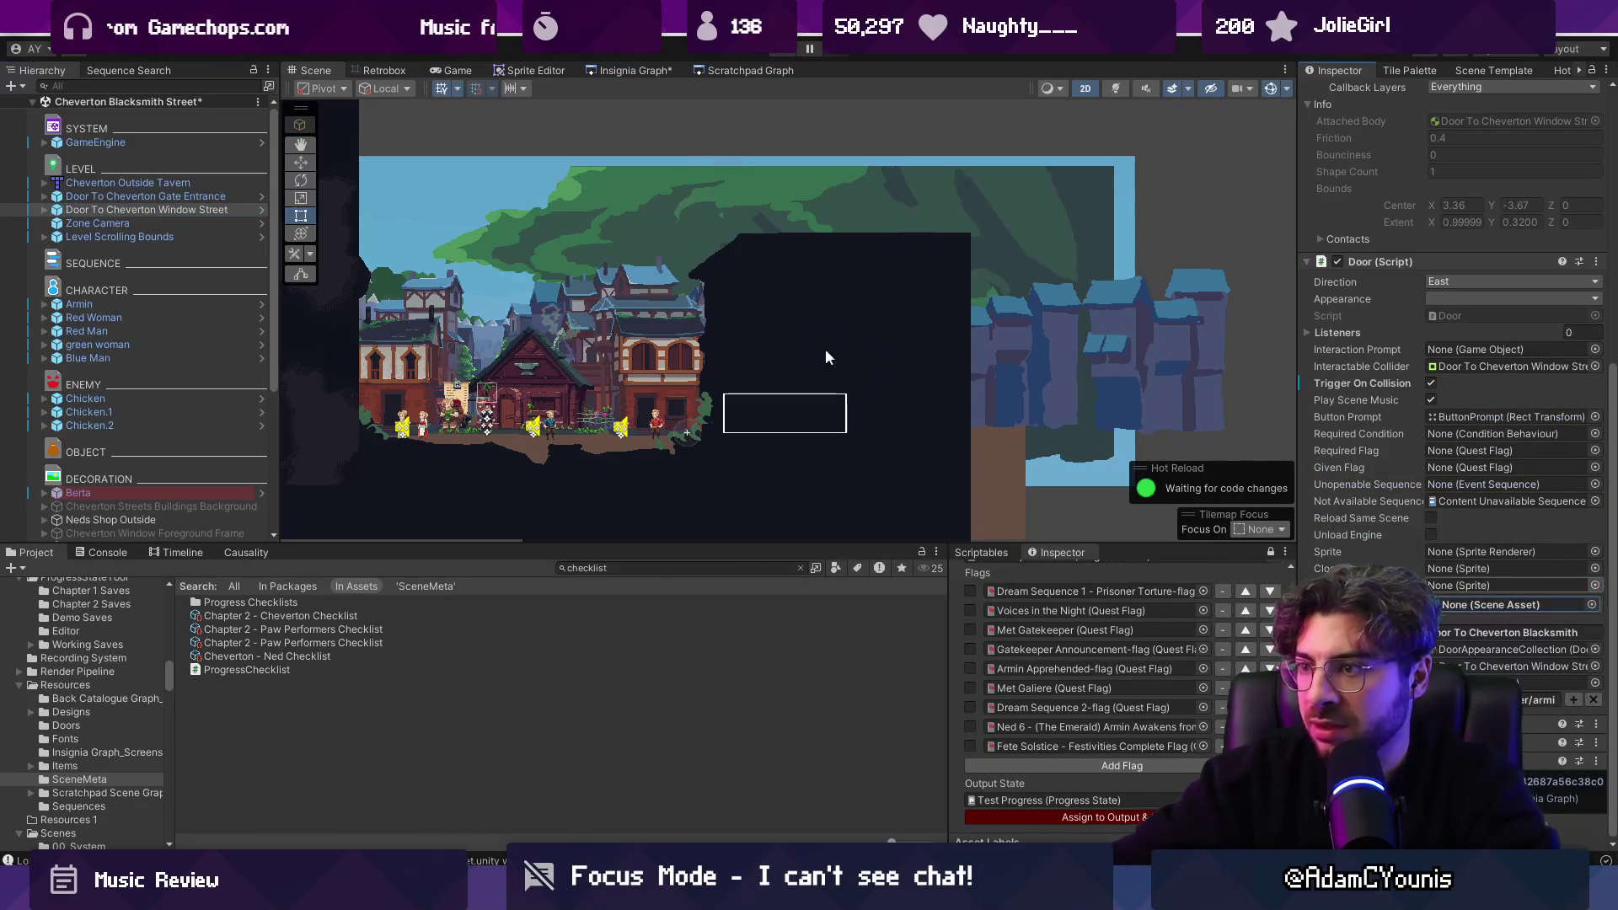
pyautogui.hotkey('ctrl', 's')
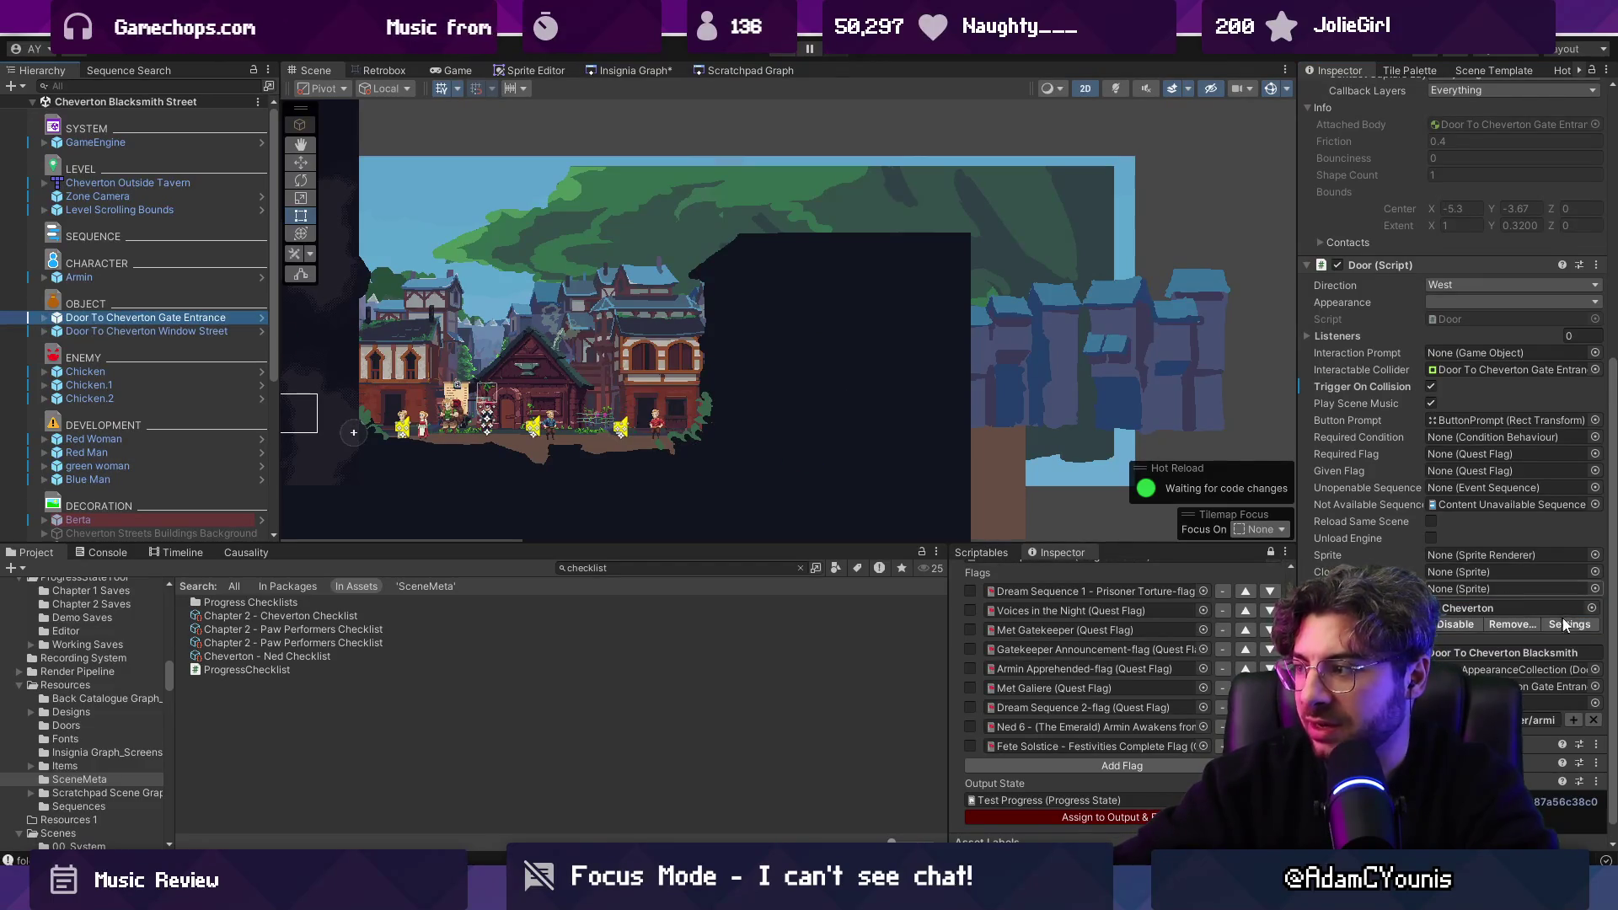
# Check the Gate Entrance door's scene field, leaving no scene set, and start play mode.
pyautogui.click(1591, 609)
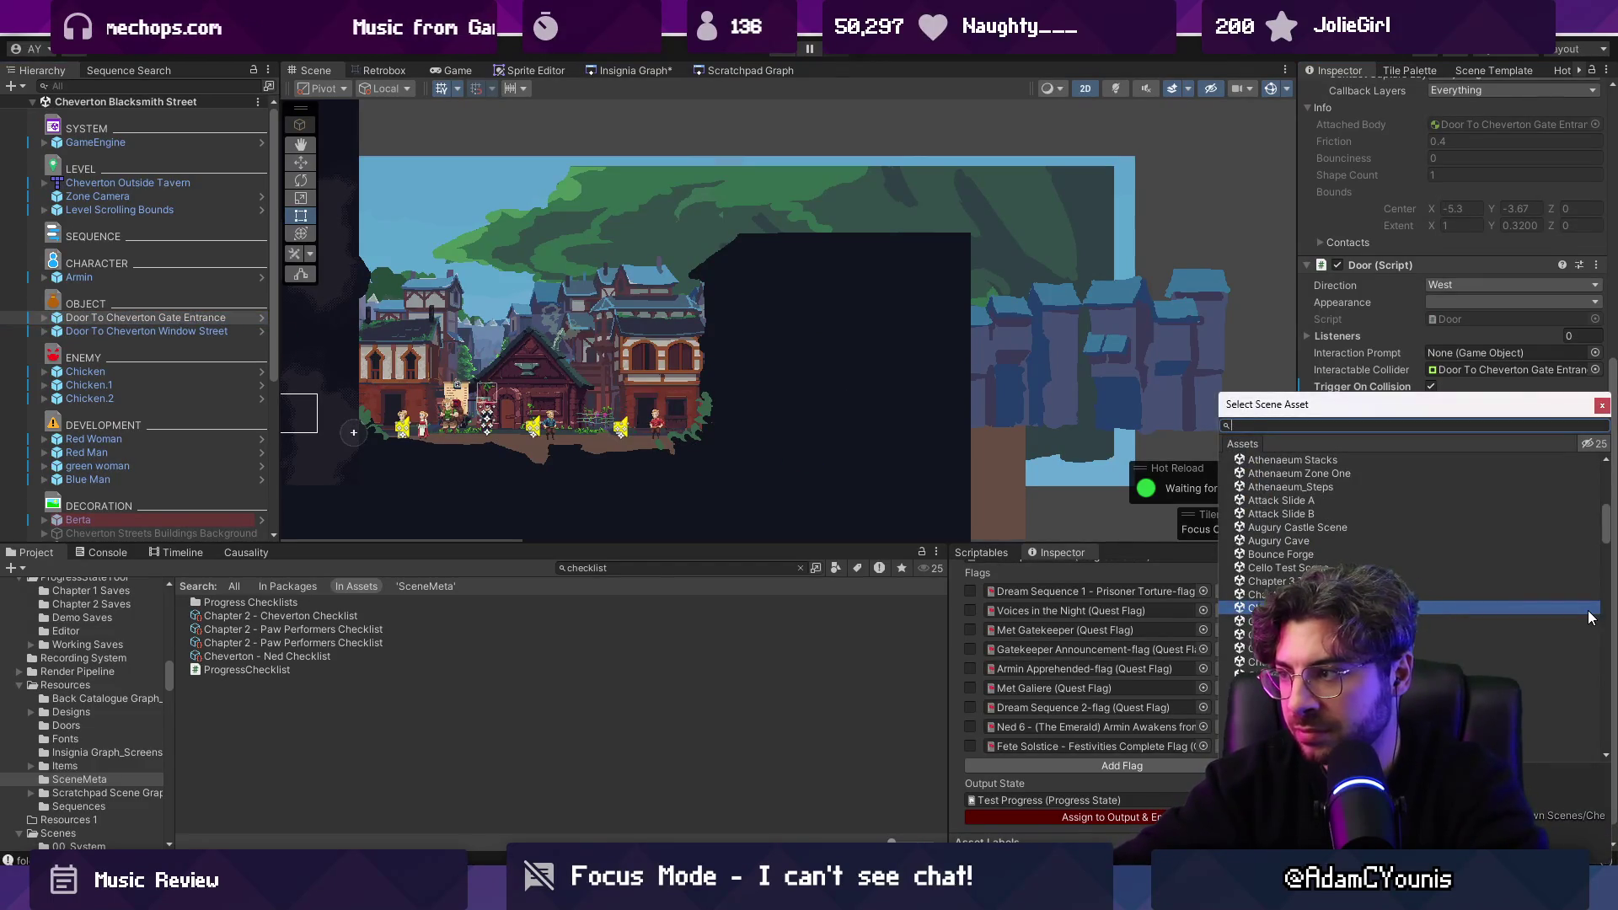
pyautogui.press('Escape')
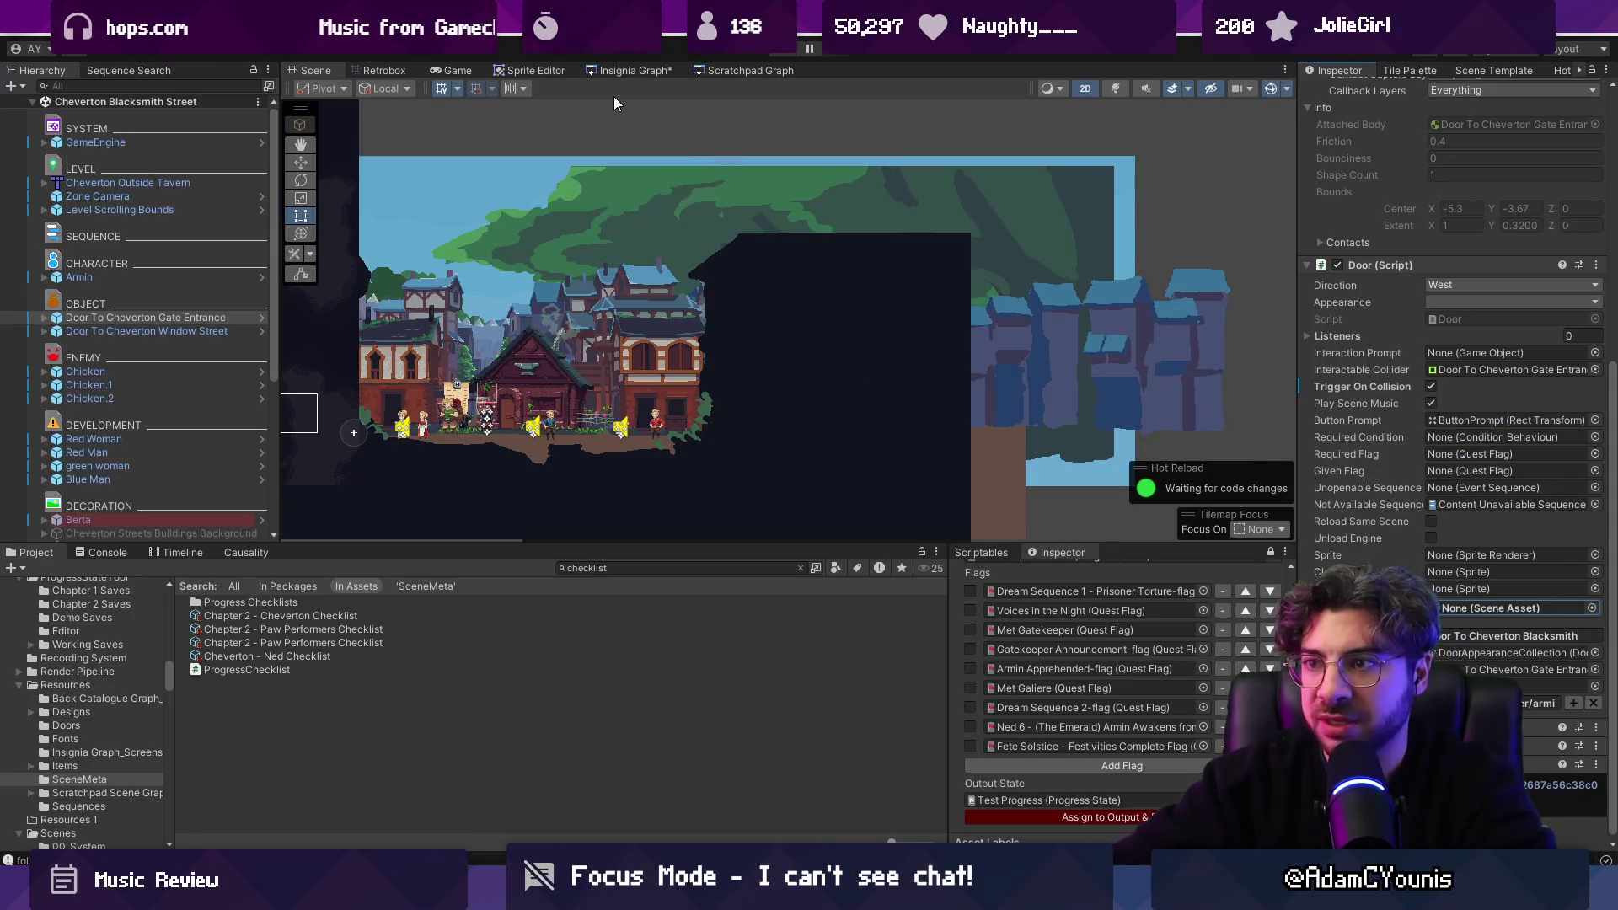
pyautogui.hotkey('ctrl', 'p')
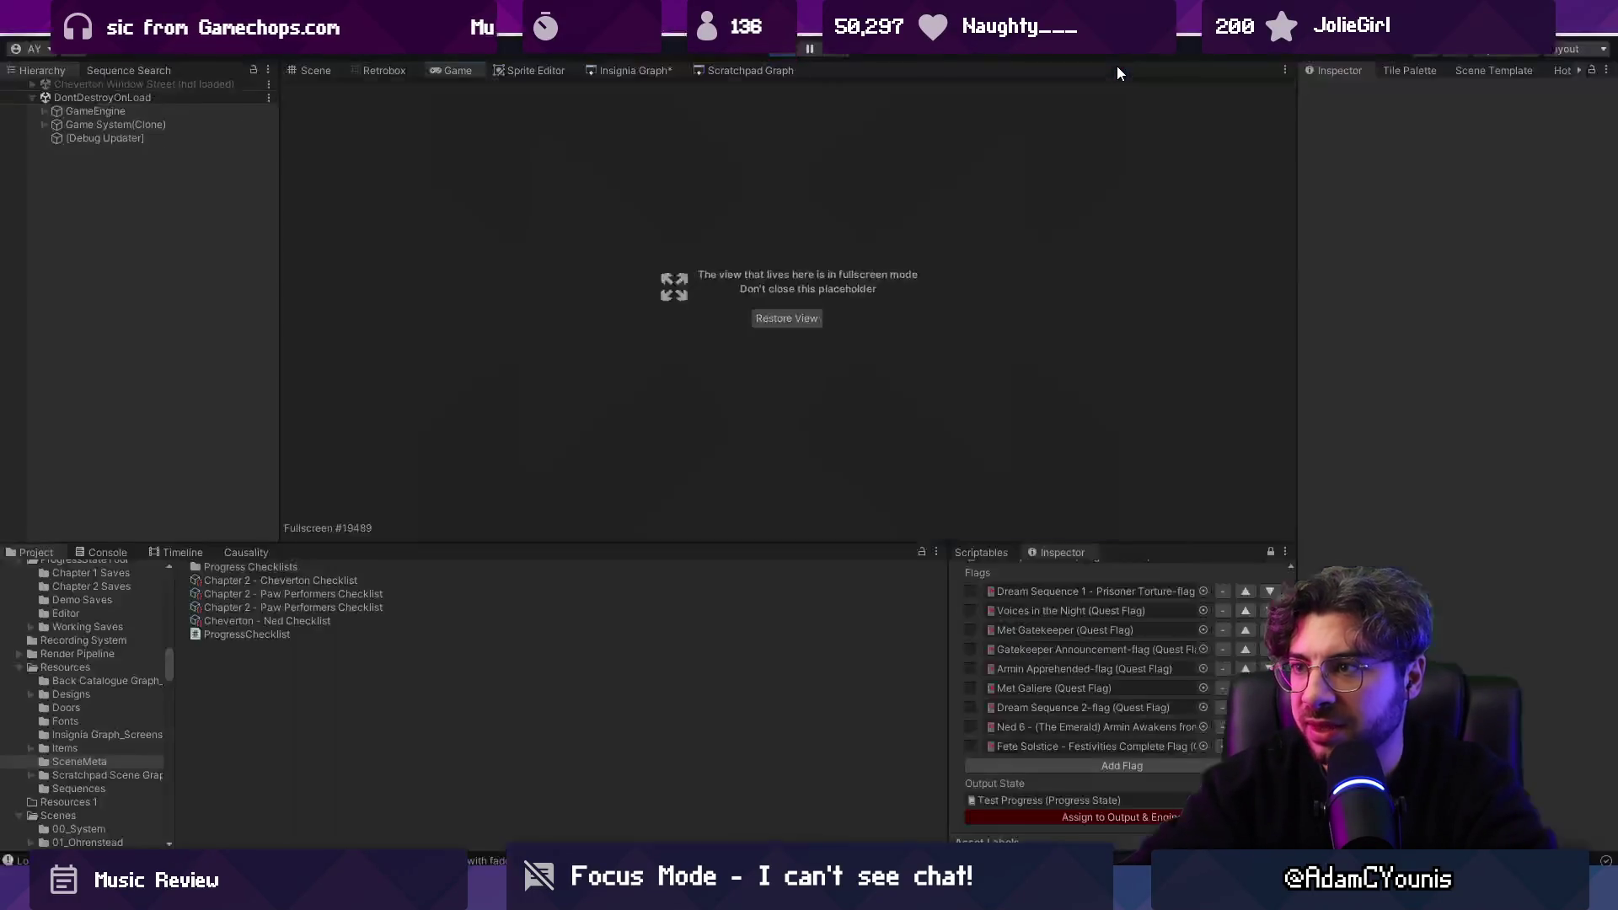
# Stop play, open Cheverton Window Street, and set its three doors' Scene Asset to None.
pyautogui.hotkey('ctrl', 'p')
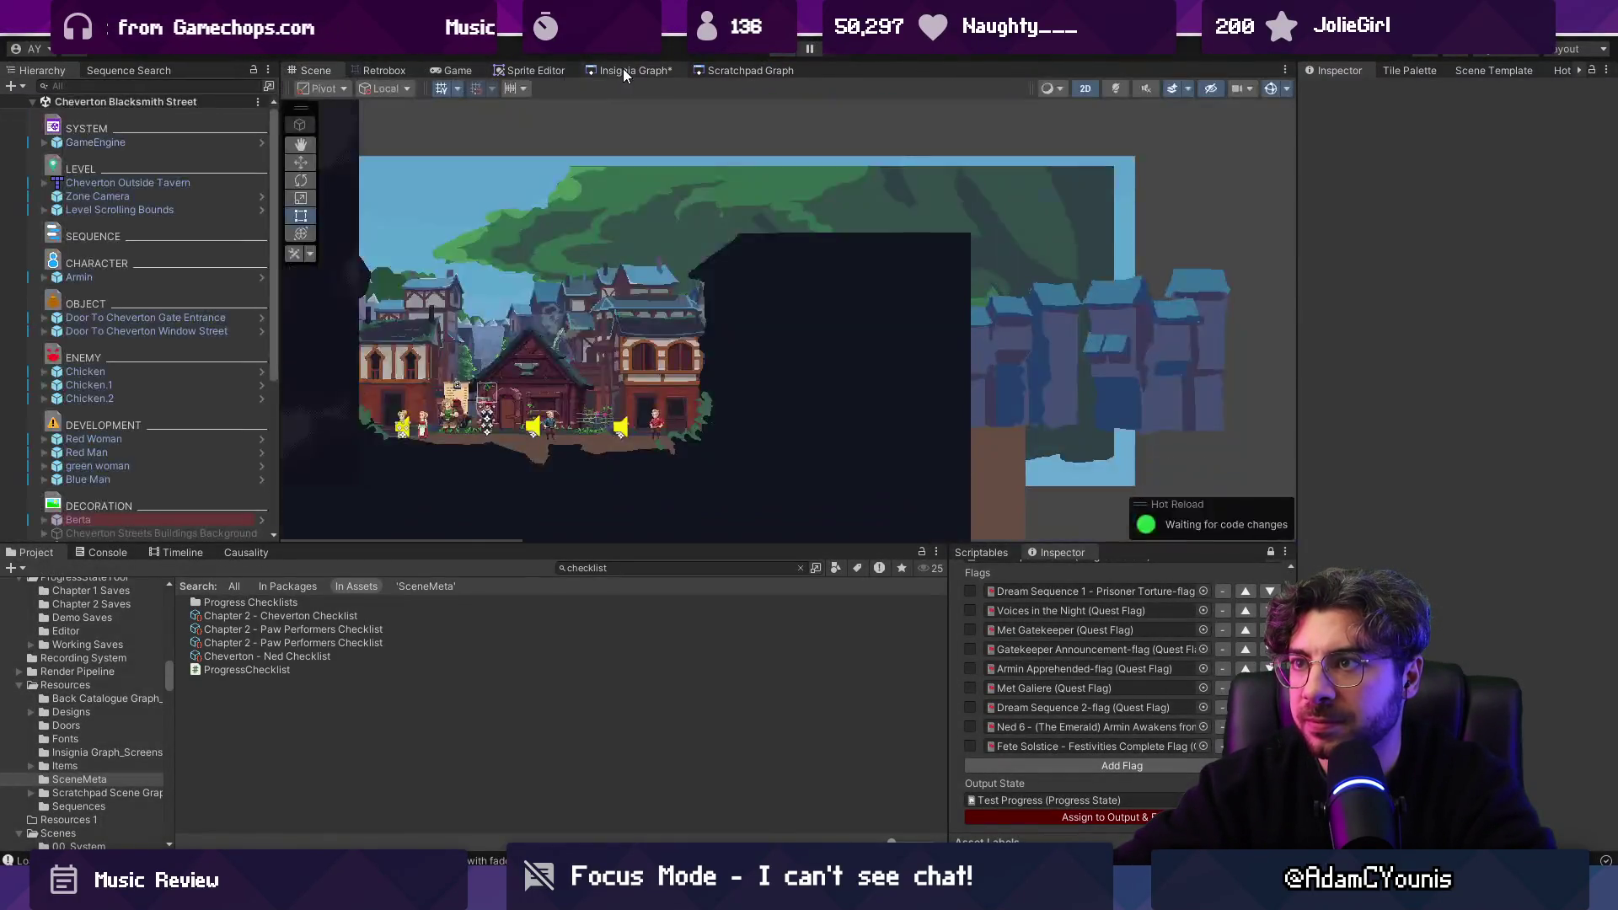
pyautogui.click(624, 74)
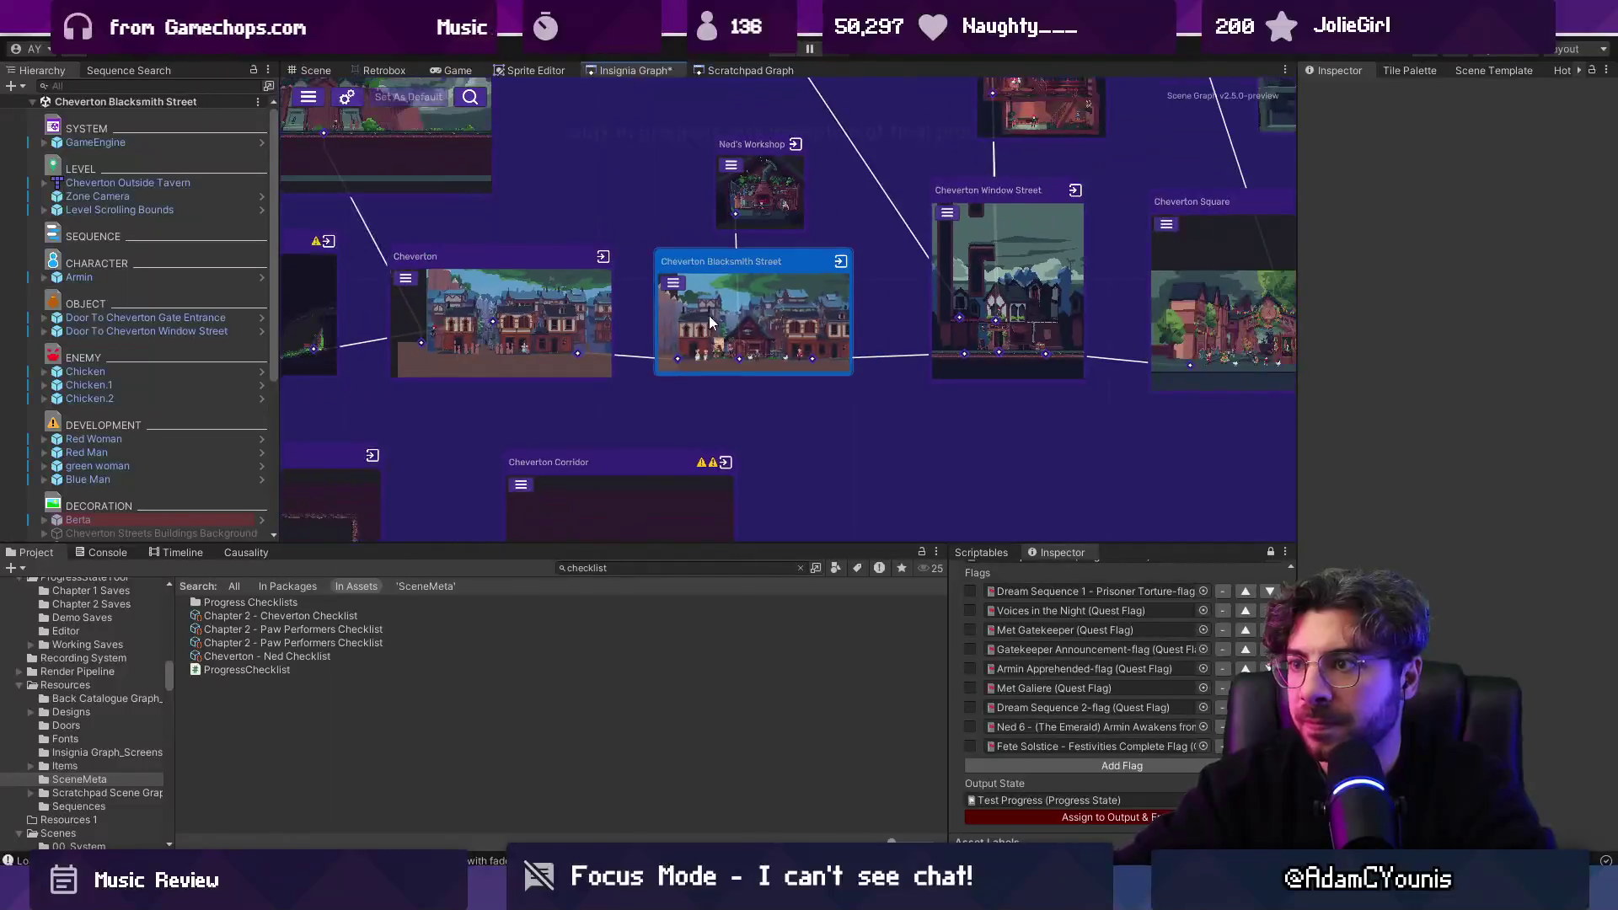
pyautogui.doubleClick(753, 259)
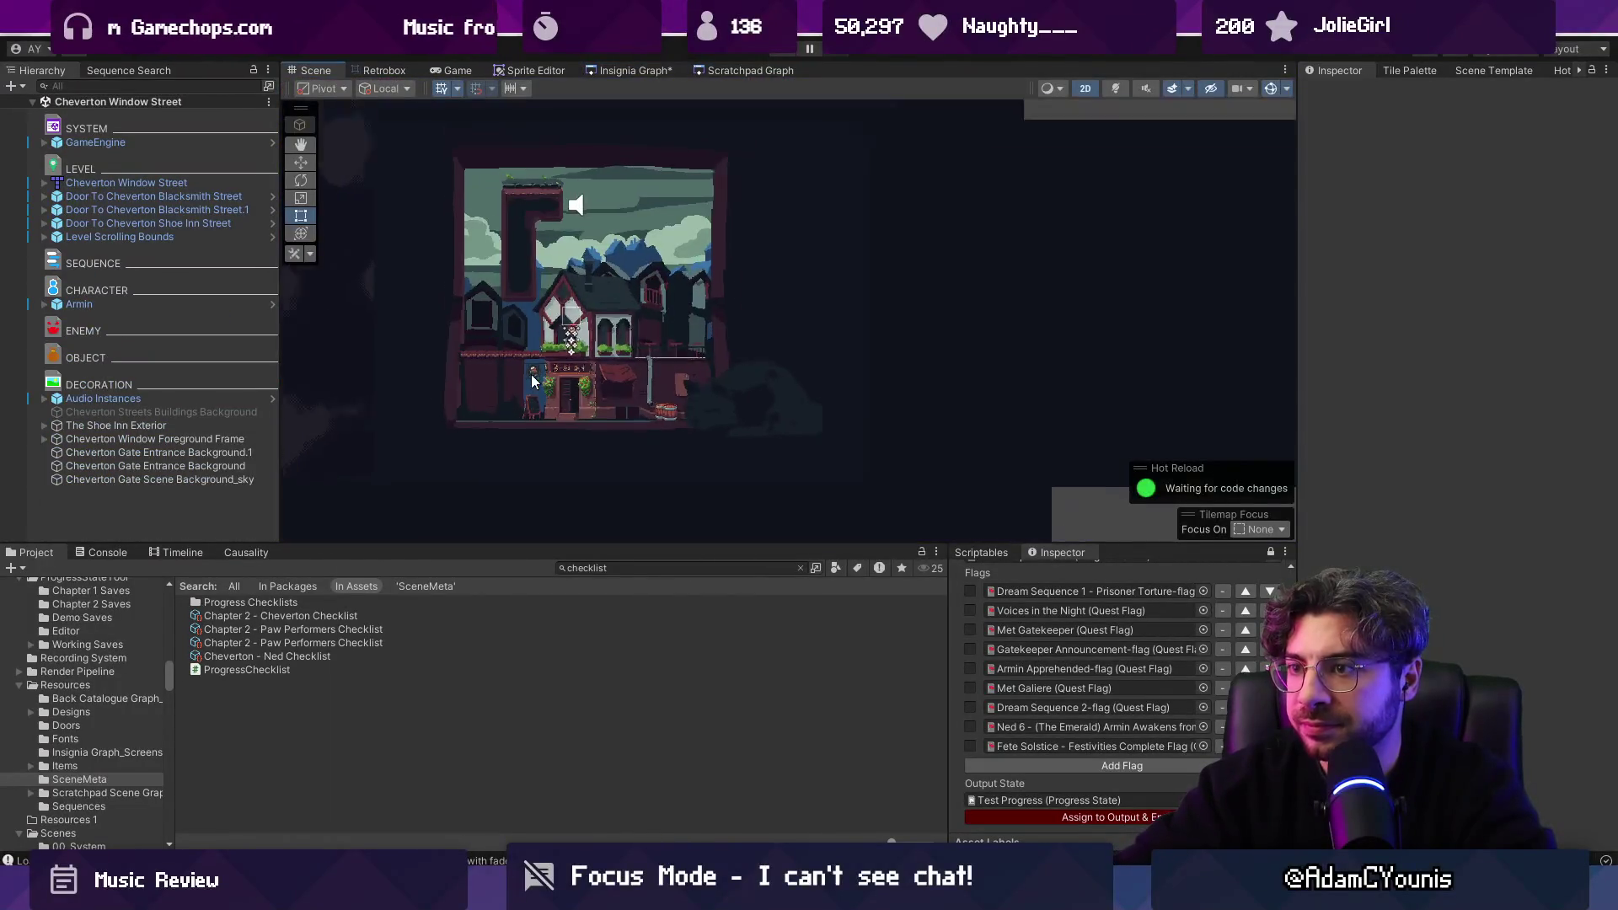
pyautogui.click(154, 196)
pyautogui.keyDown('shift'); pyautogui.click(149, 222); pyautogui.keyUp('shift')
pyautogui.scroll(-5, 1421, 582)
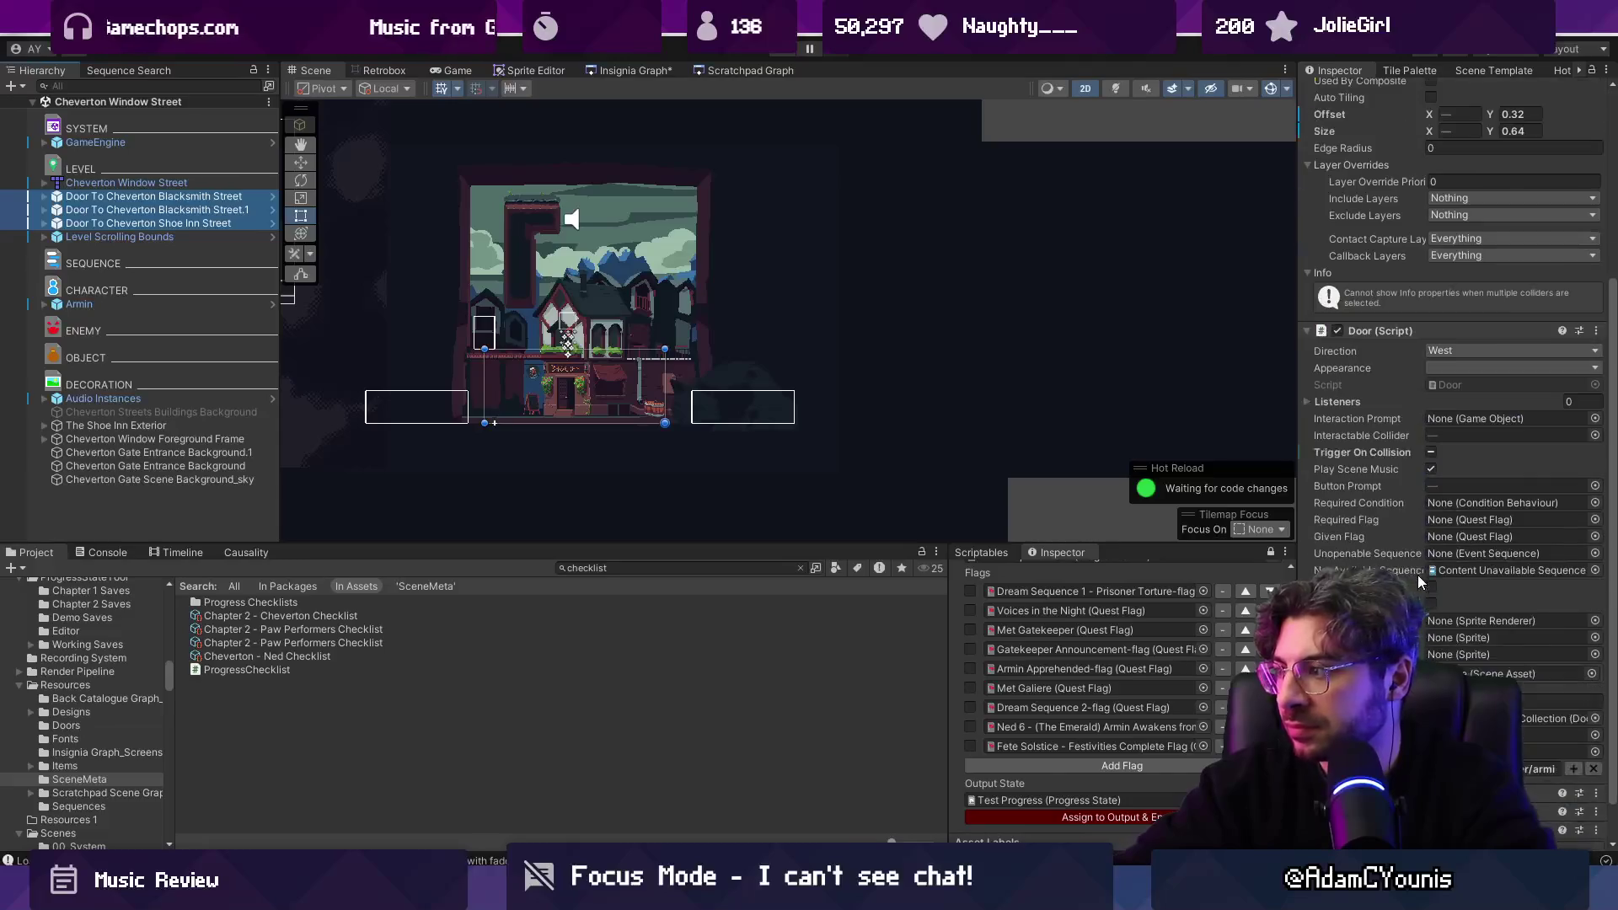
pyautogui.click(1591, 674)
pyautogui.write('ne')
pyautogui.press('Return')
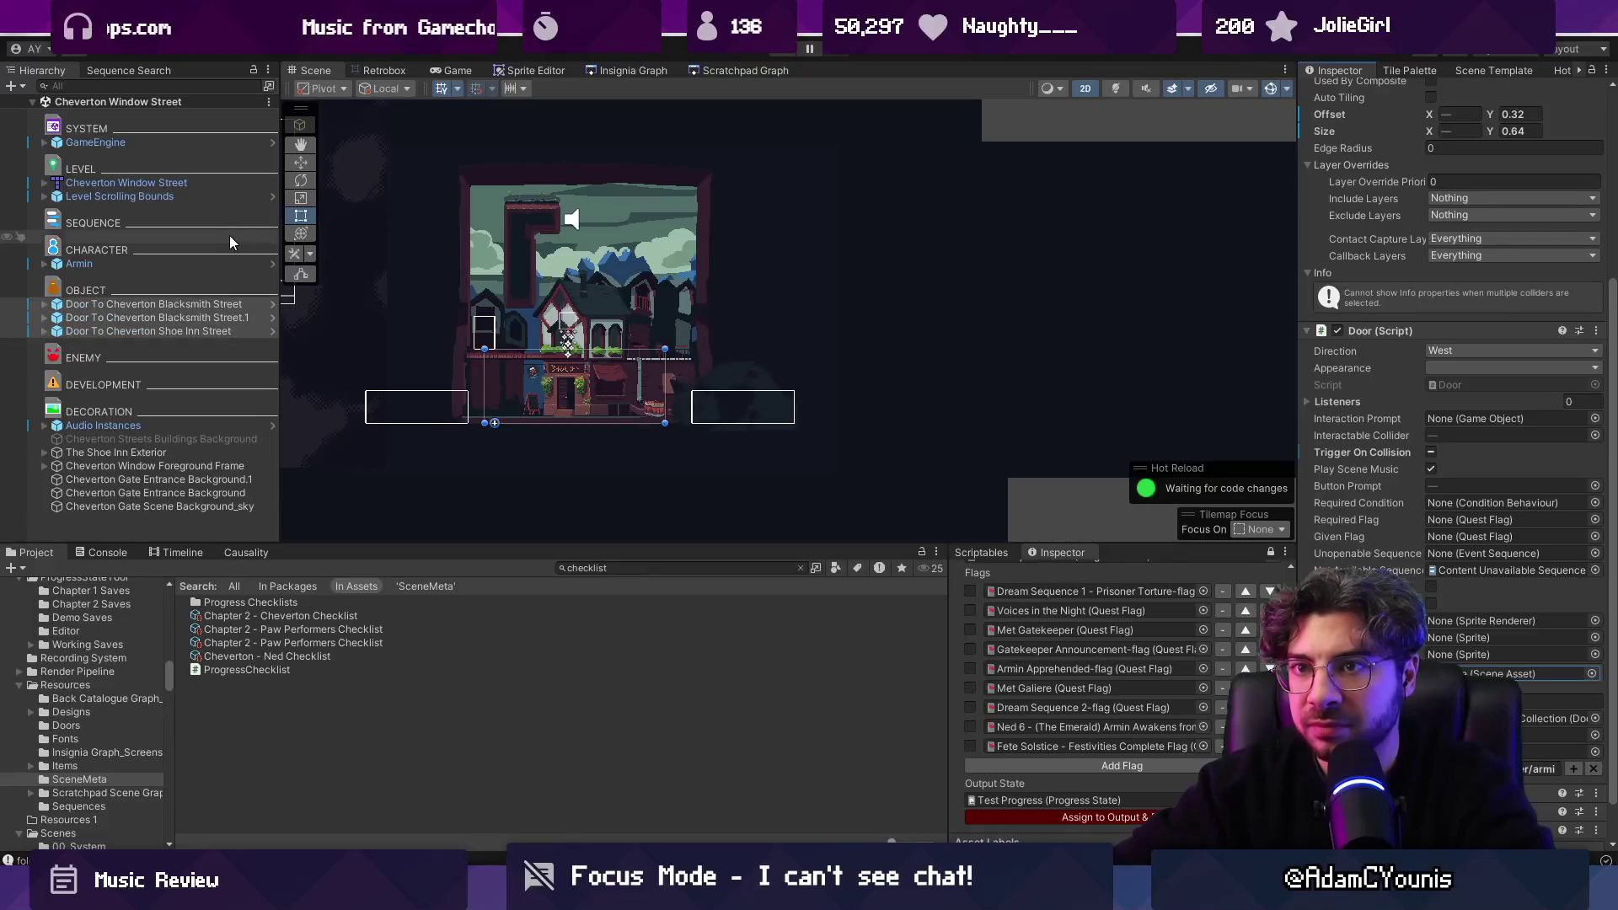
# Compare the settings of Window Street's Blacksmith Street and Shoe Inn doors.
pyautogui.click(154, 304)
pyautogui.press('Down')
pyautogui.press('Down')
pyautogui.click(221, 307)
pyautogui.press('Down')
pyautogui.press('Down')
pyautogui.click(221, 306)
pyautogui.press('Down')
pyautogui.press('Down')
pyautogui.click(221, 306)
# In Cheverton Blacksmith Street, empty the Window Street door's Blacksmith text field and start play.
pyautogui.click(592, 74)
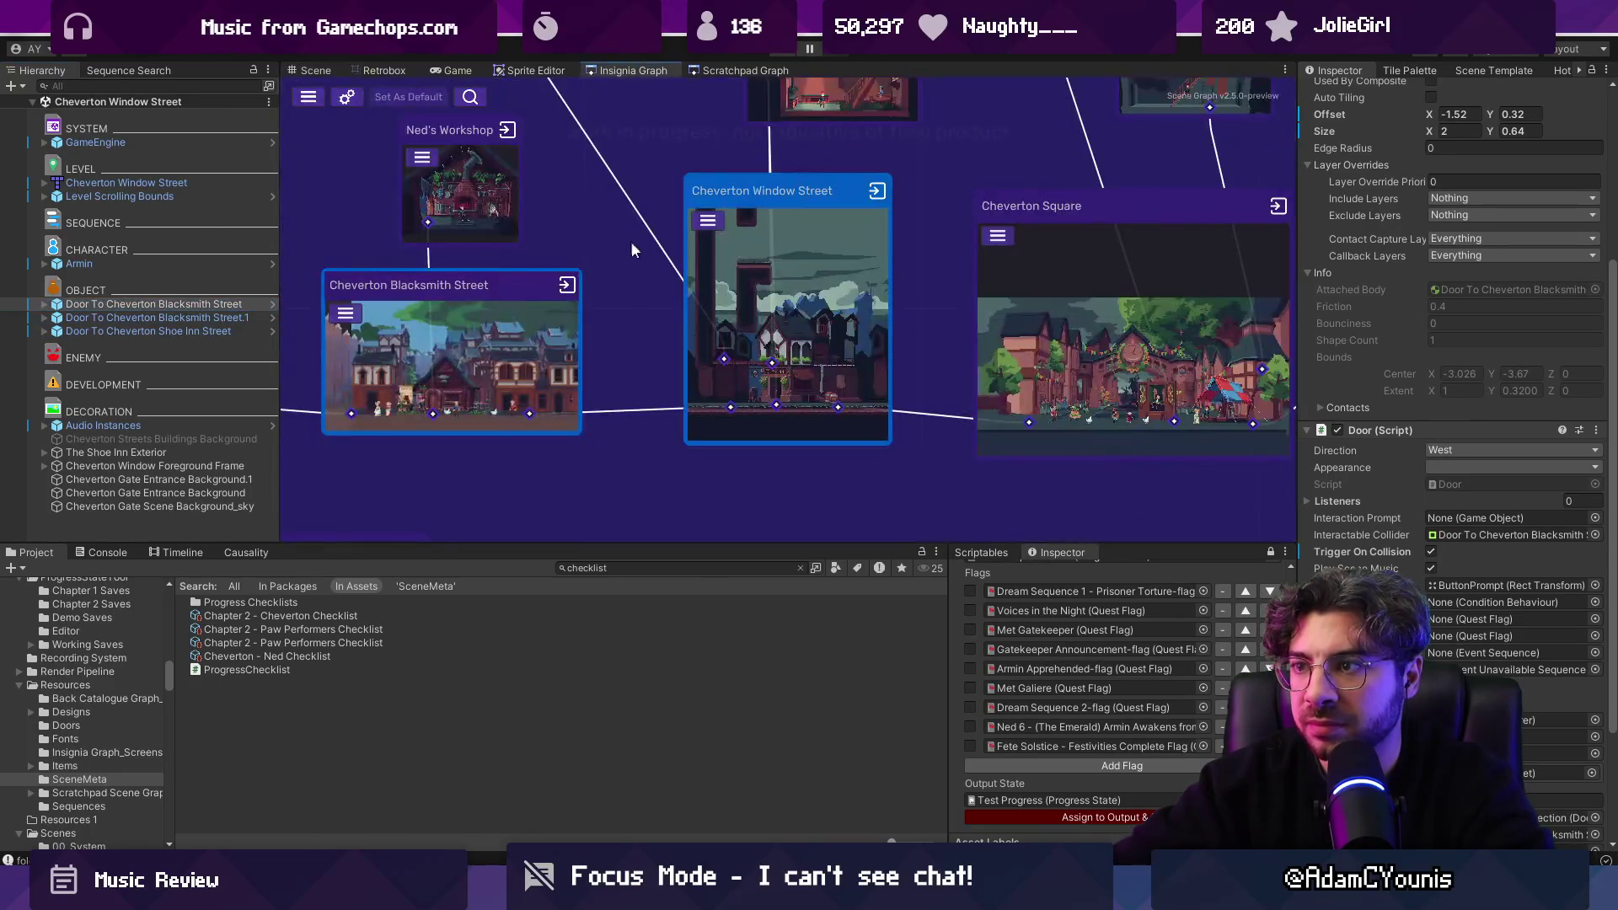
pyautogui.doubleClick(509, 341)
pyautogui.click(168, 330)
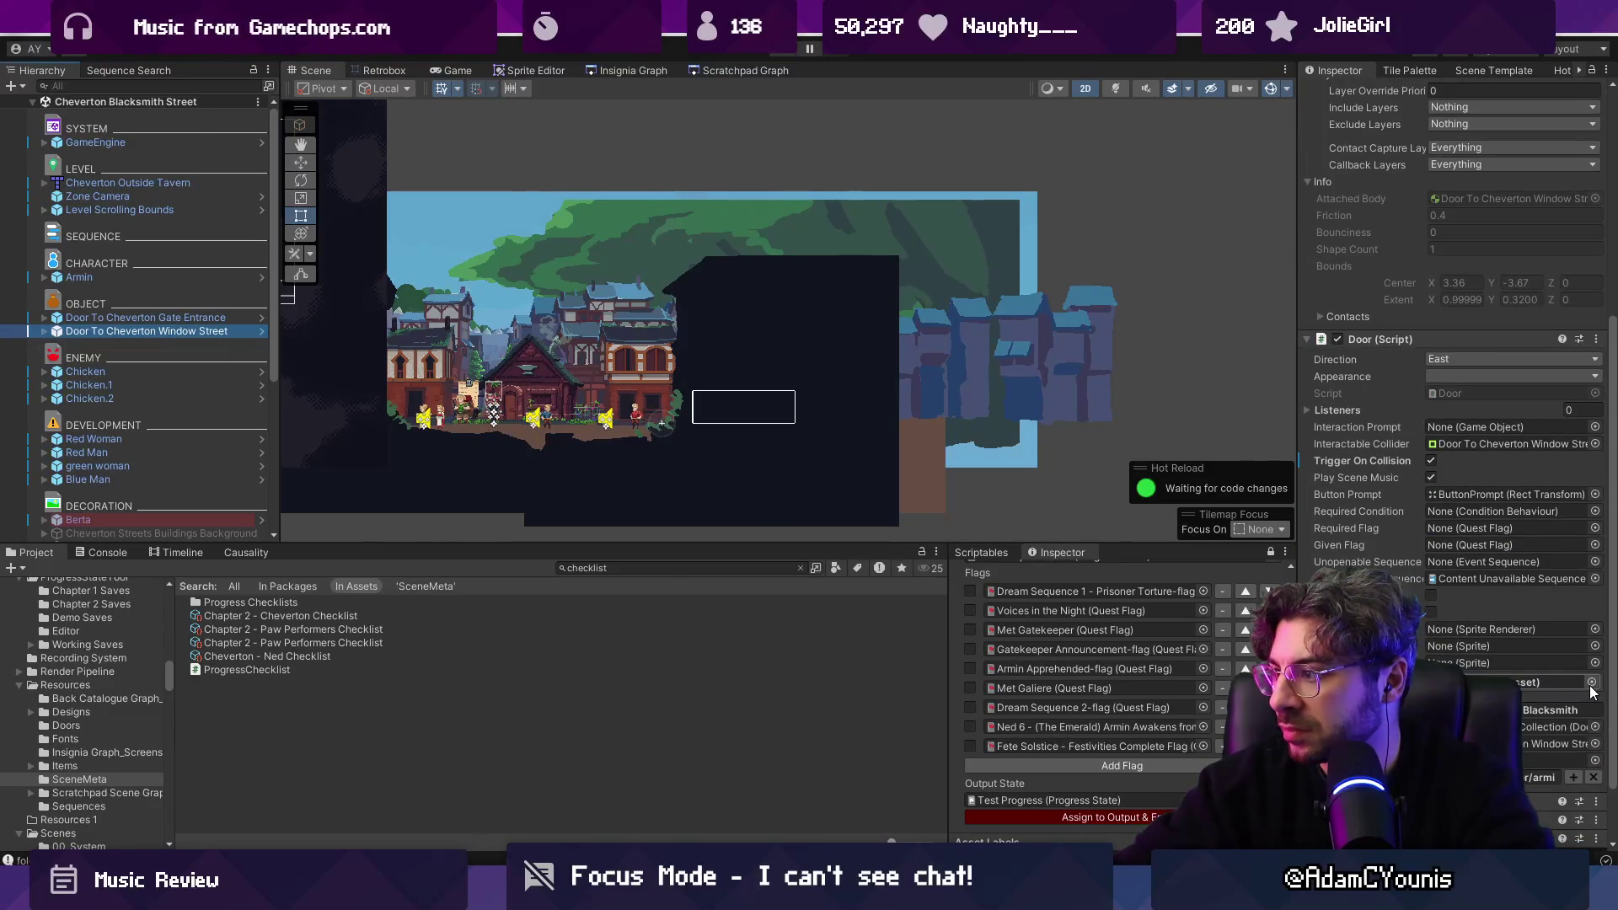
pyautogui.click(1583, 708)
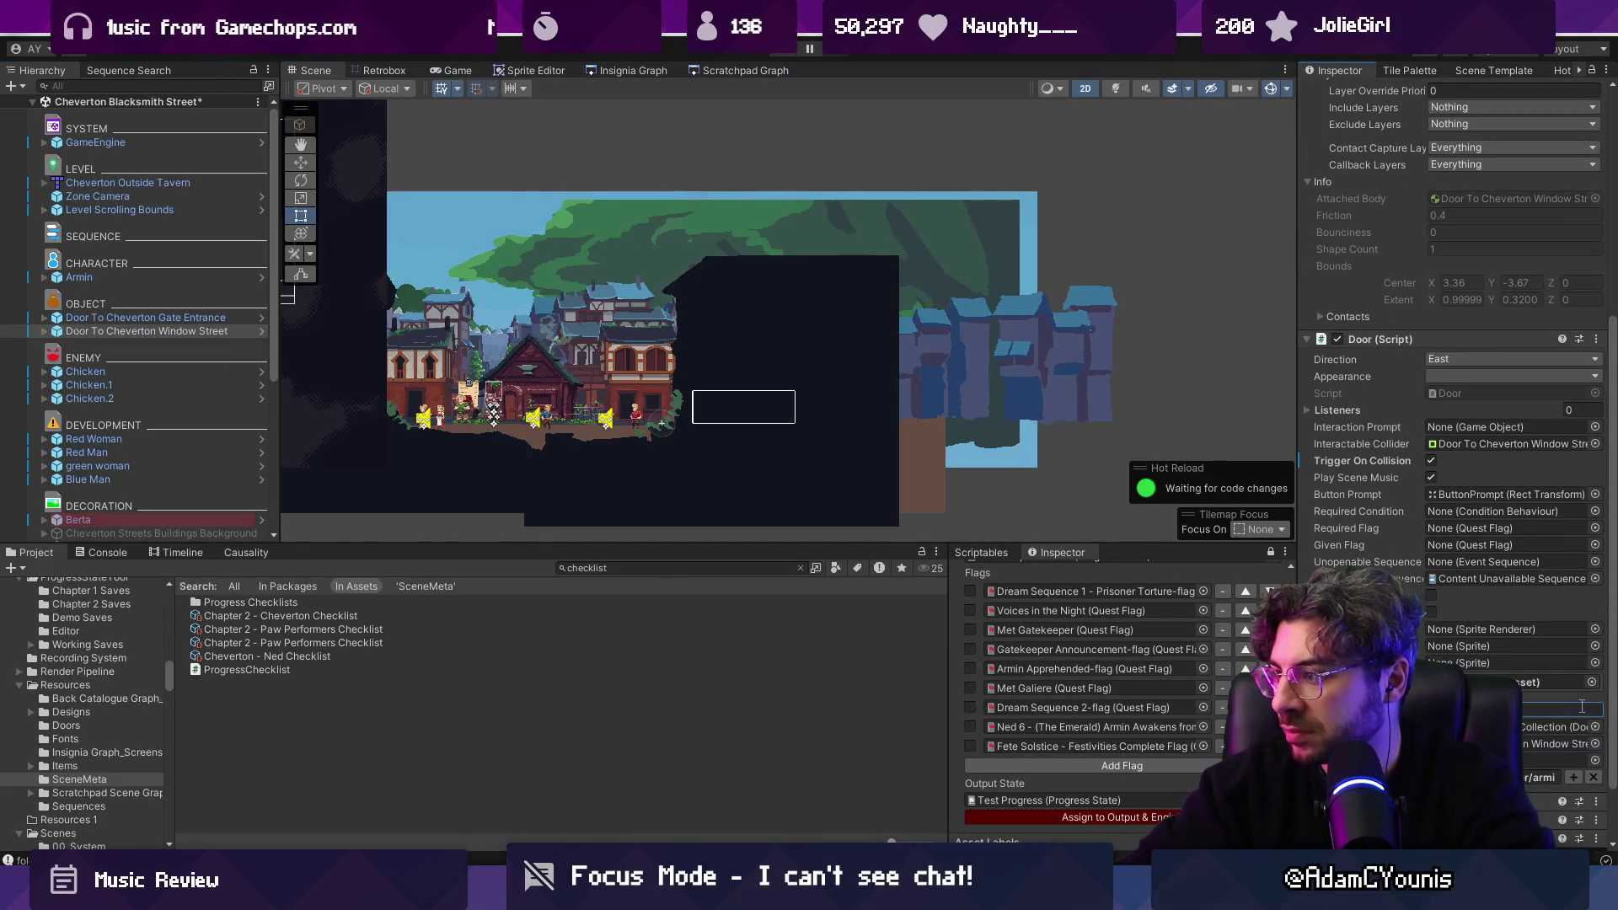
pyautogui.click(782, 51)
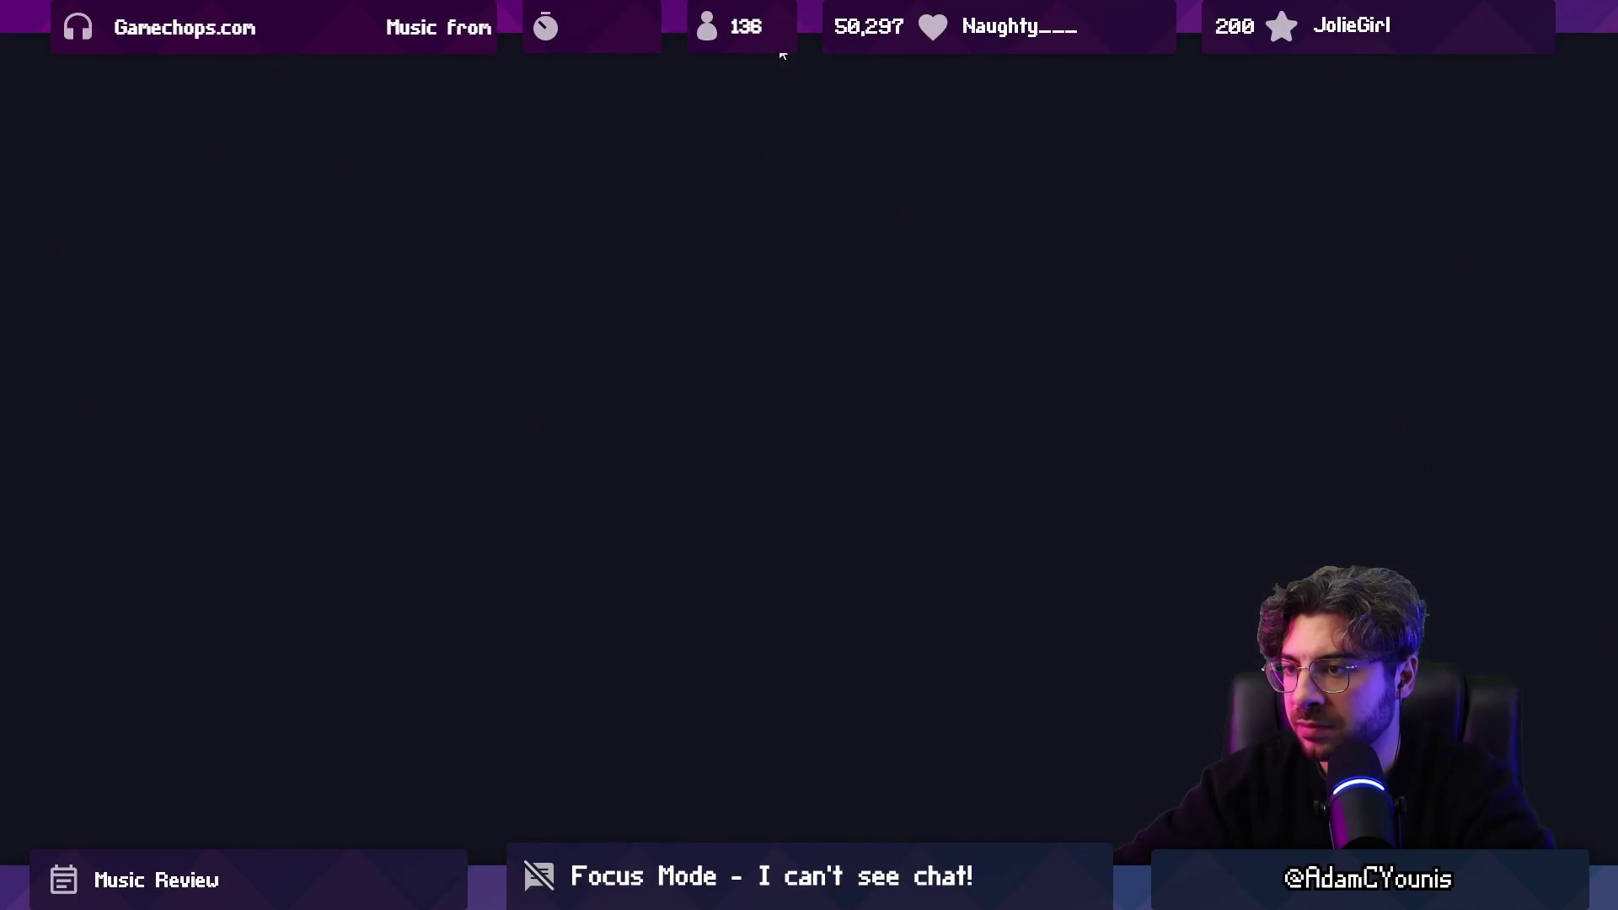
# Open Cheverton Window Street, edit the shared field on its three doors, and save the scene.
pyautogui.press('Right')
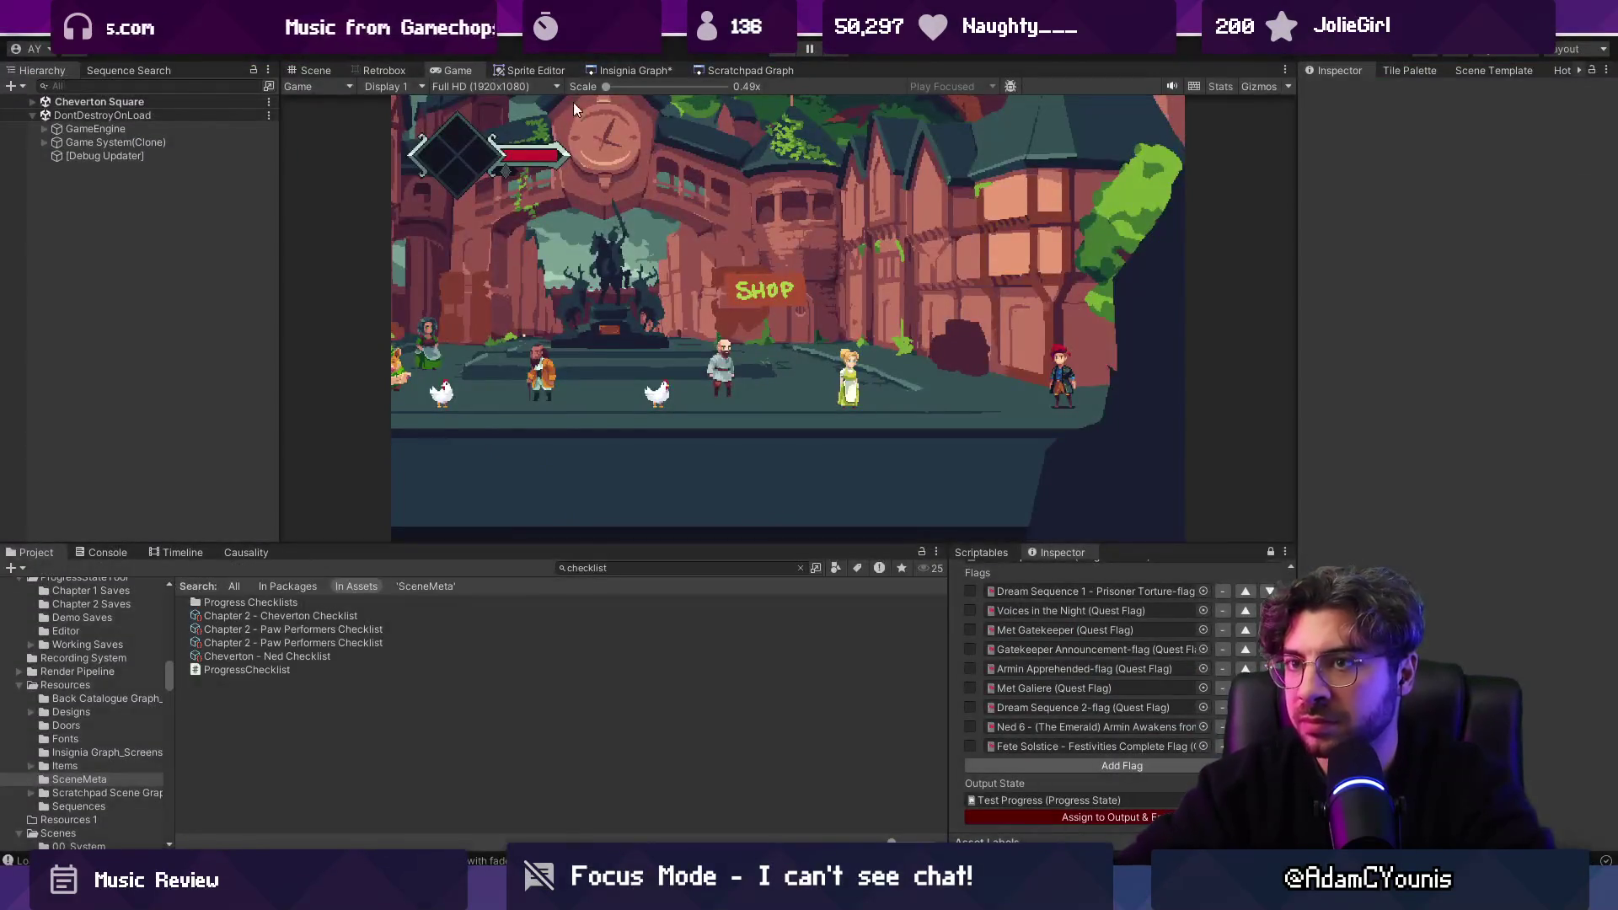
pyautogui.click(632, 72)
pyautogui.doubleClick(814, 261)
pyautogui.click(202, 439)
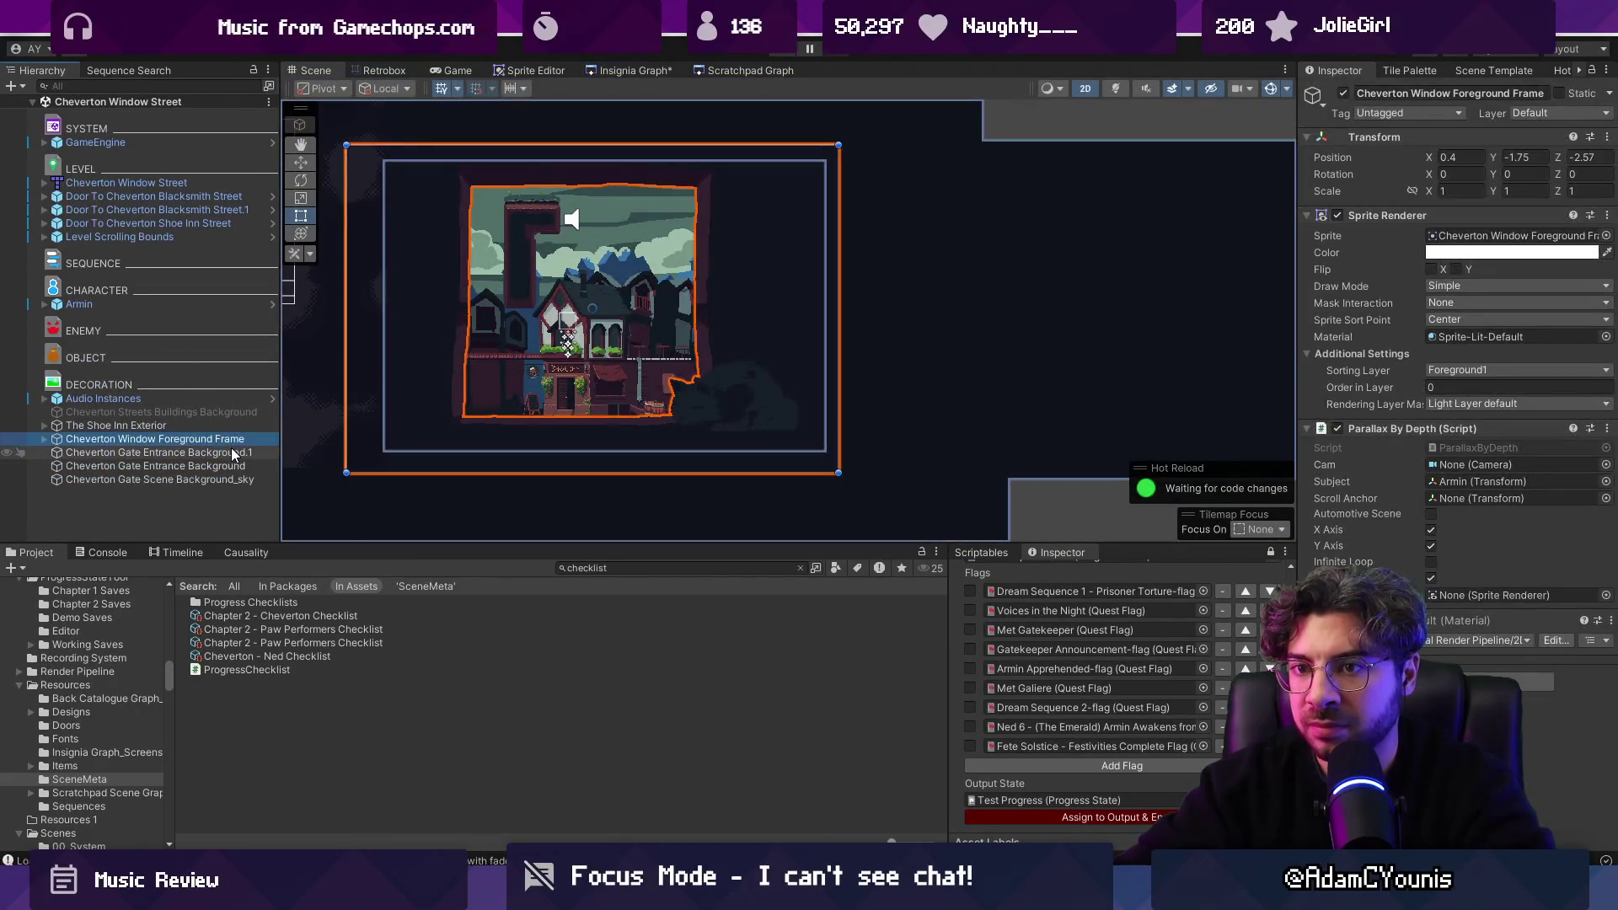
pyautogui.click(211, 452)
pyautogui.click(169, 210)
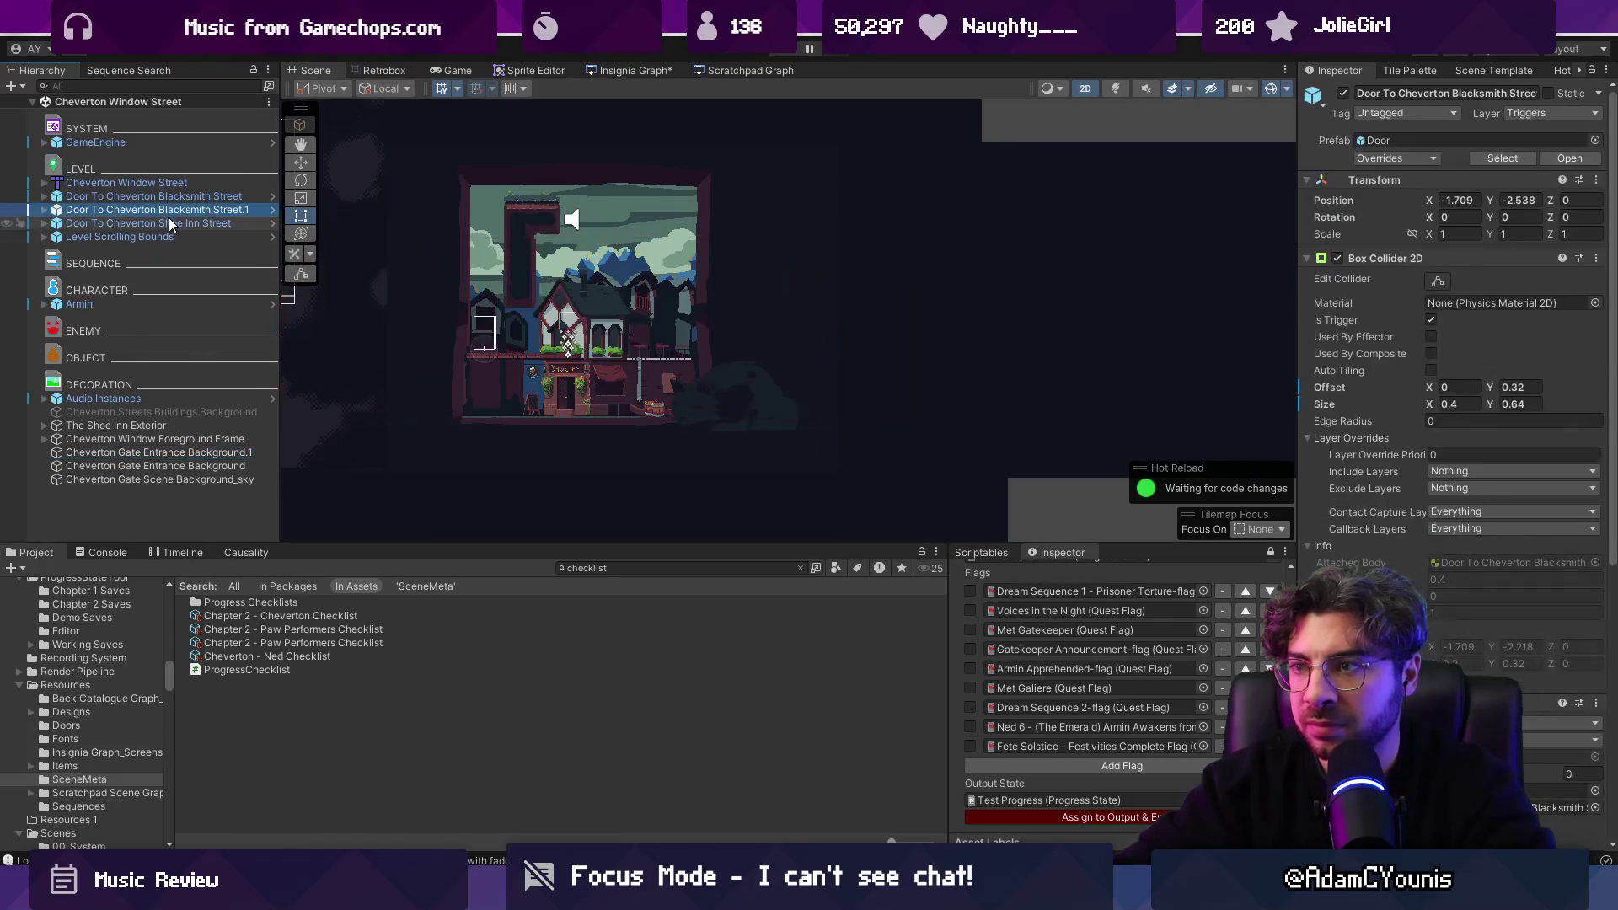
pyautogui.keyDown('ctrl'); pyautogui.click(169, 196); pyautogui.keyUp('ctrl')
pyautogui.keyDown('ctrl'); pyautogui.click(175, 224); pyautogui.keyUp('ctrl')
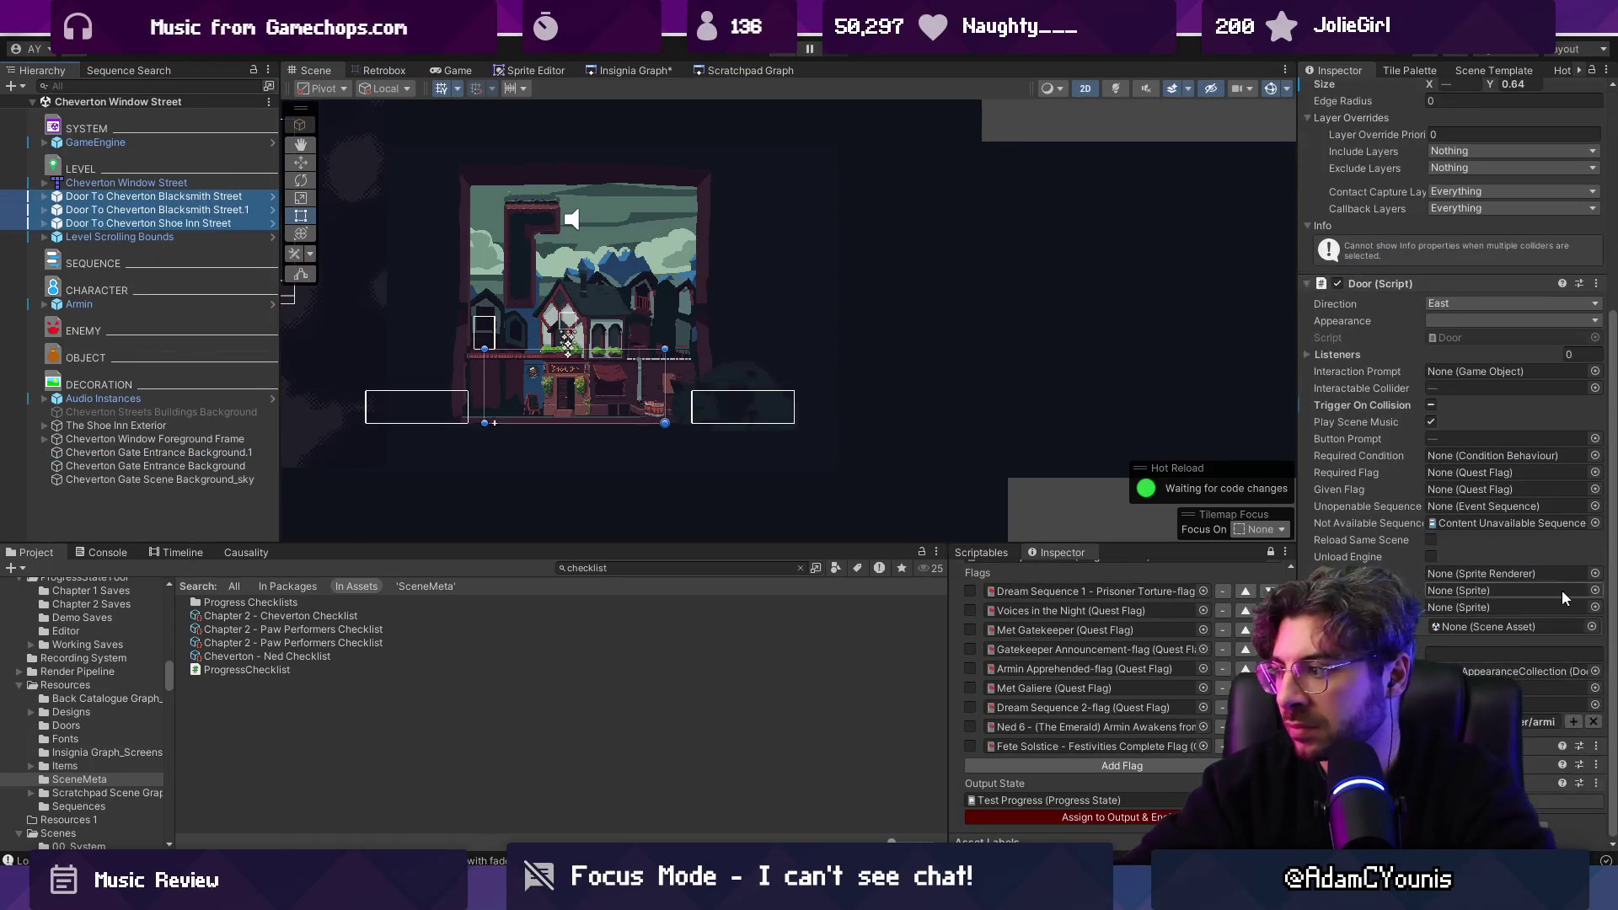
pyautogui.click(1485, 656)
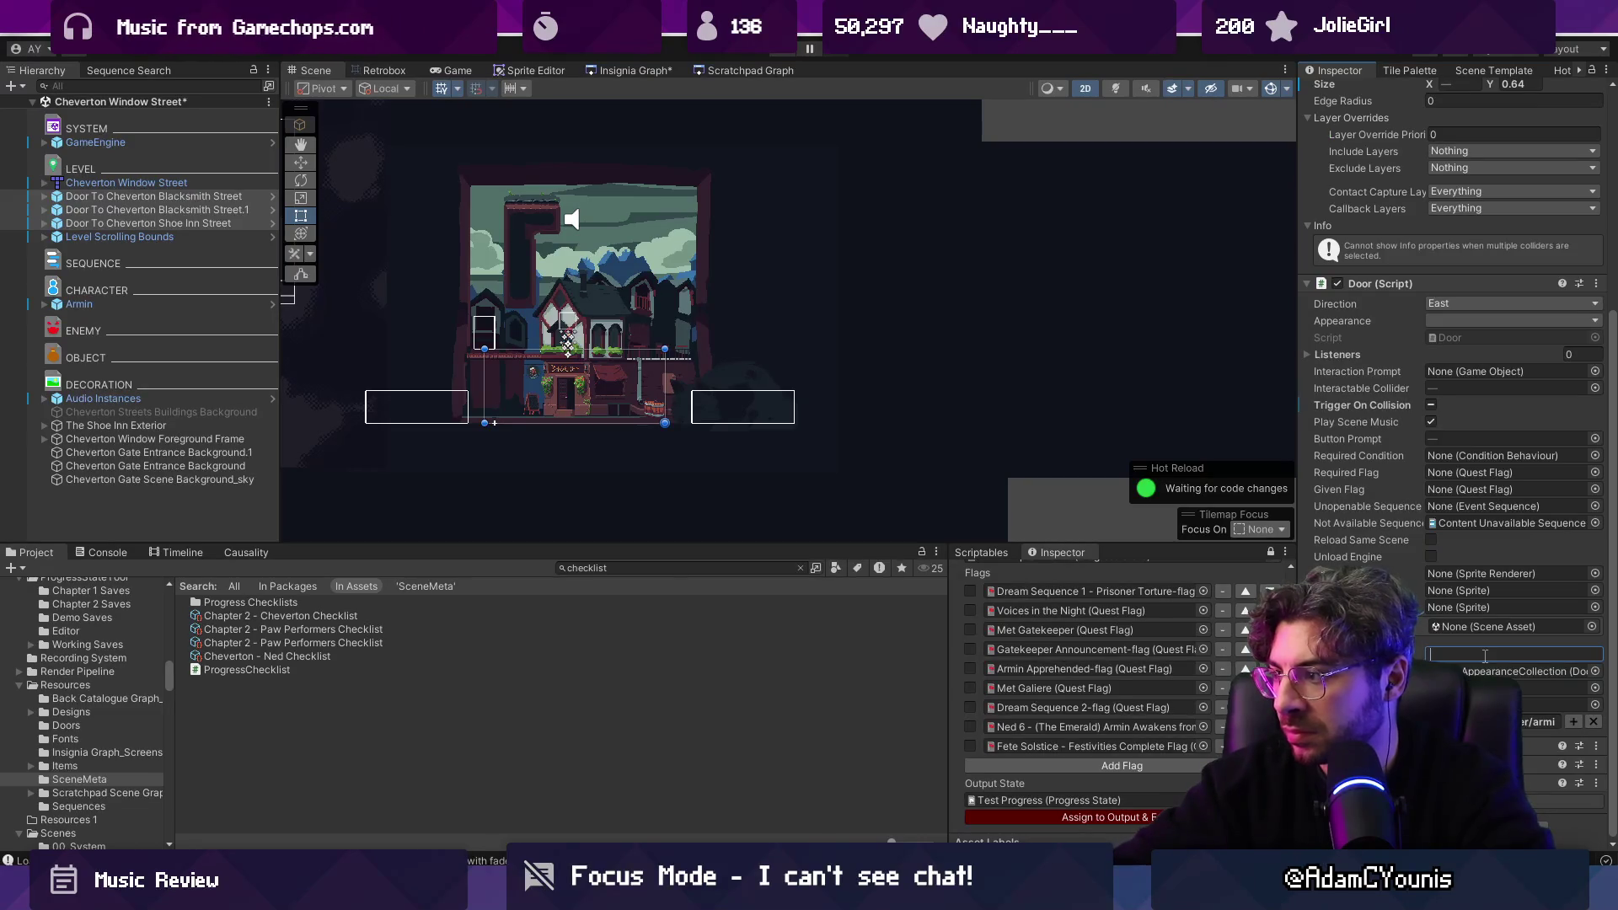
pyautogui.hotkey('ctrl', 's')
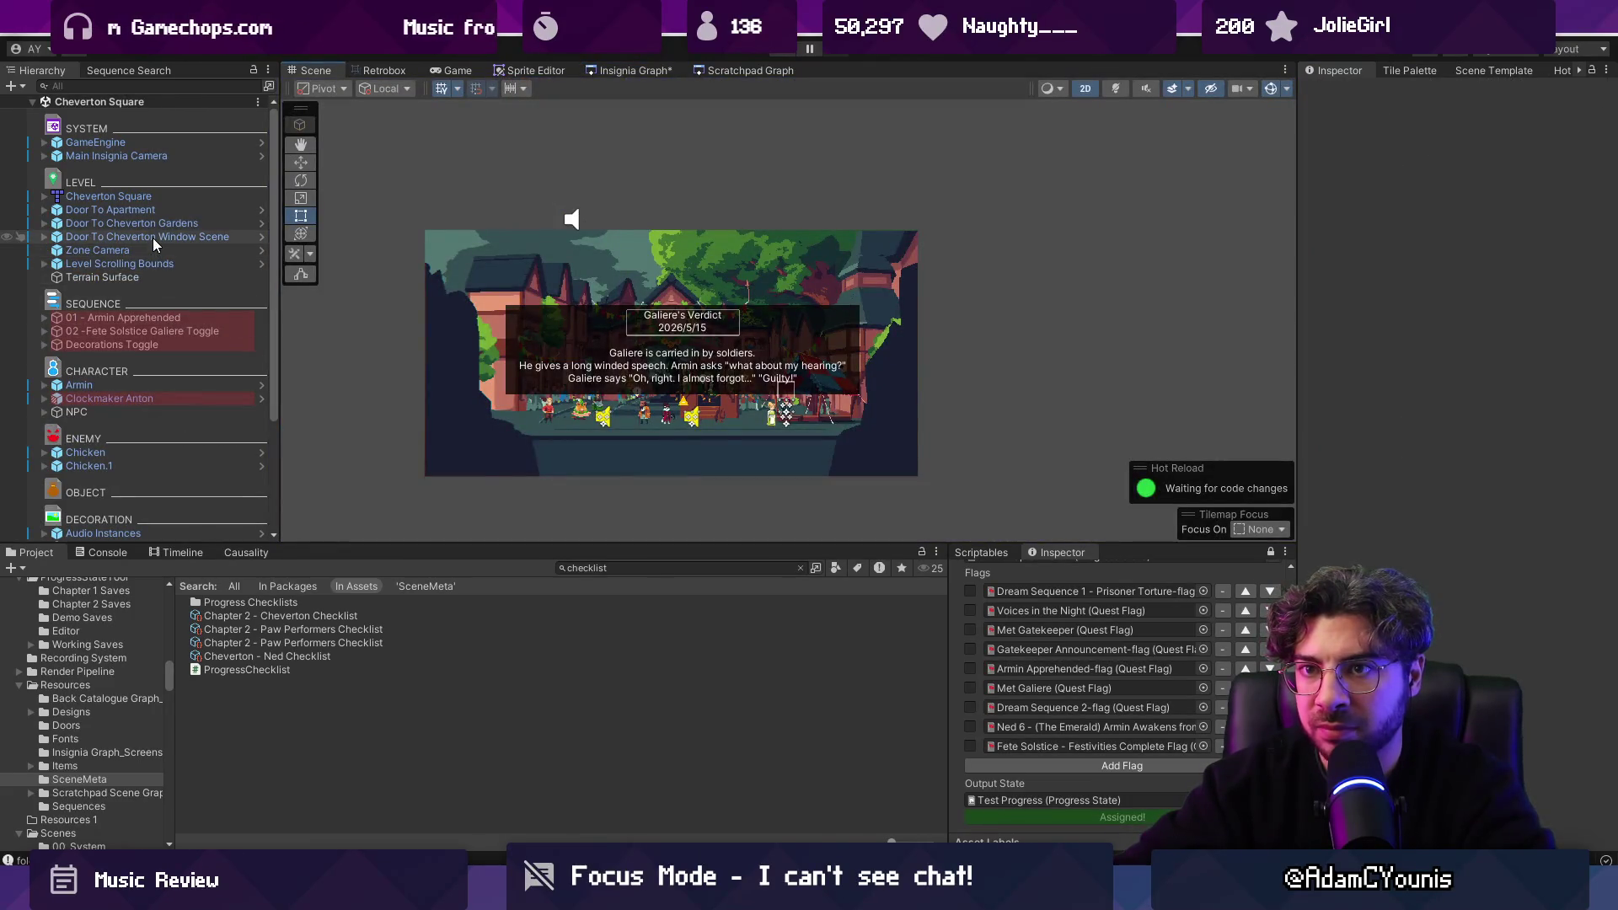
# Select Cheverton Square's three doors and edit their shared empty field.
pyautogui.click(160, 236)
pyautogui.hotkey('shift', 'Up')
pyautogui.hotkey('shift', 'Up')
pyautogui.scroll(-5, 1357, 558)
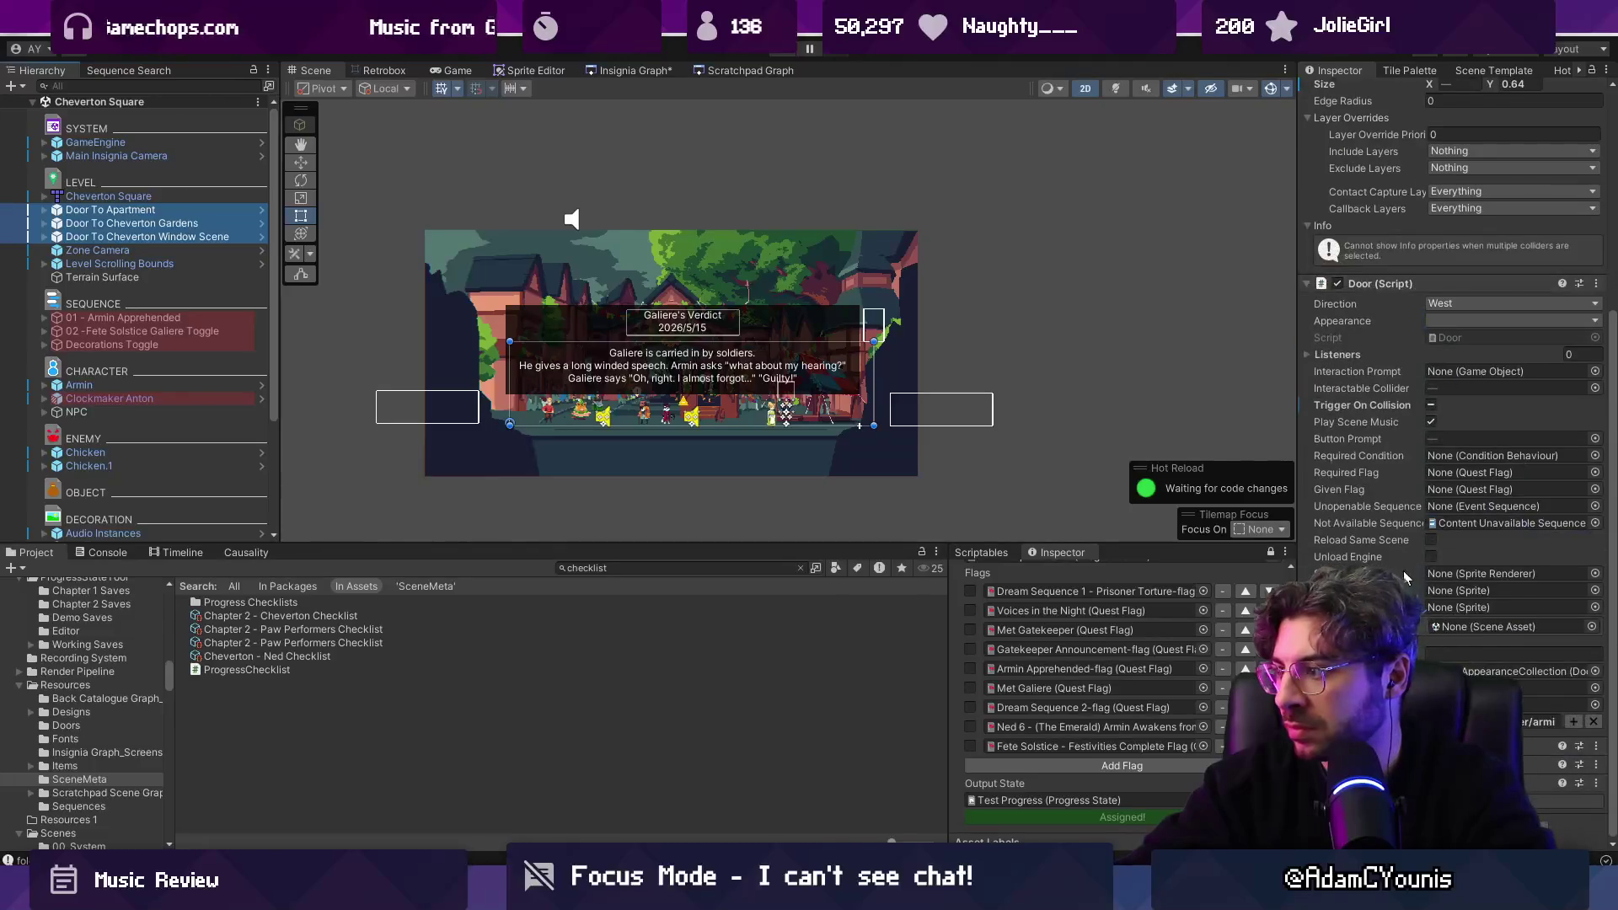
pyautogui.click(1521, 655)
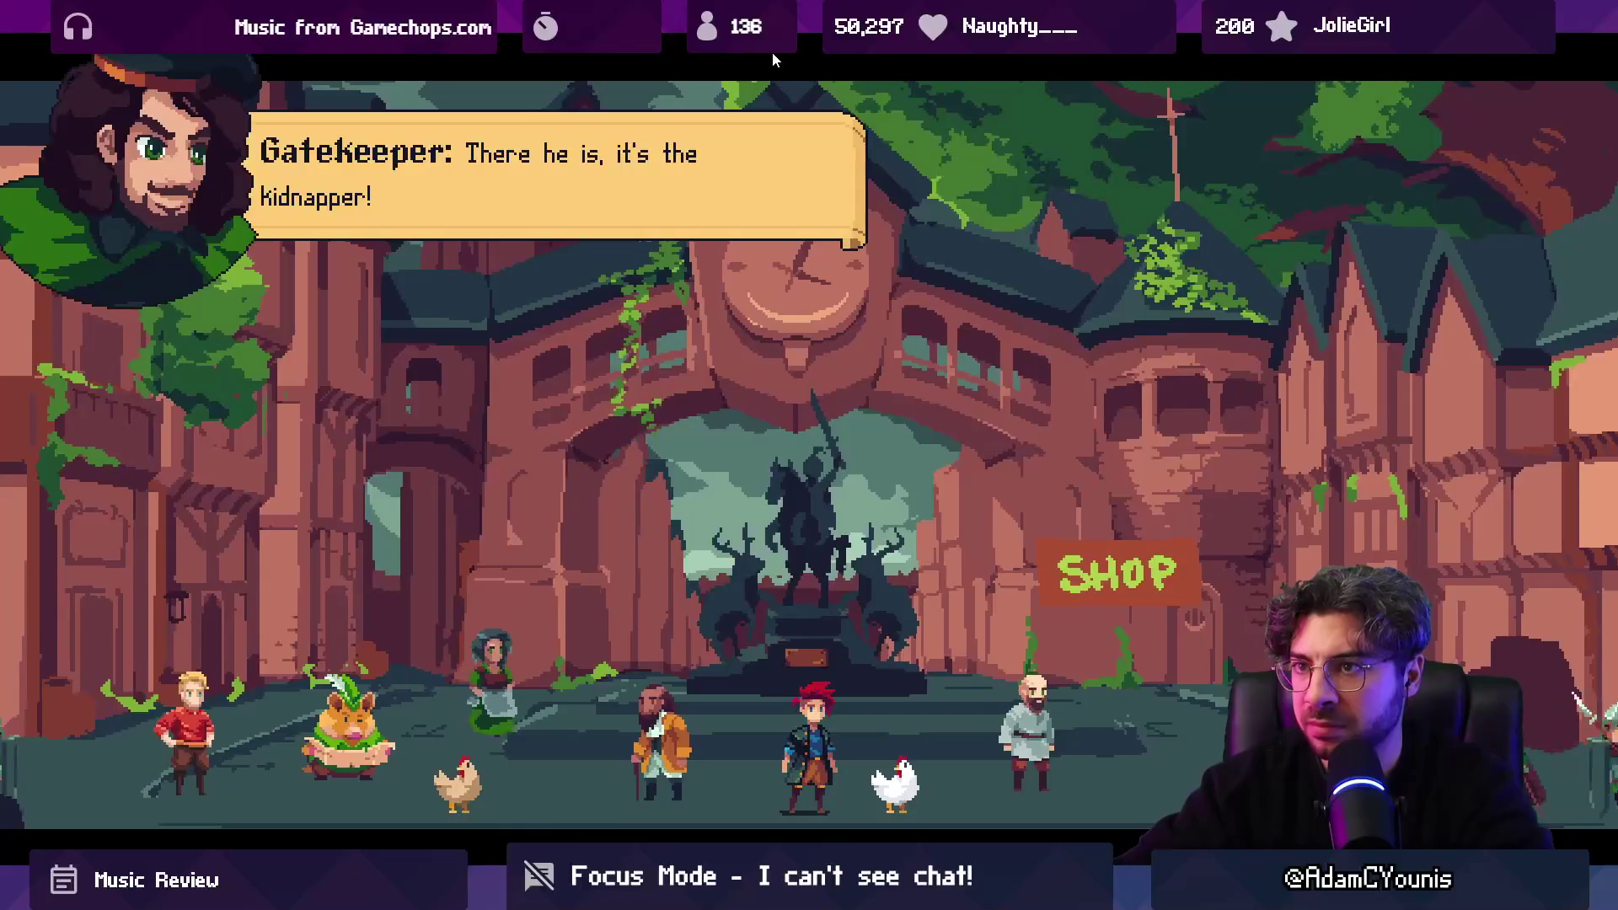
# Skip the gatekeeper's dialogue, exit the full-screen game view, and stop play.
pyautogui.press('Escape')
pyautogui.press('Escape')
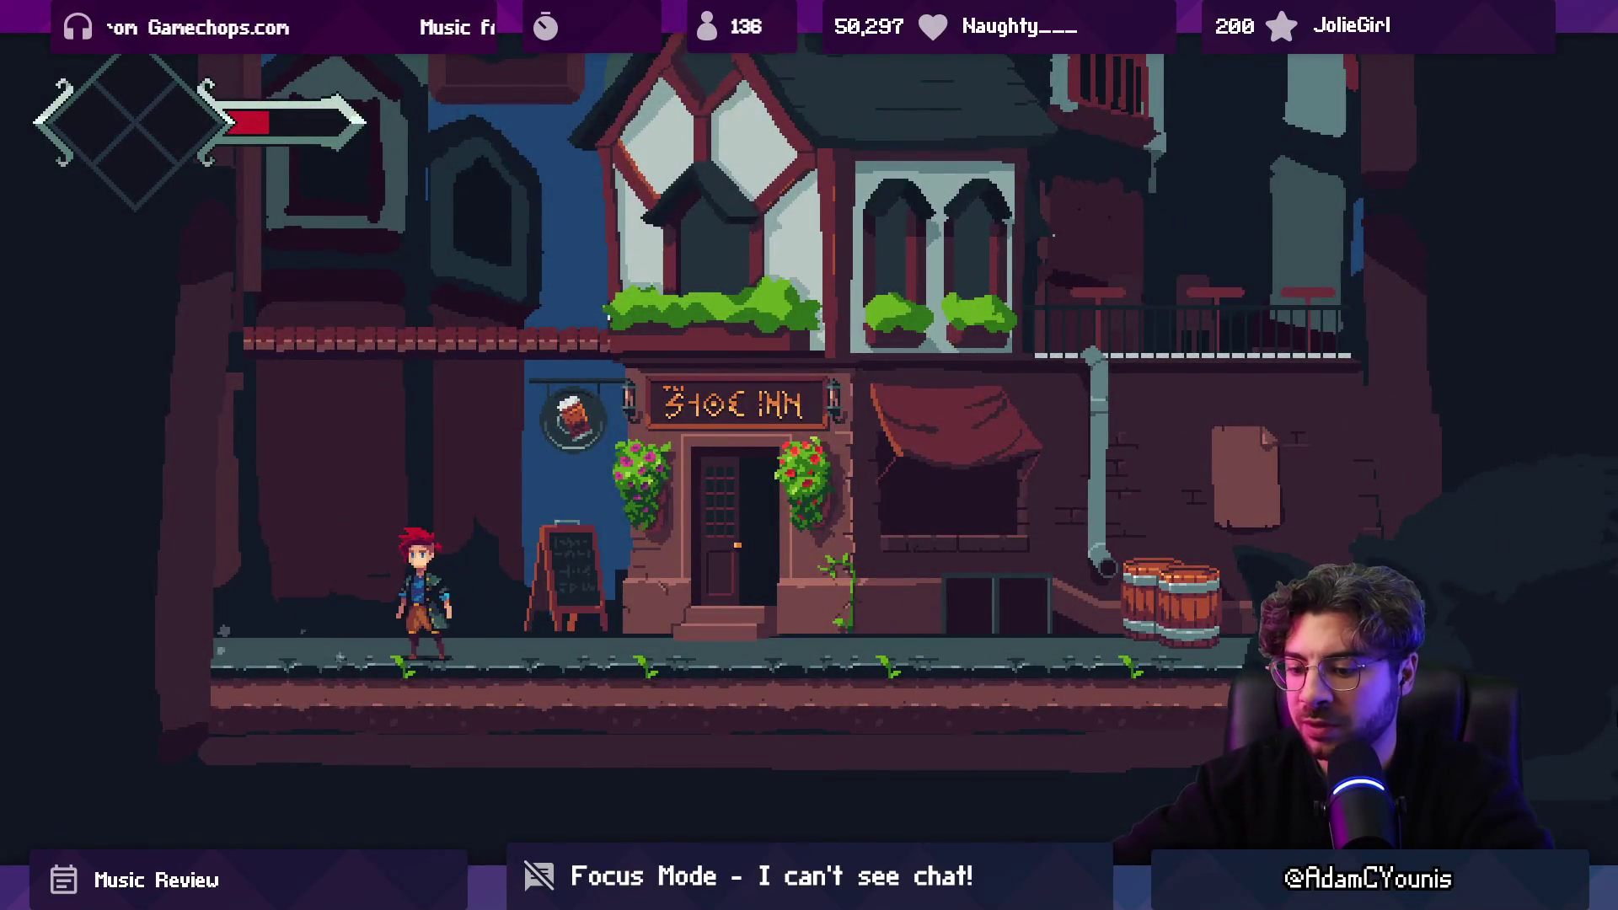
pyautogui.hotkey('shift', 'space')
pyautogui.click(777, 51)
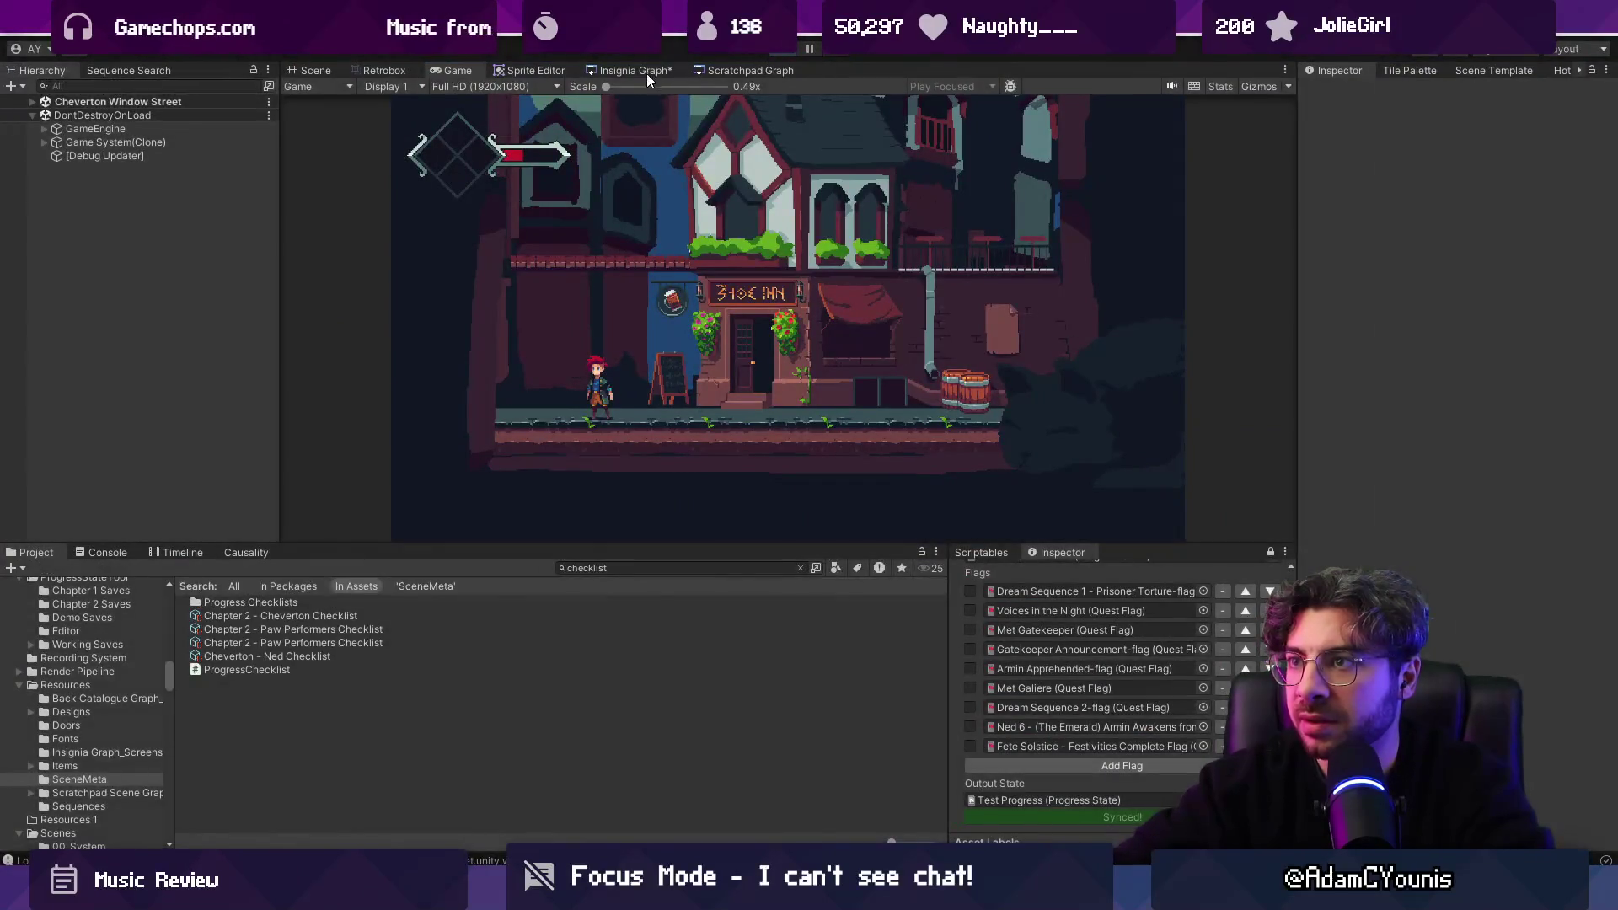
# In Cheverton Window Street, compare the Blacksmith Street and Shoe Inn Street door settings.
pyautogui.click(636, 70)
pyautogui.scroll(3, 590, 430)
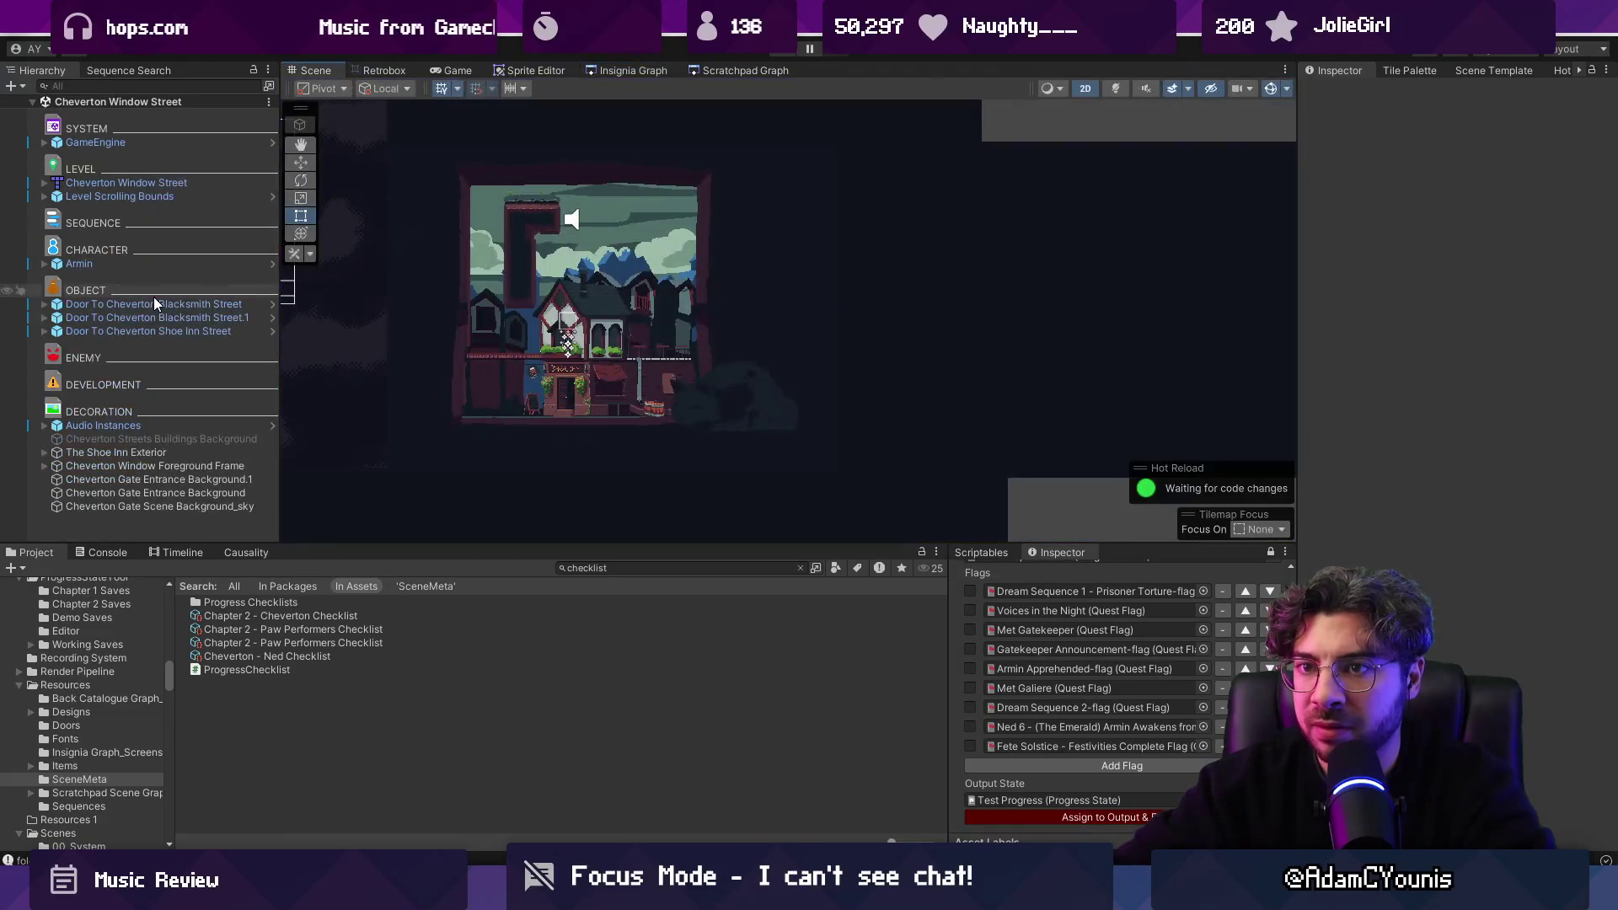
pyautogui.click(155, 304)
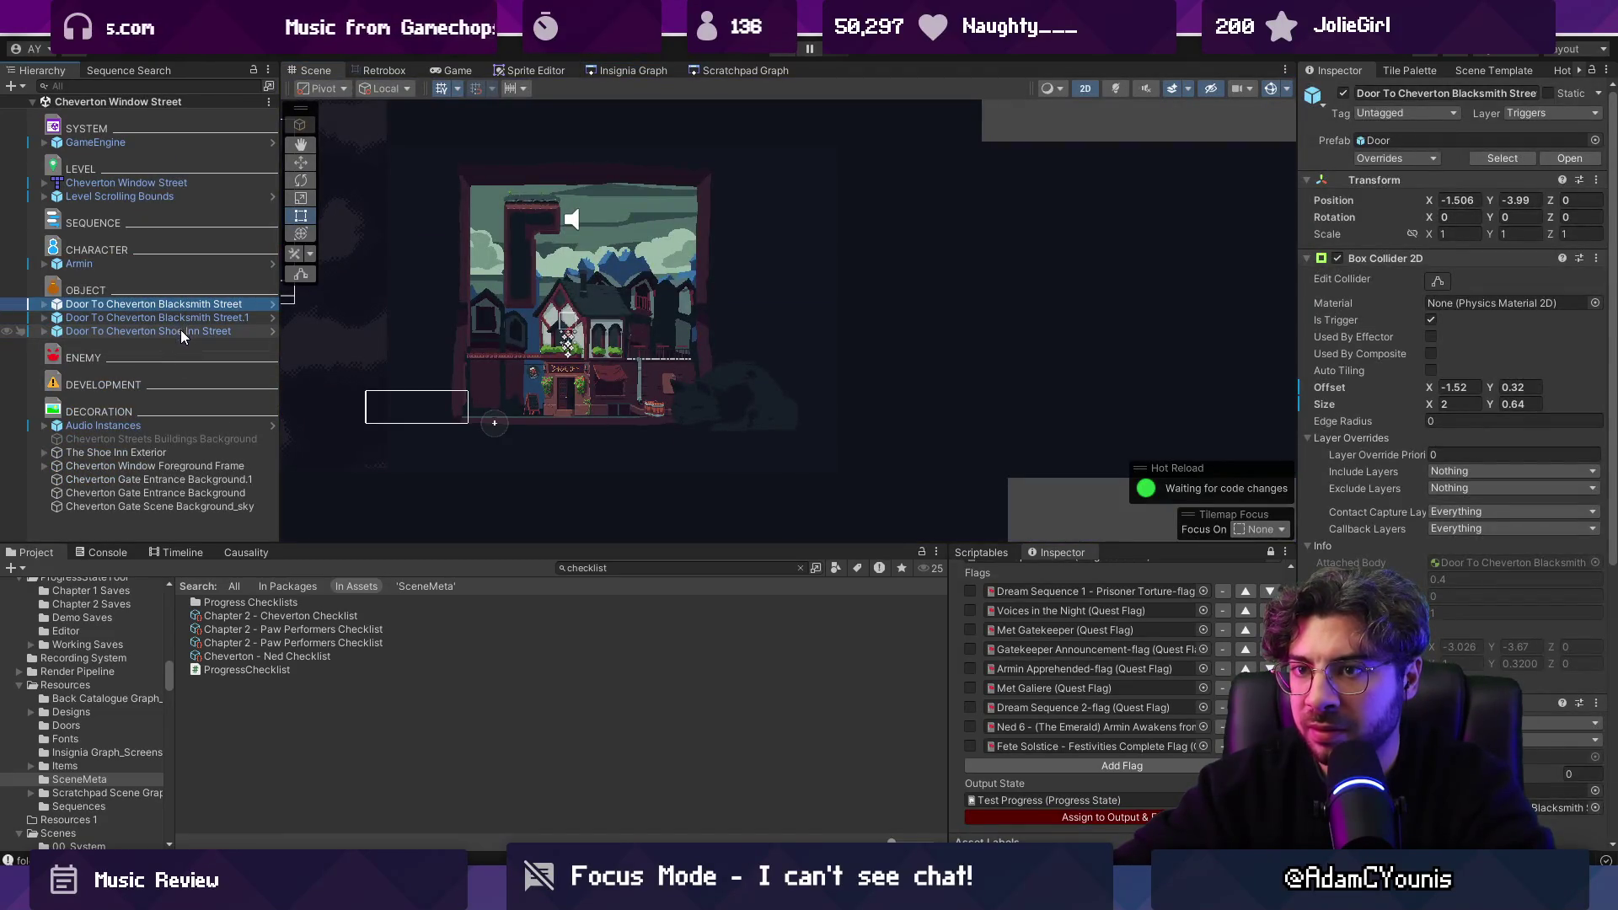
pyautogui.click(183, 331)
pyautogui.scroll(-10, 1489, 580)
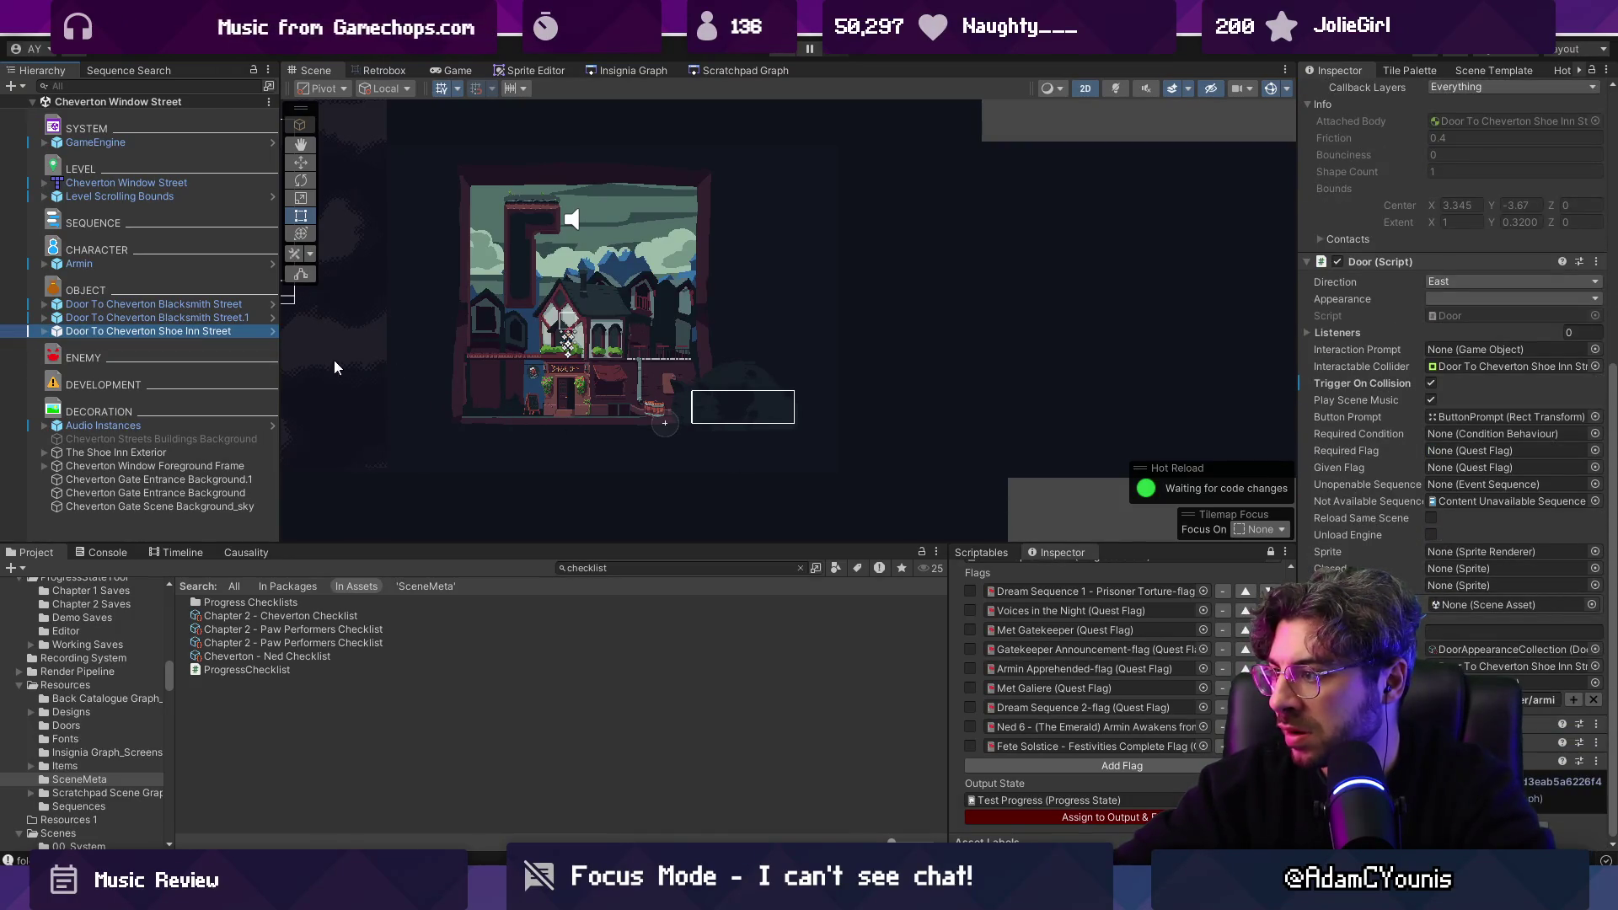
pyautogui.click(150, 306)
pyautogui.click(155, 335)
pyautogui.click(154, 306)
pyautogui.click(154, 315)
pyautogui.click(154, 309)
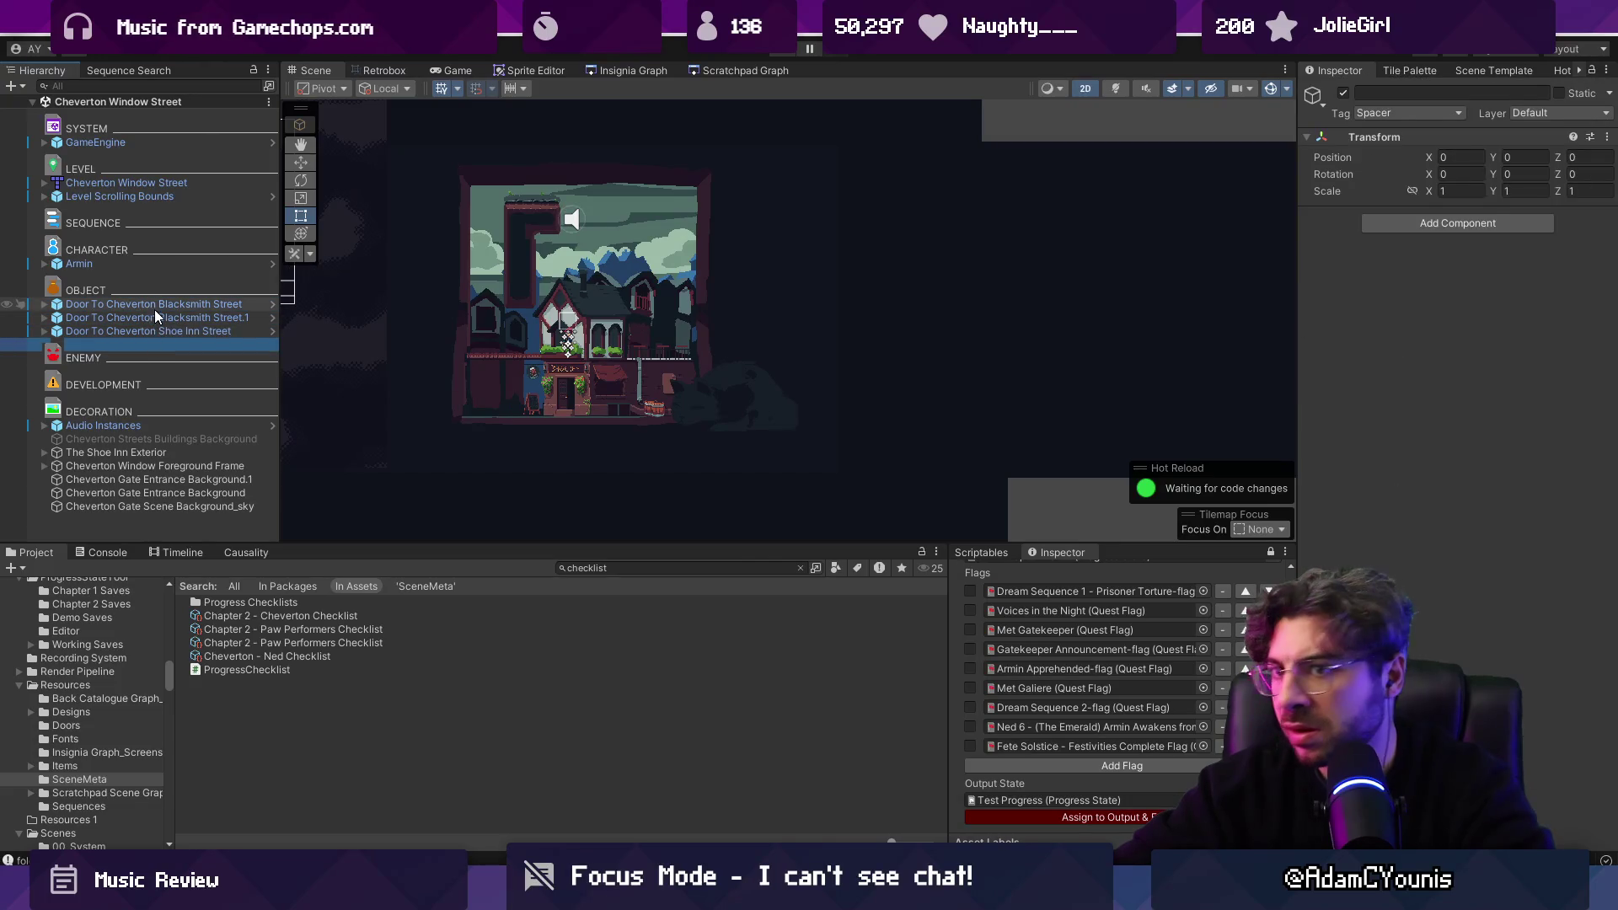
pyautogui.click(156, 331)
pyautogui.click(166, 307)
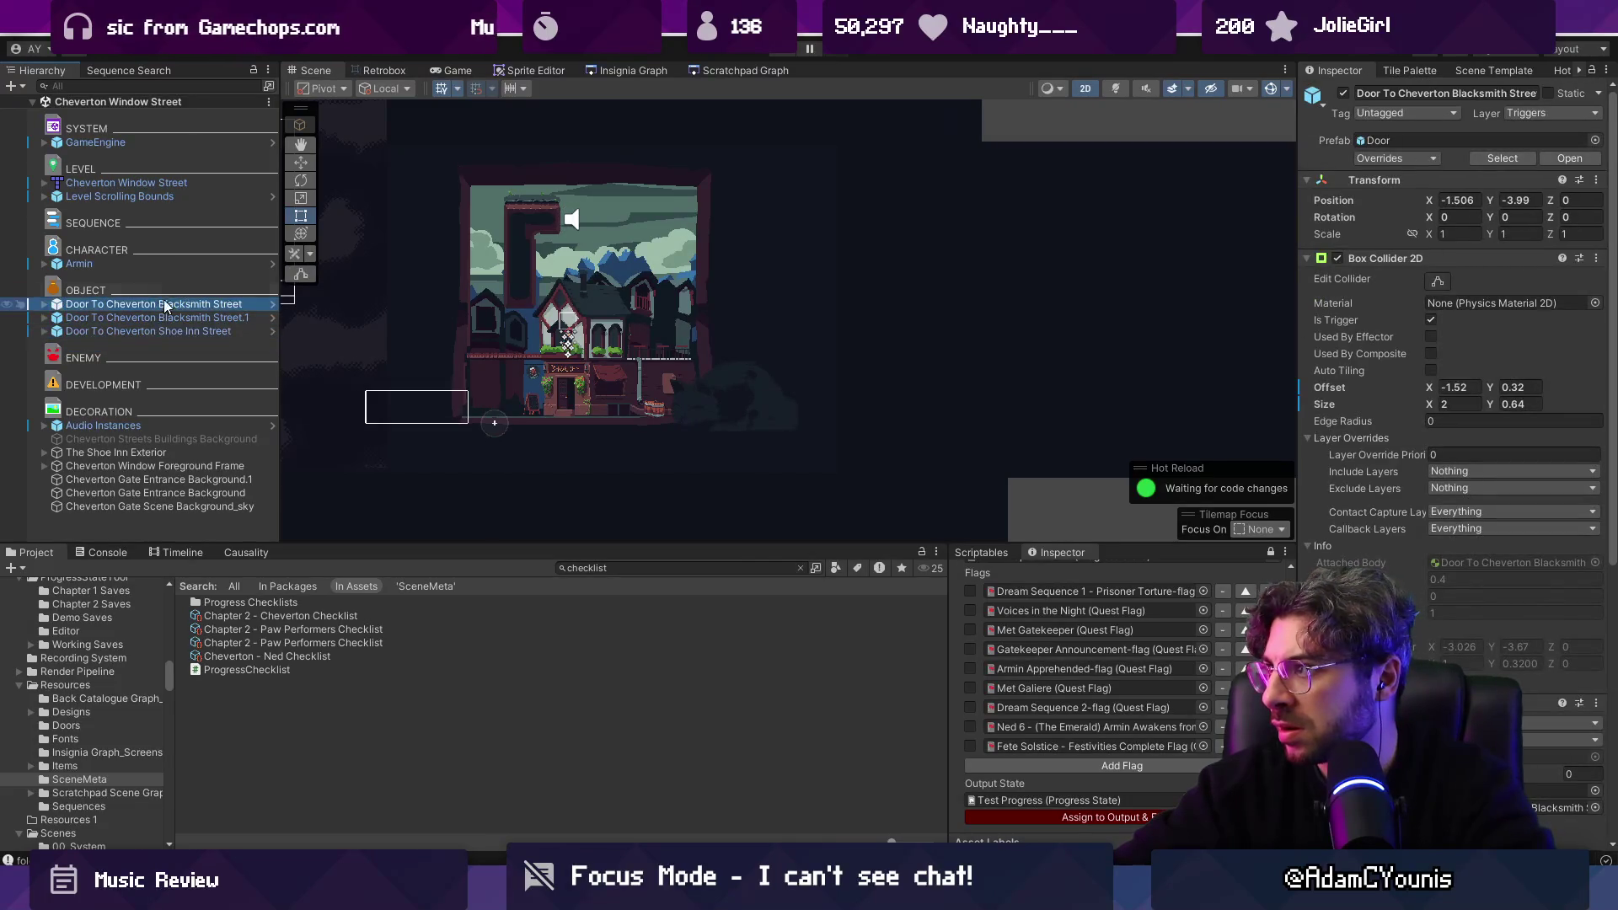
# Clear the Gate Entrance door's linked Blacksmith field in Blacksmith Street, then play-test along the inn street.
pyautogui.click(640, 71)
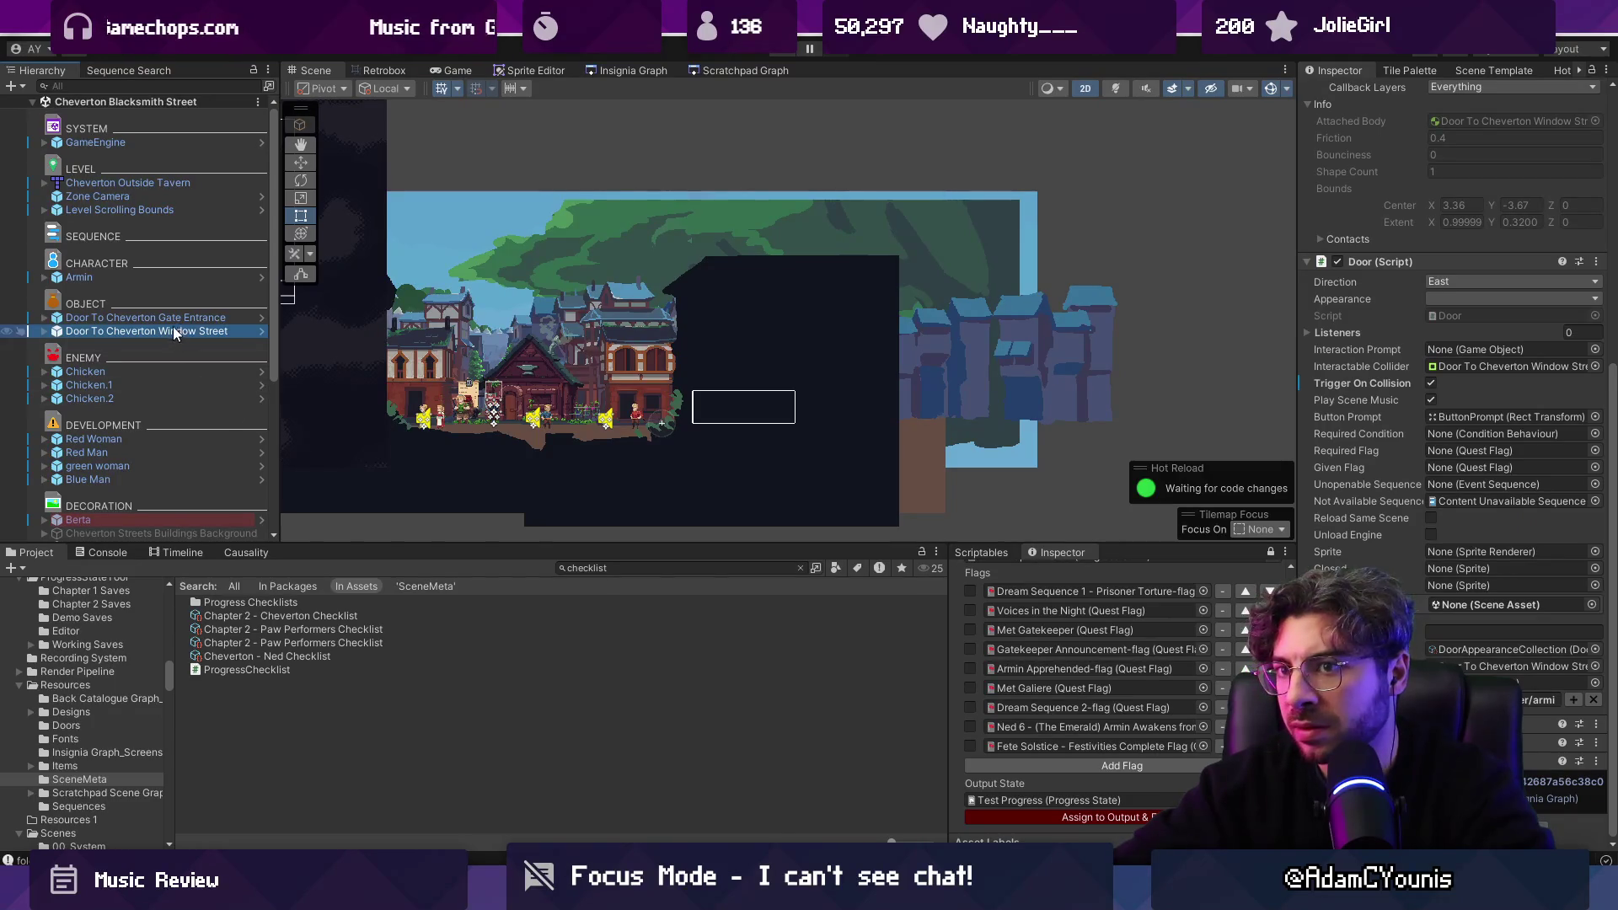
pyautogui.click(173, 318)
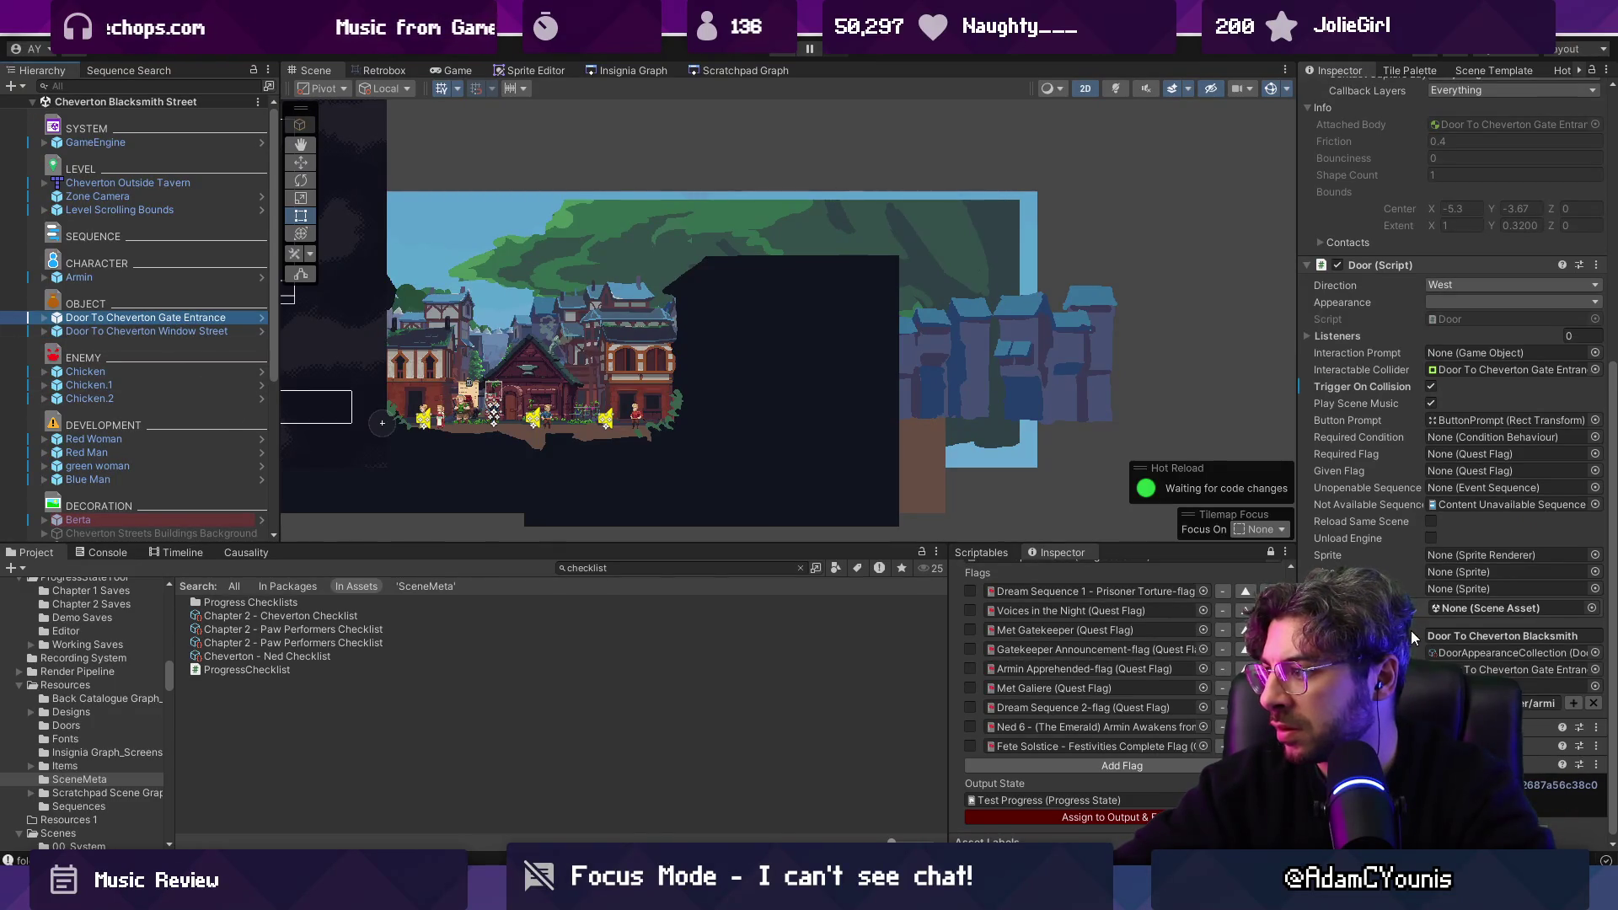
pyautogui.click(1446, 636)
pyautogui.press('BackSpace')
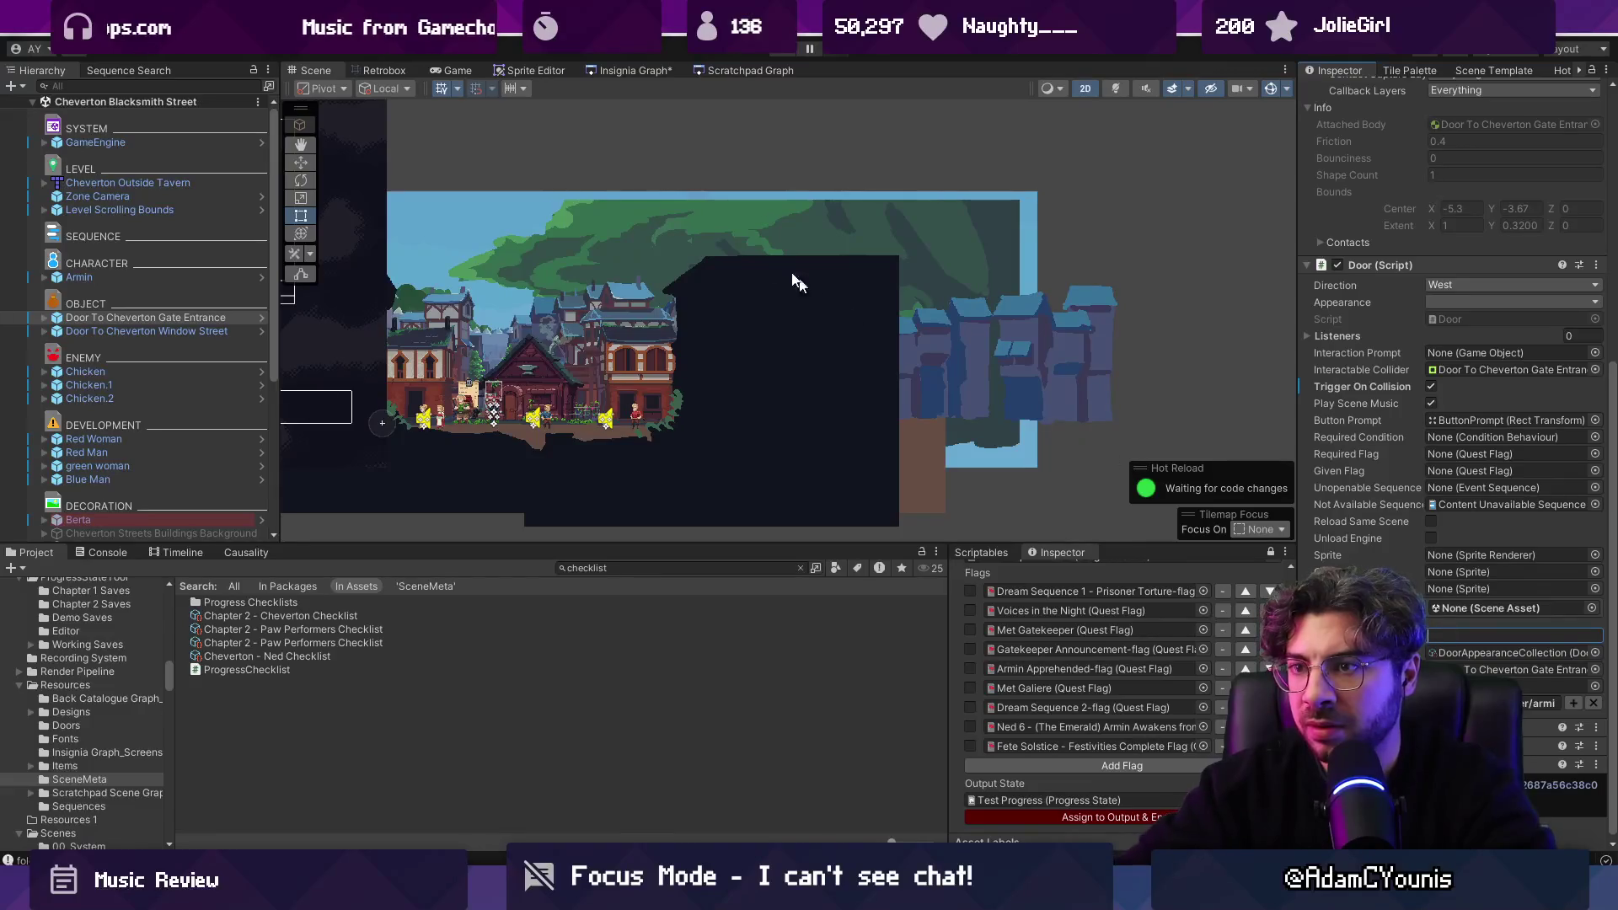
pyautogui.press('Return')
pyautogui.click(777, 57)
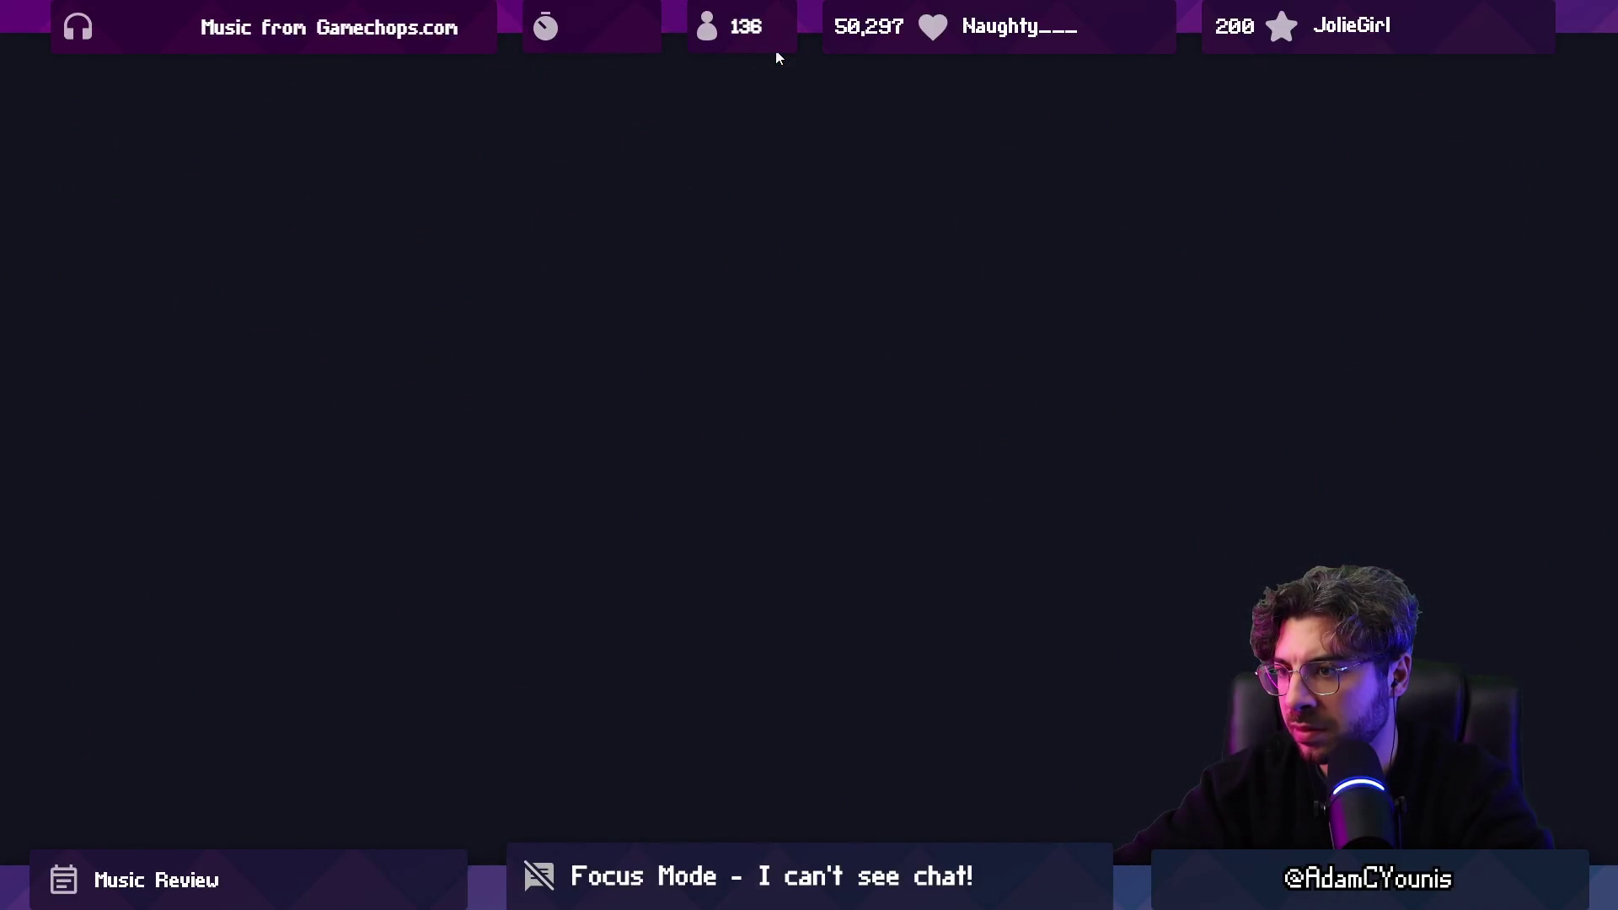
pyautogui.press('d')
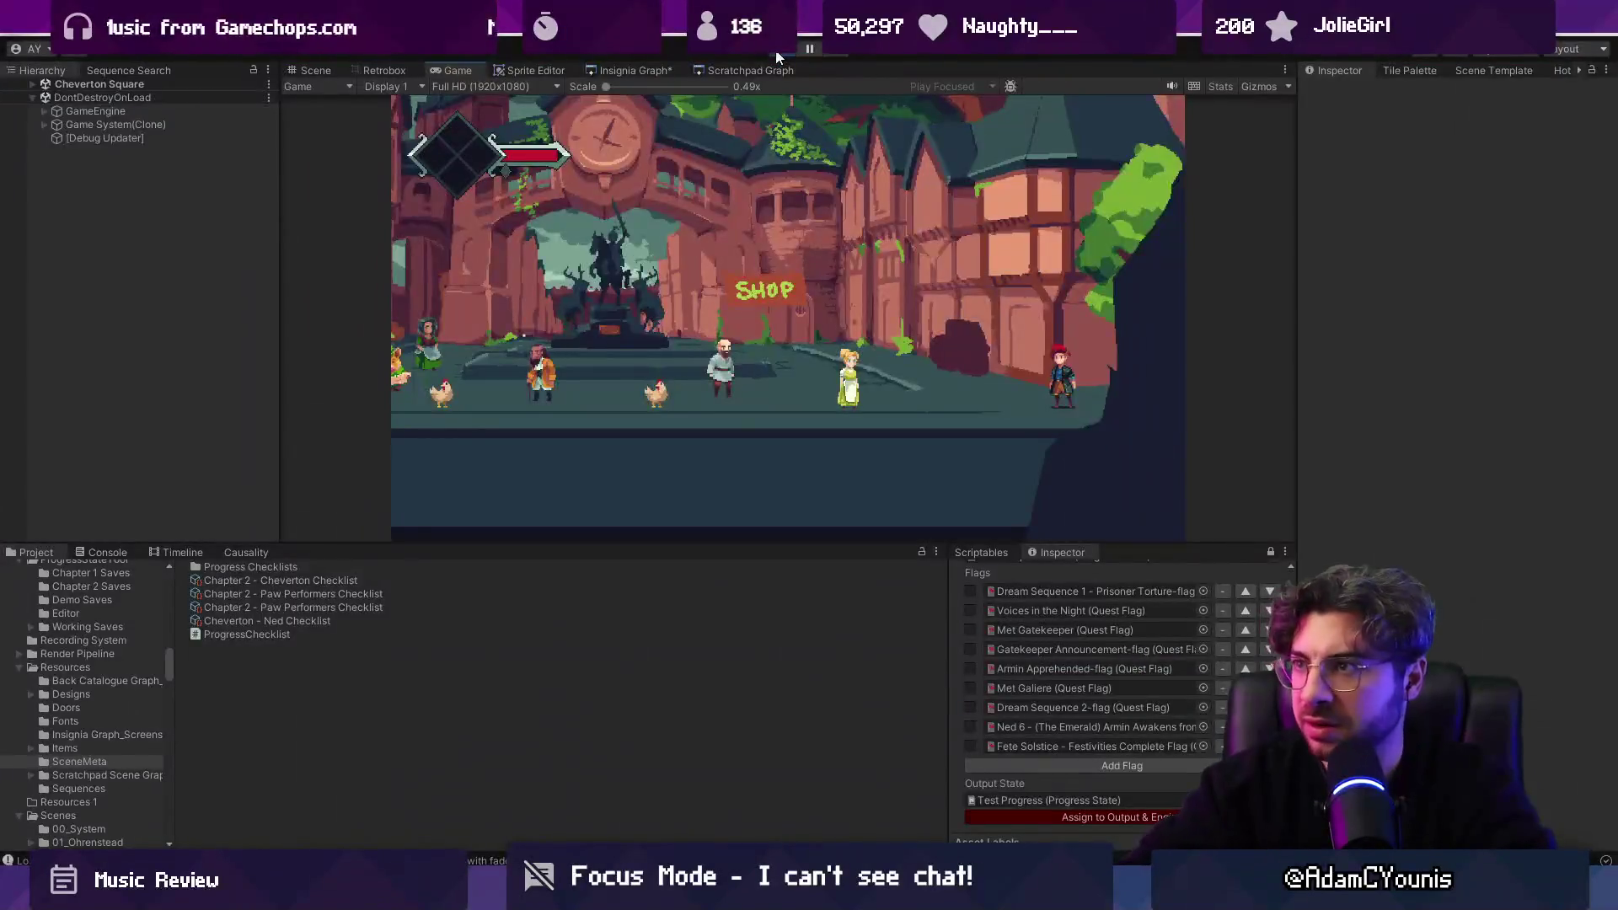
# Stop play and open Cheverton Window Street from the Insignia Graph.
pyautogui.click(776, 51)
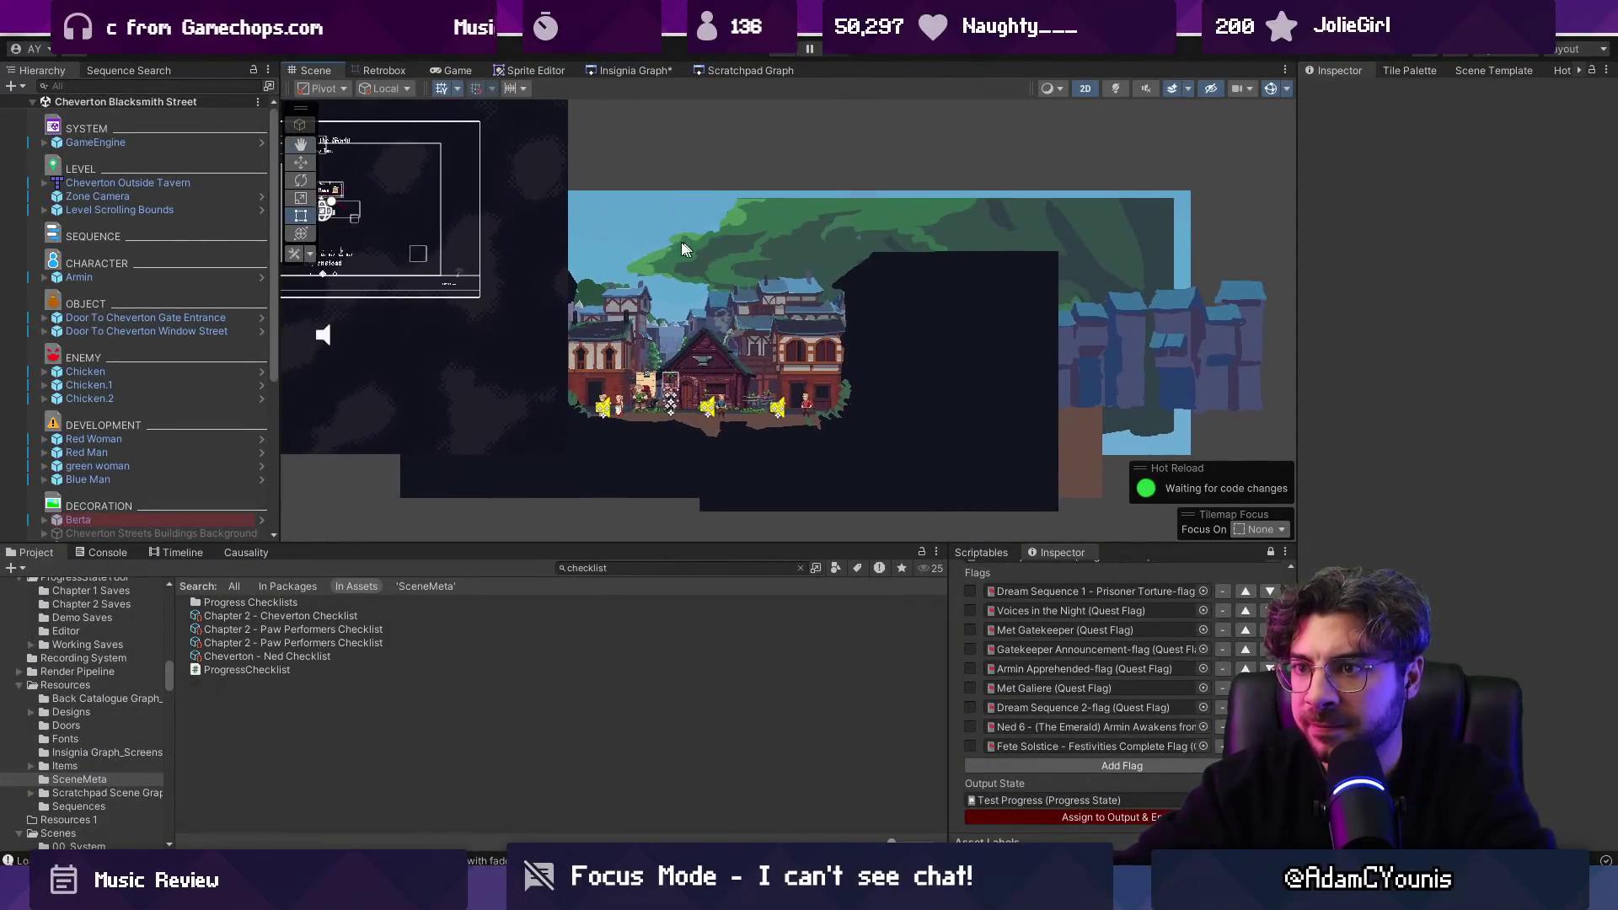
pyautogui.click(625, 71)
pyautogui.moveTo(673, 292); pyautogui.dragTo(590, 282)
pyautogui.doubleClick(591, 287)
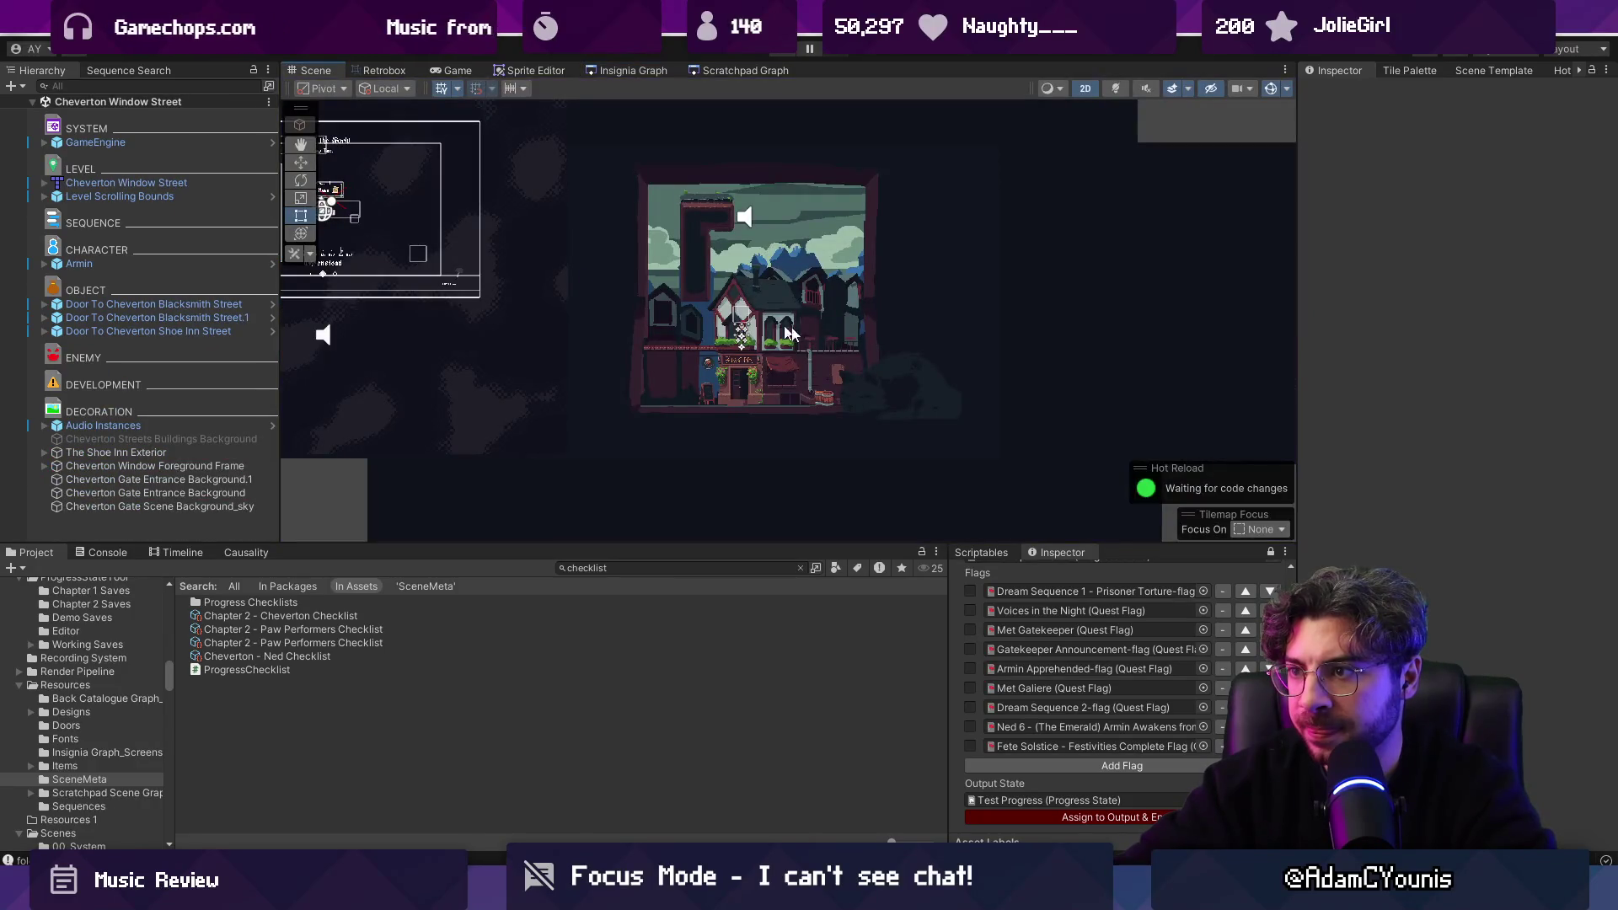
# Review the second Blacksmith Street and Shoe Inn Street doors' Door scripts, then load Cheverton Square.
pyautogui.click(210, 317)
pyautogui.click(211, 331)
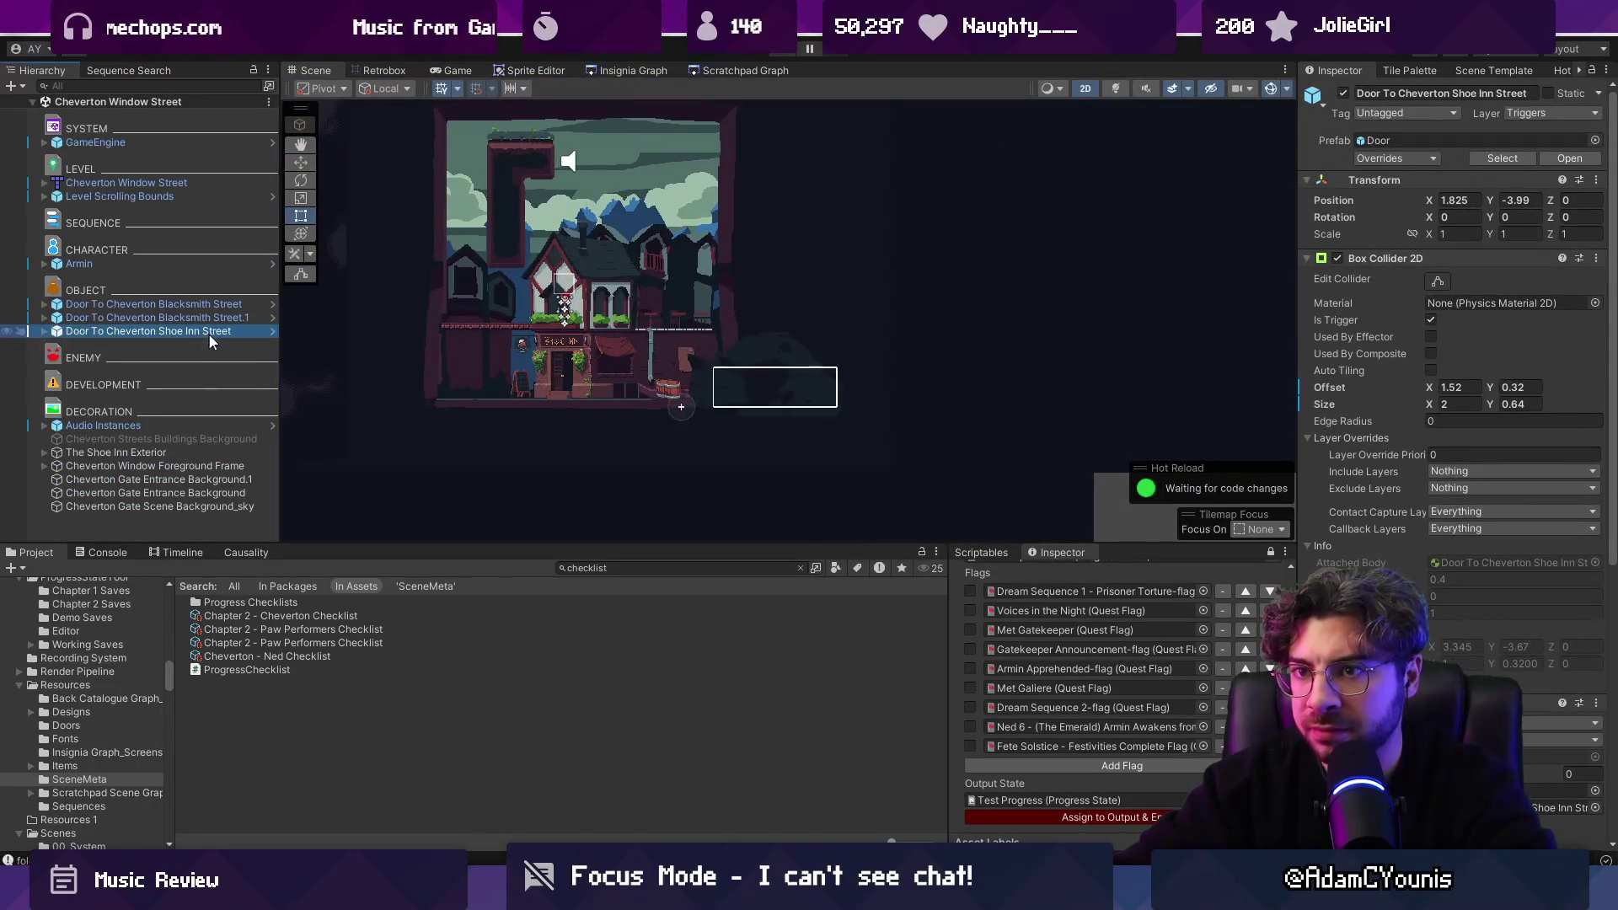
pyautogui.scroll(-5, 1485, 574)
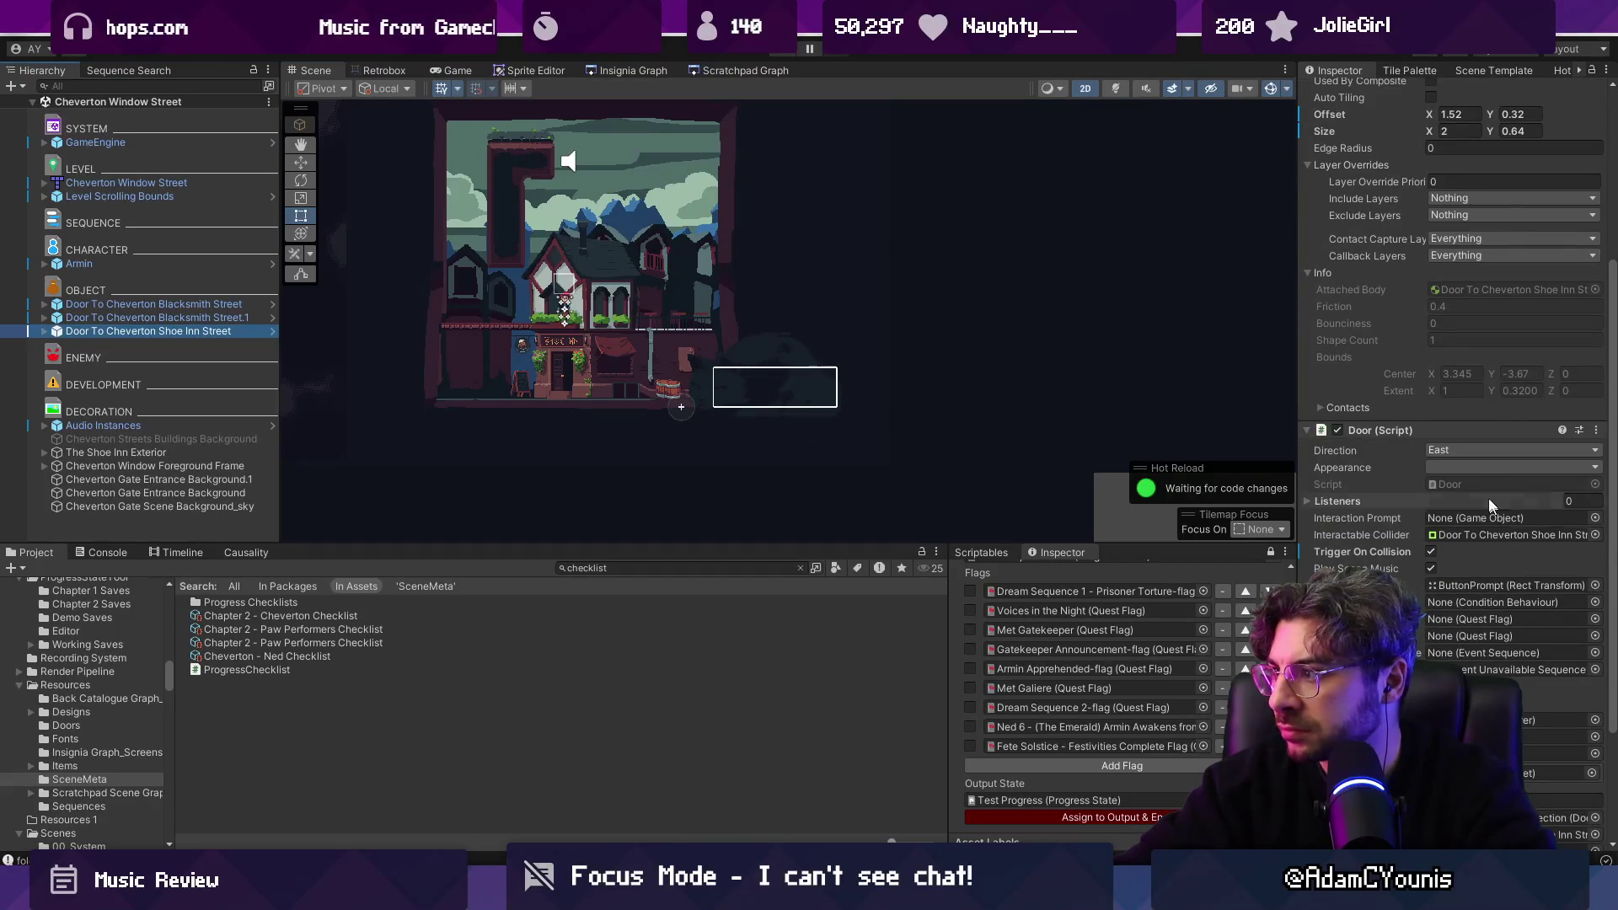
pyautogui.scroll(-4, 1492, 526)
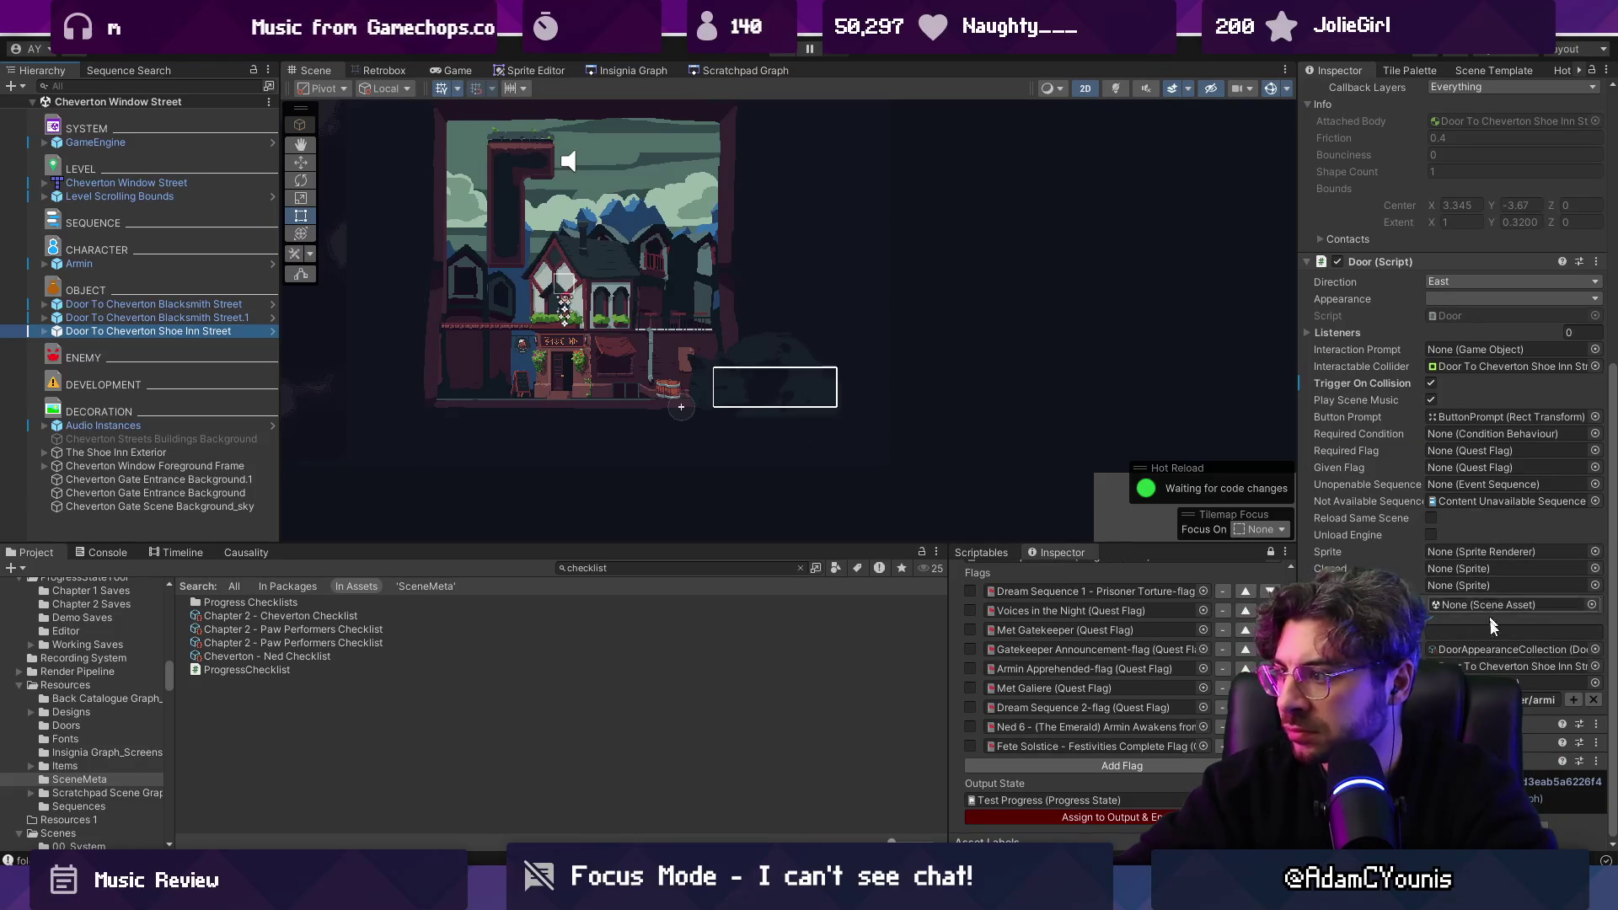
pyautogui.scroll(10, 1490, 624)
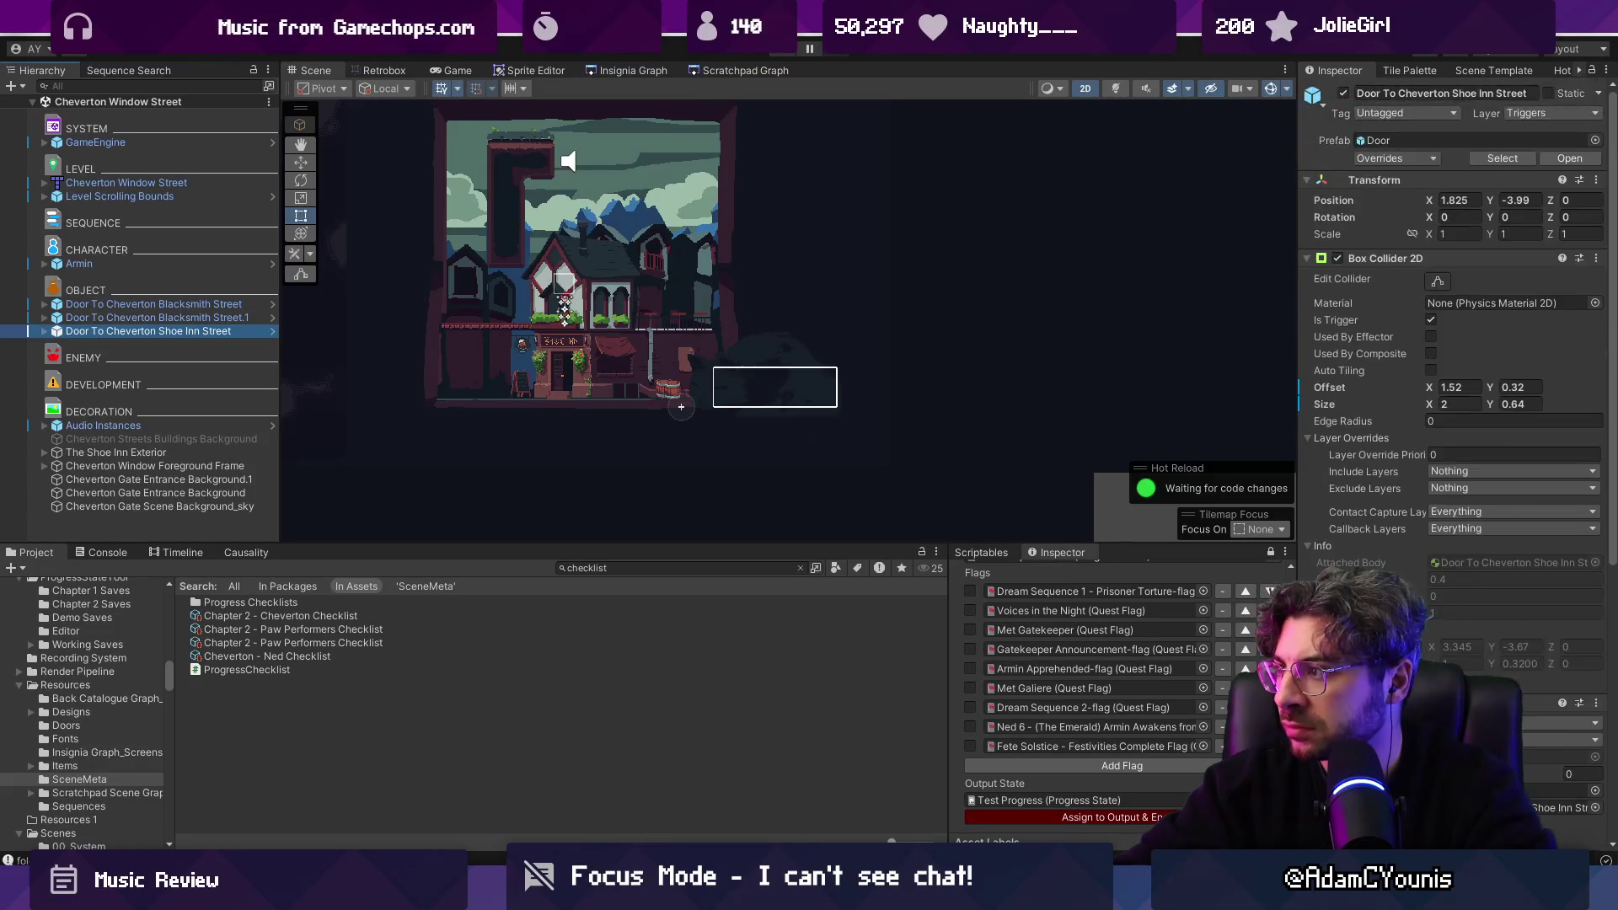
pyautogui.scroll(-10, 1450, 379)
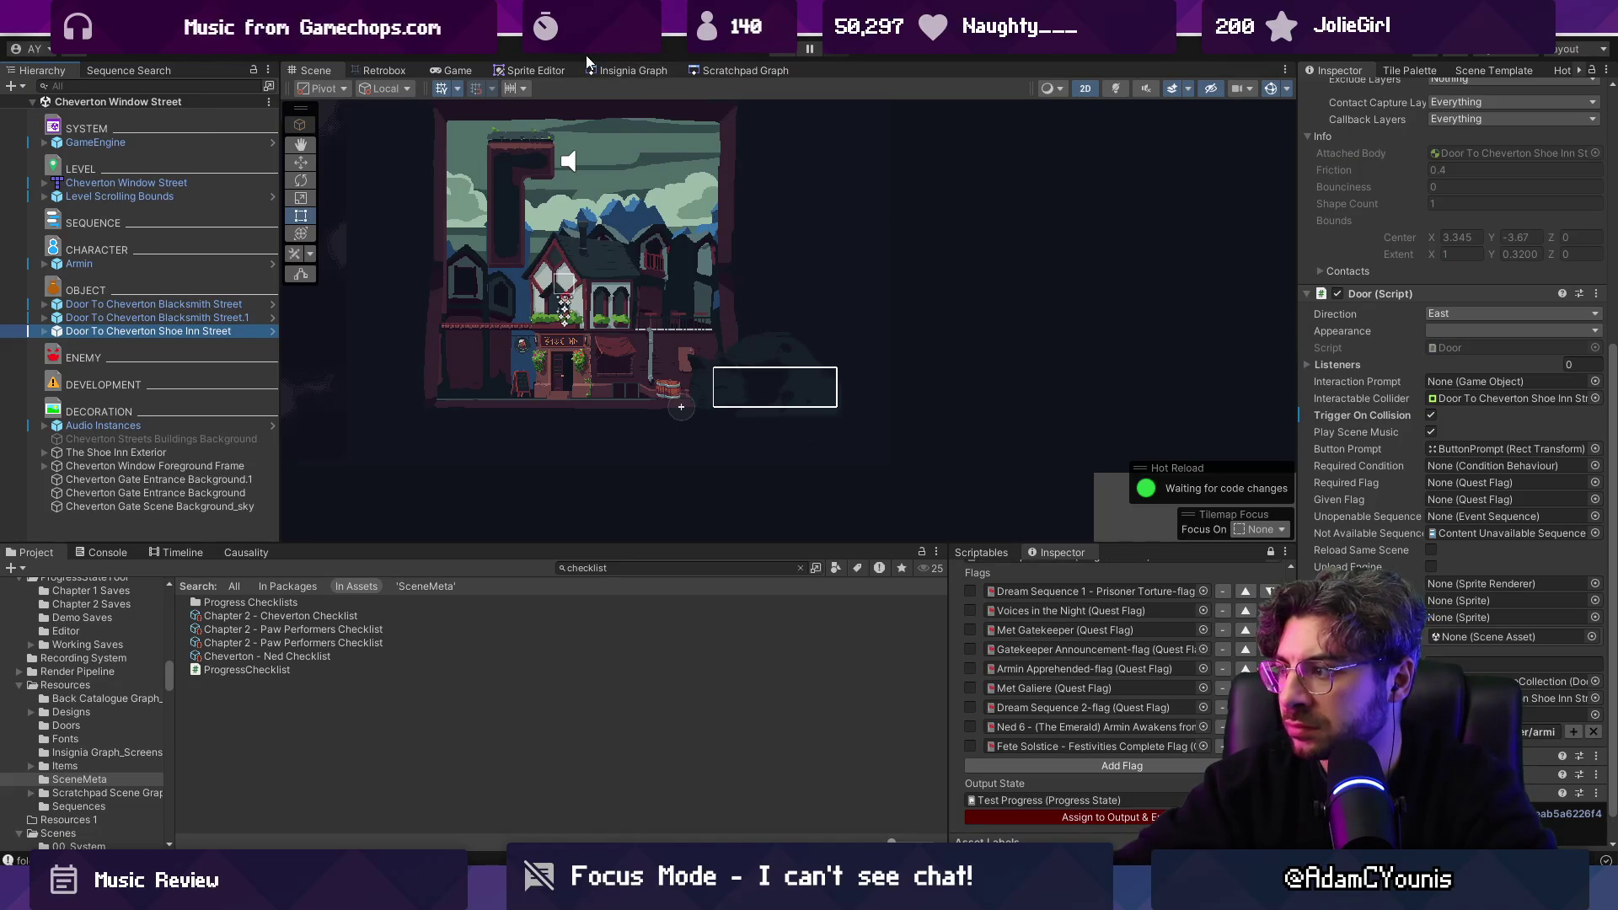
pyautogui.click(605, 69)
pyautogui.click(853, 309)
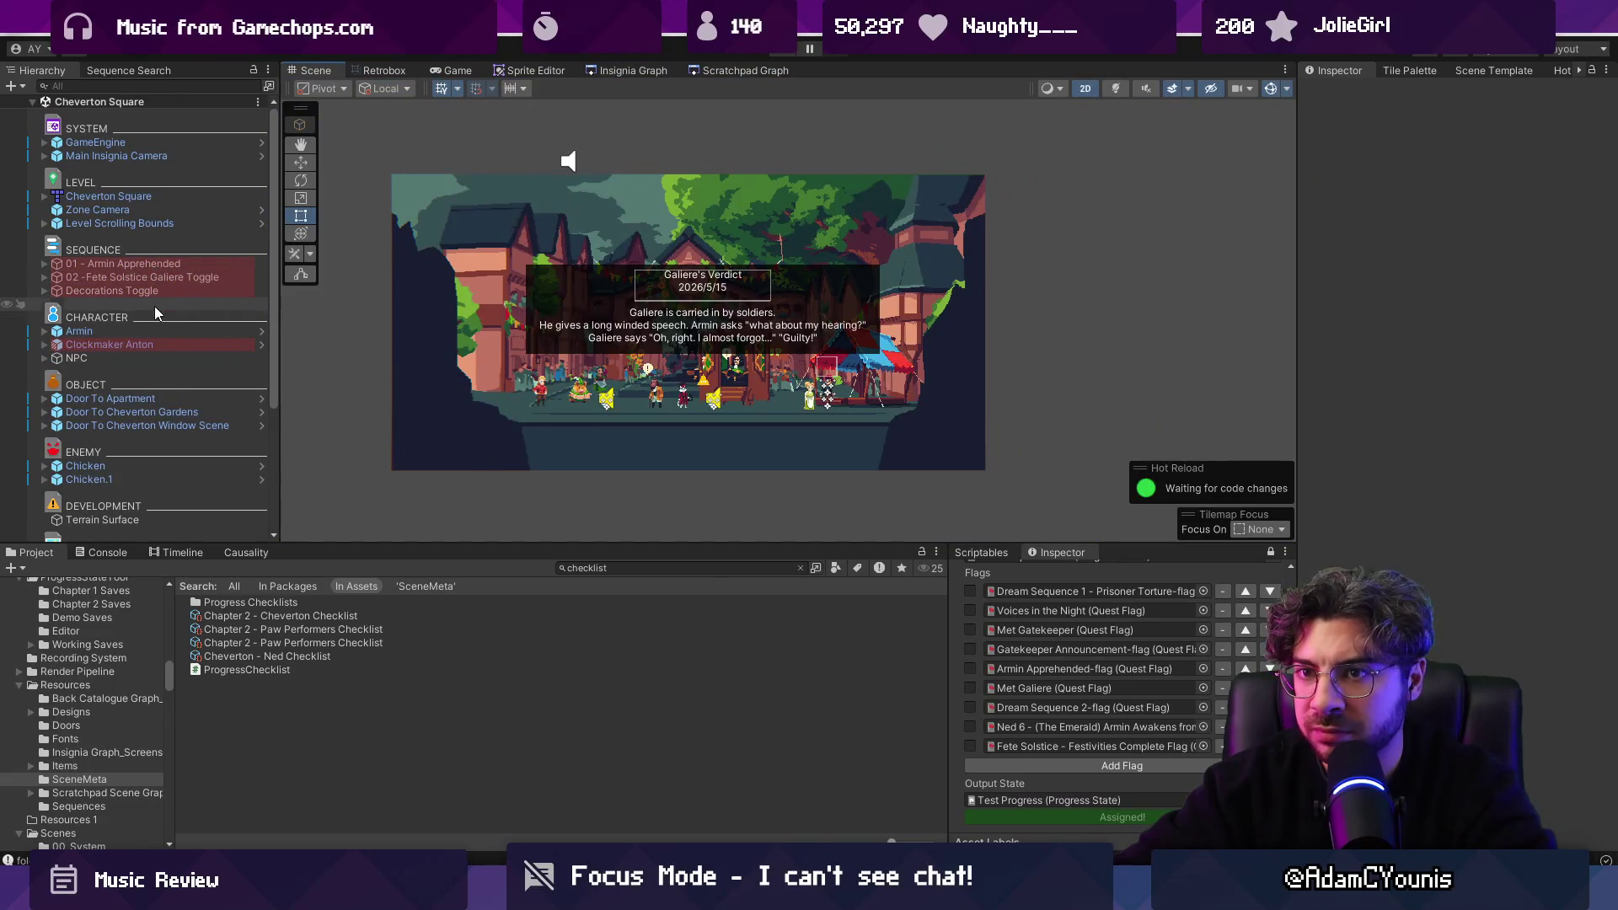
# Review Door To Apartment, Cheverton Gardens and Cheverton Window Scene settings, then view the Insignia Graph.
pyautogui.click(160, 398)
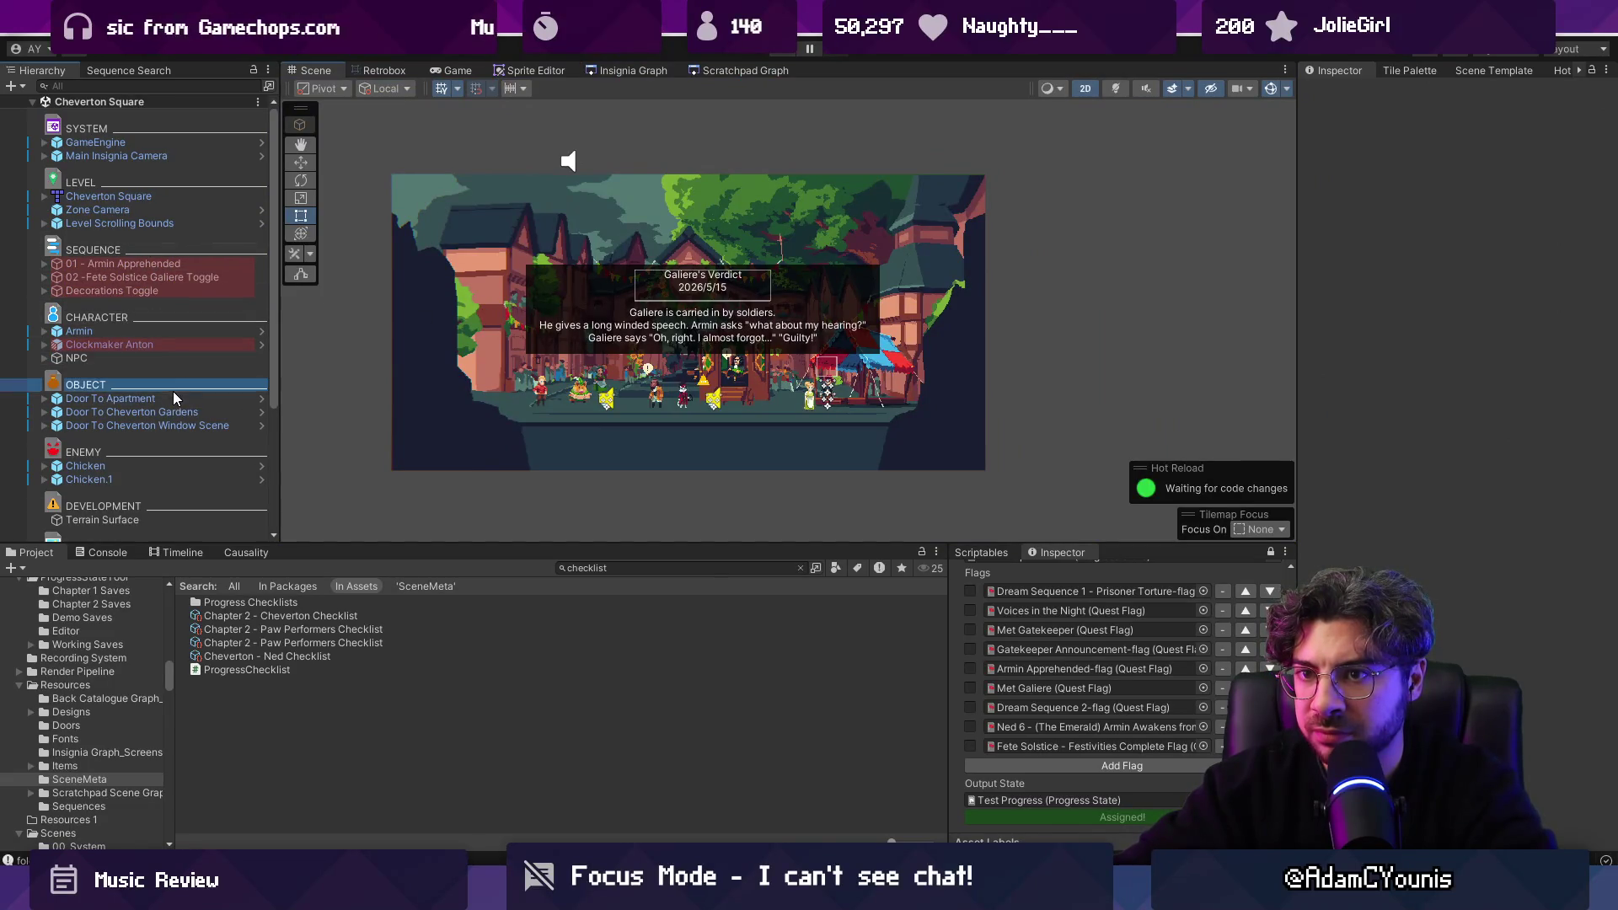
pyautogui.click(181, 412)
pyautogui.click(191, 426)
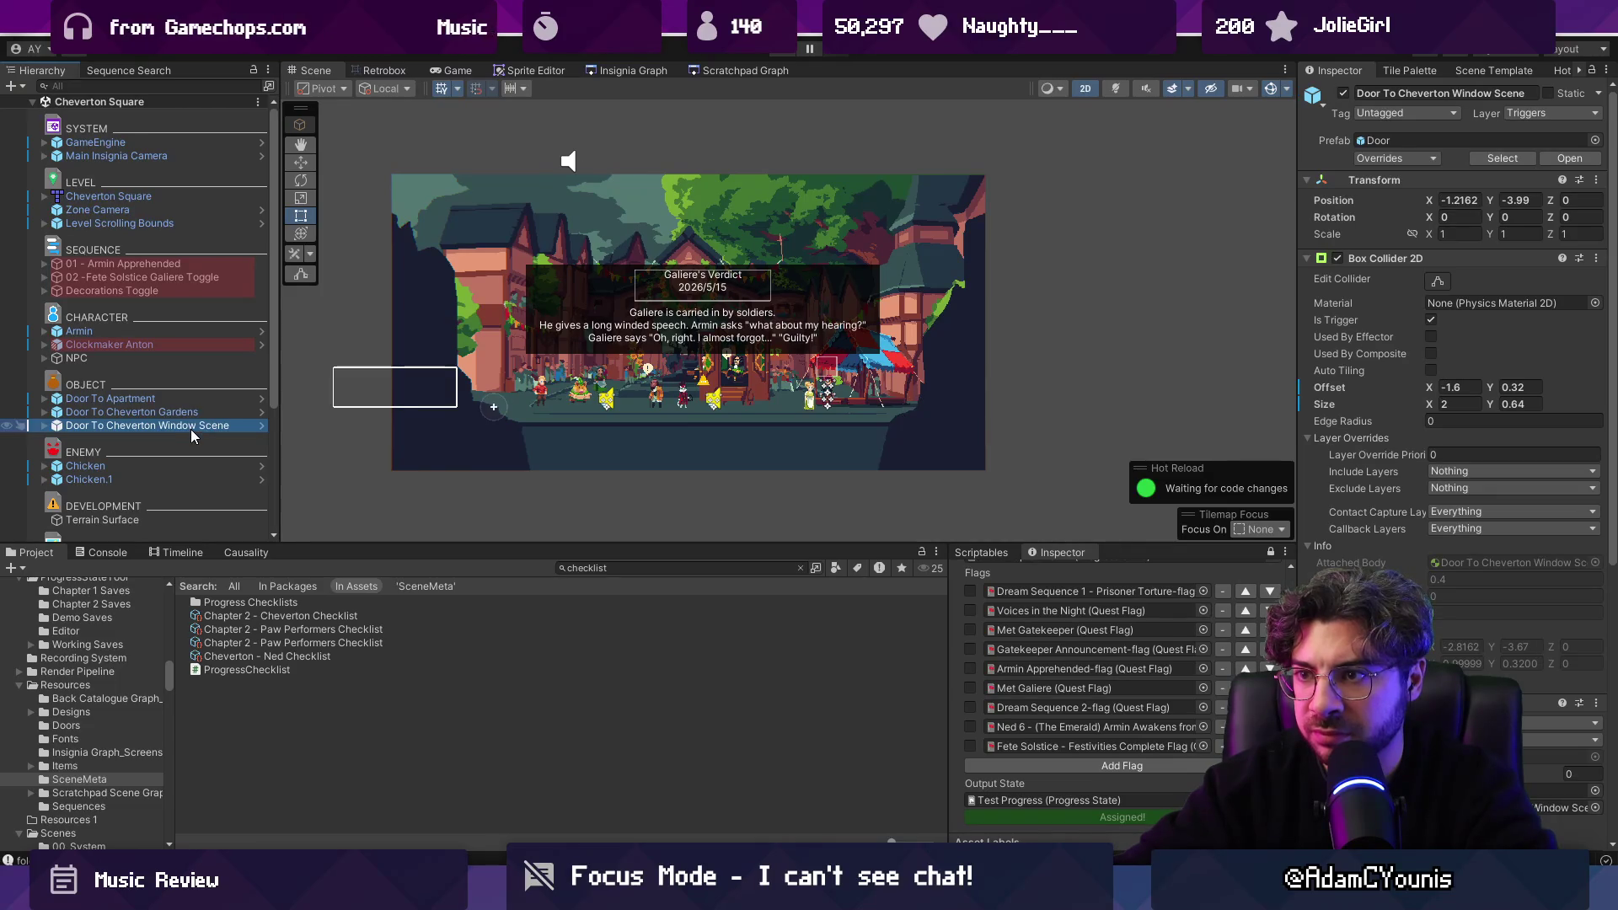
pyautogui.scroll(-5, 1454, 427)
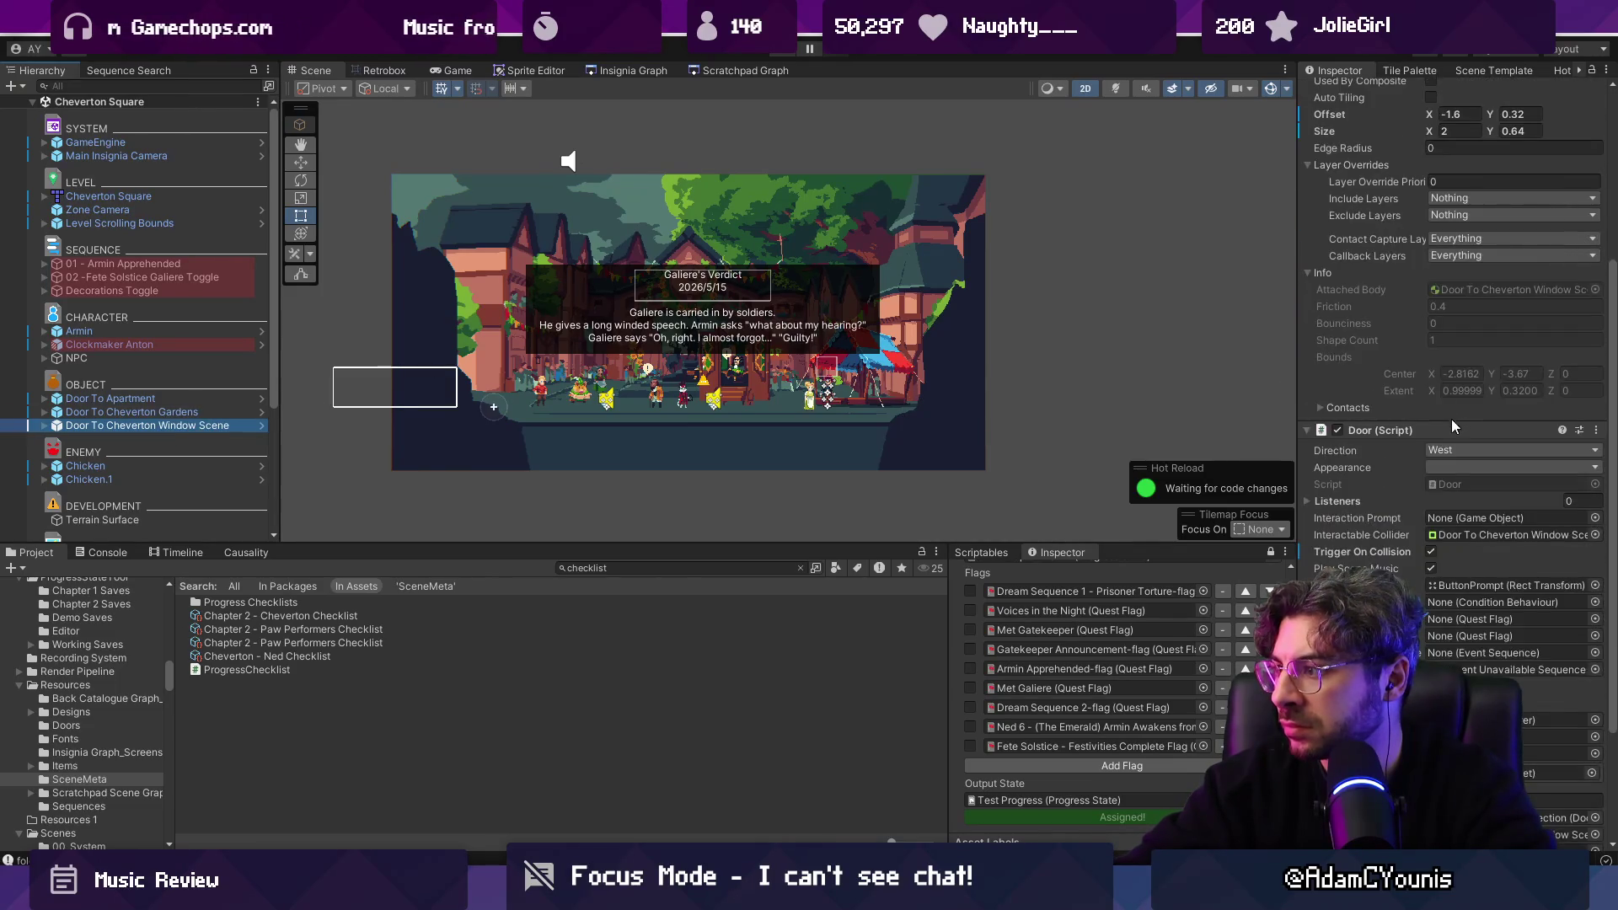
pyautogui.scroll(-5, 1430, 460)
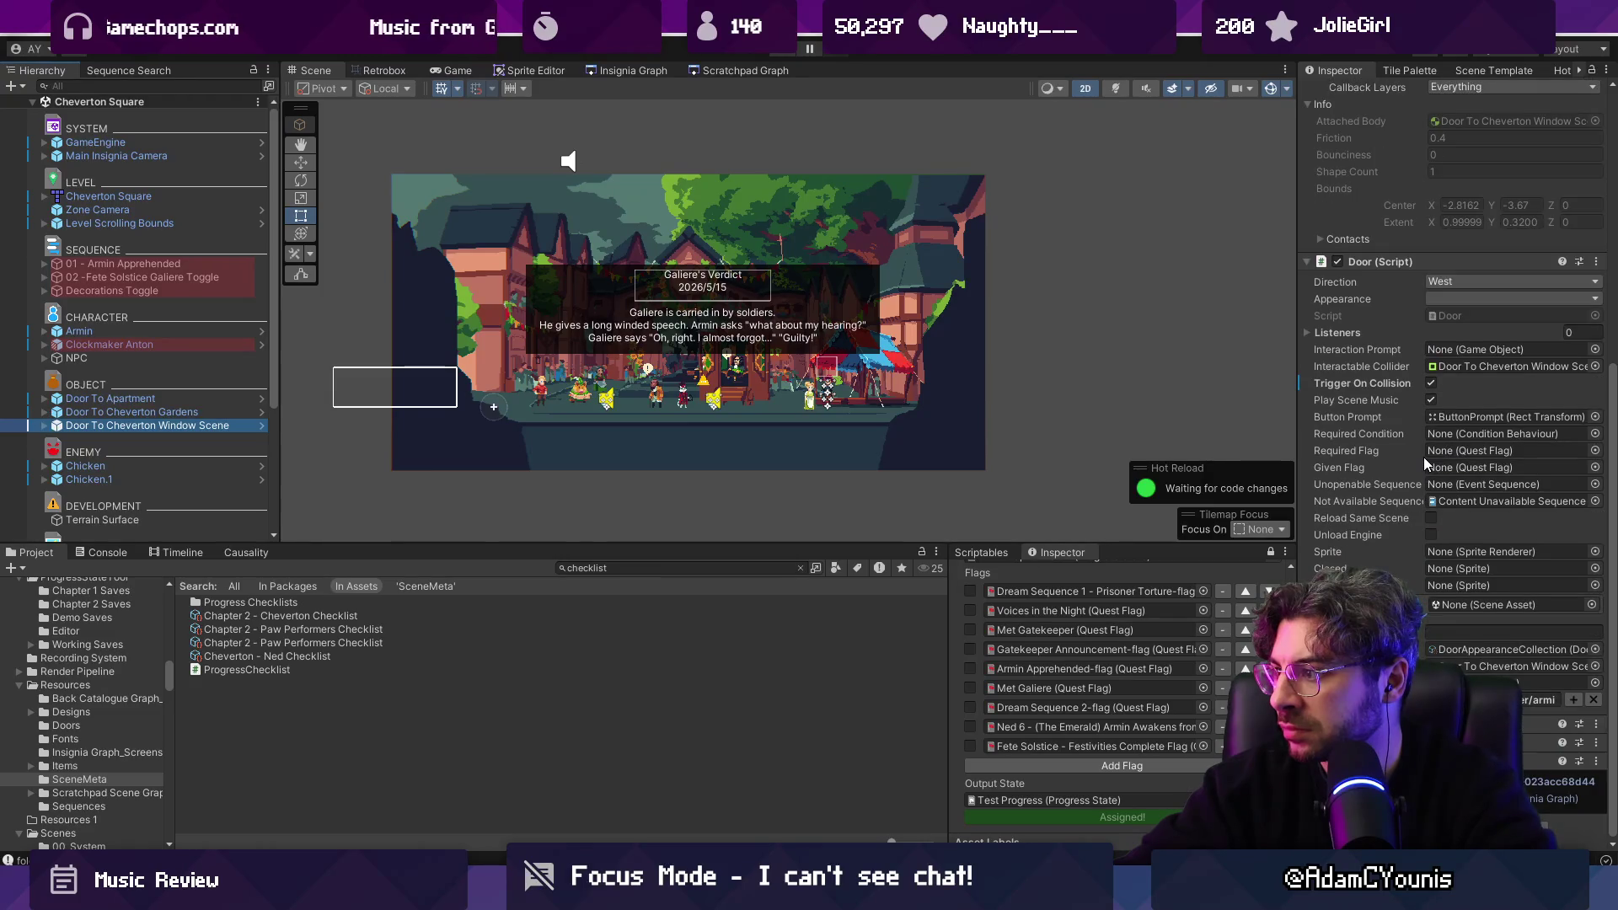
pyautogui.scroll(5, 812, 371)
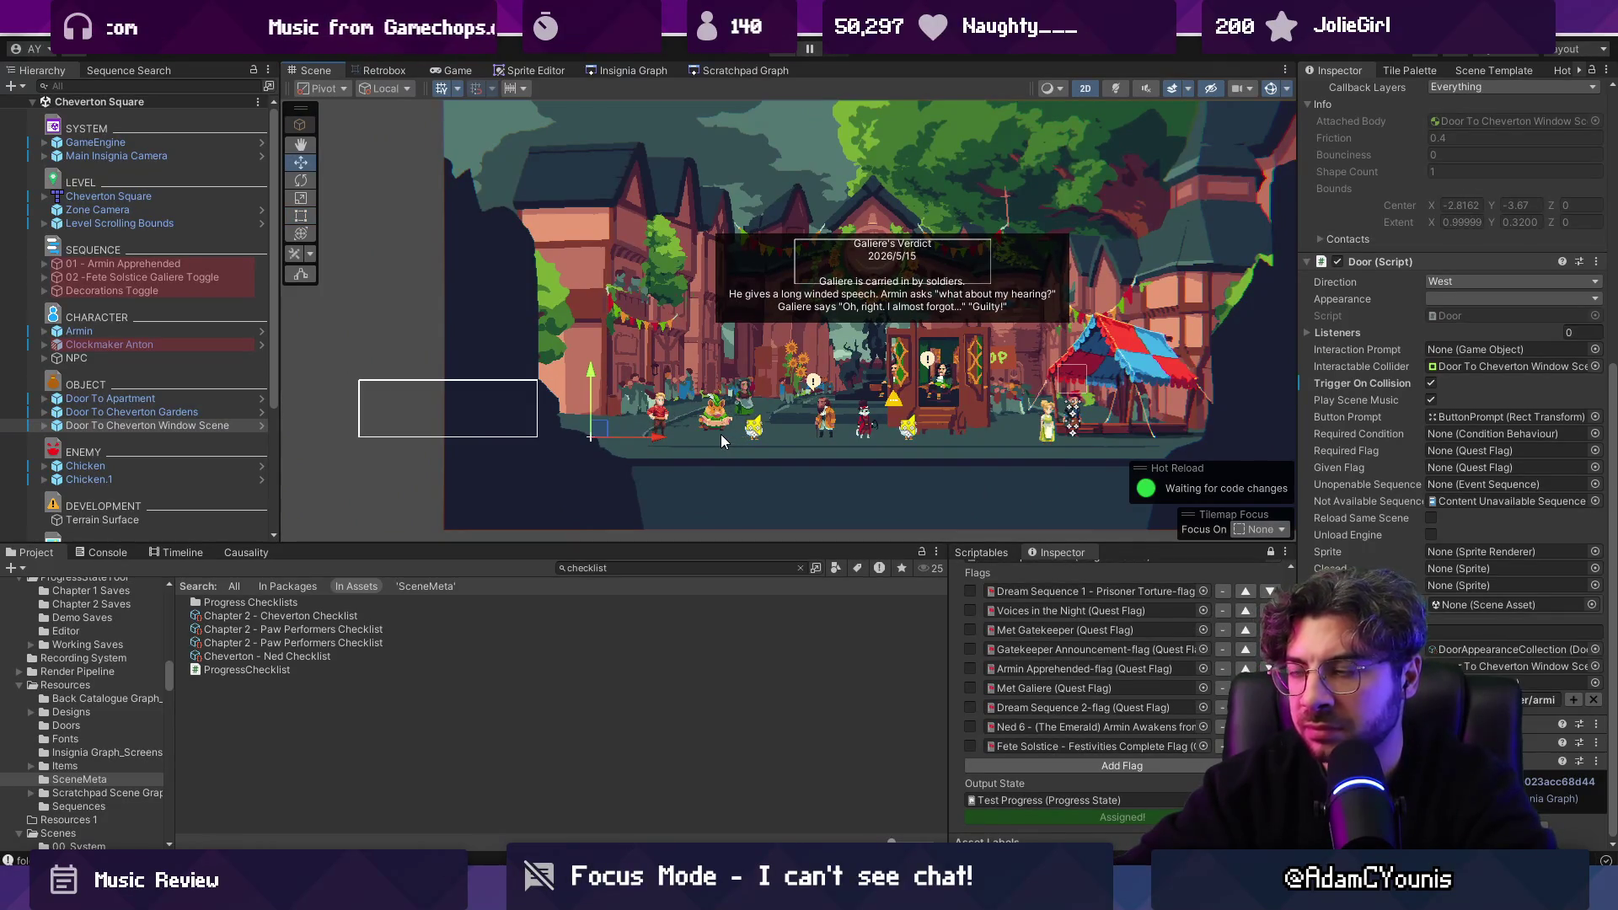
pyautogui.click(631, 70)
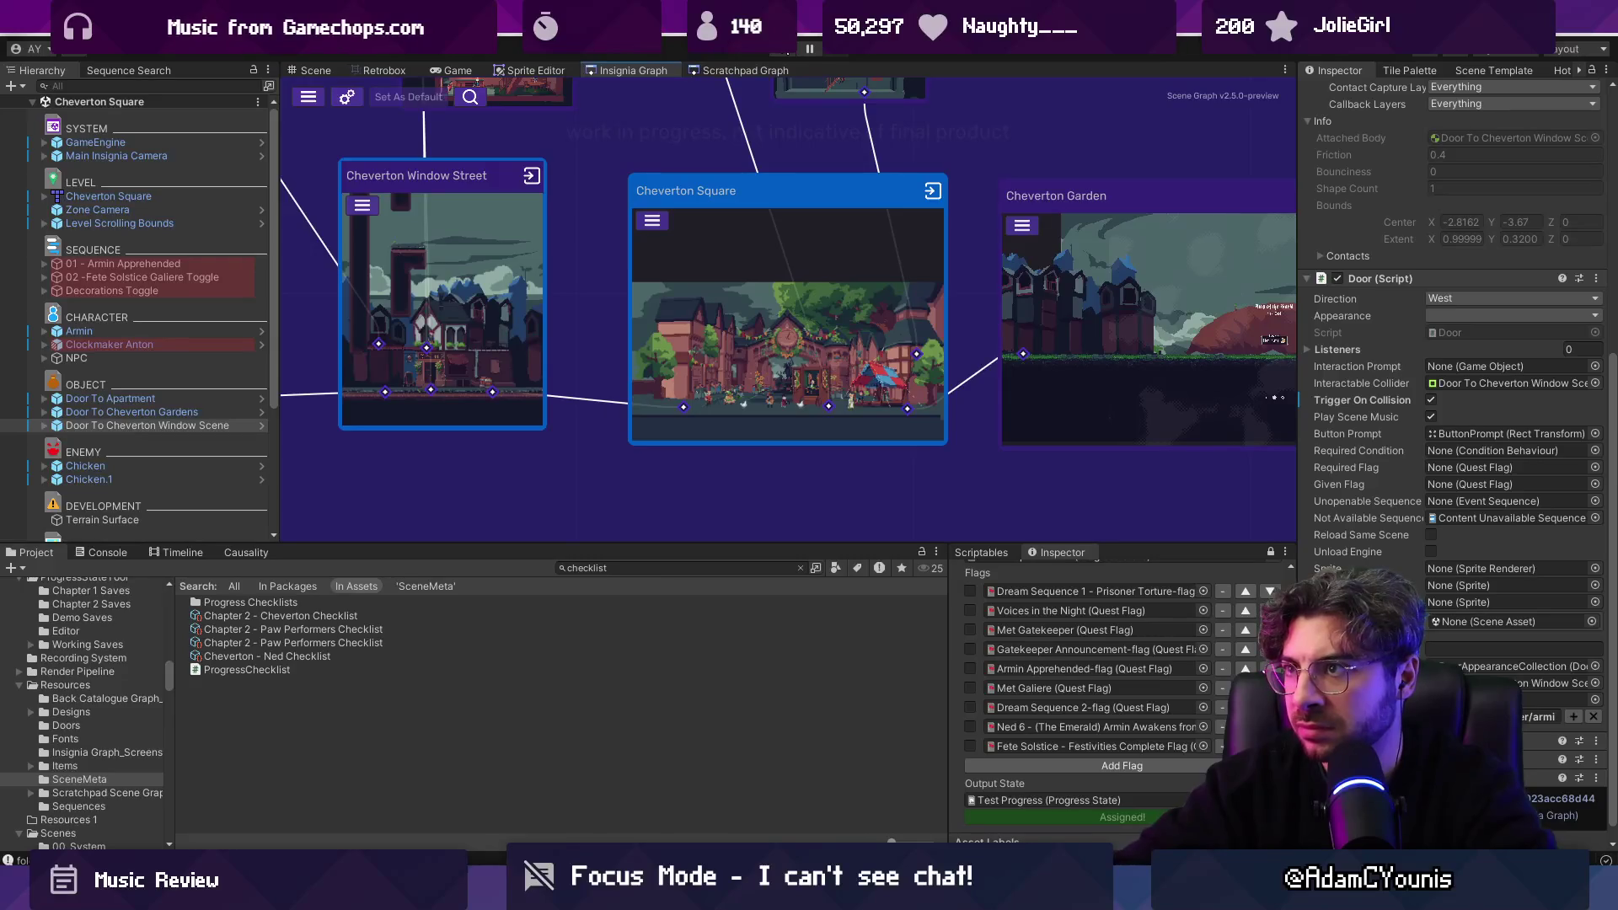
# Play-test Cheverton Square's doors, then stop and return to the Scene view.
pyautogui.click(786, 56)
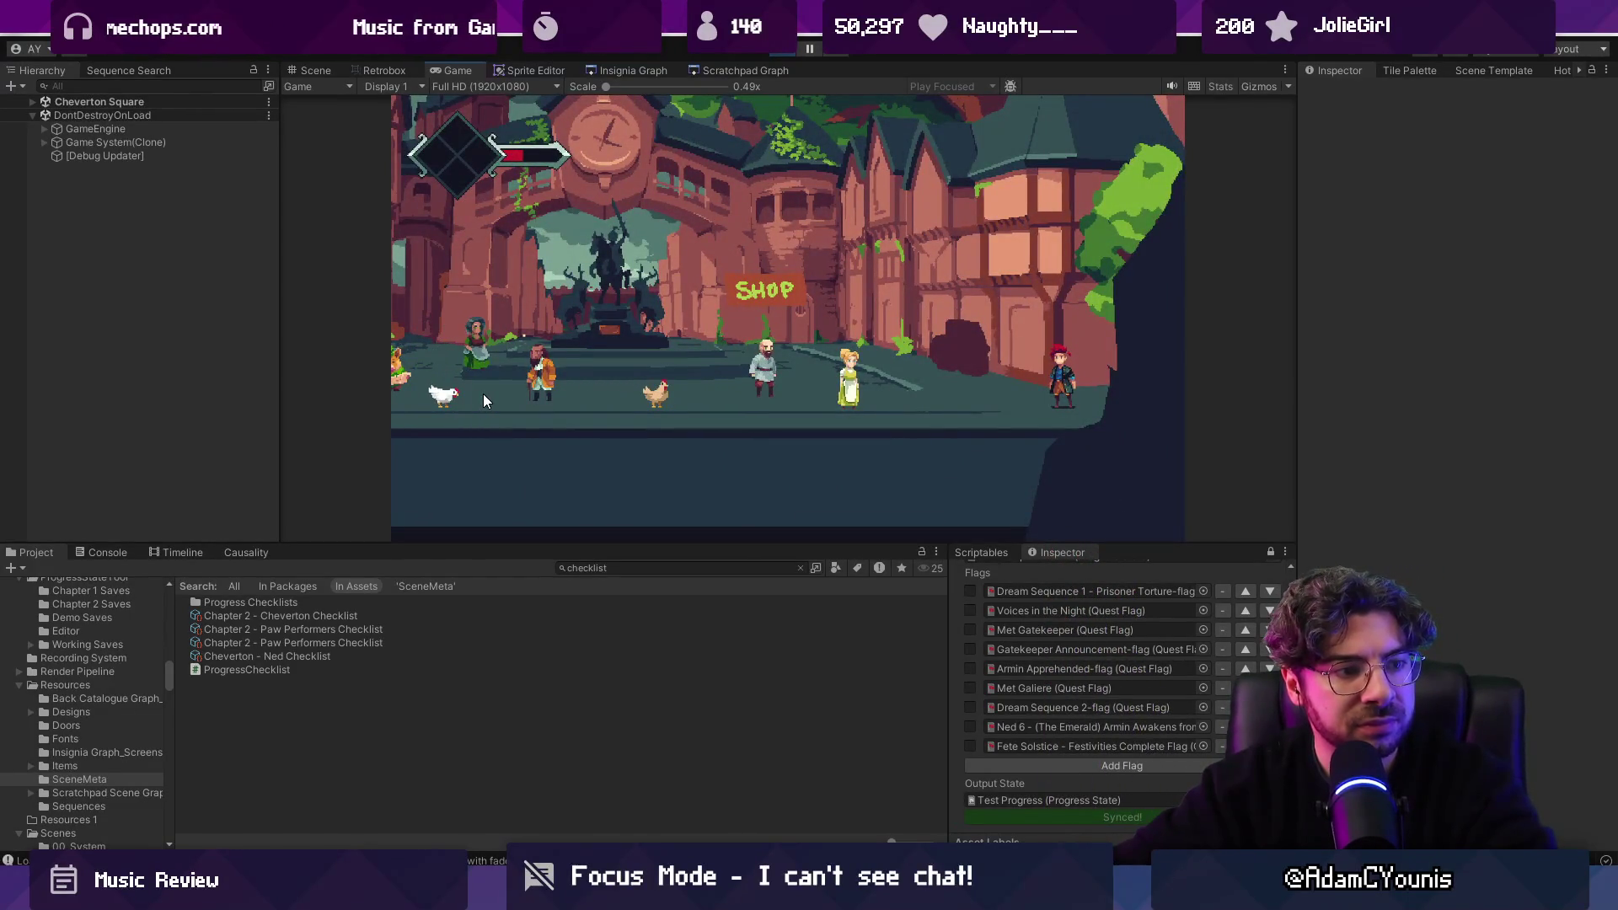
pyautogui.hotkey('ctrl', 'p')
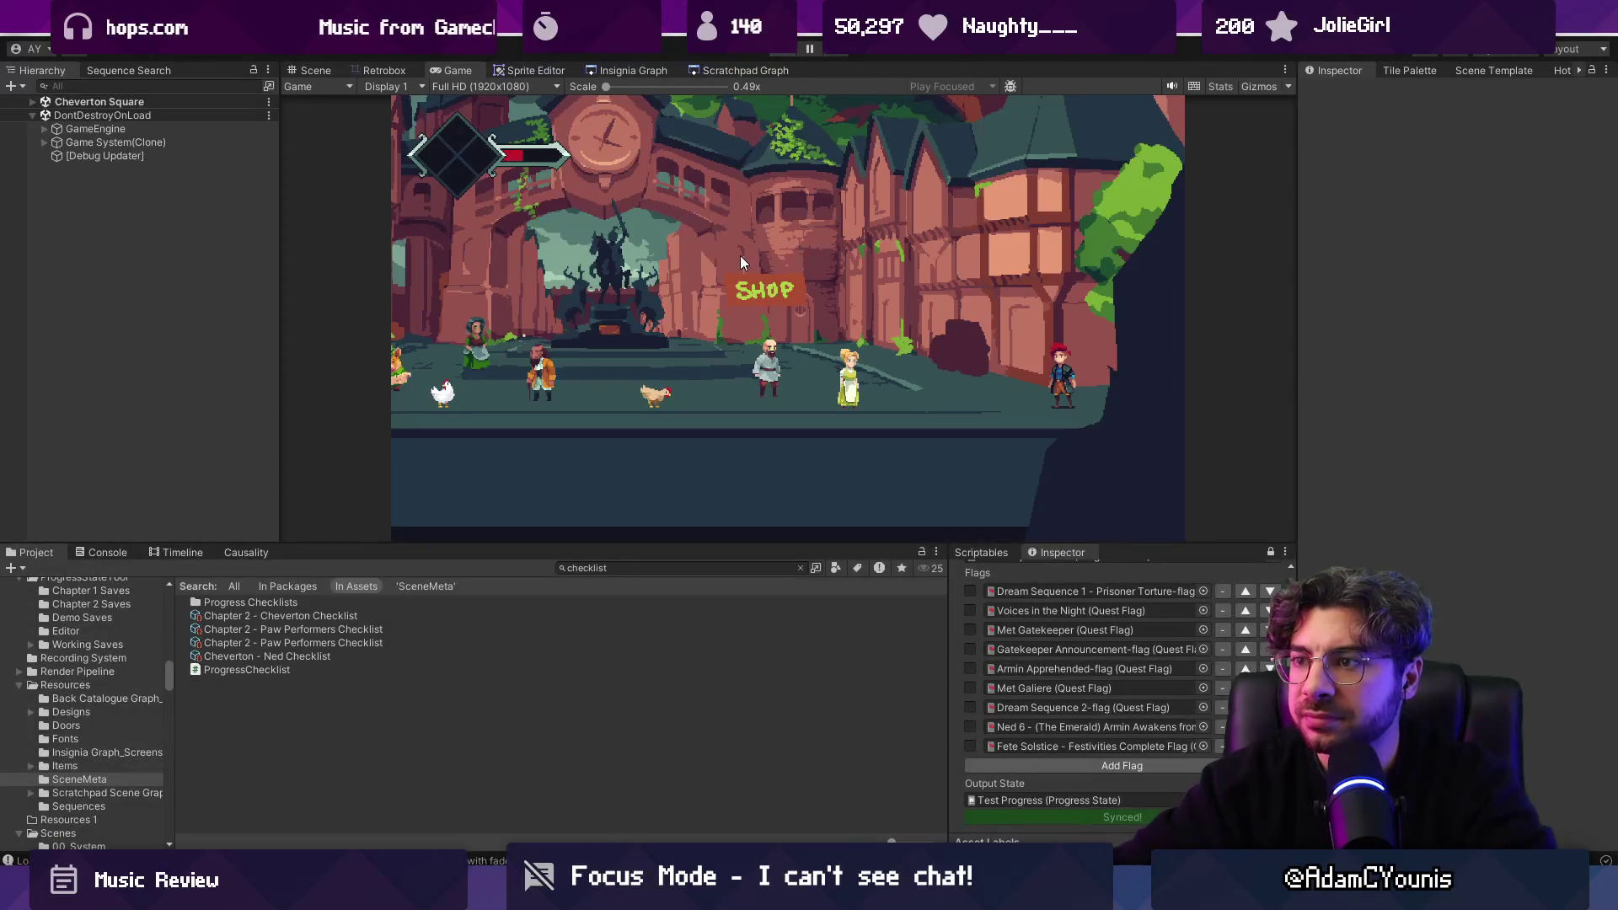
pyautogui.click(318, 74)
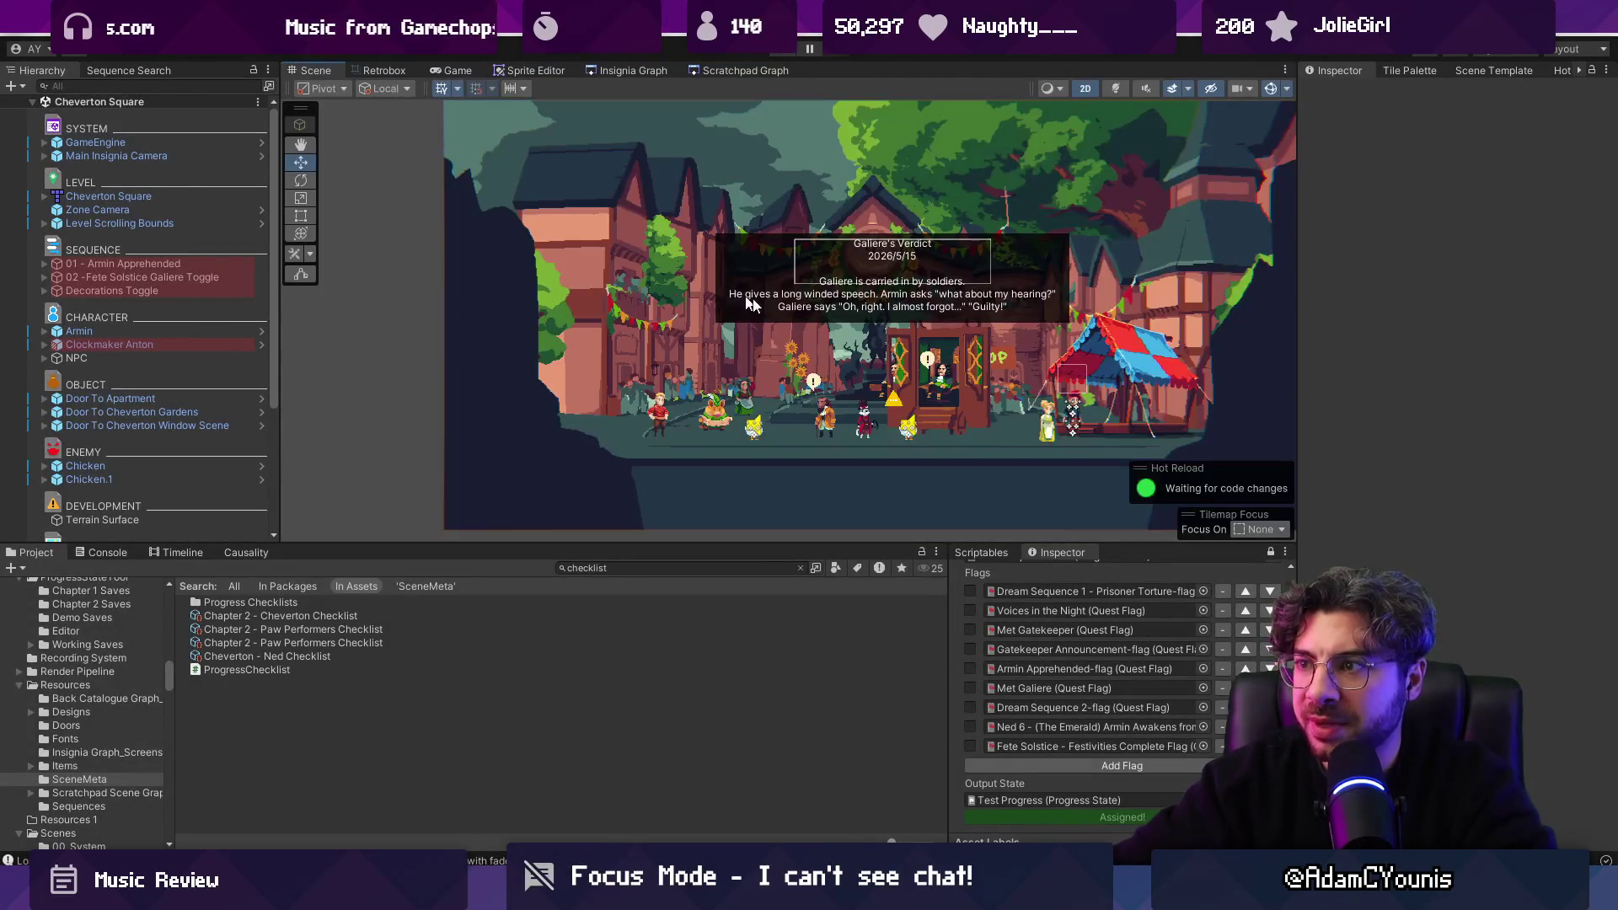
# Inspect Cheverton Square's Decorations Toggle and its Apartment, Gardens and Window Scene doors.
pyautogui.scroll(3, 621, 336)
pyautogui.moveTo(621, 335); pyautogui.dragTo(642, 328)
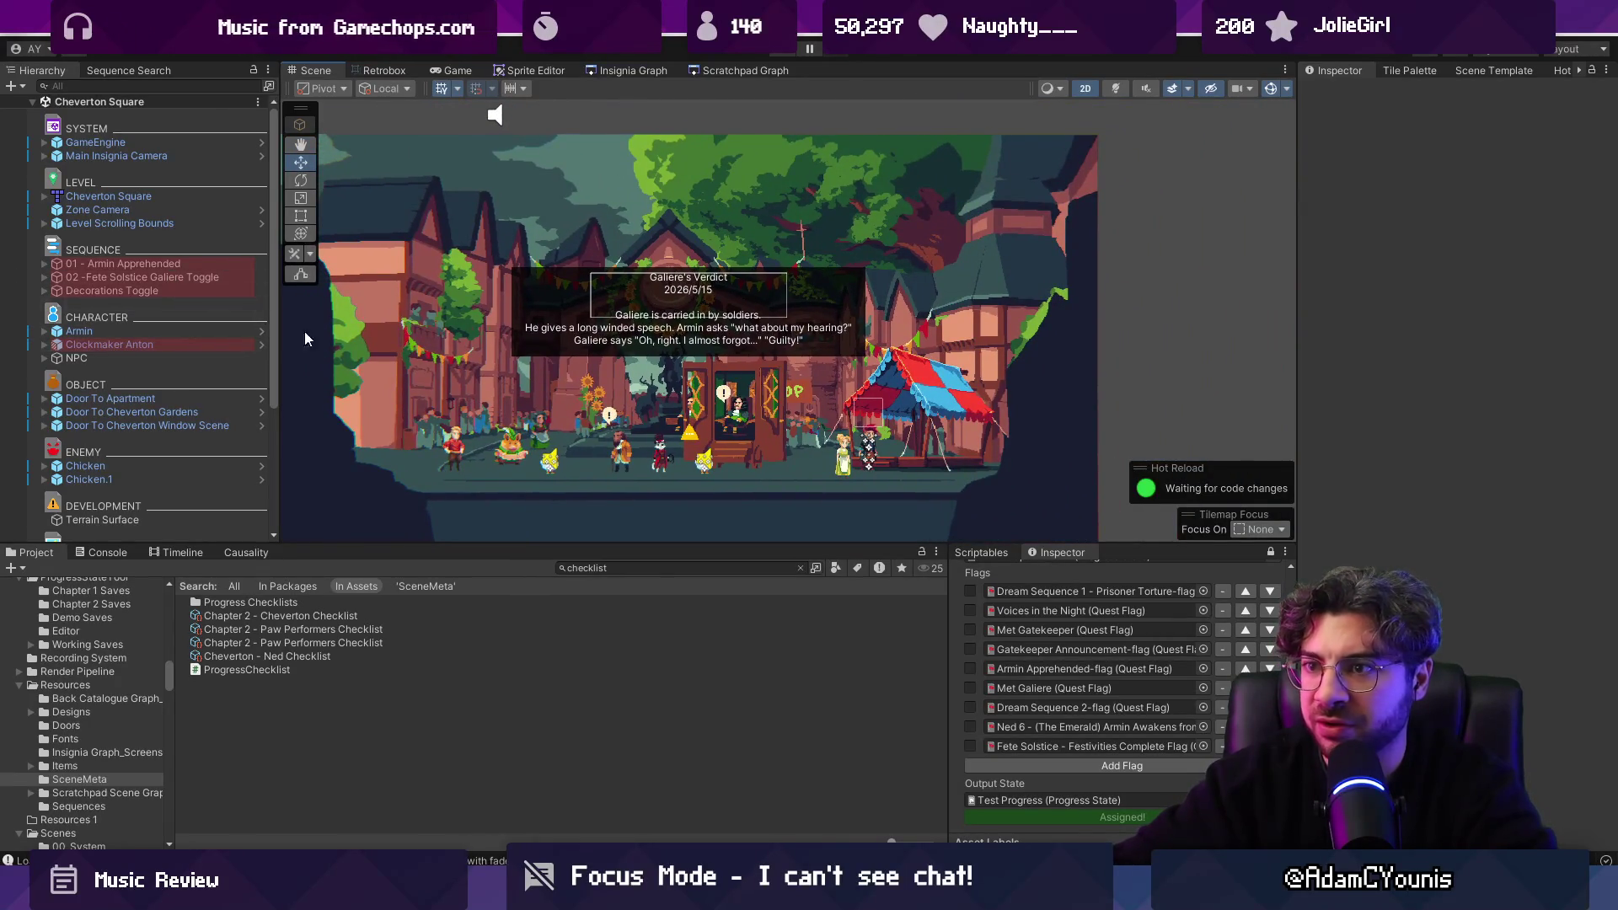
pyautogui.click(160, 291)
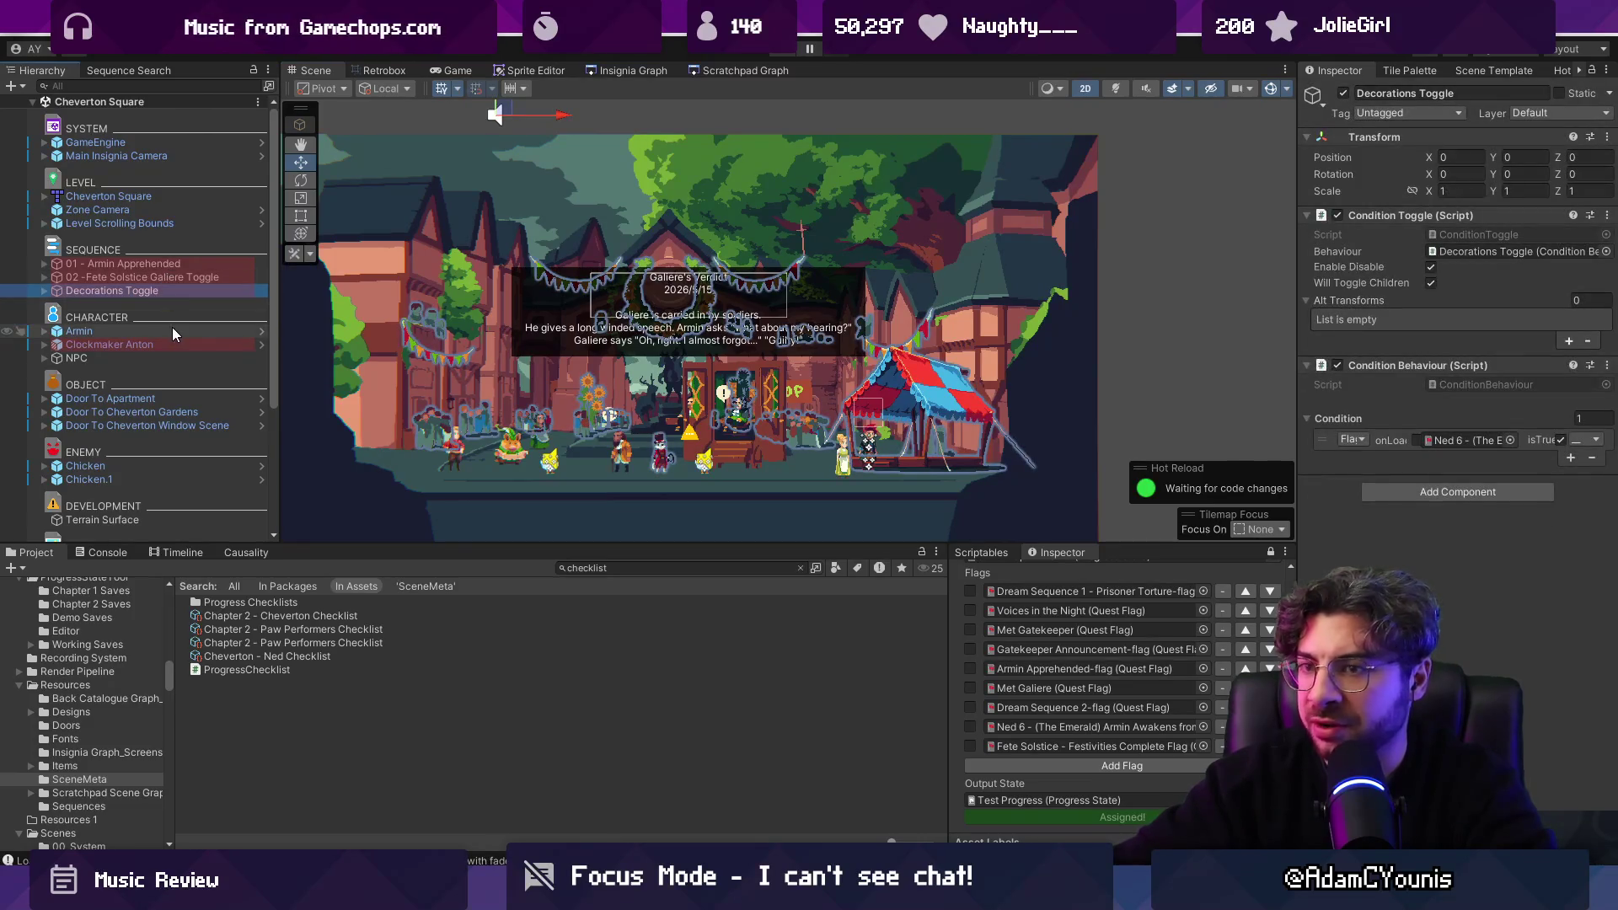
pyautogui.click(164, 399)
pyautogui.click(167, 412)
pyautogui.click(169, 426)
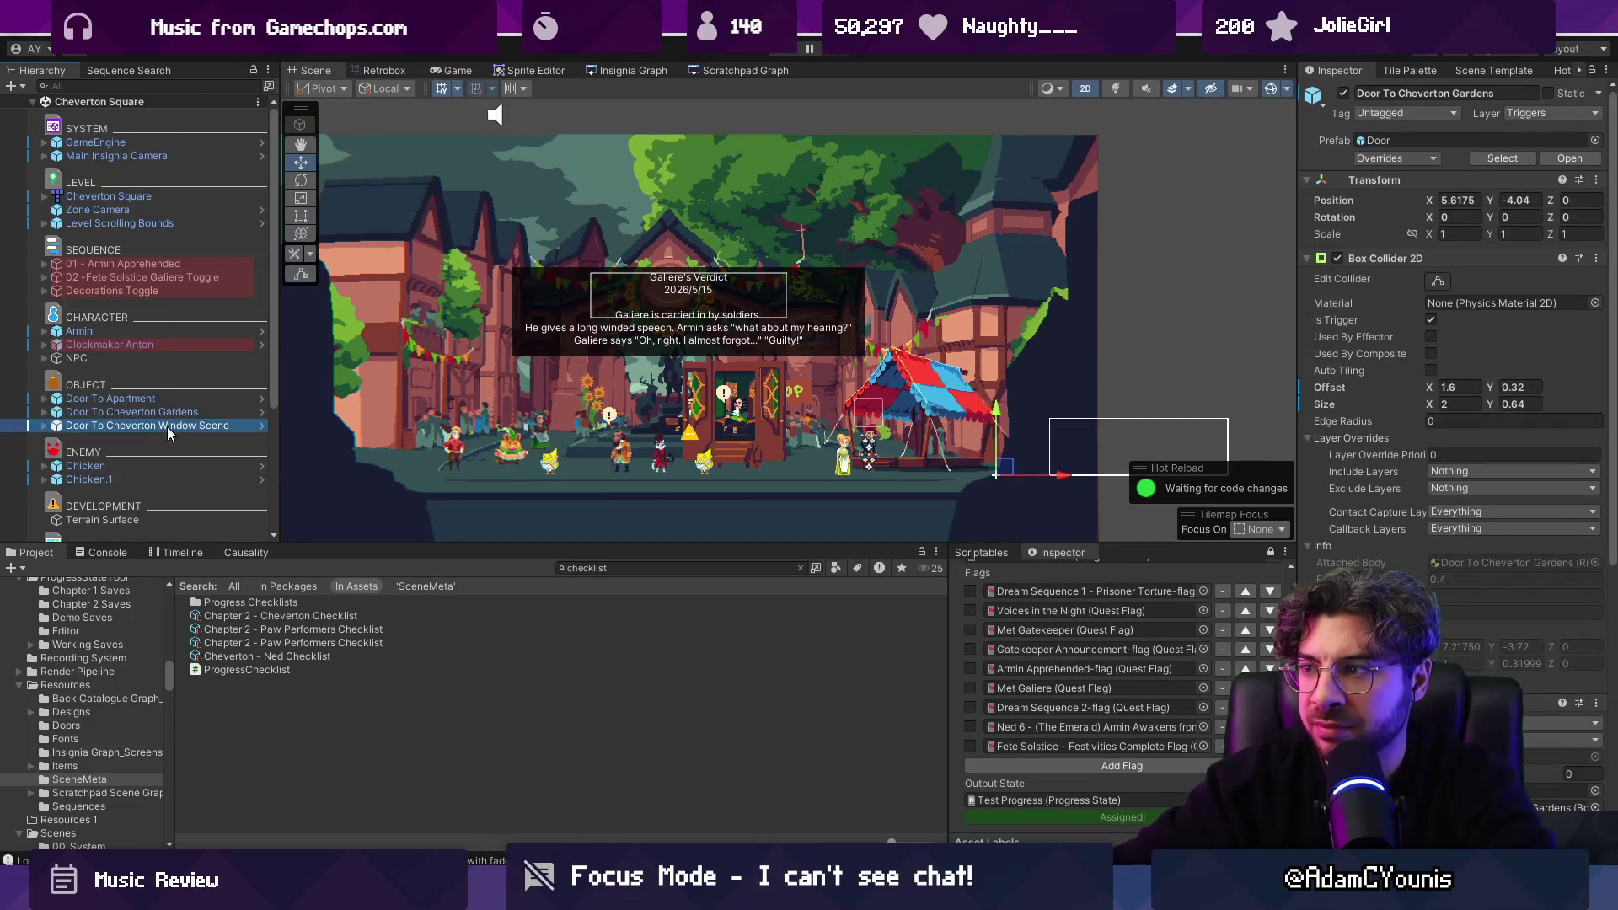
pyautogui.click(169, 412)
pyautogui.click(174, 398)
pyautogui.click(174, 412)
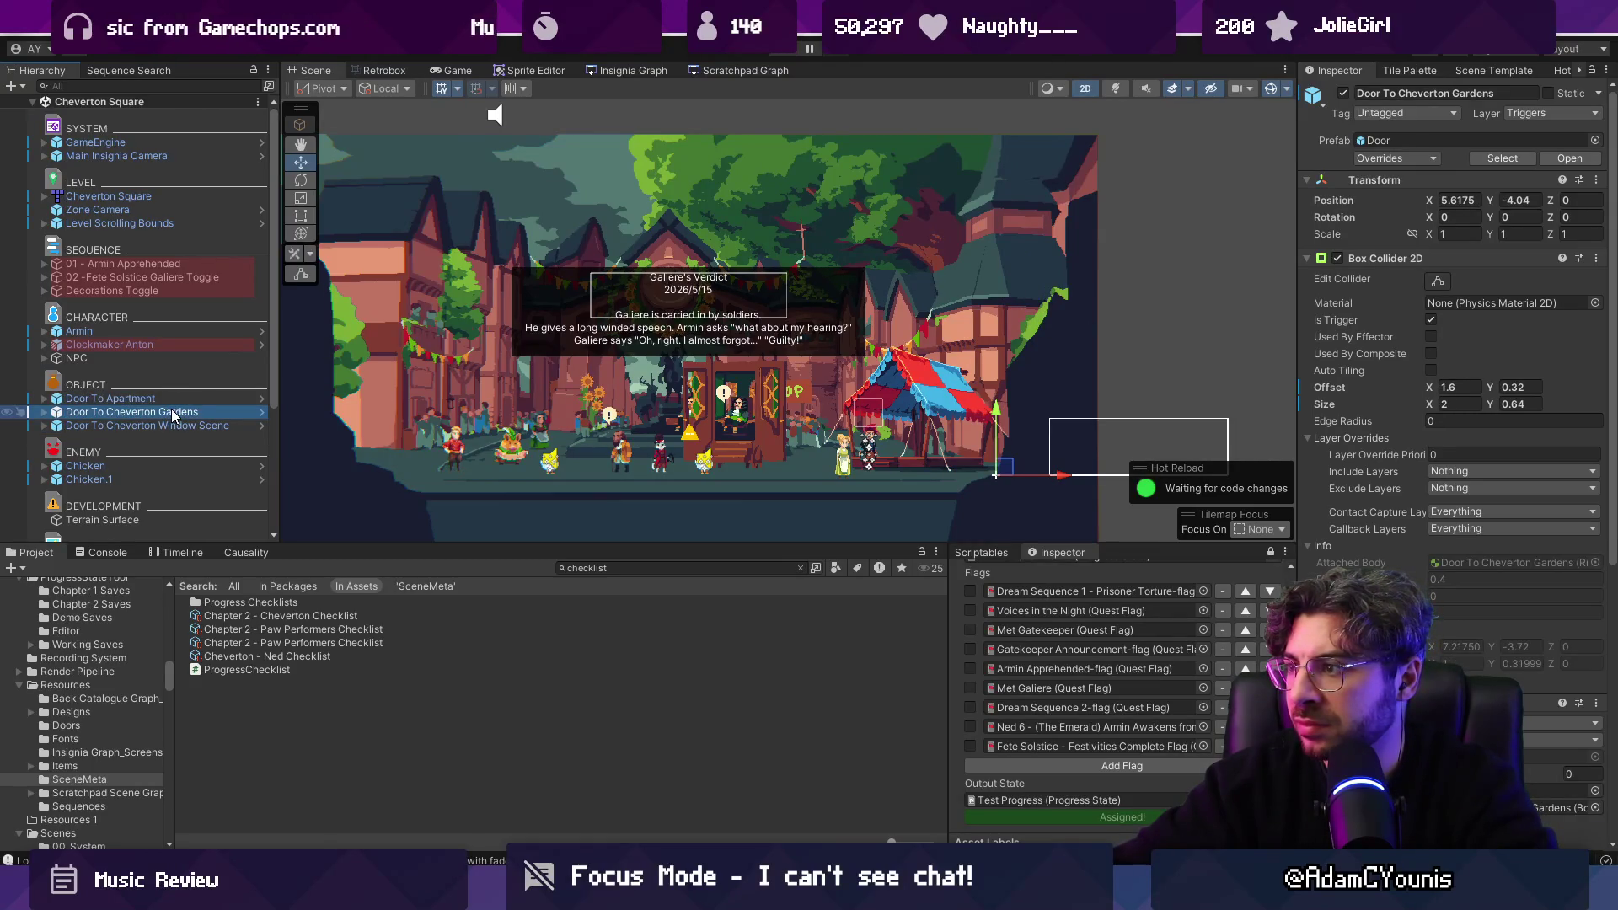
# Run another play test, stop it, and recheck the Gardens and Window Scene door settings.
pyautogui.click(773, 63)
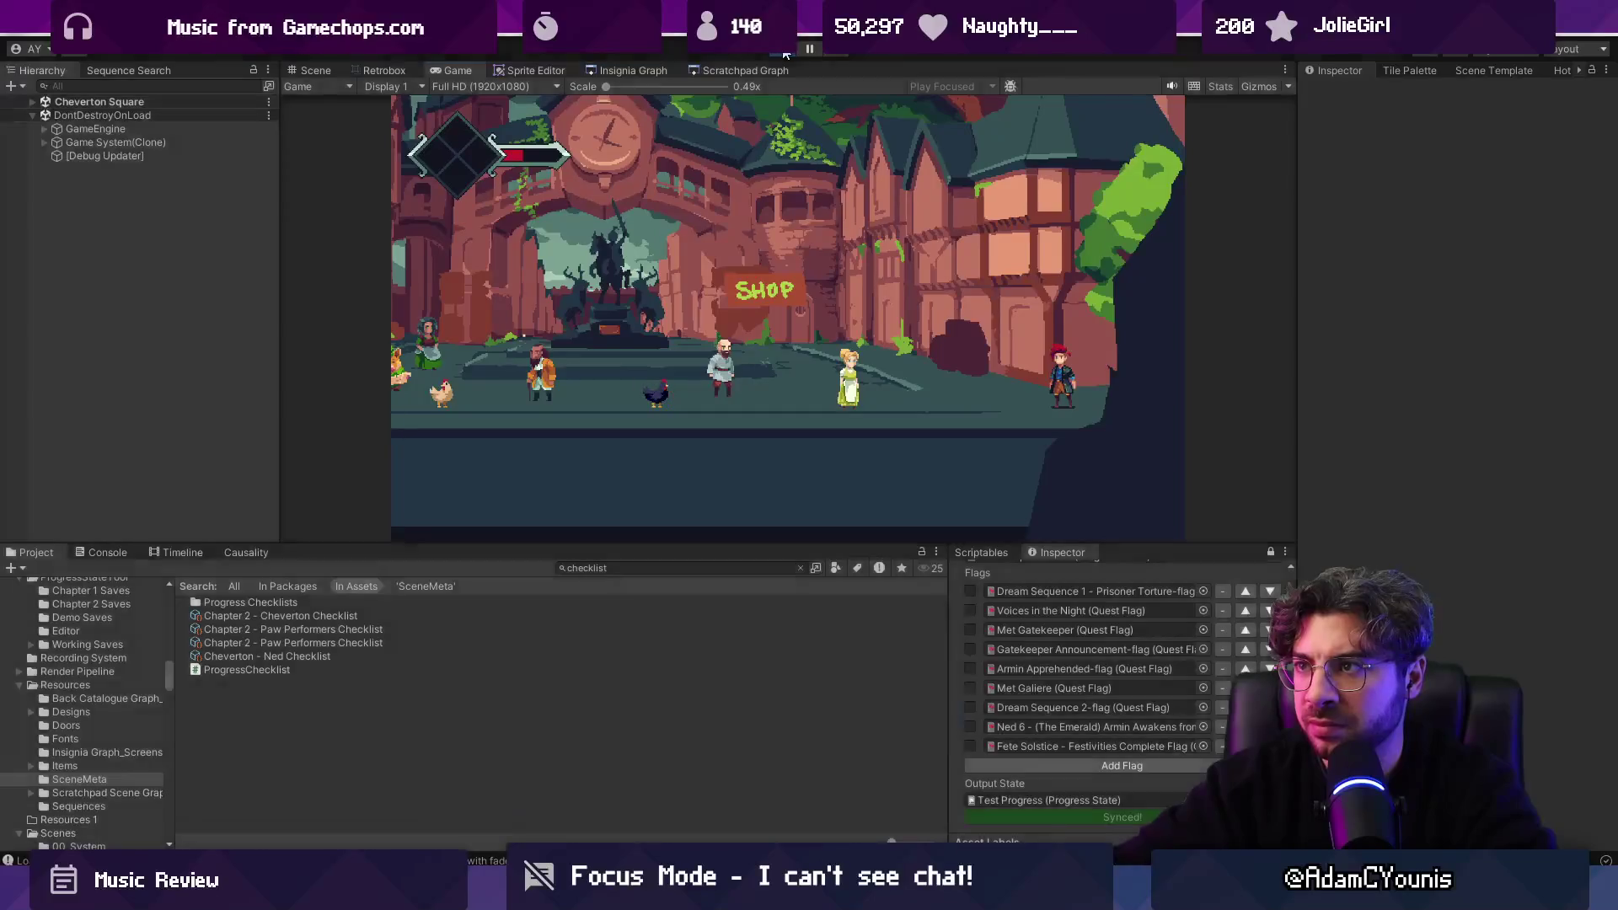
pyautogui.hotkey('ctrl', 'p')
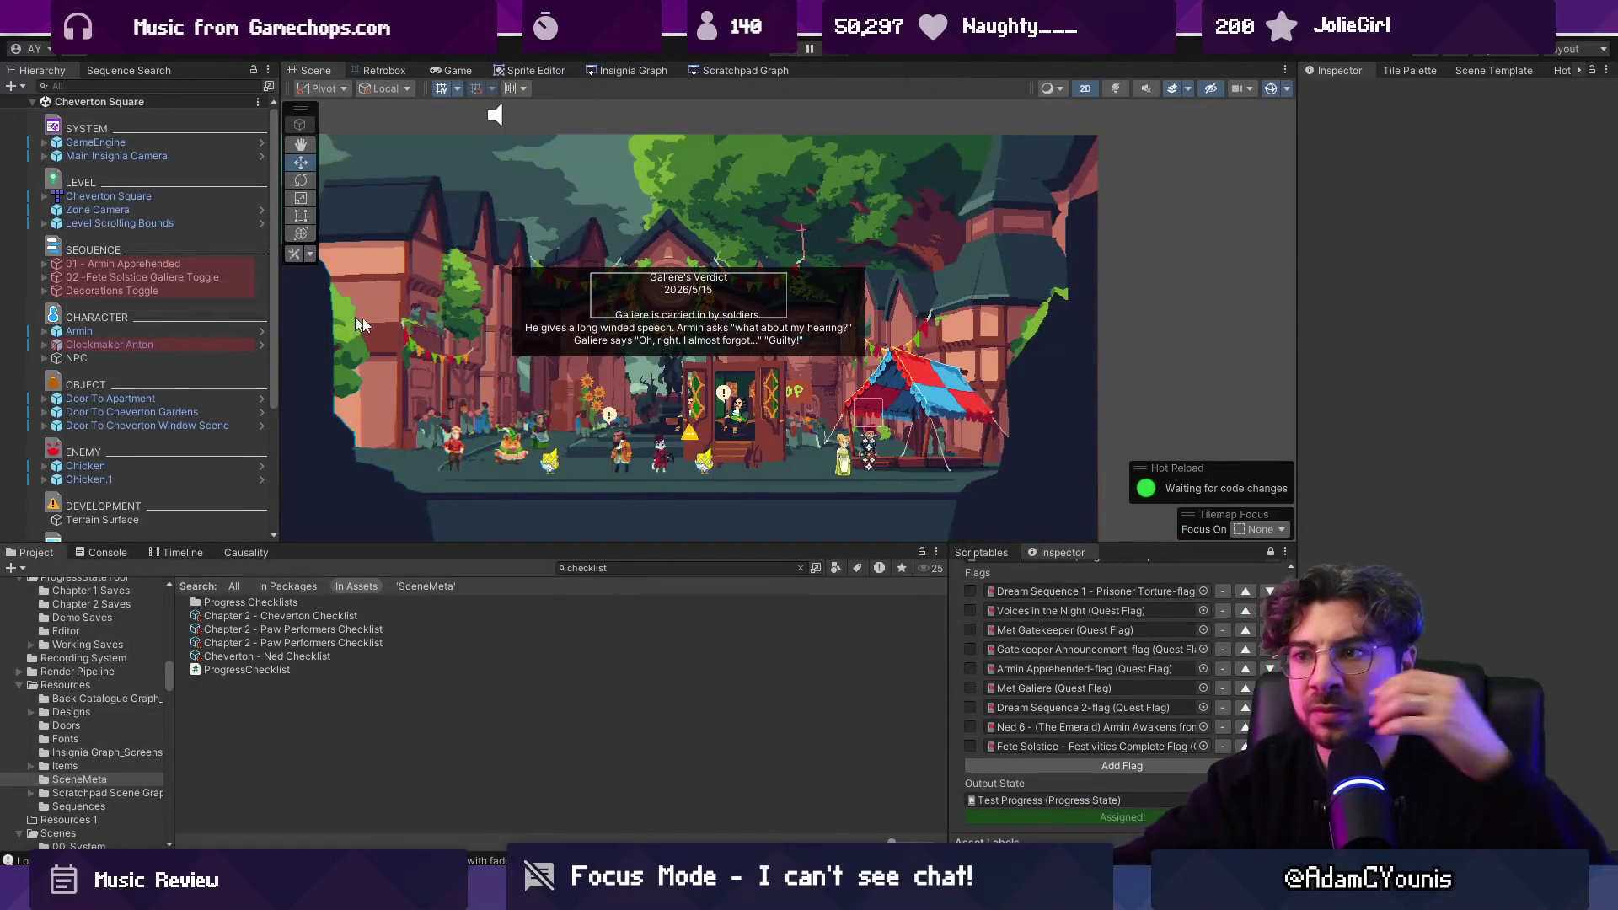
pyautogui.click(182, 287)
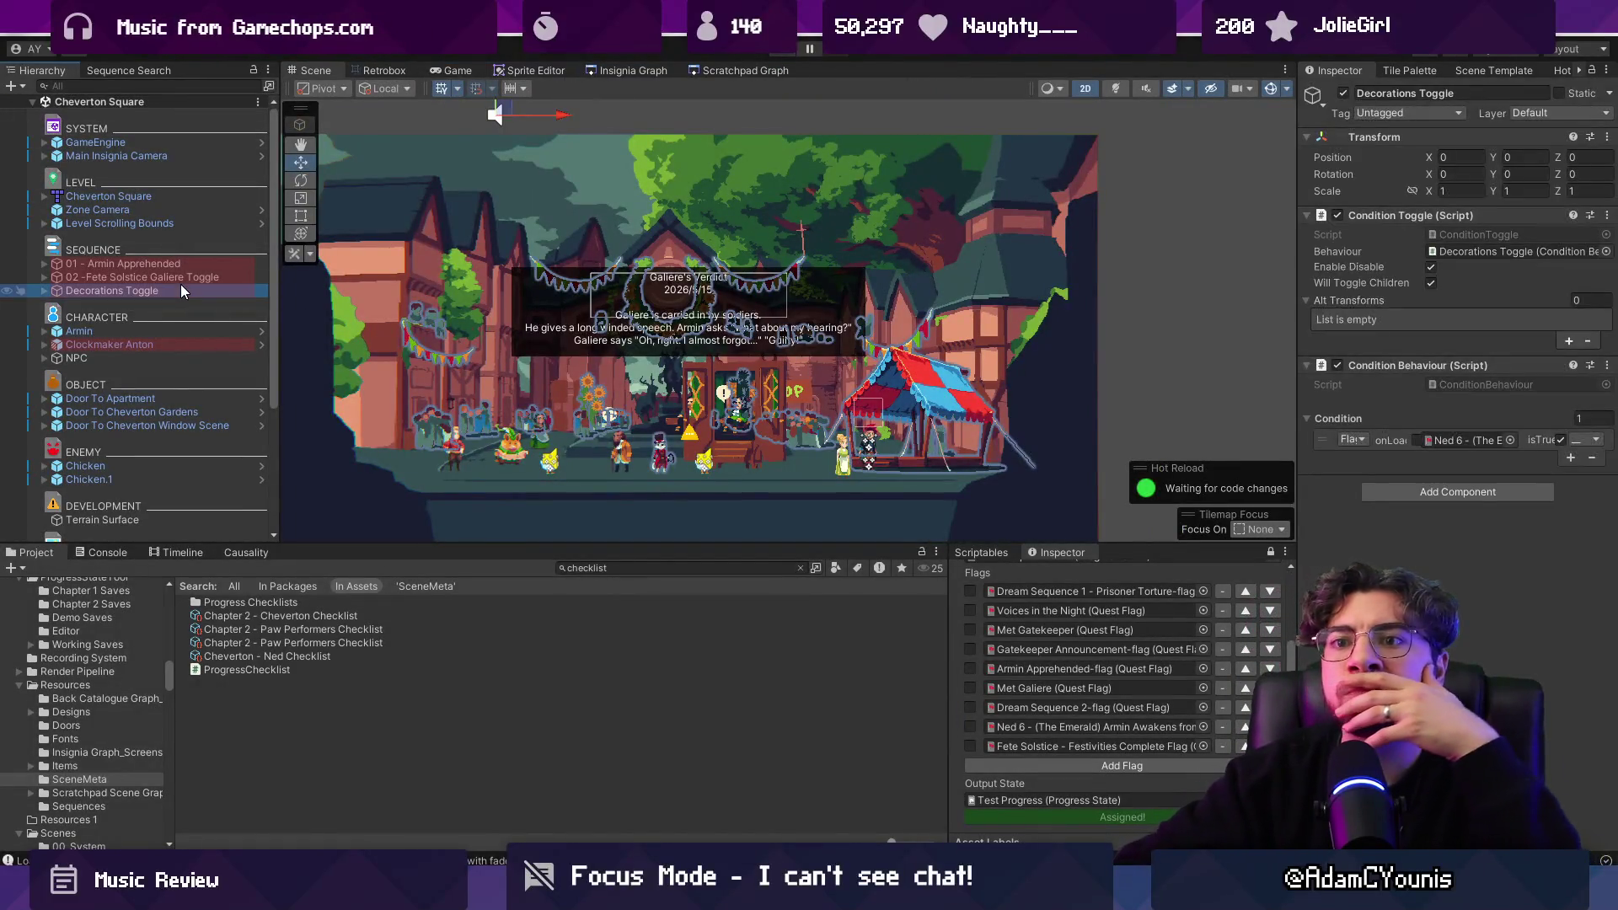
pyautogui.click(179, 412)
pyautogui.click(182, 426)
pyautogui.scroll(-8, 1416, 552)
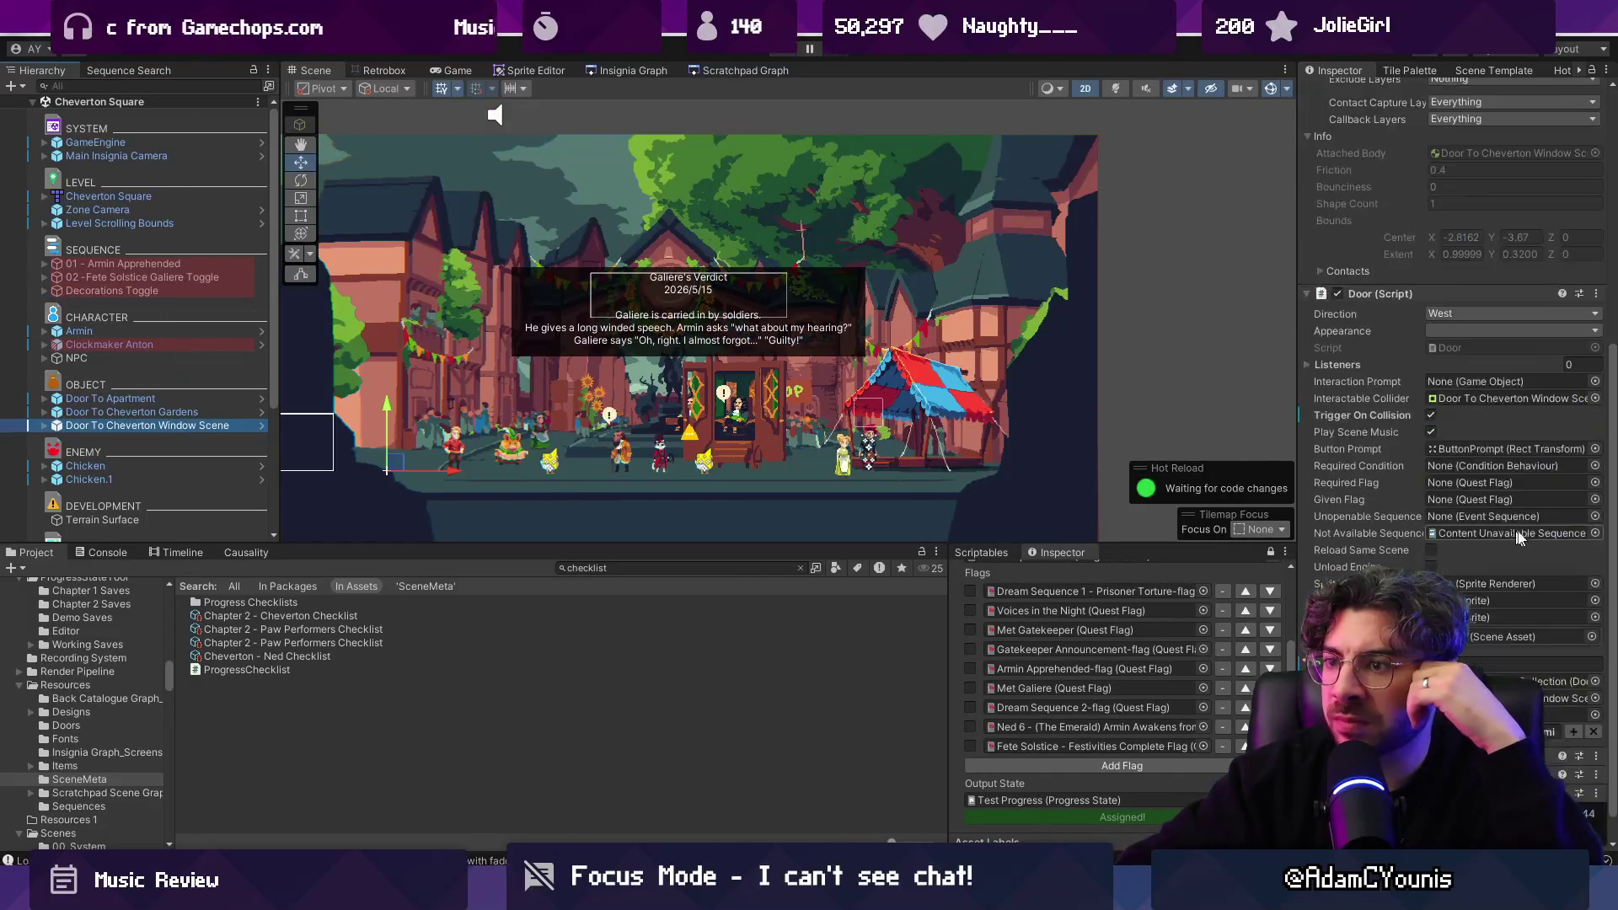
pyautogui.click(160, 412)
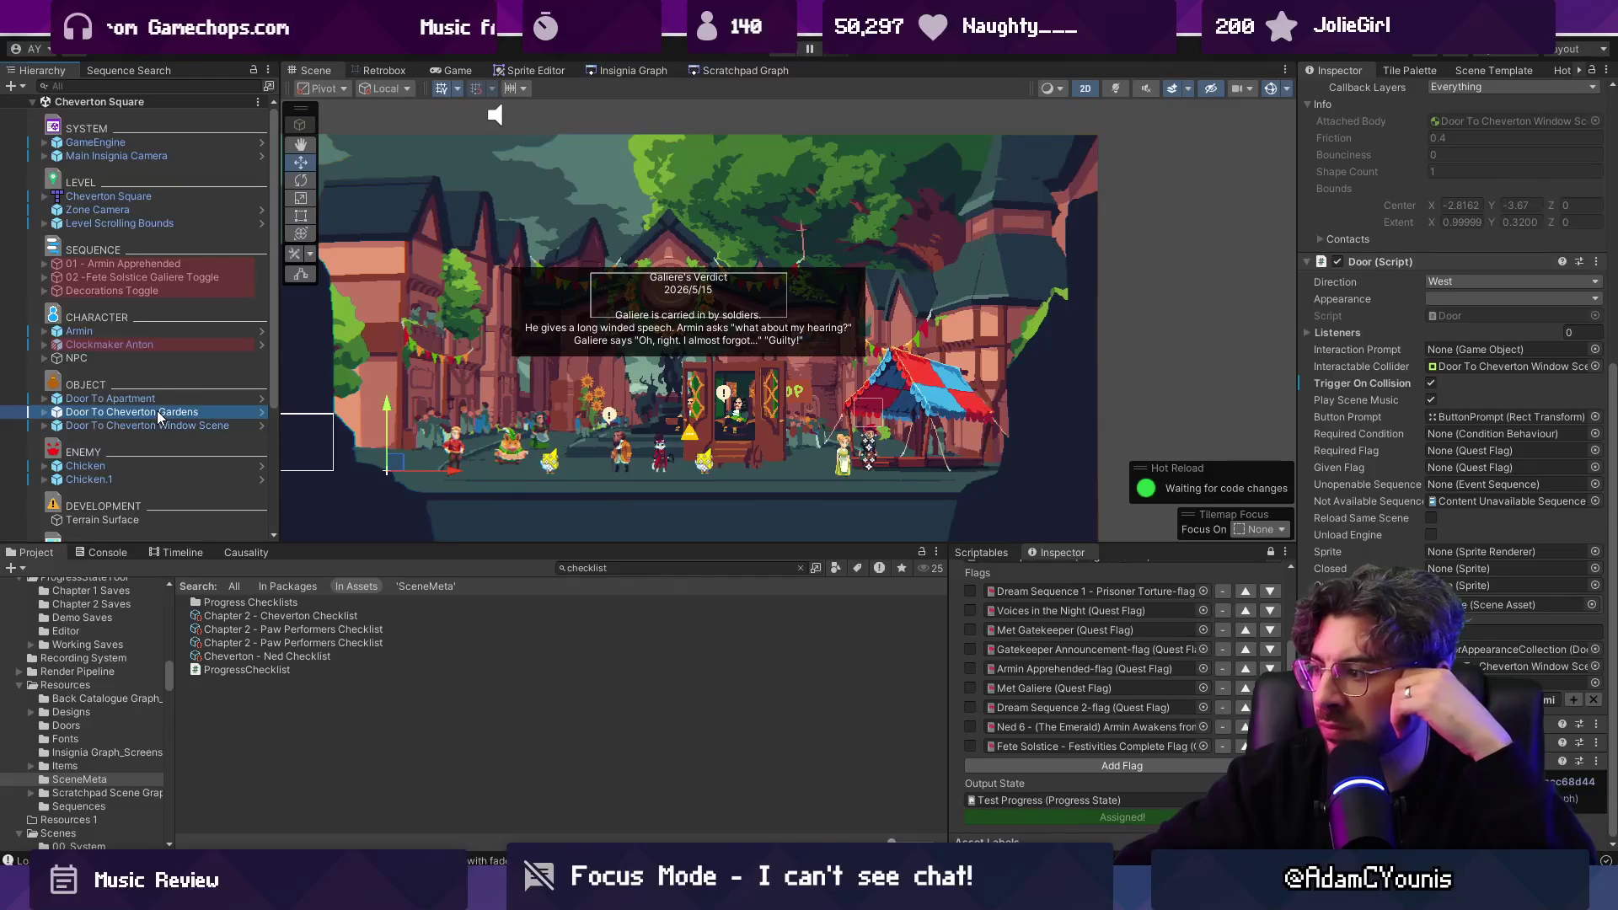
pyautogui.click(165, 426)
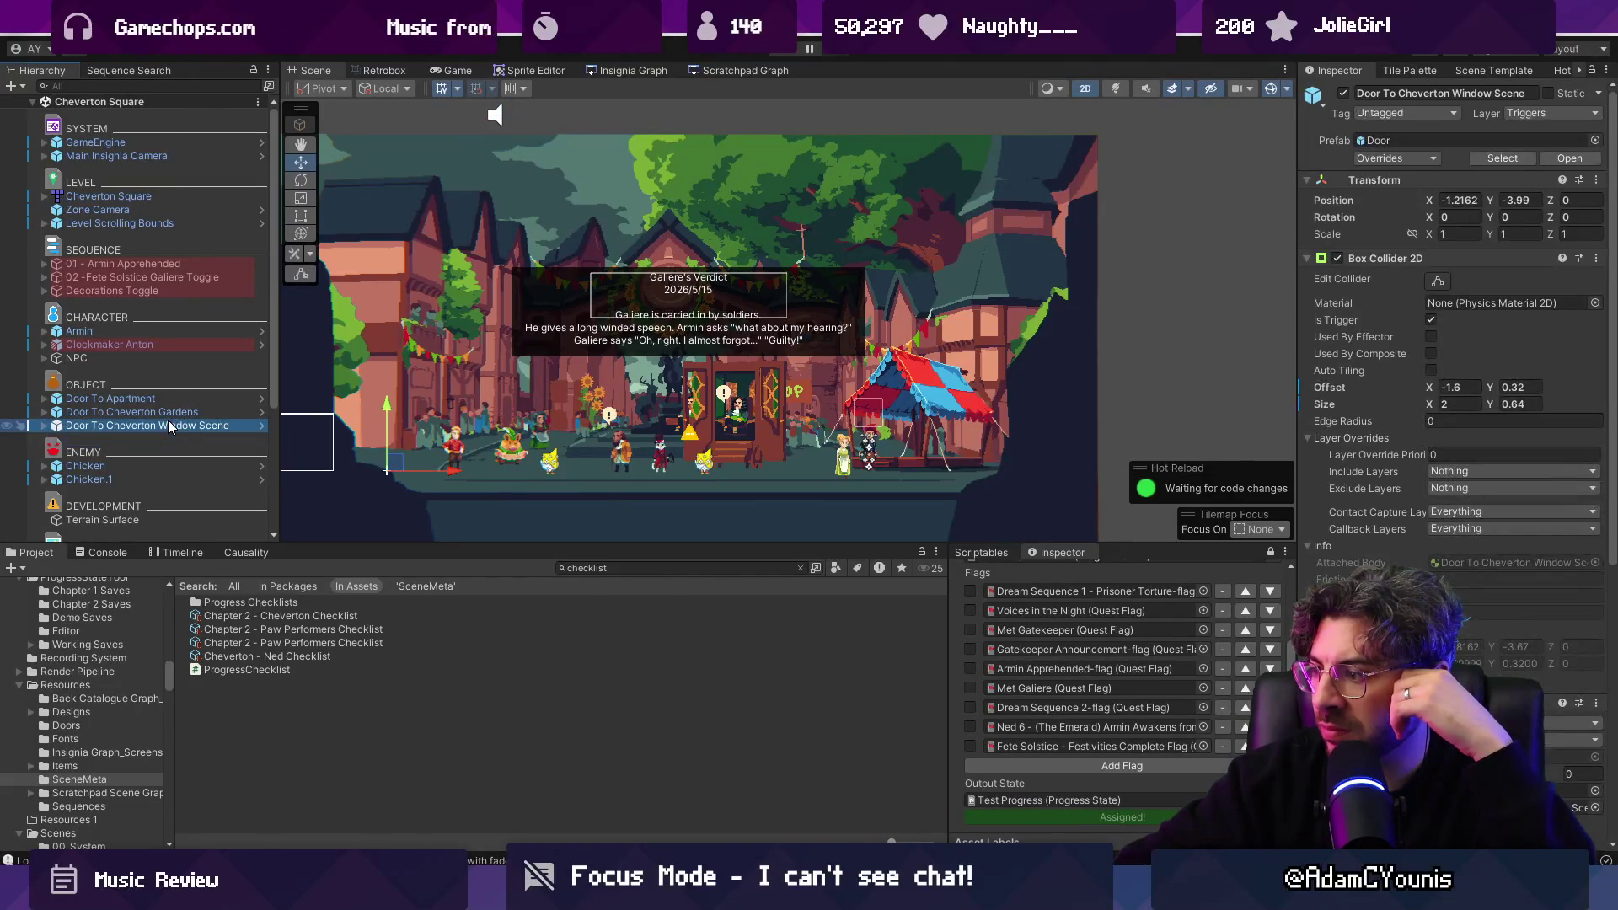
pyautogui.scroll(-8, 1449, 379)
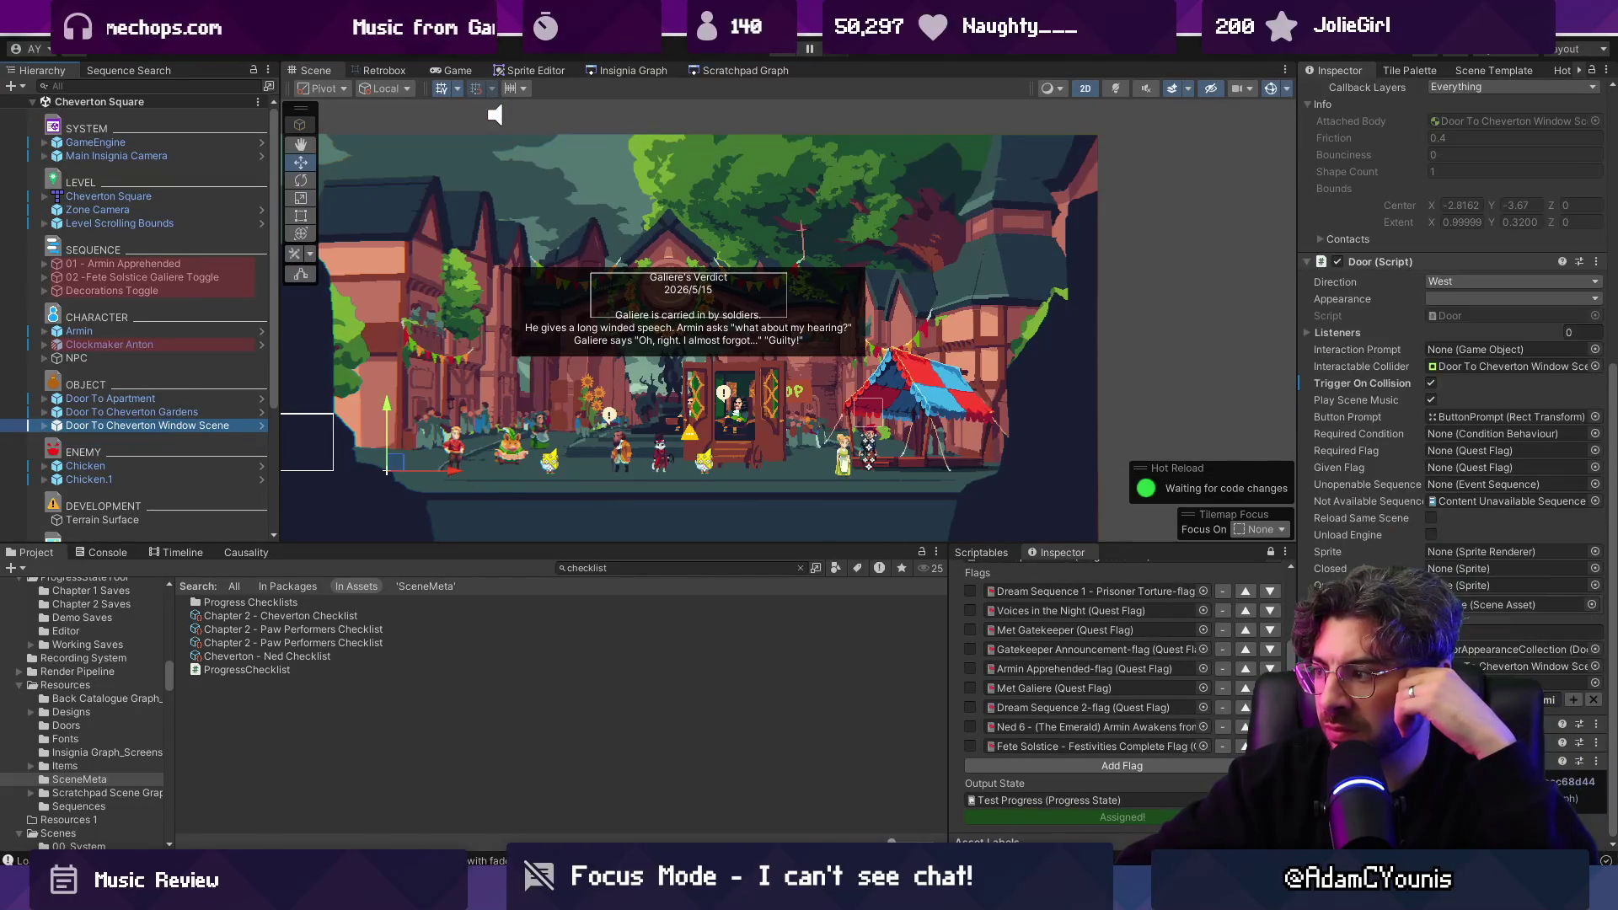
pyautogui.click(207, 413)
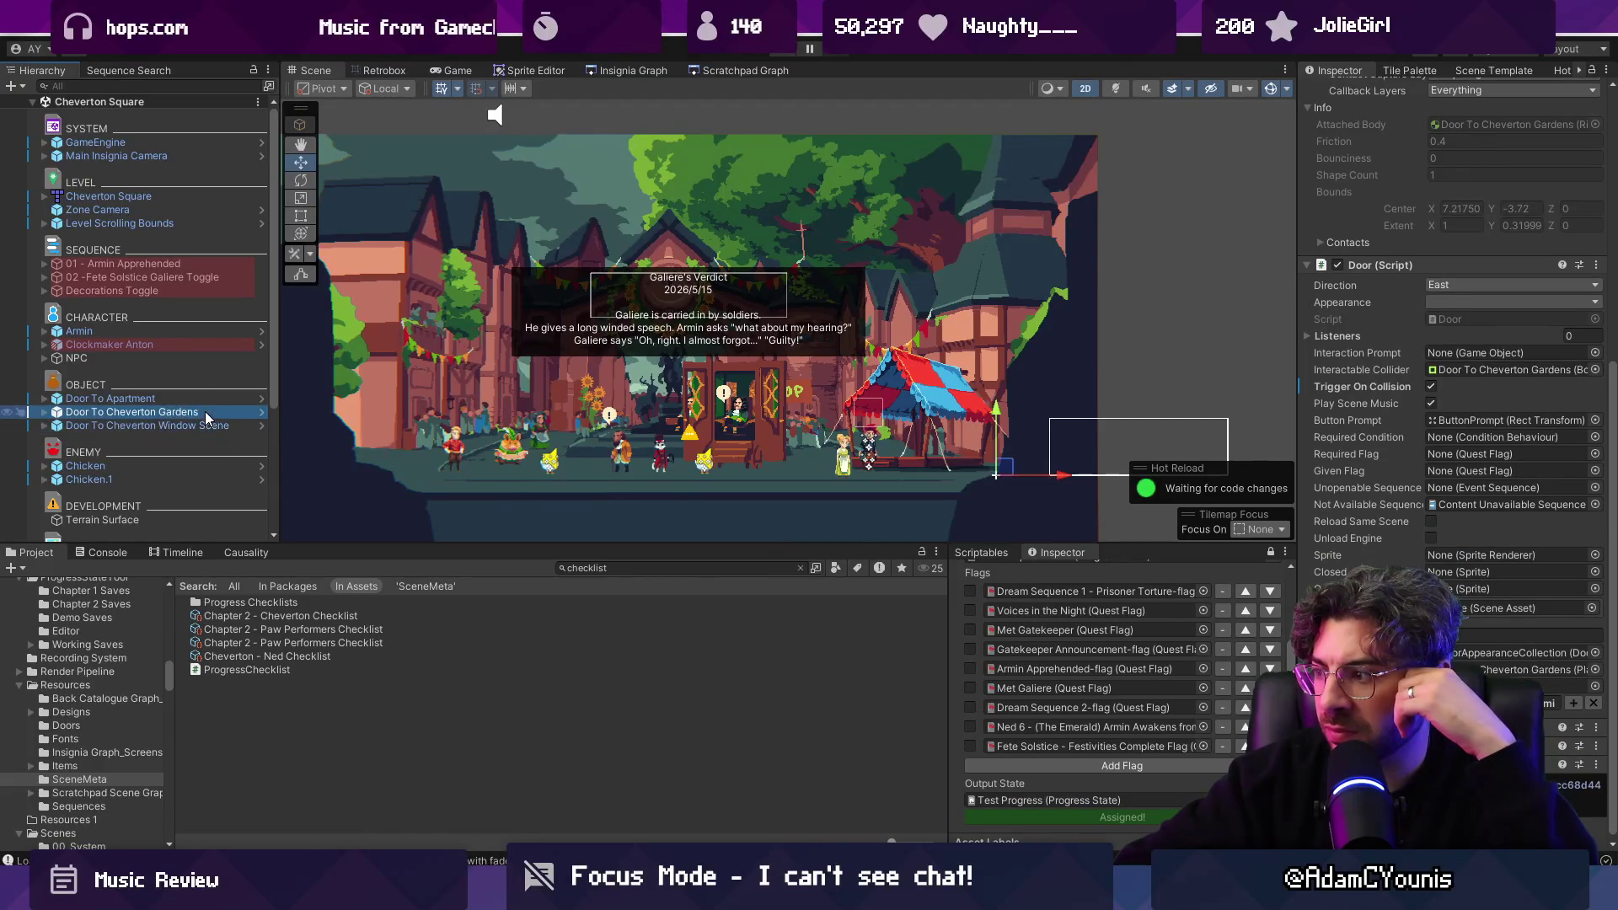
pyautogui.click(199, 425)
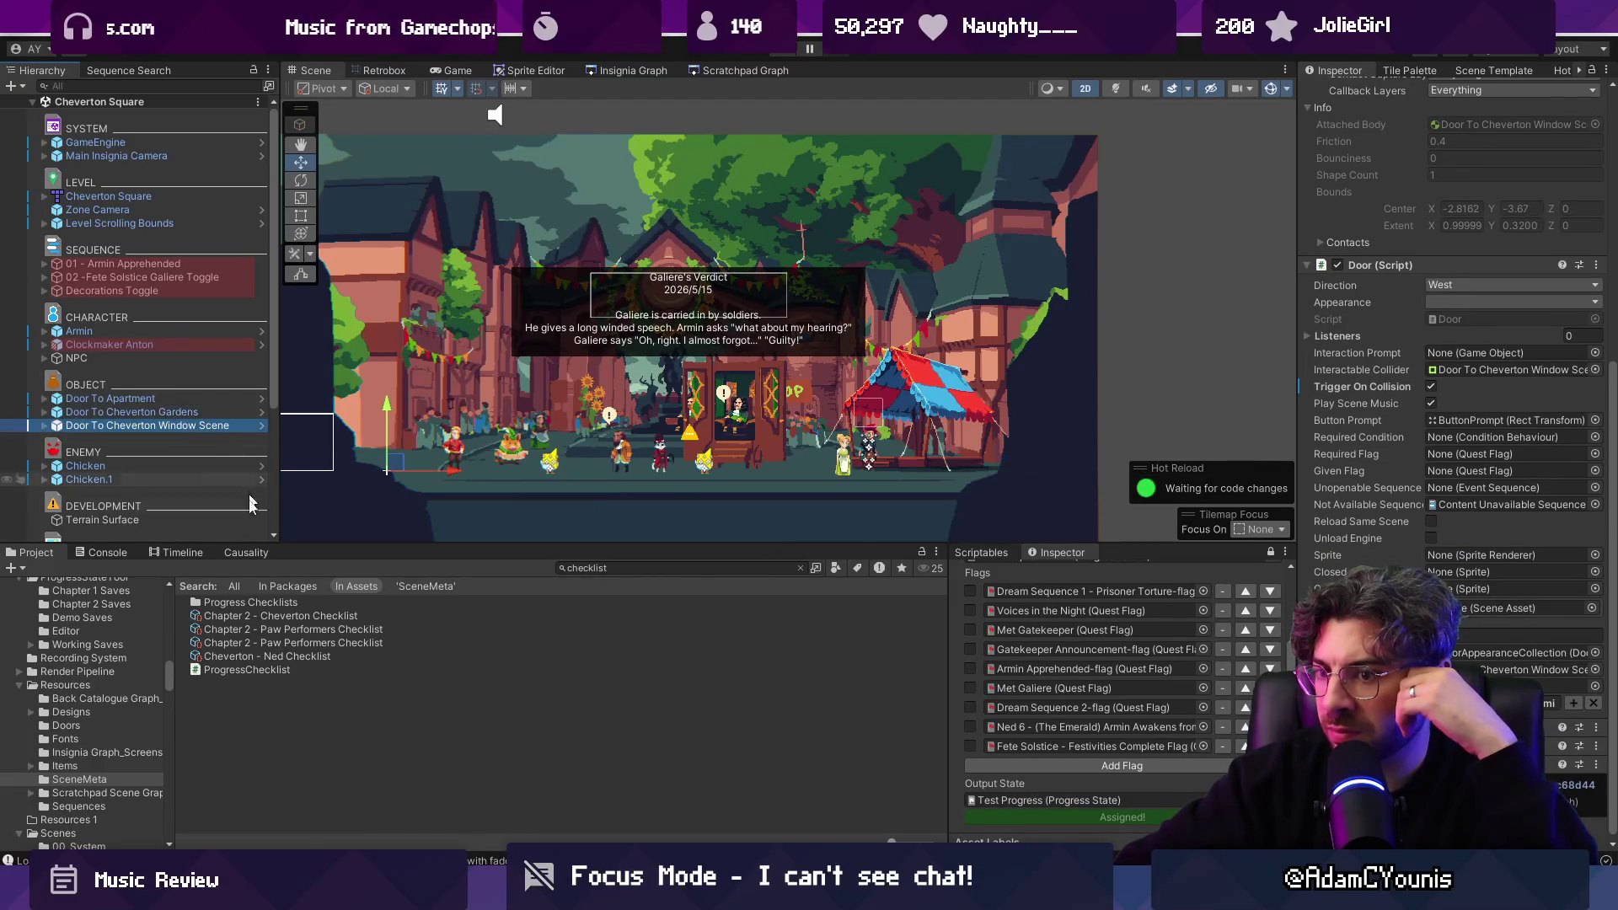
# Clear the Console's scene-loading log entries and switch to the code editor.
pyautogui.click(108, 553)
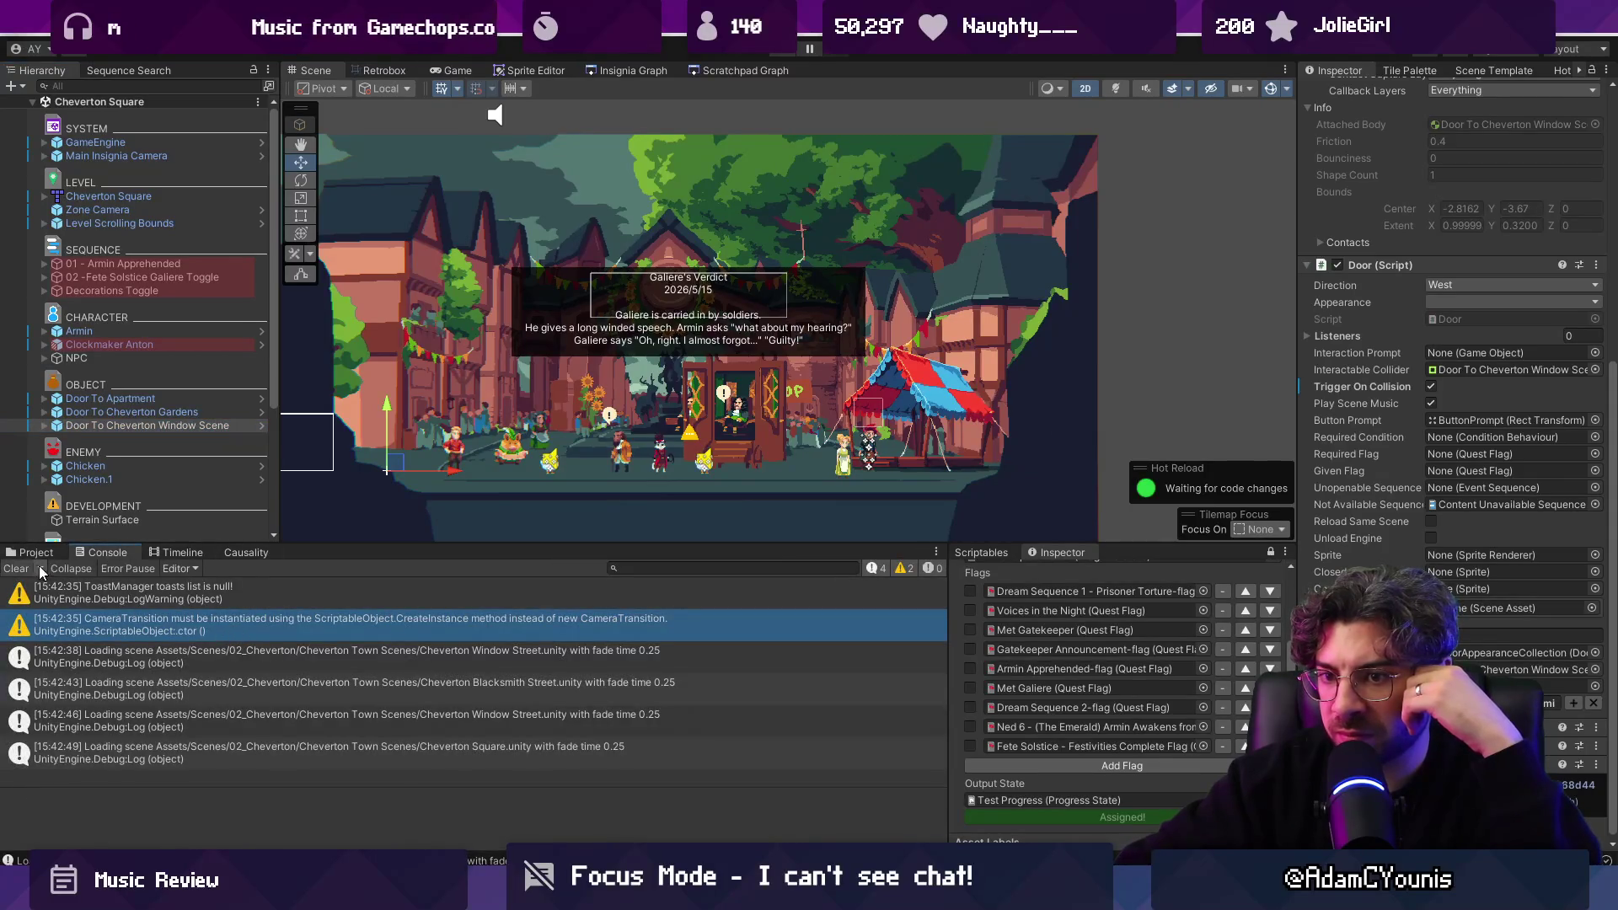
pyautogui.click(16, 568)
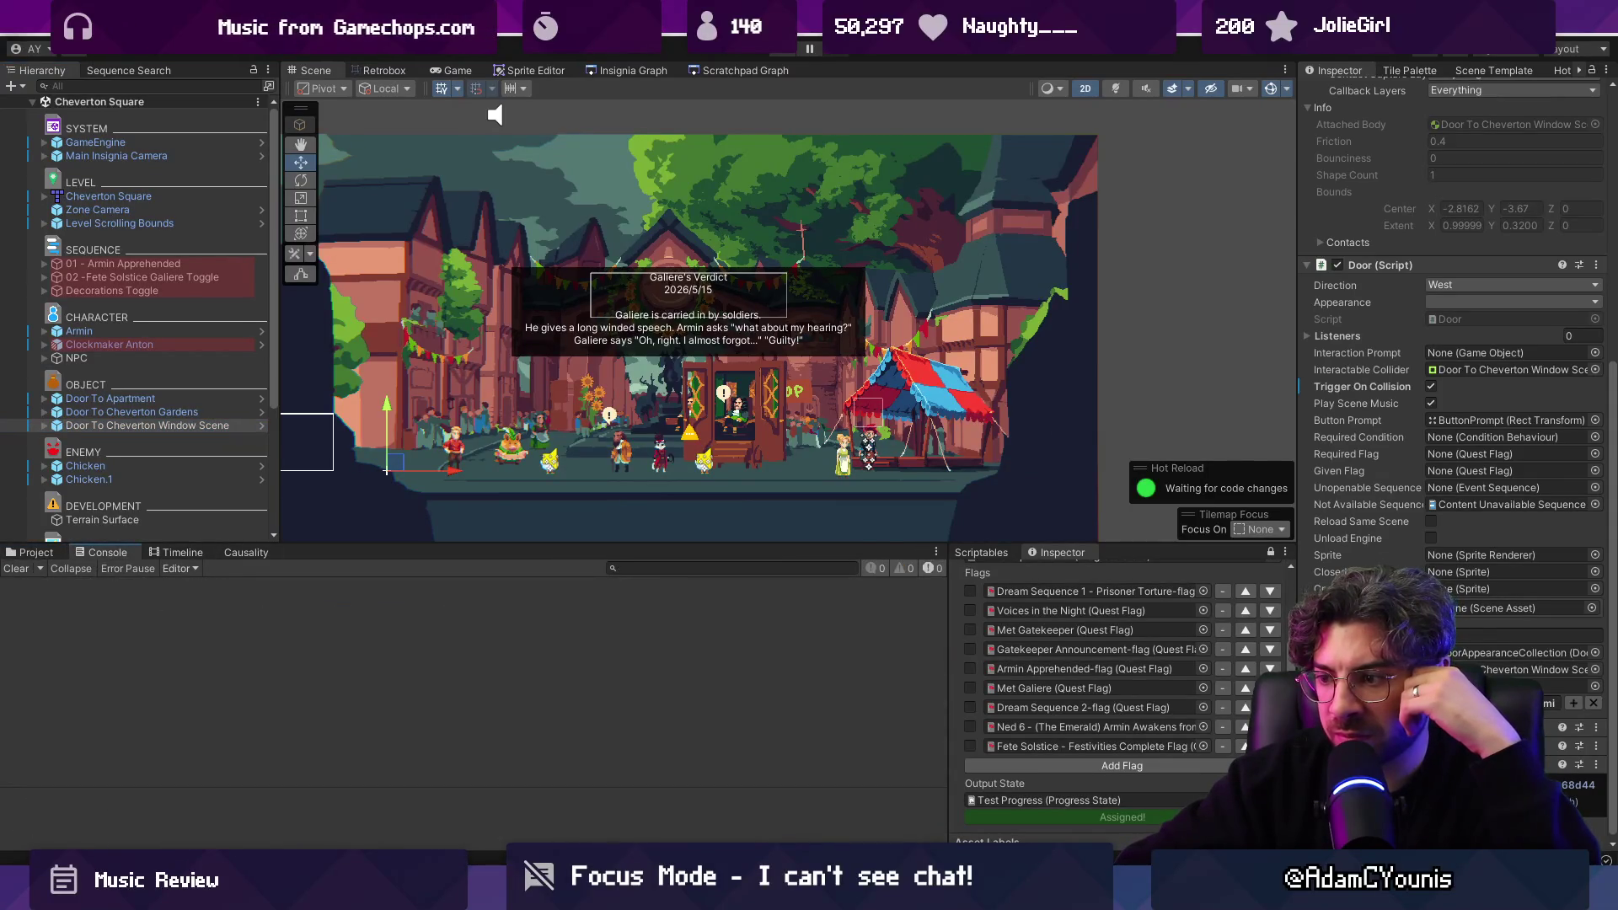
pyautogui.hotkey('alt', 'Tab')
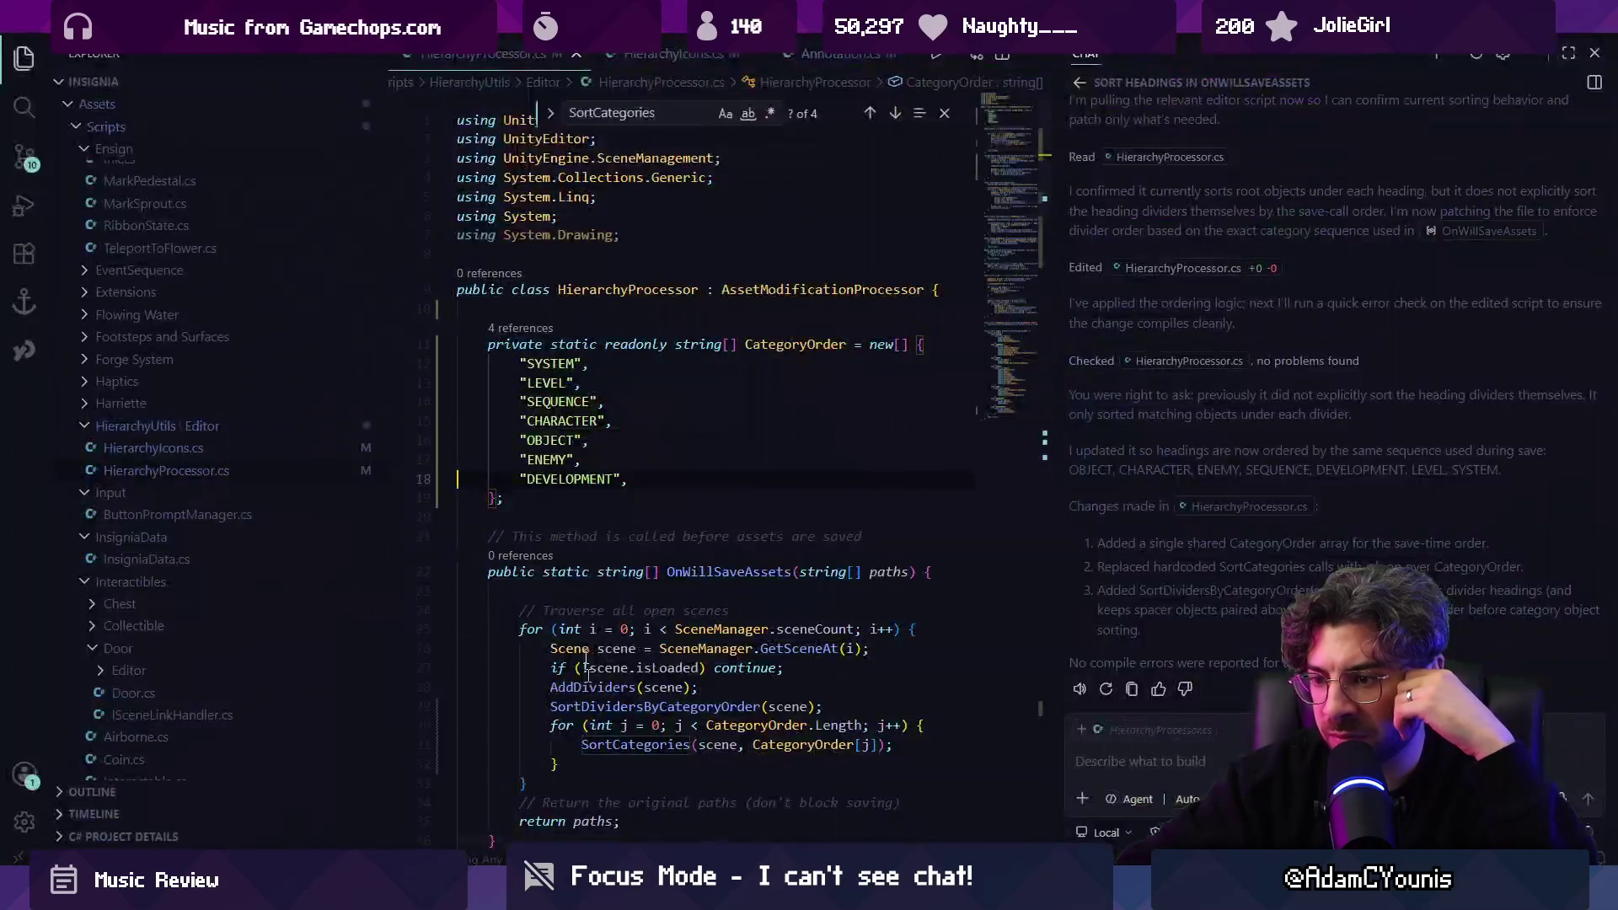
# Open Engine.cs and search it for 'scenelink' to reach the spawn-link code.
pyautogui.hotkey('ctrl', 'p')
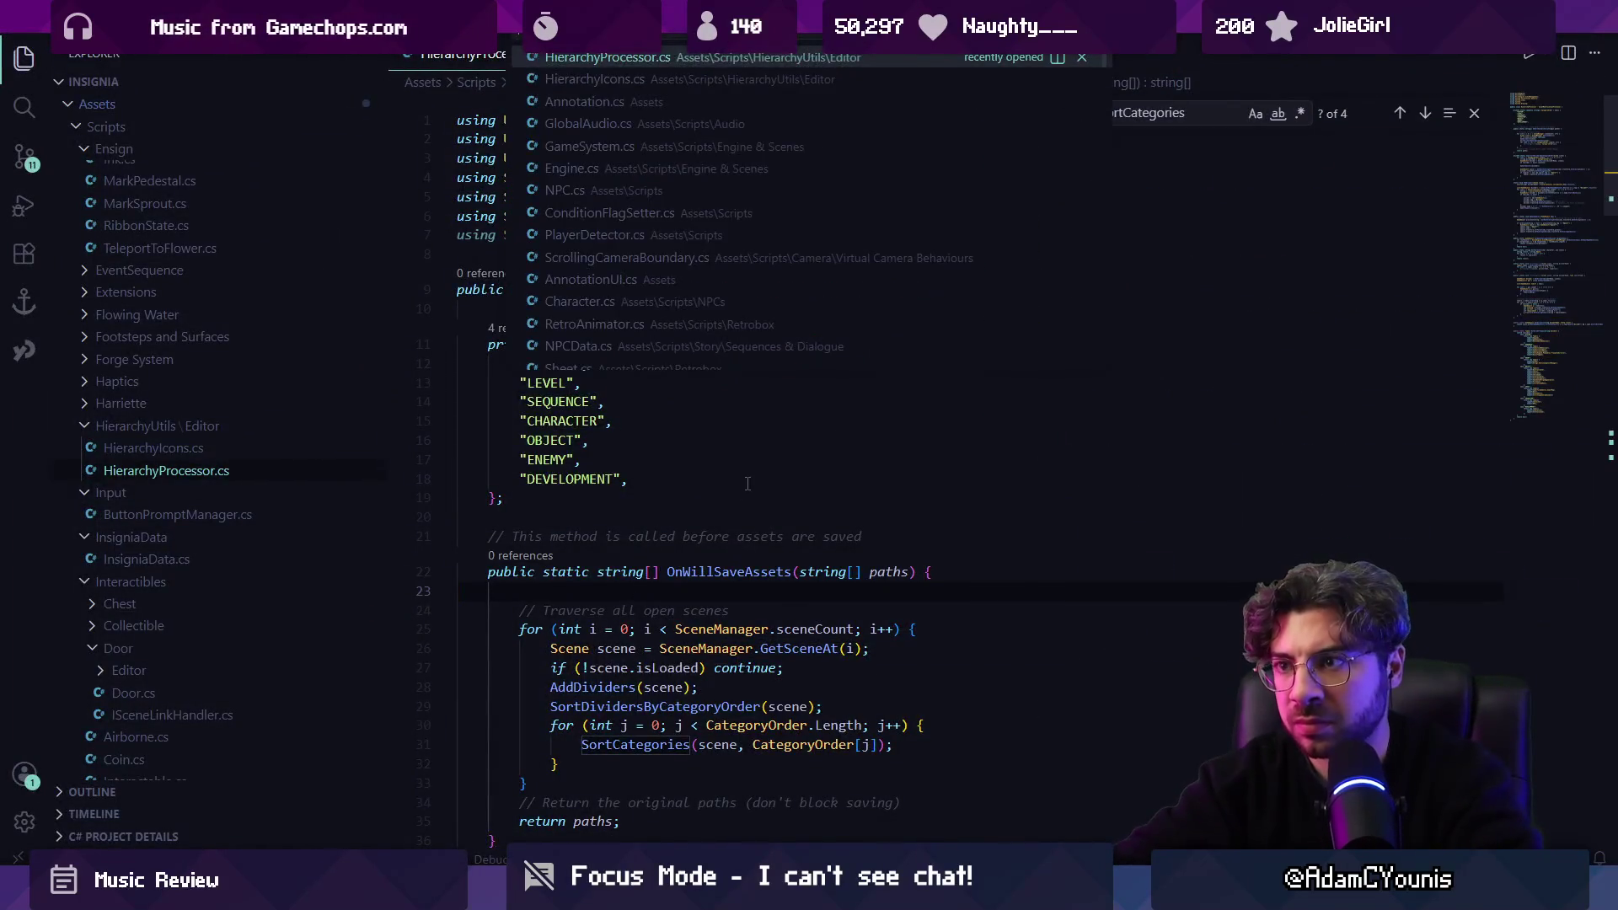
pyautogui.write('engine')
pyautogui.press('Return')
pyautogui.hotkey('ctrl', 'f')
pyautogui.write('door')
pyautogui.press('BackSpace')
pyautogui.press('BackSpace')
pyautogui.press('BackSpace')
pyautogui.write('scenelink')
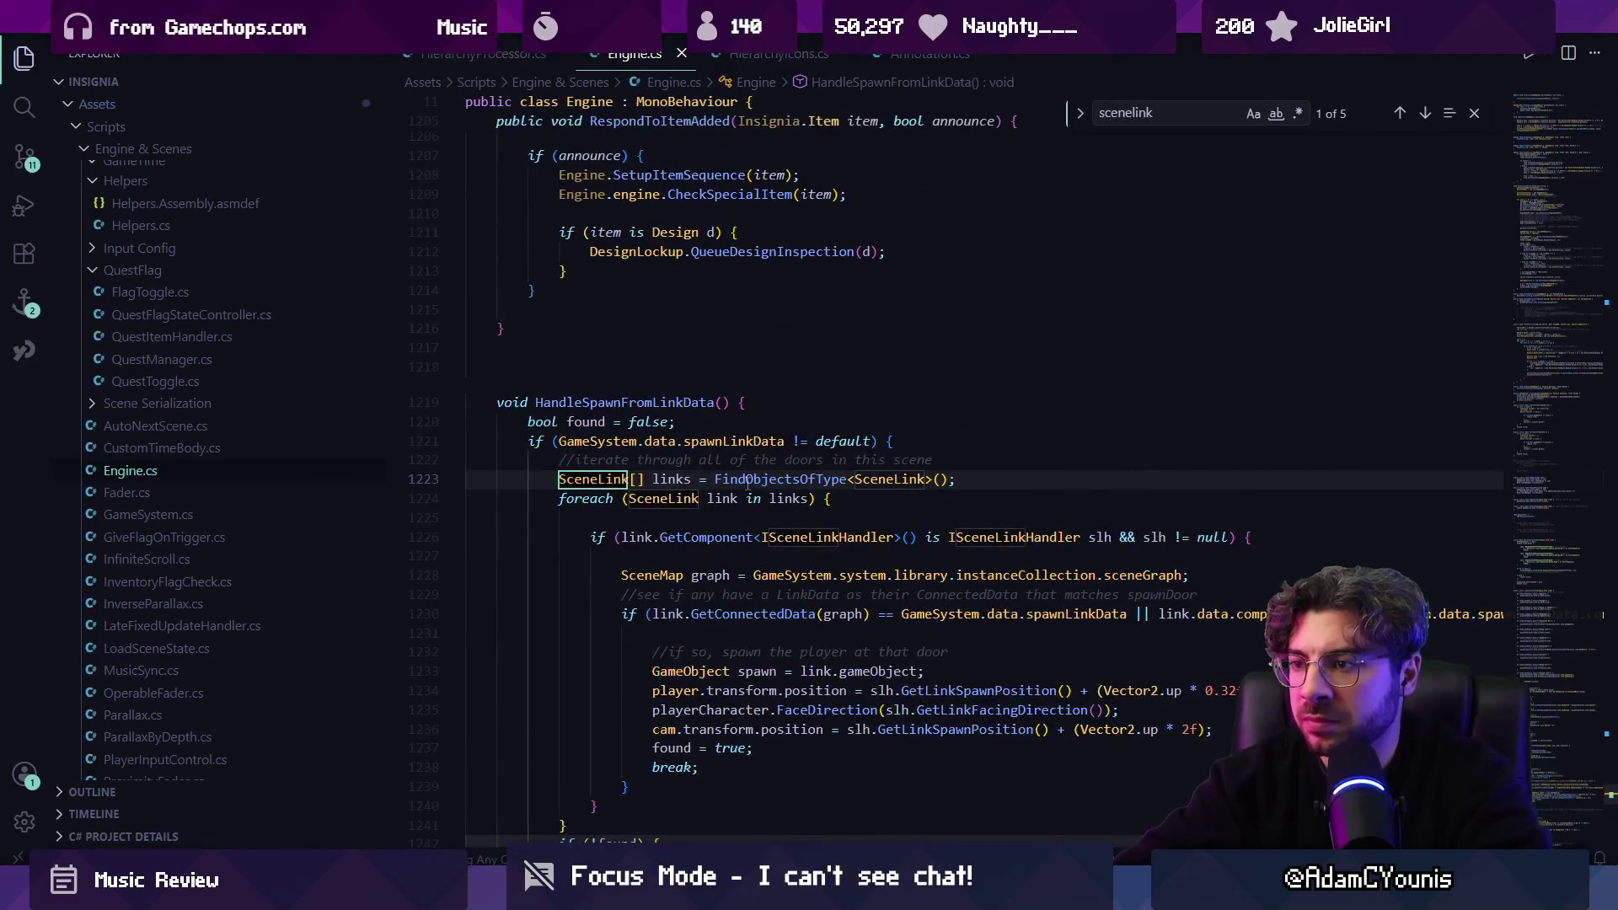
pyautogui.press('Return')
pyautogui.press('Return')
pyautogui.press('Return')
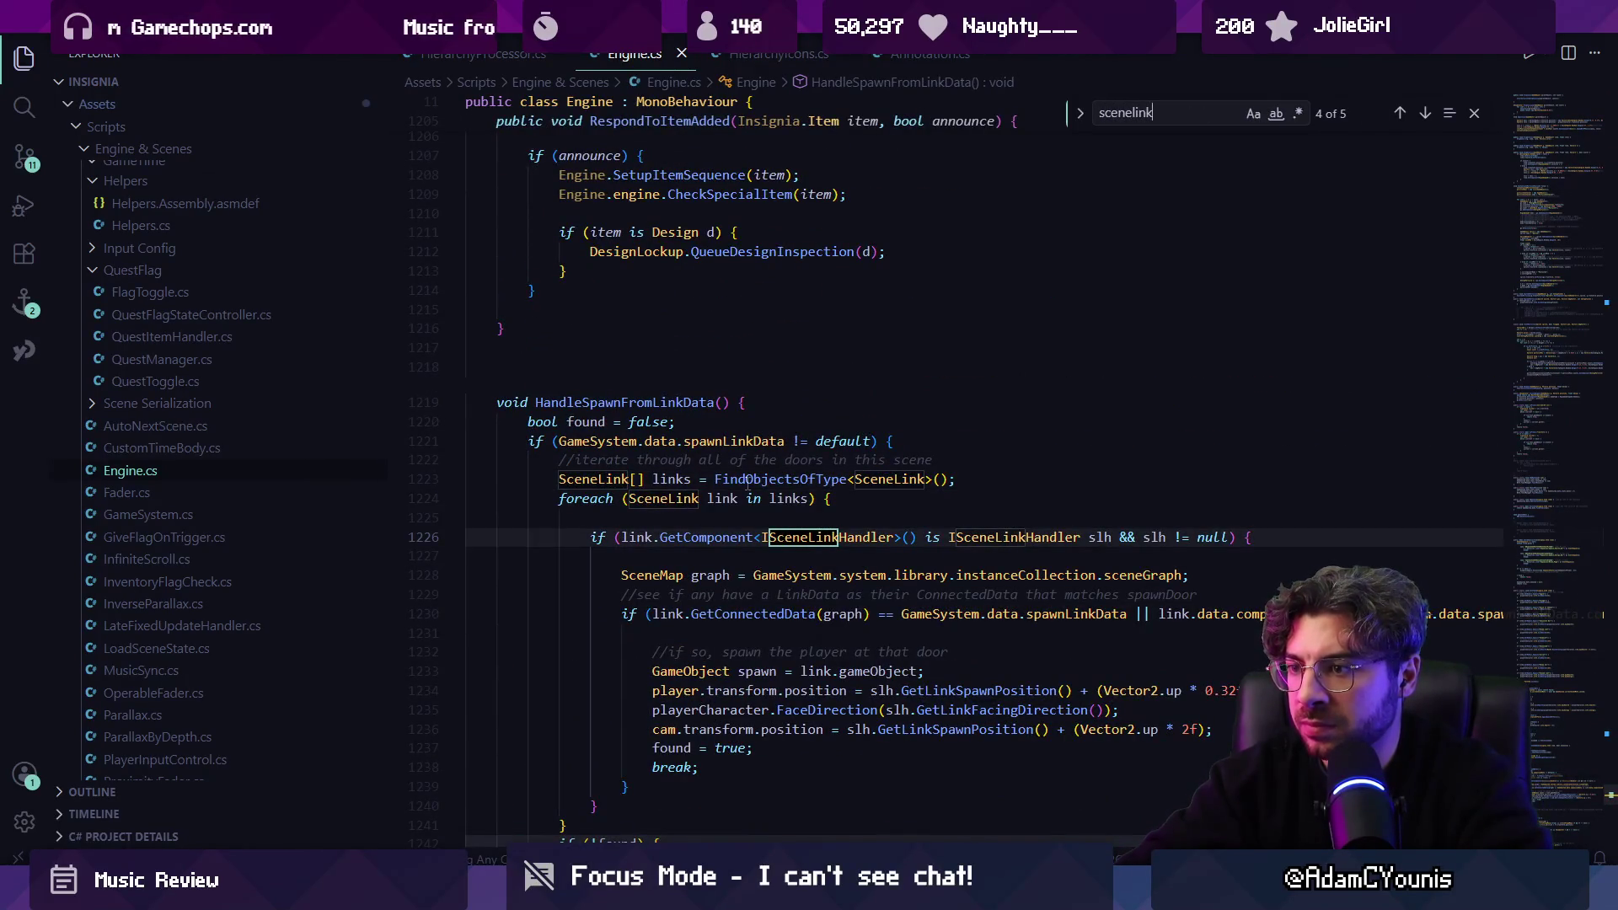
pyautogui.press('Escape')
# Uncomment the Debug.LogError for a missing spawn link in HandleSpawnFromLinkData.
pyautogui.scroll(-2, 807, 492)
pyautogui.click(762, 505)
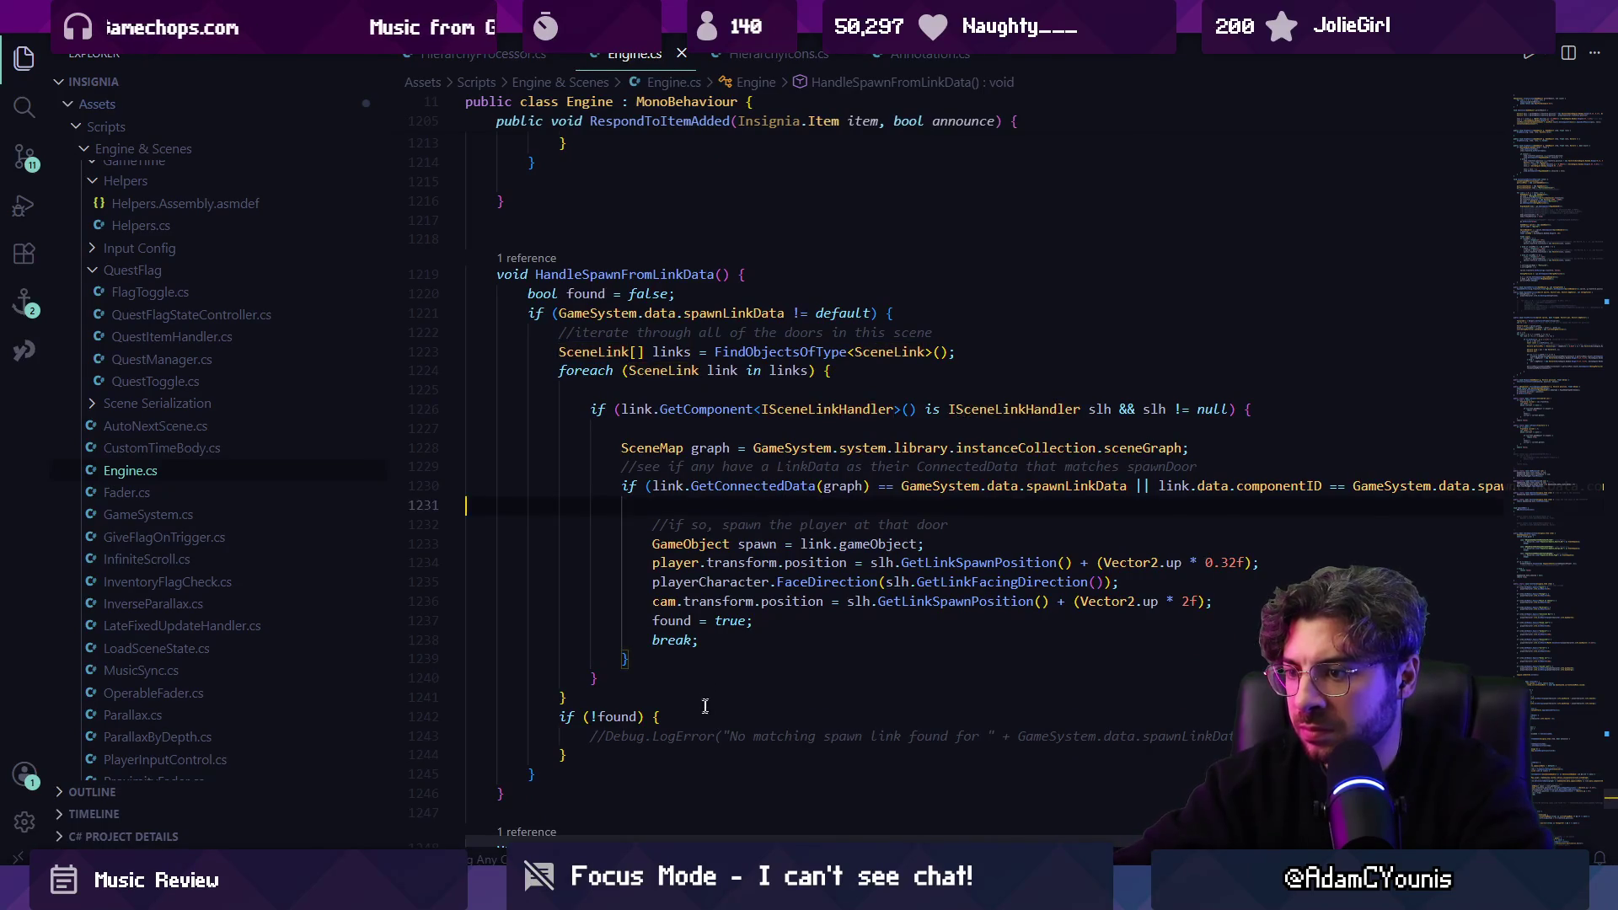
pyautogui.press('BackSpace')
pyautogui.press('BackSpace')
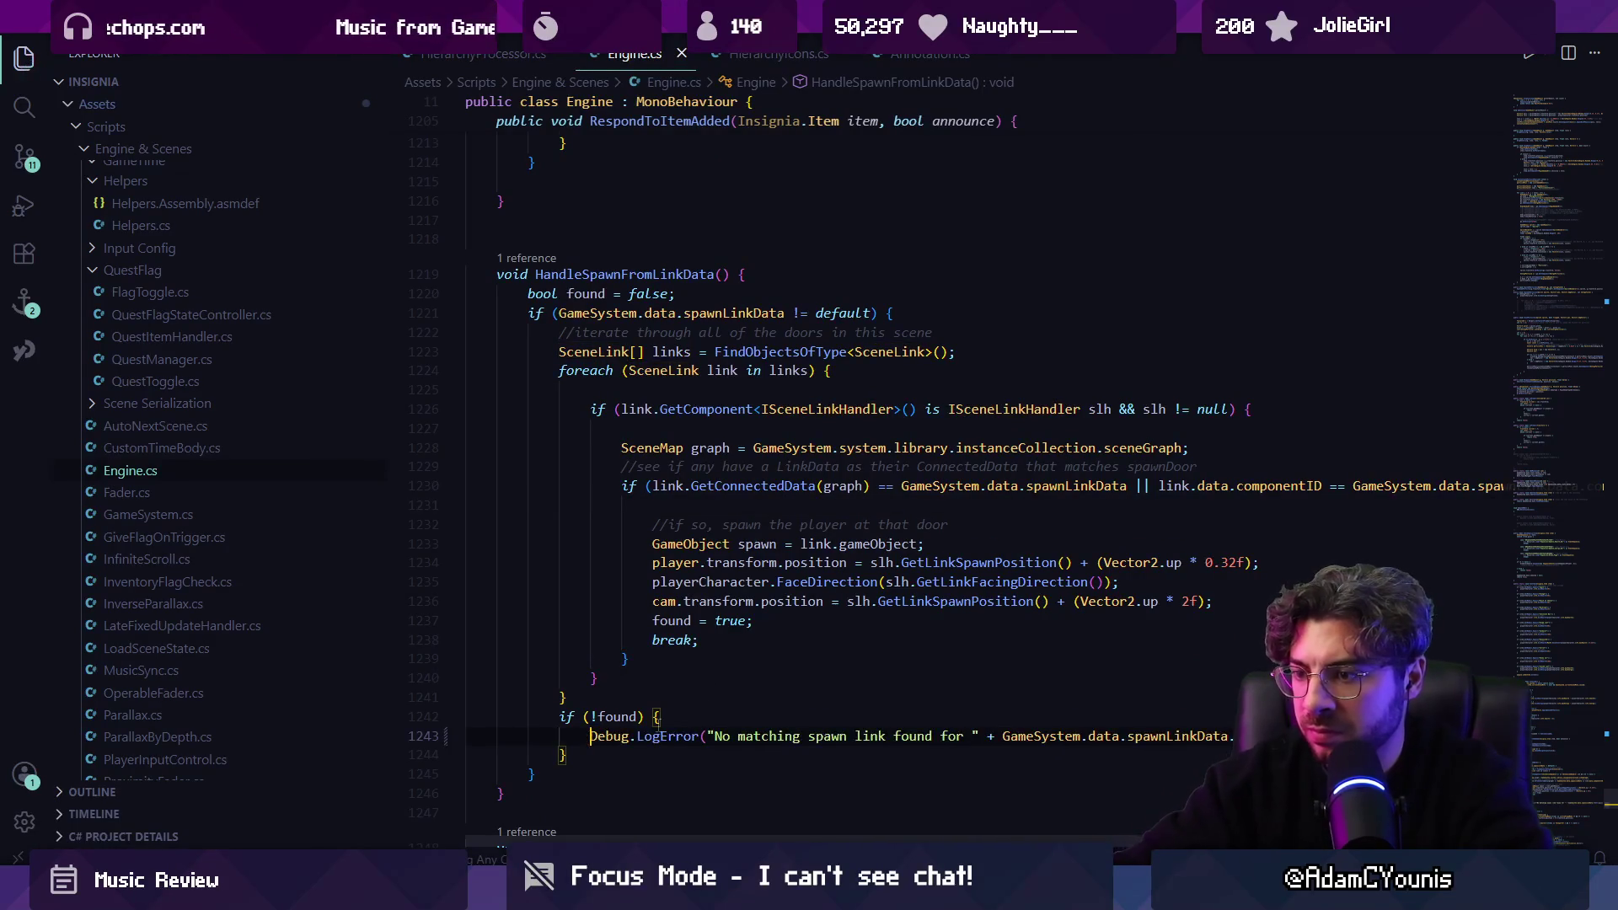
pyautogui.hotkey('alt', 'Tab')
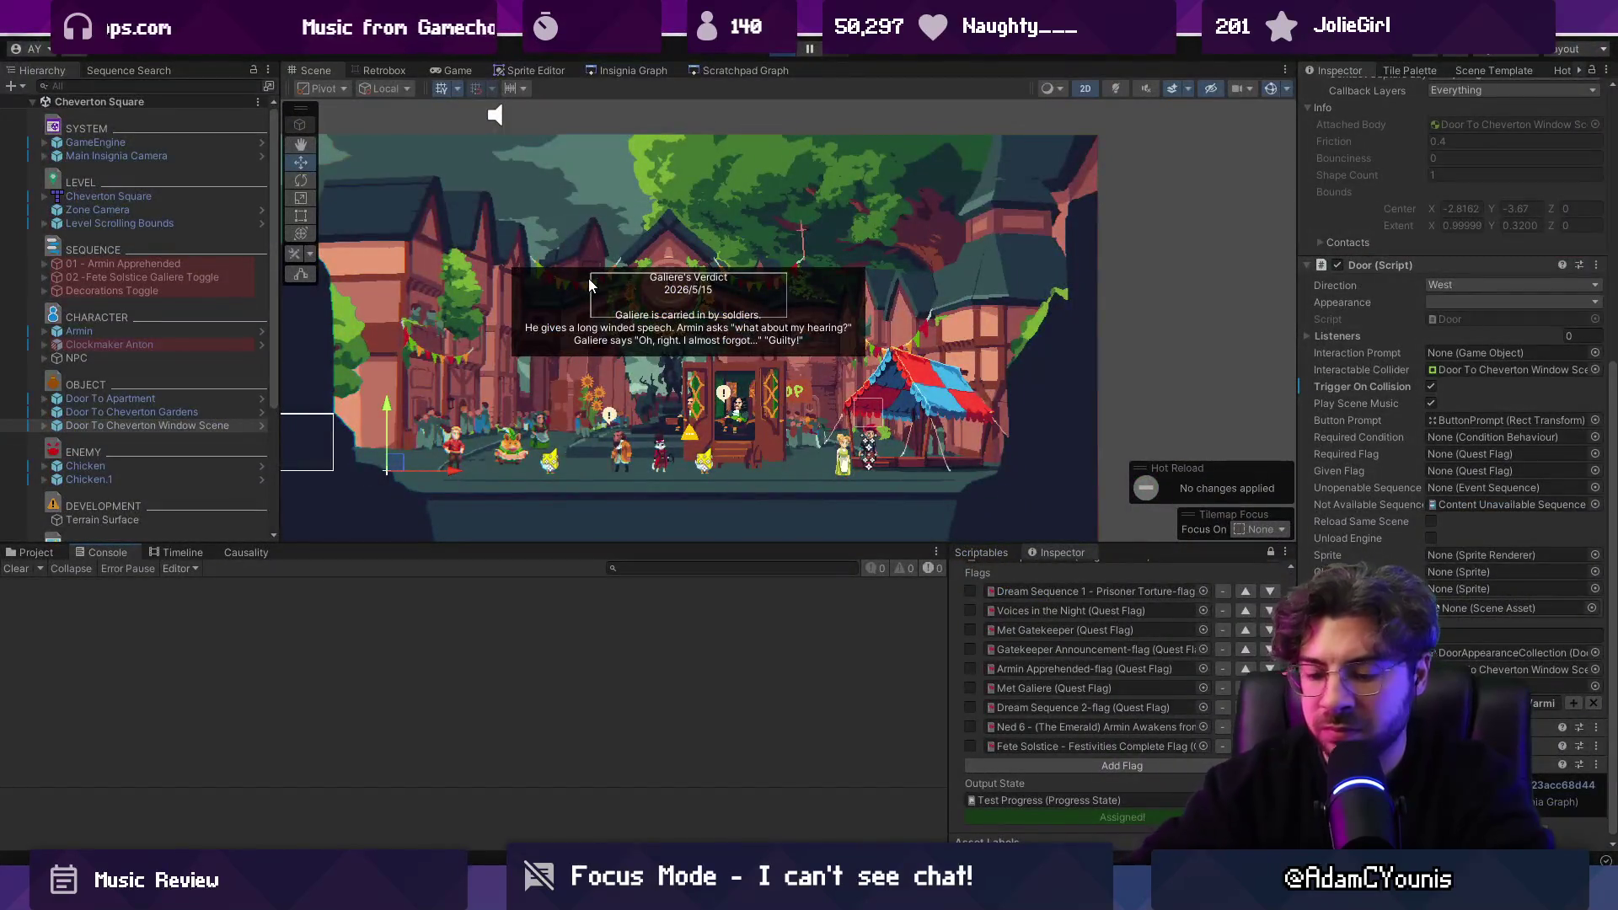
# Play-test to get the 'no matching spawn link for 0' error, then start a Debug log on line 1231.
pyautogui.hotkey('ctrl', 'p')
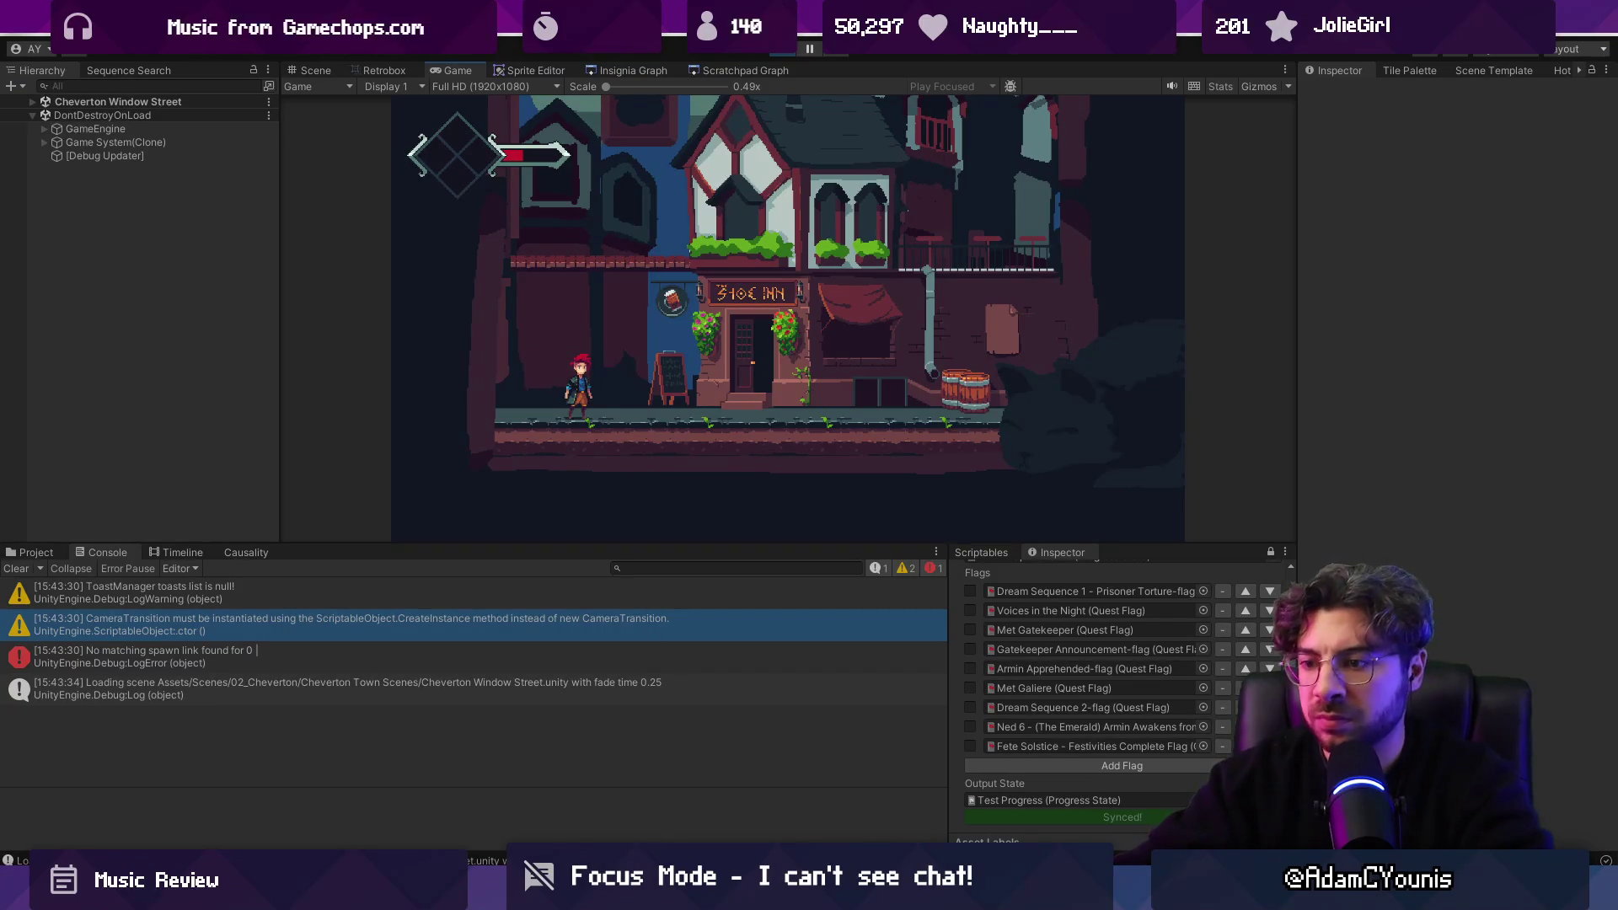
pyautogui.hotkey('alt', 'Tab')
pyautogui.click(799, 508)
pyautogui.write('Debuyg')
pyautogui.write('g.')
# Make line 1231 log 'Found matching spawn link' plus ' at ' and the door's game object name.
pyautogui.press('Tab')
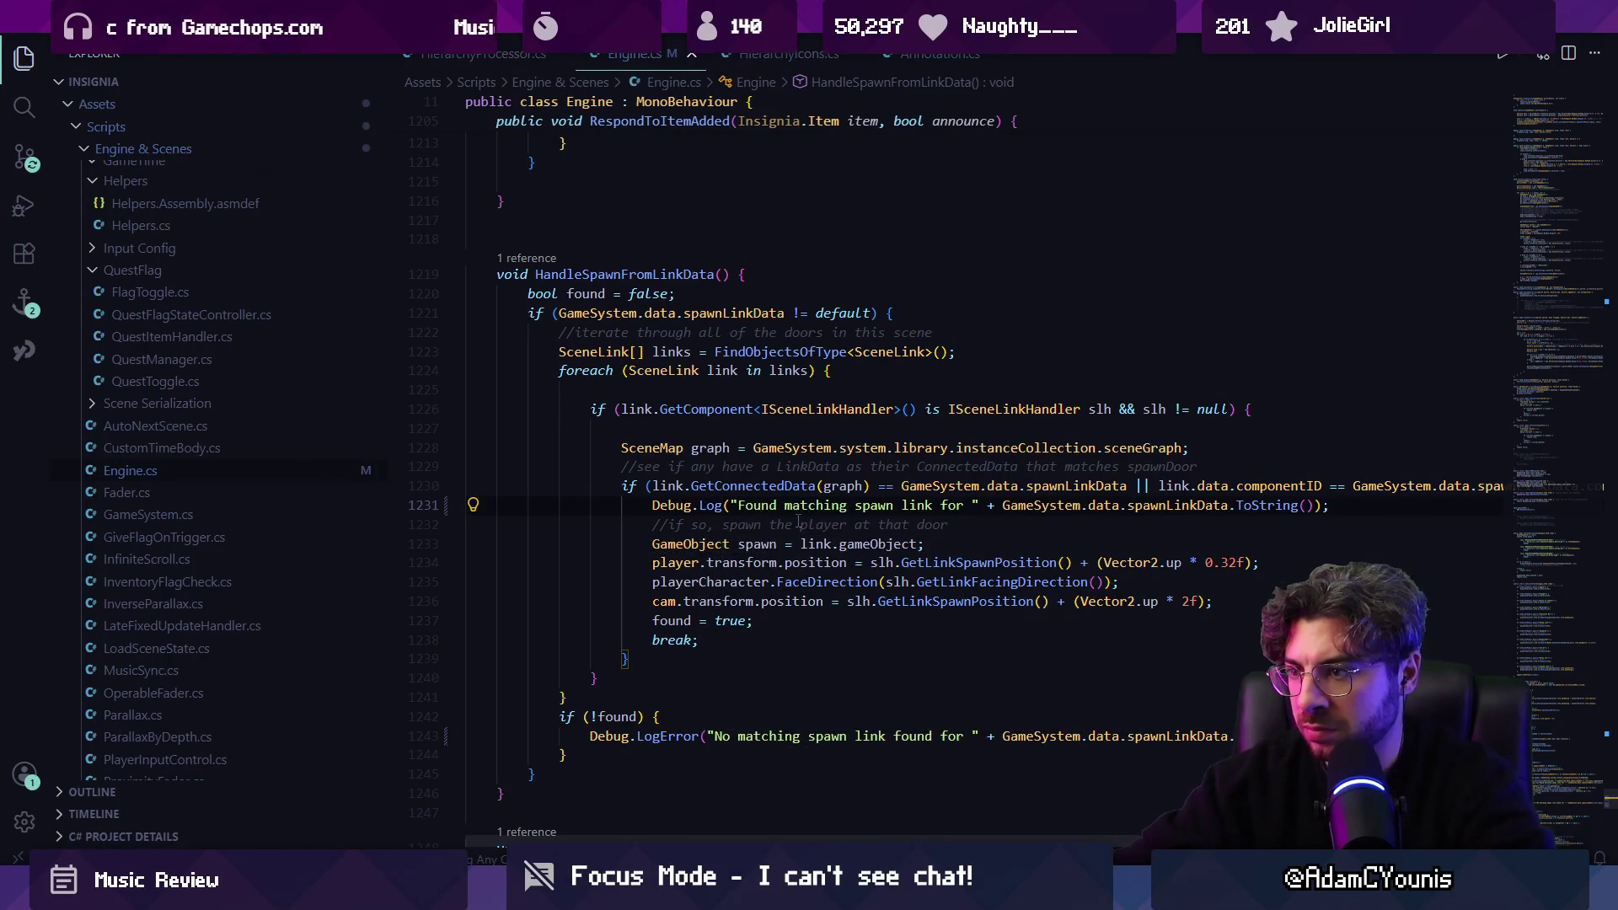
pyautogui.write('+ a')
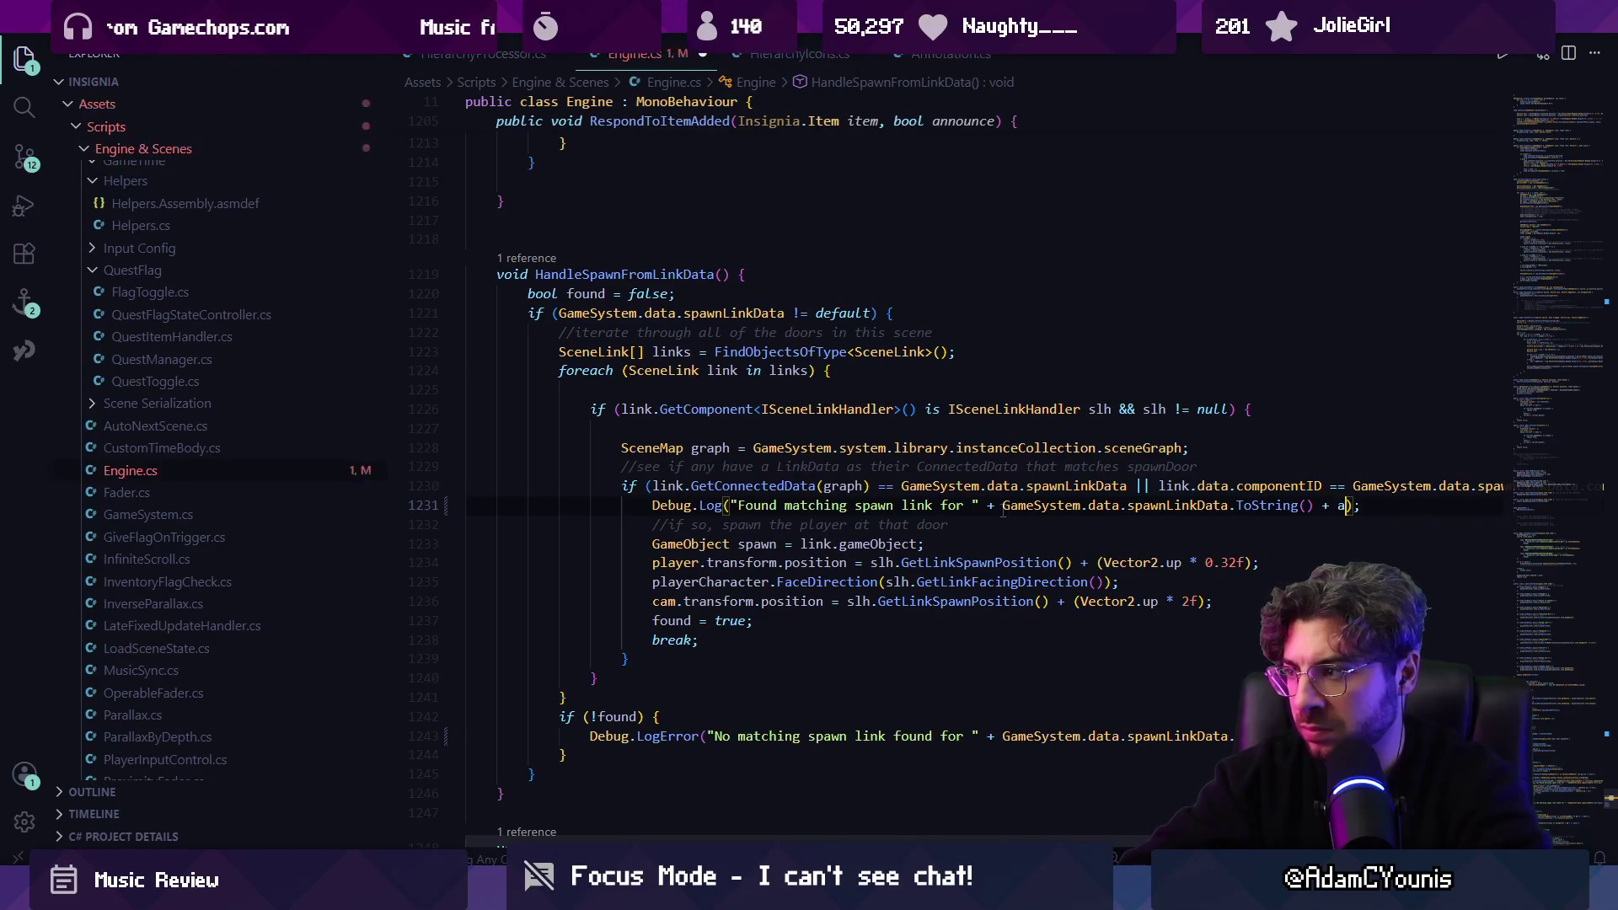
pyautogui.write('"at " + link.gameObje')
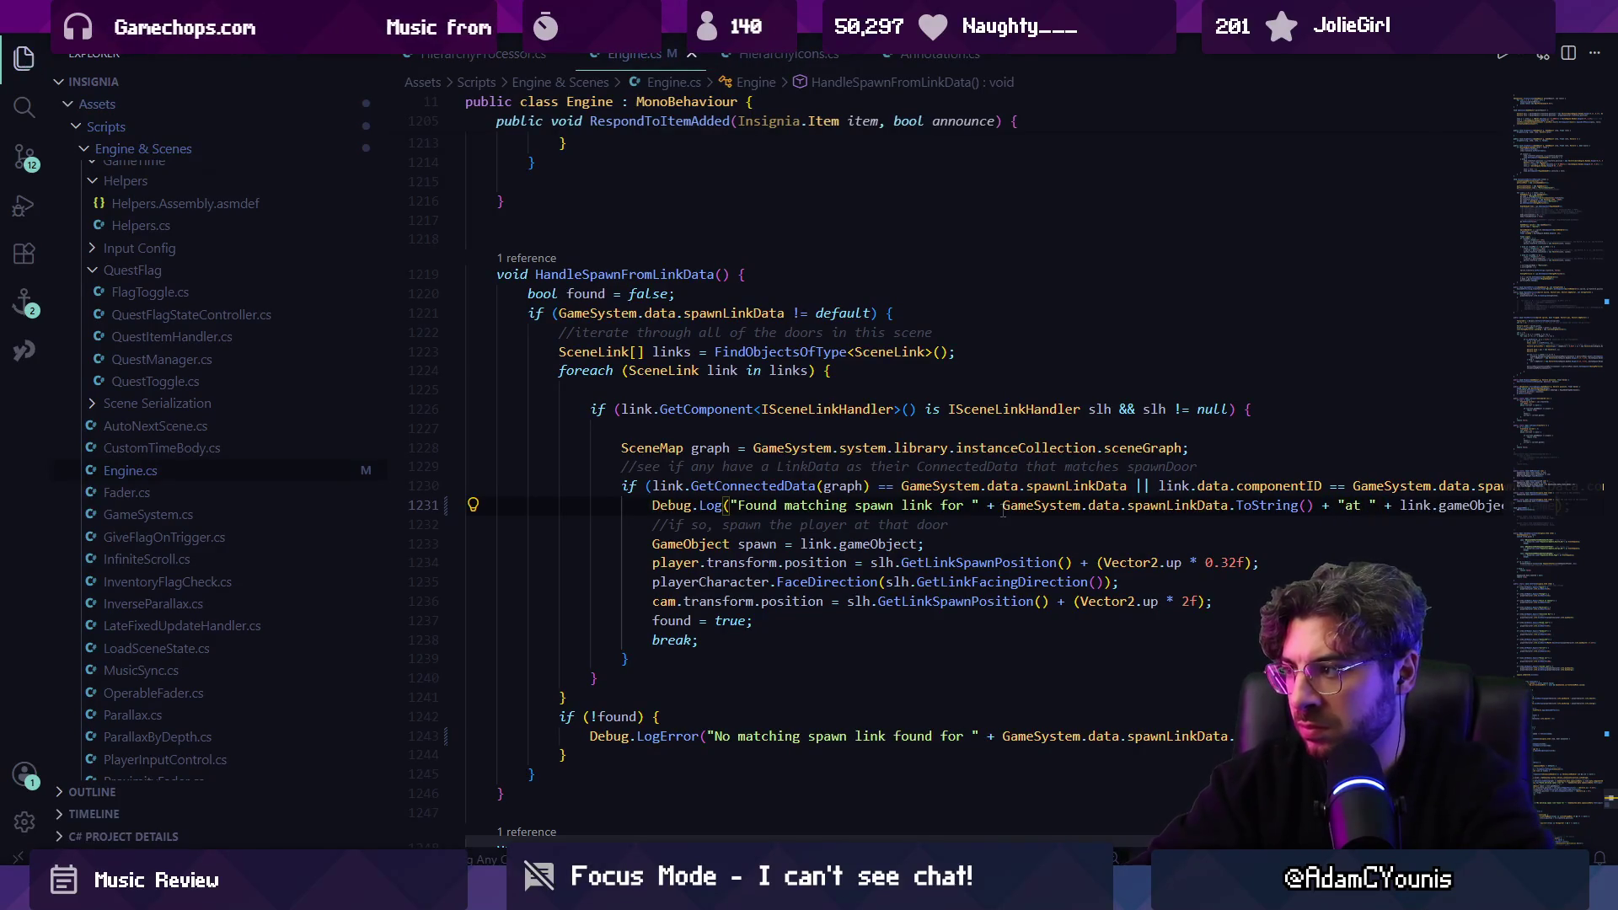
pyautogui.press('Tab')
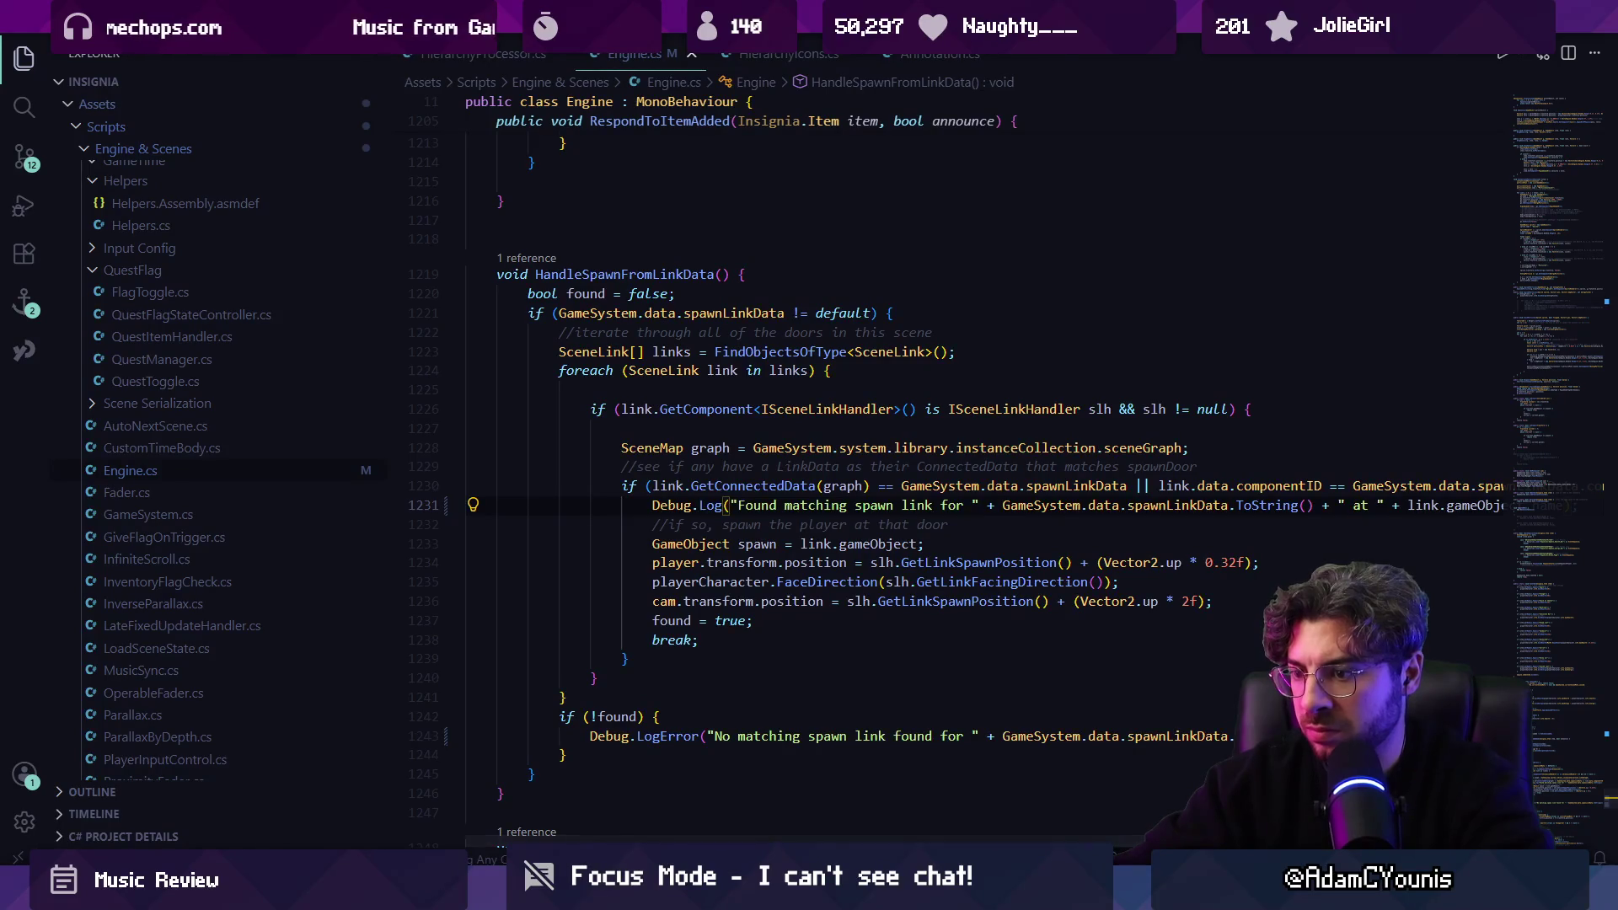
pyautogui.hotkey('alt', 'Tab')
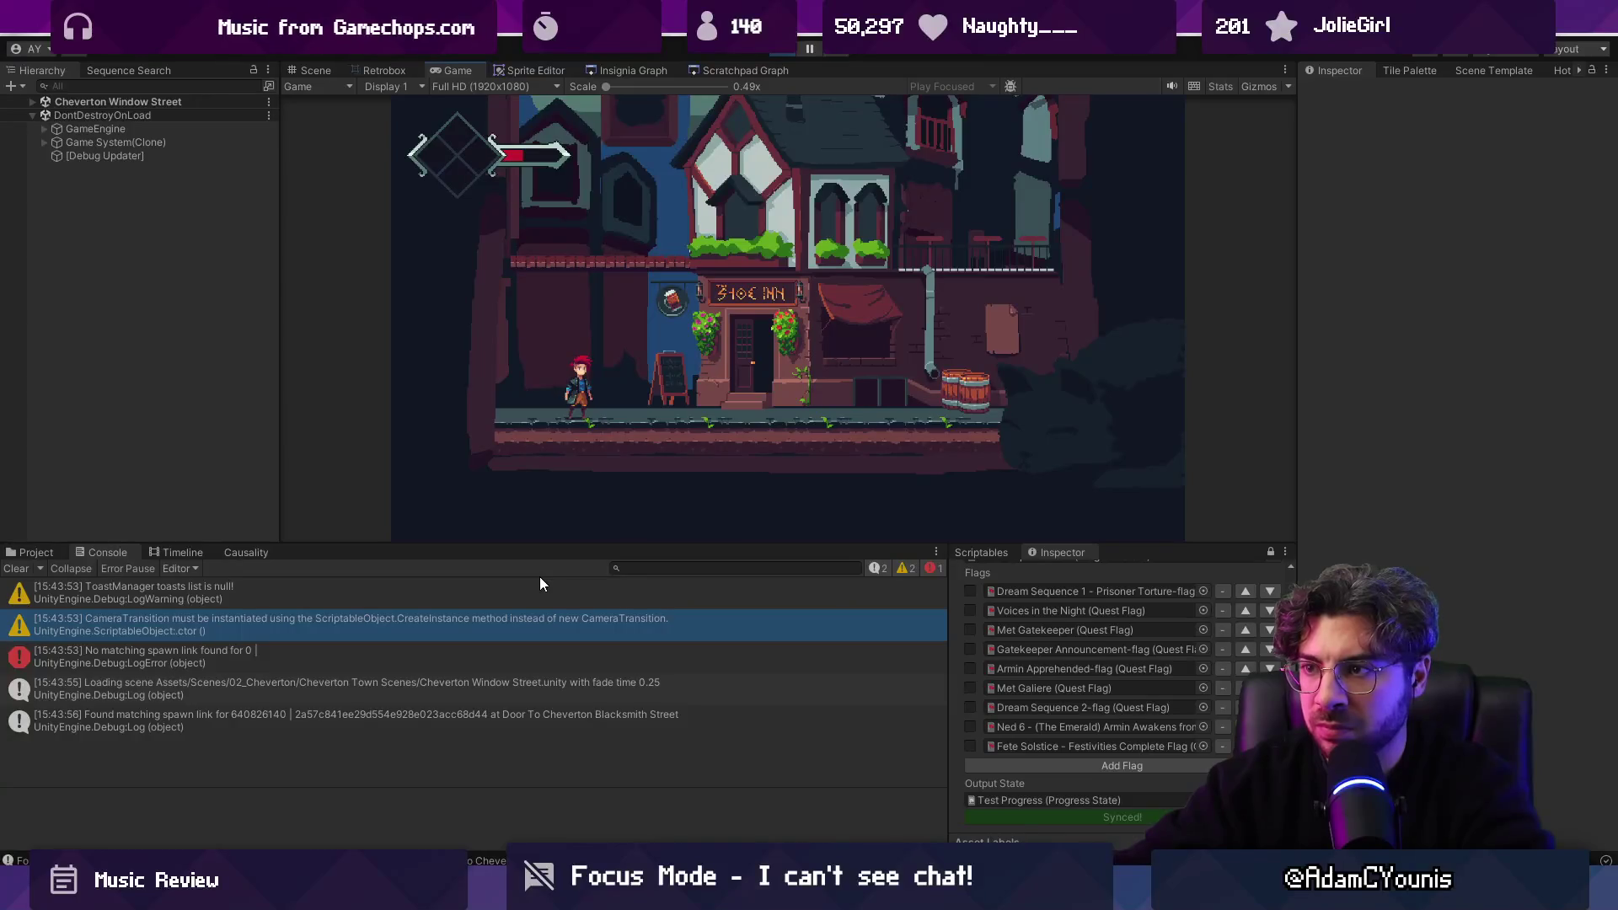
# Inspect the found-spawn-link log and frame Door To Cheverton Blacksmith Street in the scene view.
pyautogui.click(511, 726)
pyautogui.click(118, 101)
pyautogui.click(32, 101)
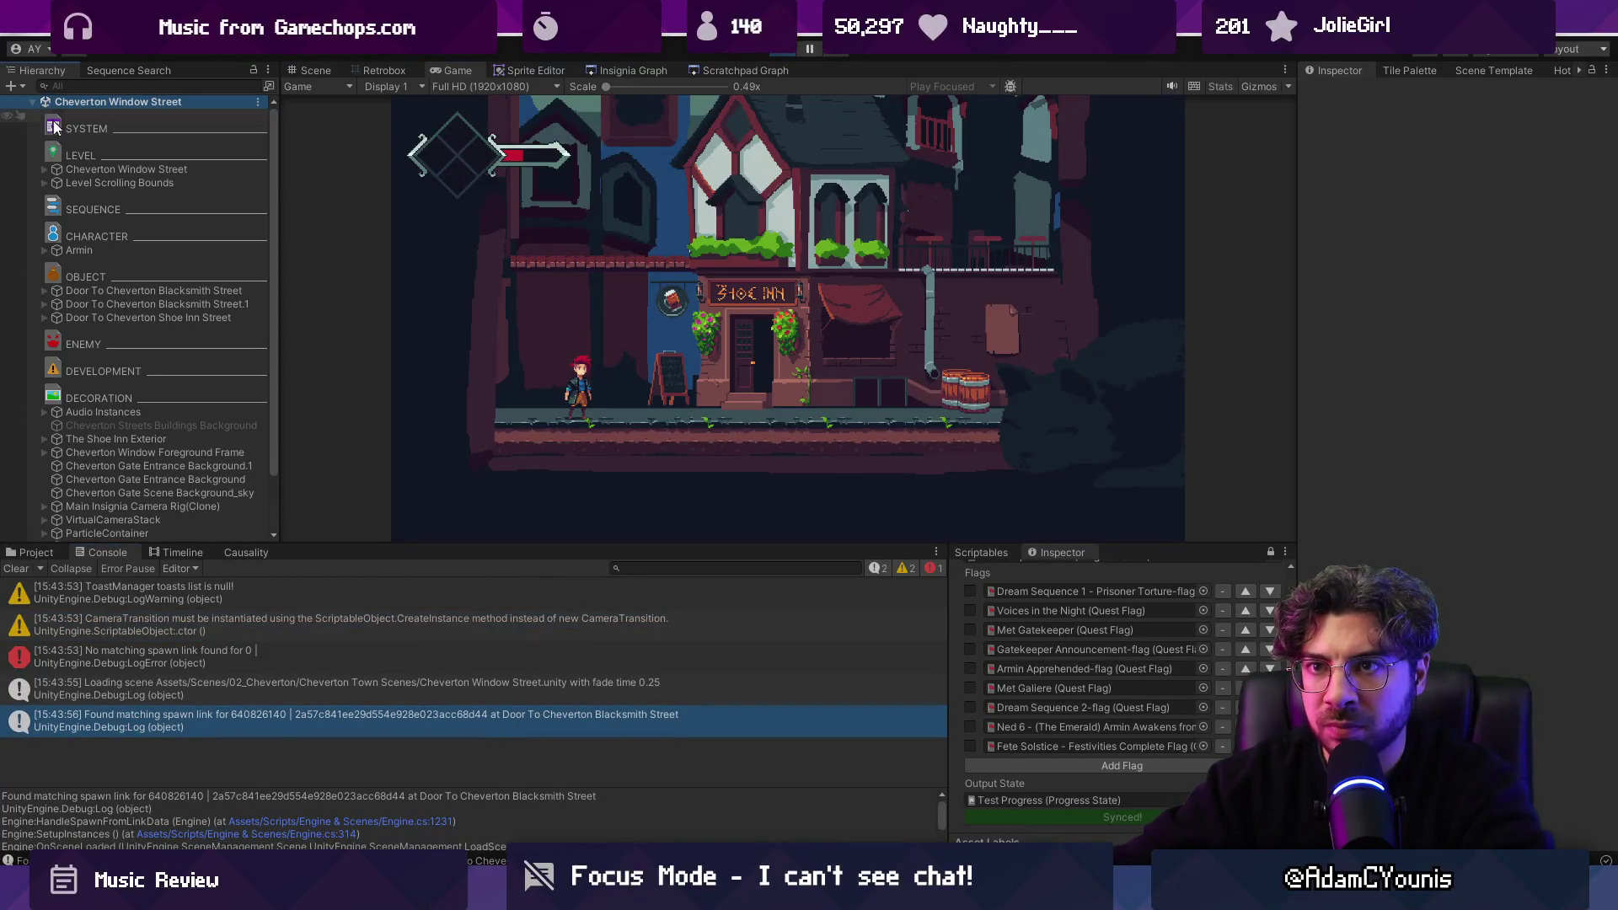
pyautogui.click(157, 290)
pyautogui.click(305, 71)
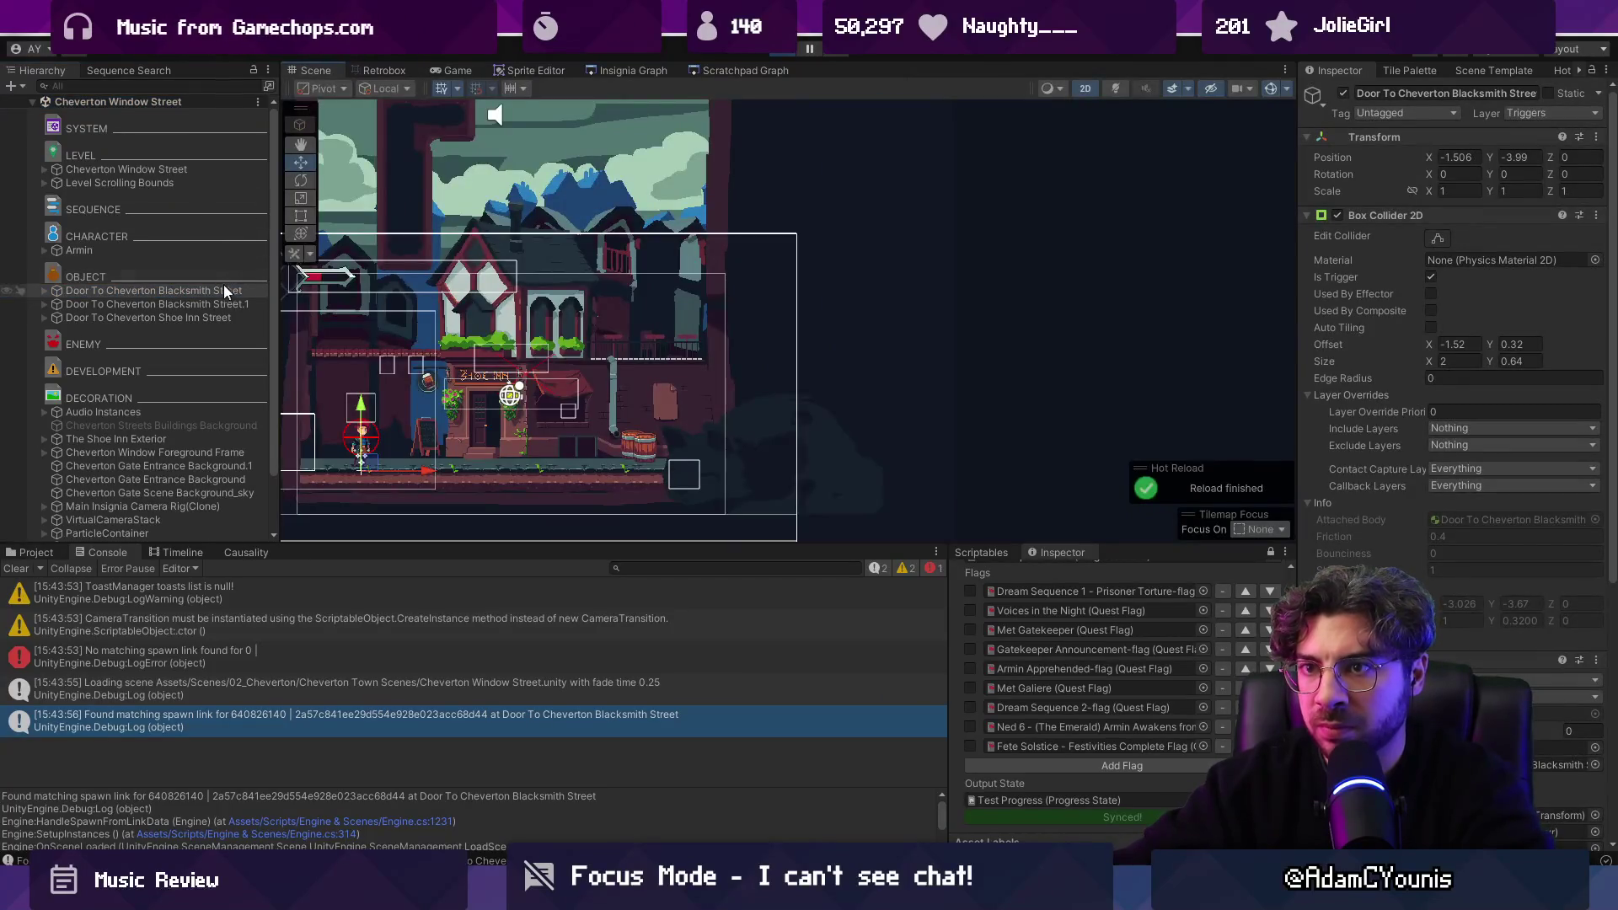
pyautogui.doubleClick(224, 287)
# Compare the Blacksmith Street and Shoe Inn Street doors' Direction, then open the log's source at Engine.cs:1231.
pyautogui.click(222, 303)
pyautogui.doubleClick(223, 303)
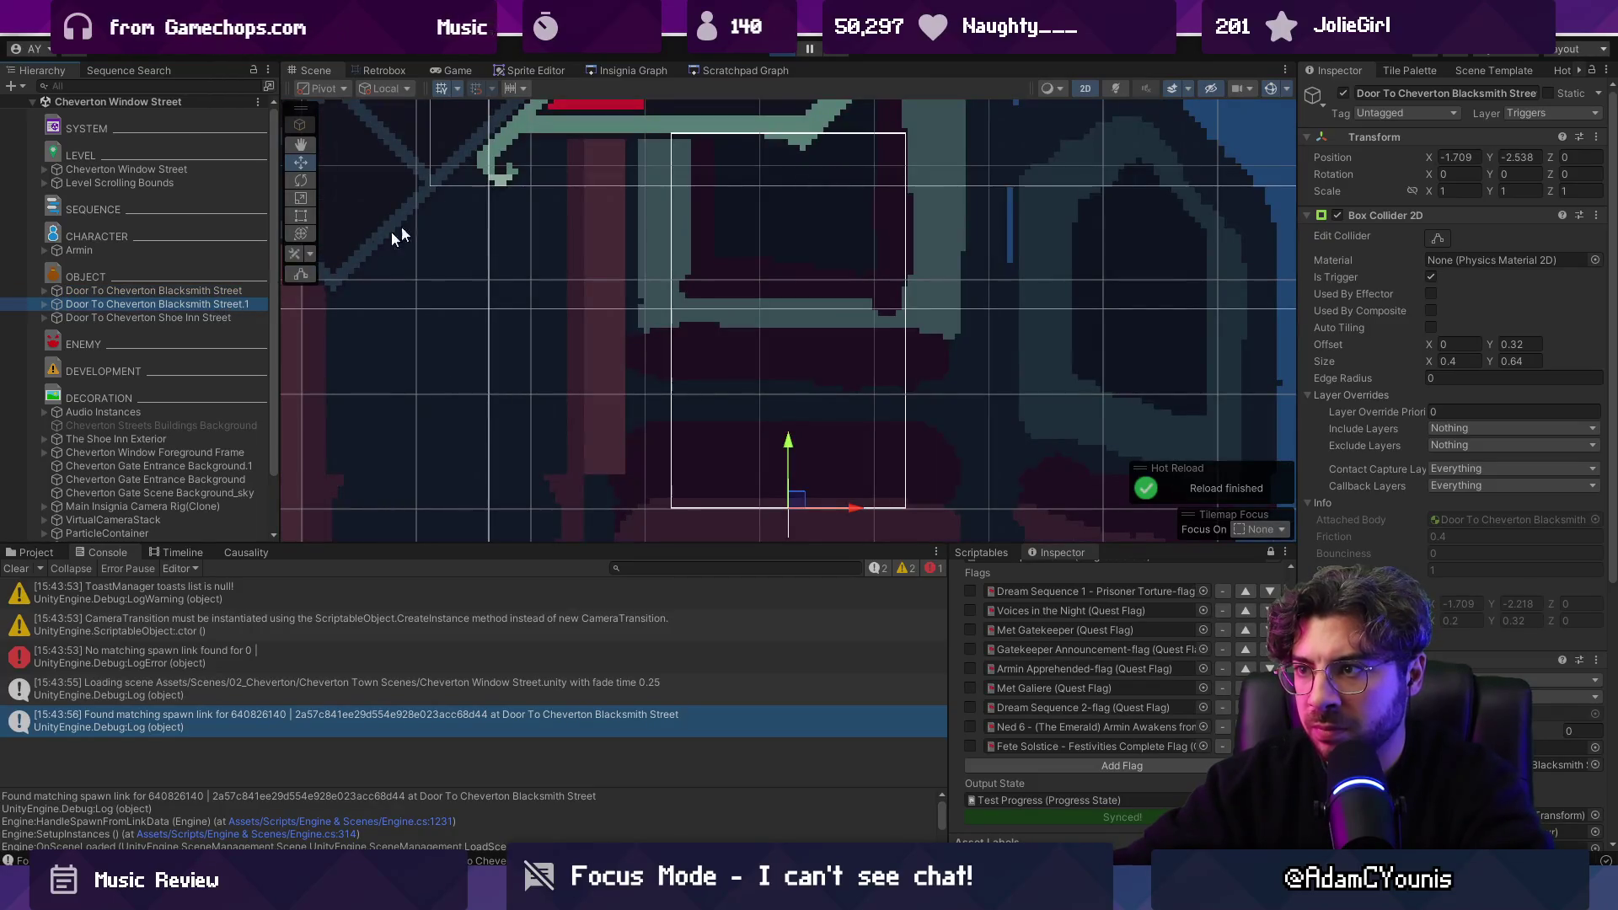
pyautogui.scroll(-5, 401, 225)
pyautogui.doubleClick(208, 319)
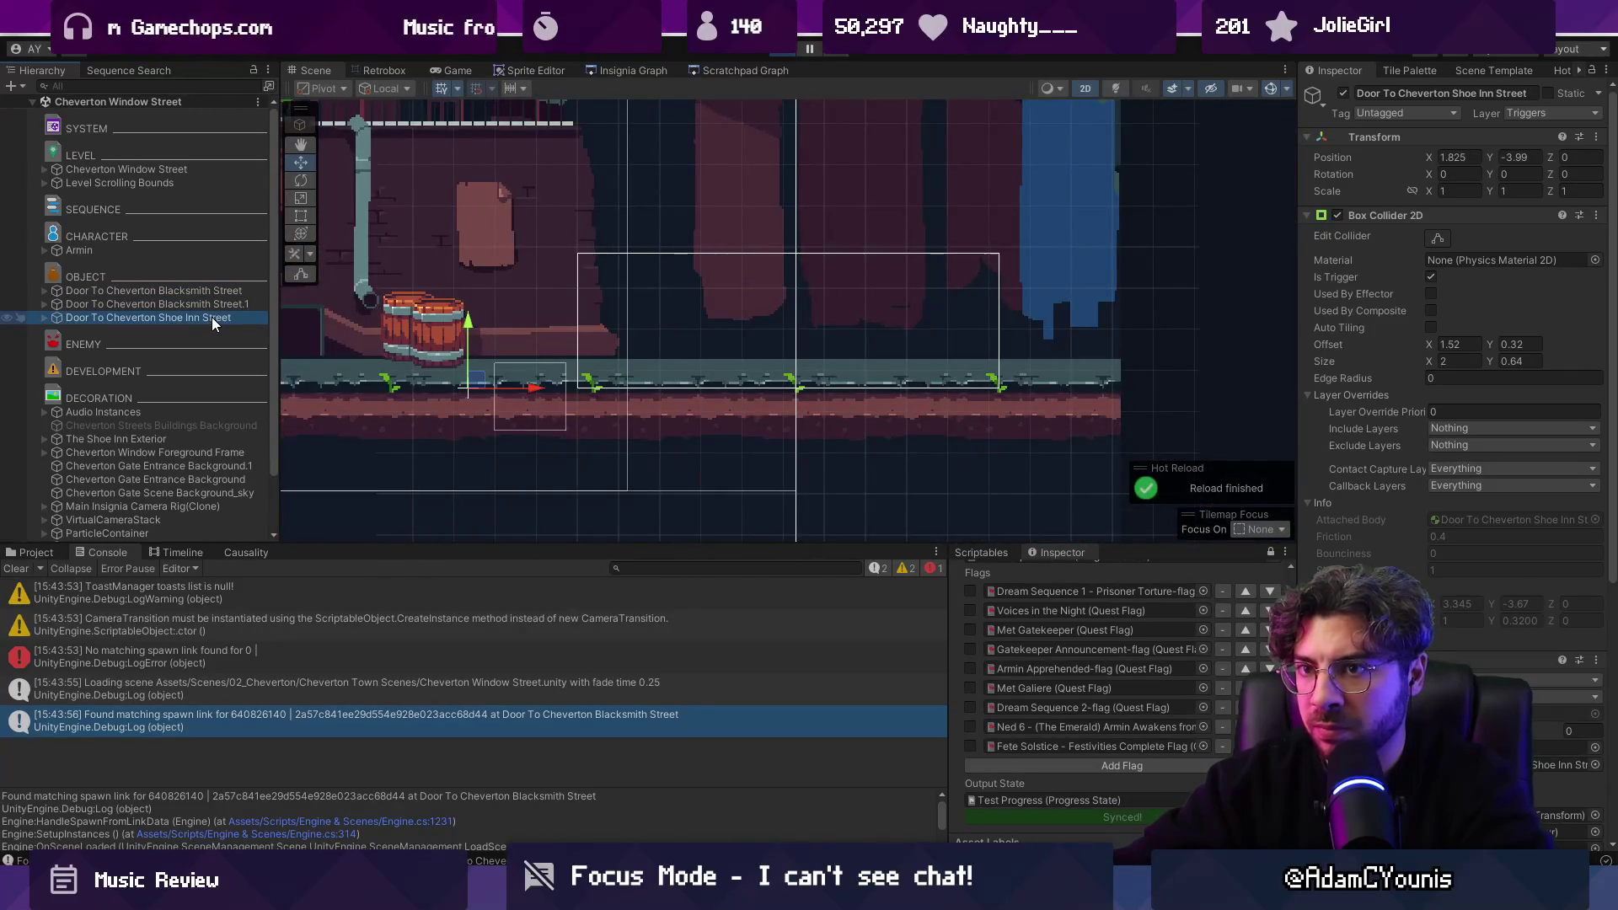
pyautogui.scroll(-10, 1467, 536)
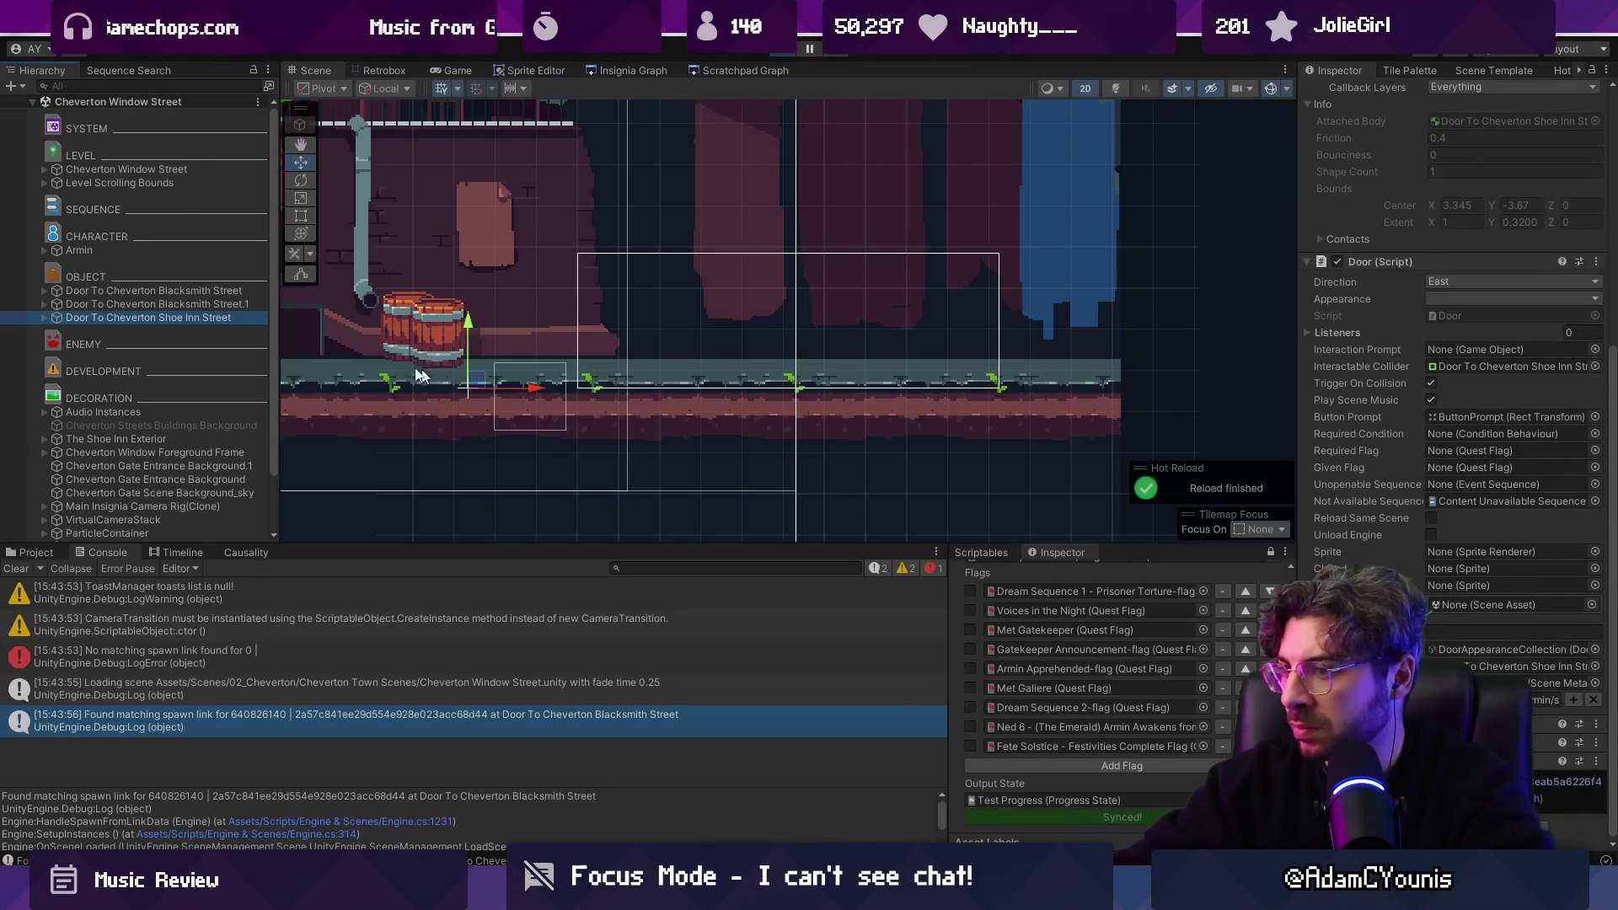
pyautogui.click(207, 290)
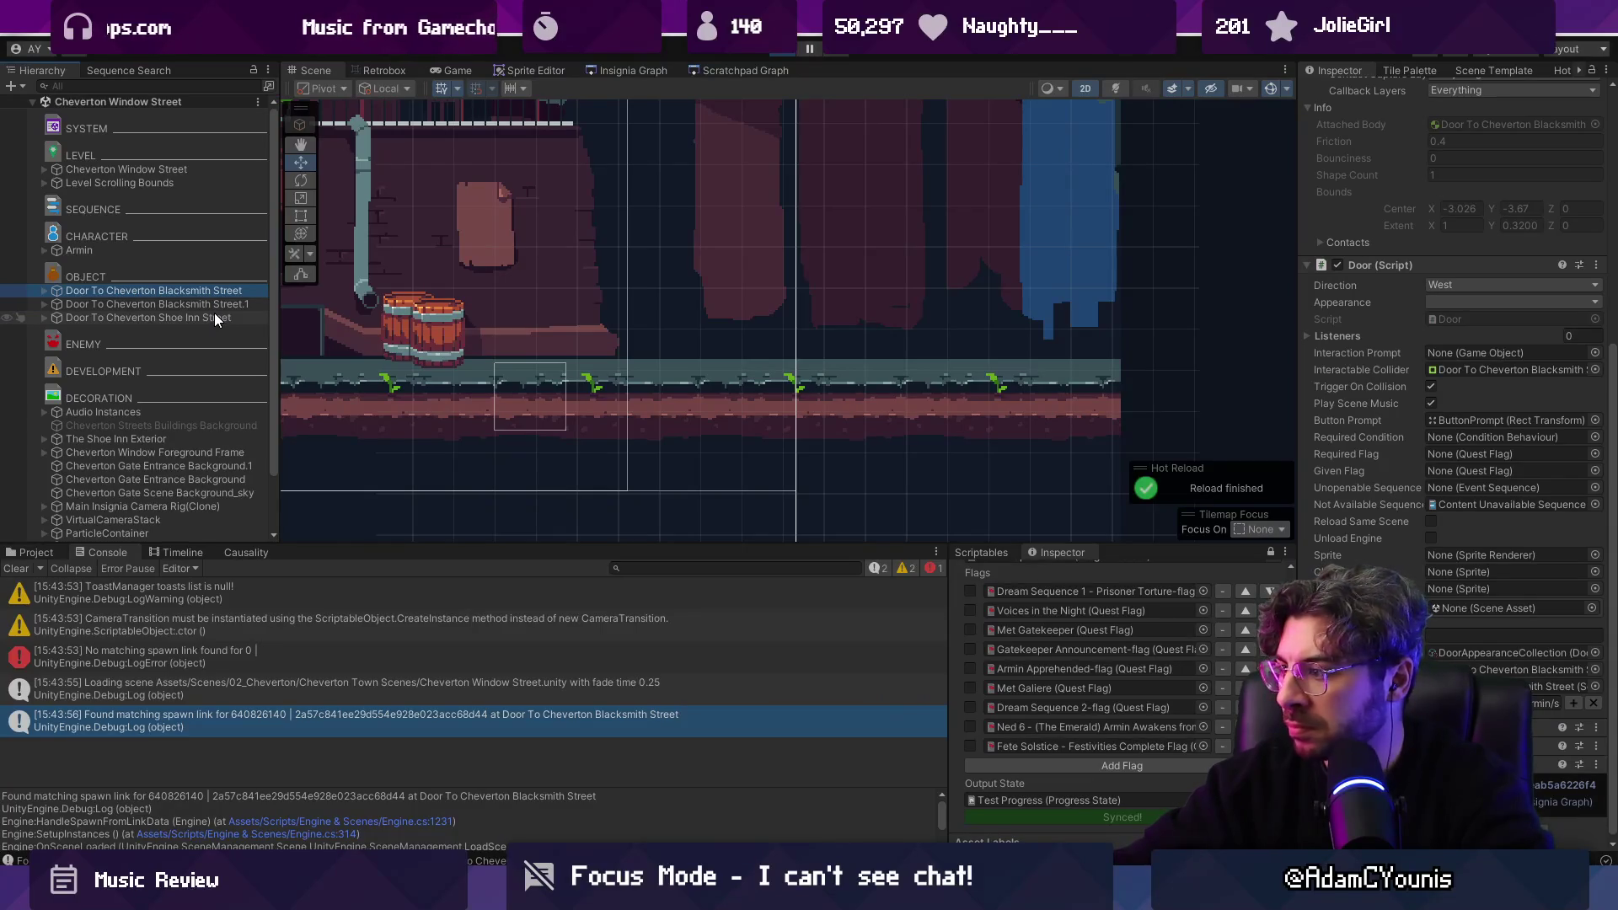
pyautogui.click(215, 313)
pyautogui.click(209, 291)
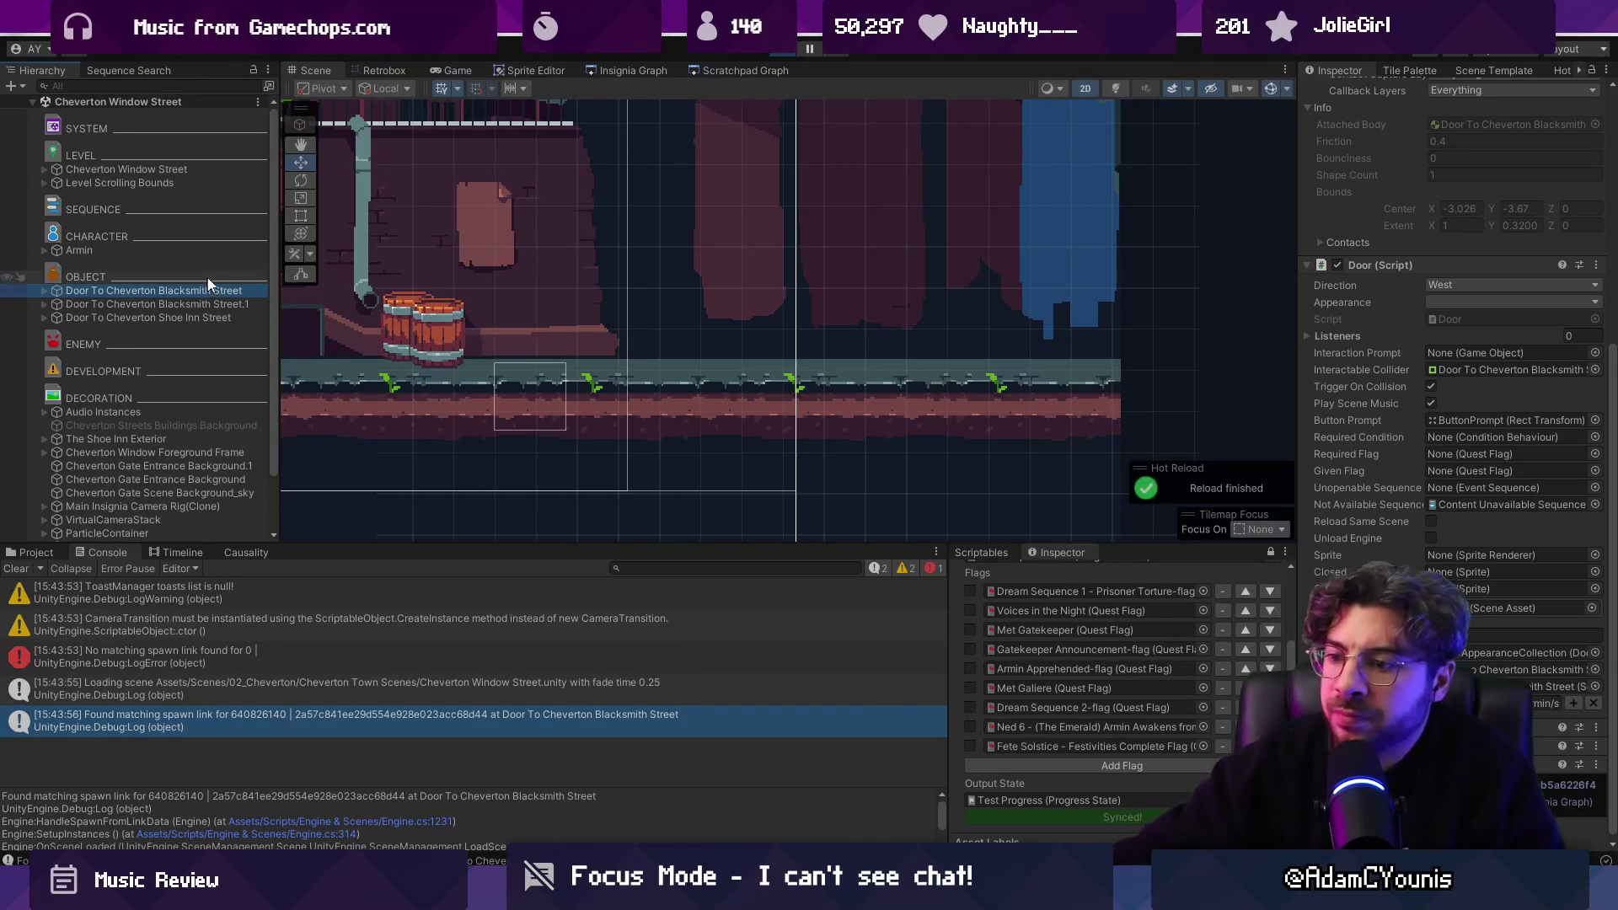
pyautogui.click(337, 822)
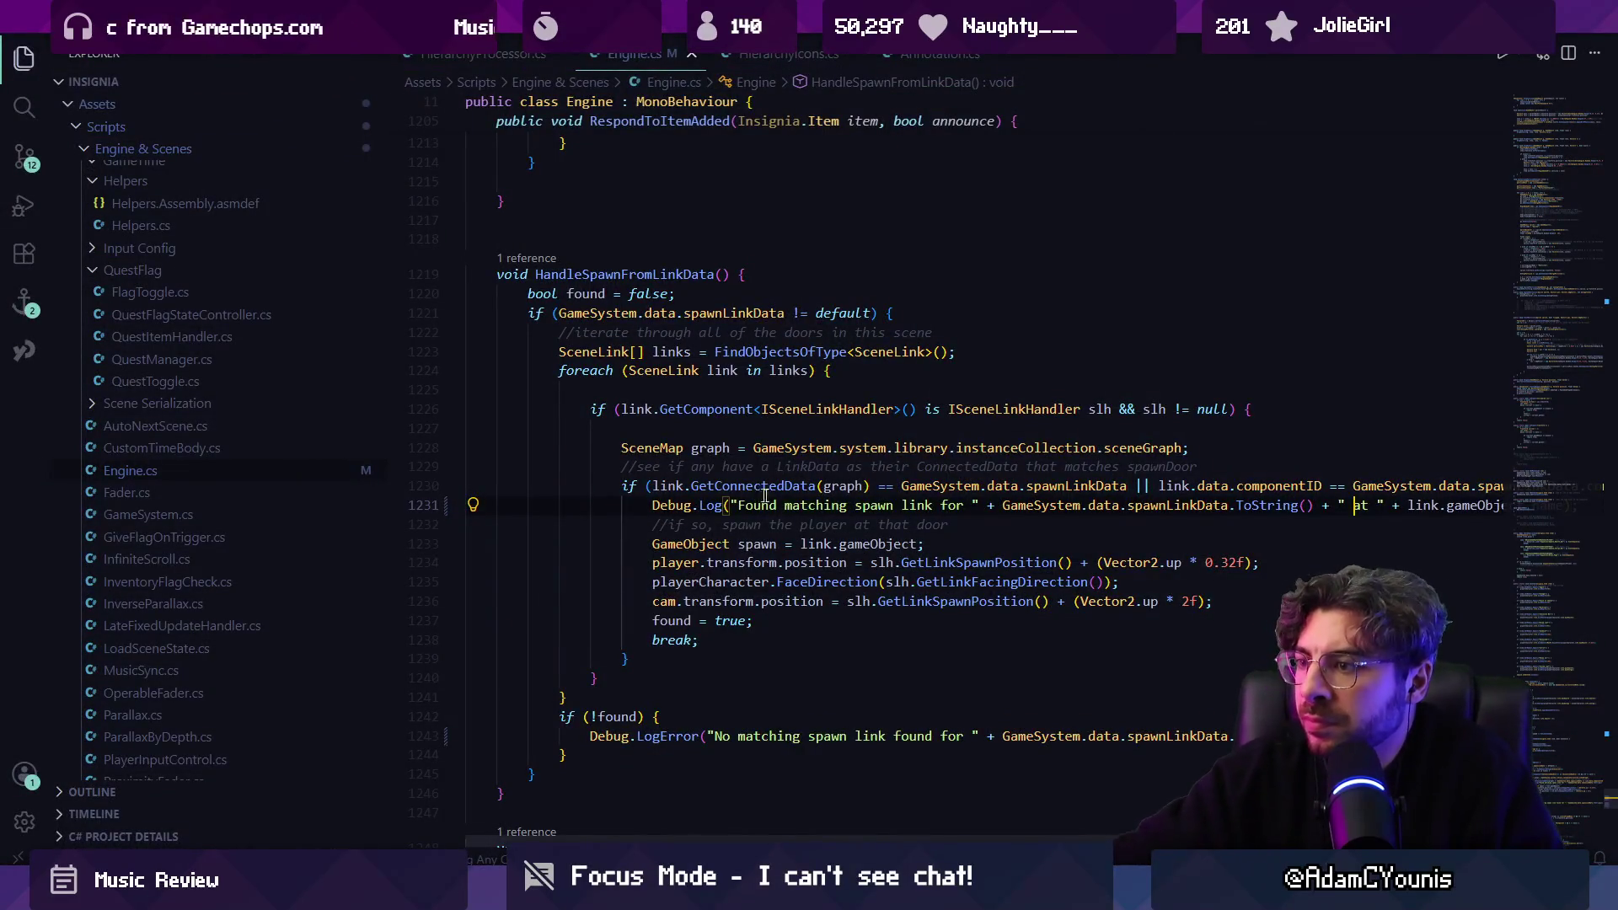
pyautogui.hscroll(3, 767, 498)
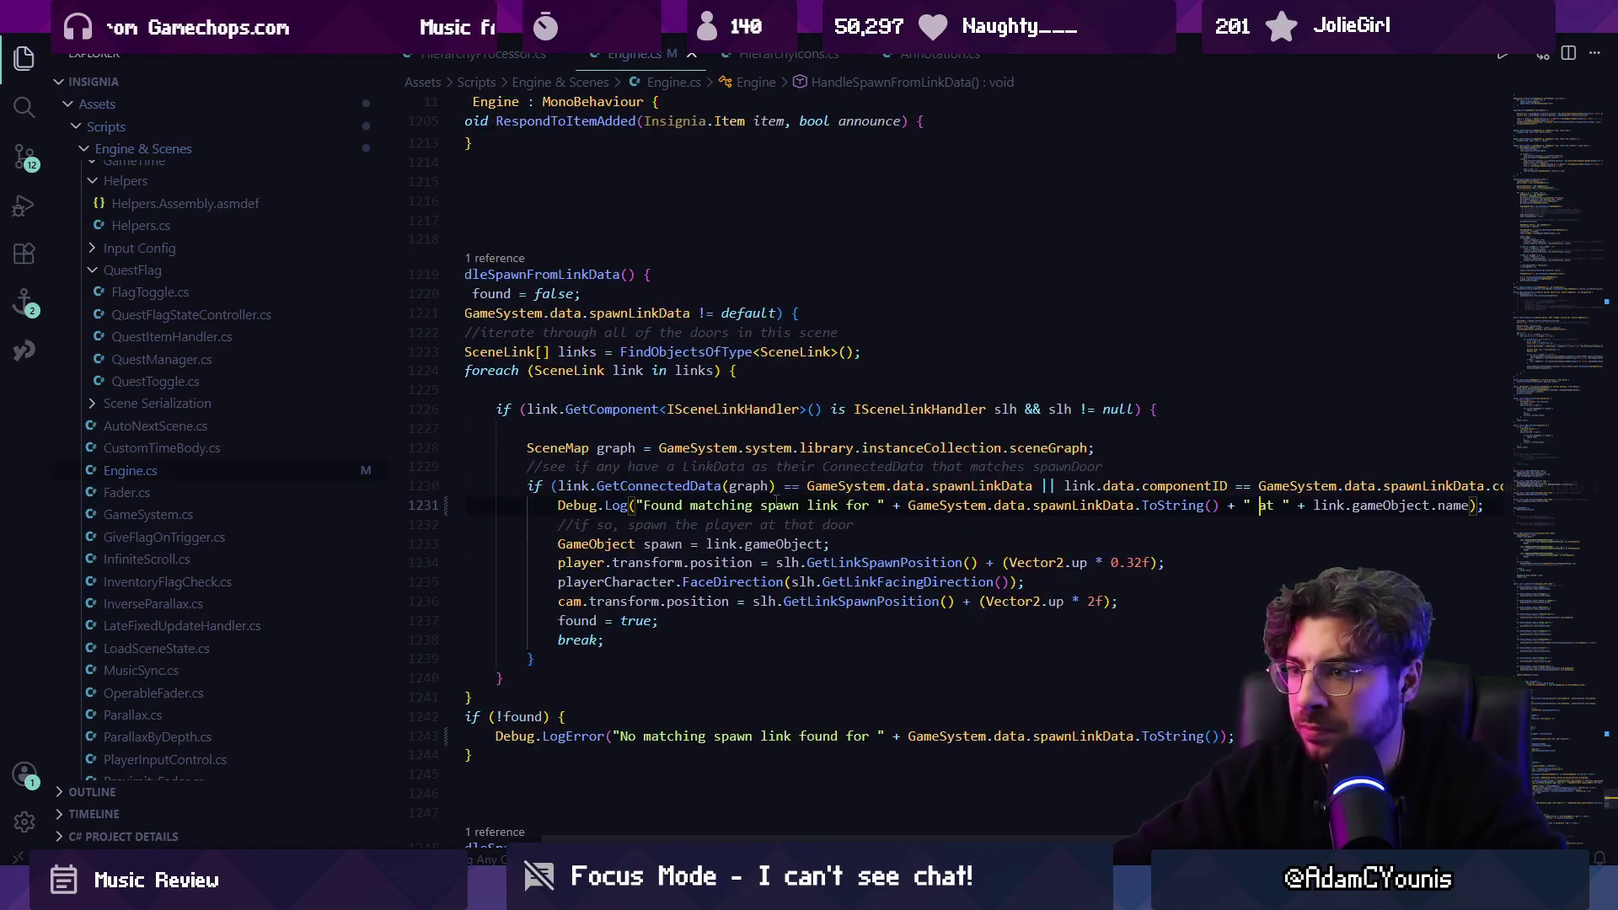
pyautogui.hotkey('ctrl', 'b')
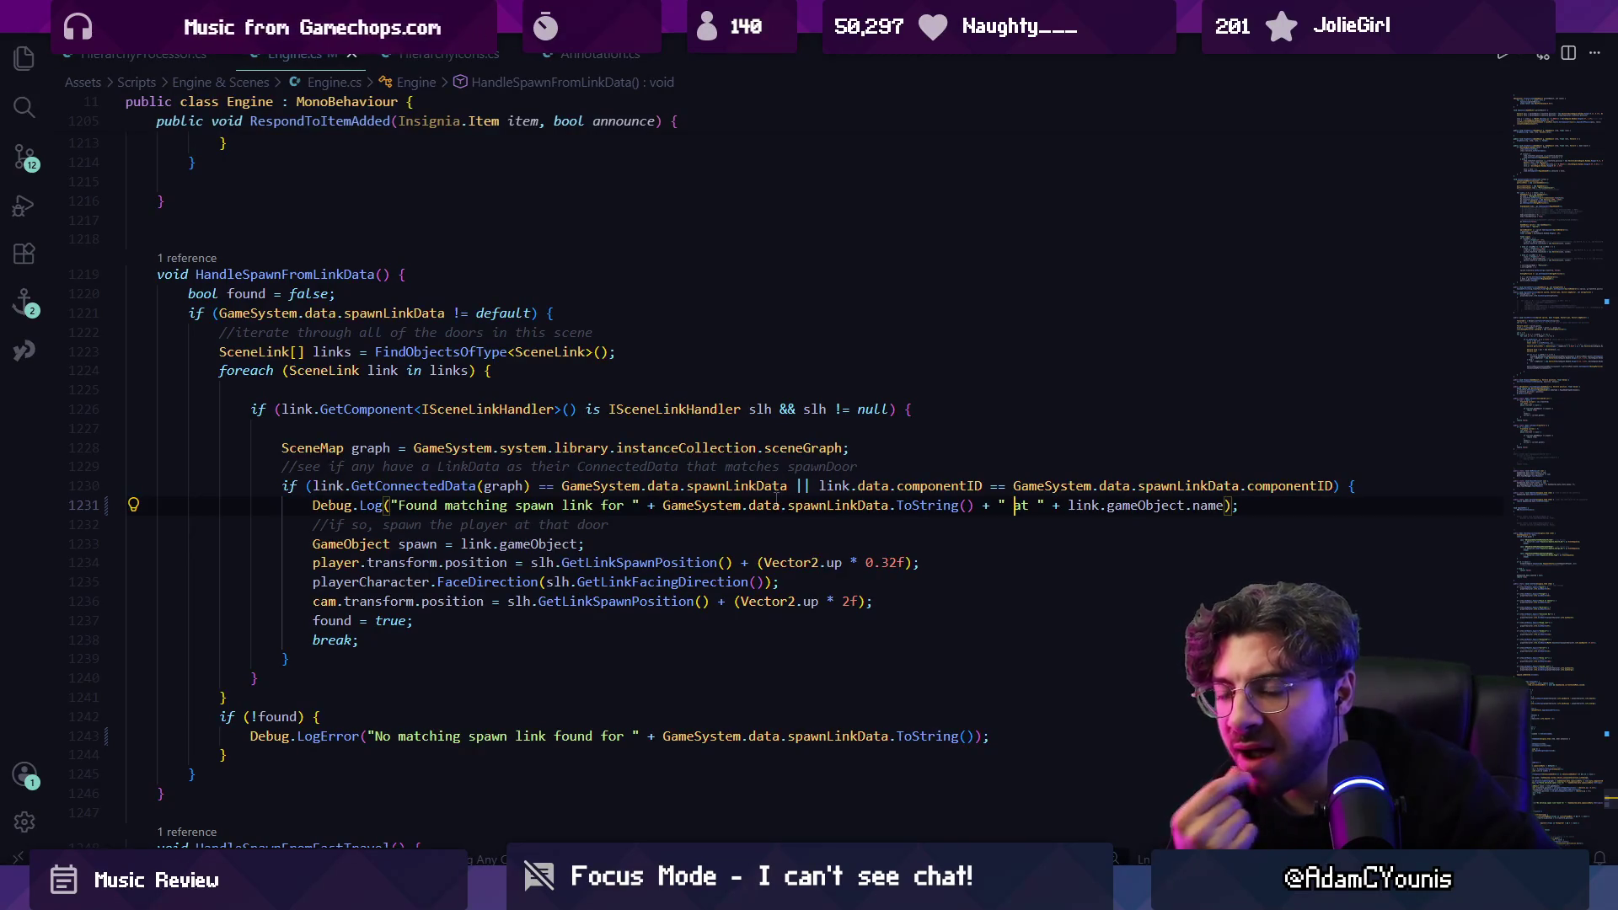
pyautogui.hotkey('ctrl', 'Left')
pyautogui.hotkey('ctrl', 'Left')
pyautogui.hotkey('ctrl', 'Left')
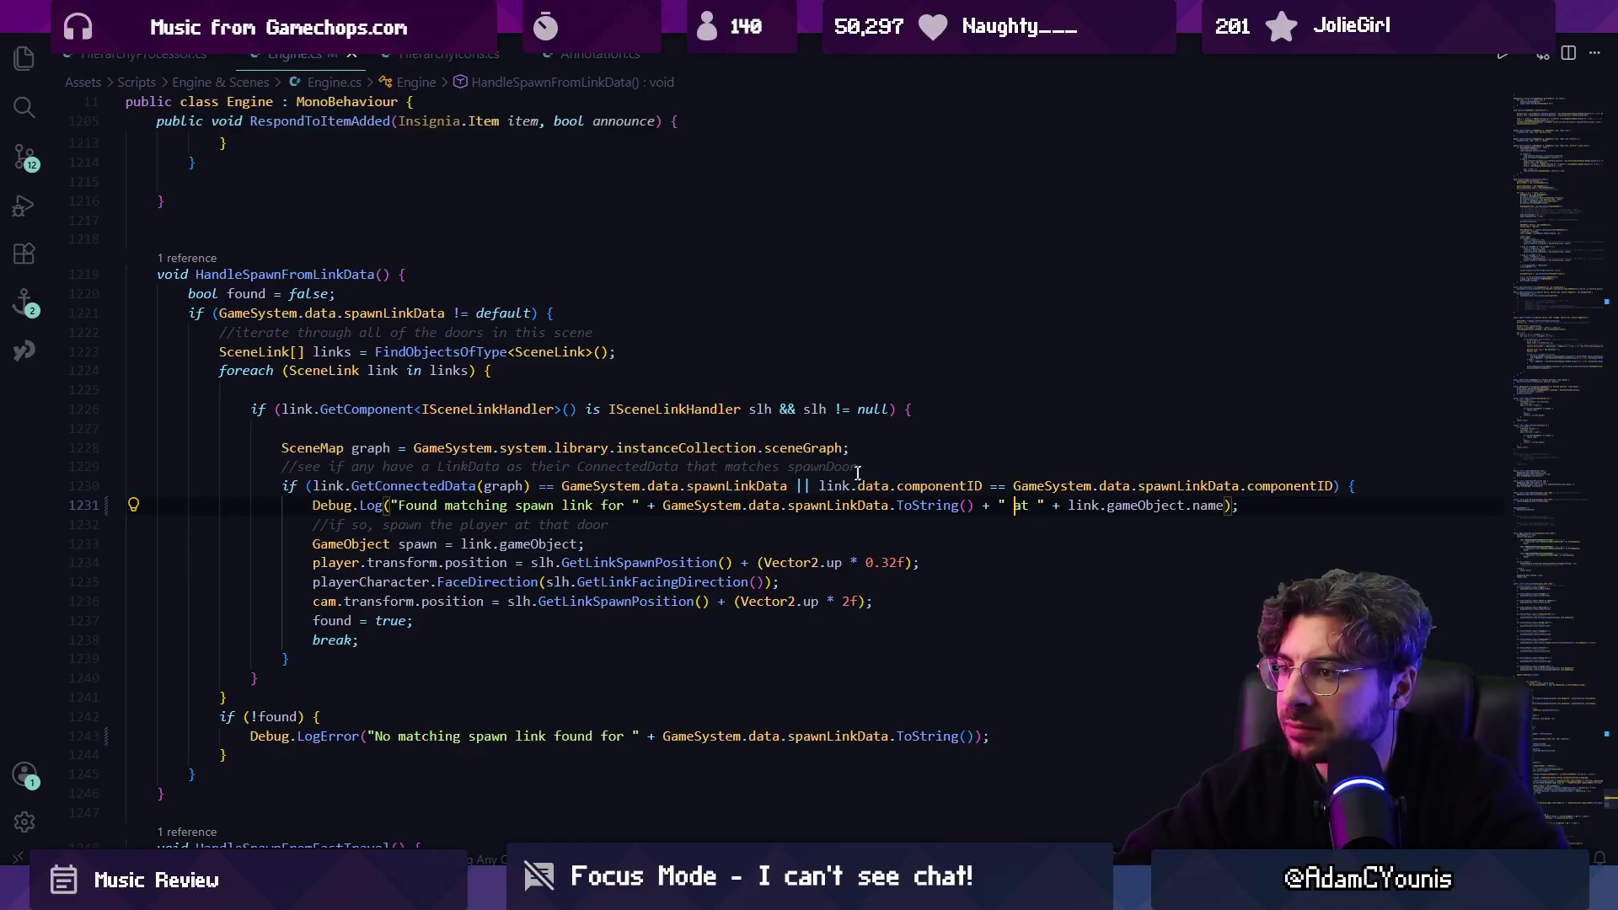
pyautogui.click(1193, 486)
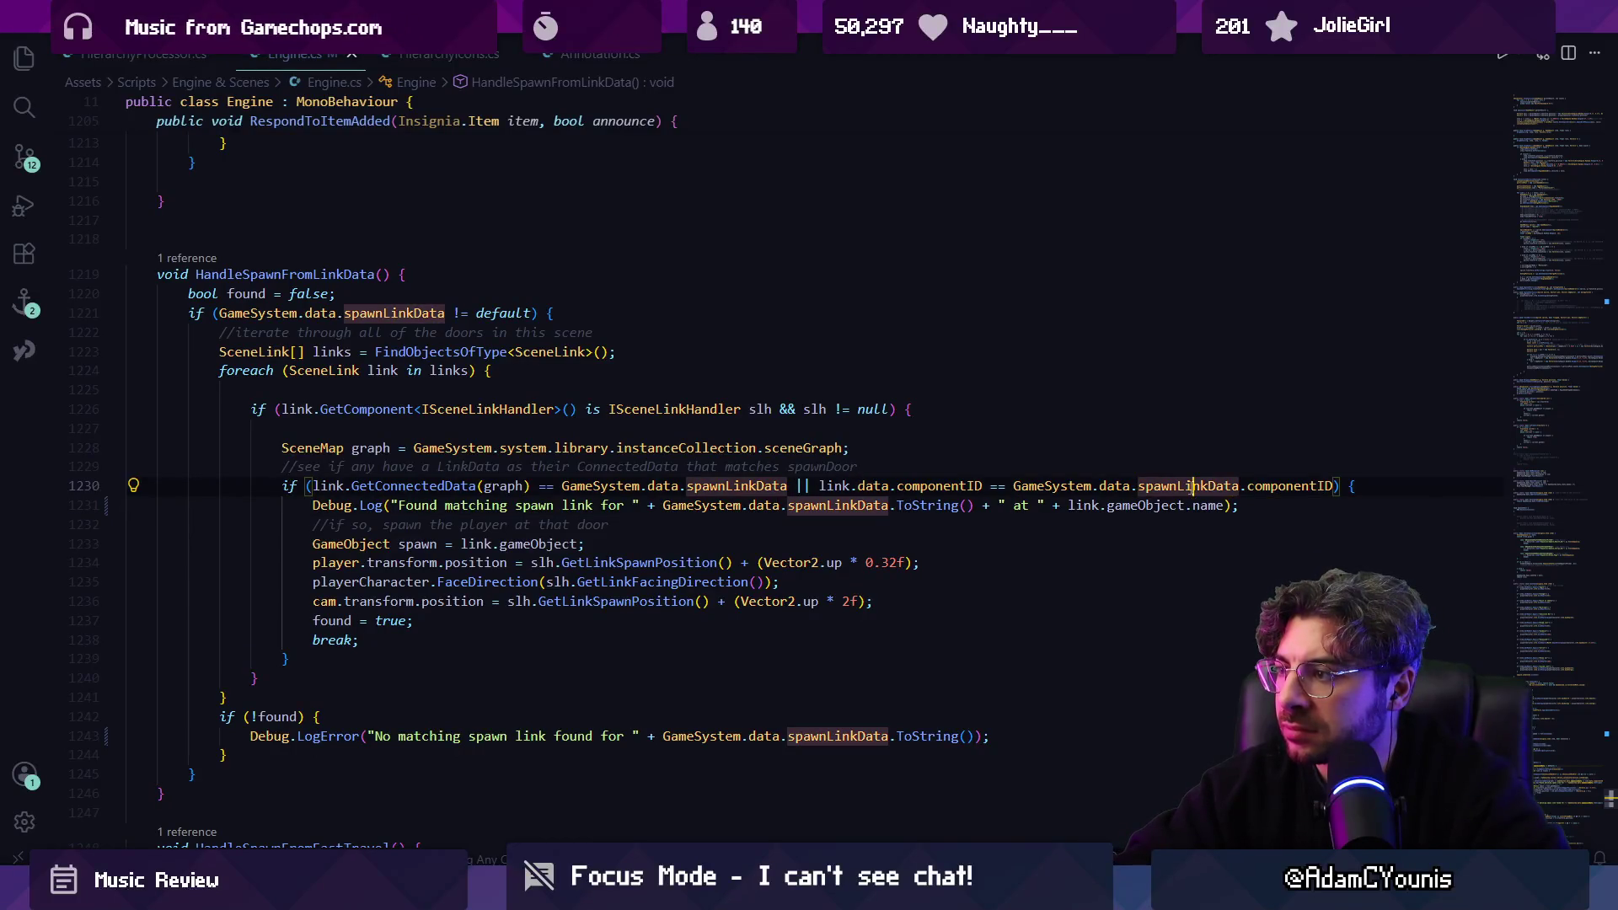
pyautogui.click(1077, 486)
pyautogui.click(1124, 486)
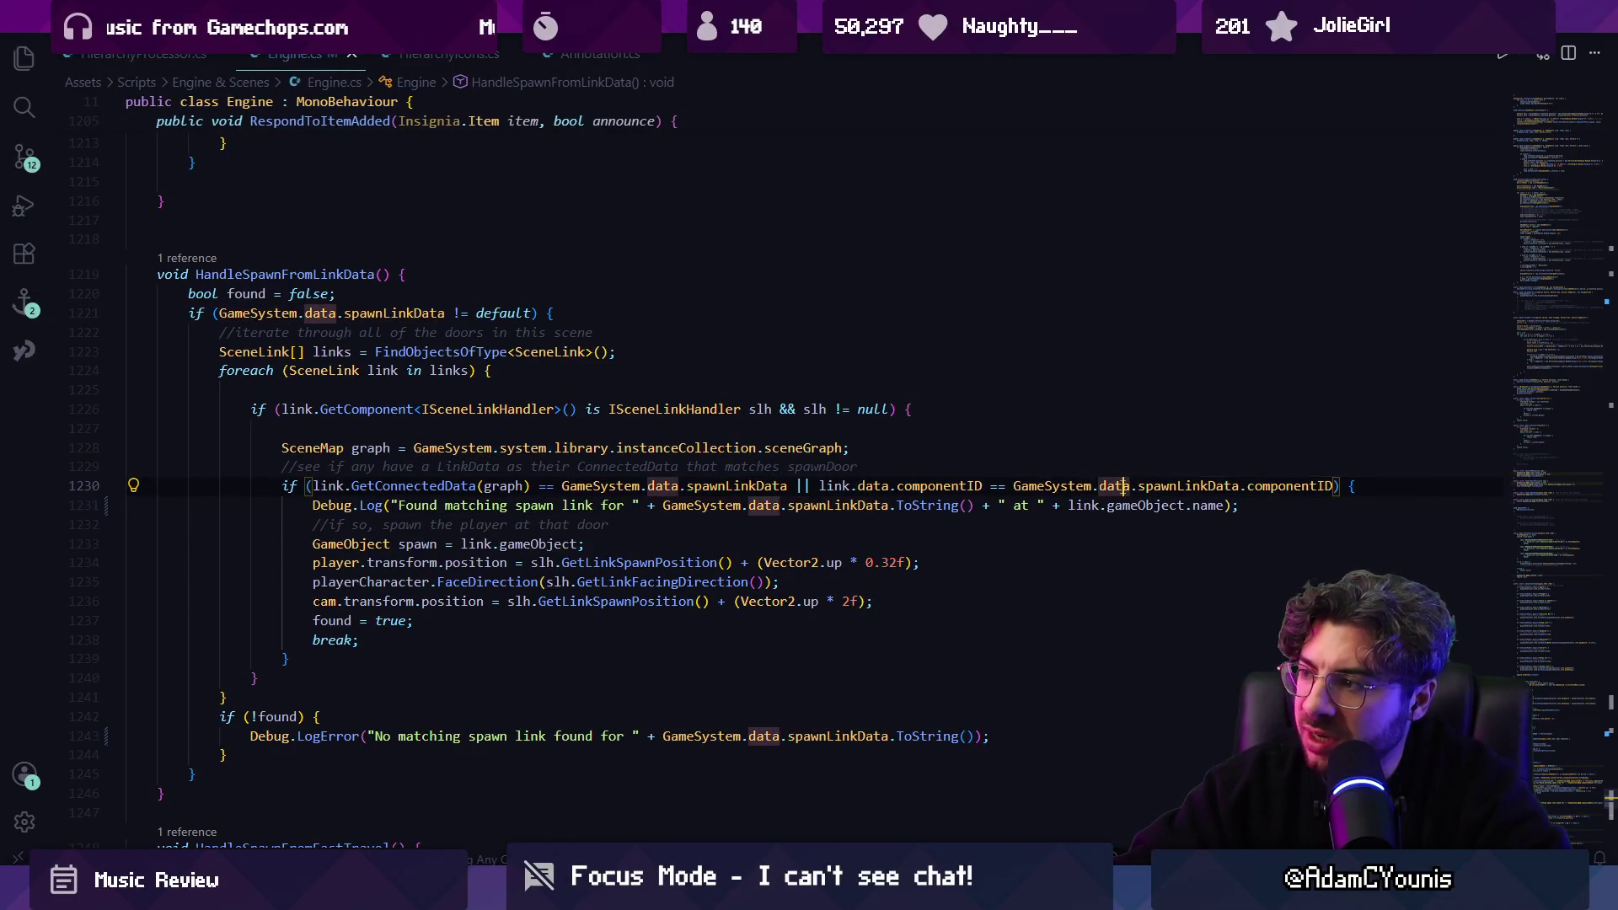
pyautogui.click(1192, 486)
pyautogui.click(1291, 486)
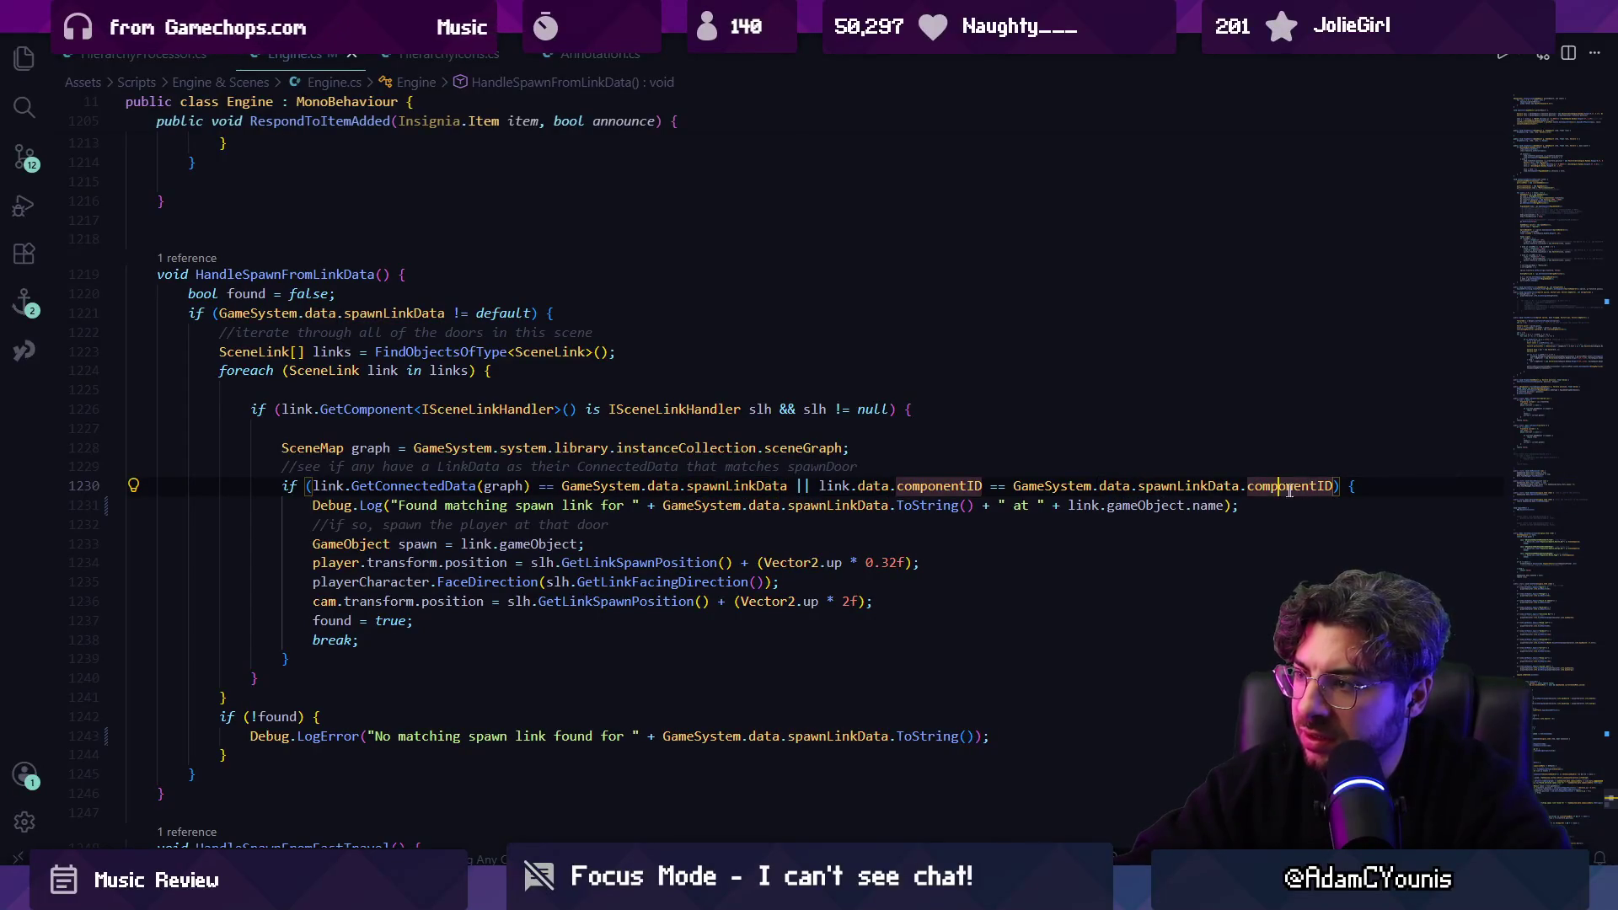
pyautogui.keyDown('ctrl'); pyautogui.click(1270, 489); pyautogui.keyUp('ctrl')
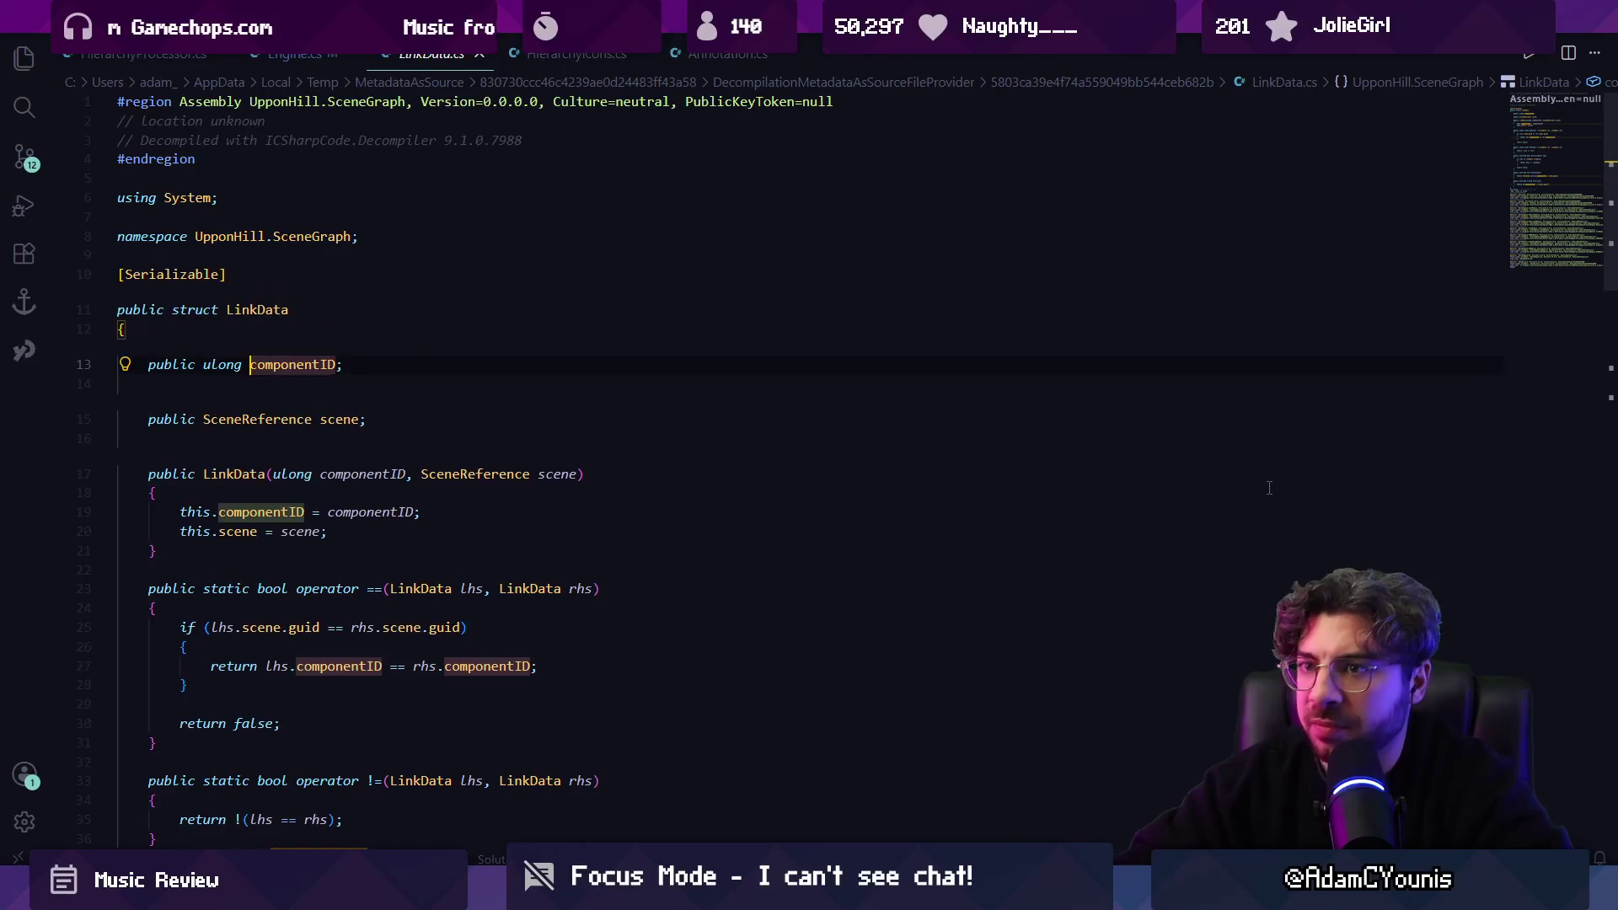
pyautogui.hotkey('alt', 'Left')
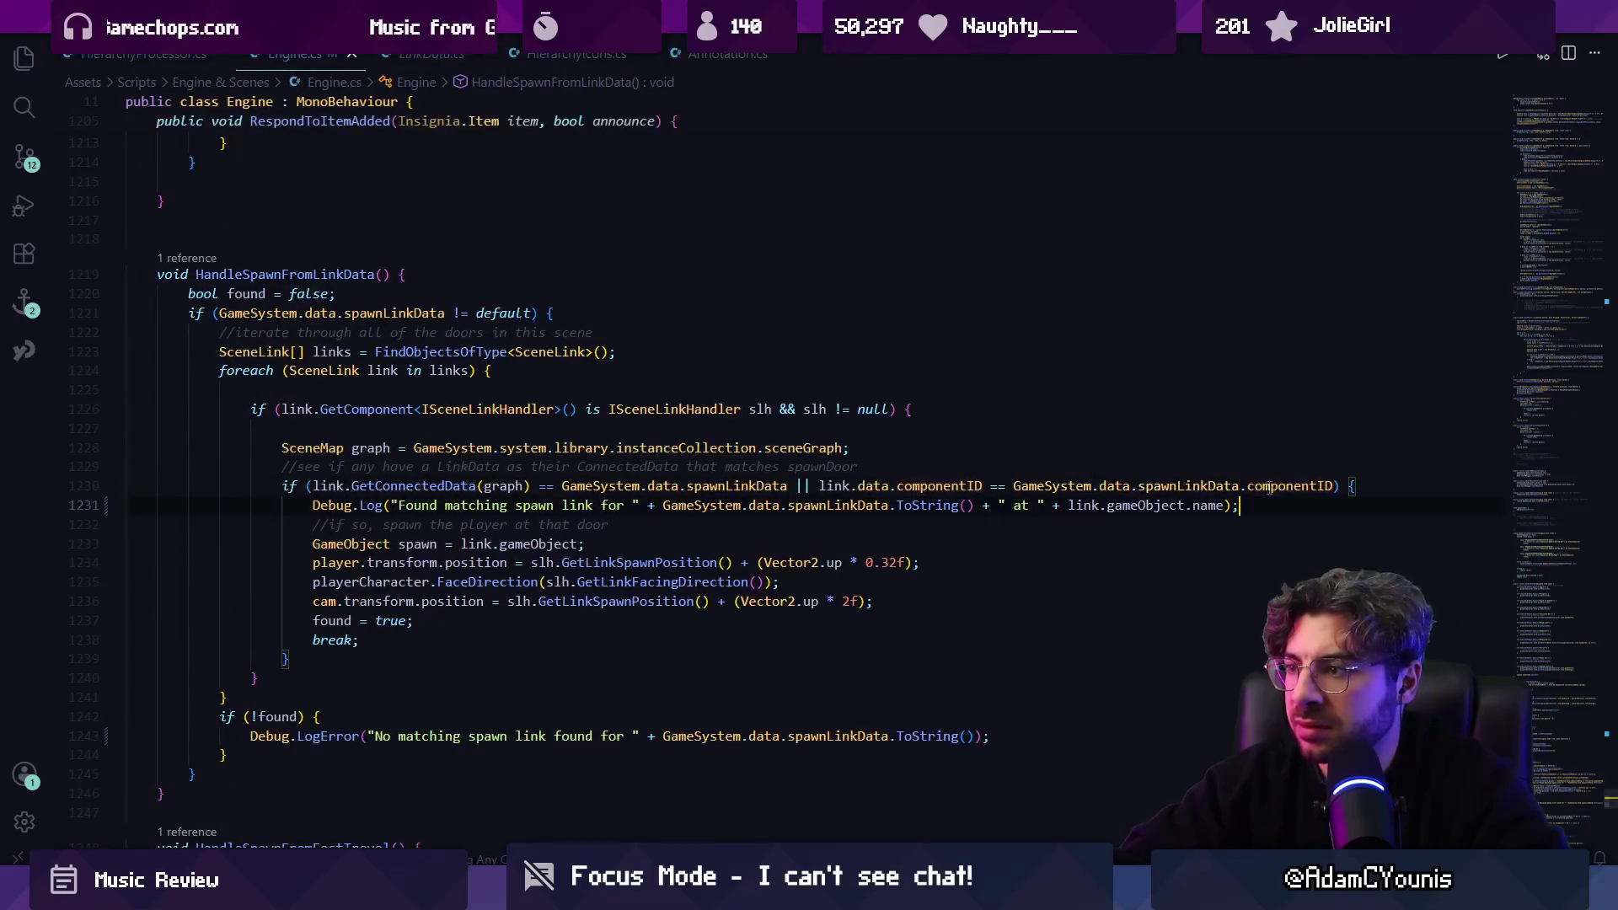
pyautogui.click(1269, 487)
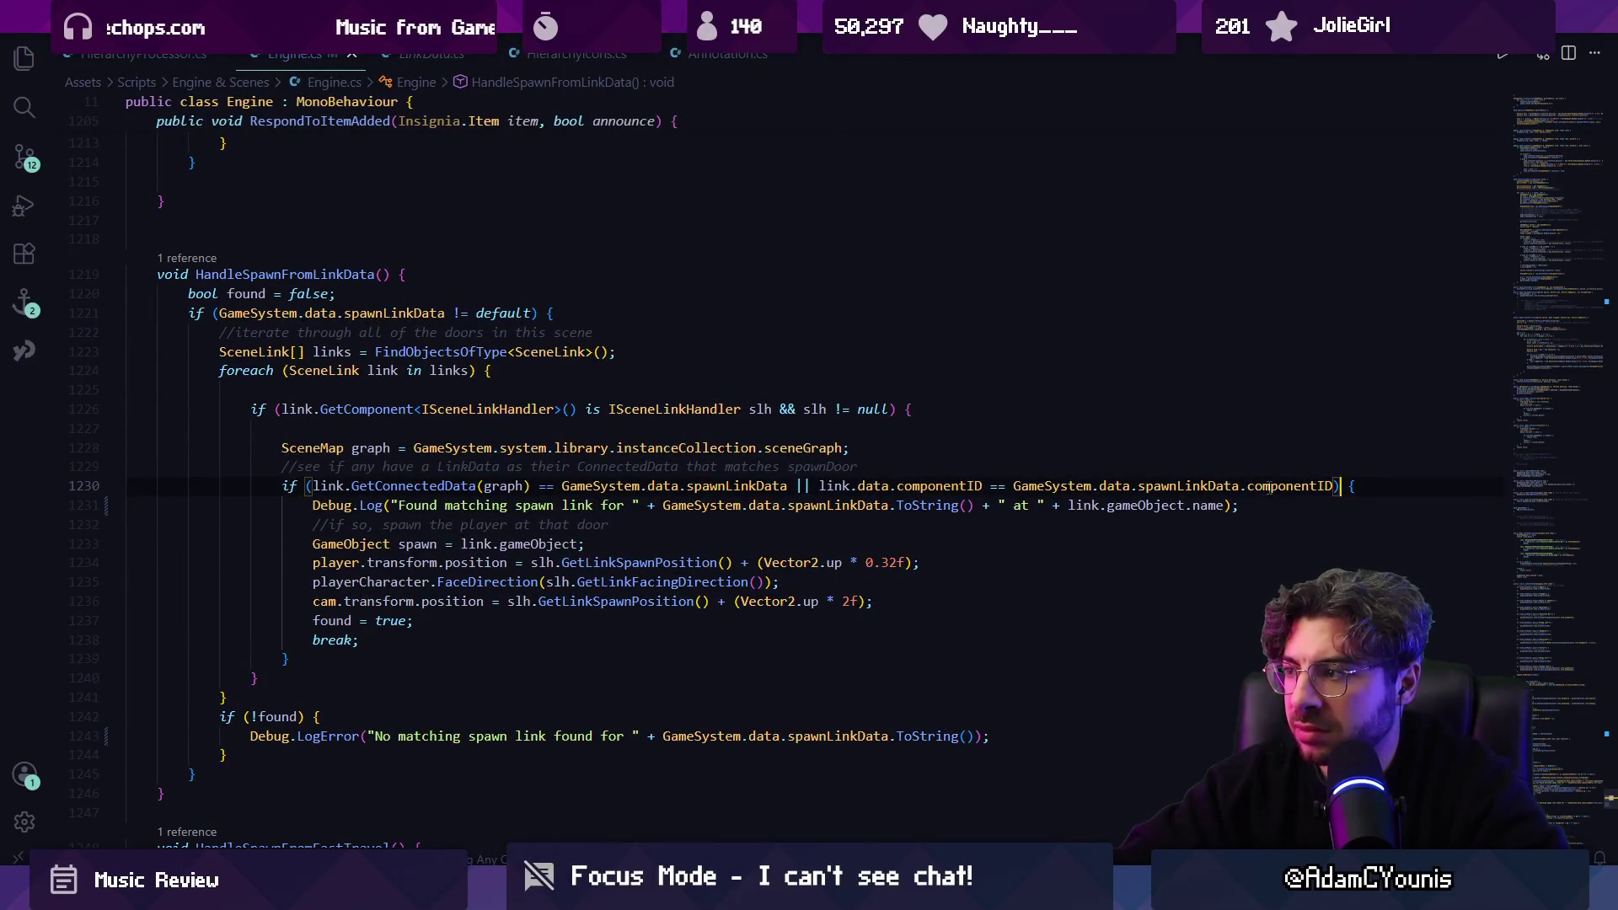
pyautogui.hotkey('ctrl', 'z')
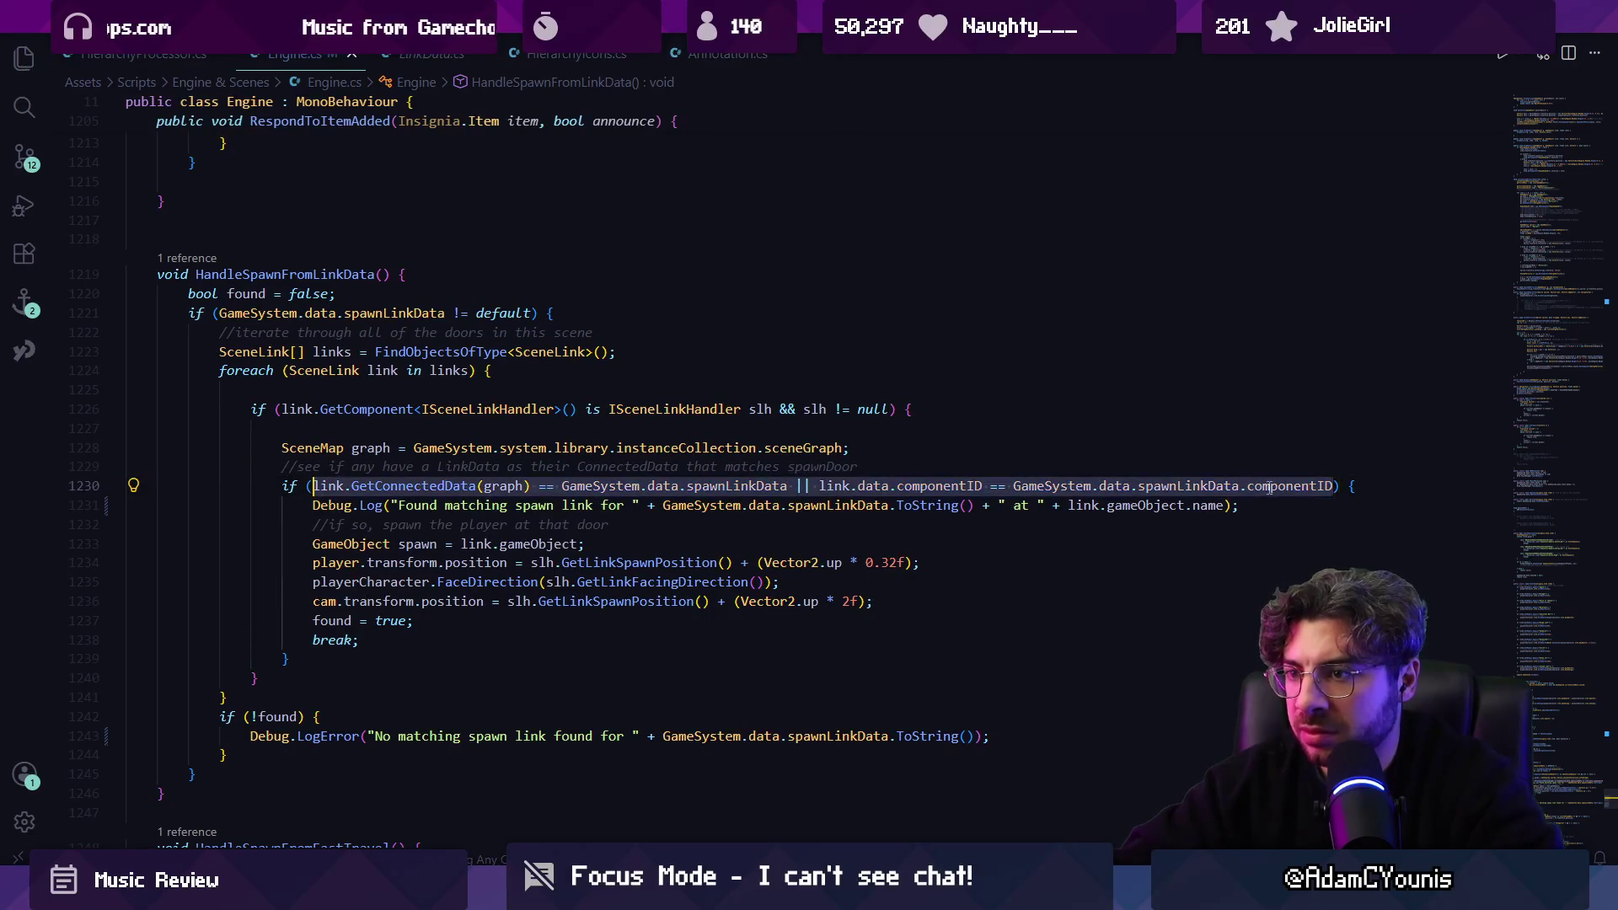
pyautogui.hotkey('ctrl', 'z')
pyautogui.hotkey('ctrl', 'z')
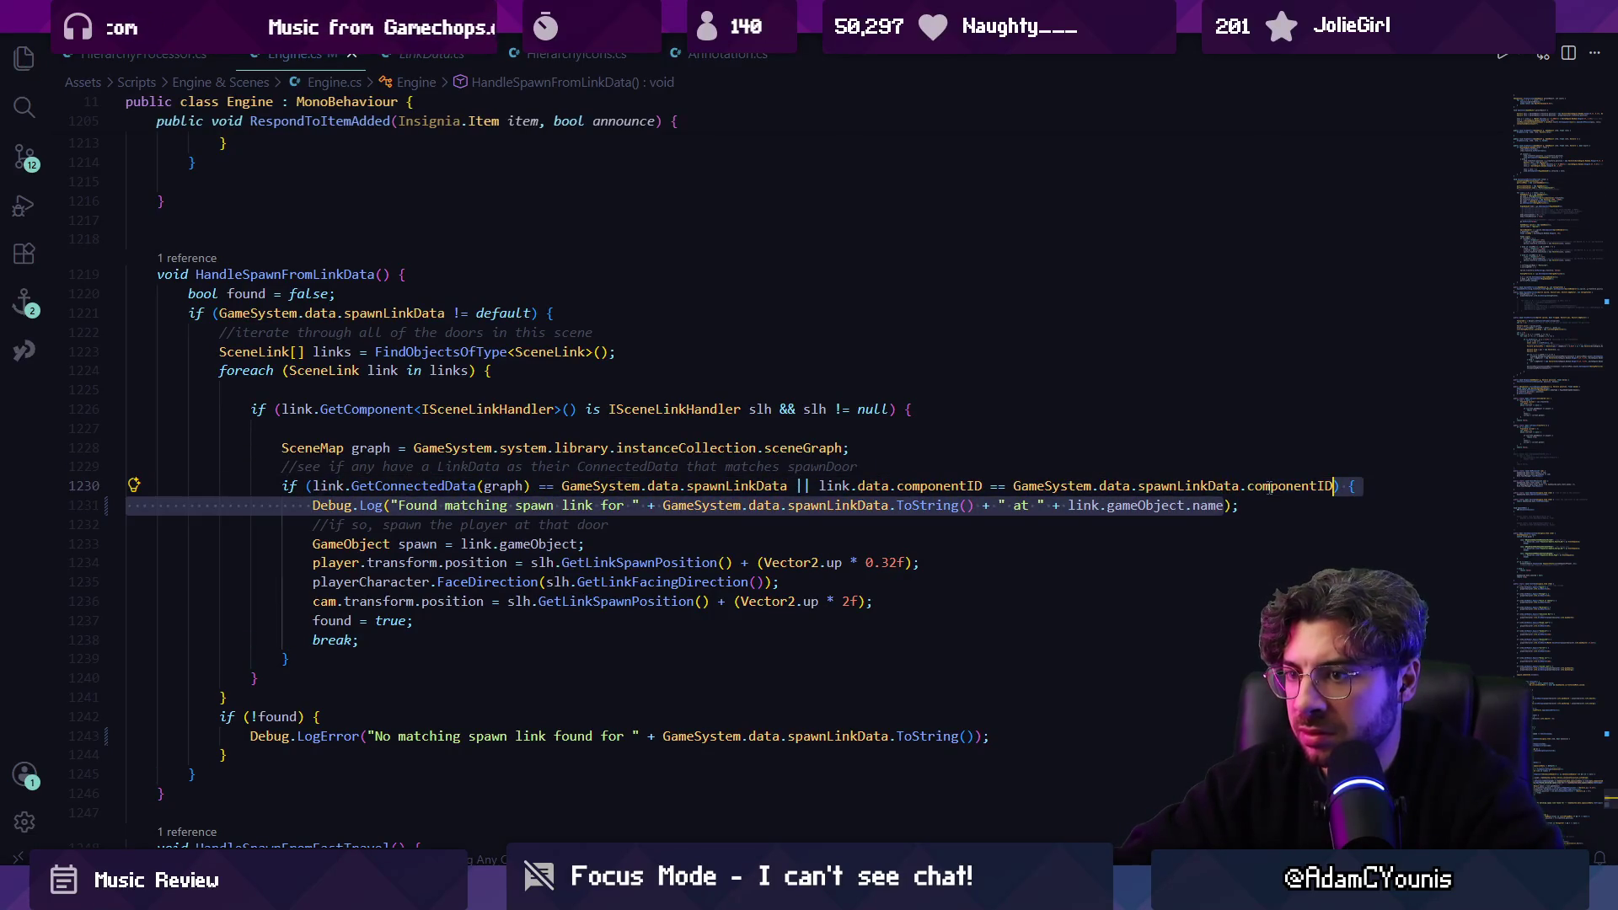
pyautogui.hotkey('ctrl', 'z')
pyautogui.hotkey('ctrl', 'z')
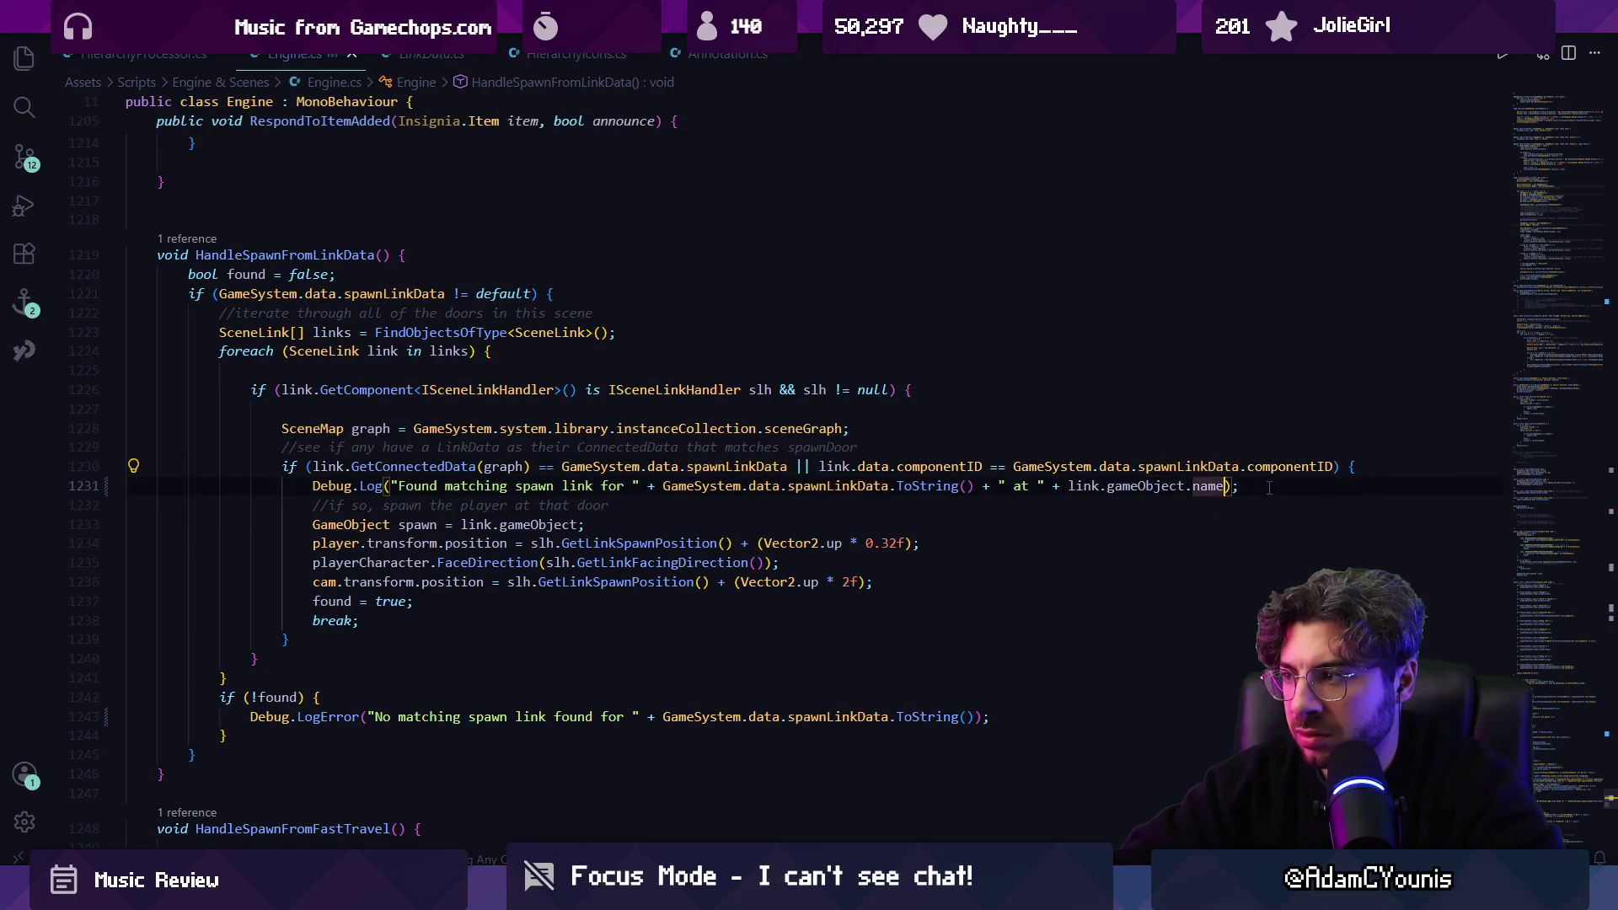
# Paste the spawn-link condition into line 1231's Debug.Log, replacing || with + " " +, and save.
pyautogui.hotkey('ctrl', 'z')
pyautogui.hotkey('ctrl', 'z')
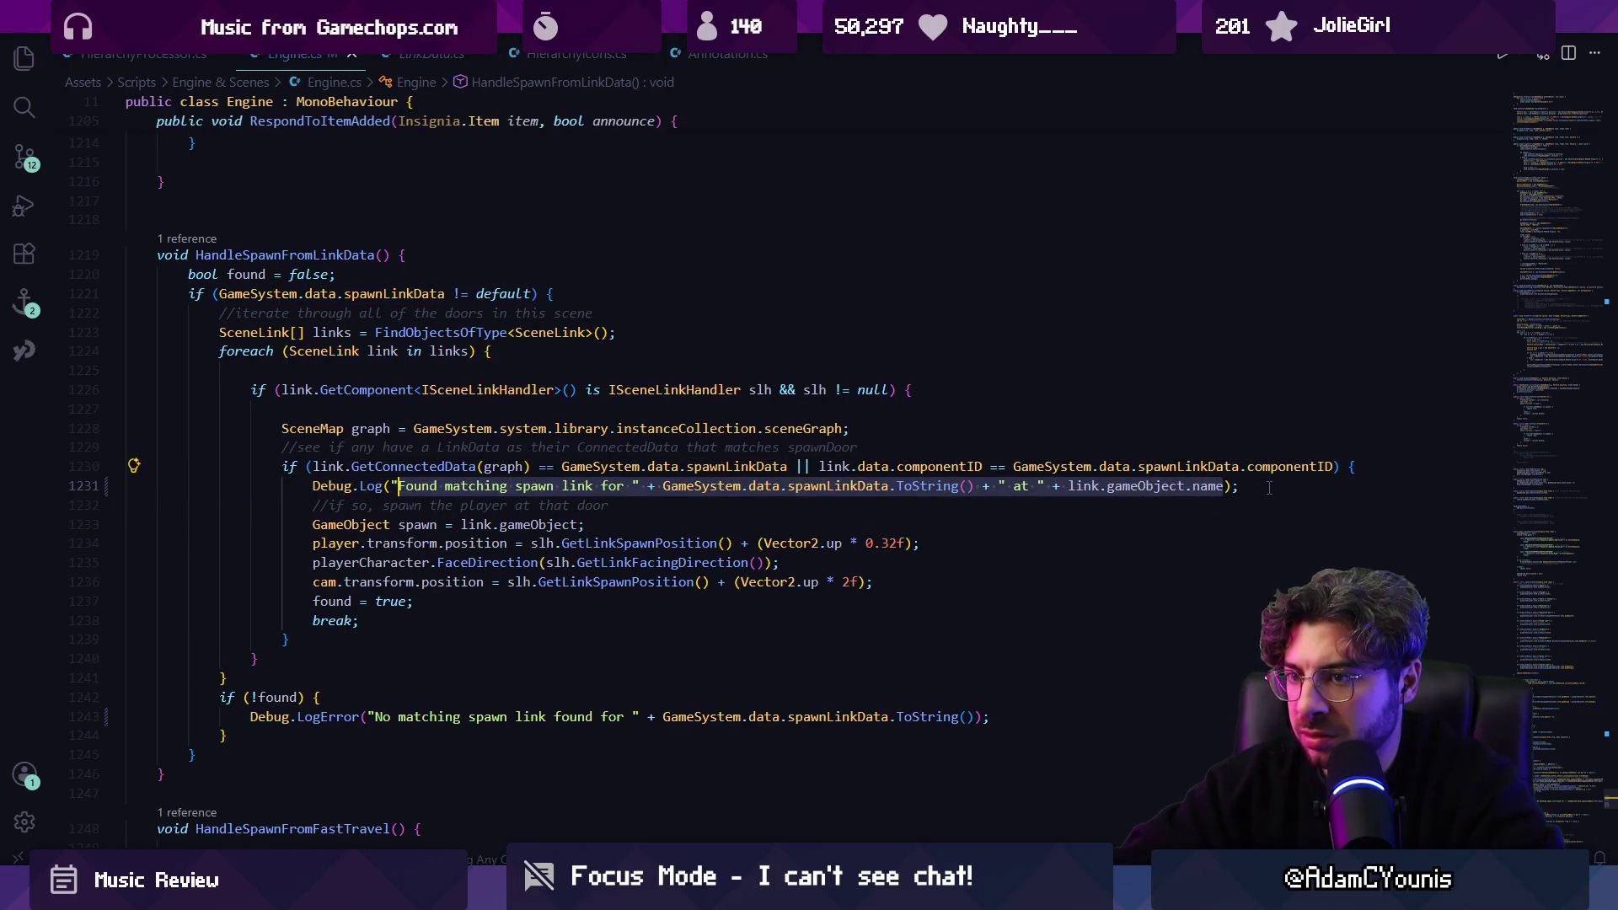
pyautogui.write('link.GetConnectedData(graph) == GameSystem.data.spawnLinkData || link.data.componentID == GameSystem.data.spawnLinkData.componentID')
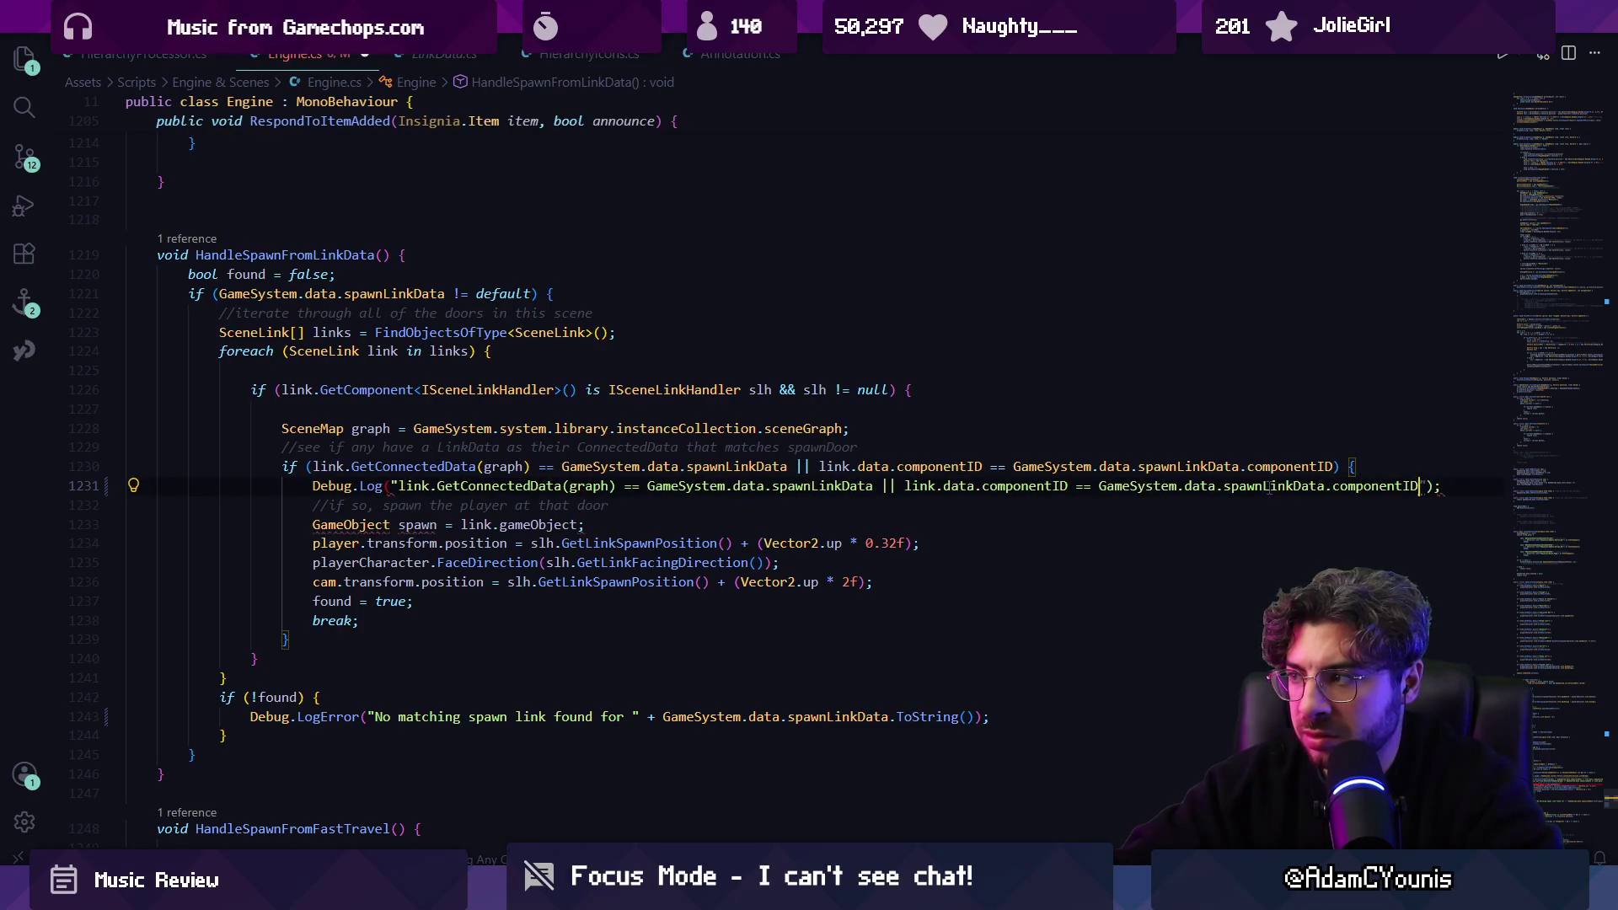
pyautogui.press('BackSpace')
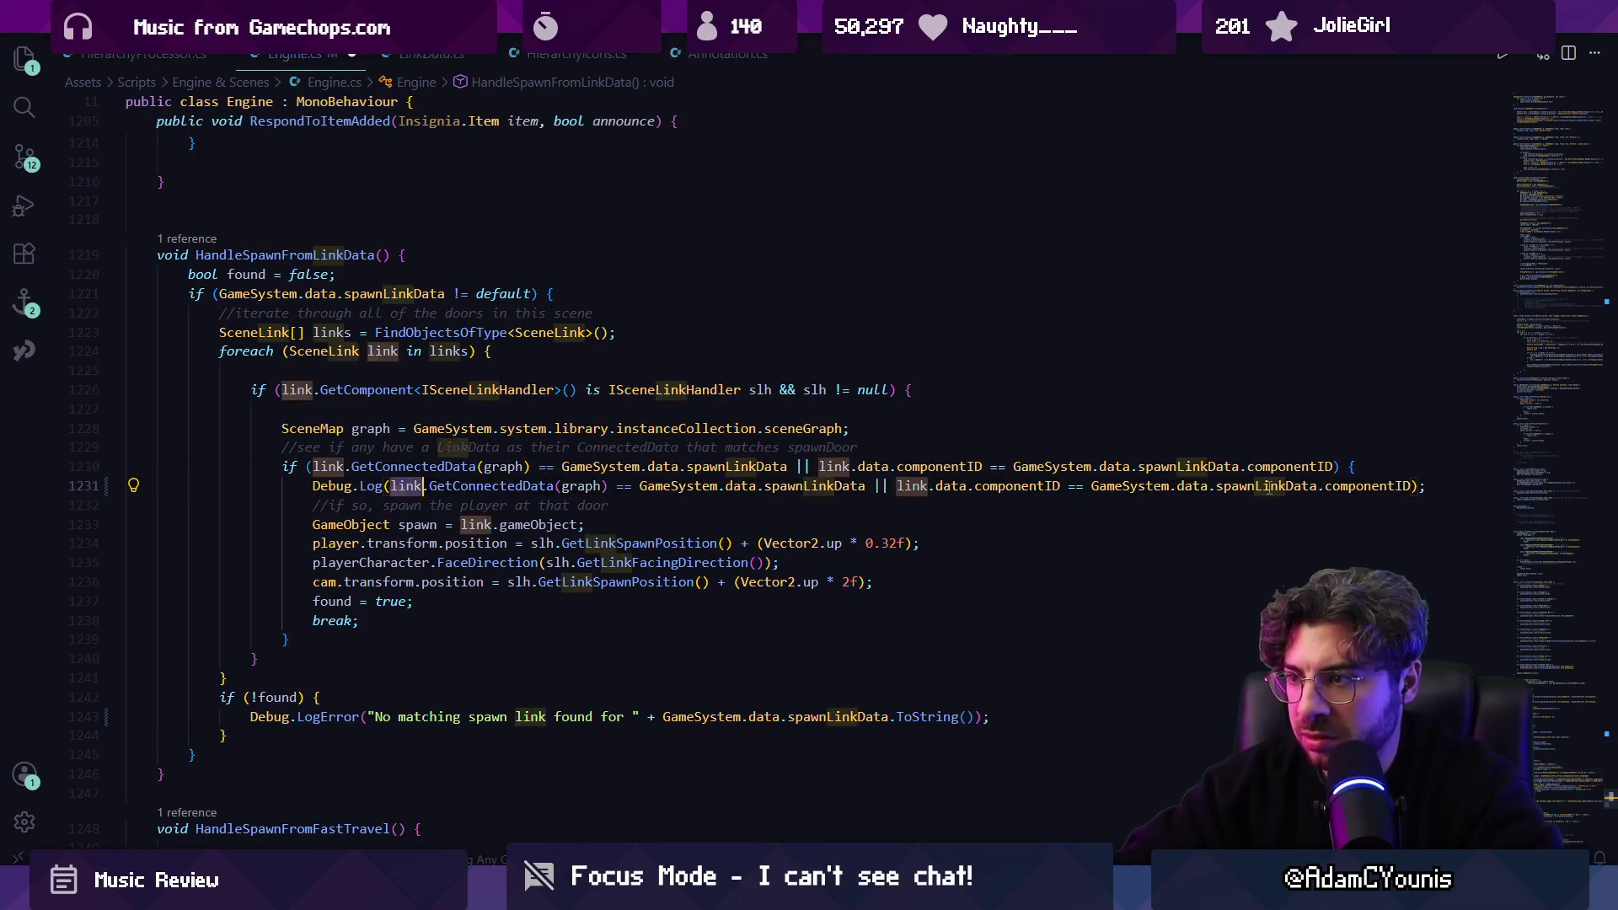
pyautogui.hotkey('ctrl', 'Right')
pyautogui.hotkey('ctrl', 'Right')
pyautogui.hotkey('ctrl', 'Right')
pyautogui.press('BackSpace')
pyautogui.press('BackSpace')
pyautogui.write('+ " " +')
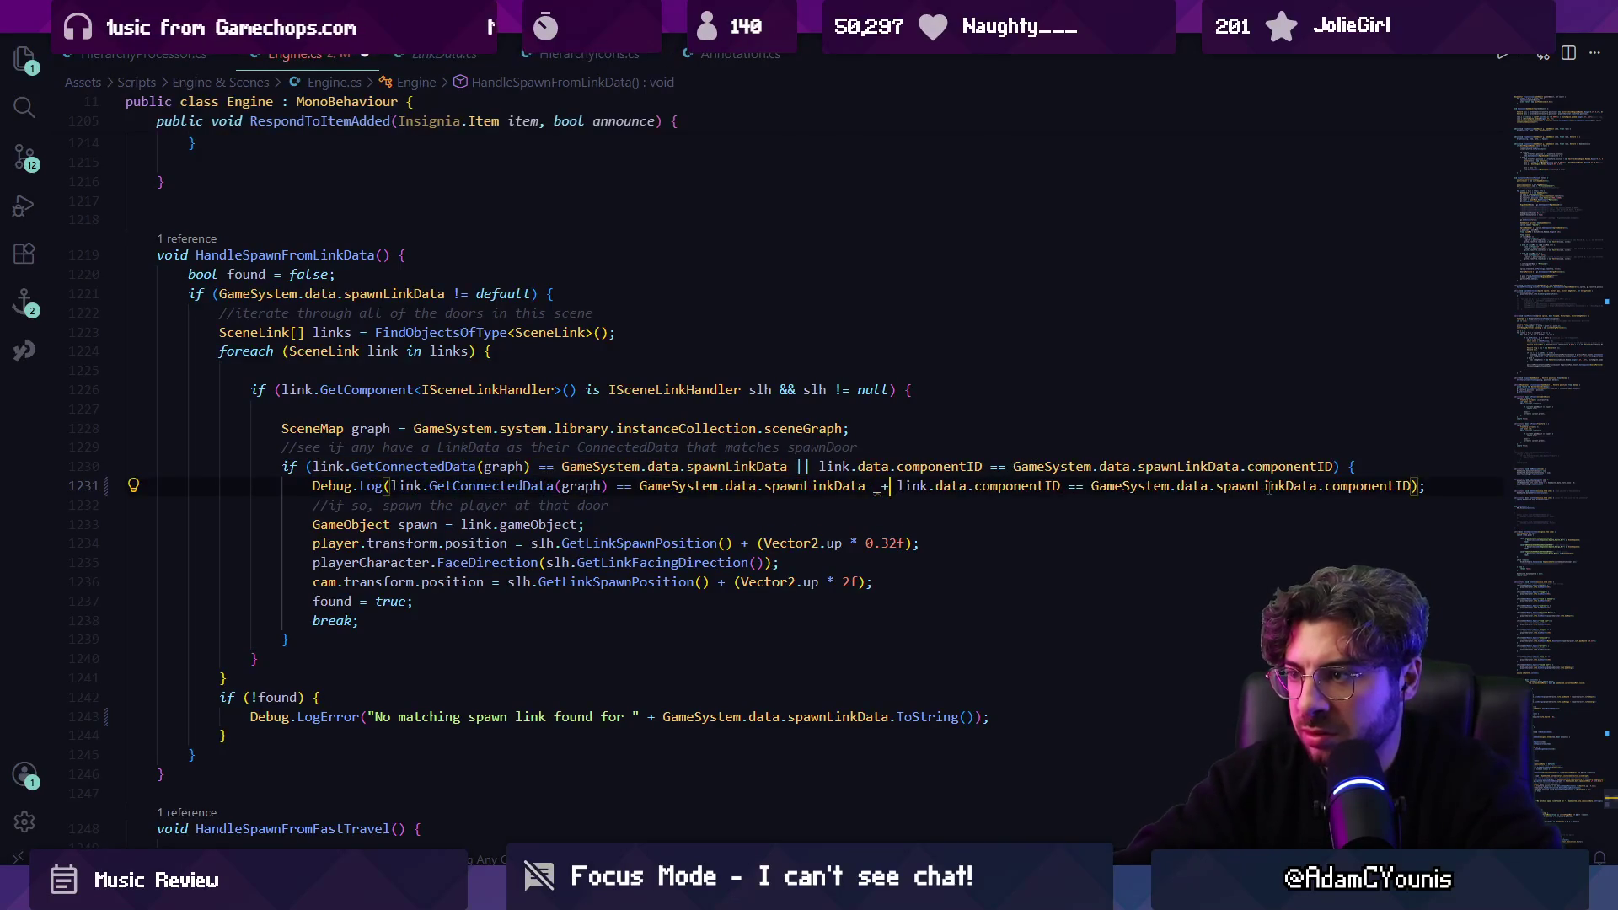
pyautogui.press('Delete')
pyautogui.hotkey('ctrl', 's')
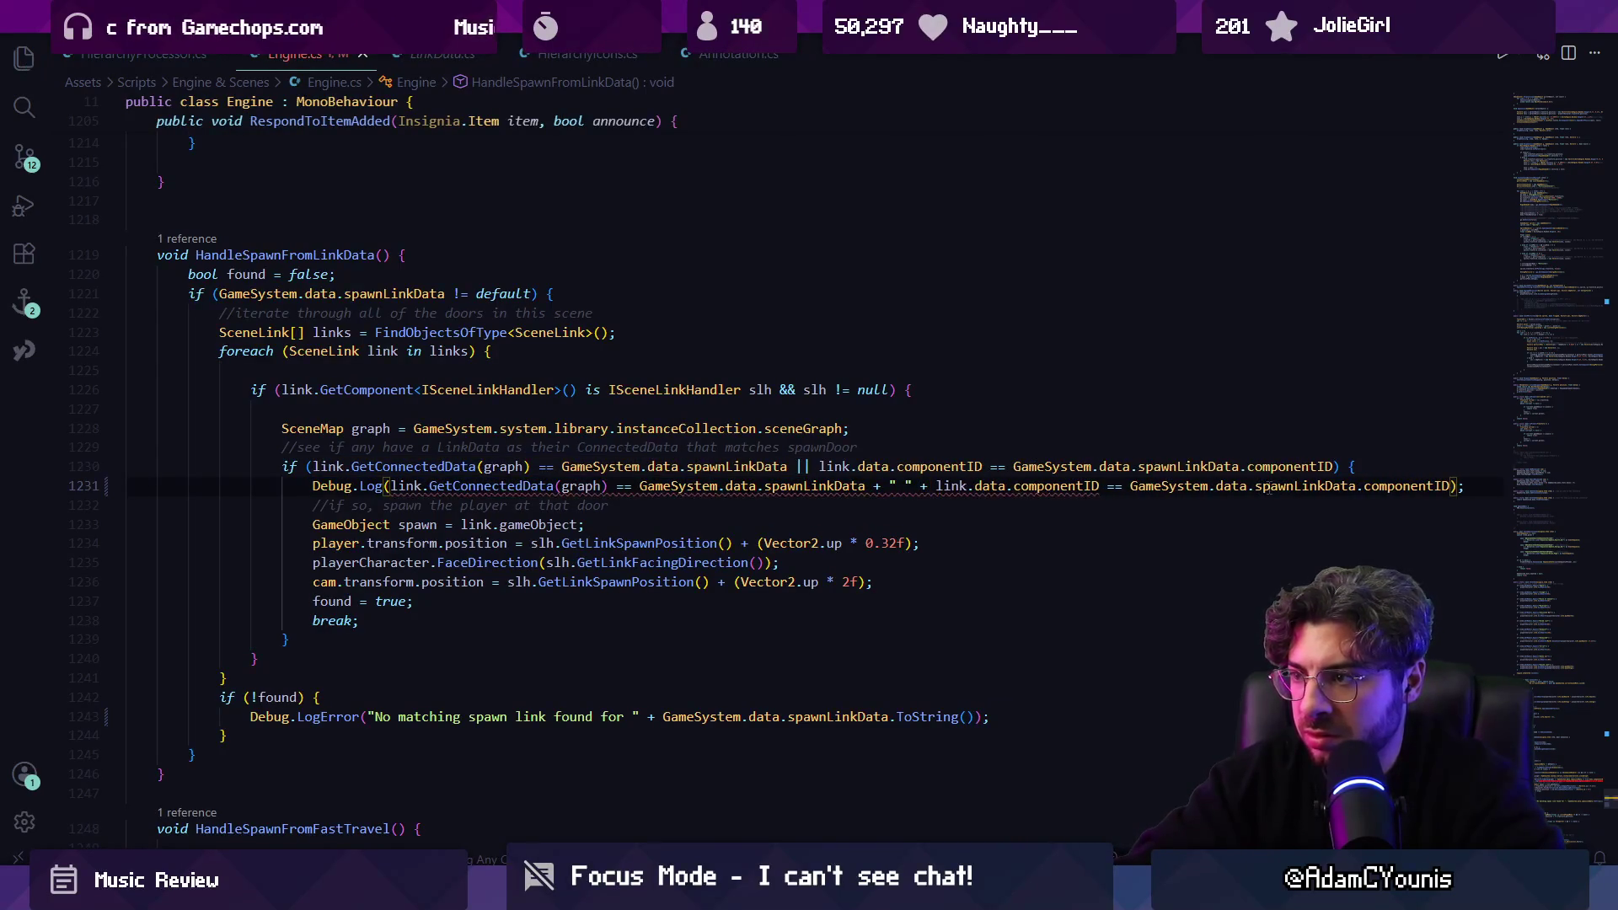
# Close the spawnLinkData comparison with a parenthesis and undo misplaced wrapping parentheses.
pyautogui.press('Left')
pyautogui.press('Left')
pyautogui.press('Left')
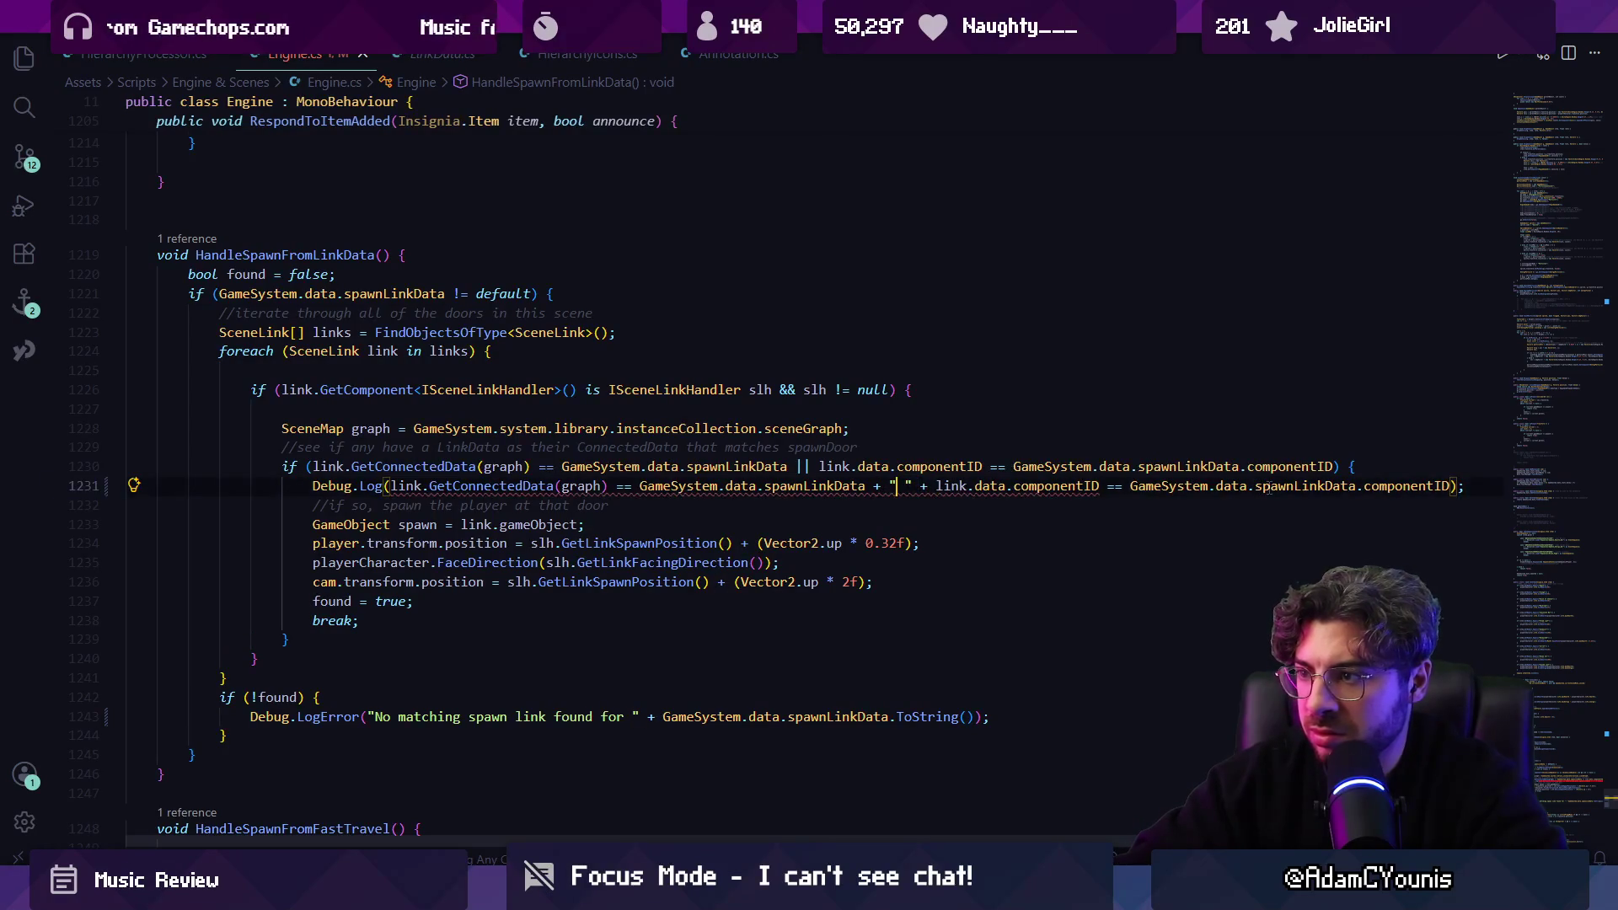
pyautogui.press('Left')
pyautogui.press('Left')
pyautogui.press('Left')
pyautogui.write(')')
pyautogui.press('Down')
pyautogui.press('Down')
pyautogui.write('(')
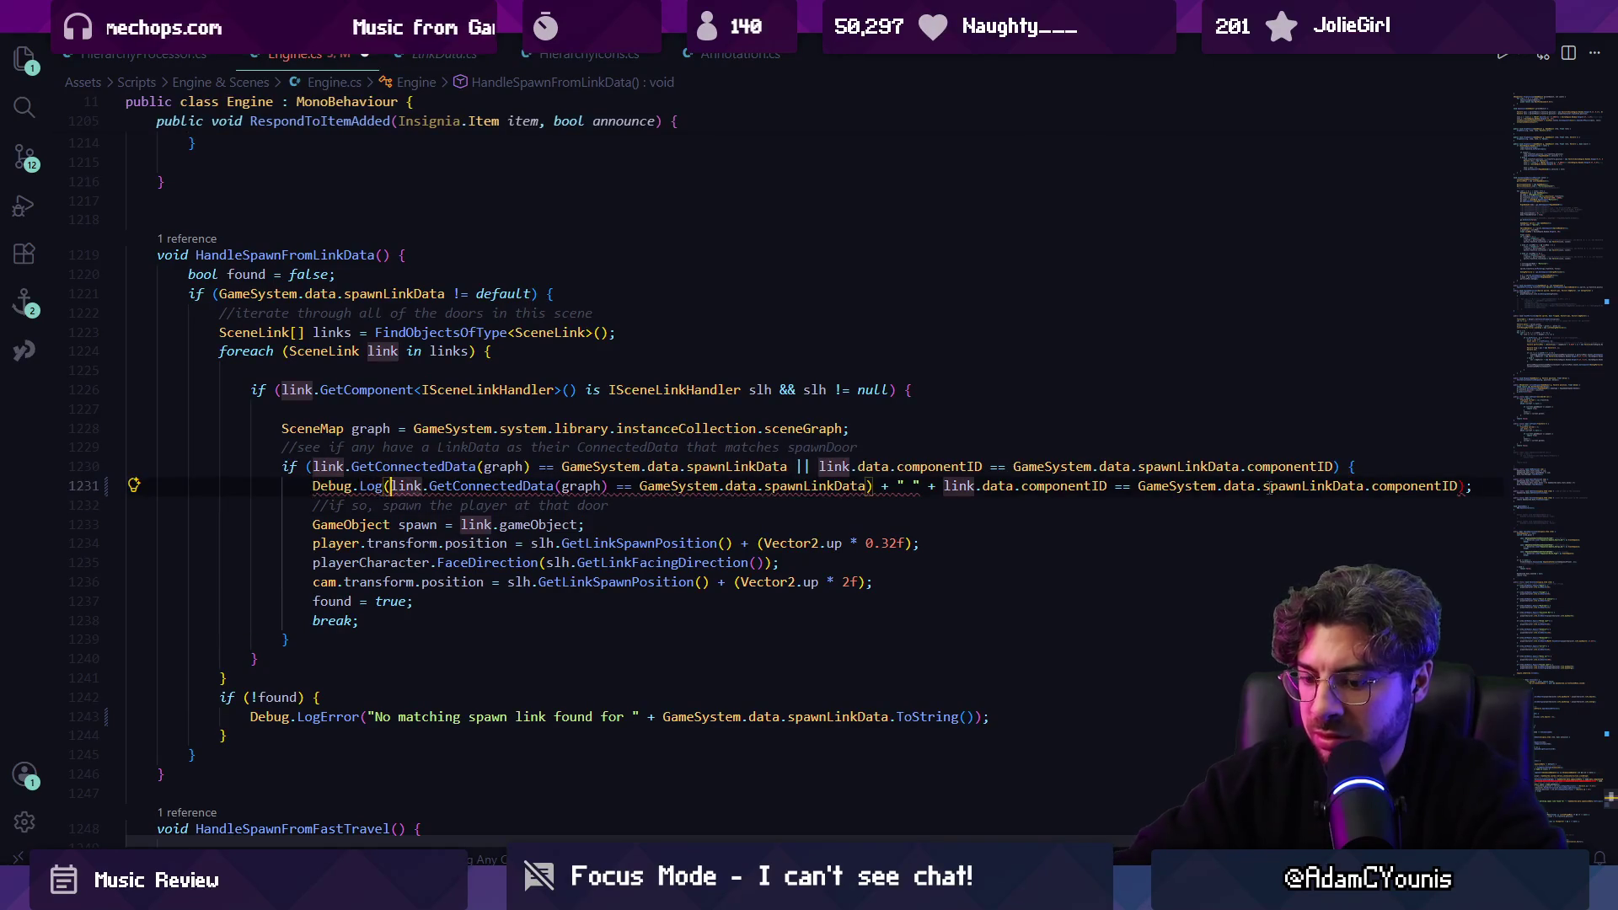
pyautogui.write('(')
pyautogui.press('End')
pyautogui.press('Left')
pyautogui.write(')')
pyautogui.hotkey('ctrl', 'z')
pyautogui.hotkey('ctrl', 'z')
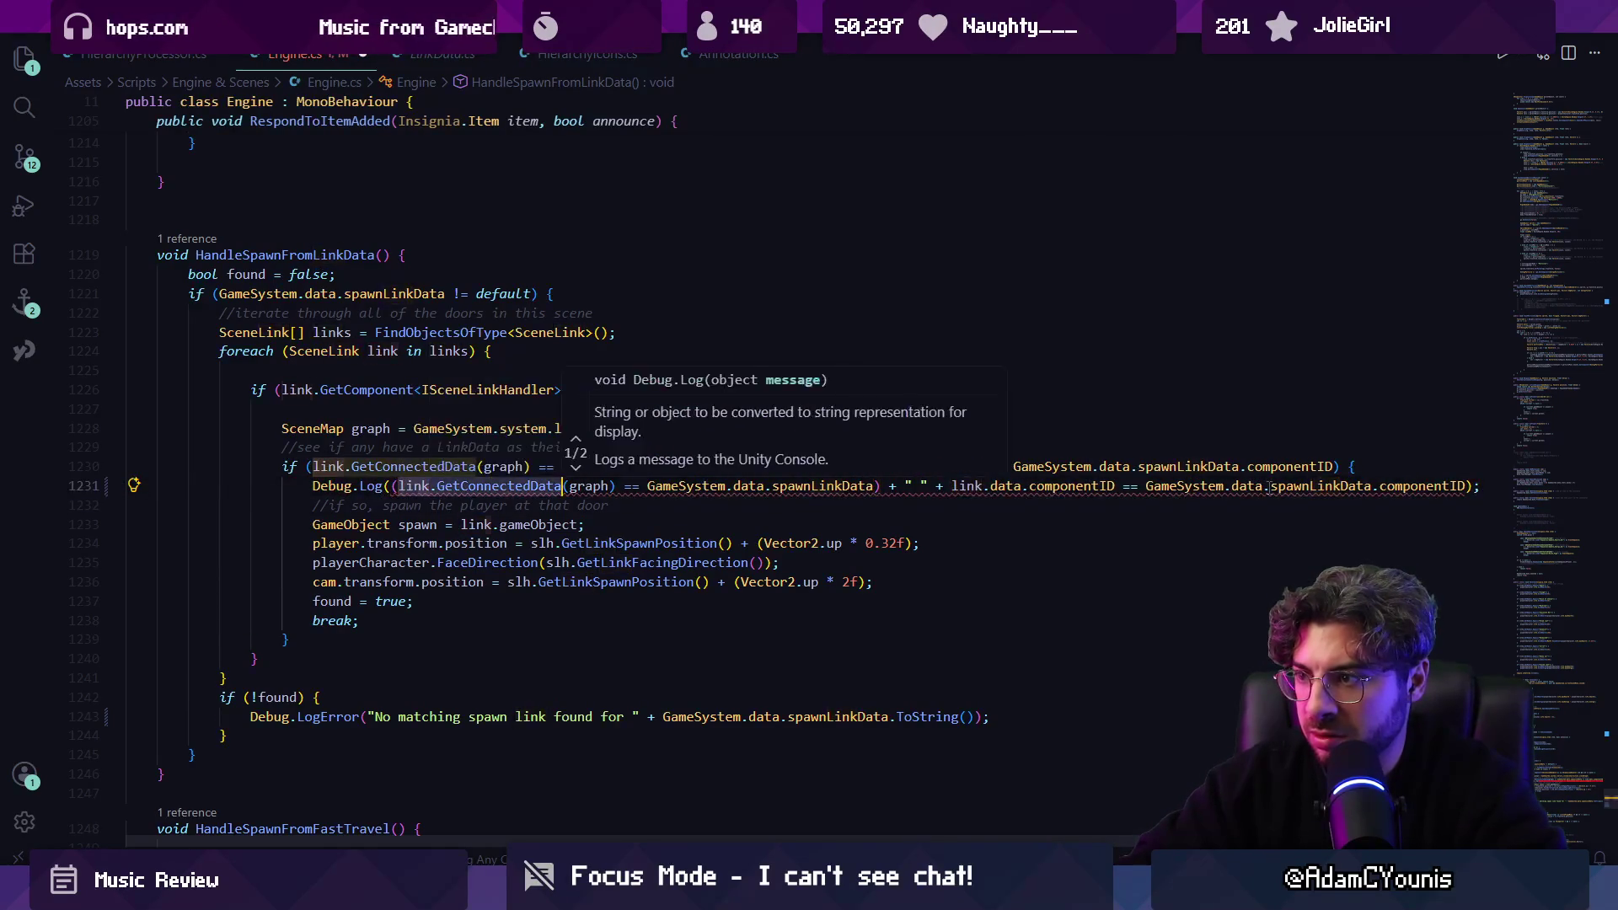
pyautogui.press('Escape')
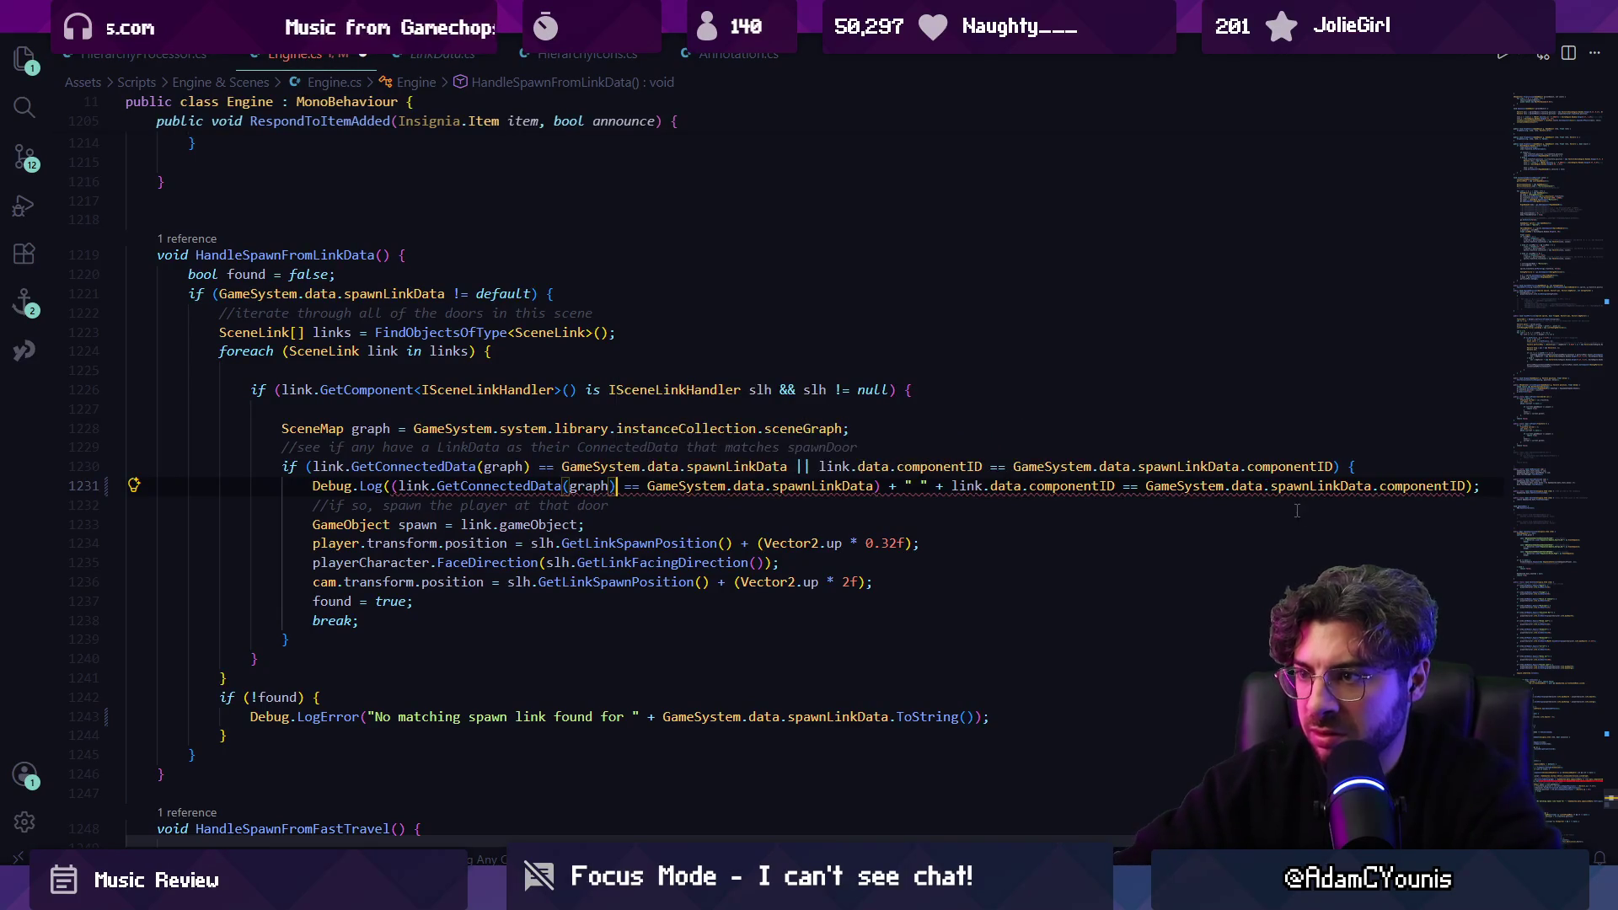
# Wrap the componentID comparison in parentheses, end the Debug.Log with ');' and save Engine.cs.
pyautogui.click(959, 486)
pyautogui.press('Tab')
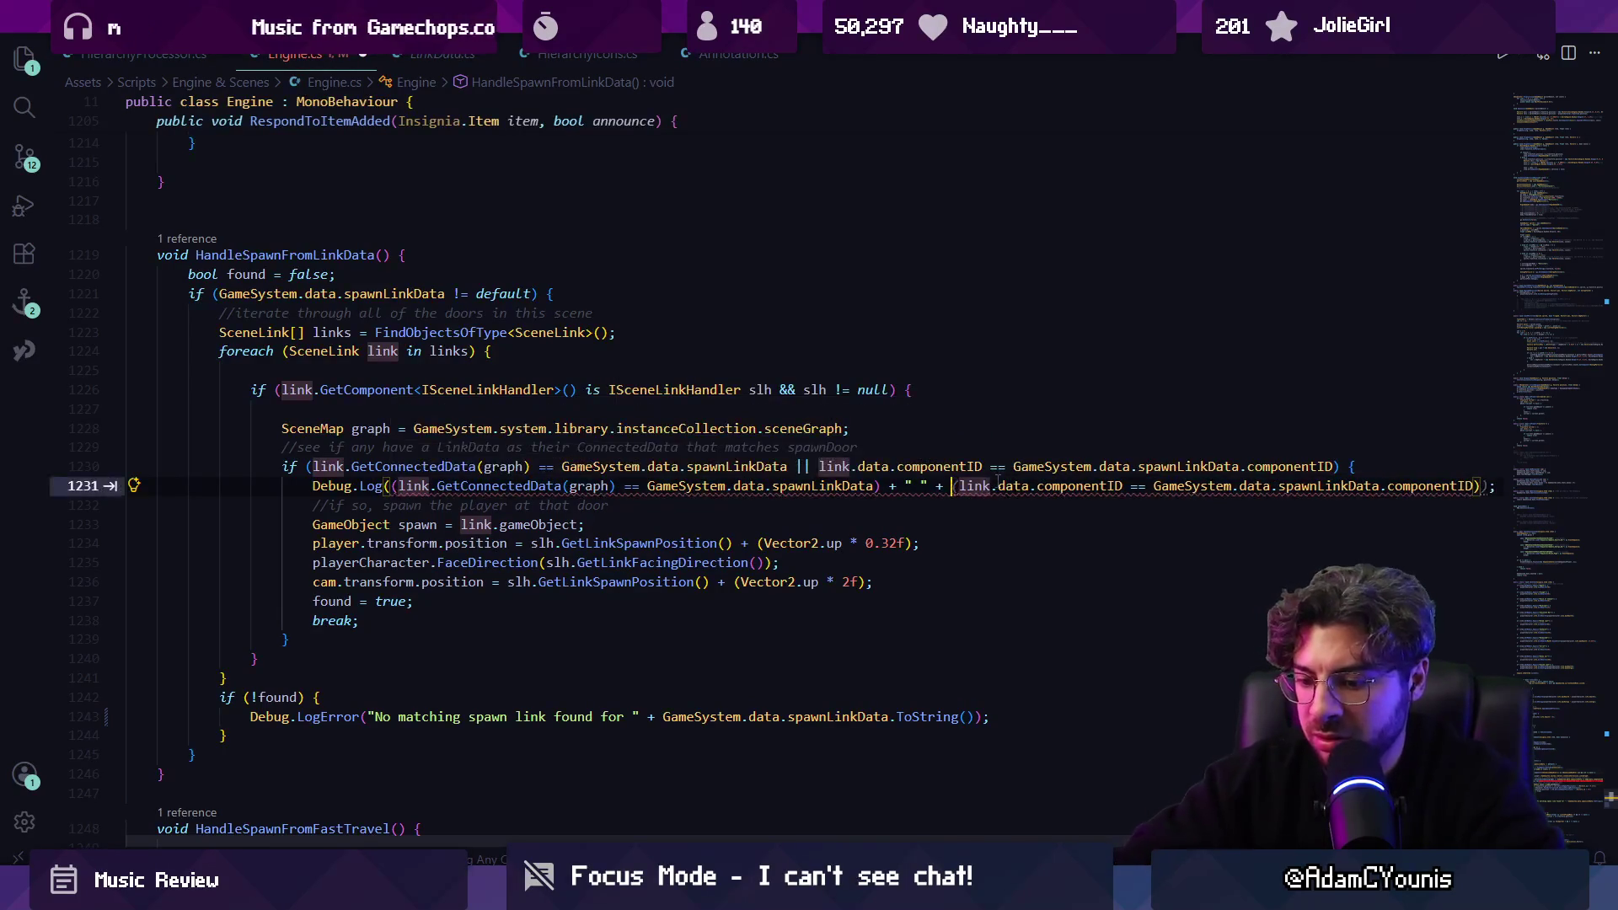
pyautogui.press('Escape')
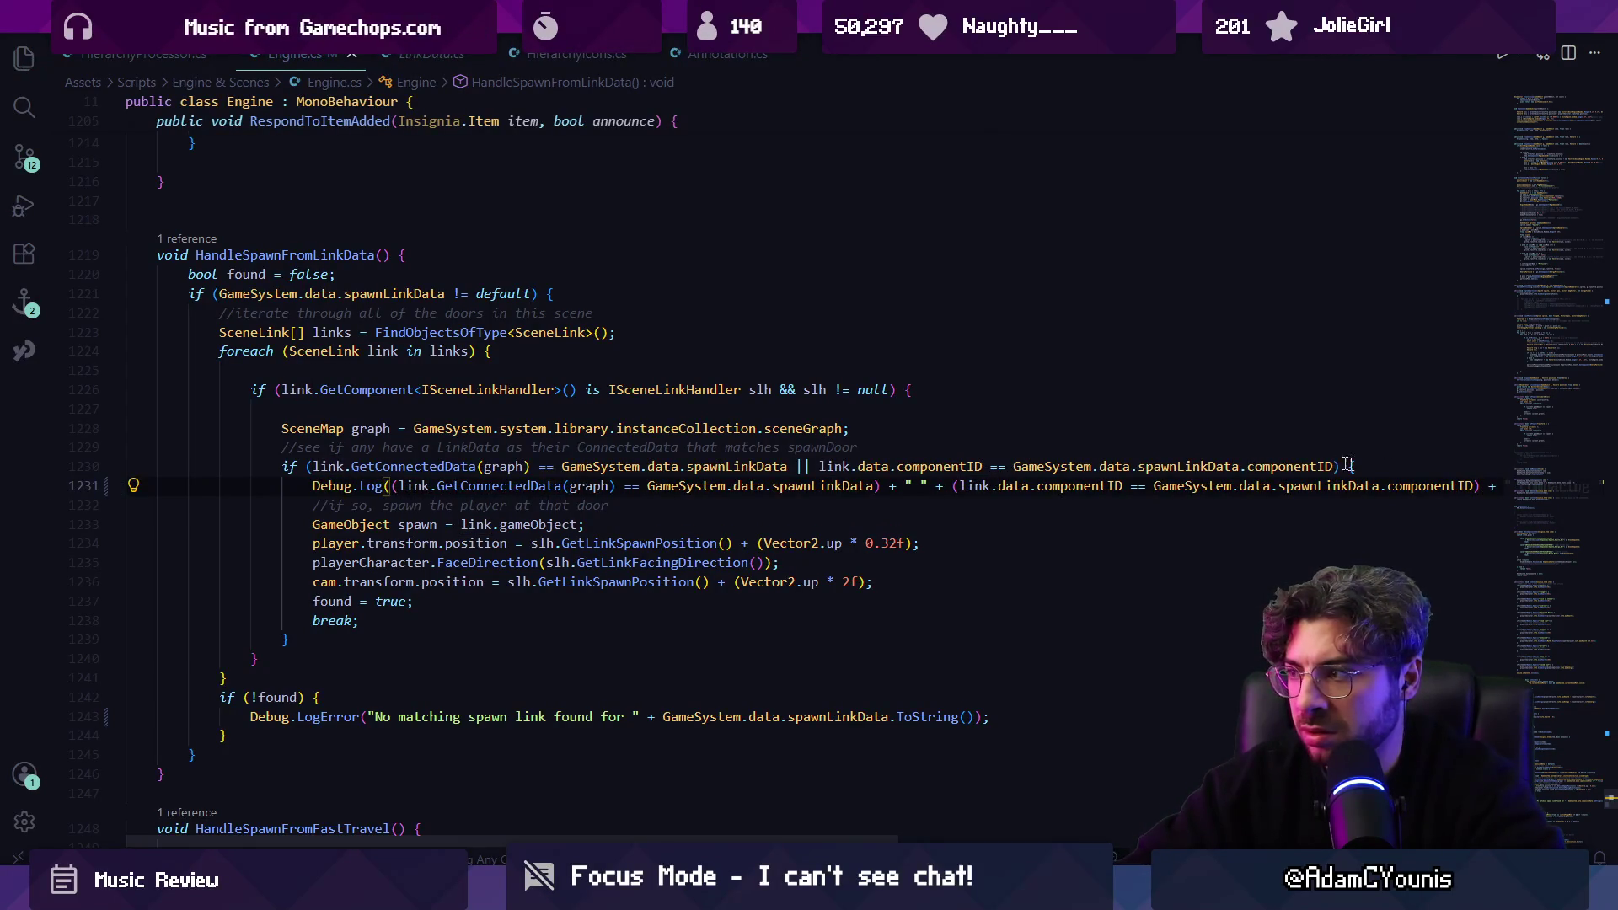
pyautogui.press('Tab')
pyautogui.press('Tab')
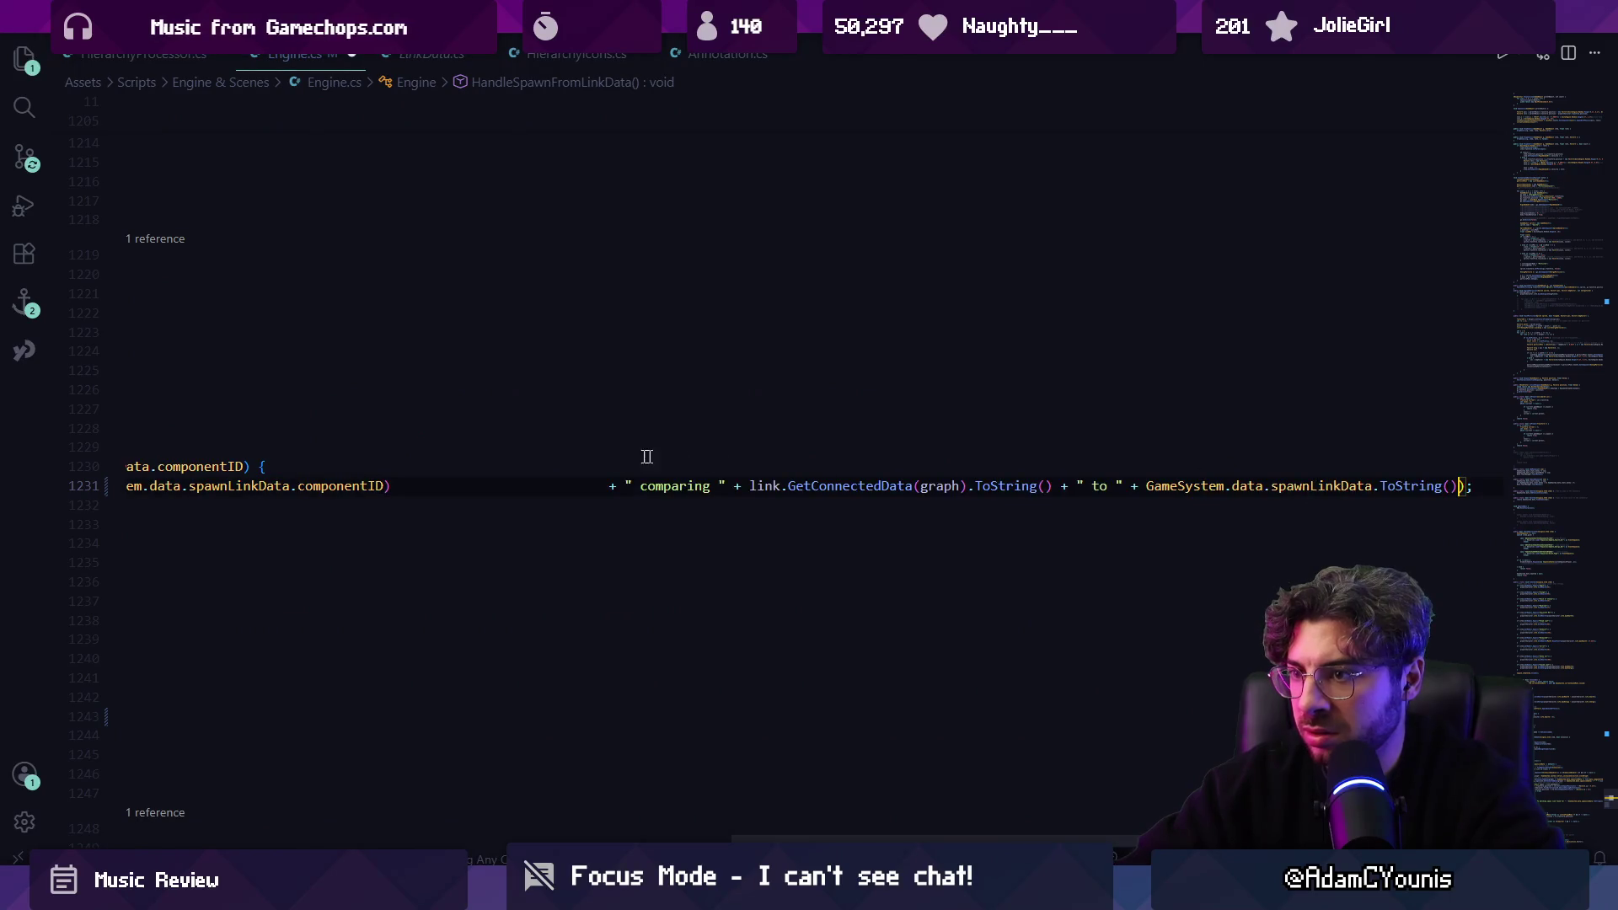
pyautogui.click(404, 486)
pyautogui.write(');')
pyautogui.hotkey('ctrl', 's')
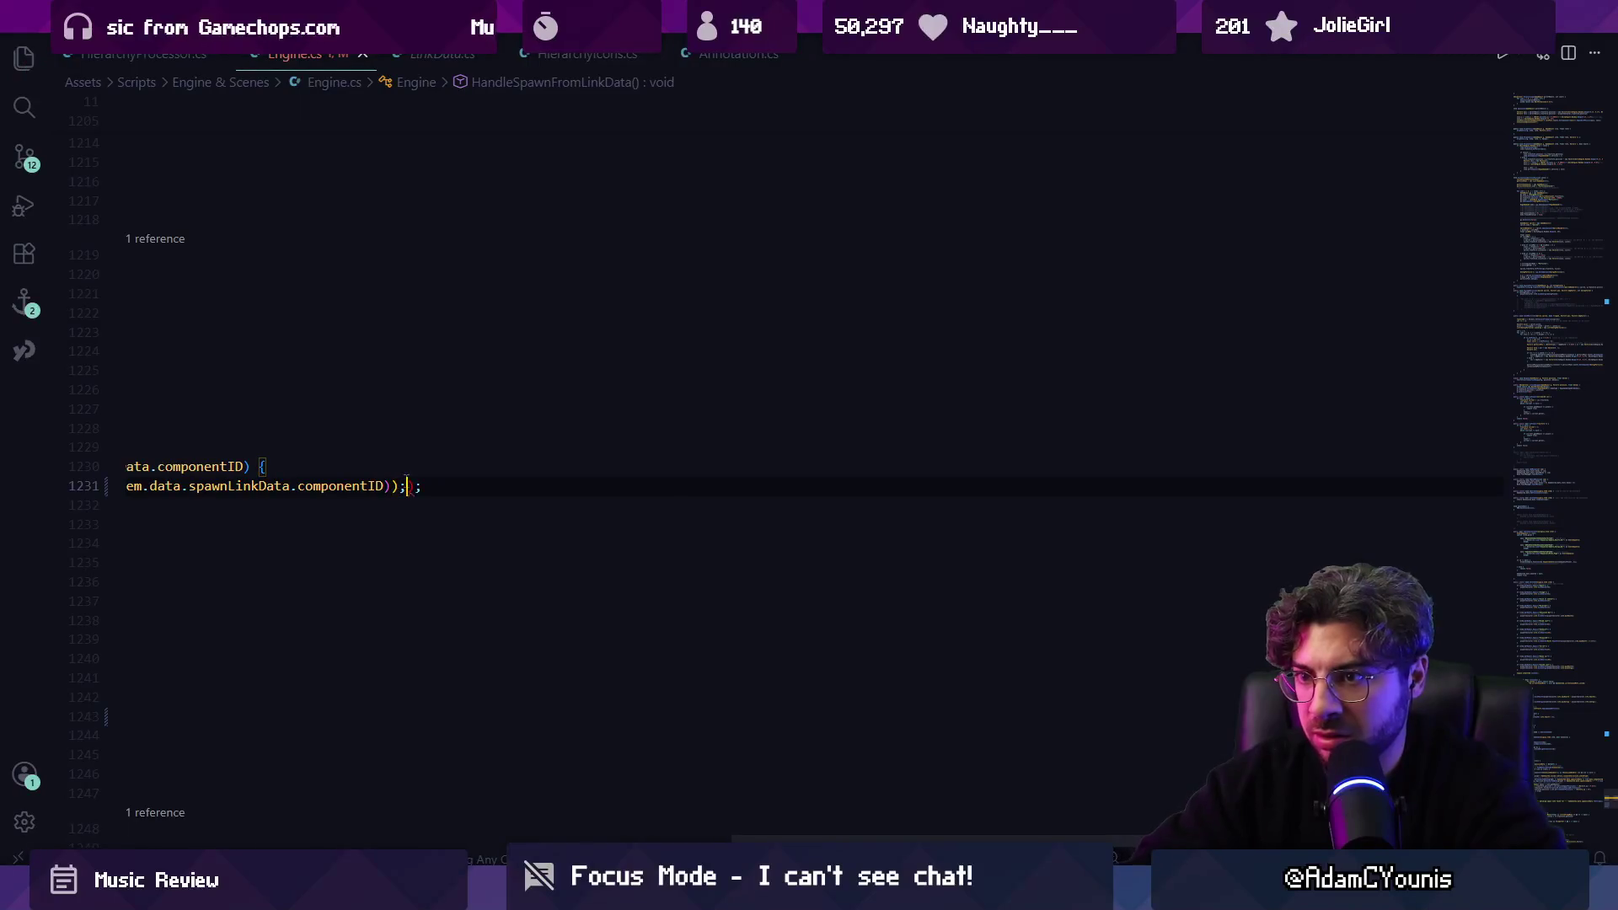
pyautogui.hotkey('ctrl', 'z')
pyautogui.hotkey('ctrl', 'z')
pyautogui.hotkey('ctrl', 'z')
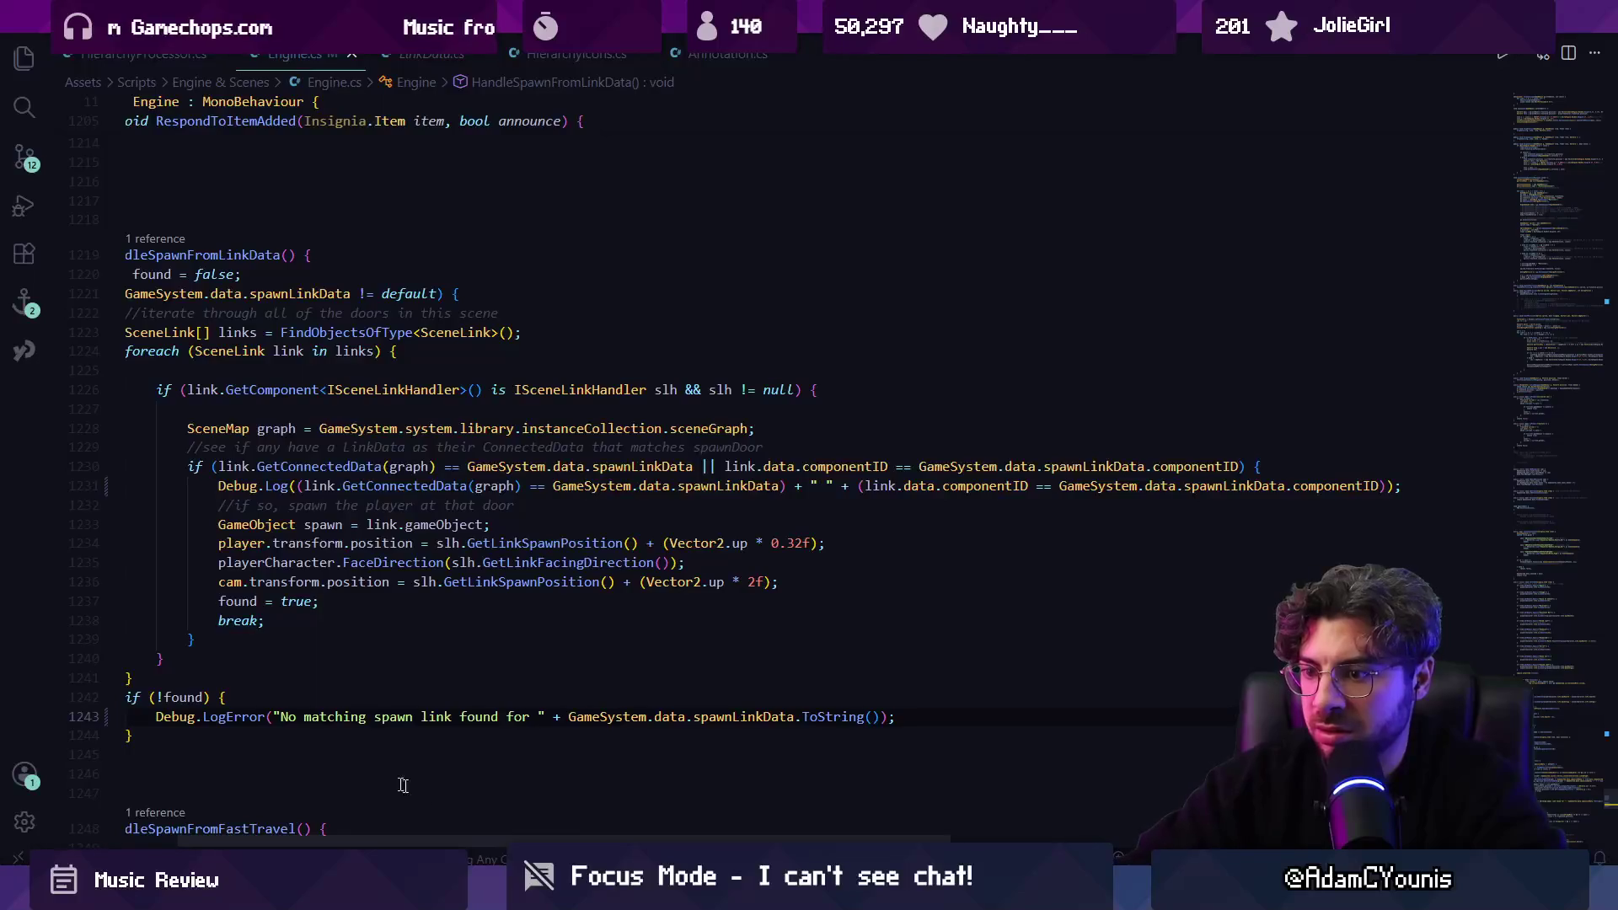
pyautogui.hotkey('alt', 'Tab')
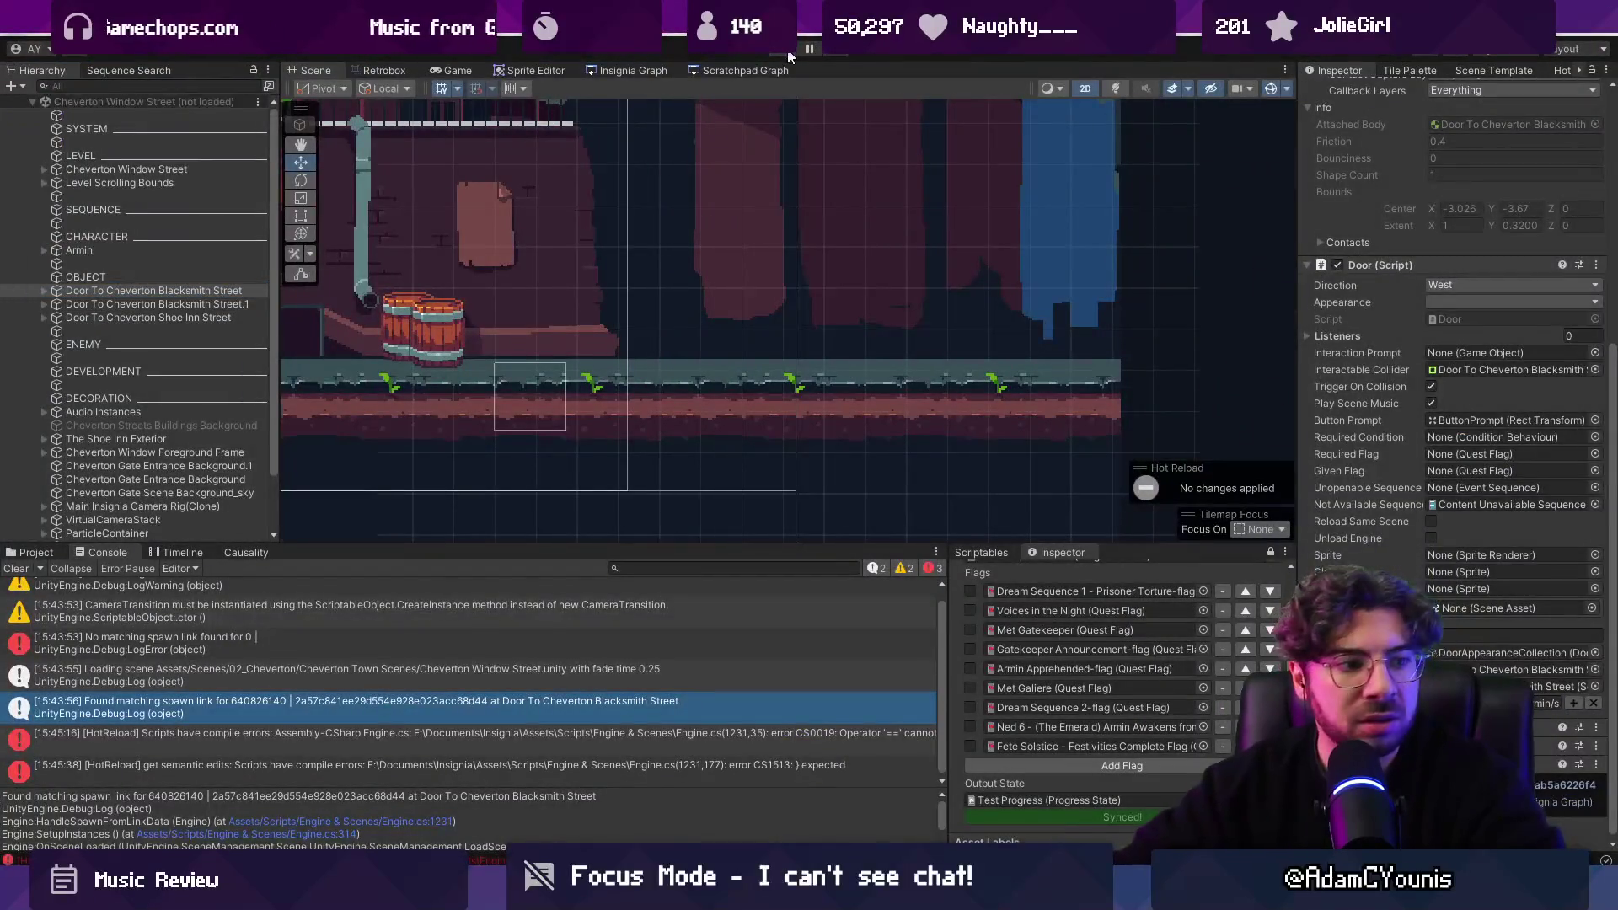
# Play-test into Cheverton Window Street and jump from the 'No matching spawn link found for 0' error to Engine.cs.
pyautogui.hotkey('ctrl', 'p')
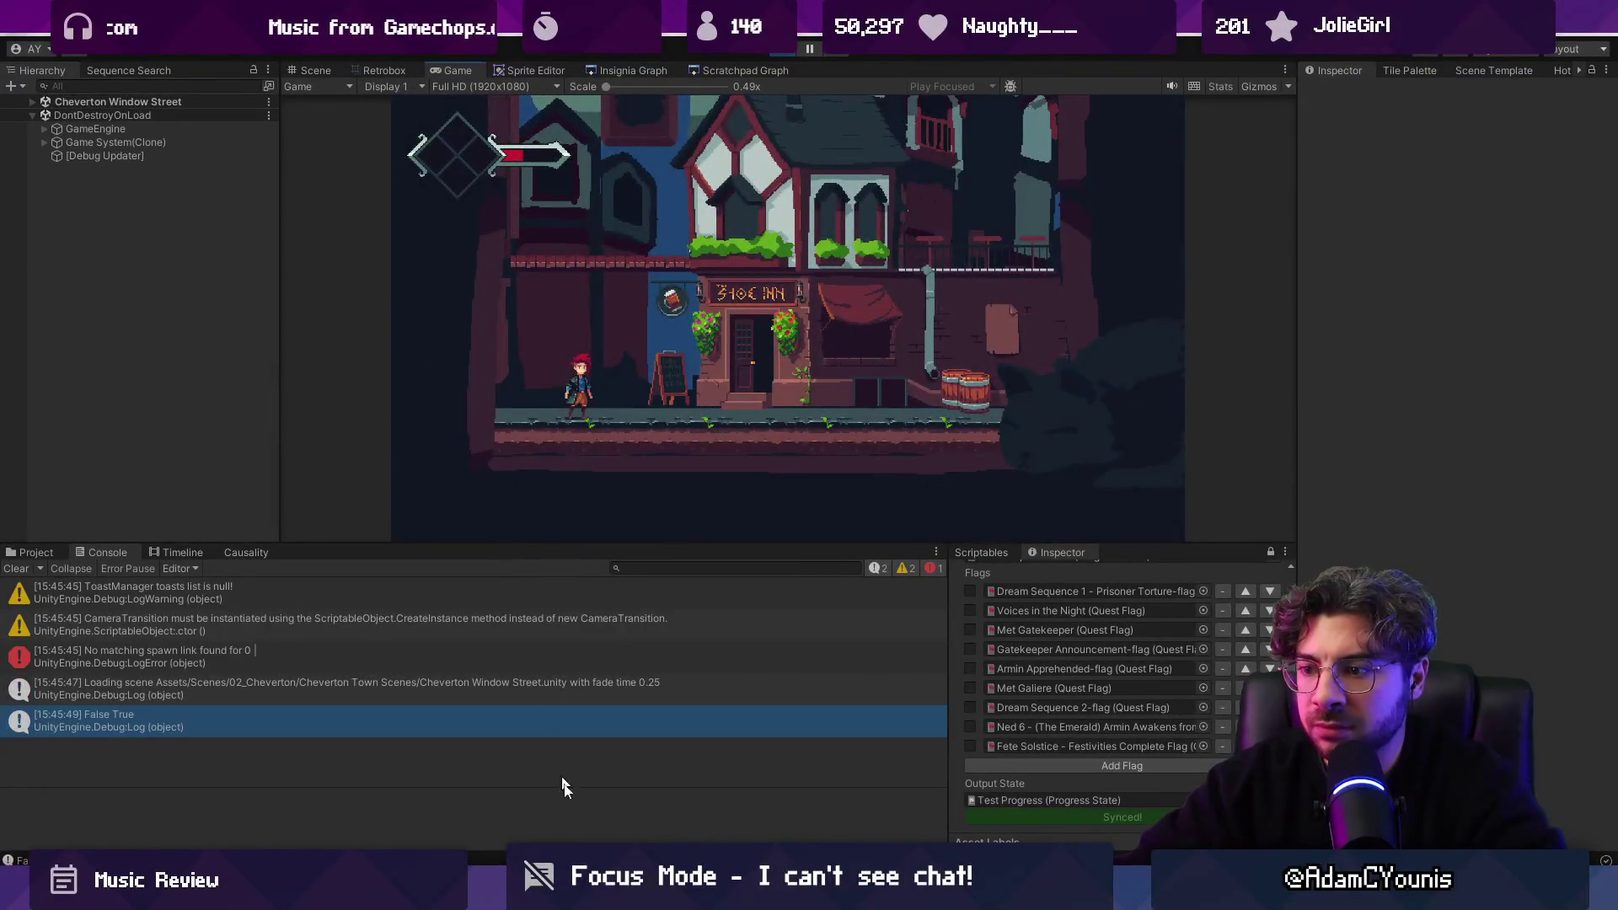
pyautogui.click(562, 788)
pyautogui.doubleClick(745, 466)
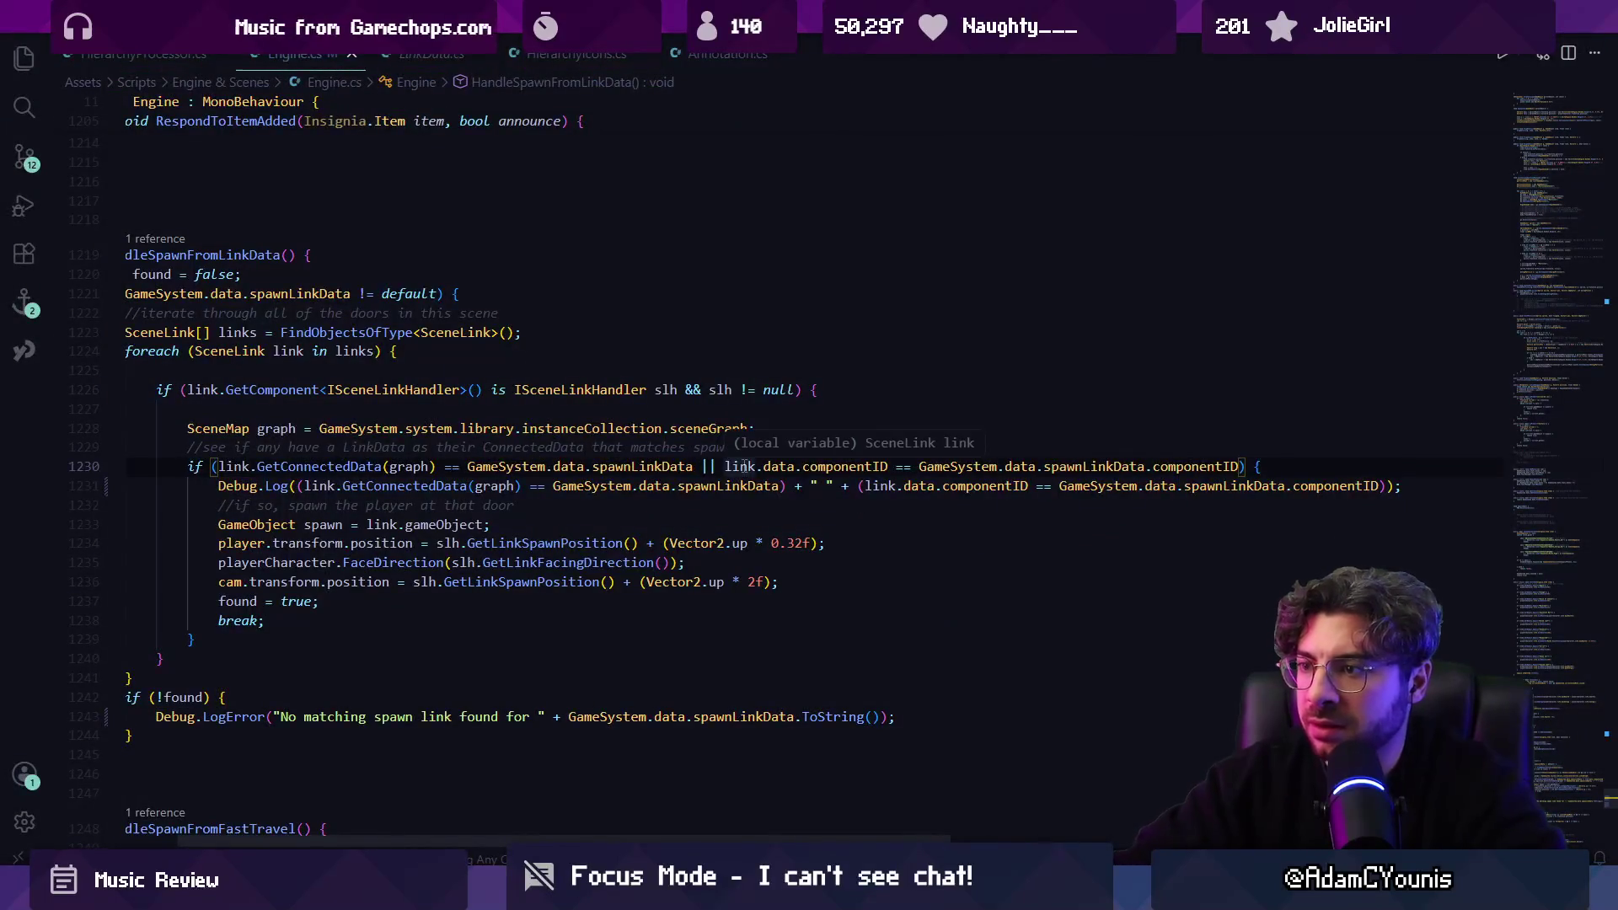
pyautogui.hotkey('ctrl', 'shift', 'Right')
pyautogui.hotkey('ctrl', 'shift', 'Right')
pyautogui.hotkey('ctrl', 'shift', 'Right')
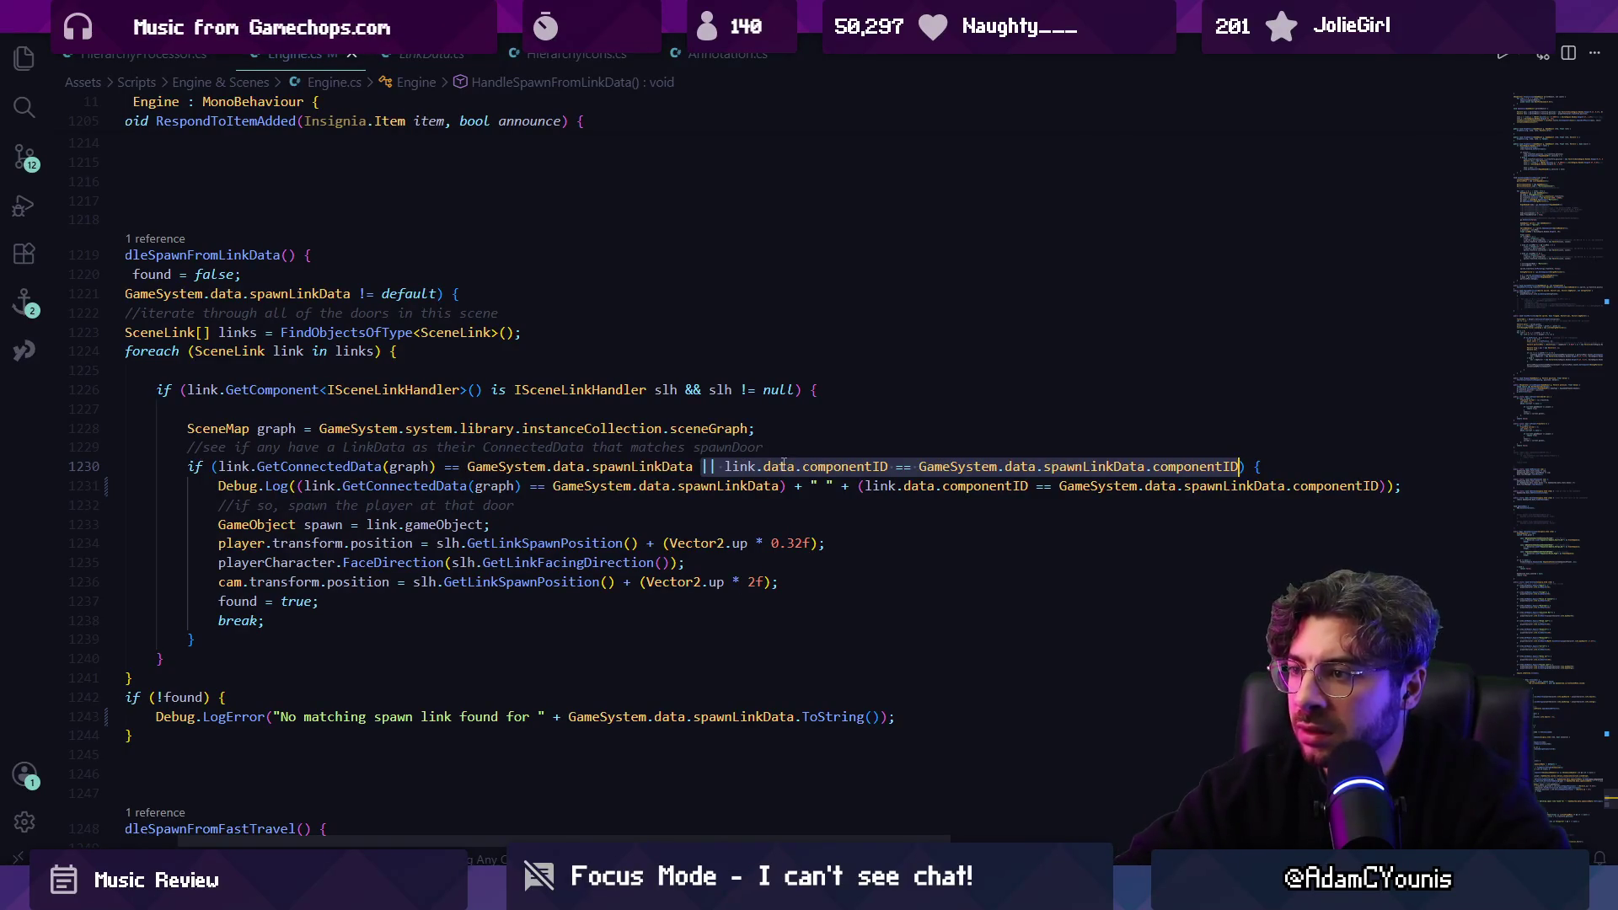
pyautogui.keyDown('ctrl'); pyautogui.click(821, 470); pyautogui.keyUp('ctrl')
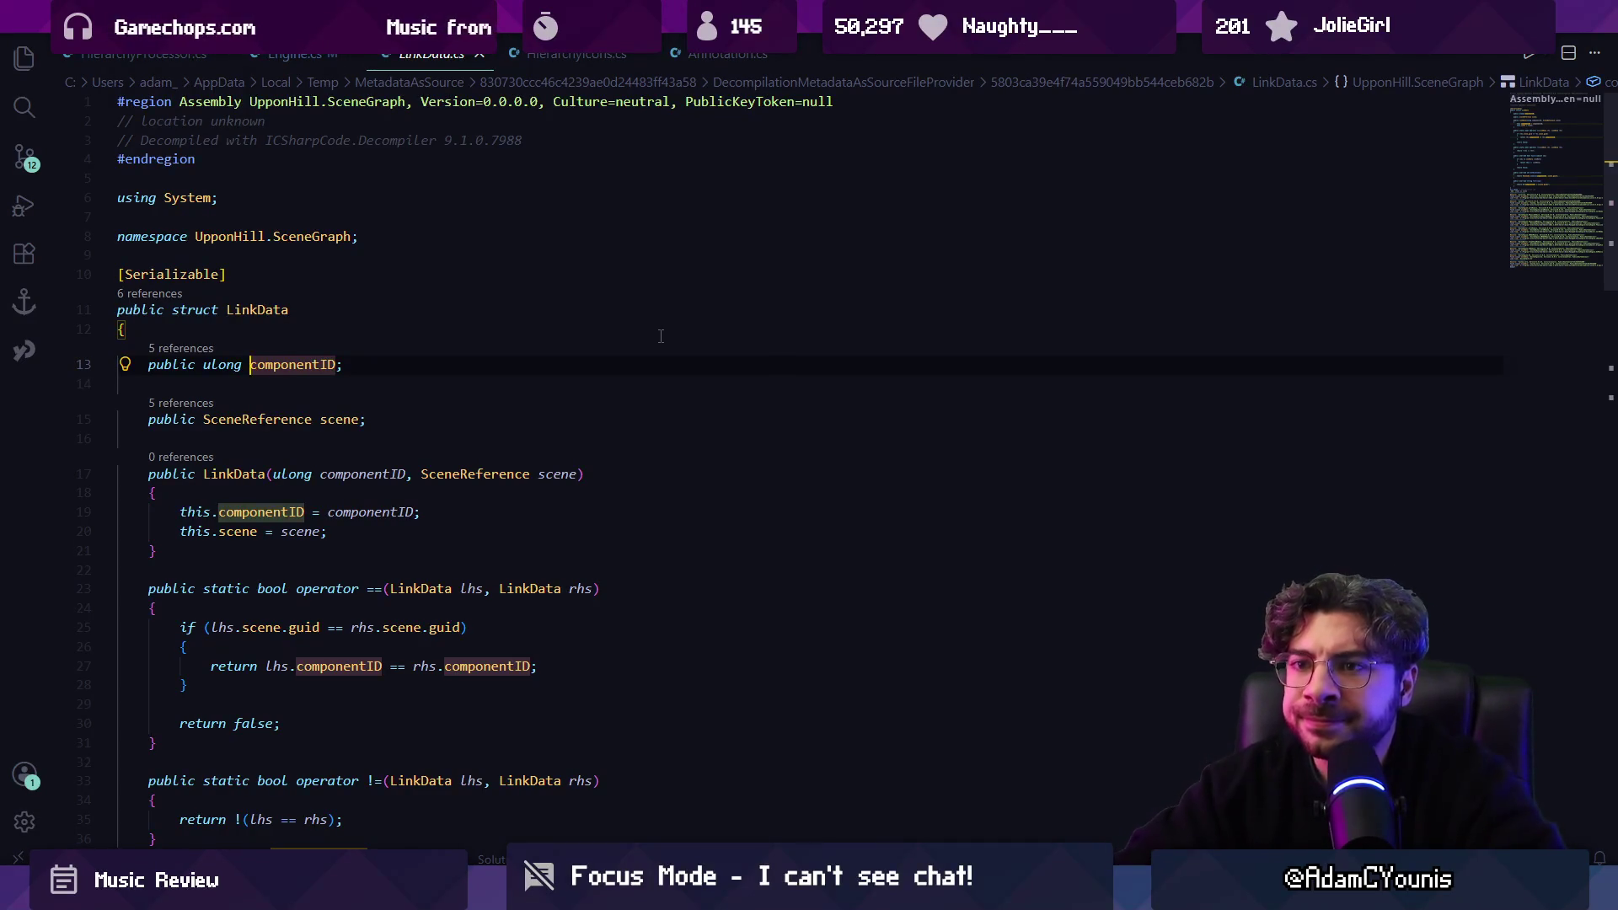
pyautogui.hotkey('alt', 'Left')
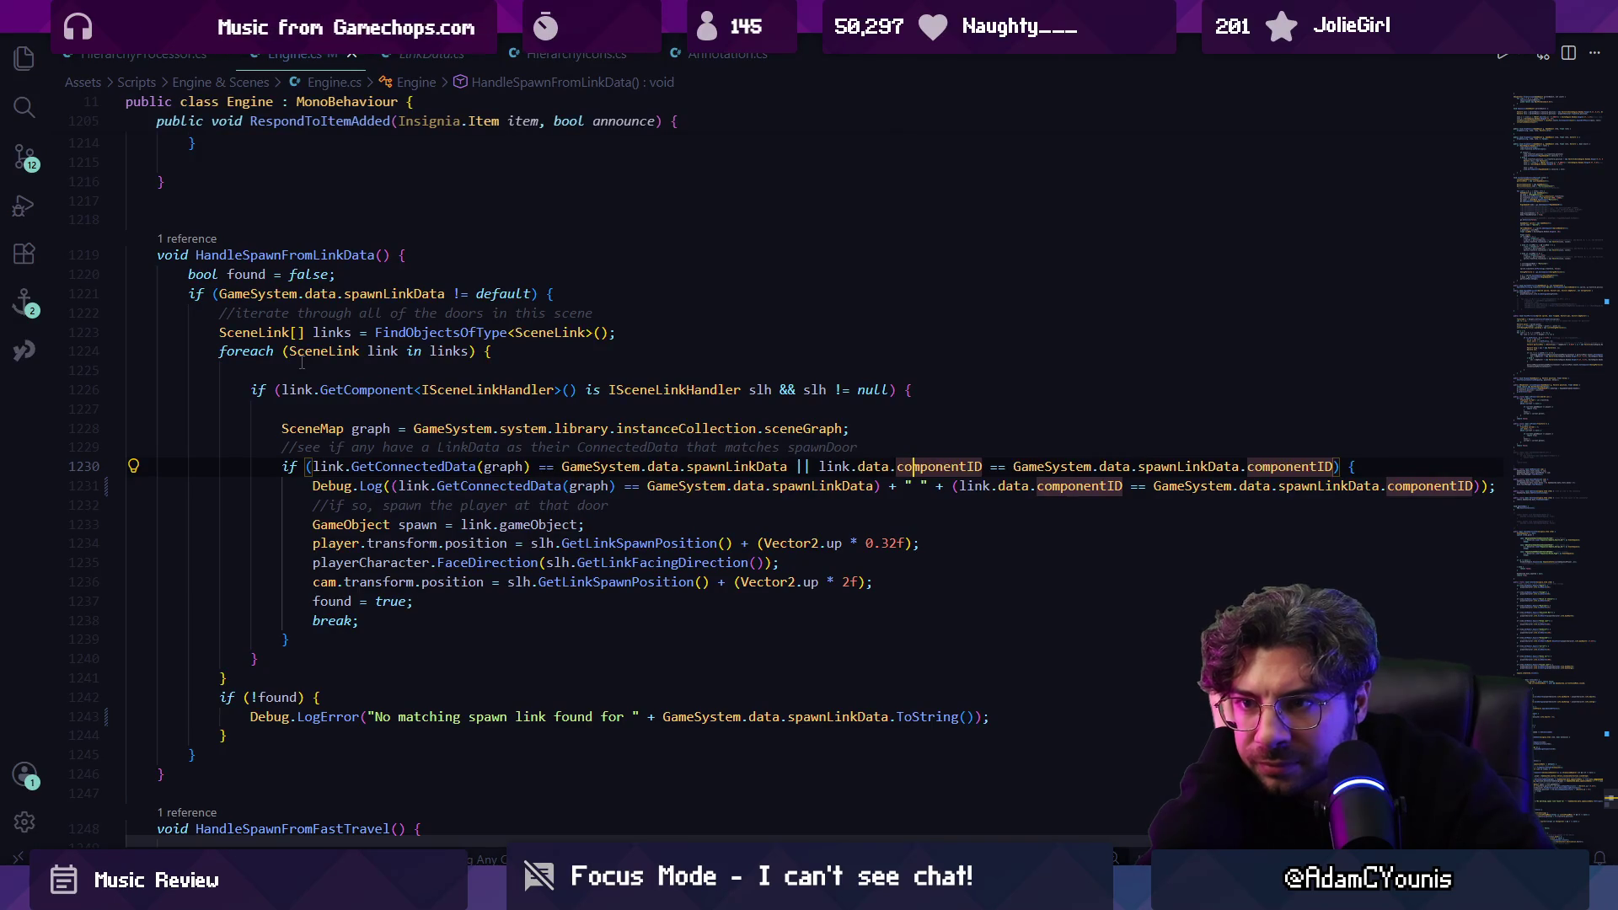
pyautogui.click(409, 427)
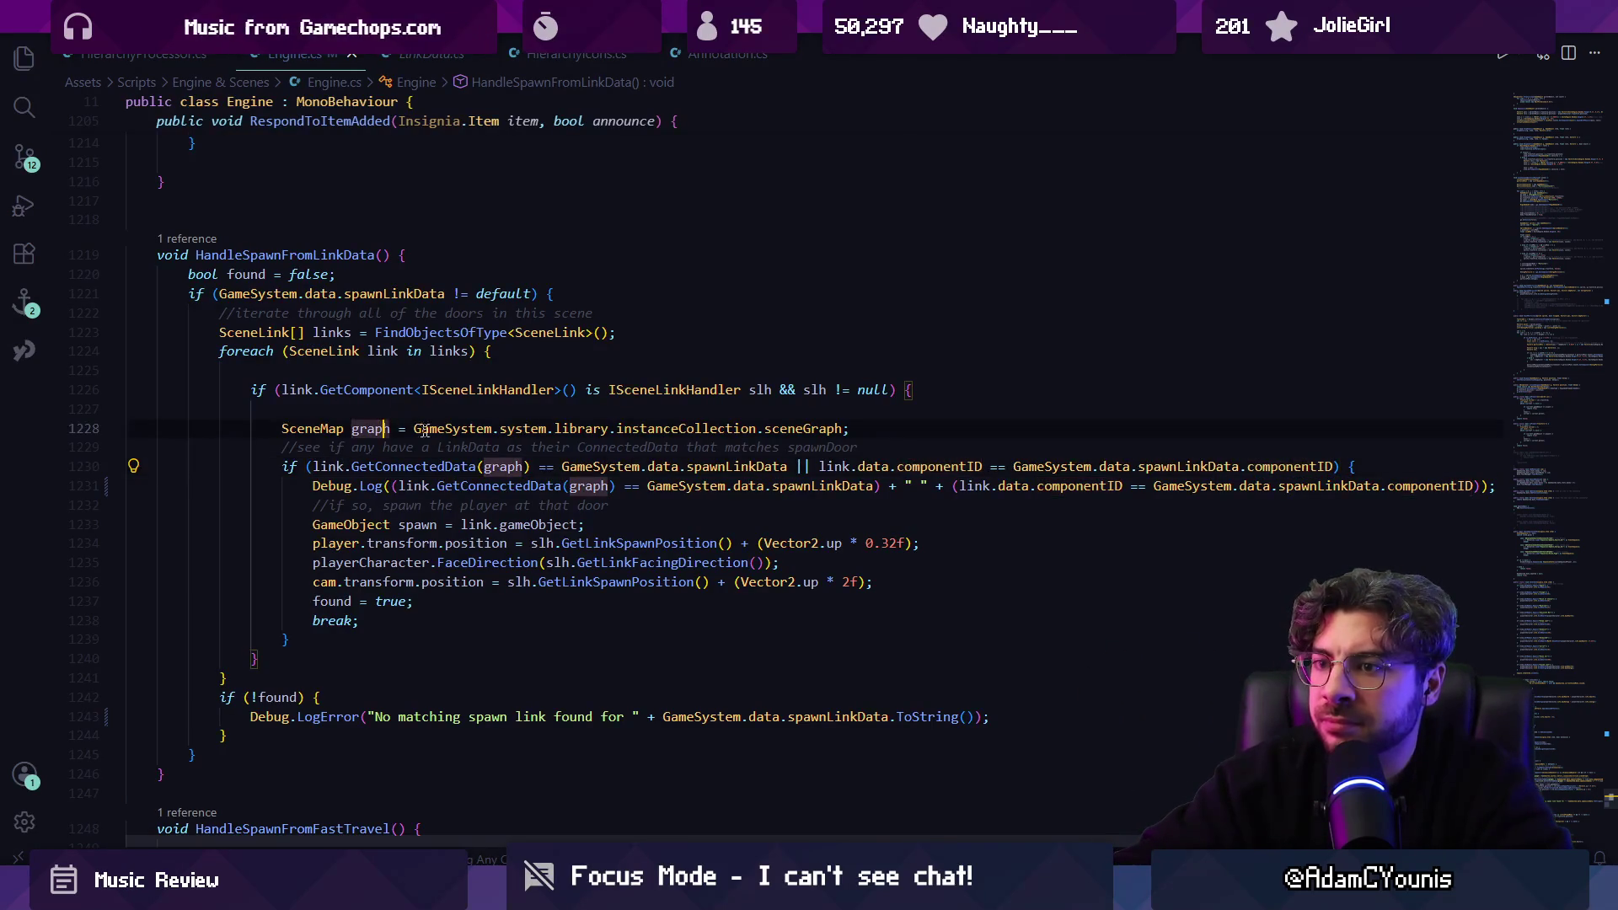
pyautogui.click(387, 468)
pyautogui.press('Left')
pyautogui.press('Left')
pyautogui.press('Left')
pyautogui.press('Right')
pyautogui.press('Right')
pyautogui.press('Right')
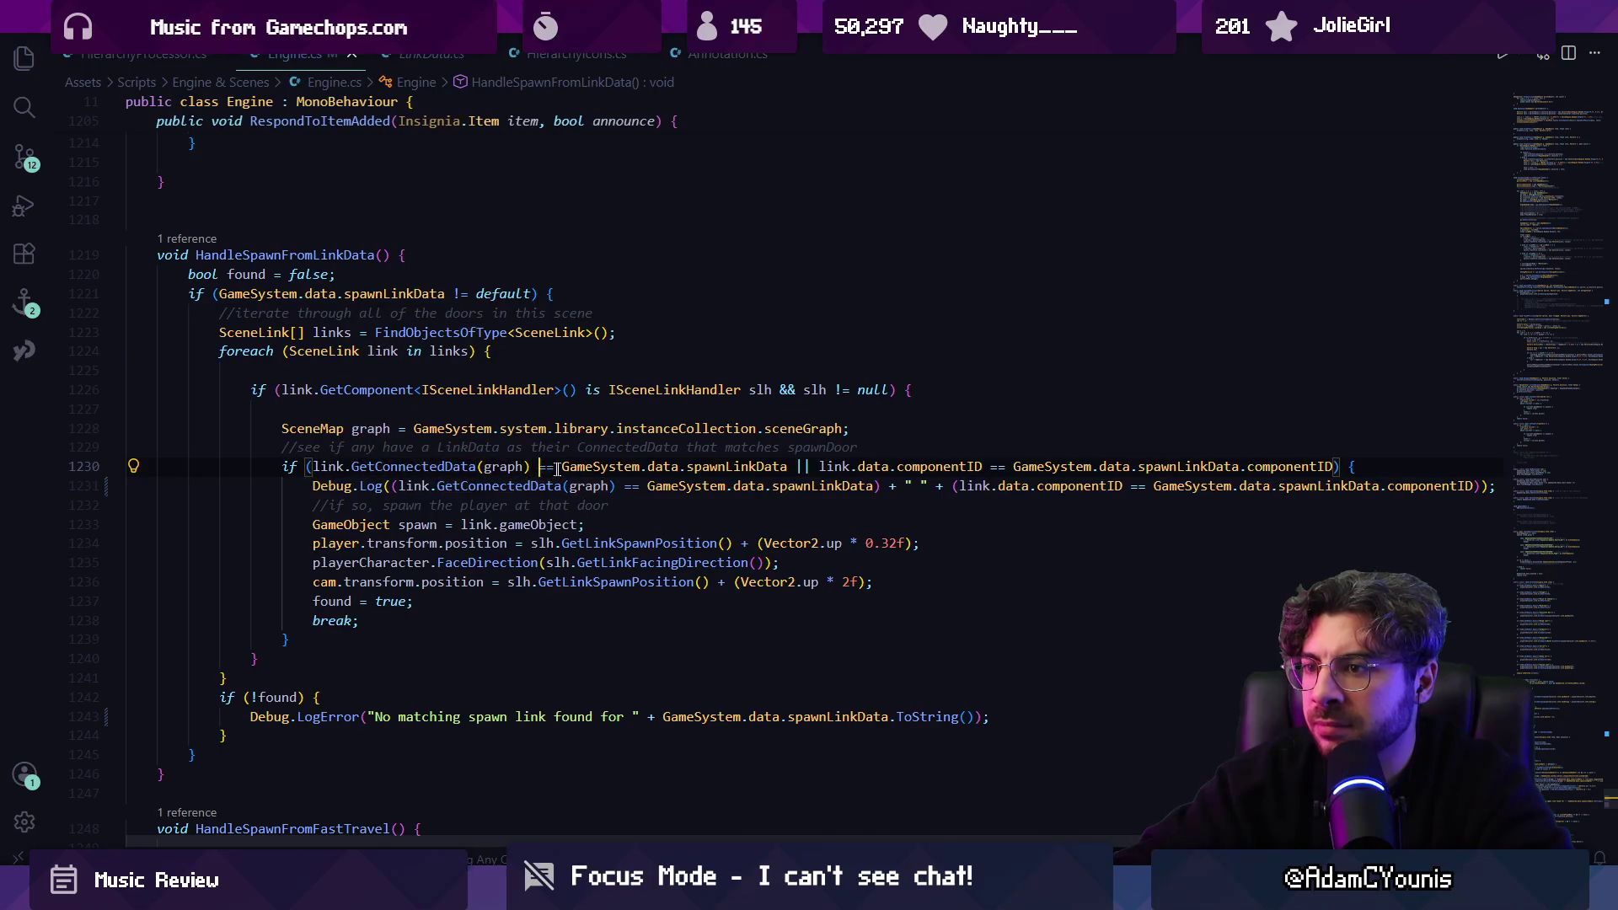
# Comment out the componentID fallback check in the spawn if-condition with /* */.
pyautogui.press('Right')
pyautogui.press('Right')
pyautogui.press('Right')
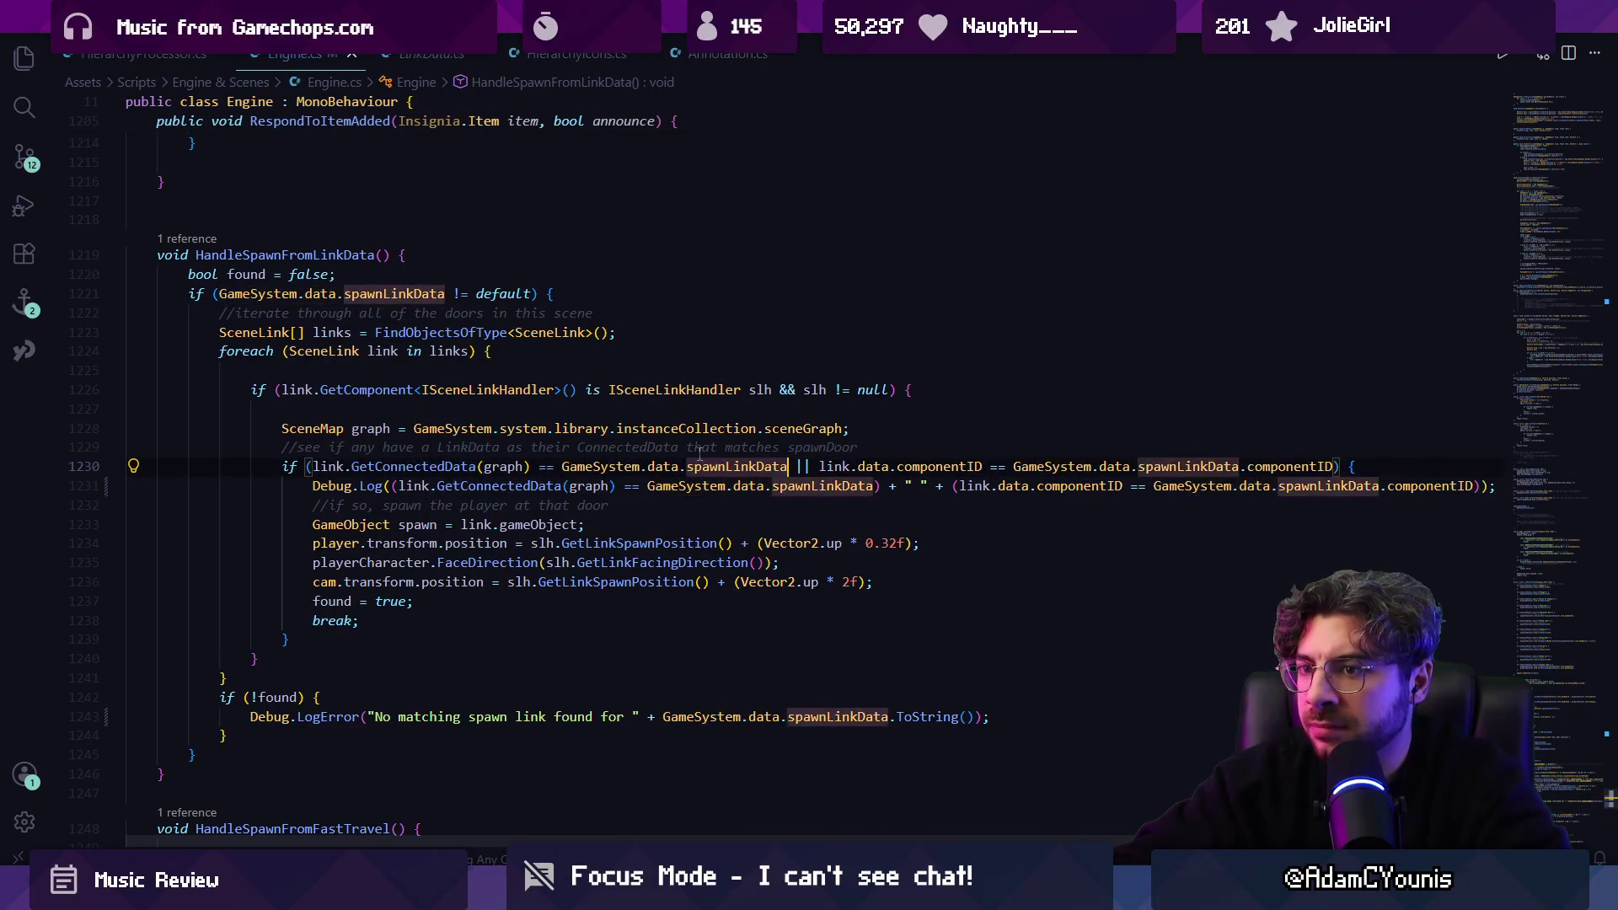
pyautogui.press('Left')
pyautogui.press('Left')
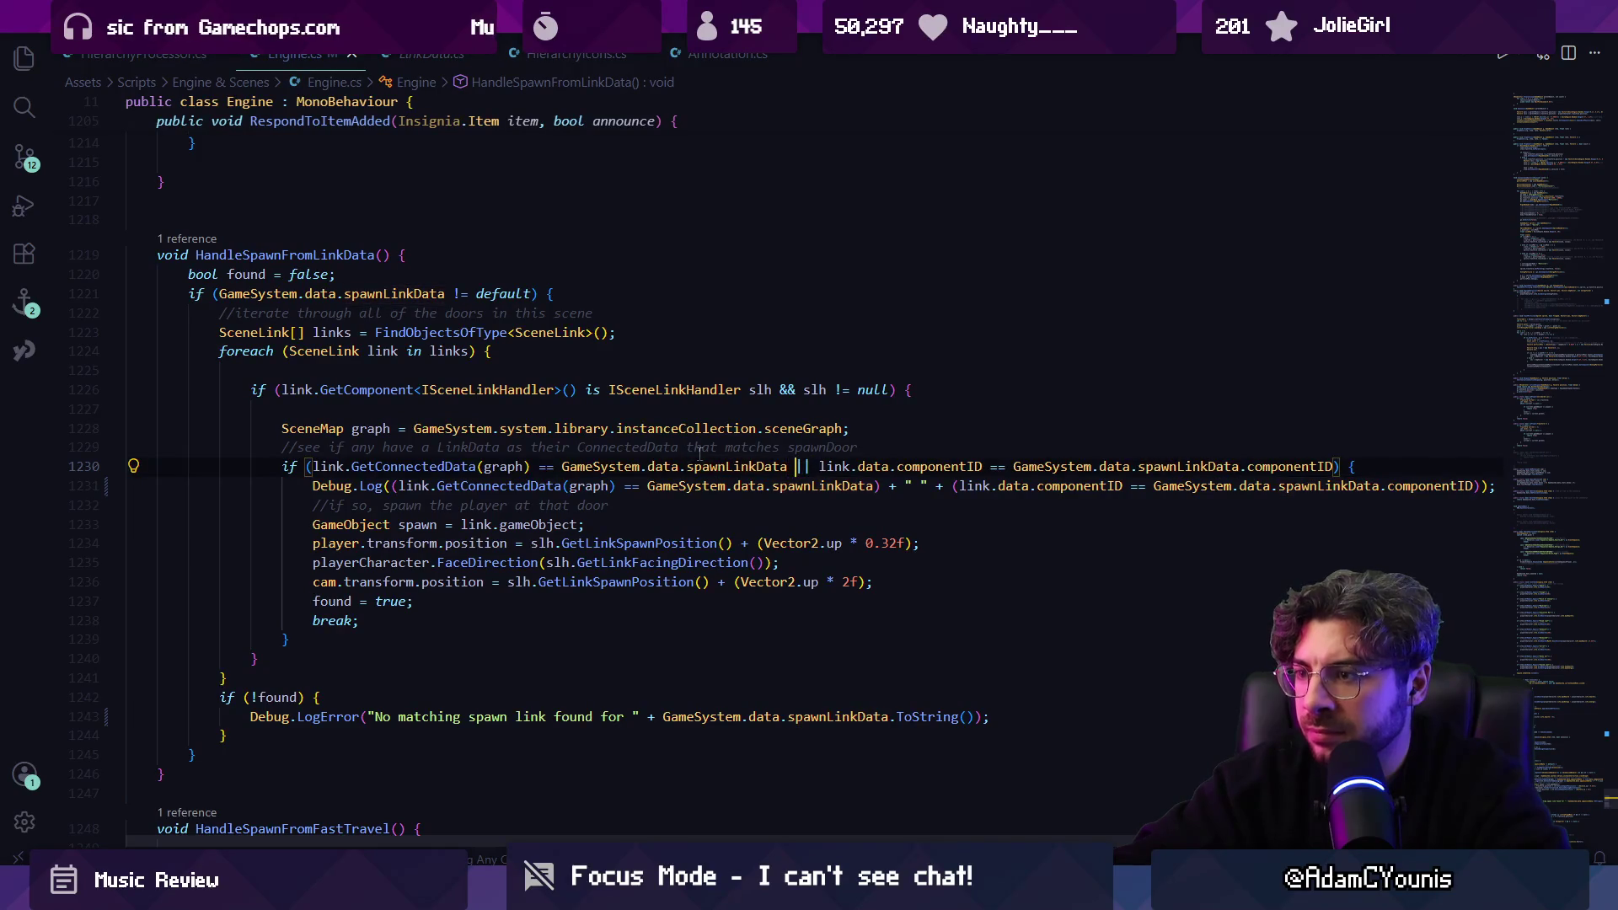
pyautogui.write('/*')
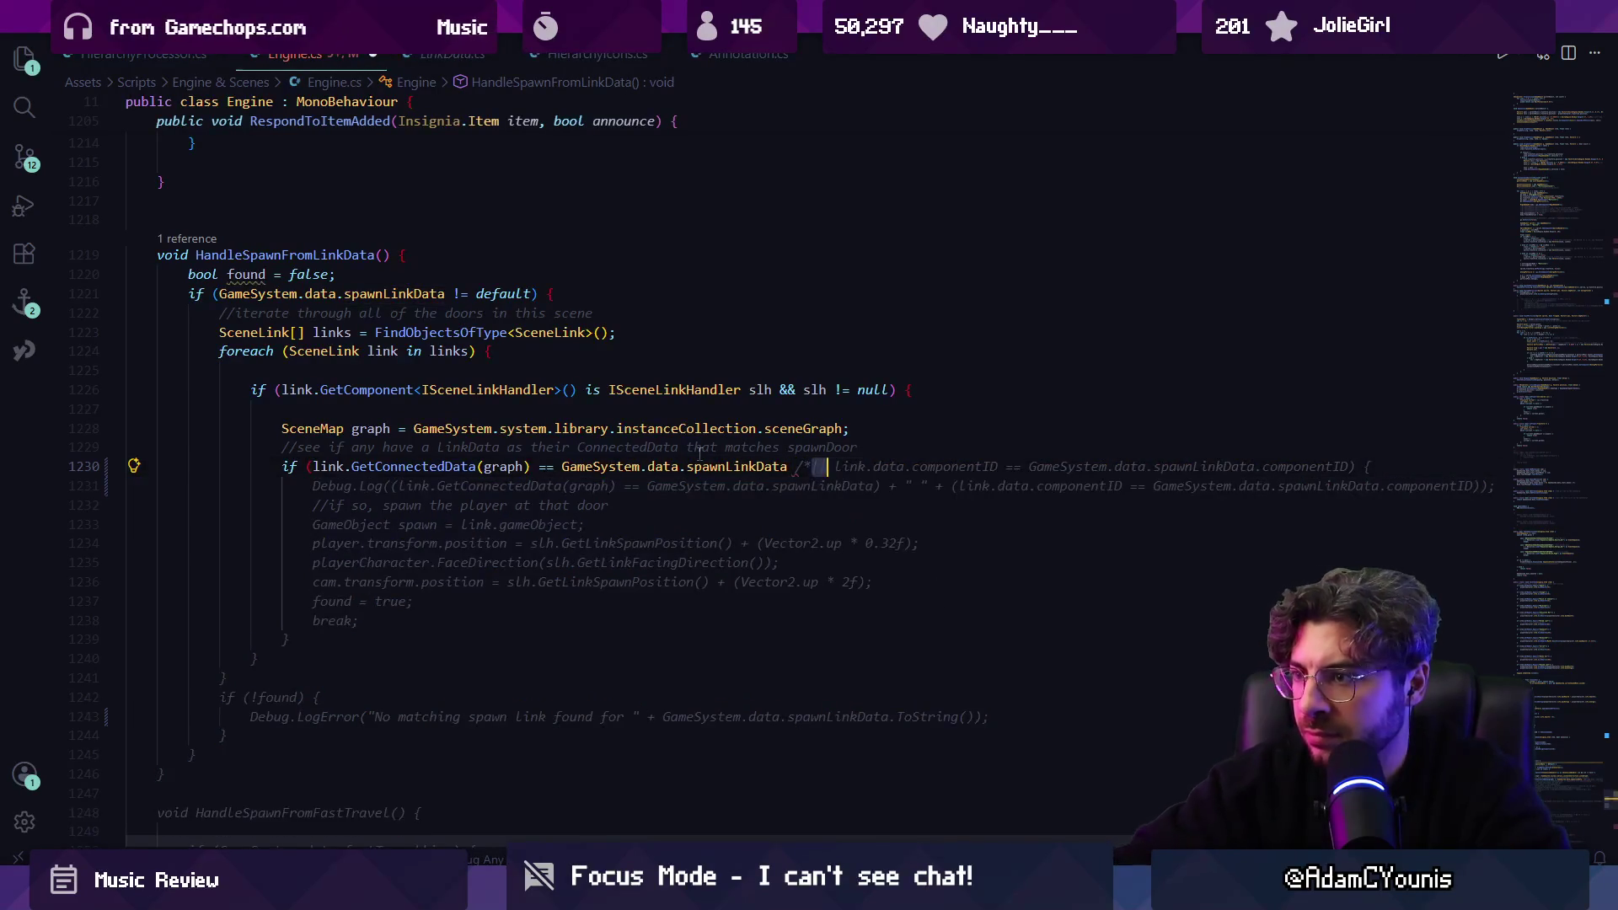
pyautogui.hotkey('ctrl', 'shift', 'Right')
pyautogui.hotkey('ctrl', 'shift', 'Right')
pyautogui.hotkey('ctrl', 'shift', 'Right')
pyautogui.press('Right')
pyautogui.write('*/')
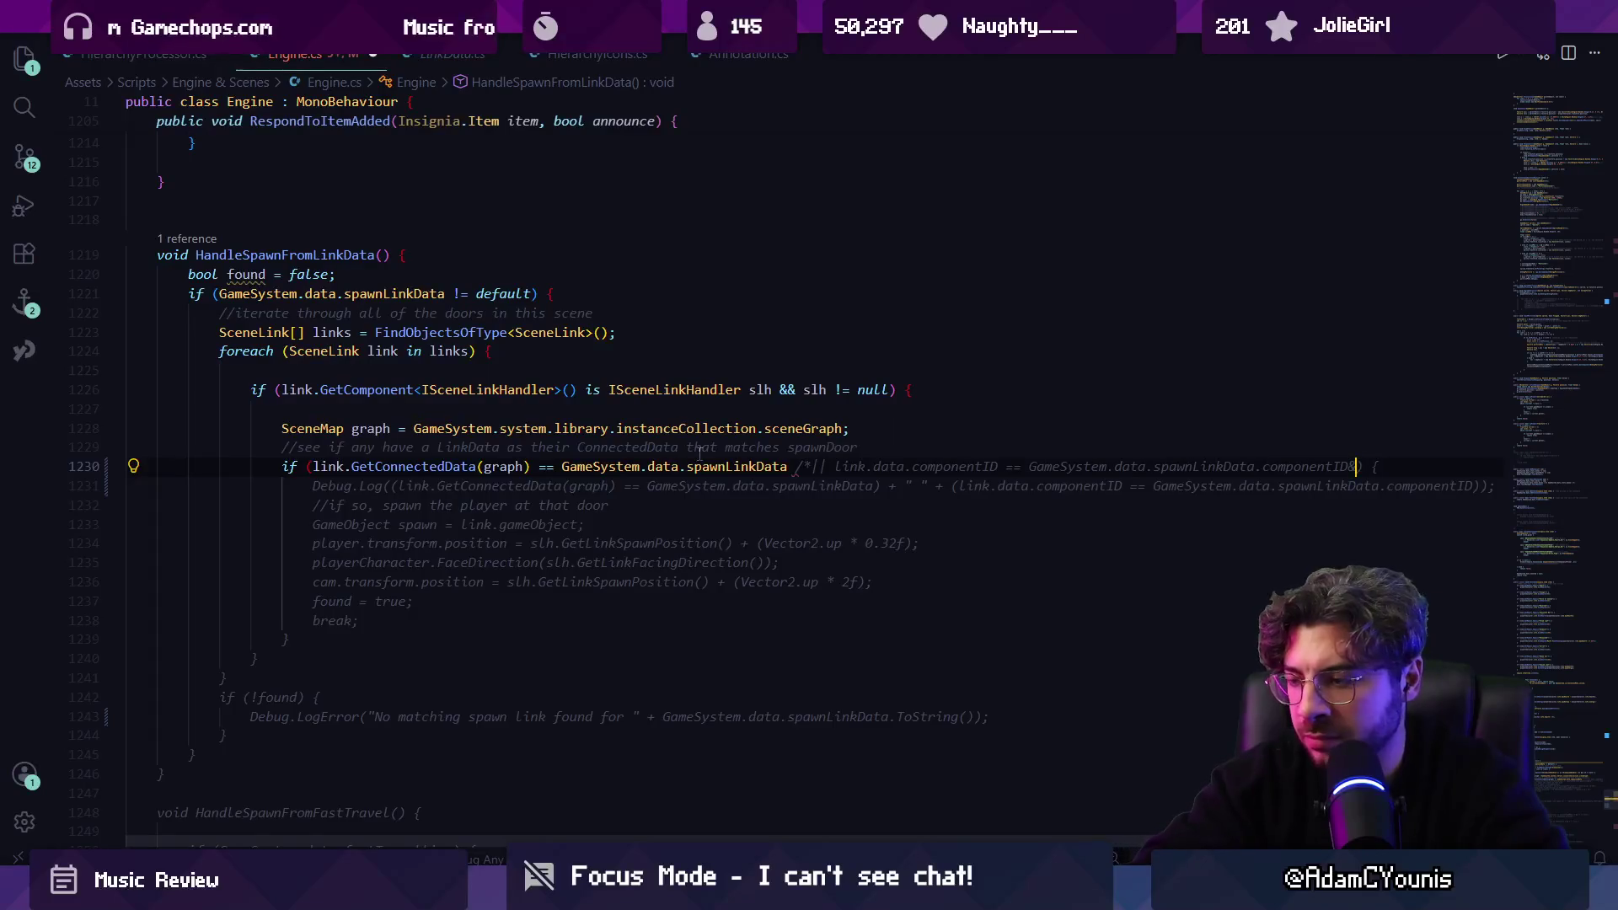
# Add a bool matchesLink line above the if statement holding the link comparison.
pyautogui.press('Home')
pyautogui.press('Return')
pyautogui.press('Up')
pyautogui.write('bool matchesL')
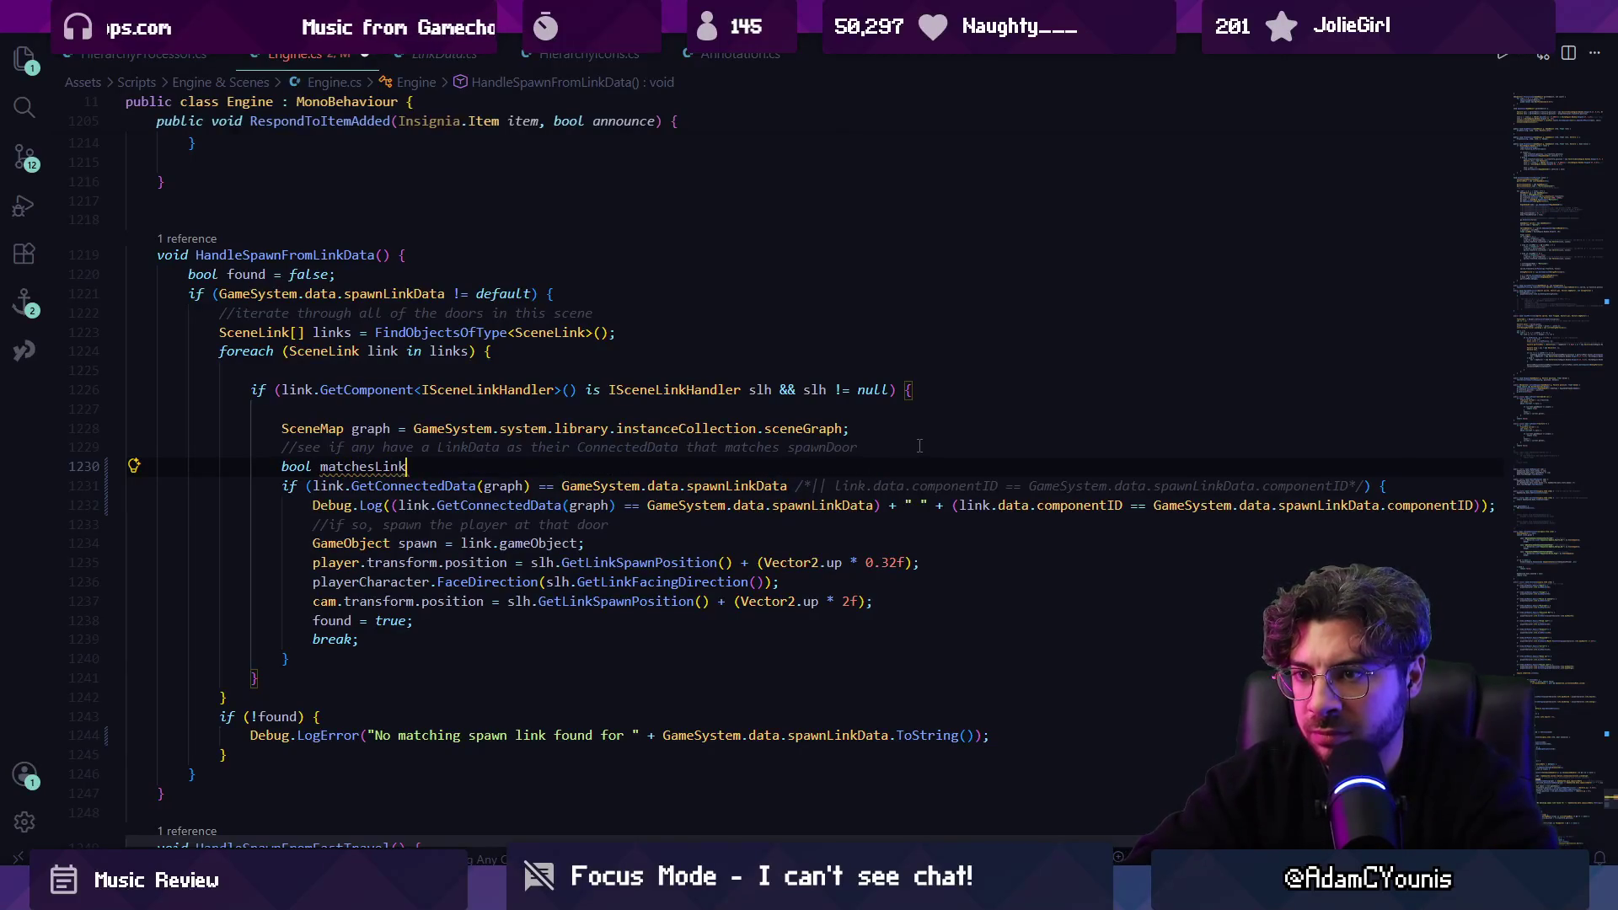
pyautogui.press('Tab')
pyautogui.press('Tab')
pyautogui.press('Tab')
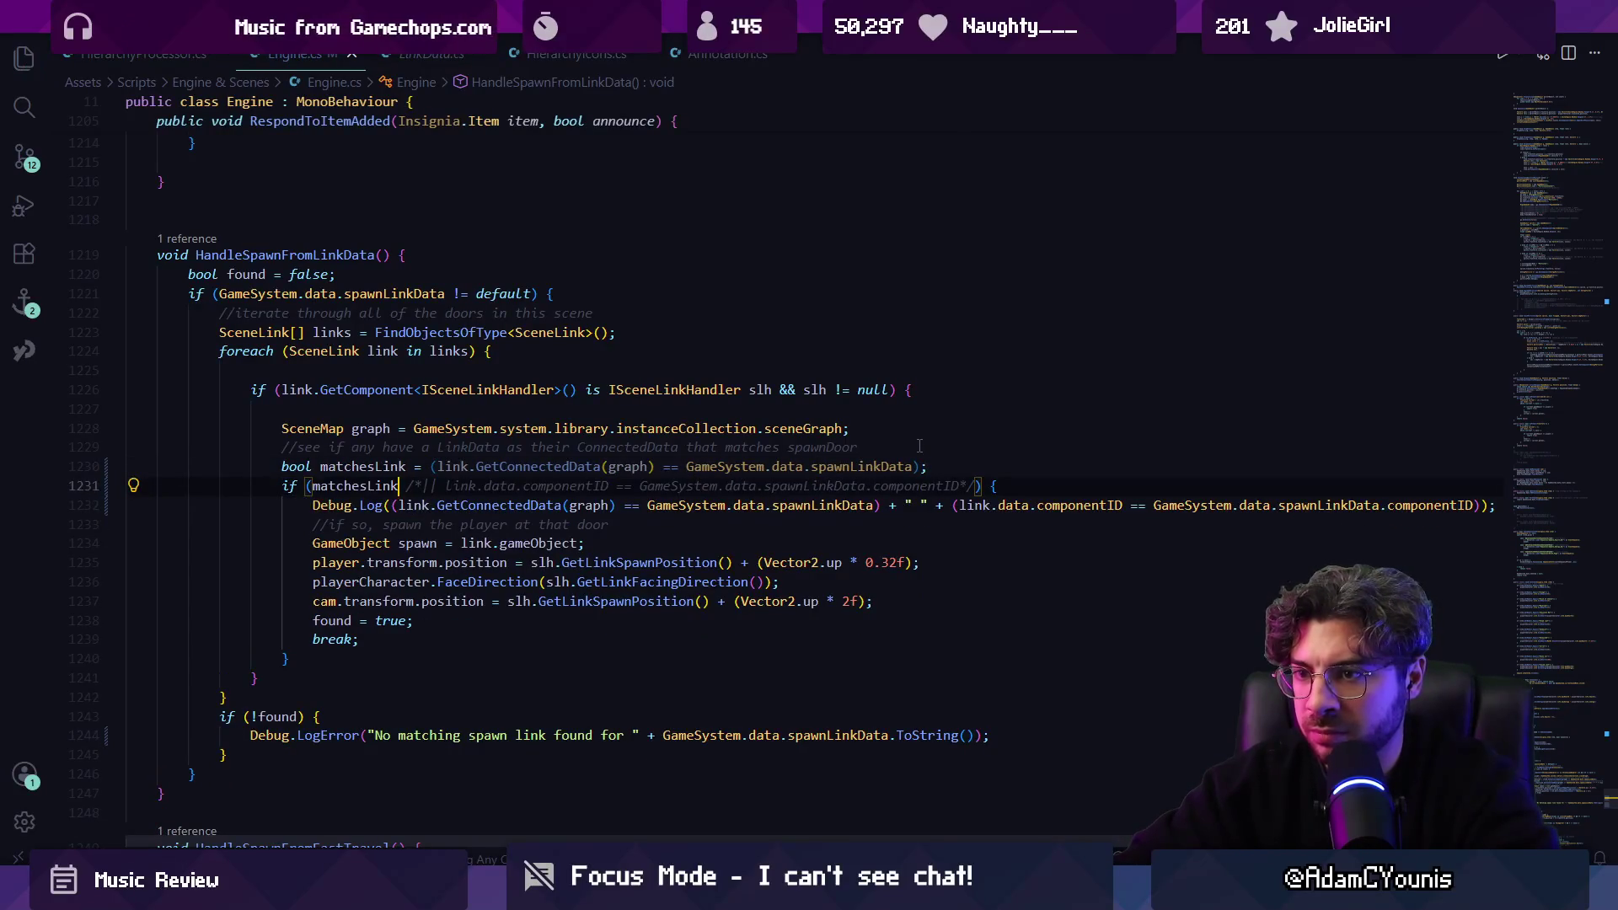
# Replace the old componentID comparison with a matchesComponentID boolean, tested with || in the condition.
pyautogui.press('Delete')
pyautogui.press('Delete')
pyautogui.press('Delete')
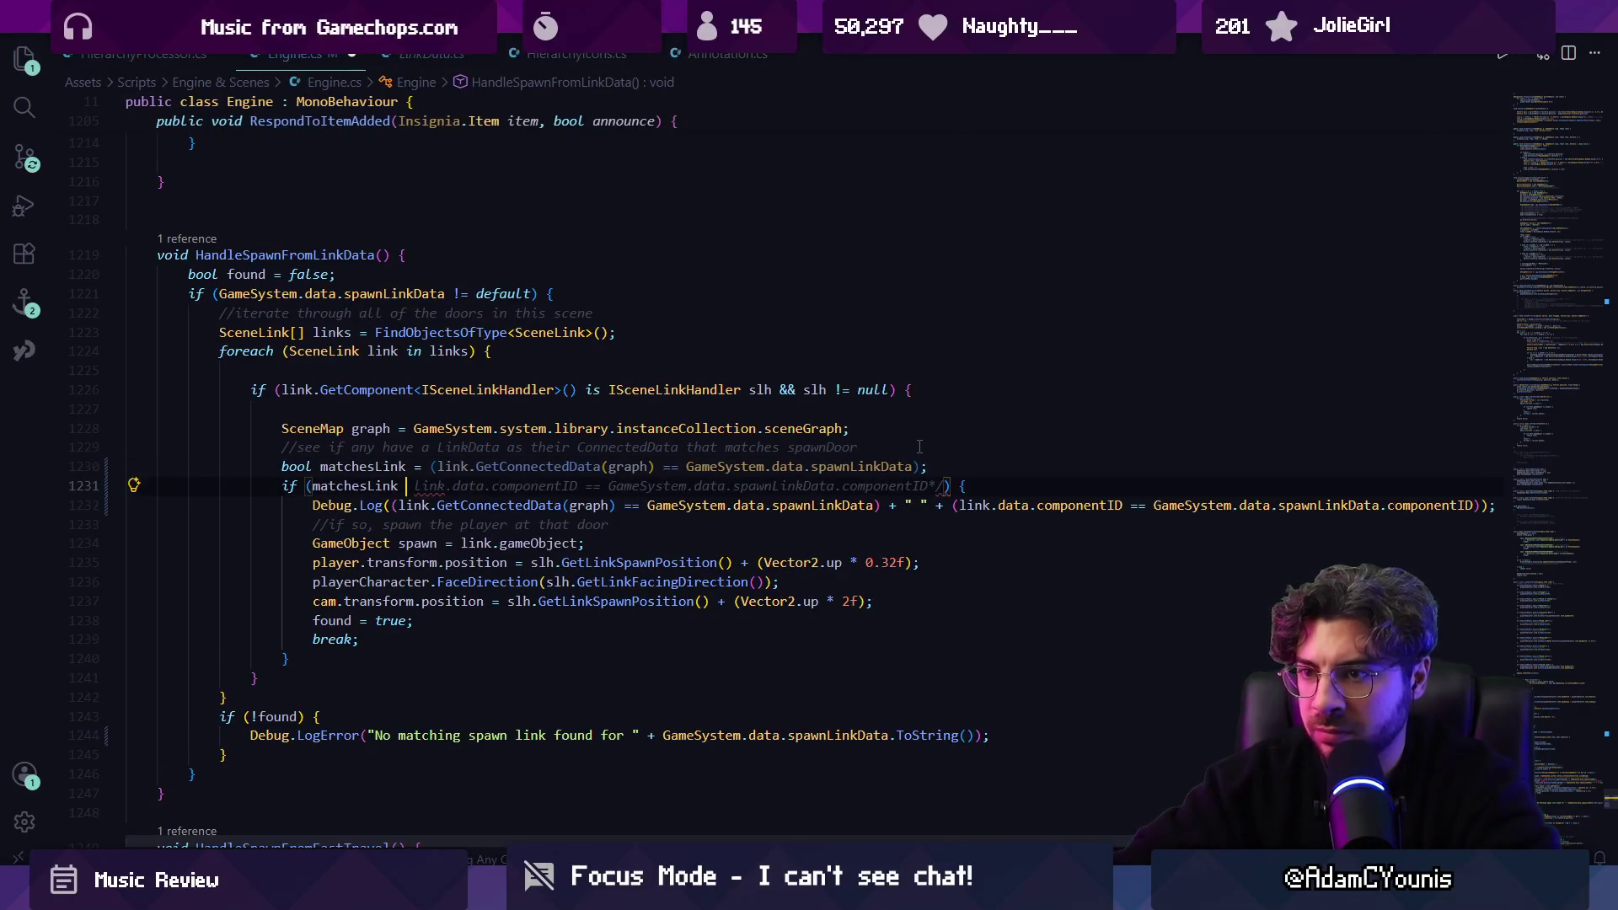
pyautogui.write('||')
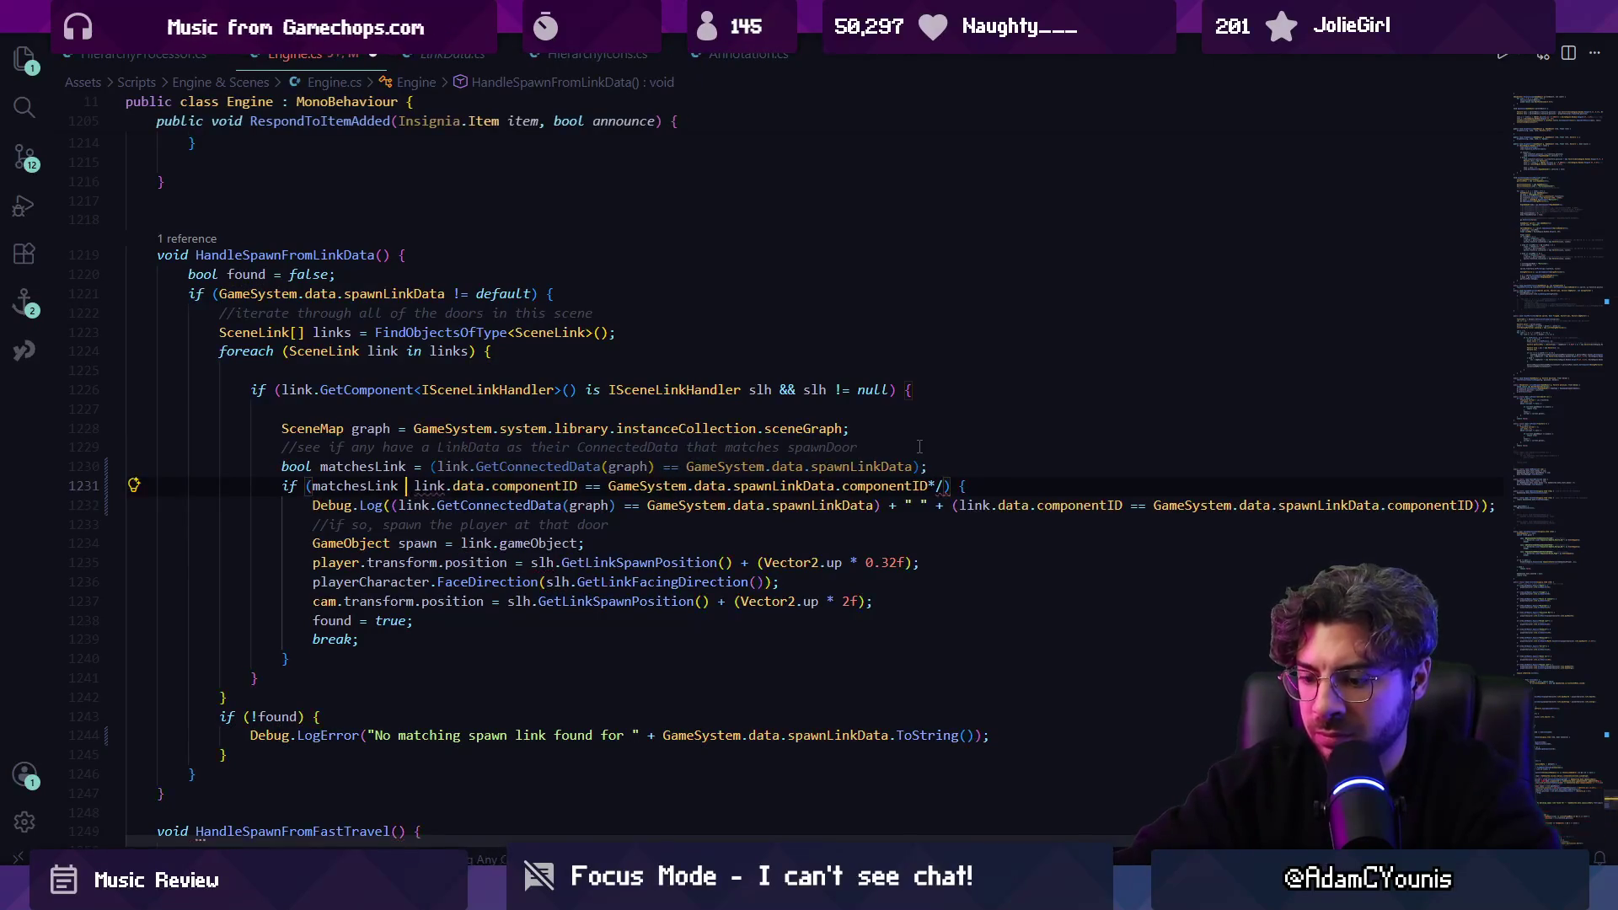
pyautogui.hotkey('ctrl', 'shift', 'Right')
pyautogui.hotkey('ctrl', 'shift', 'Right')
pyautogui.hotkey('ctrl', 'shift', 'Right')
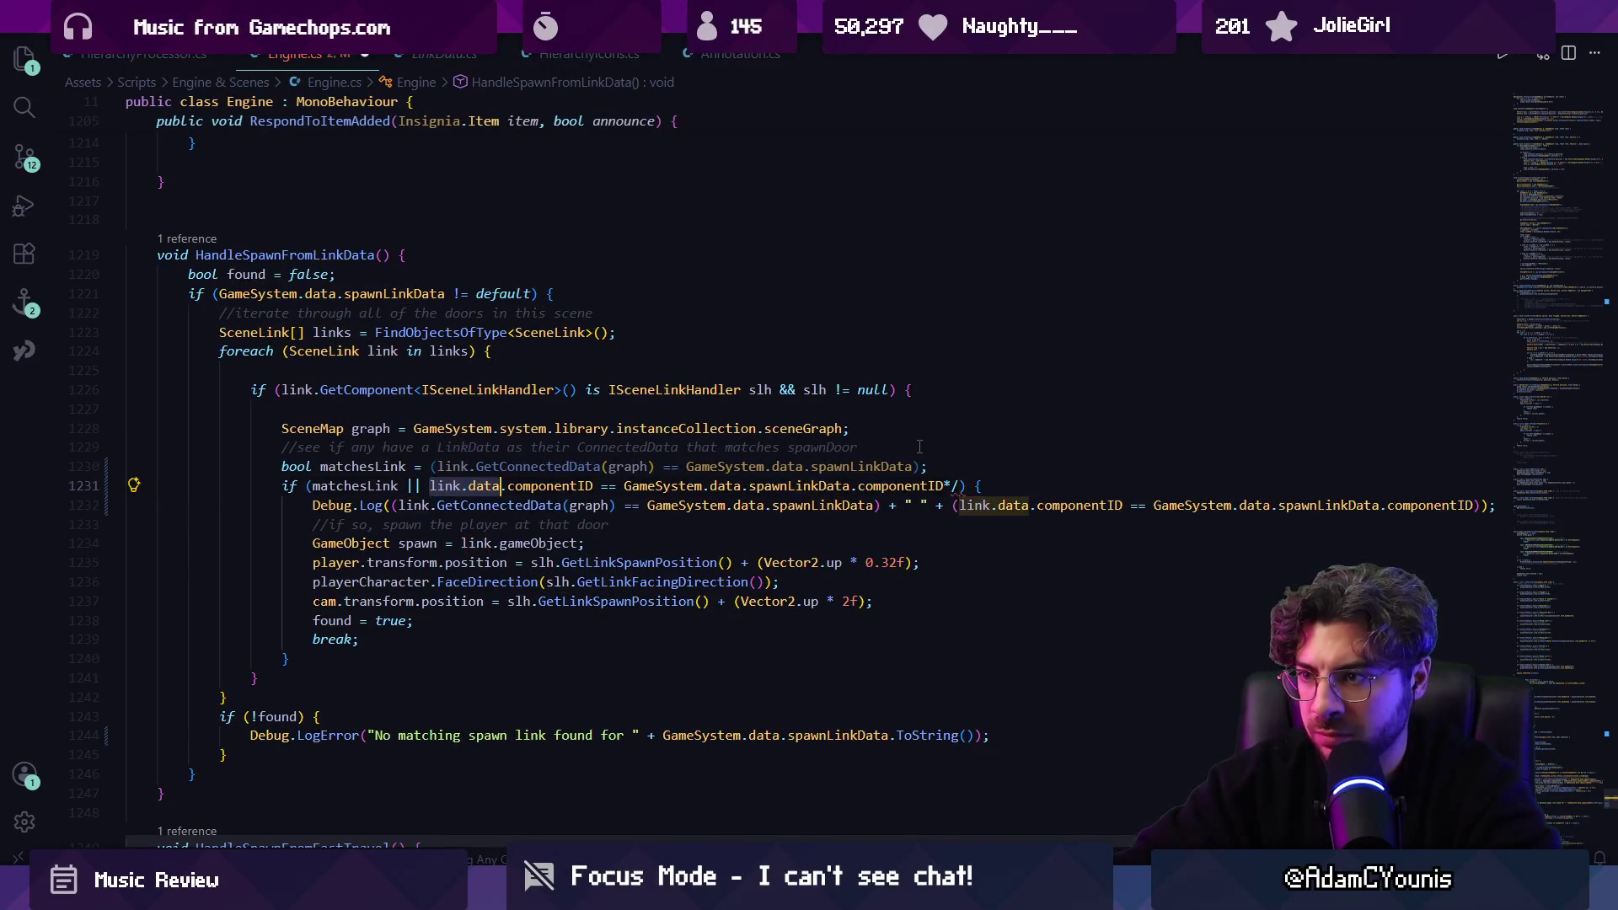
pyautogui.hotkey('ctrl', 'shift', 'Right')
pyautogui.hotkey('ctrl', 'shift', 'Right')
pyautogui.hotkey('ctrl', 'shift', 'Right')
pyautogui.press('BackSpace')
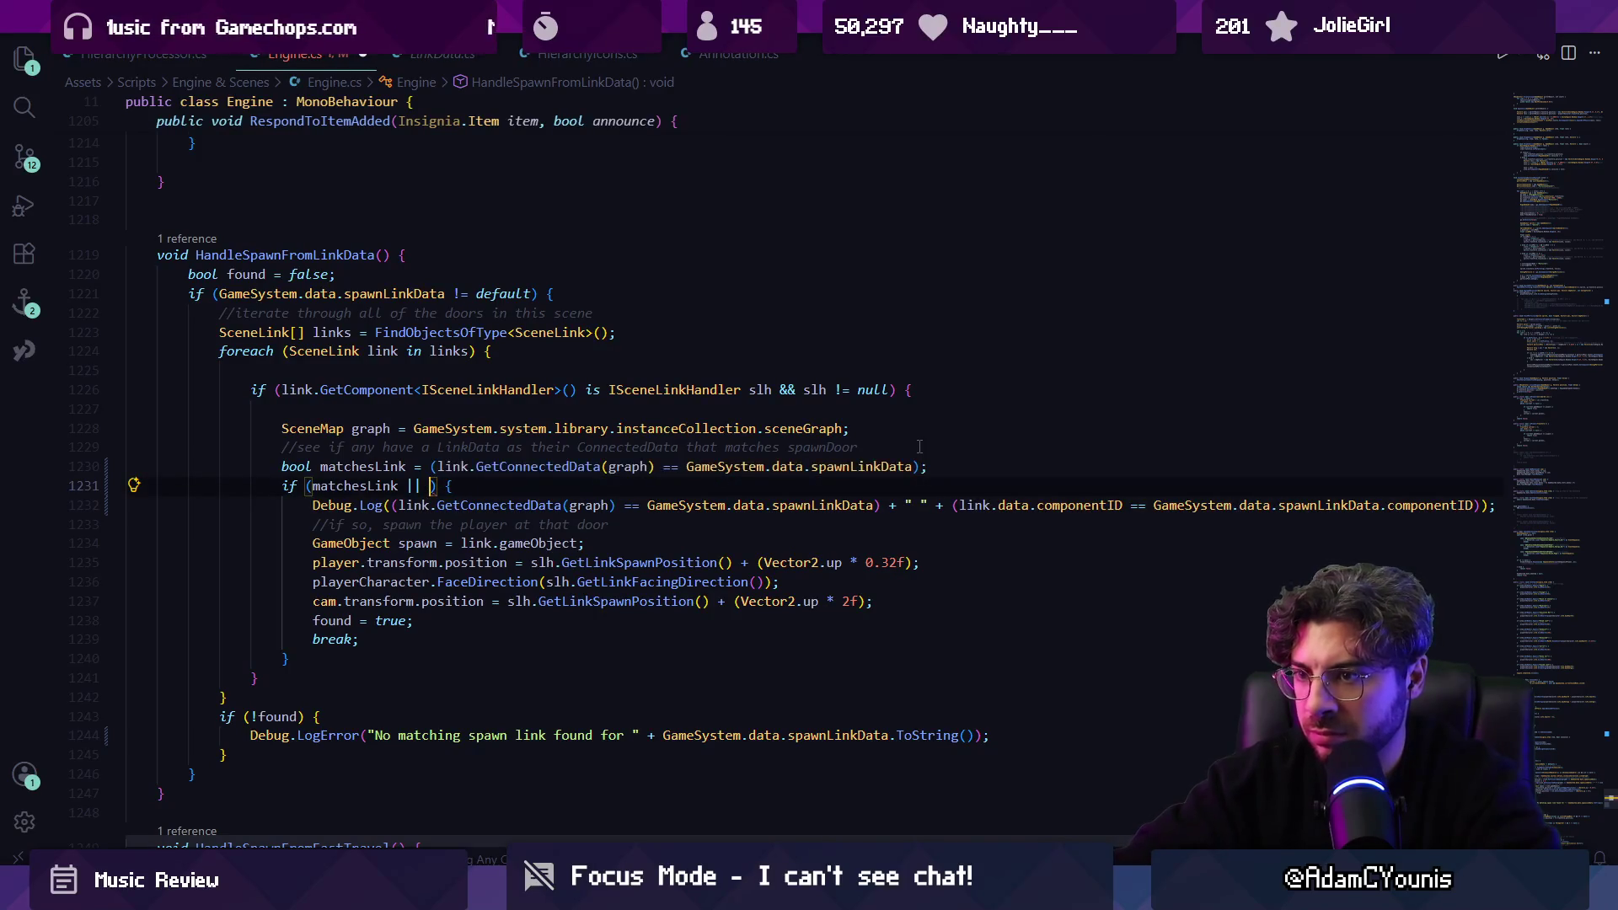
pyautogui.write('matchesComp')
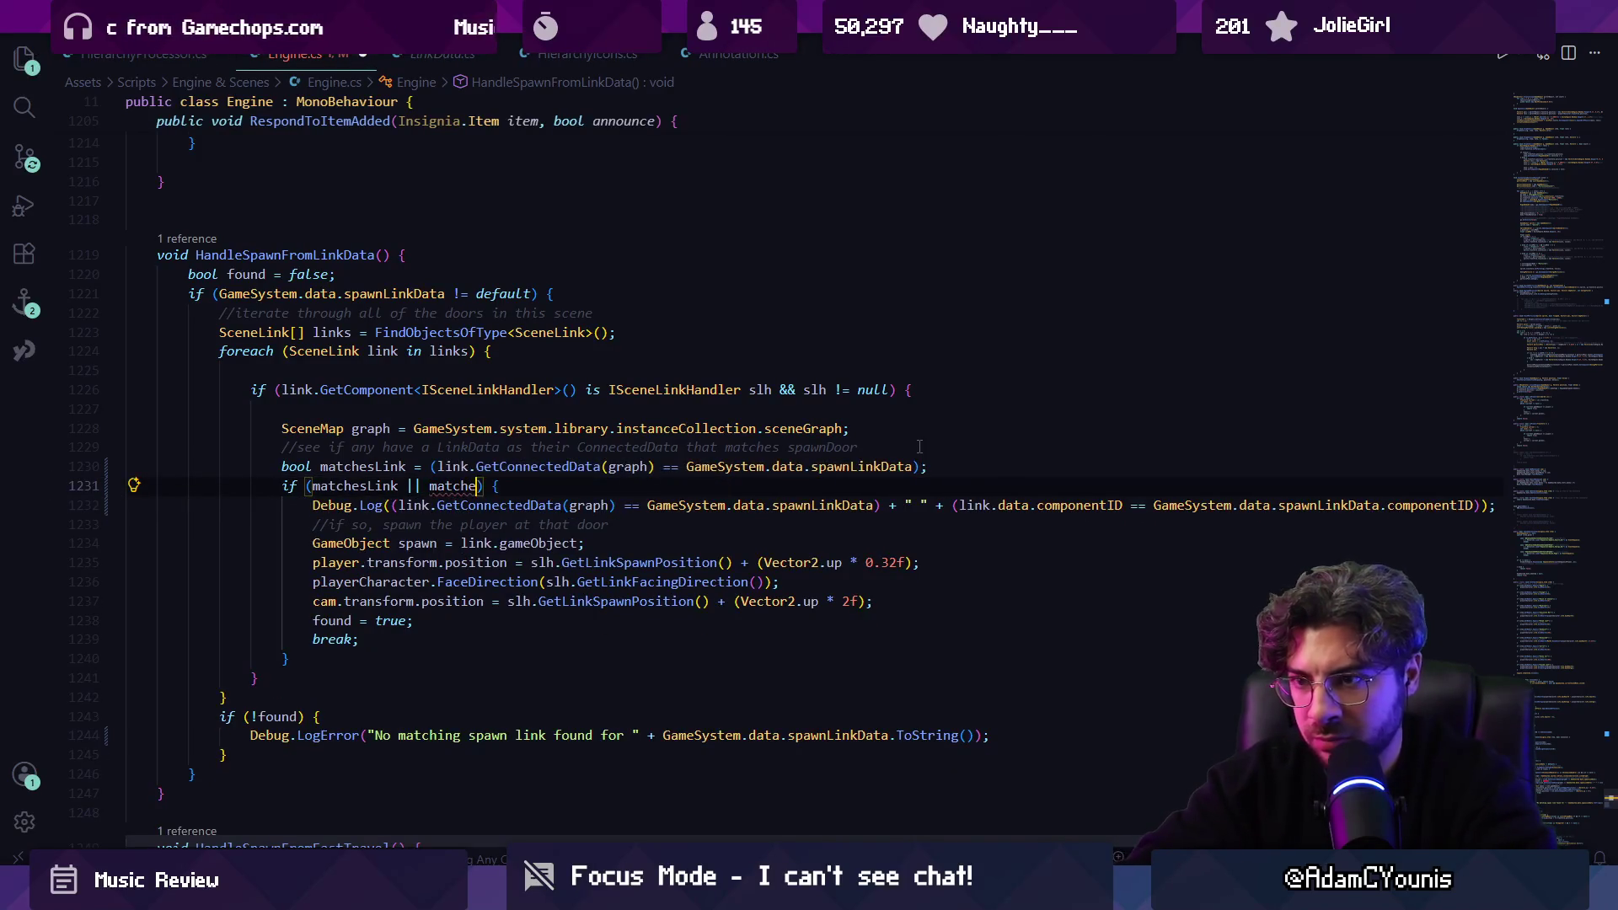
pyautogui.write('onentID')
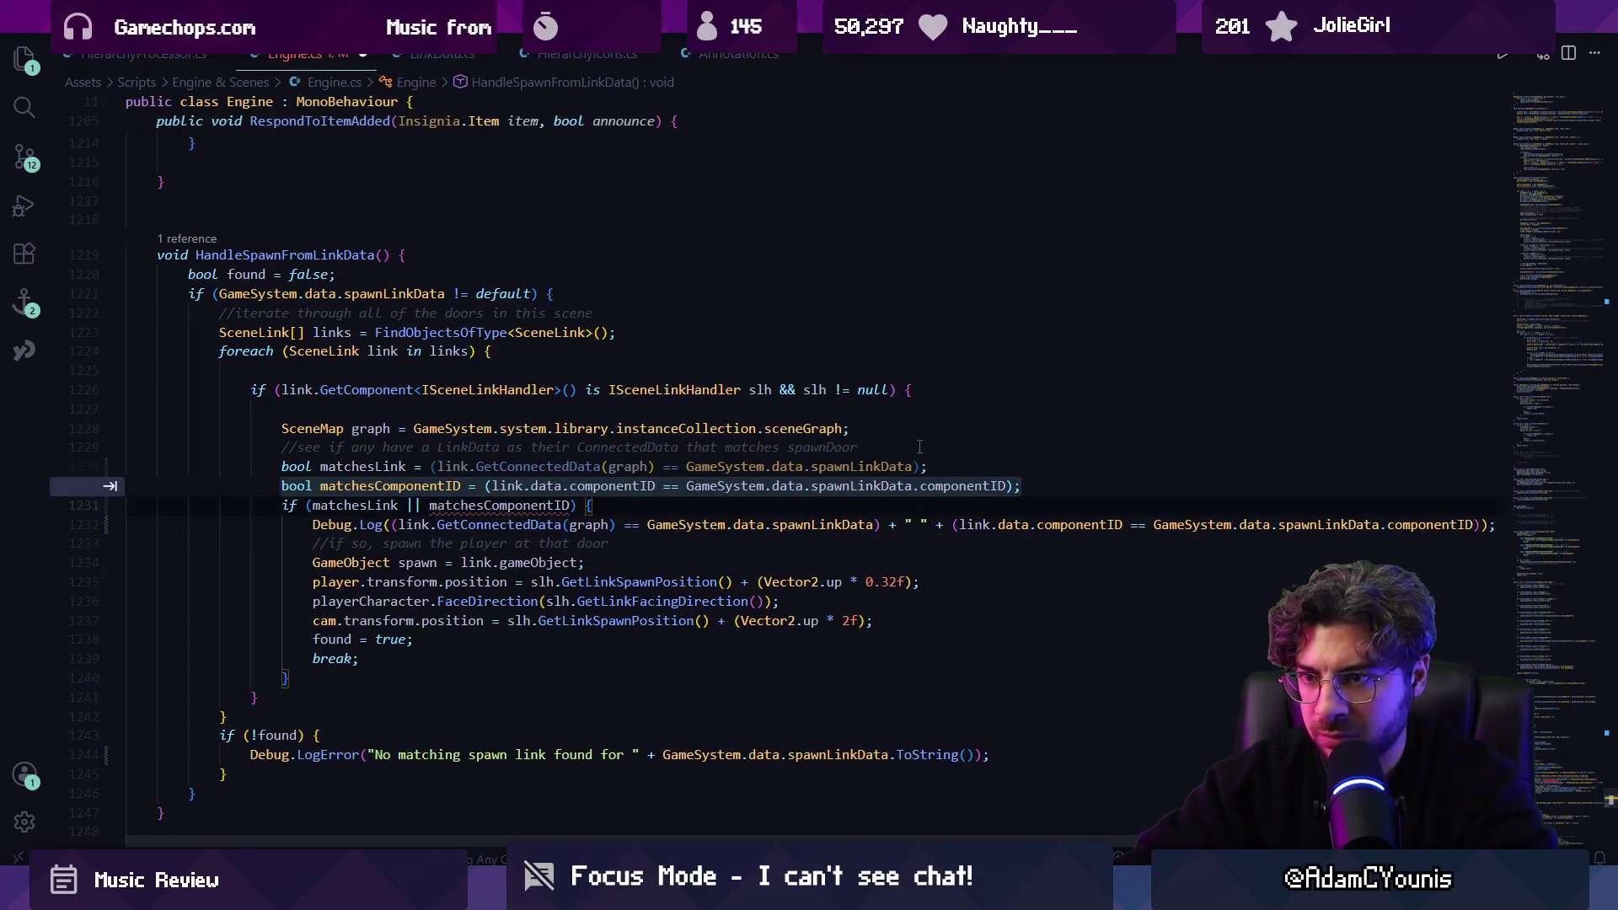
pyautogui.press('Tab')
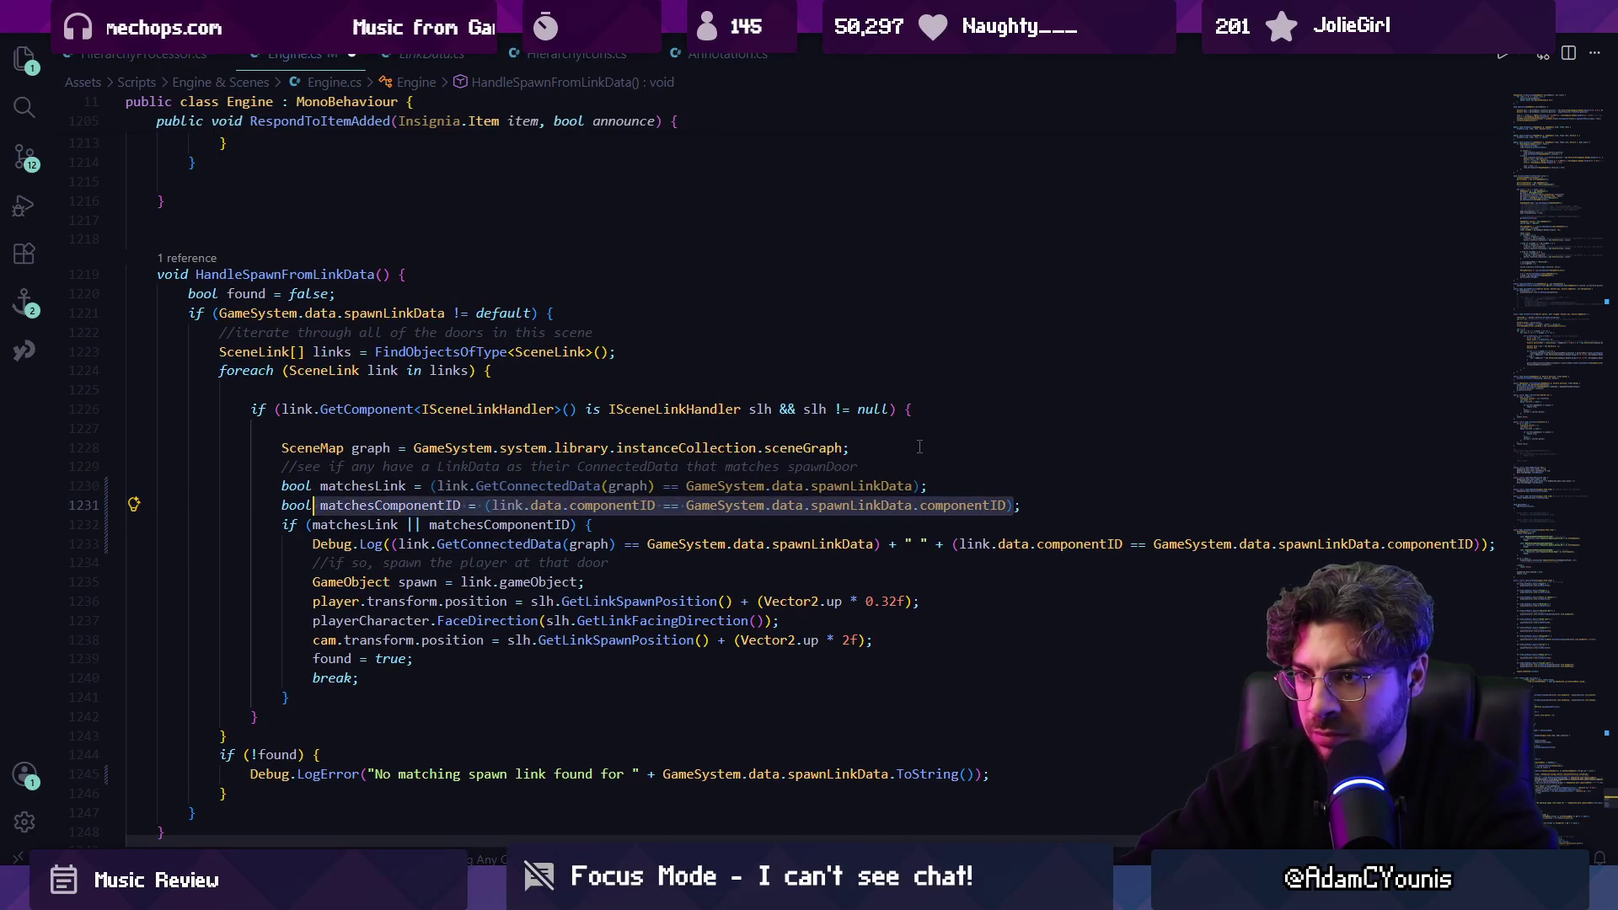
# Tidy the parentheses on the matchesLink and matchesComponentID lines, deleting a stray one before link.
pyautogui.press('Tab')
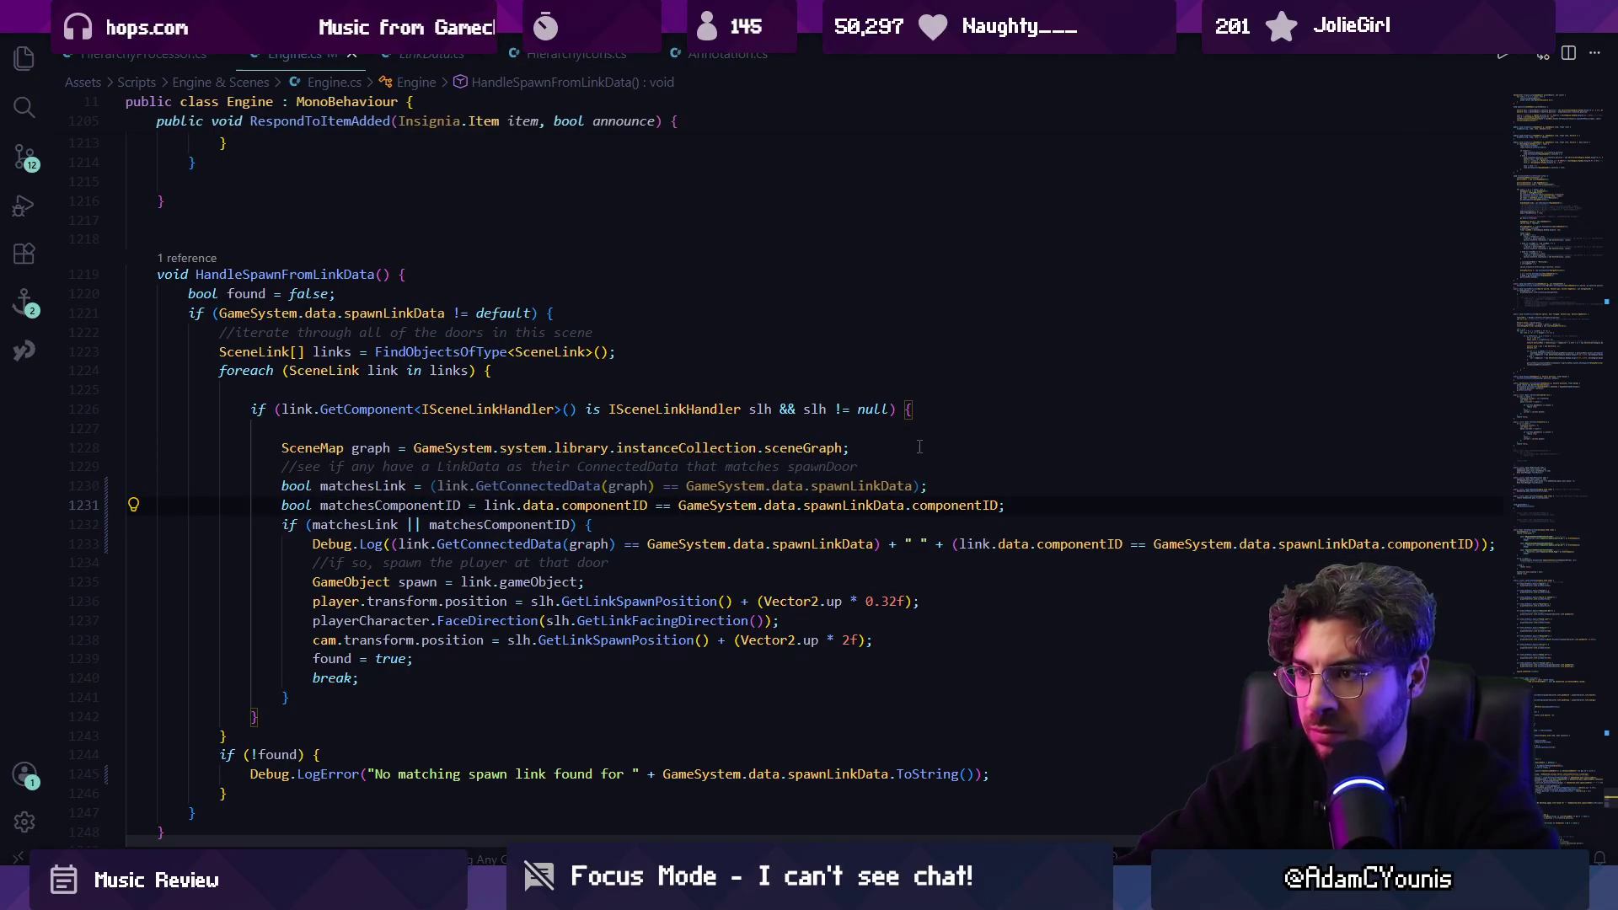
pyautogui.press('Tab')
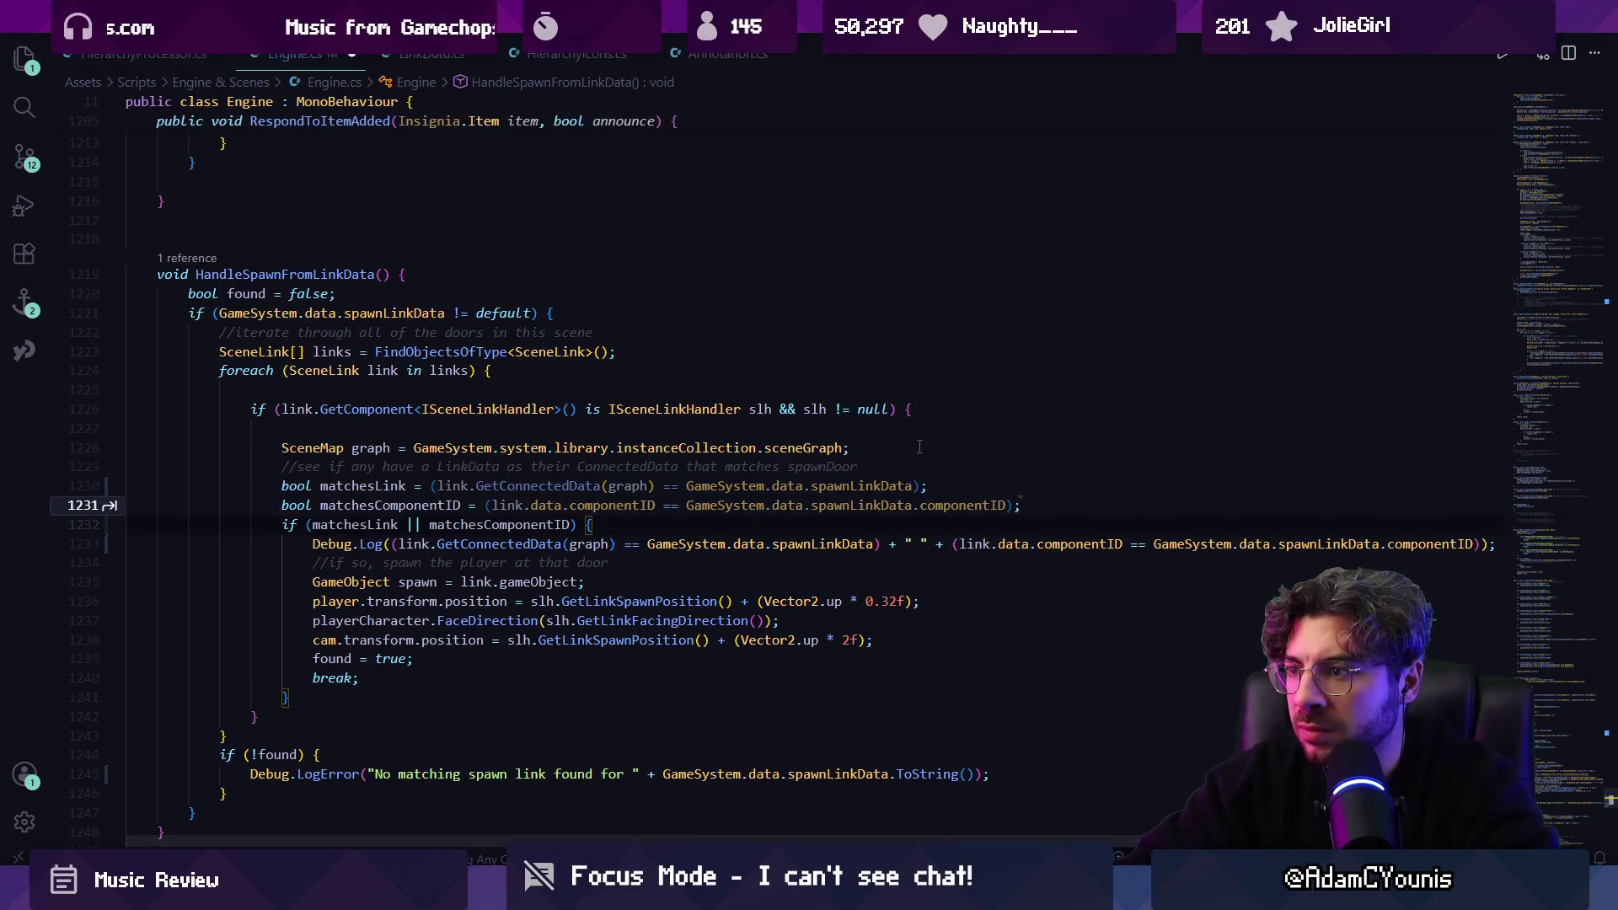
pyautogui.press('Tab')
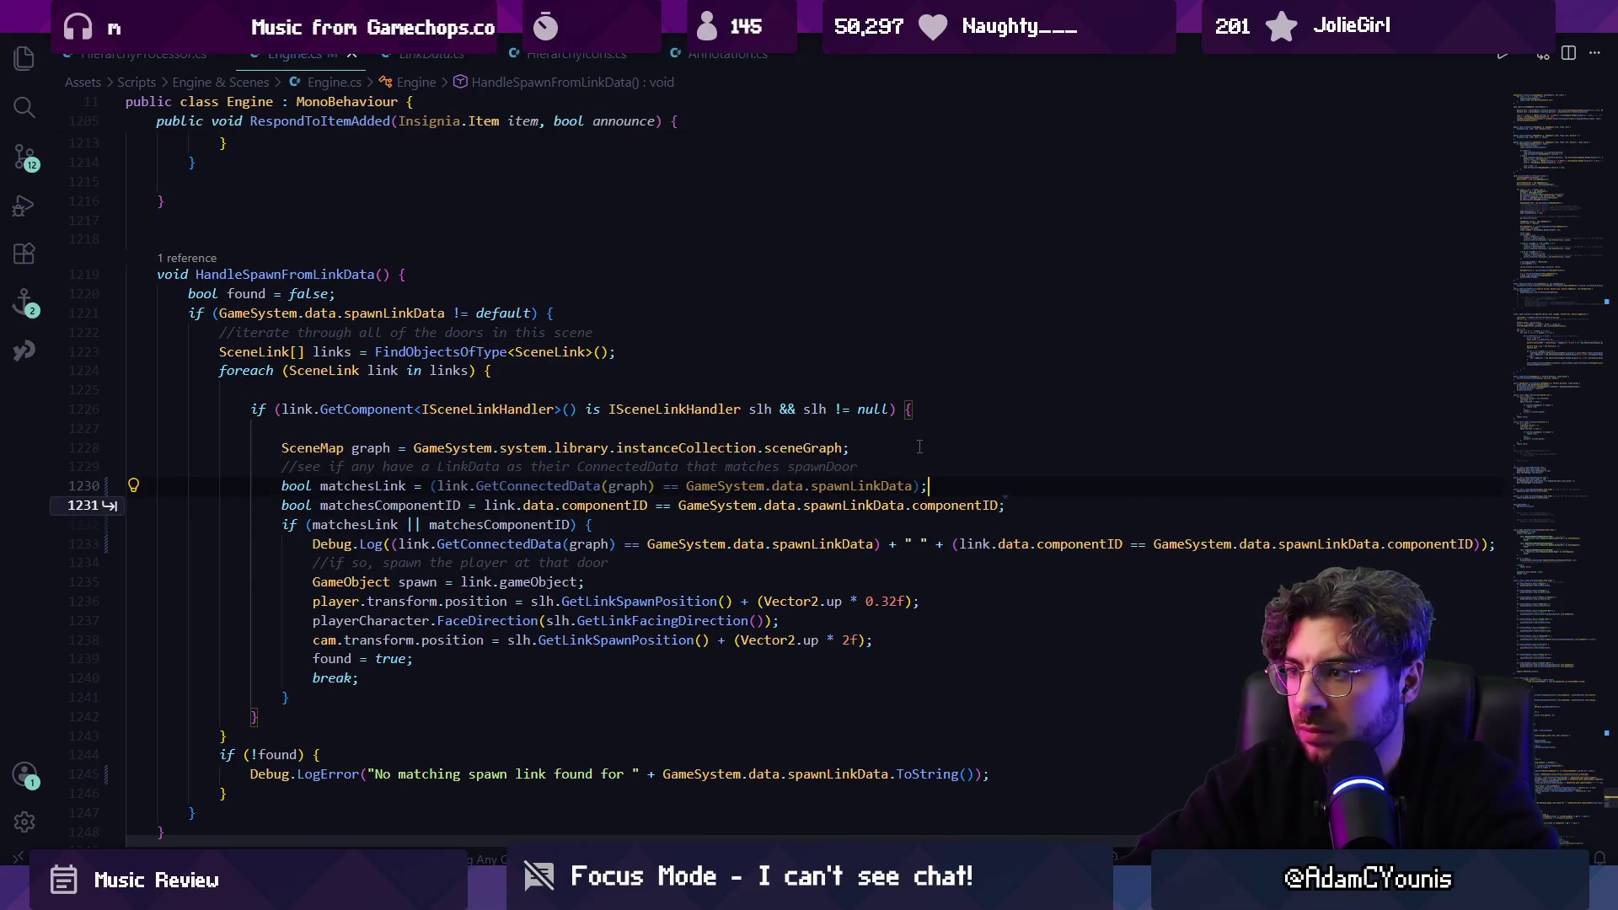
pyautogui.press('Tab')
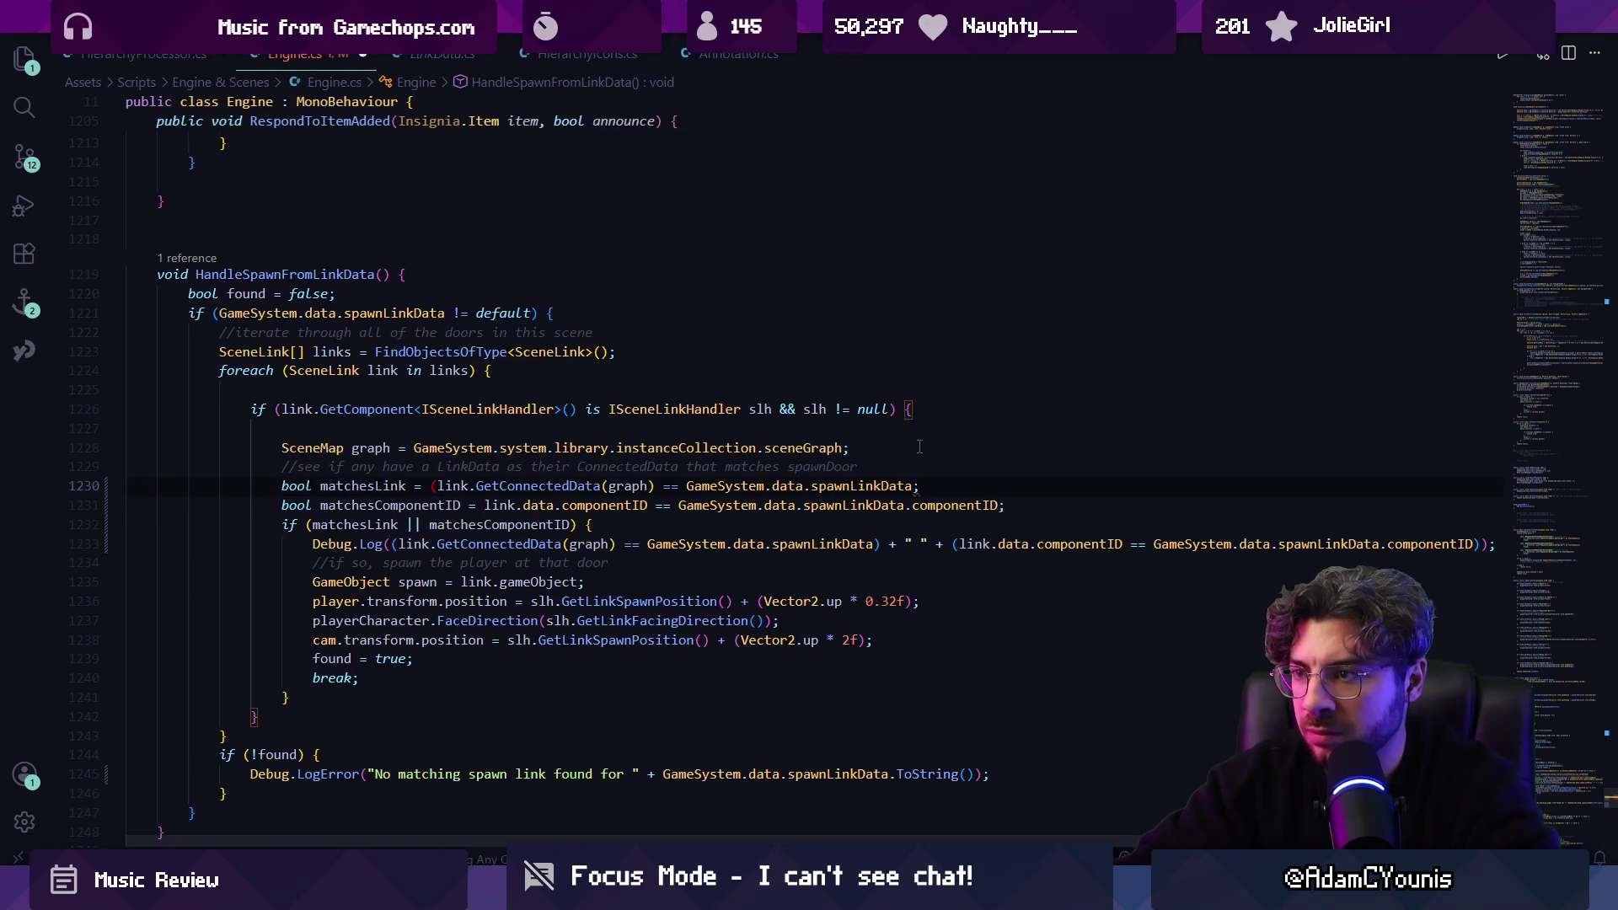
pyautogui.press('Down')
pyautogui.hotkey('ctrl', 'Right')
pyautogui.hotkey('ctrl', 'Right')
pyautogui.hotkey('ctrl', 'Right')
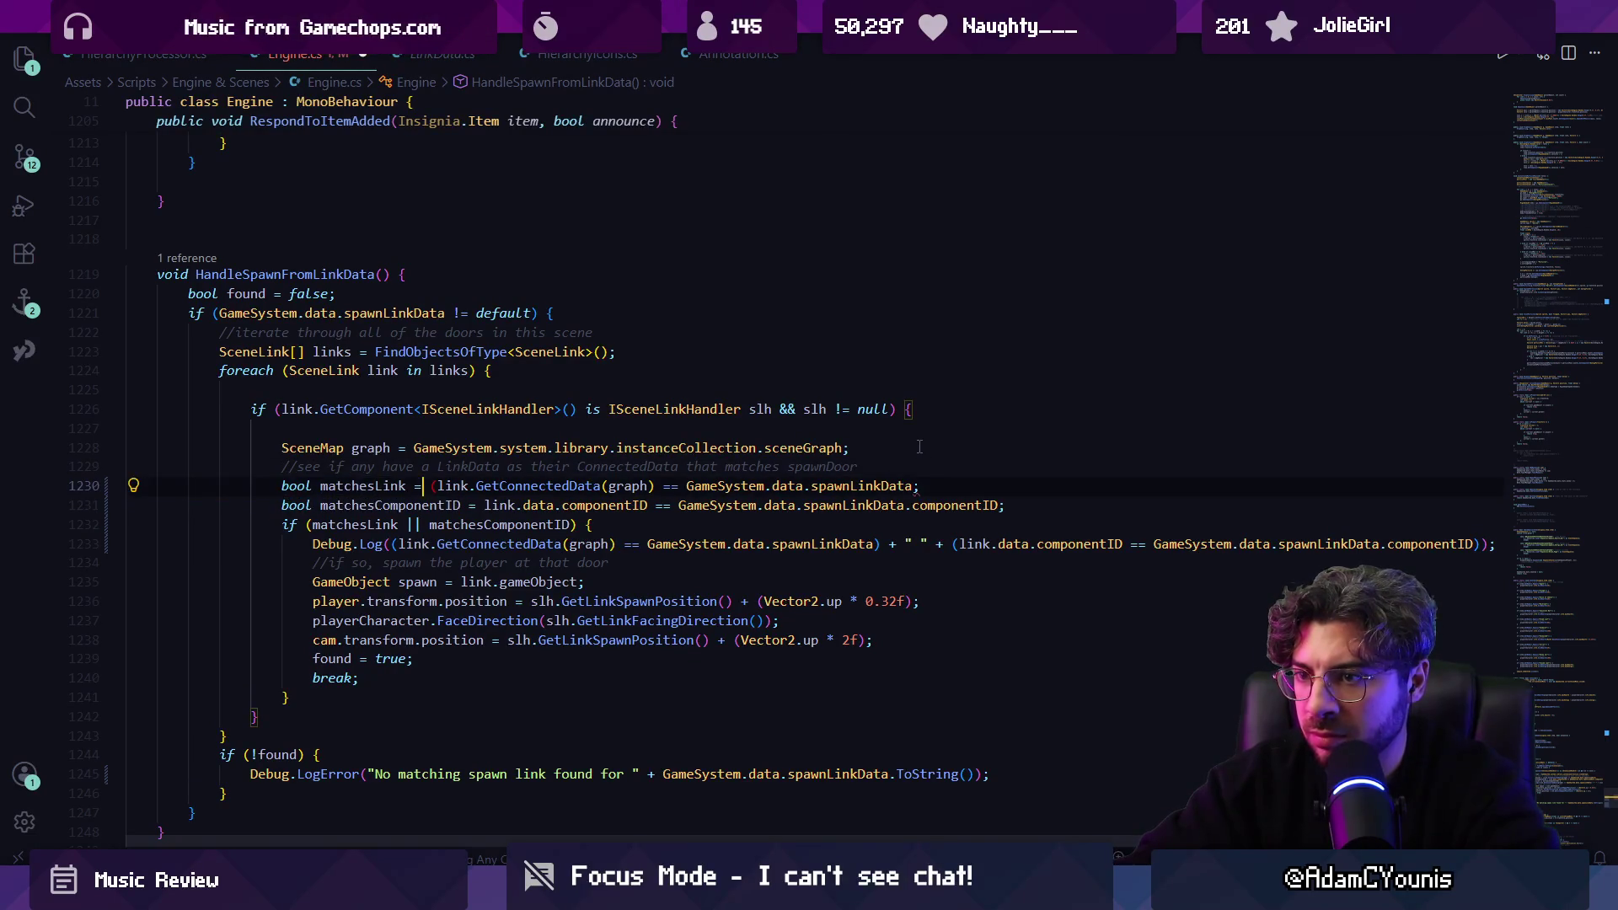
pyautogui.press('BackSpace')
pyautogui.press('Down')
pyautogui.press('Down')
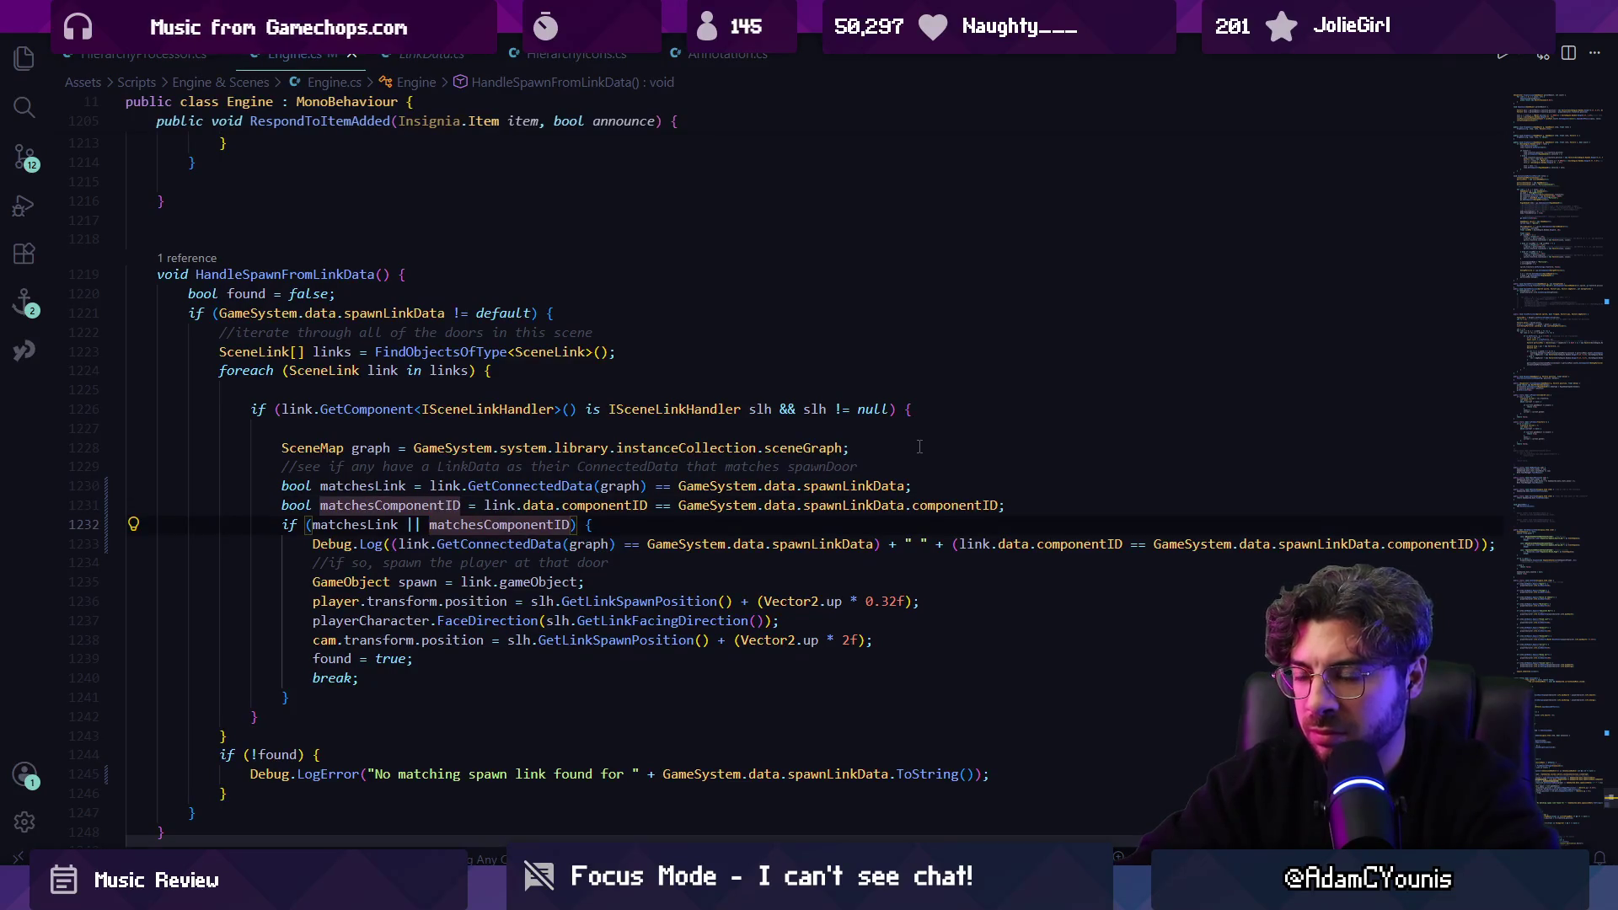
pyautogui.hotkey('ctrl', 'alt', 'i')
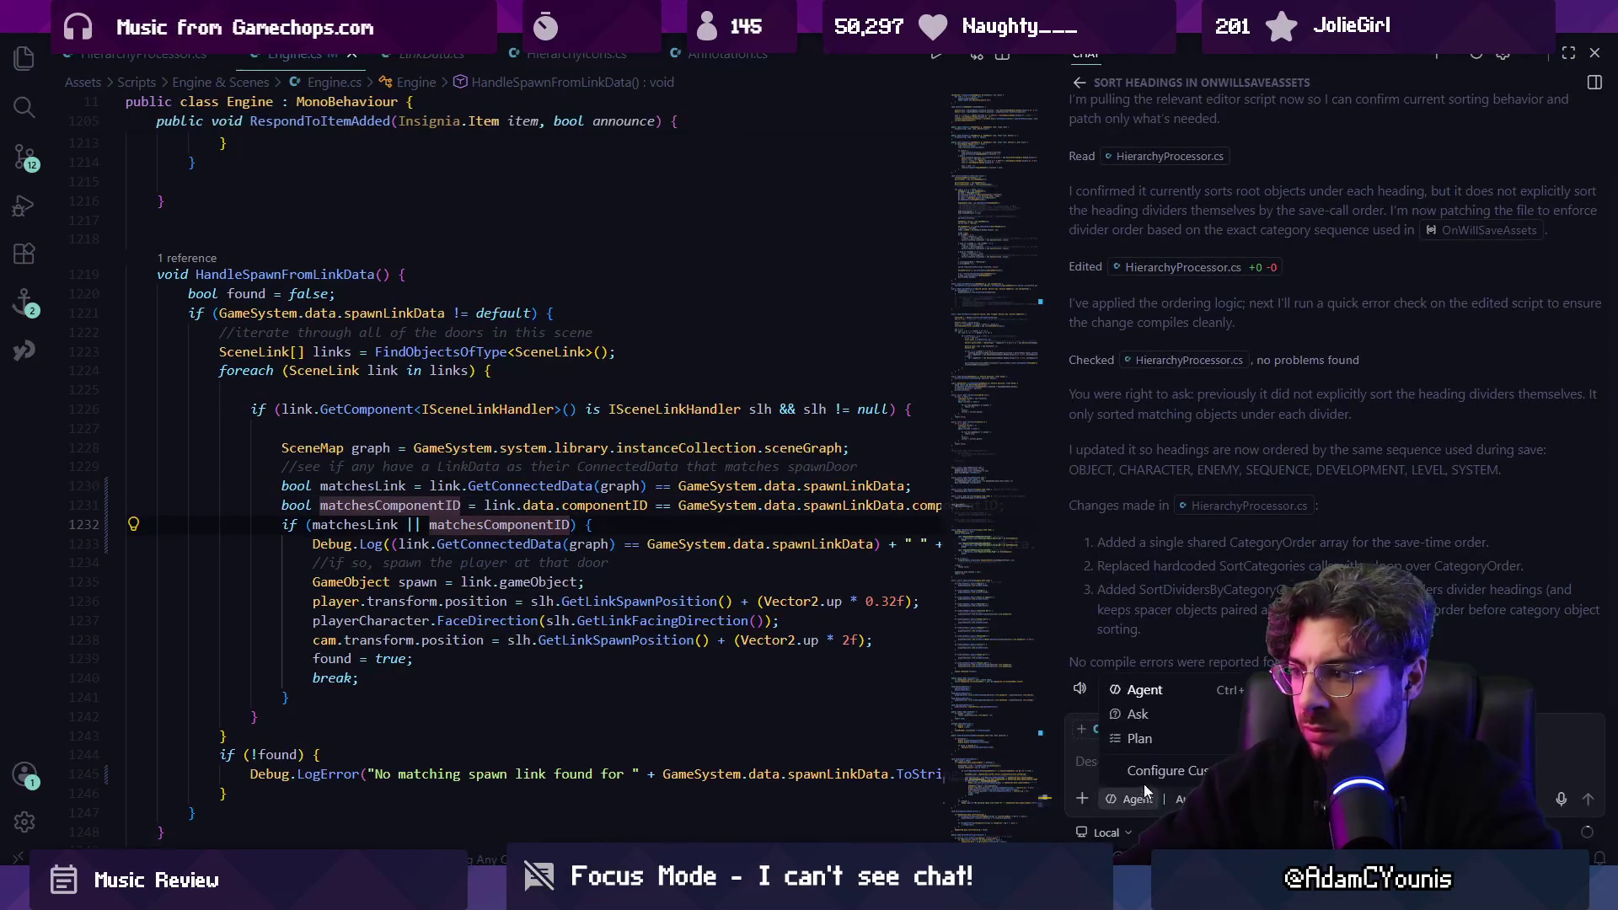
# Ask Copilot Chat whether the matchesComponentID check is reliable.
pyautogui.write('this matchesComponentID')
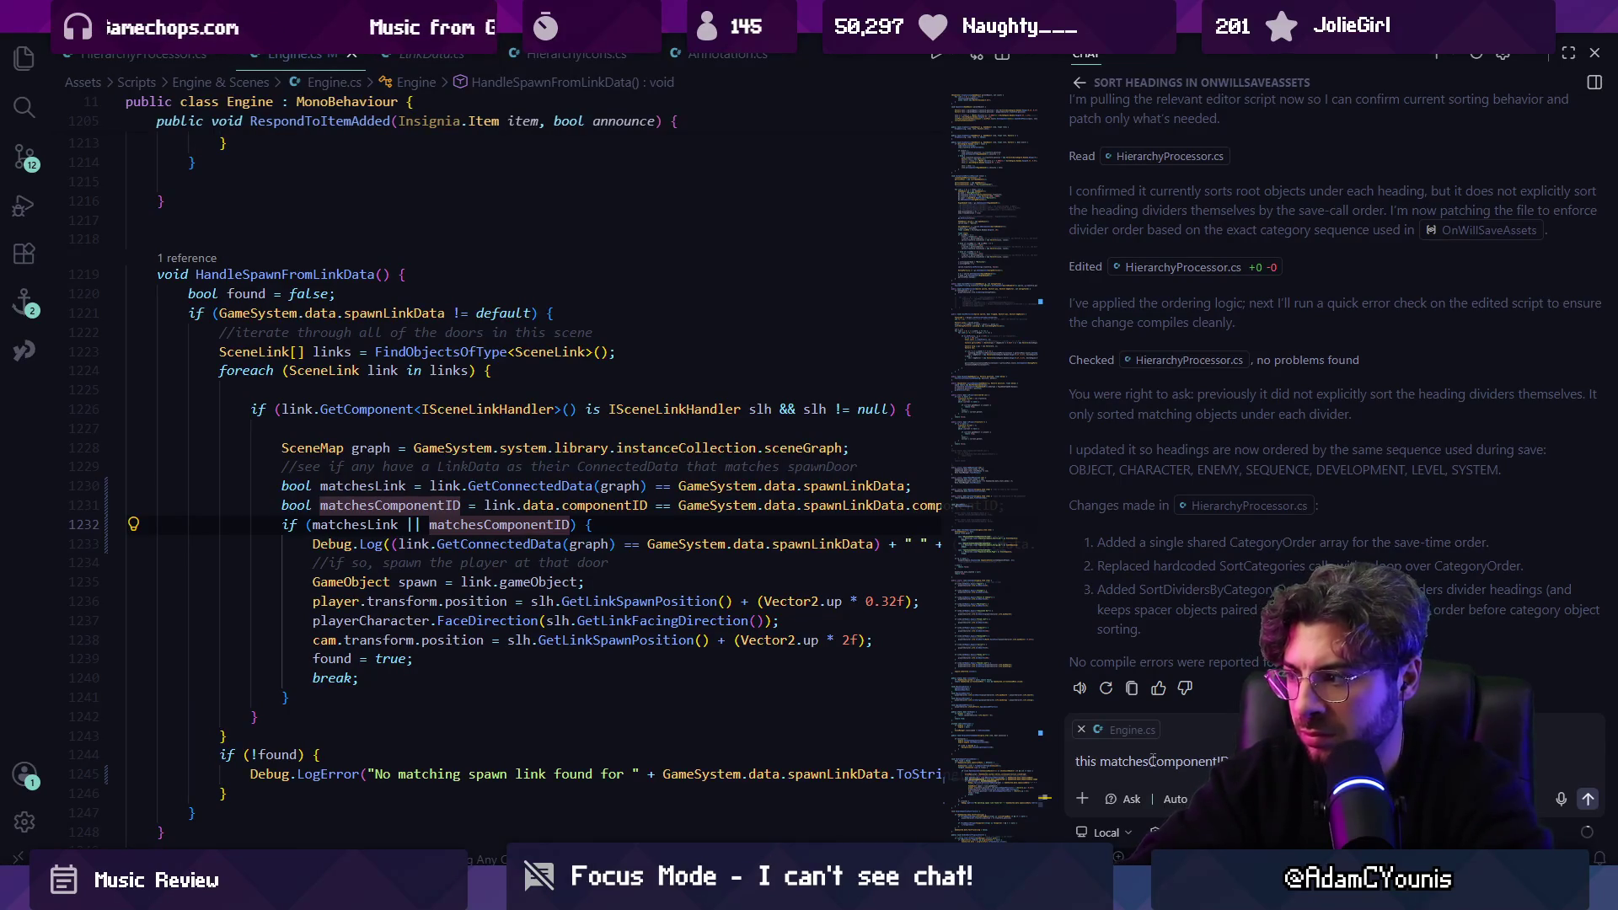
pyautogui.press('Return')
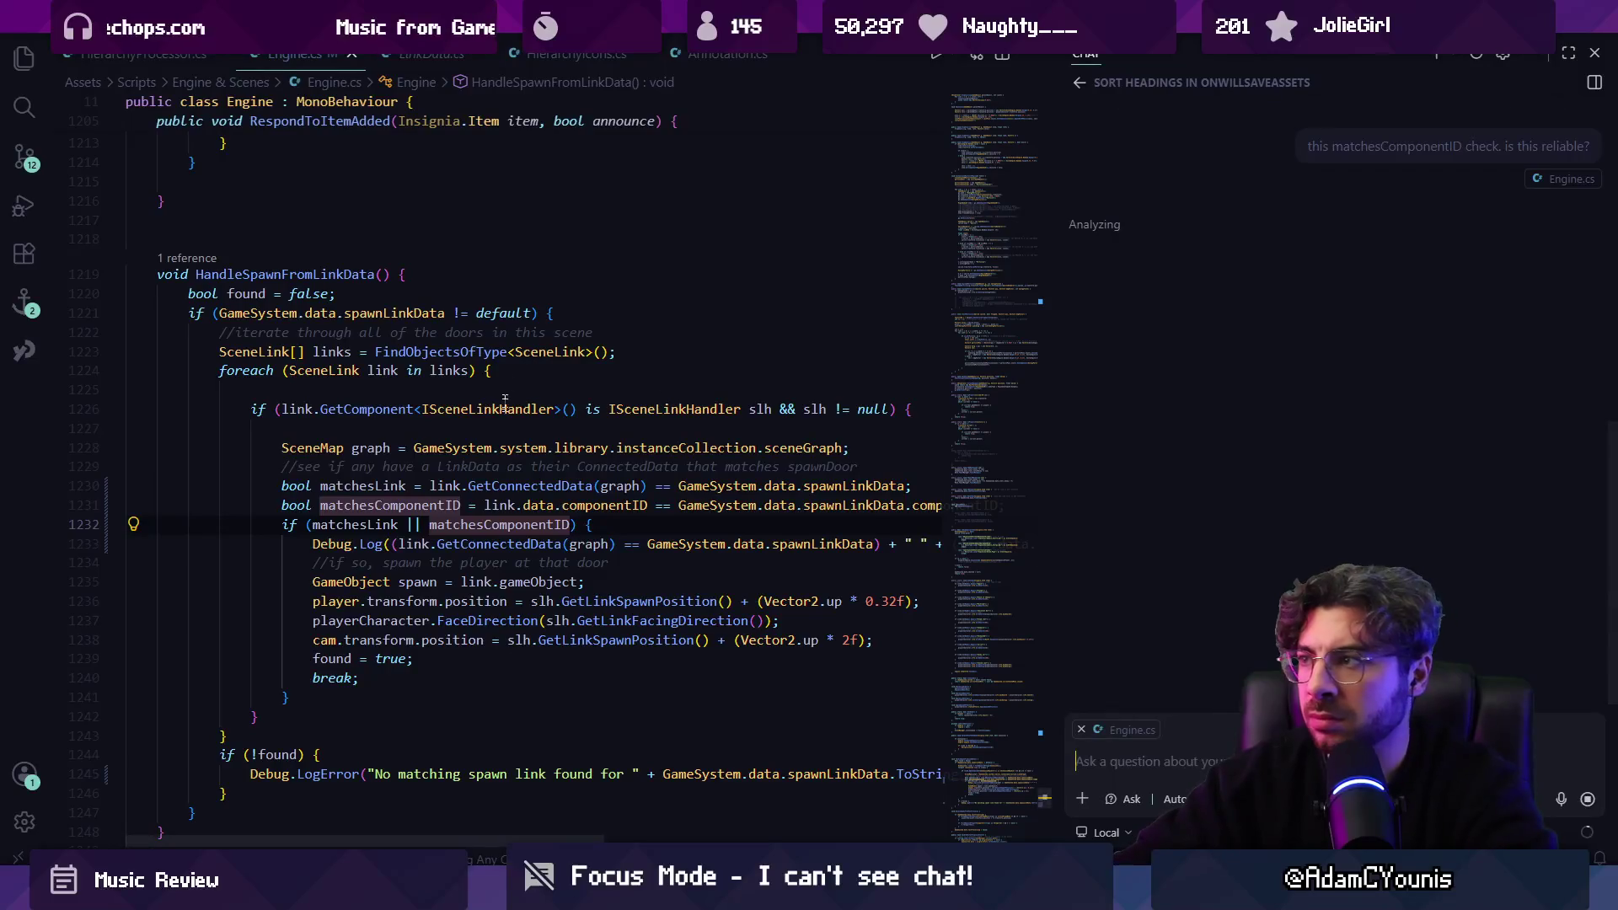
pyautogui.click(485, 524)
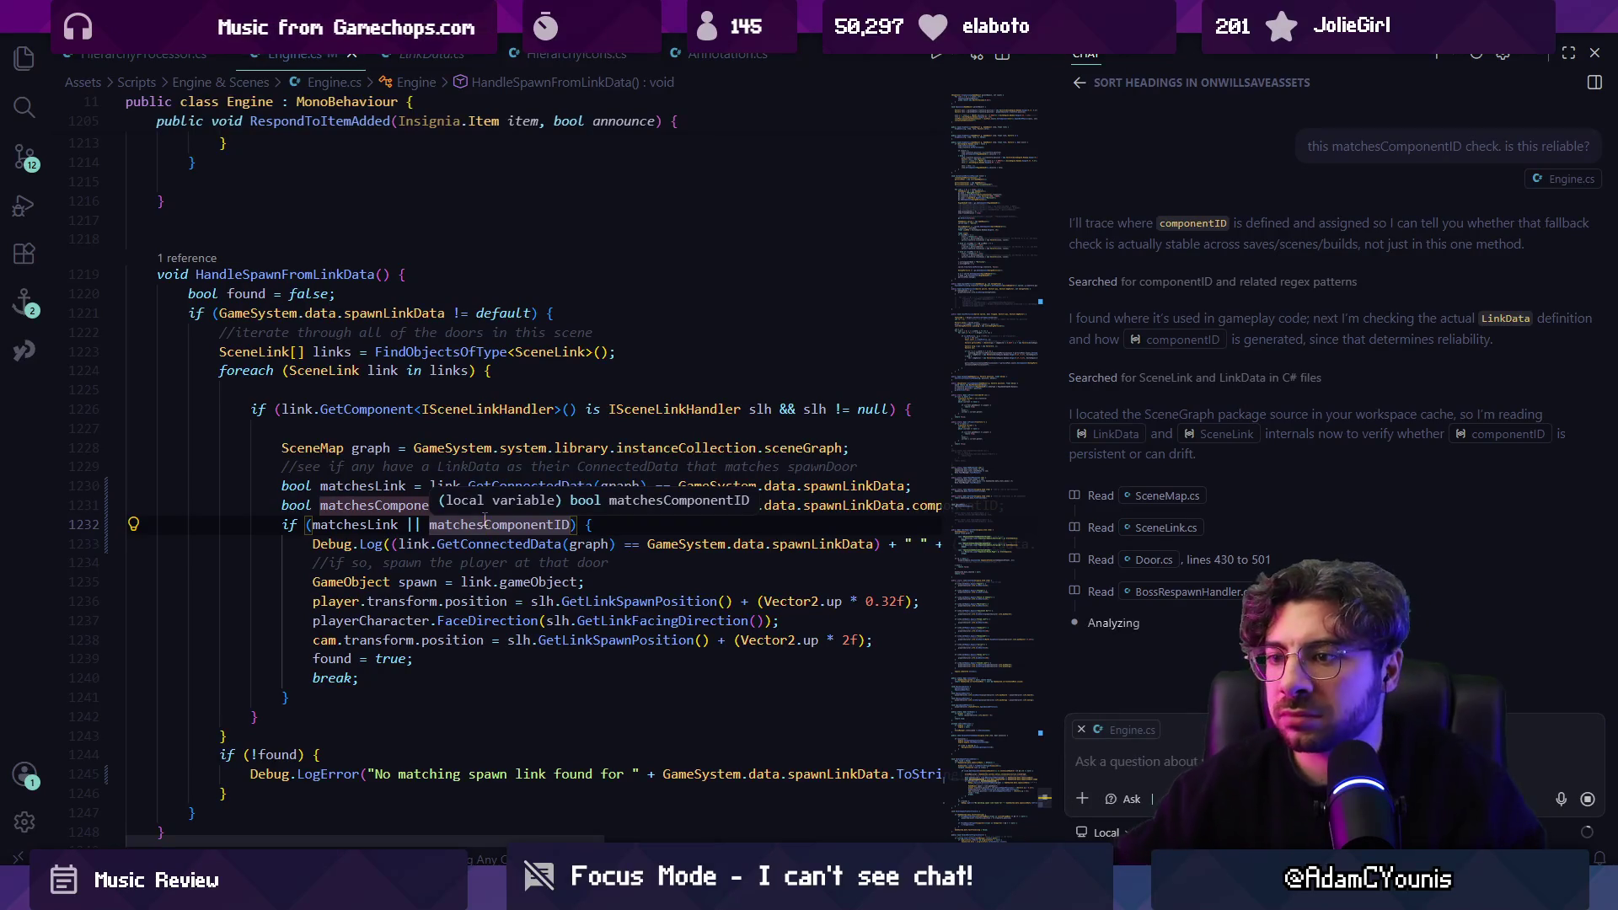
# Comment out '|| matchesComponentID' so the spawn condition tests only matchesLink.
pyautogui.click(646, 540)
pyautogui.click(610, 524)
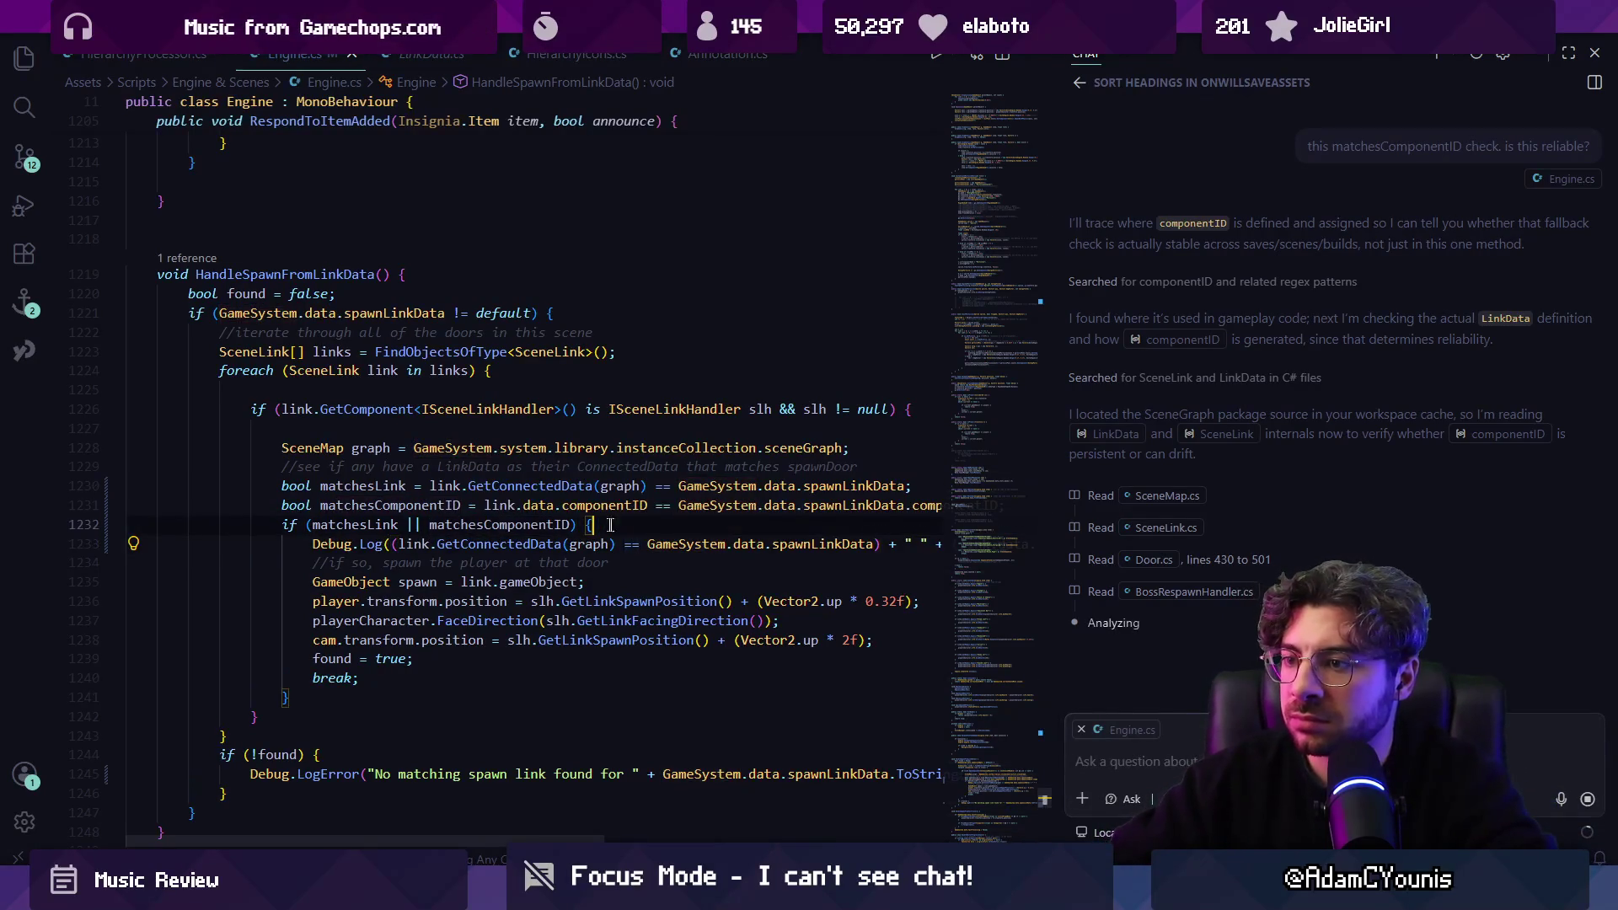
pyautogui.hotkey('ctrl', 'Left')
pyautogui.hotkey('ctrl', 'Left')
pyautogui.hotkey('ctrl', 'Left')
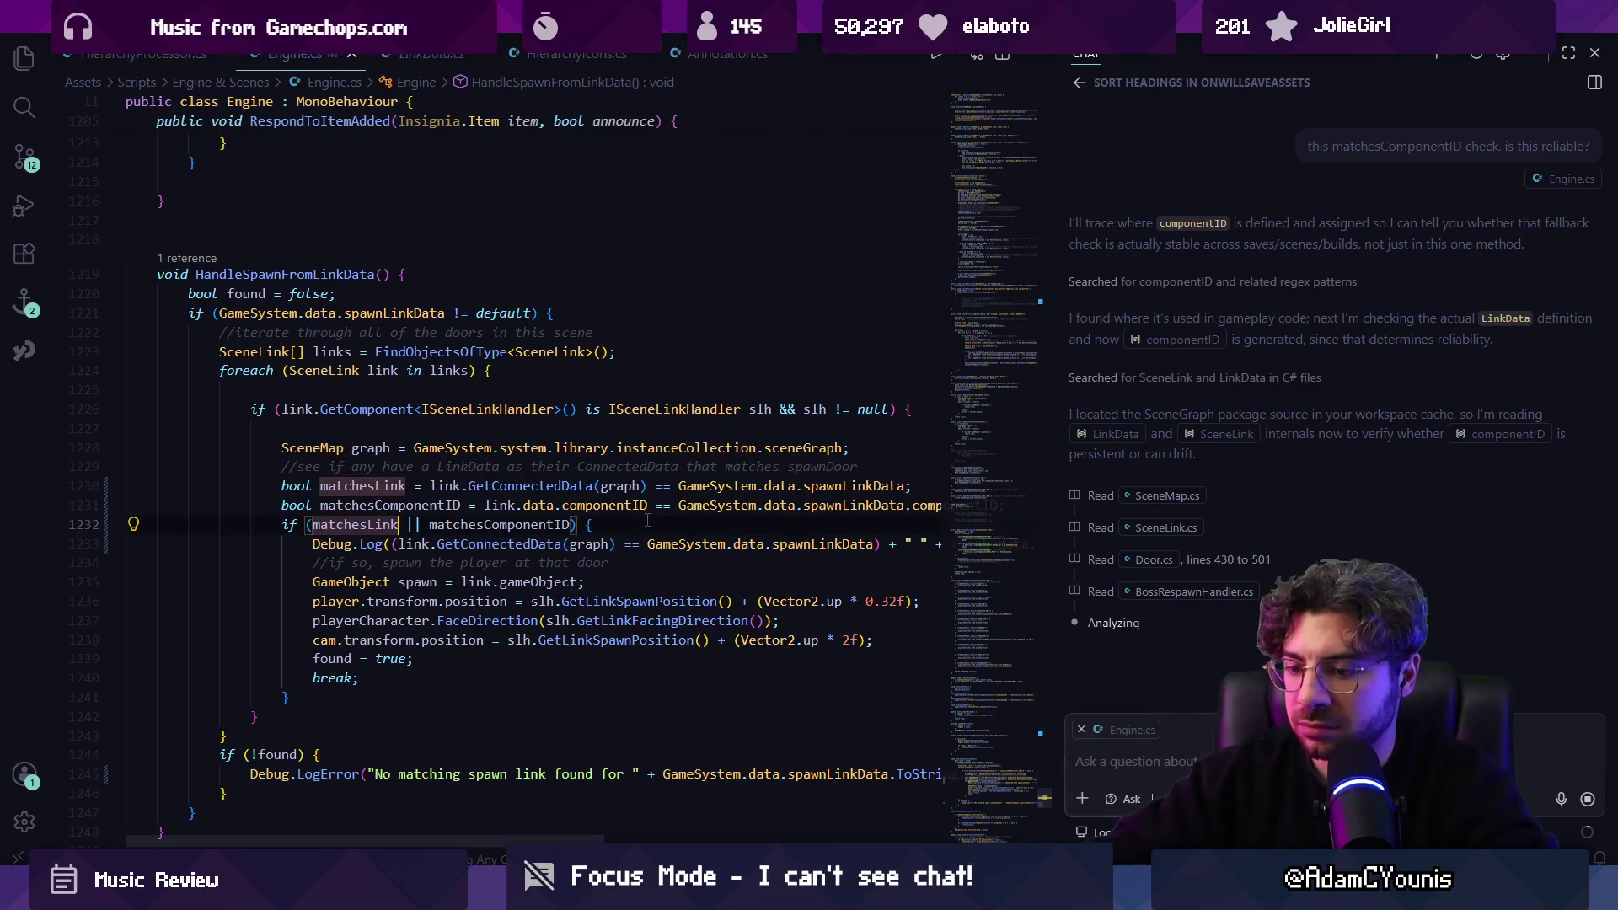
pyautogui.write('/*')
pyautogui.hotkey('ctrl', 'Right')
pyautogui.hotkey('ctrl', 'Right')
pyautogui.hotkey('ctrl', 'Right')
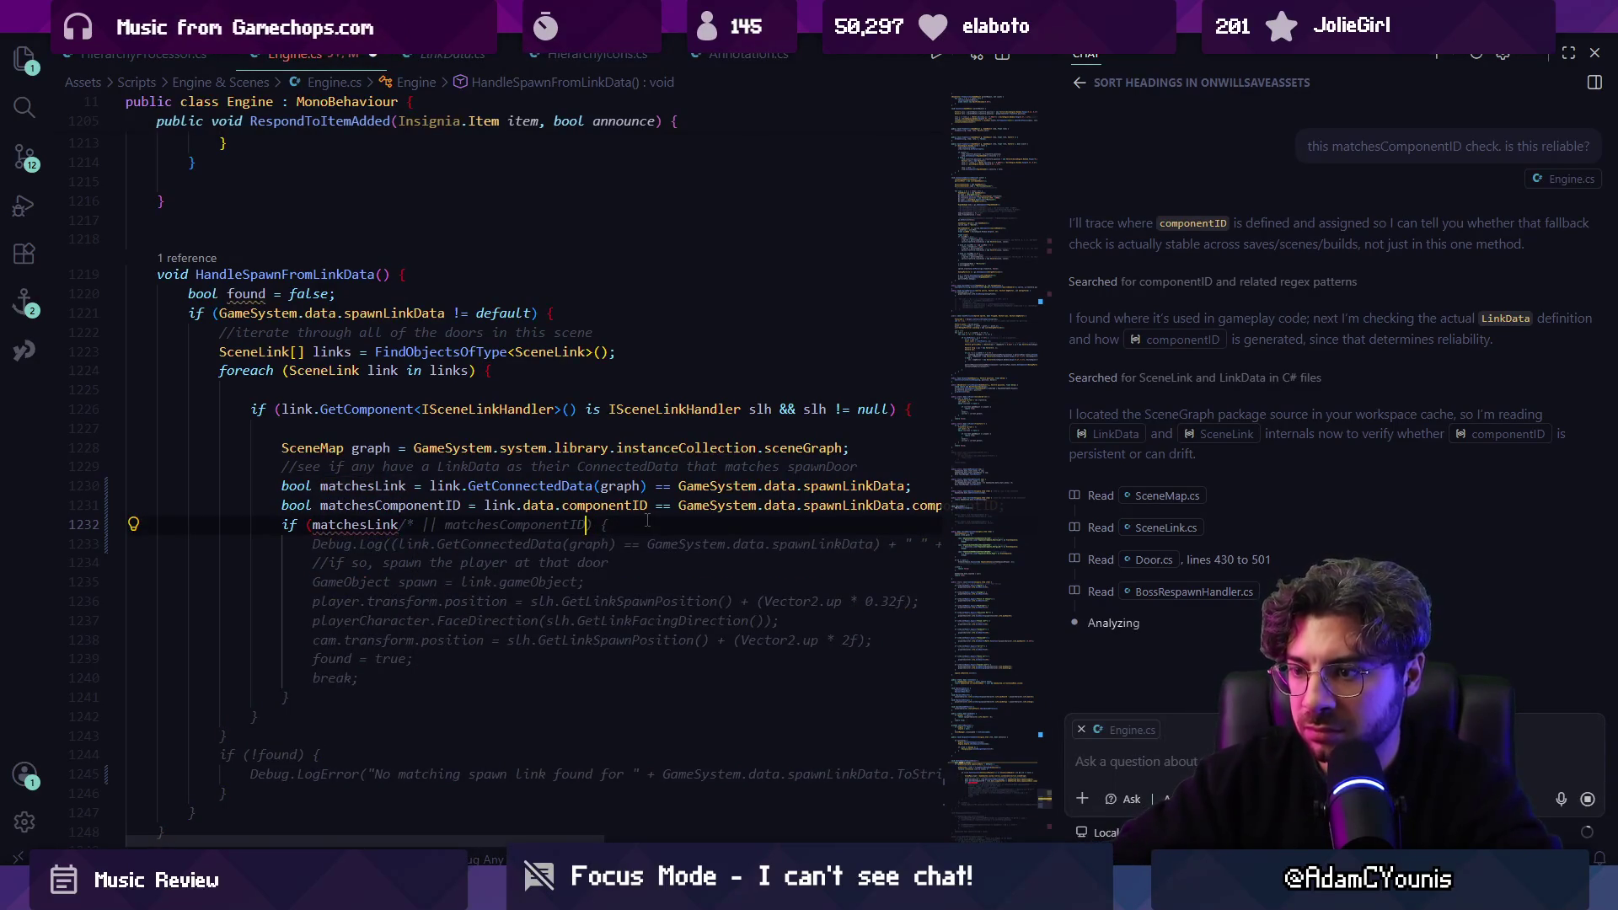
pyautogui.write('*/')
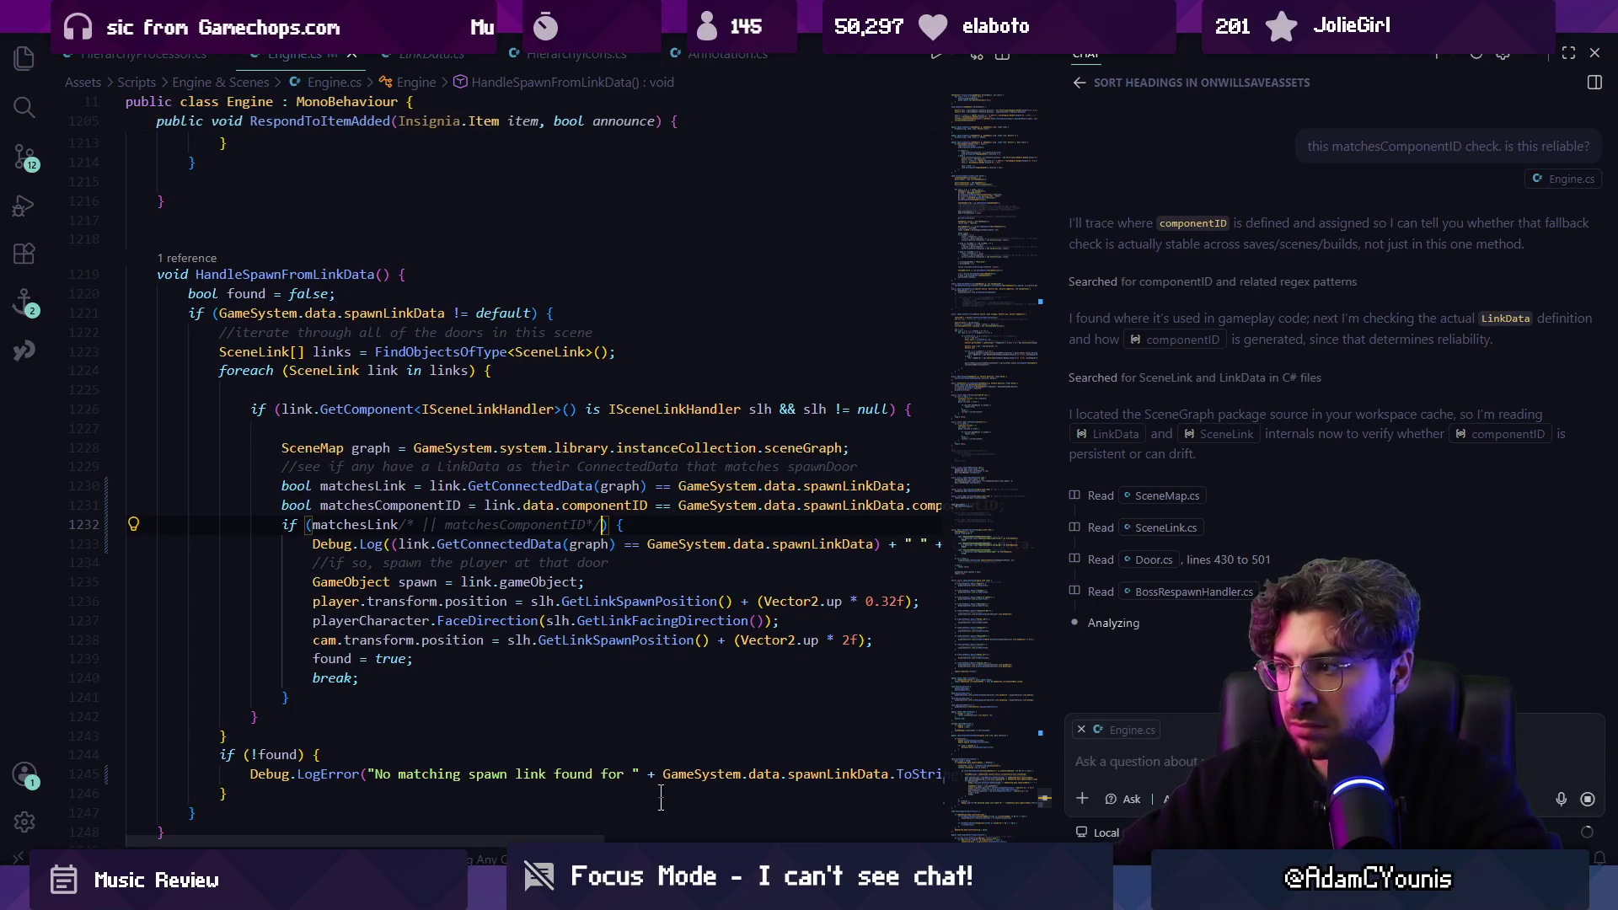
pyautogui.hotkey('alt', 'Tab')
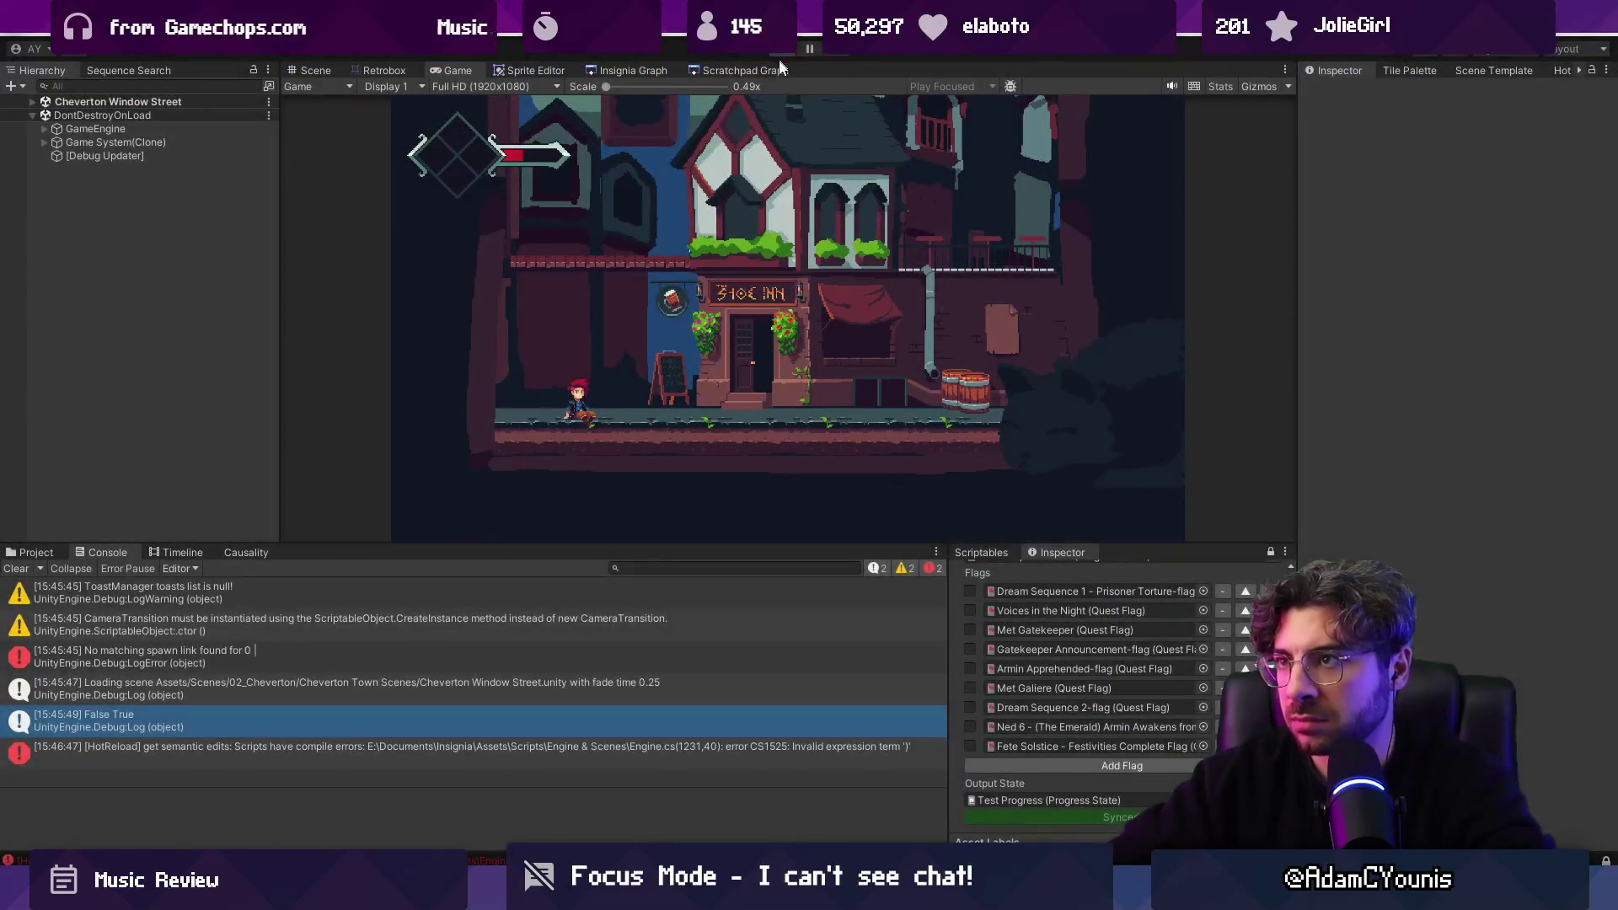
# Rerun play mode, walking the player from Cheverton Window Street toward Blacksmith Street and back to Cheverton Square.
pyautogui.click(775, 53)
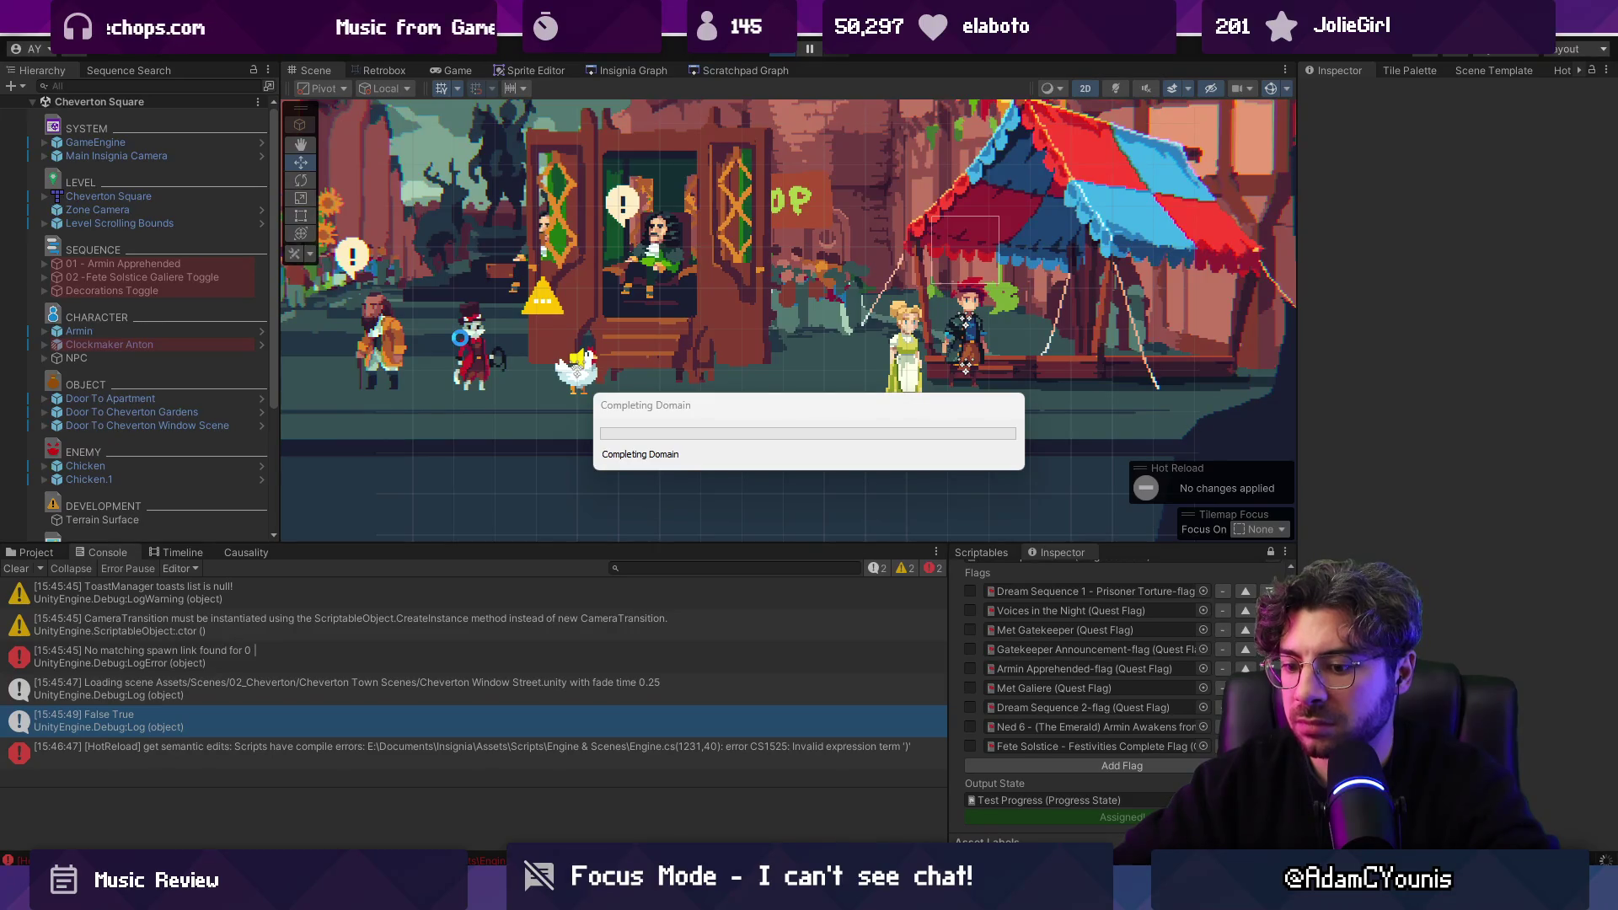
pyautogui.moveTo(587, 898)
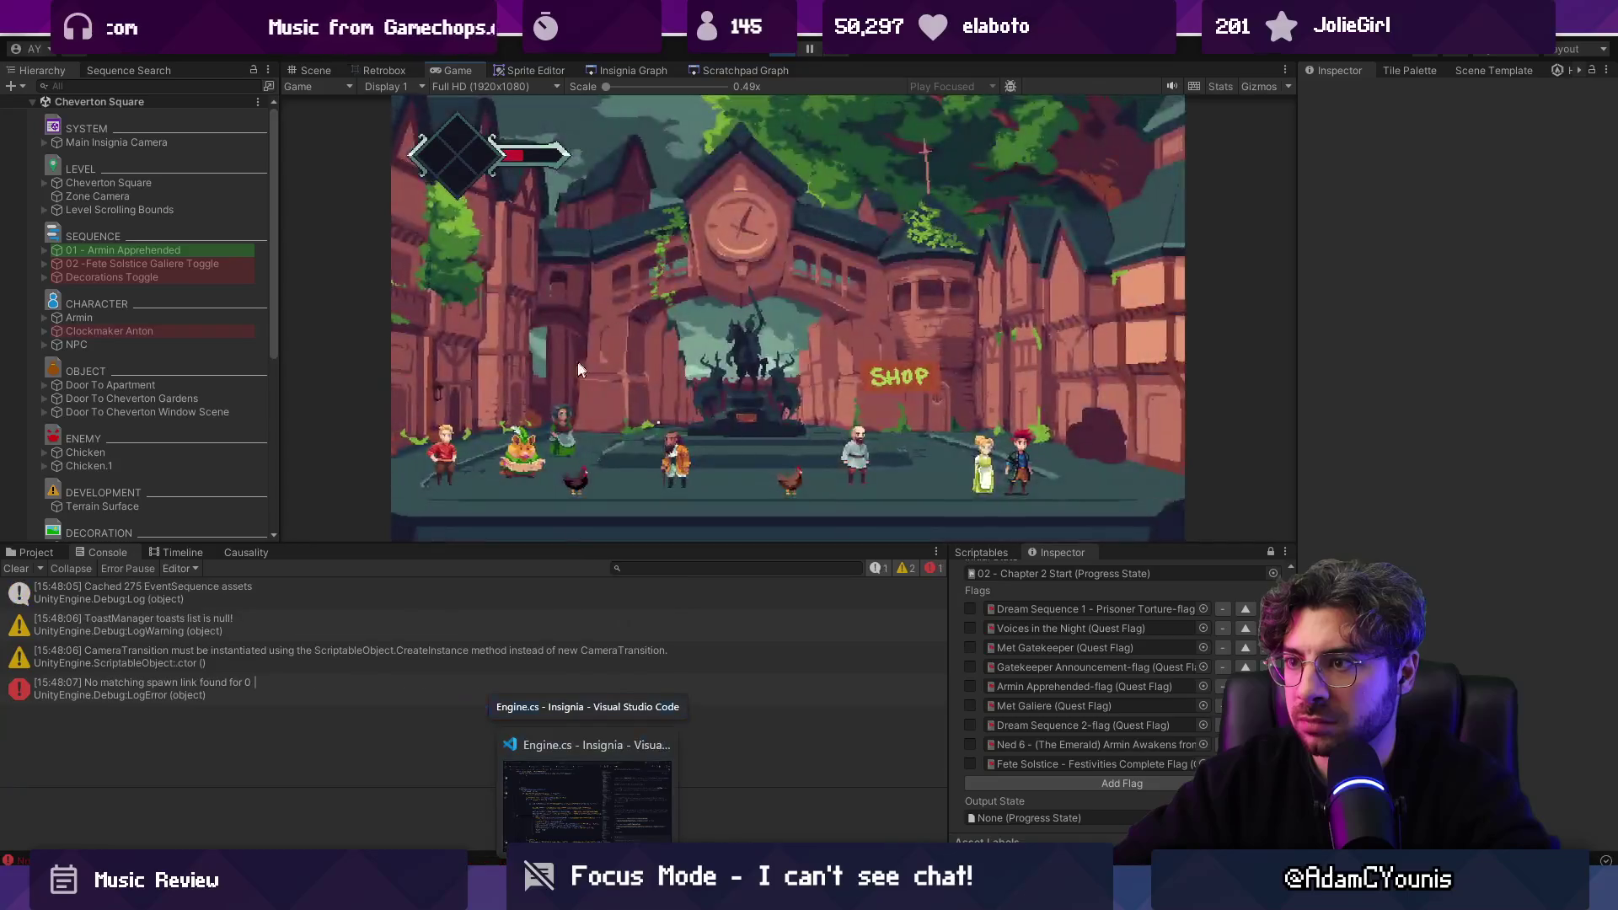
pyautogui.press('Left')
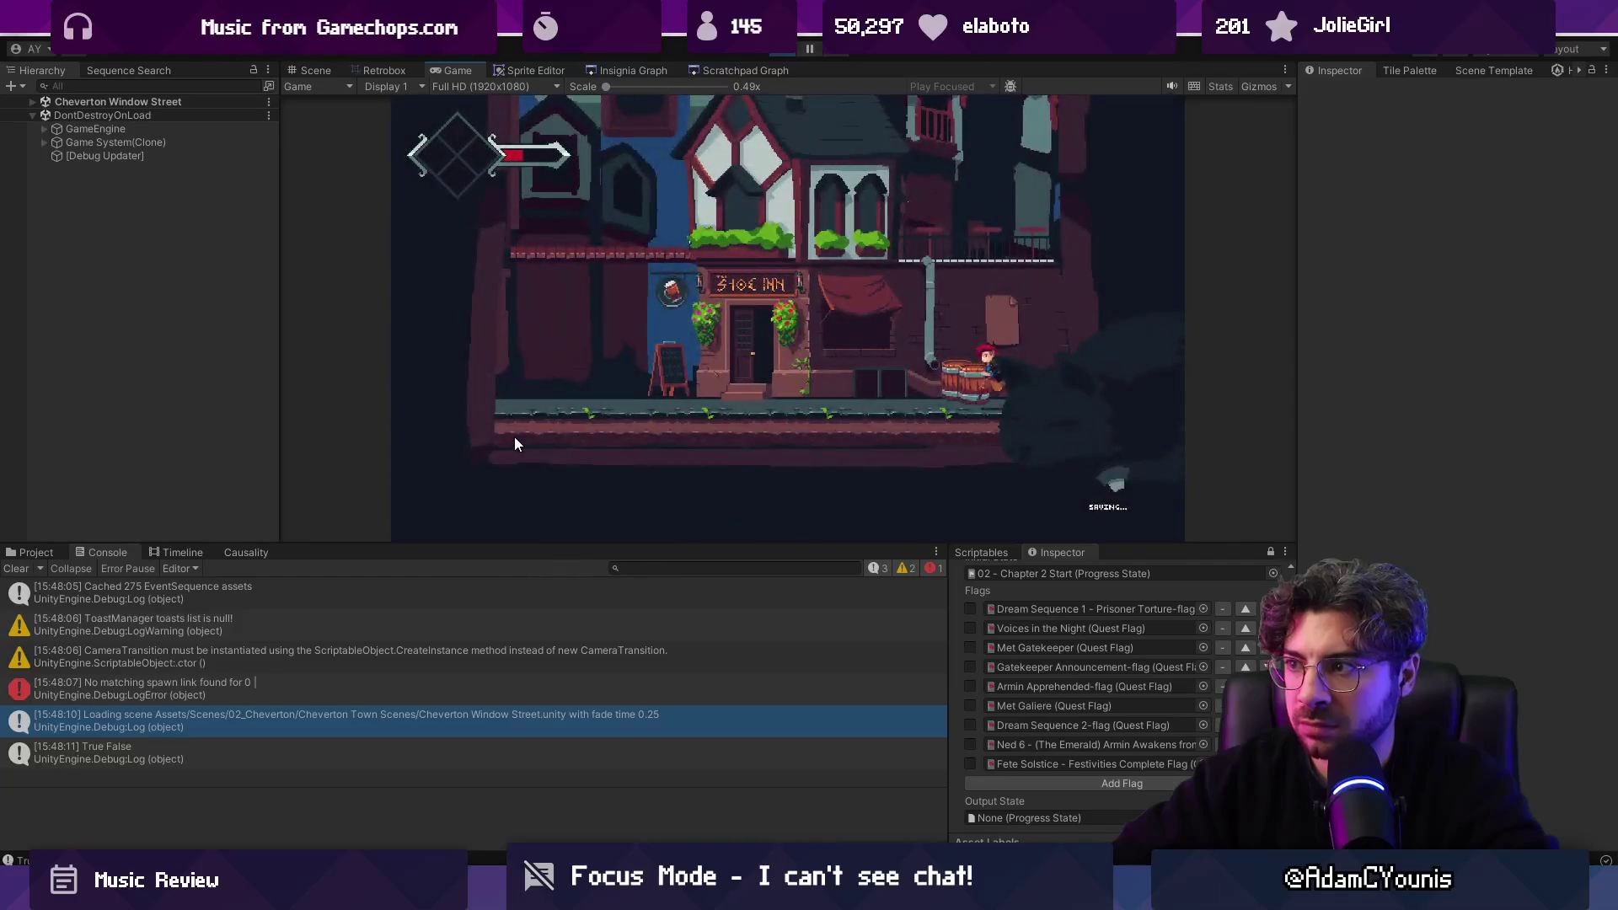
pyautogui.press('Left')
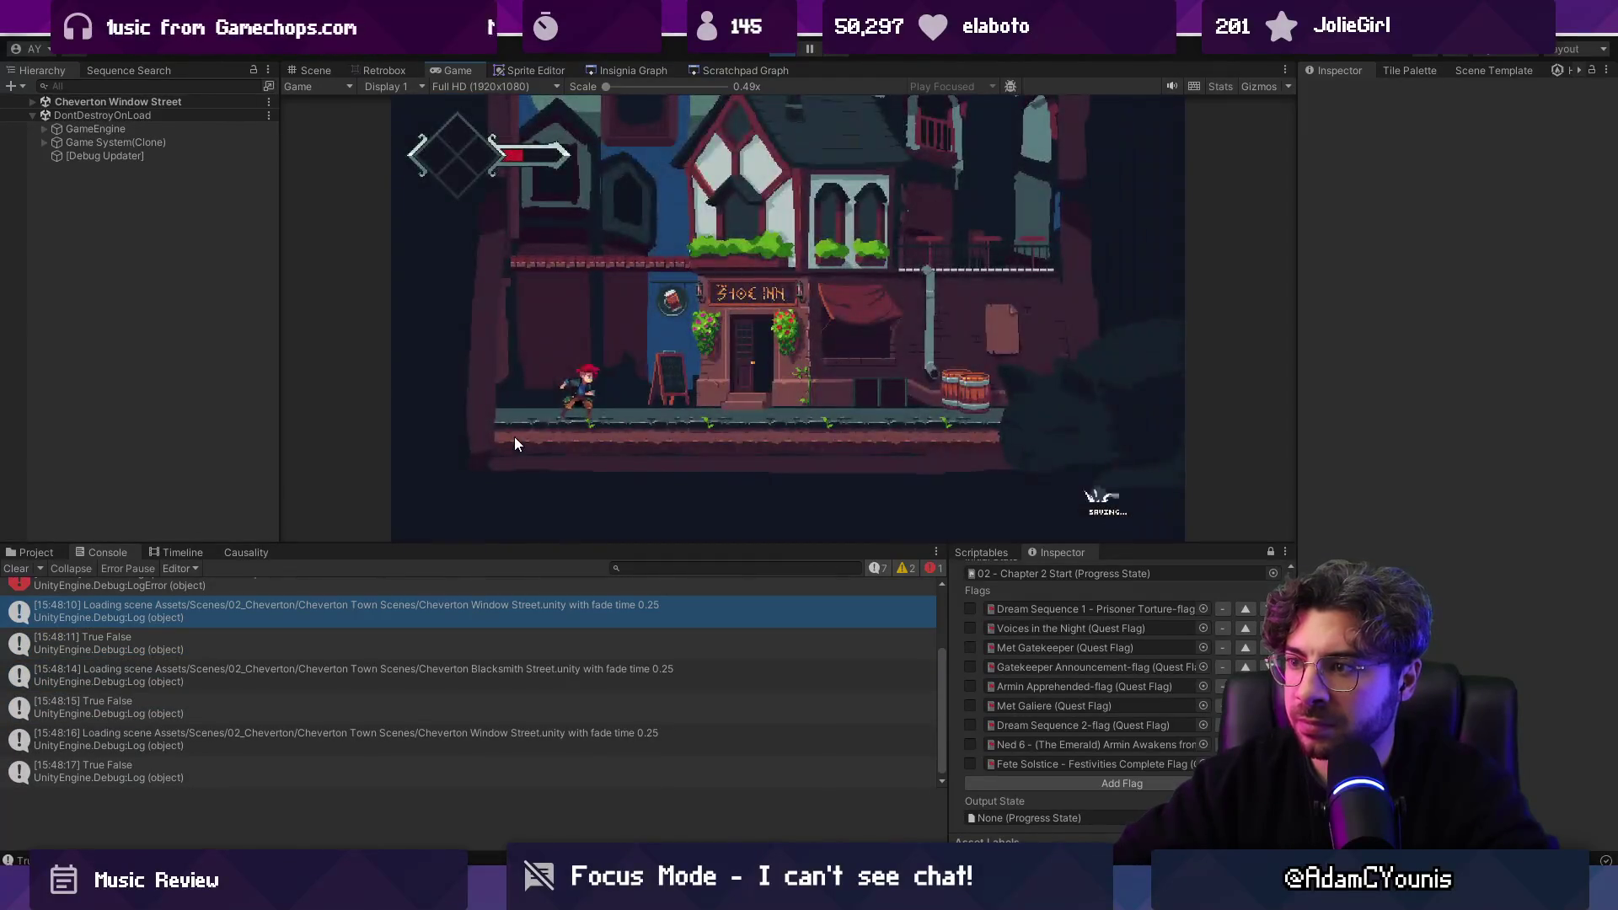
pyautogui.press('Right')
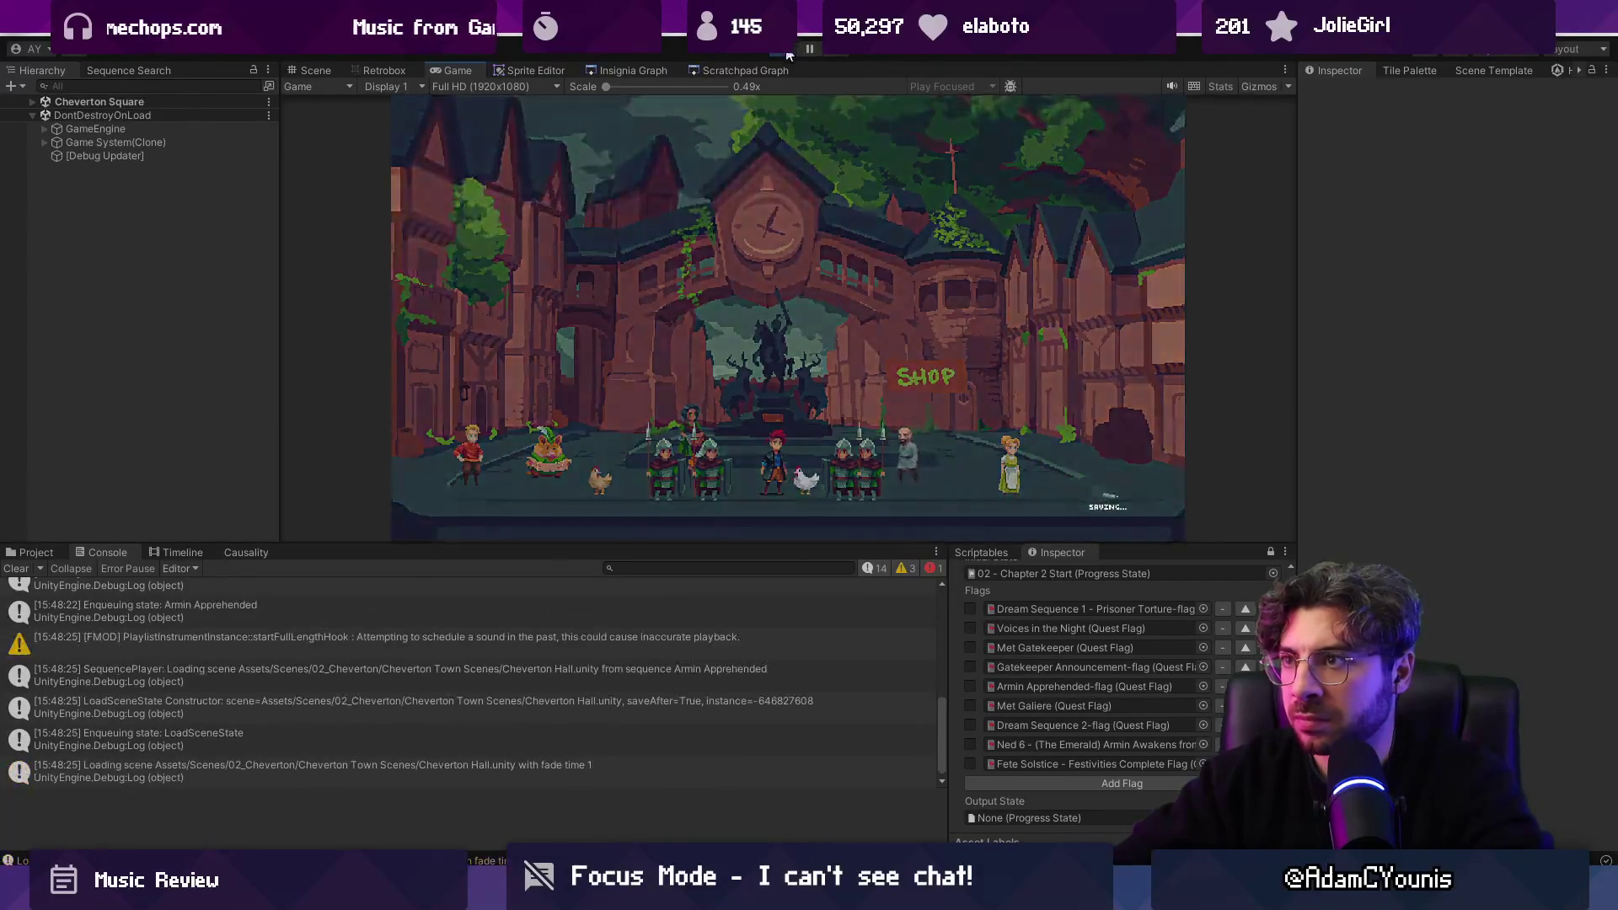
pyautogui.hotkey('alt', 'Tab')
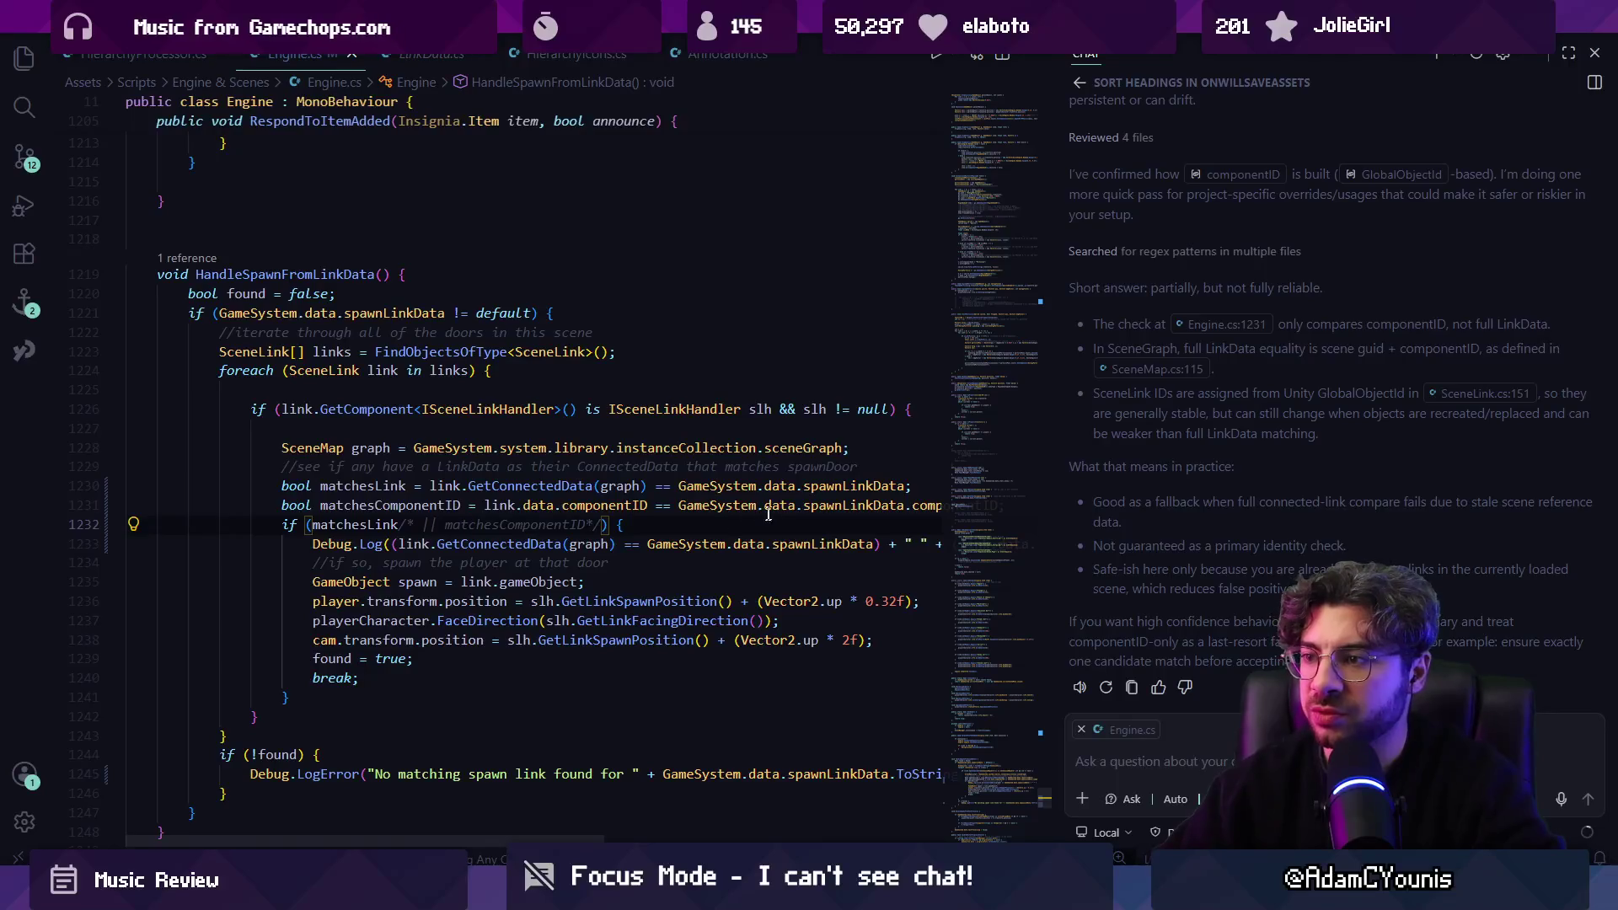
# Trace LinkData's componentID references, previewing its uses in Door.cs and Engine.cs.
pyautogui.hscroll(2, 768, 513)
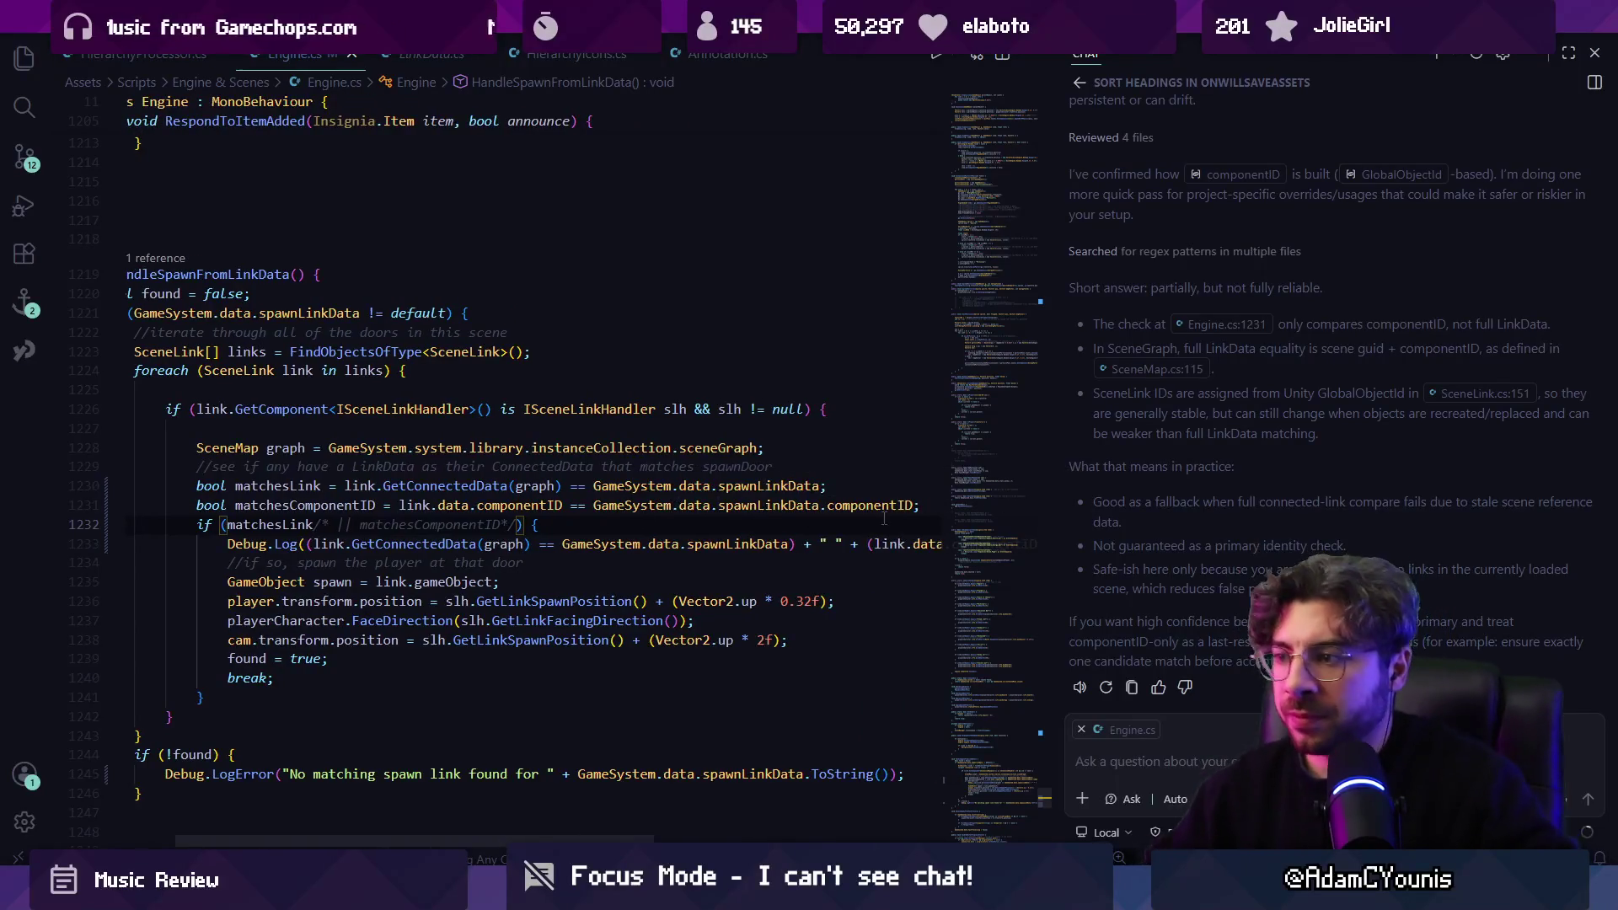
pyautogui.keyDown('ctrl'); pyautogui.click(884, 506); pyautogui.keyUp('ctrl')
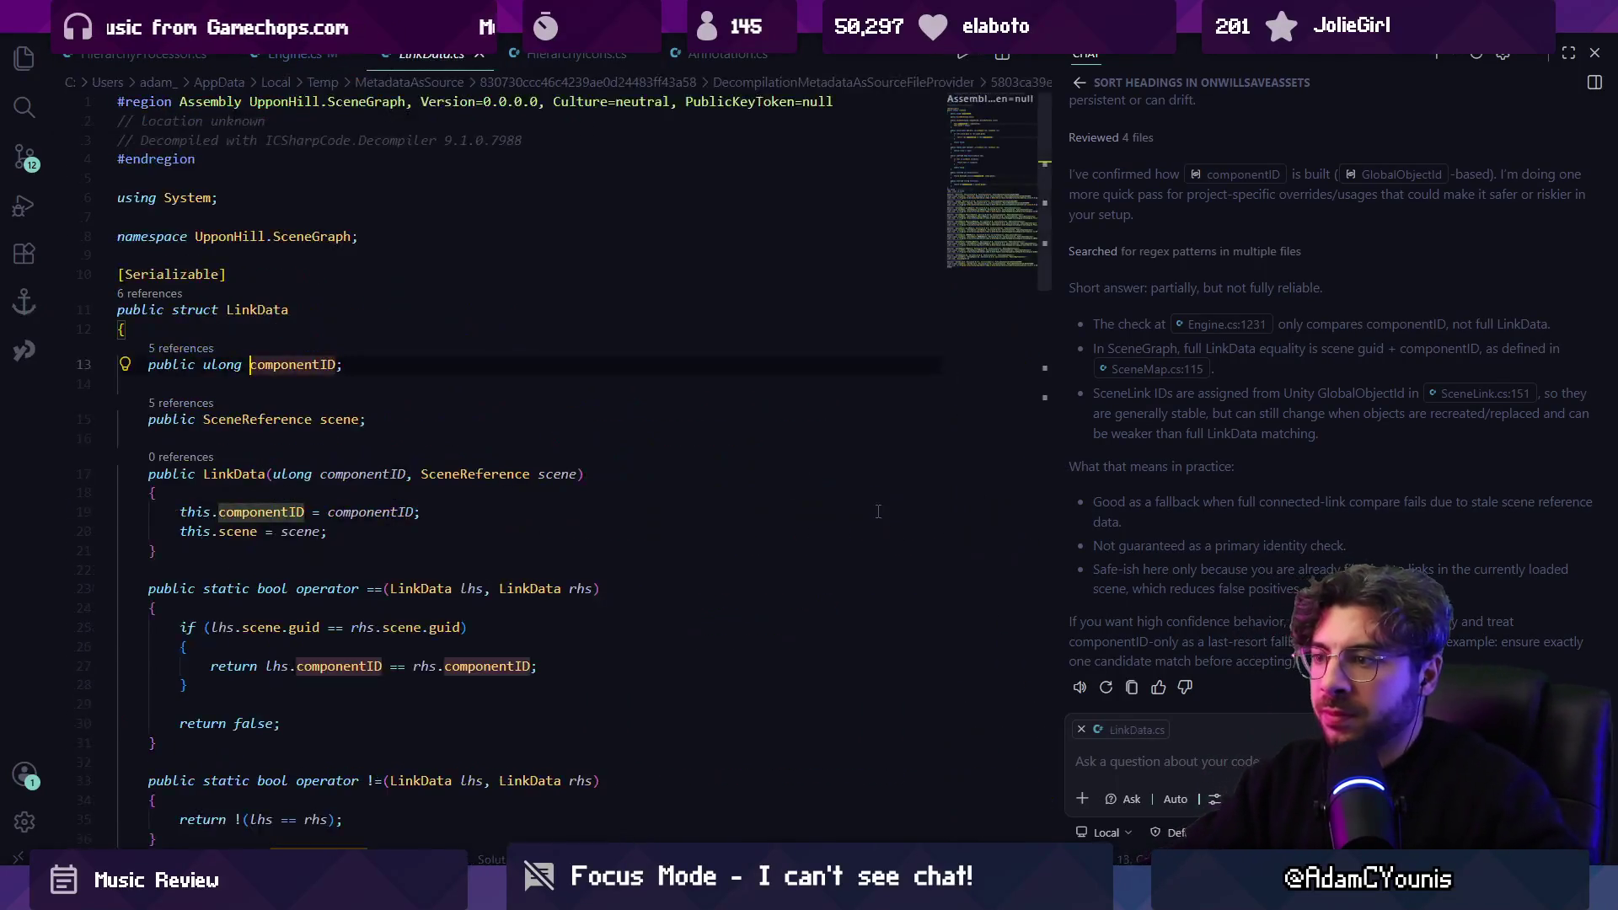
pyautogui.click(200, 349)
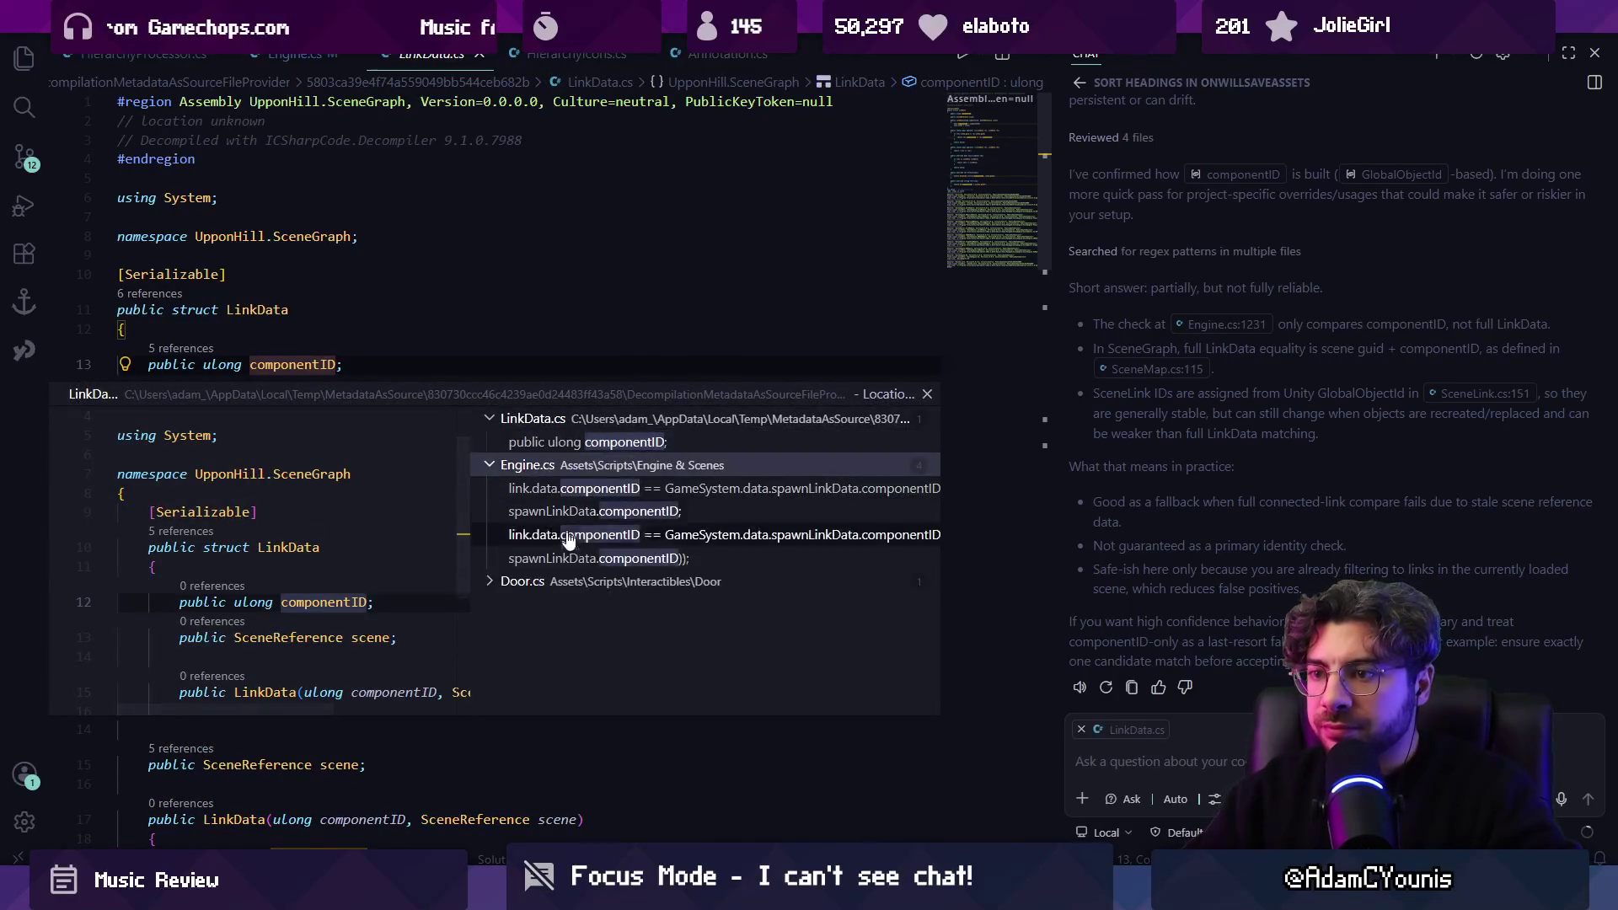
pyautogui.click(666, 582)
pyautogui.click(671, 606)
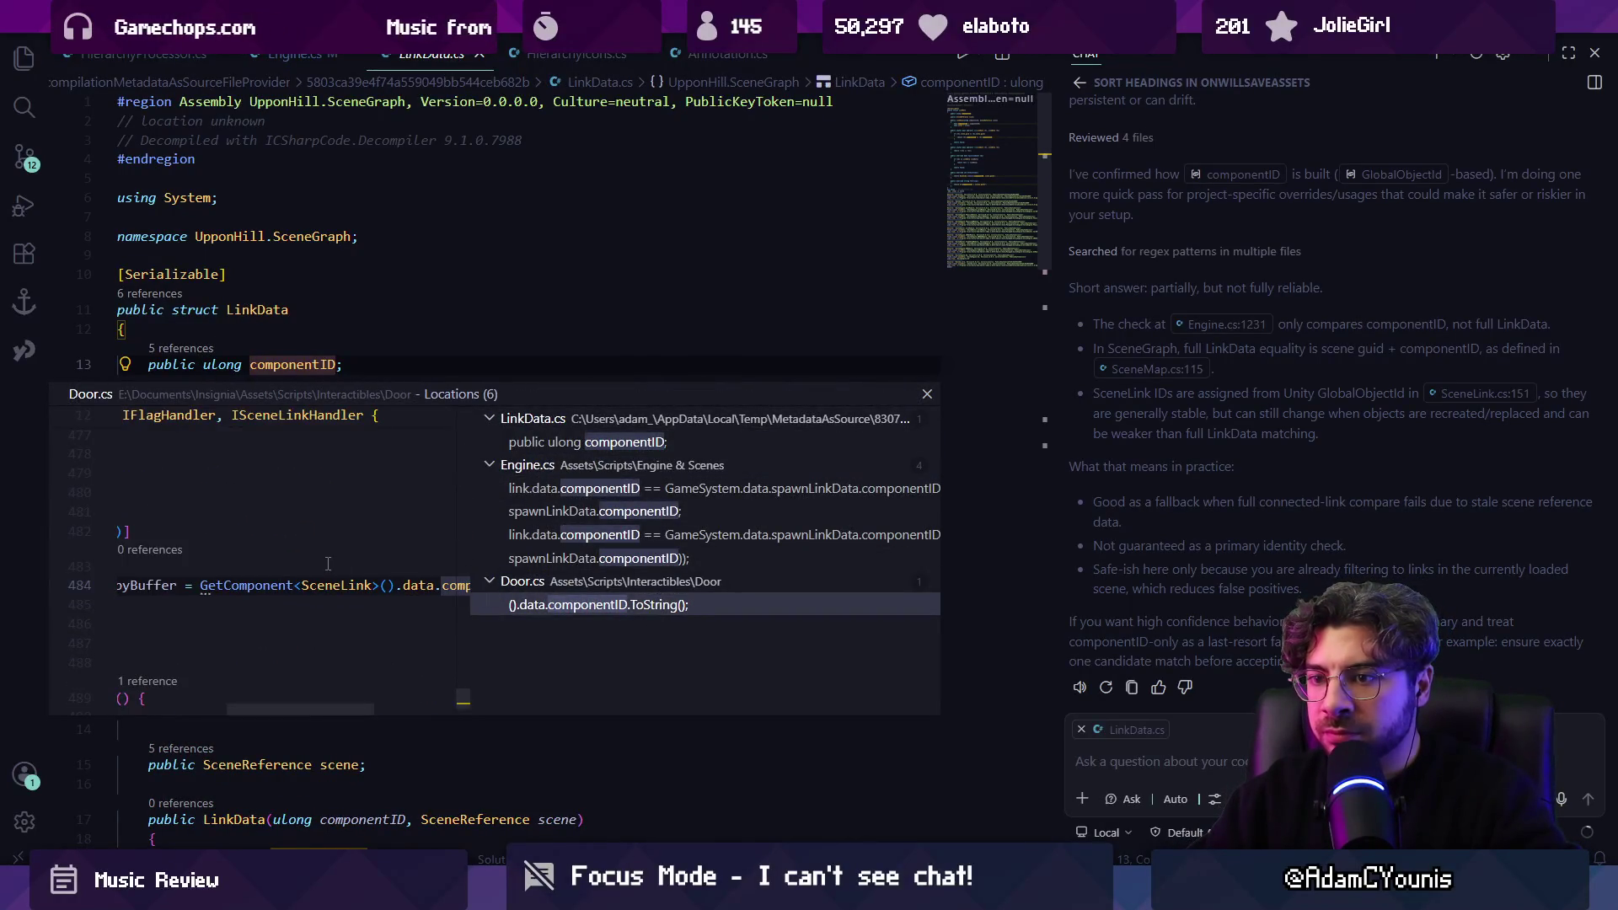
pyautogui.press('Return')
pyautogui.click(288, 479)
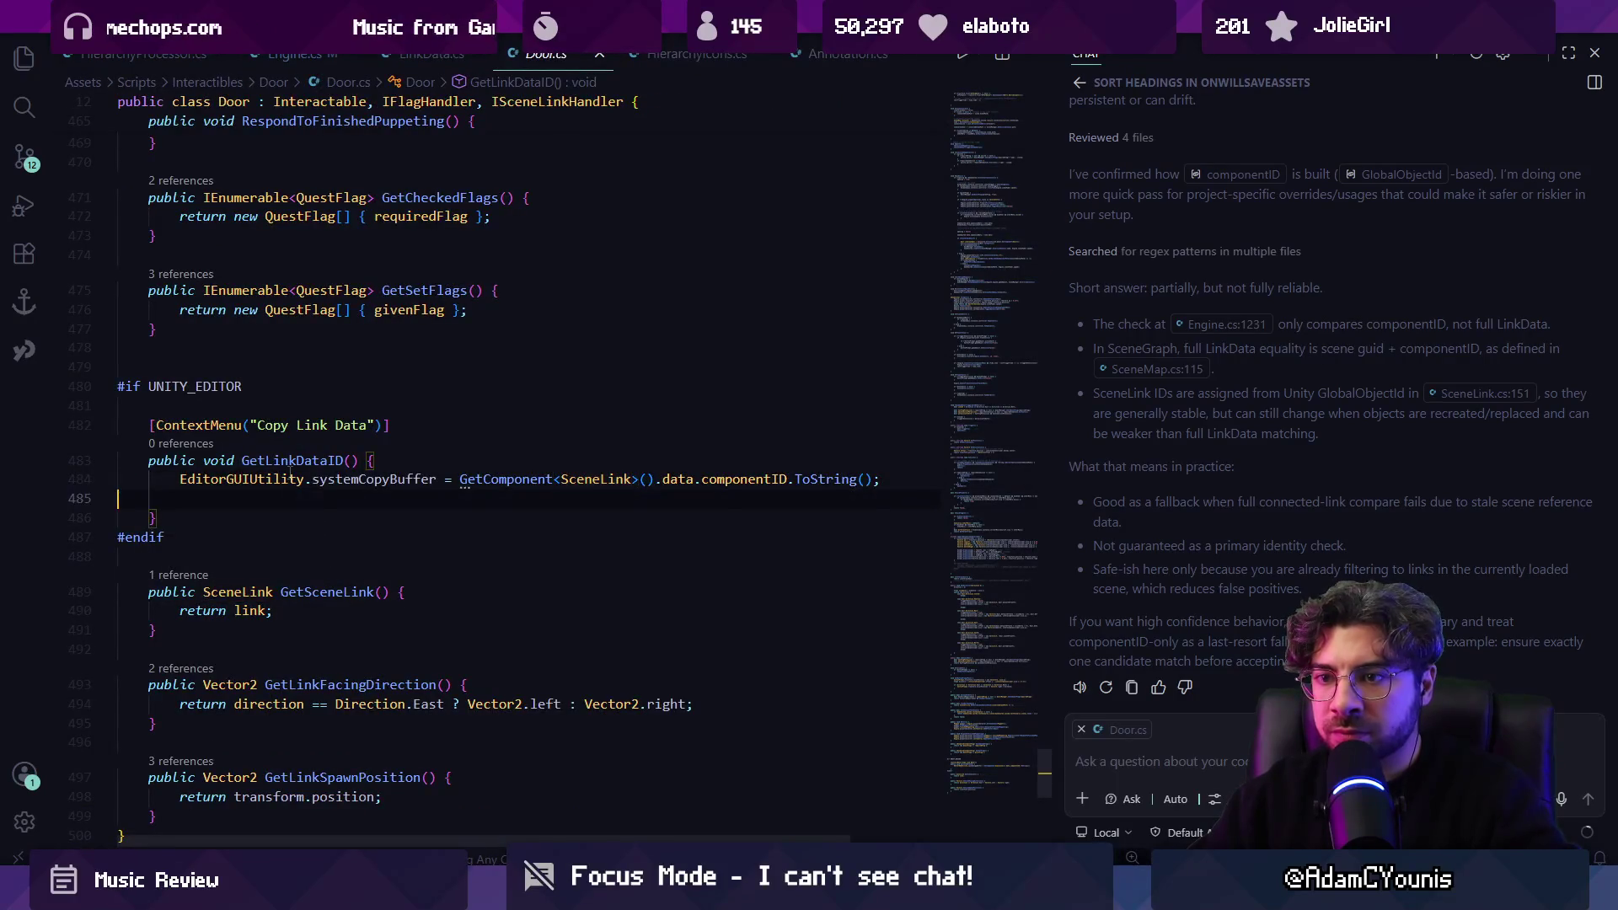
pyautogui.keyDown('ctrl'); pyautogui.click(741, 479); pyautogui.keyUp('ctrl')
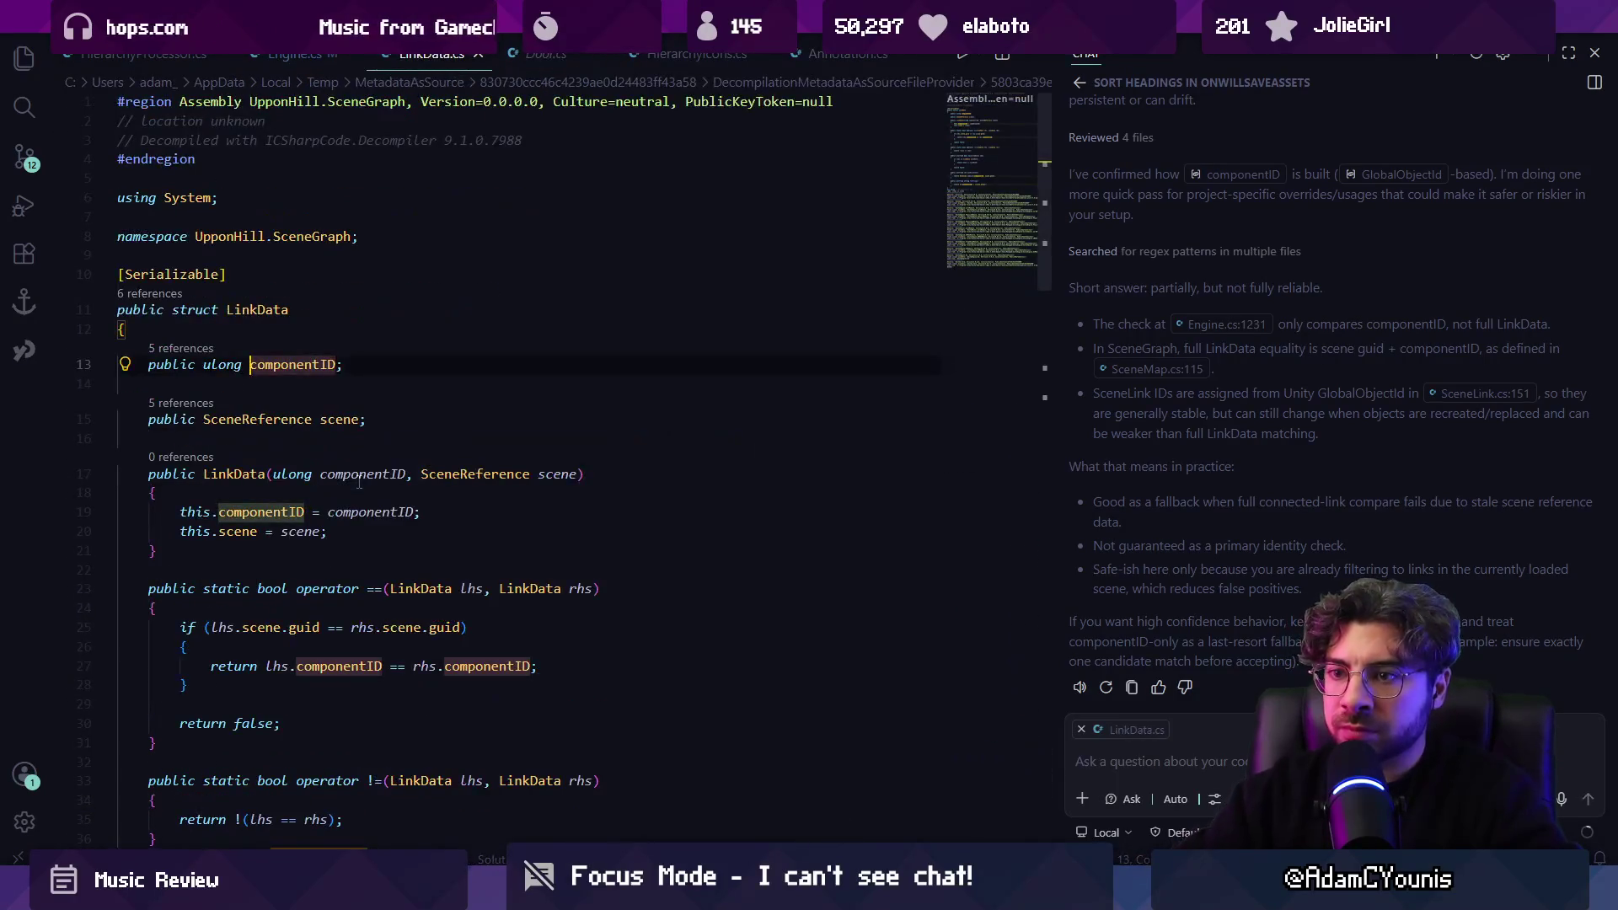
pyautogui.click(174, 352)
pyautogui.click(175, 348)
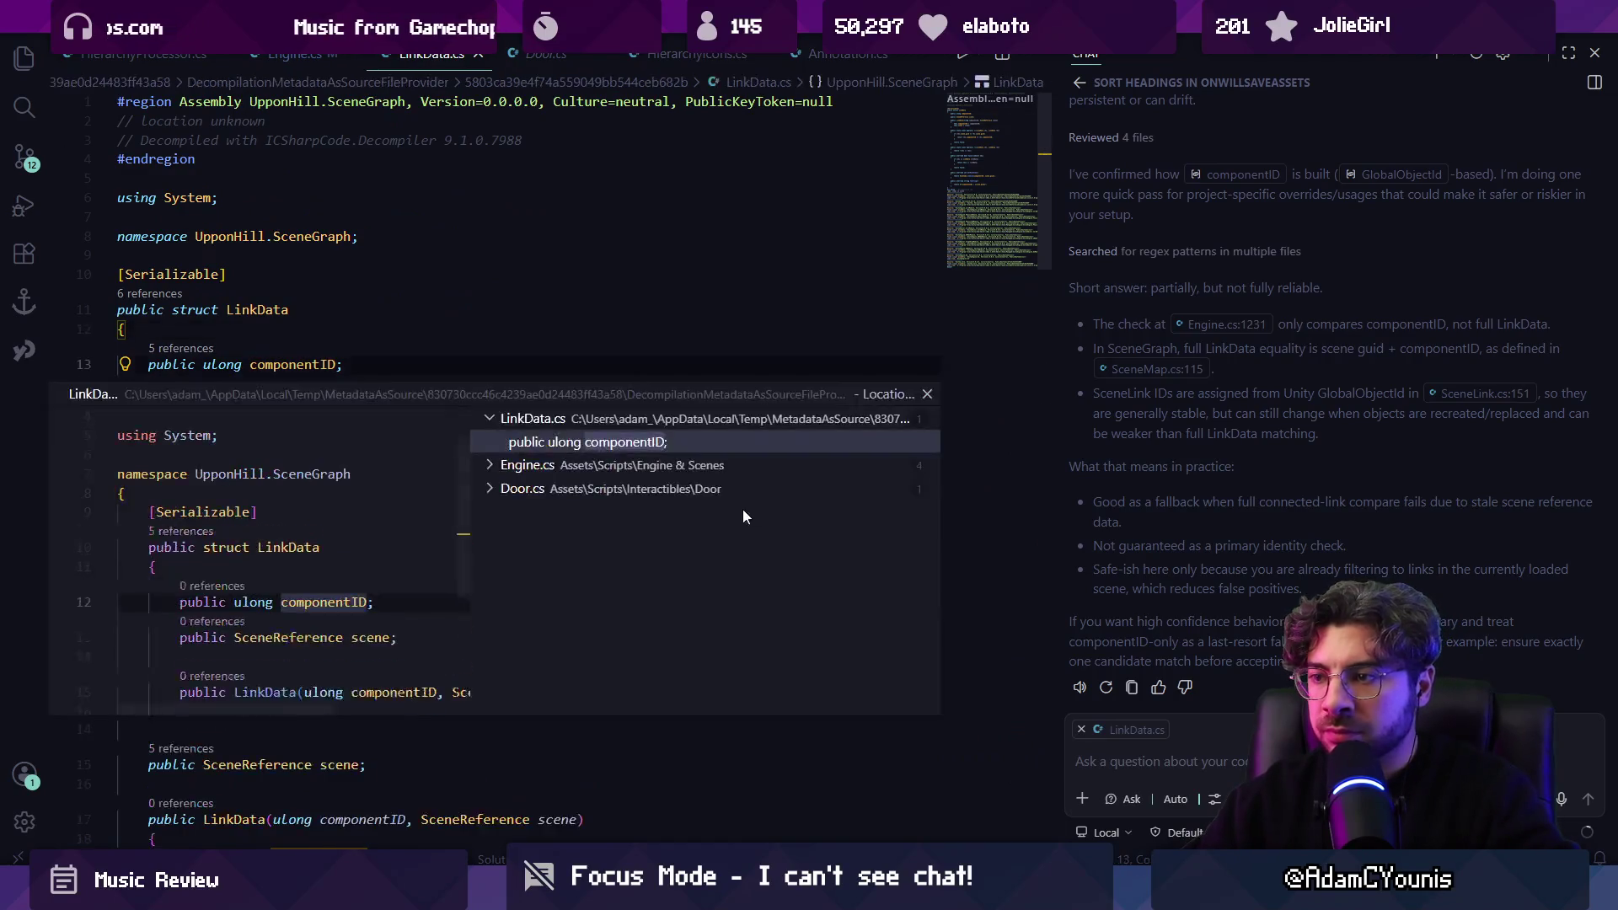
pyautogui.click(715, 465)
pyautogui.click(674, 512)
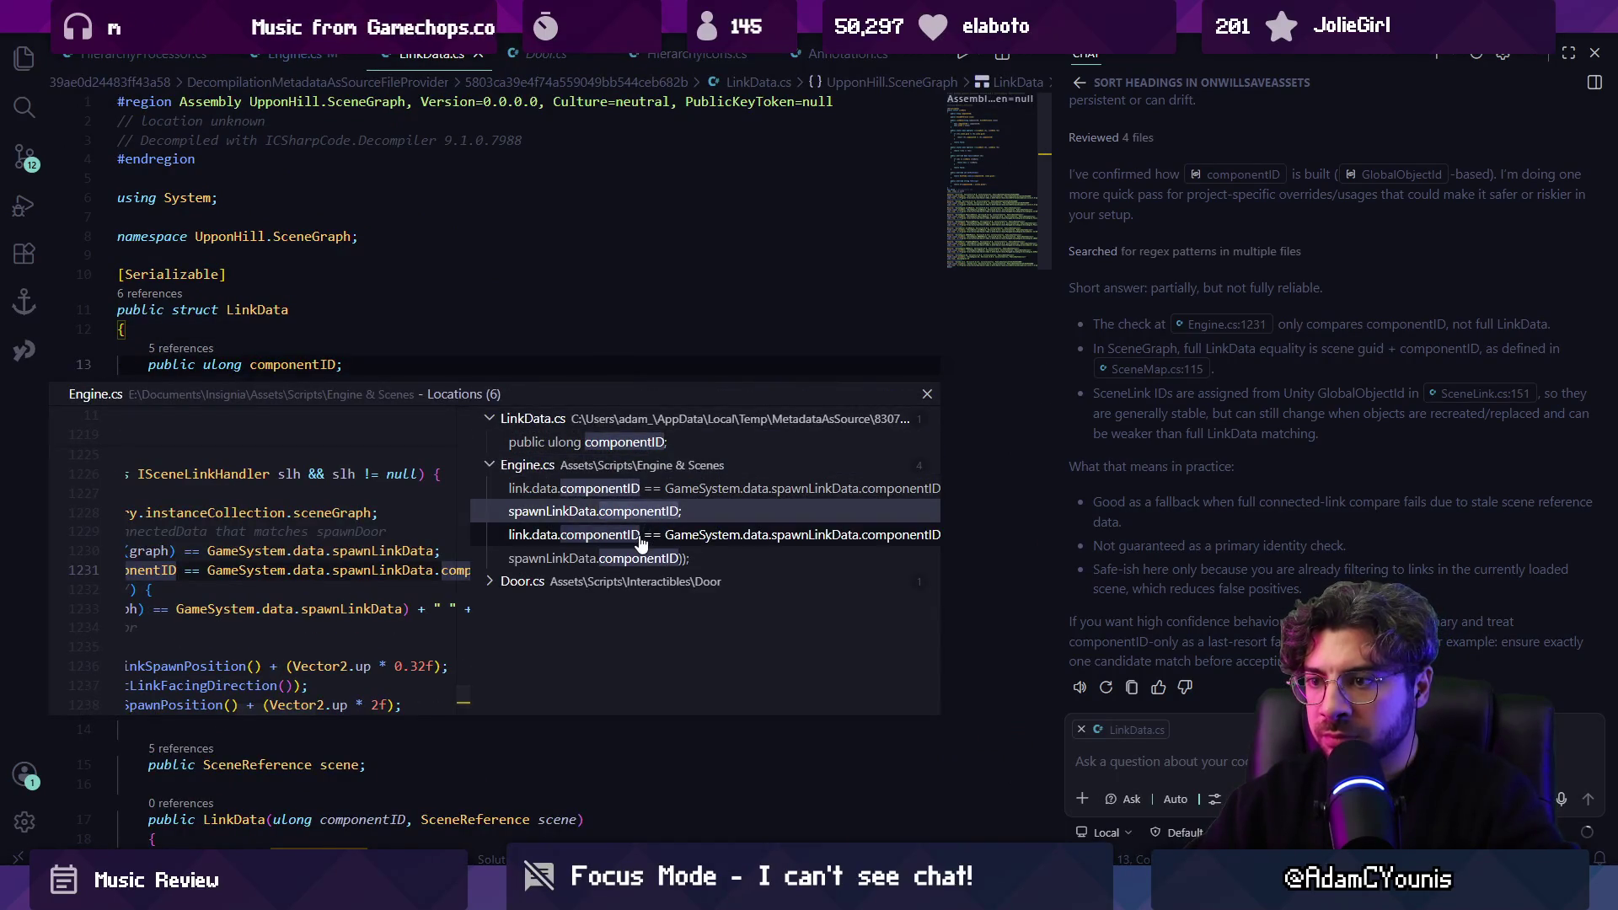
# Delete the Debug.Log line 1233 that logs componentID in Engine.cs.
pyautogui.hotkey('ctrl', 'alt', 'b')
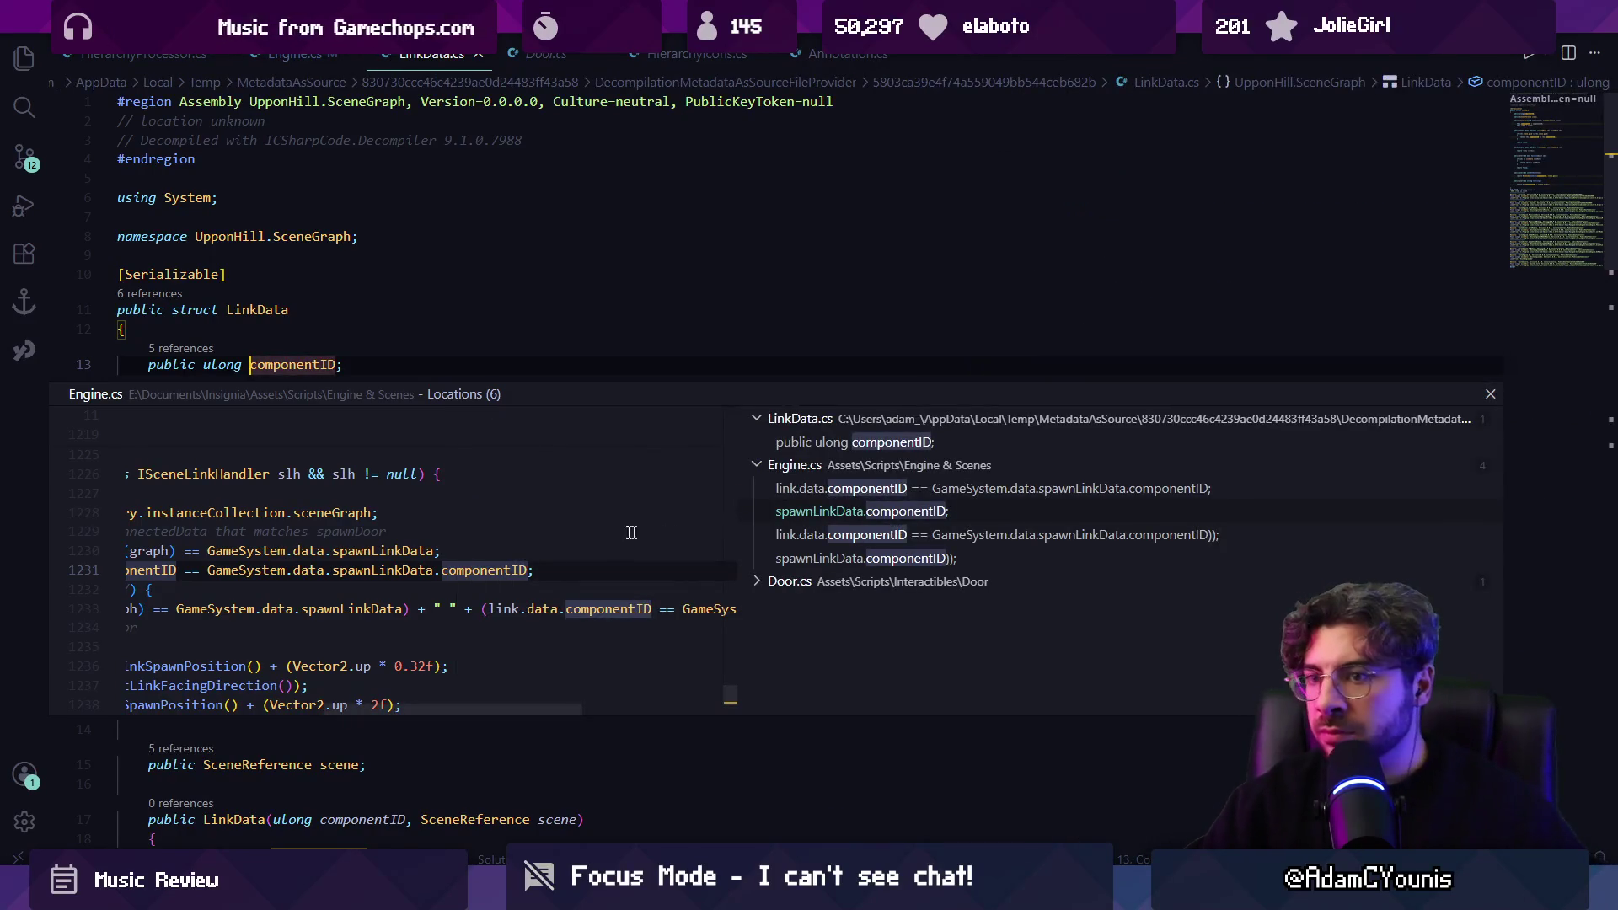
pyautogui.hotkey('ctrl', 'b')
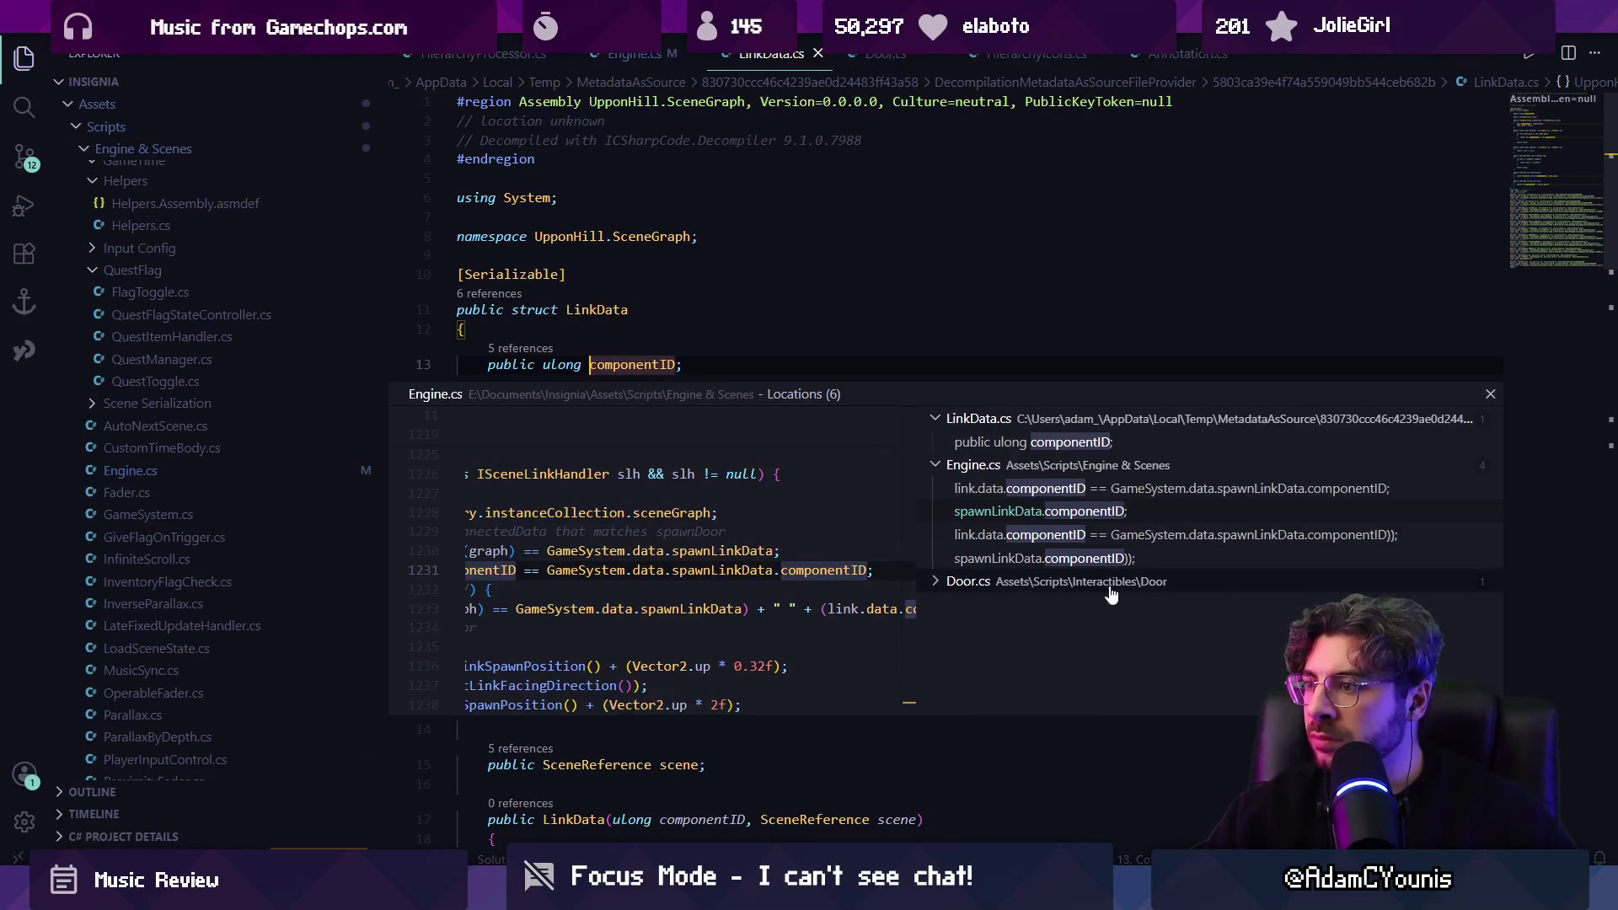
pyautogui.click(1093, 544)
pyautogui.moveTo(718, 706)
pyautogui.mouseDown()
pyautogui.moveTo(595, 699)
pyautogui.moveTo(878, 666)
pyautogui.moveTo(521, 669)
pyautogui.mouseUp()
pyautogui.doubleClick(662, 605)
pyautogui.tripleClick(738, 479)
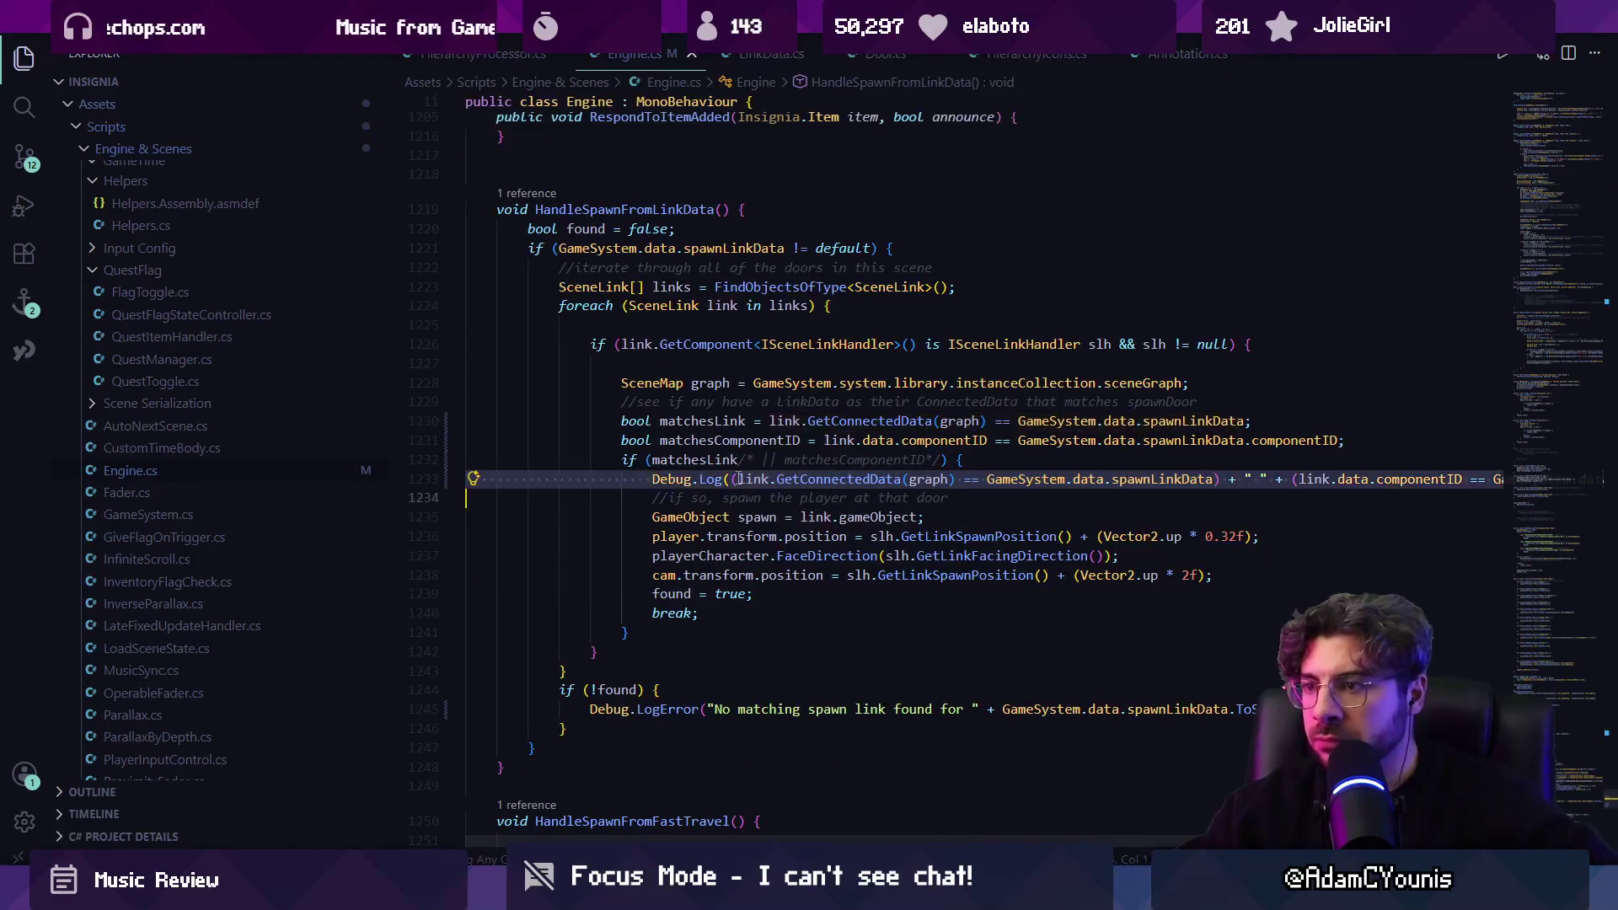
pyautogui.press('BackSpace')
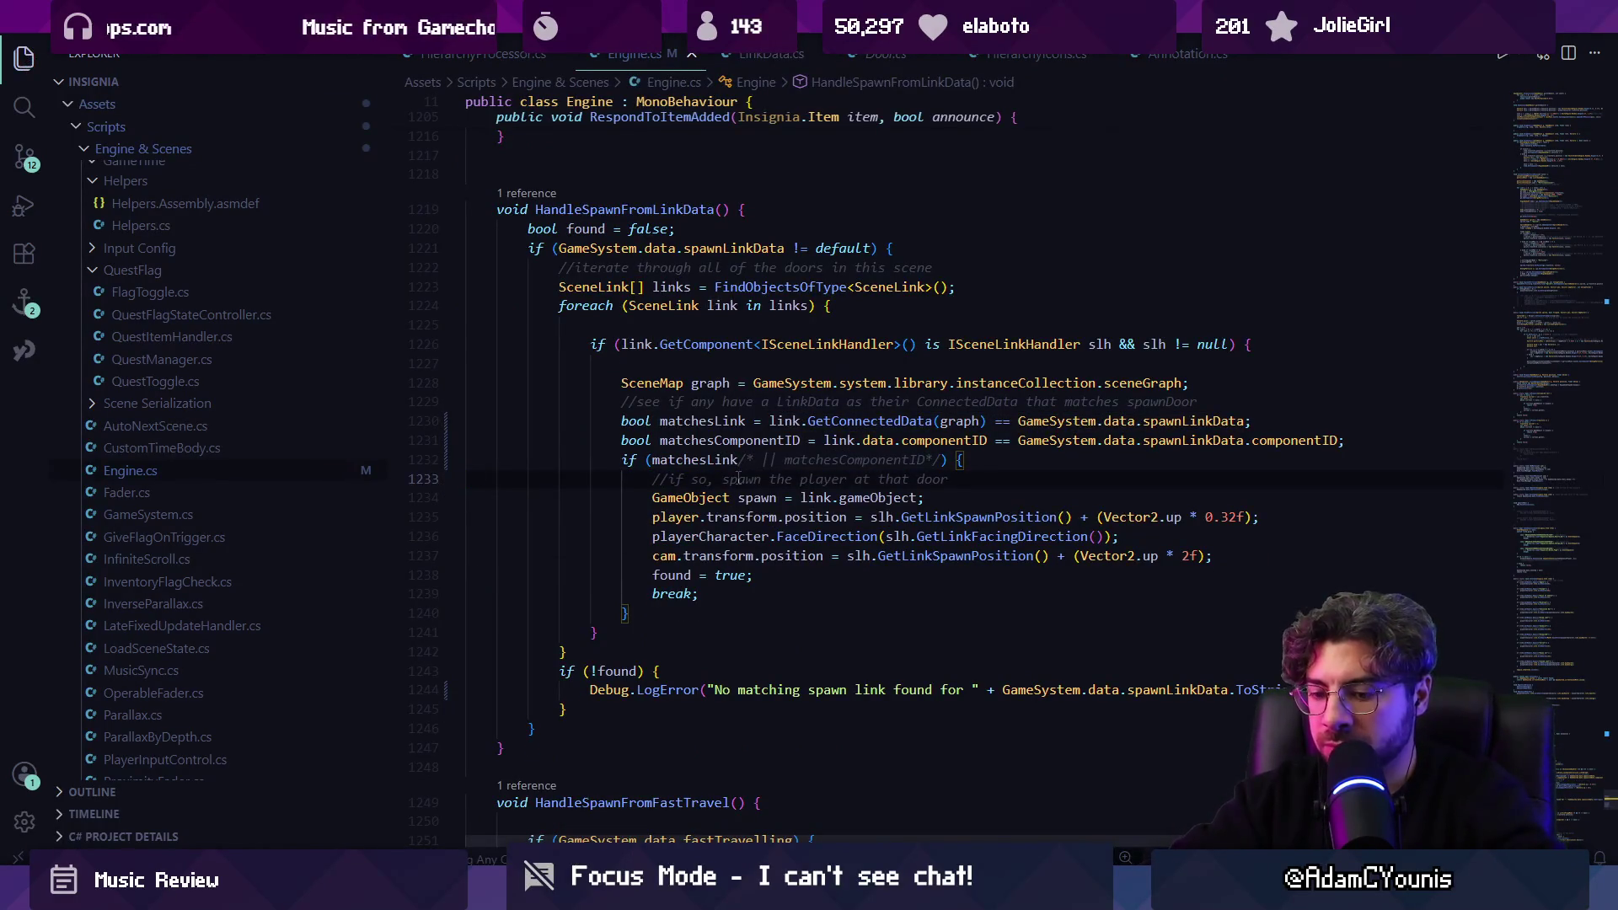
# Recheck the componentID references and open Door.cs at its GetLinkDataID method.
pyautogui.keyDown('ctrl'); pyautogui.click(1283, 441); pyautogui.keyUp('ctrl')
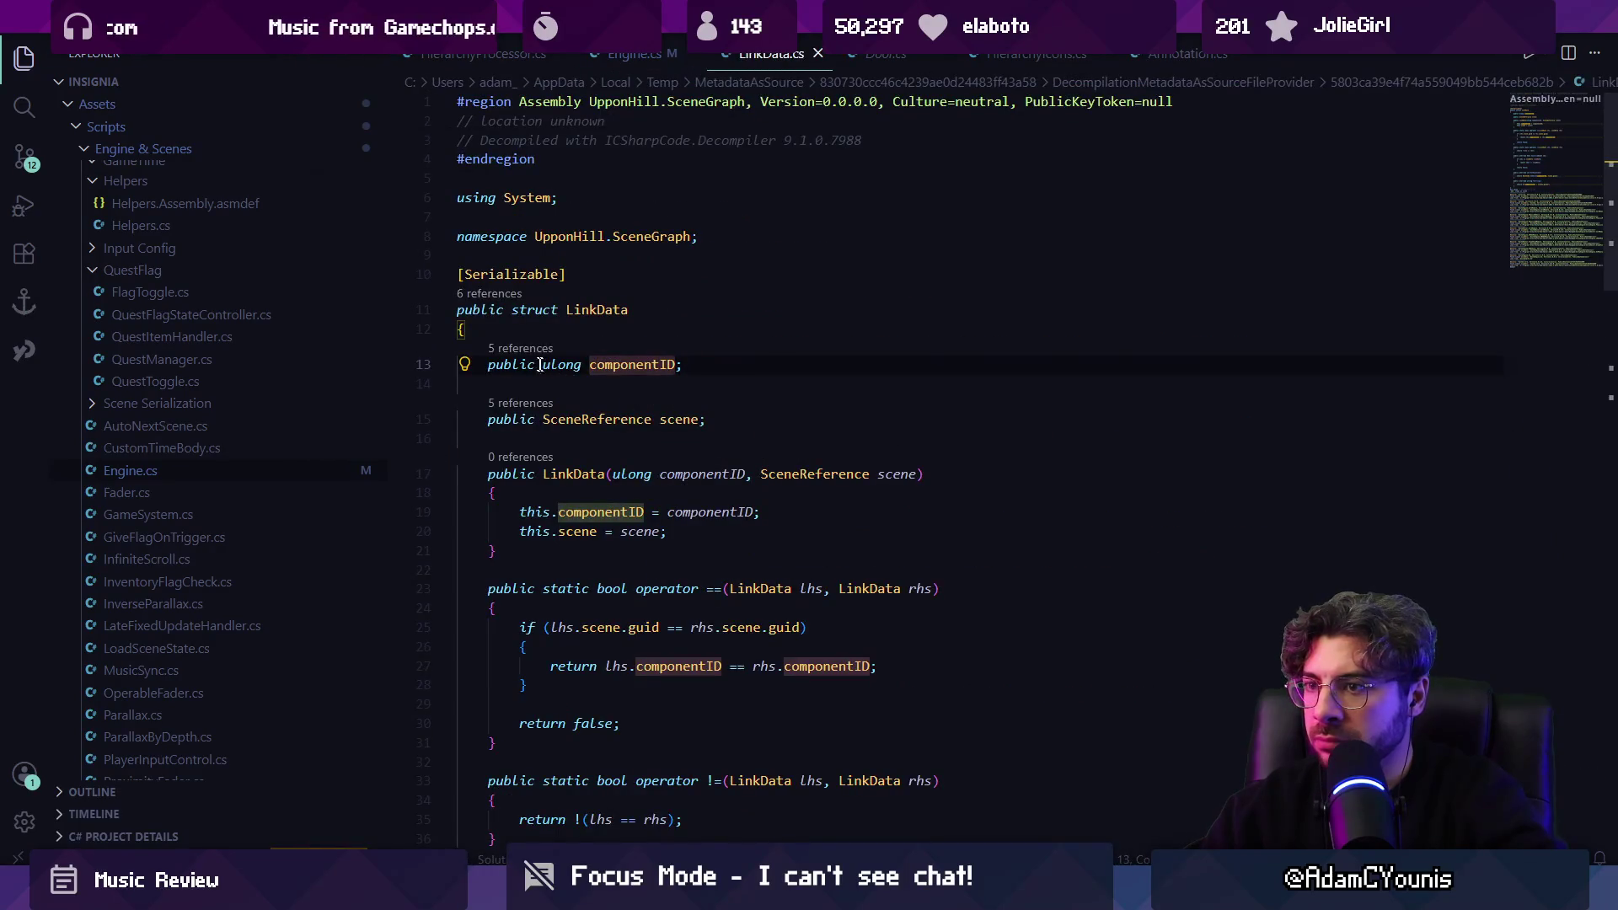
pyautogui.keyDown('ctrl'); pyautogui.click(639, 363); pyautogui.keyUp('ctrl')
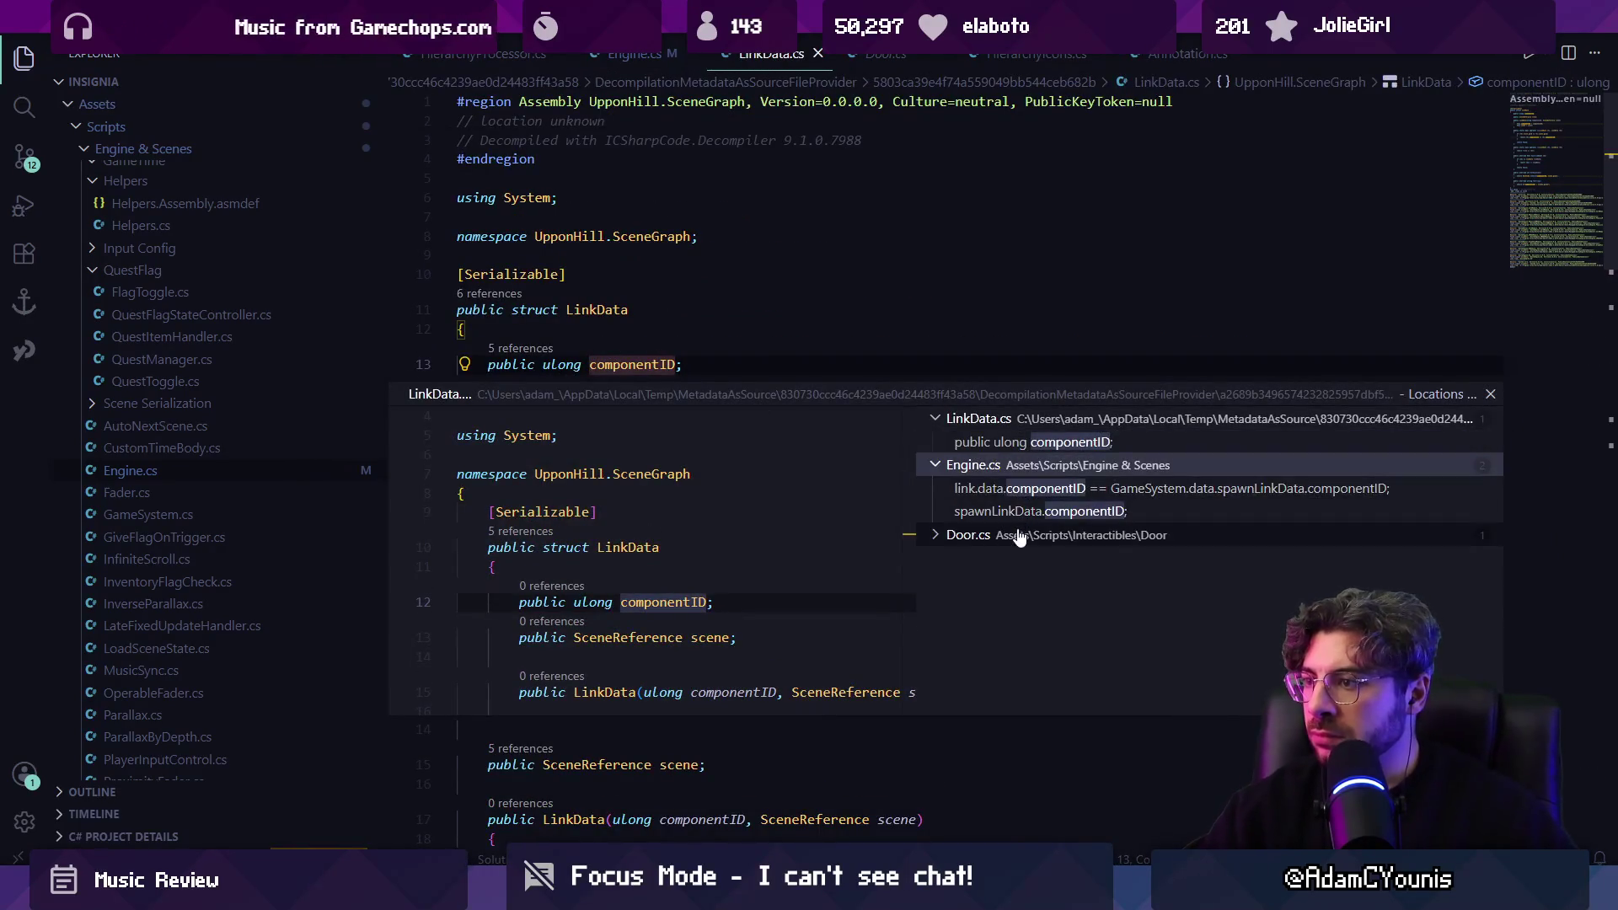
pyautogui.click(1032, 511)
pyautogui.press('Up')
pyautogui.click(1033, 558)
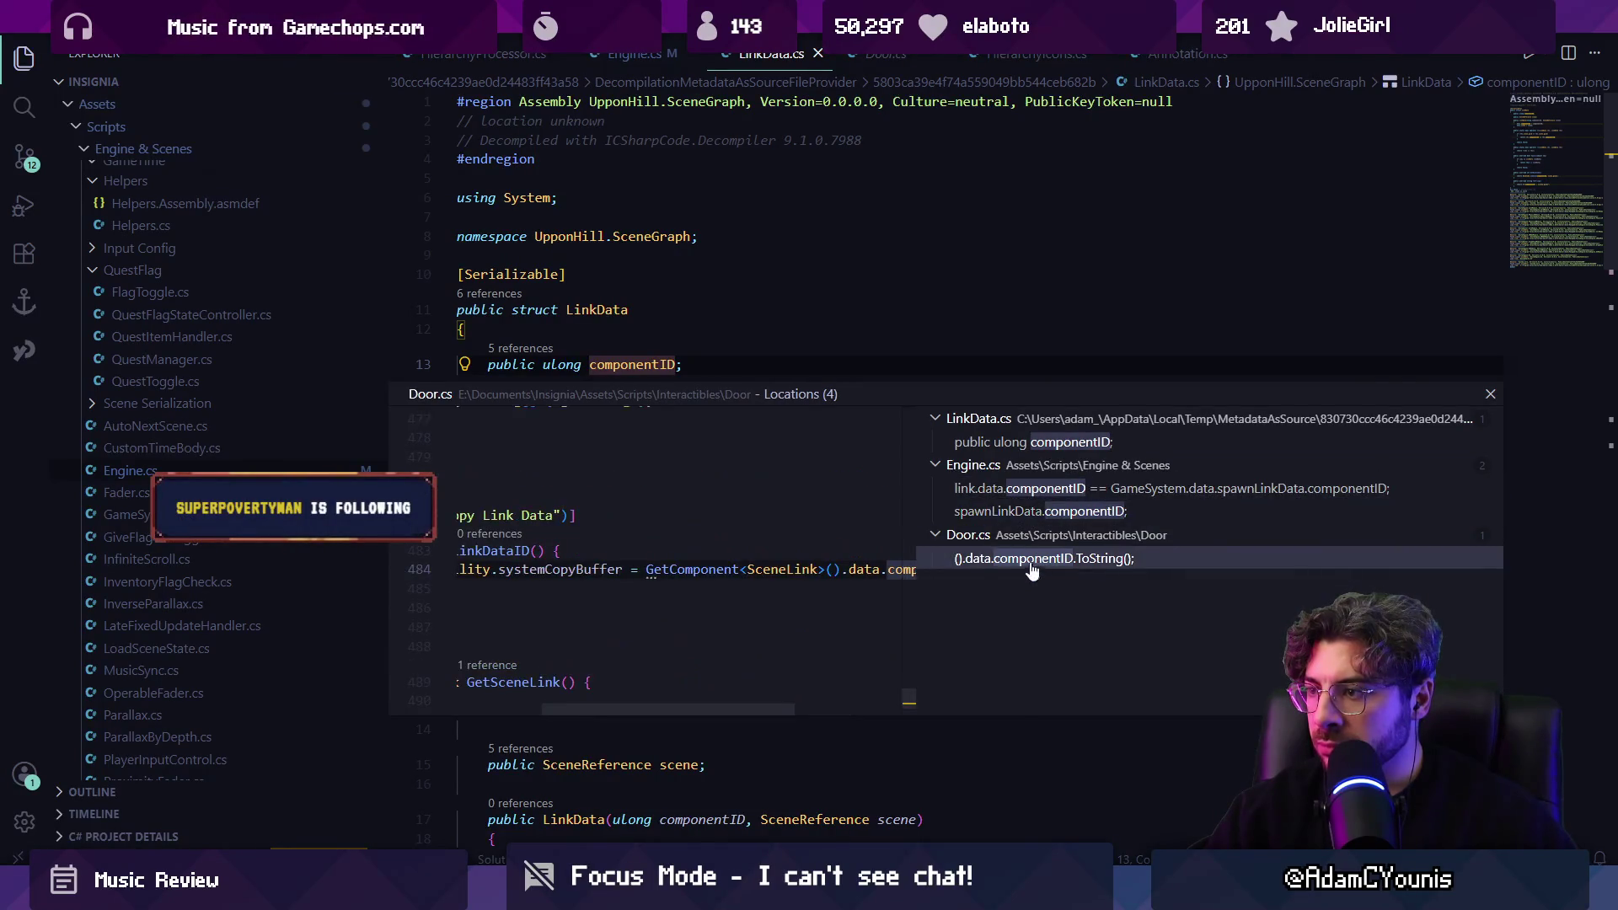
pyautogui.doubleClick(884, 570)
pyautogui.click(753, 501)
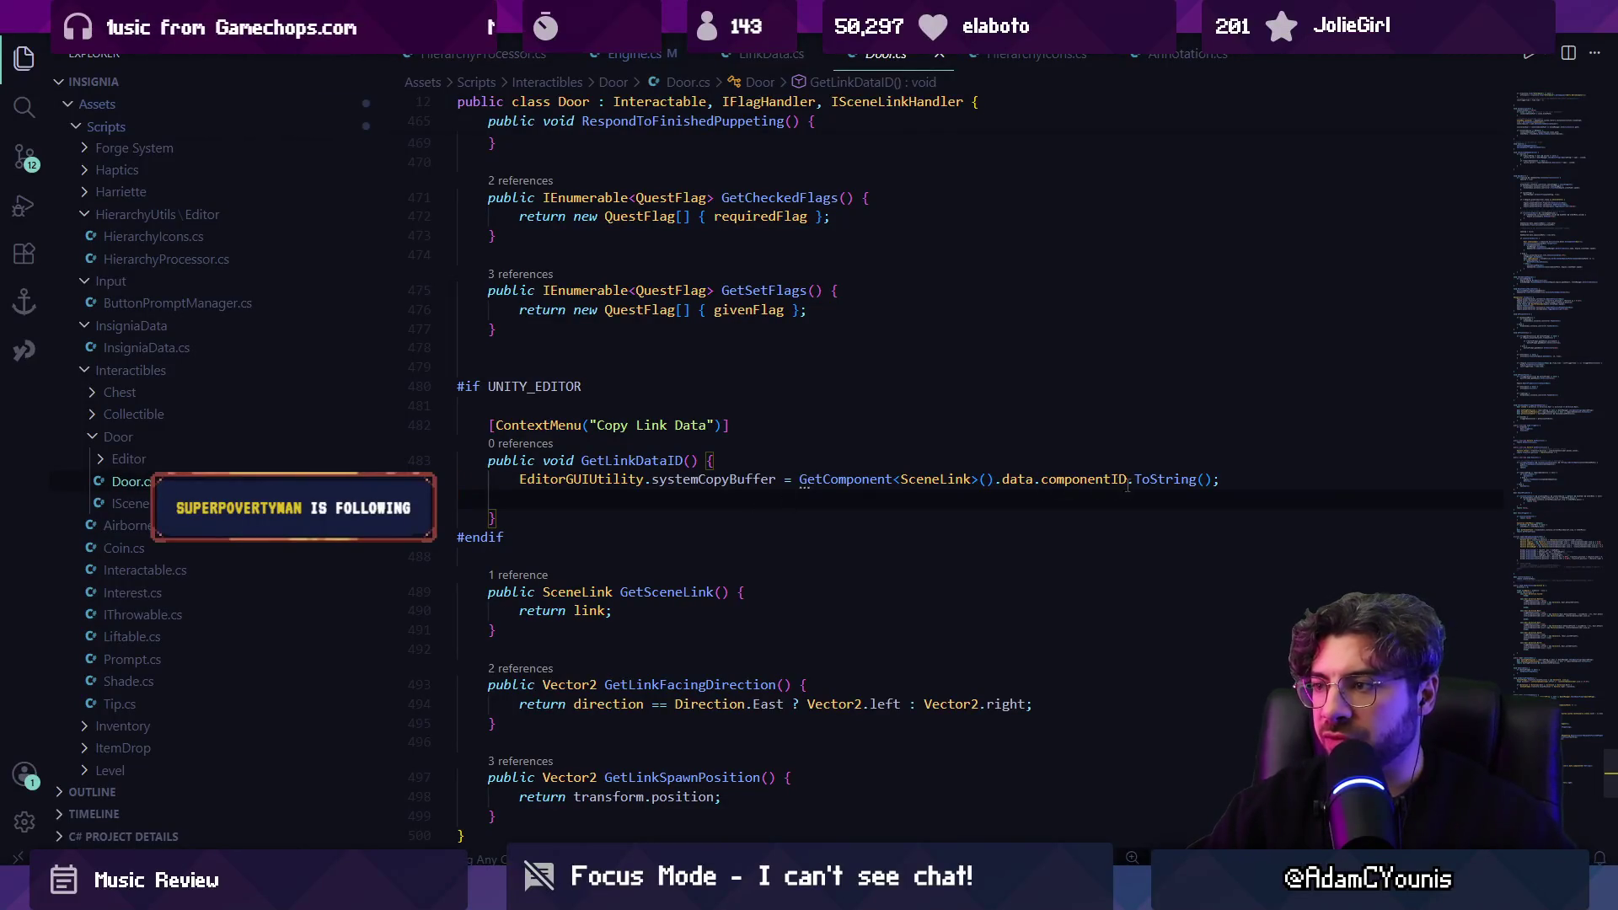
pyautogui.keyDown('ctrl'); pyautogui.click(1089, 477); pyautogui.keyUp('ctrl')
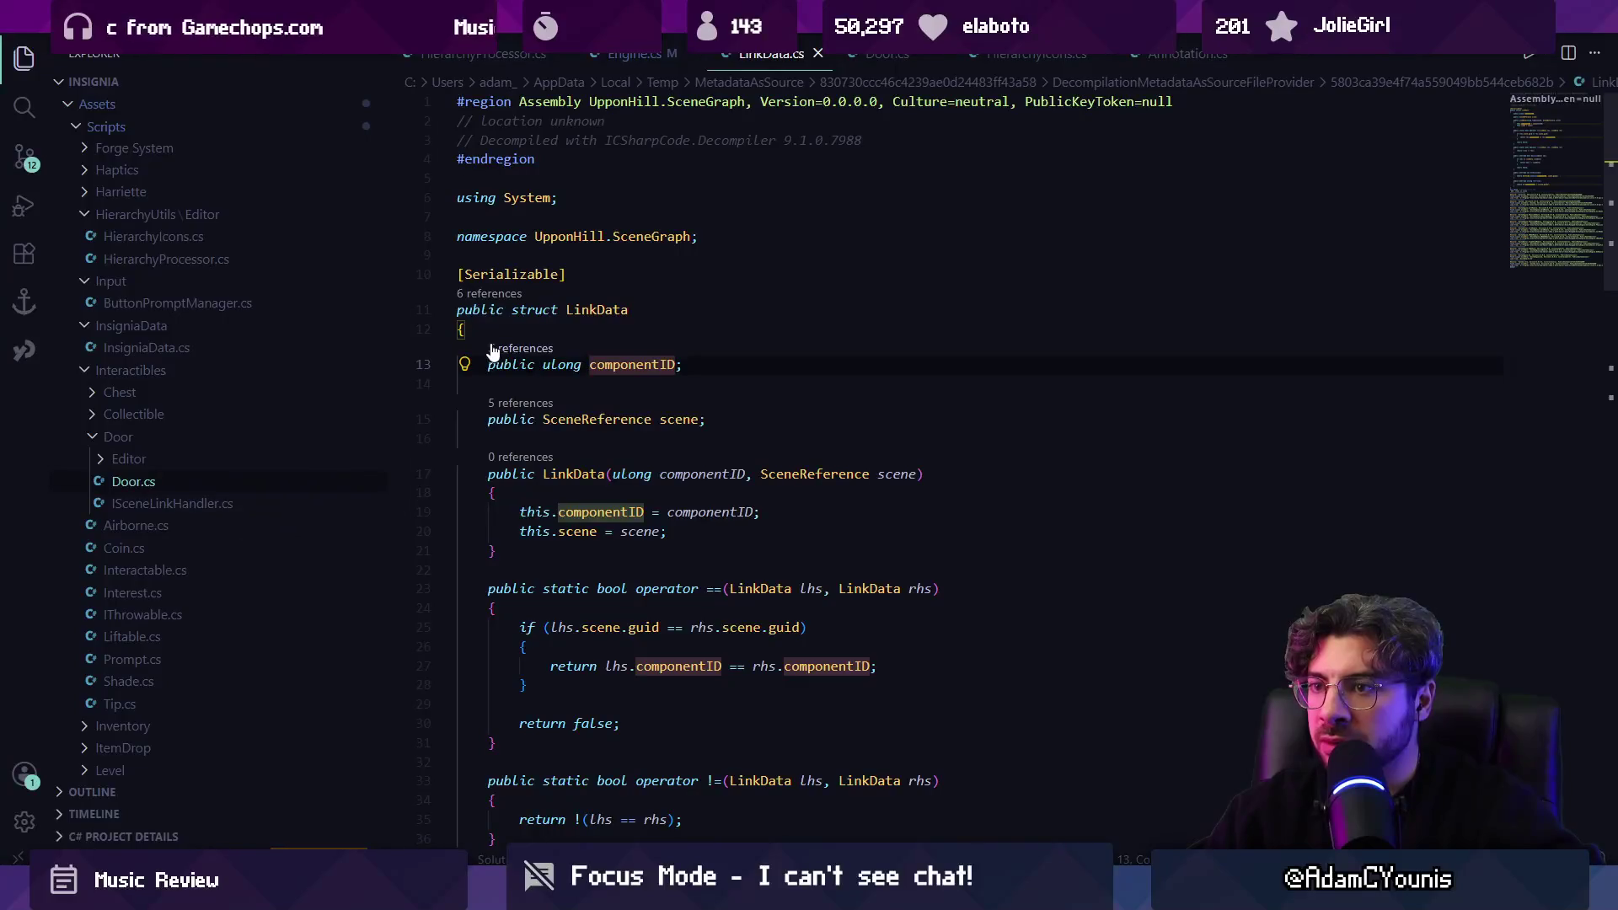
pyautogui.click(493, 348)
pyautogui.click(970, 464)
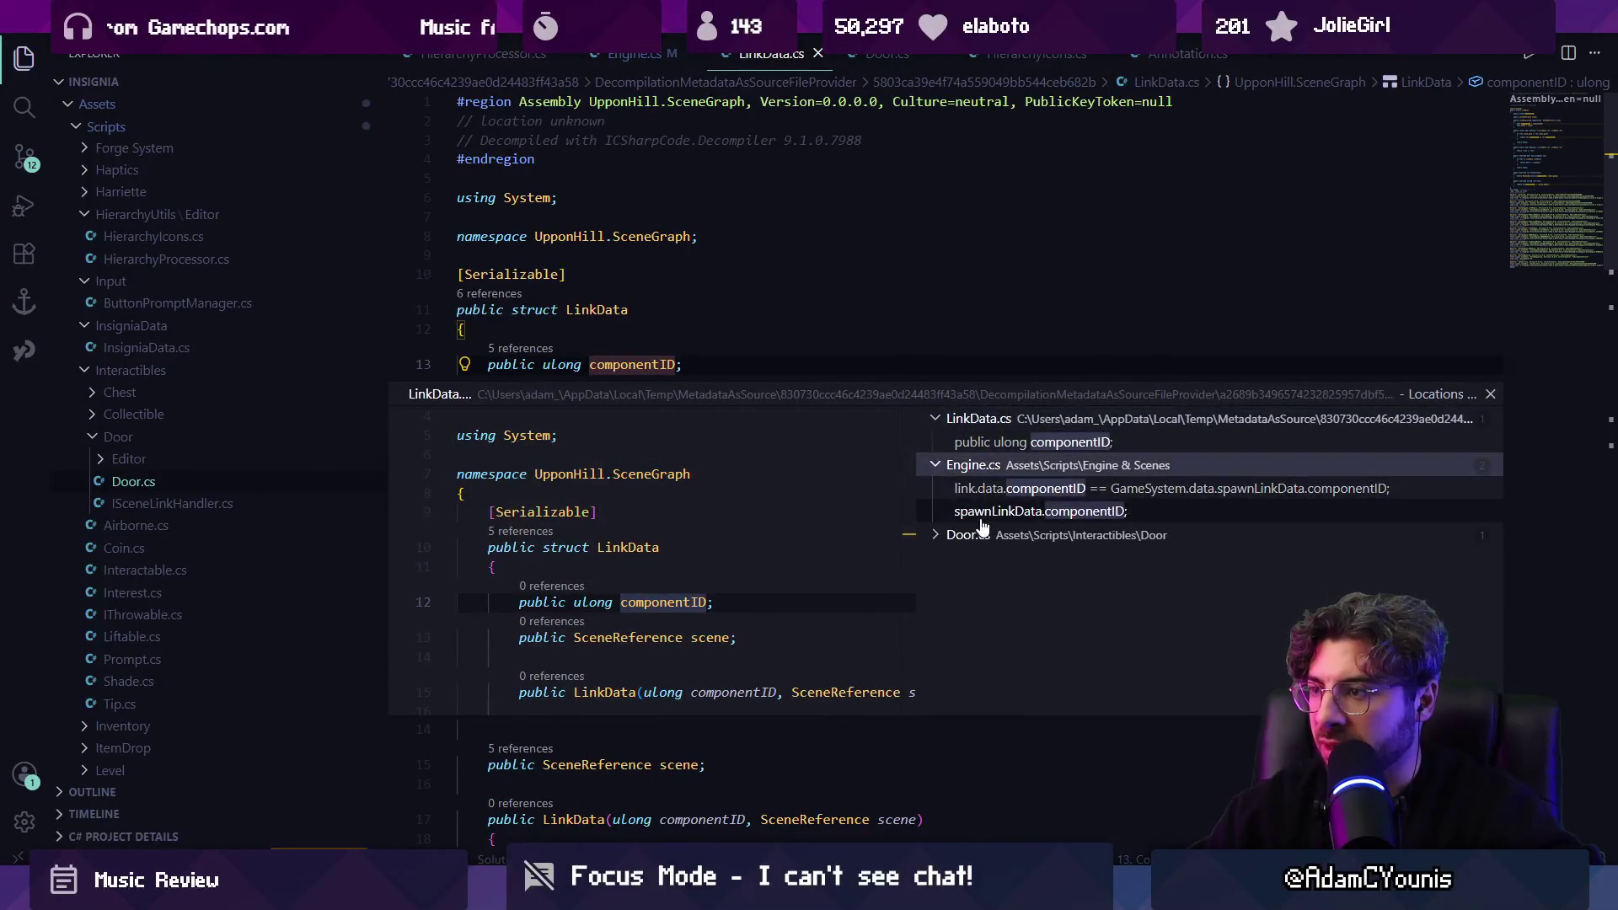
pyautogui.click(968, 534)
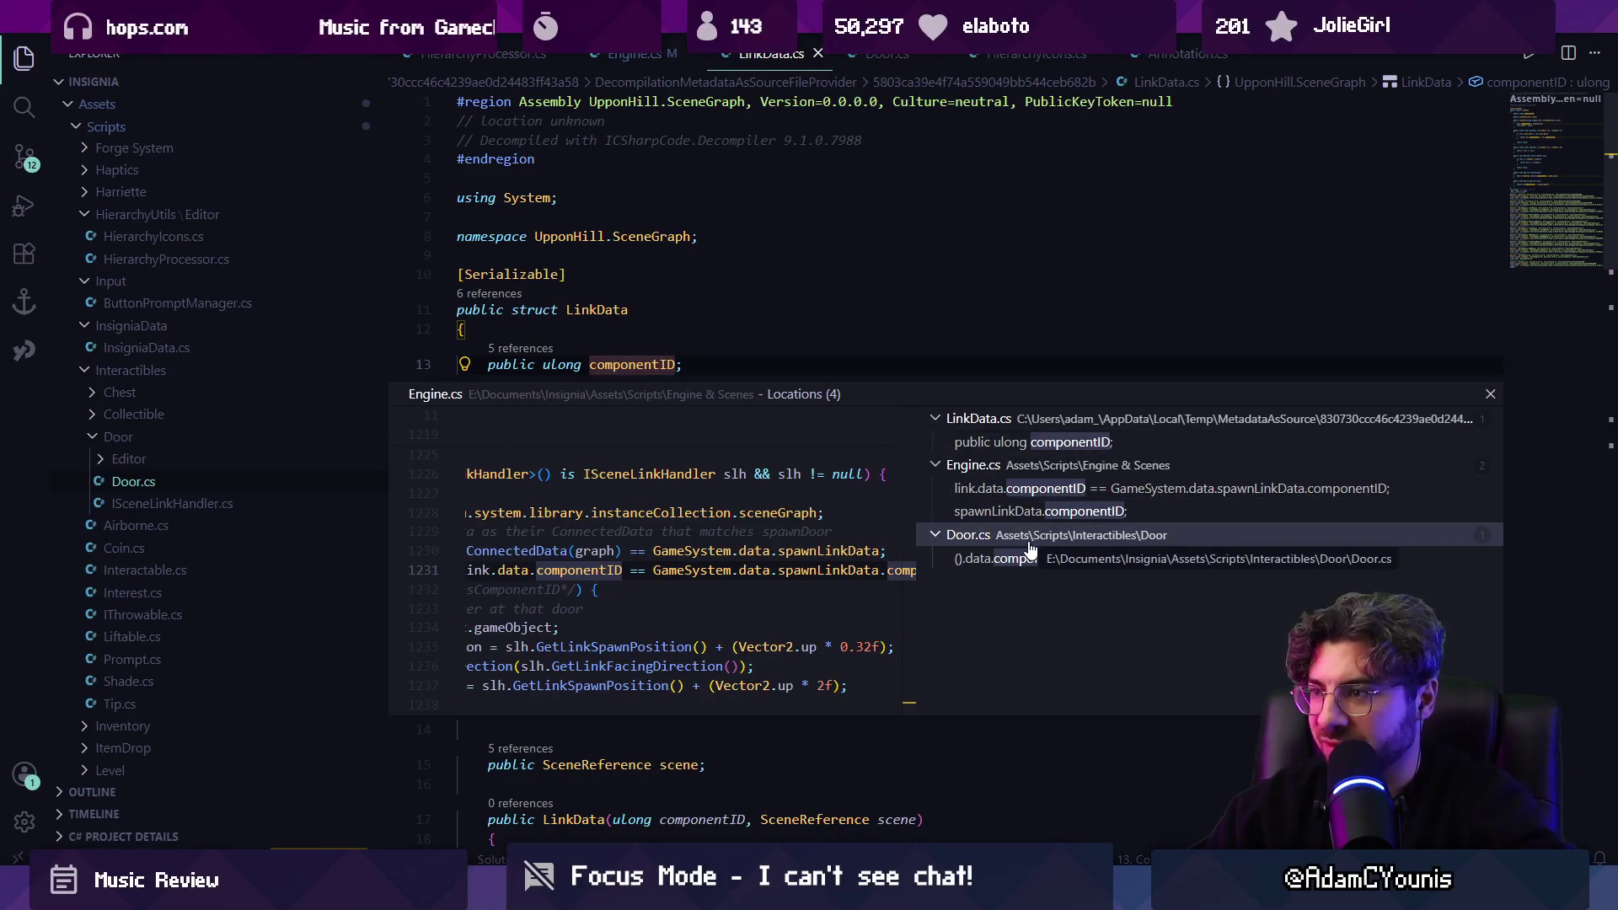
pyautogui.press('Escape')
# Close LinkData.cs without saving and remove the blank line 485 in GetLinkDataID.
pyautogui.hotkey('ctrl', 's')
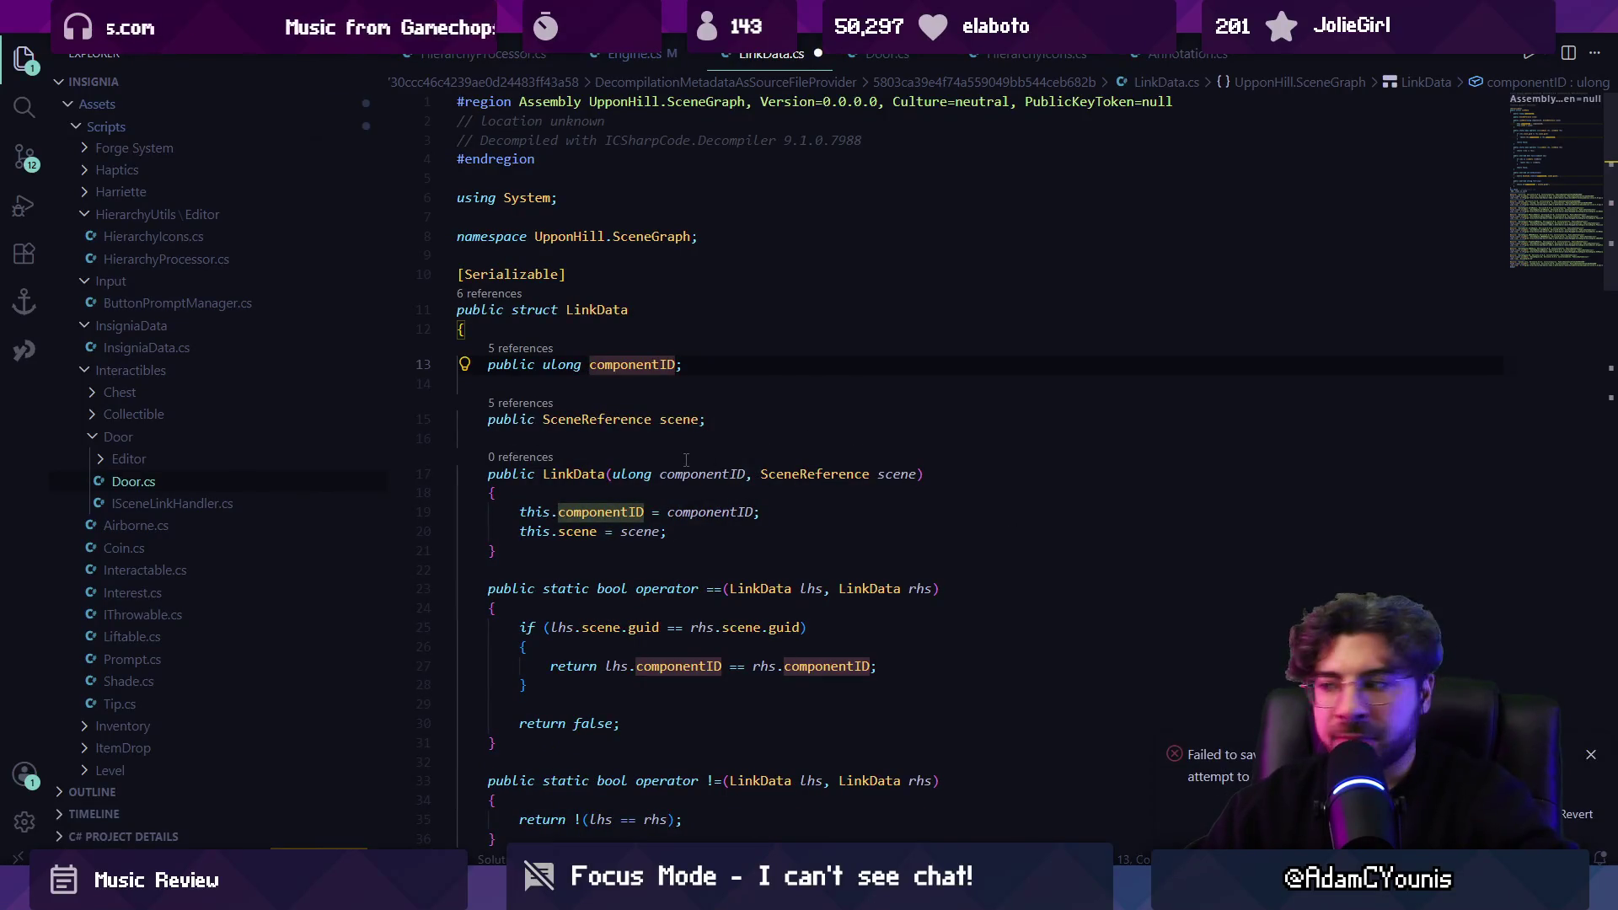
pyautogui.press('Escape')
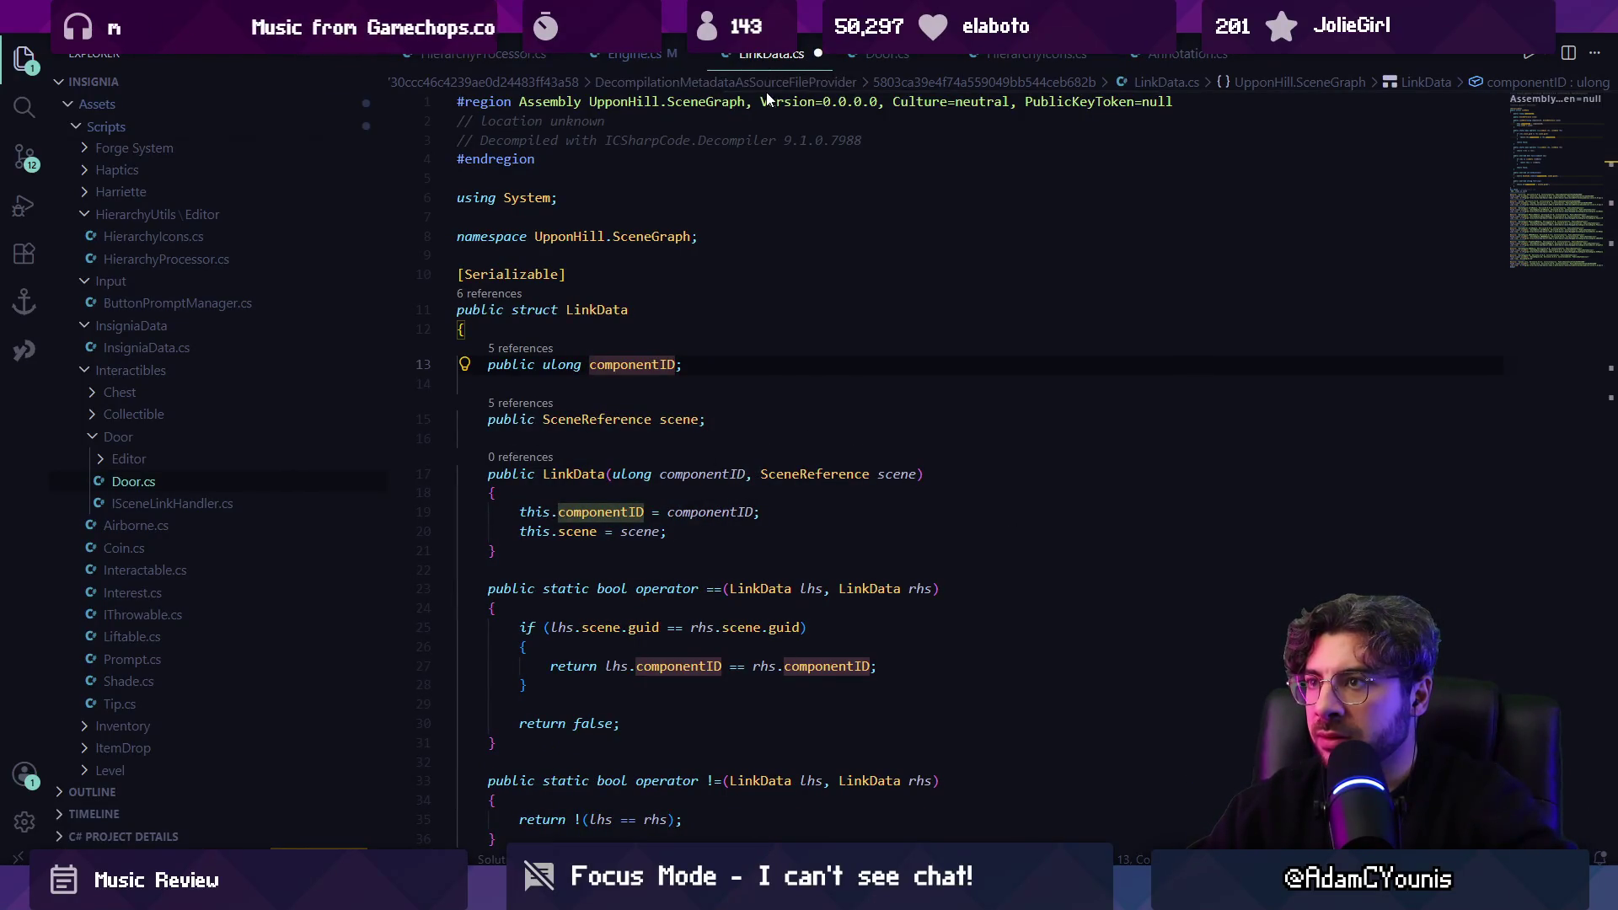
pyautogui.click(818, 54)
pyautogui.click(835, 457)
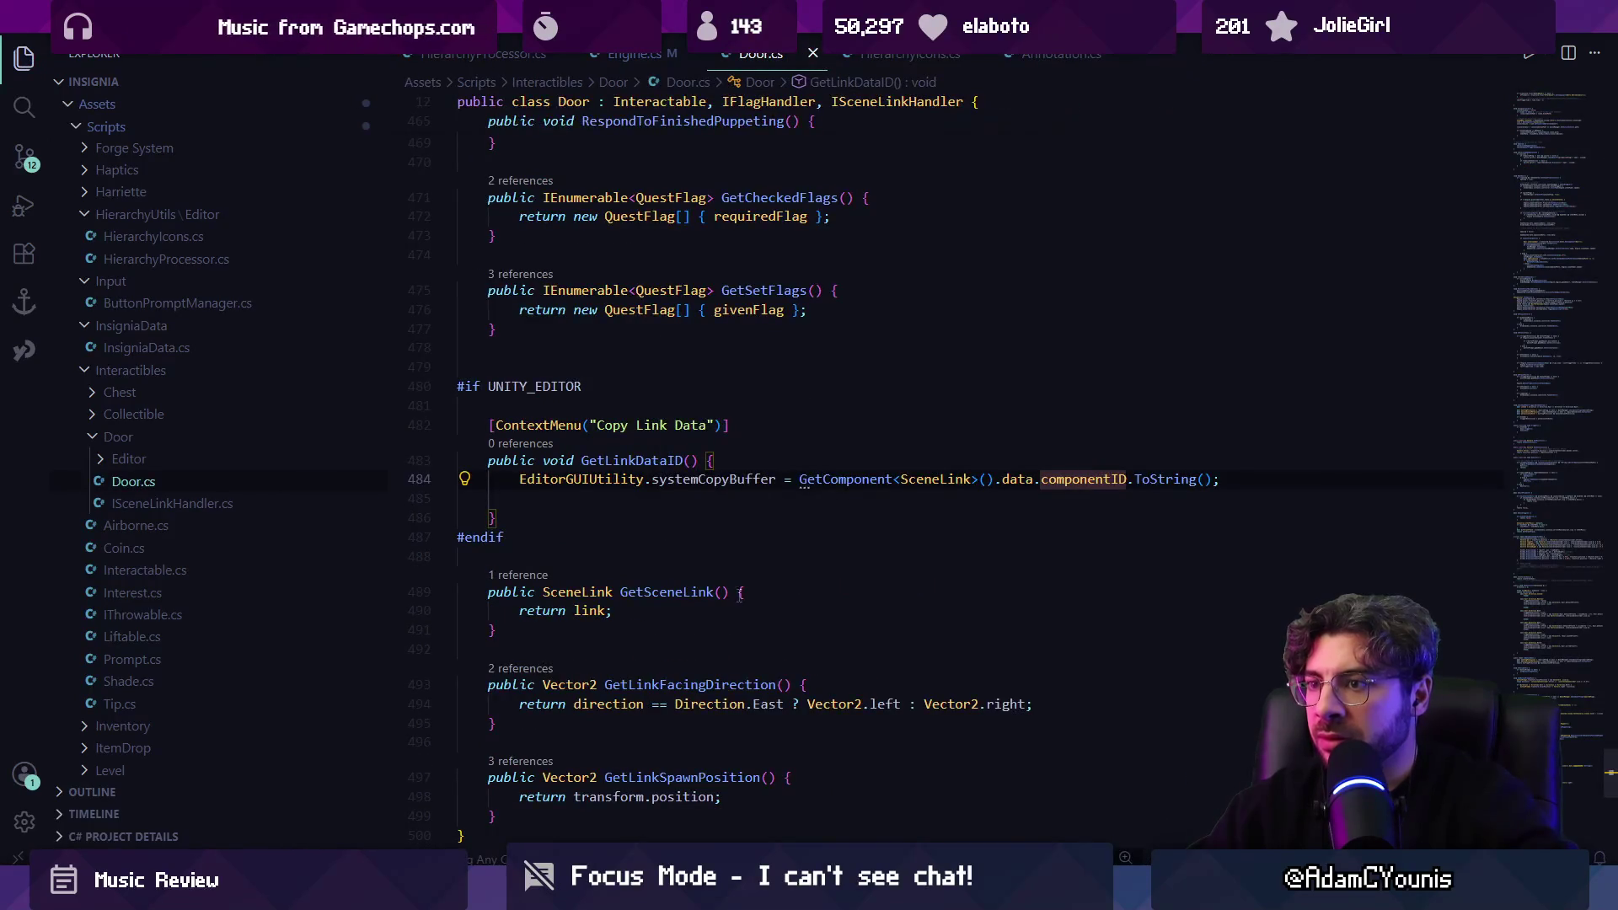
pyautogui.press('BackSpace')
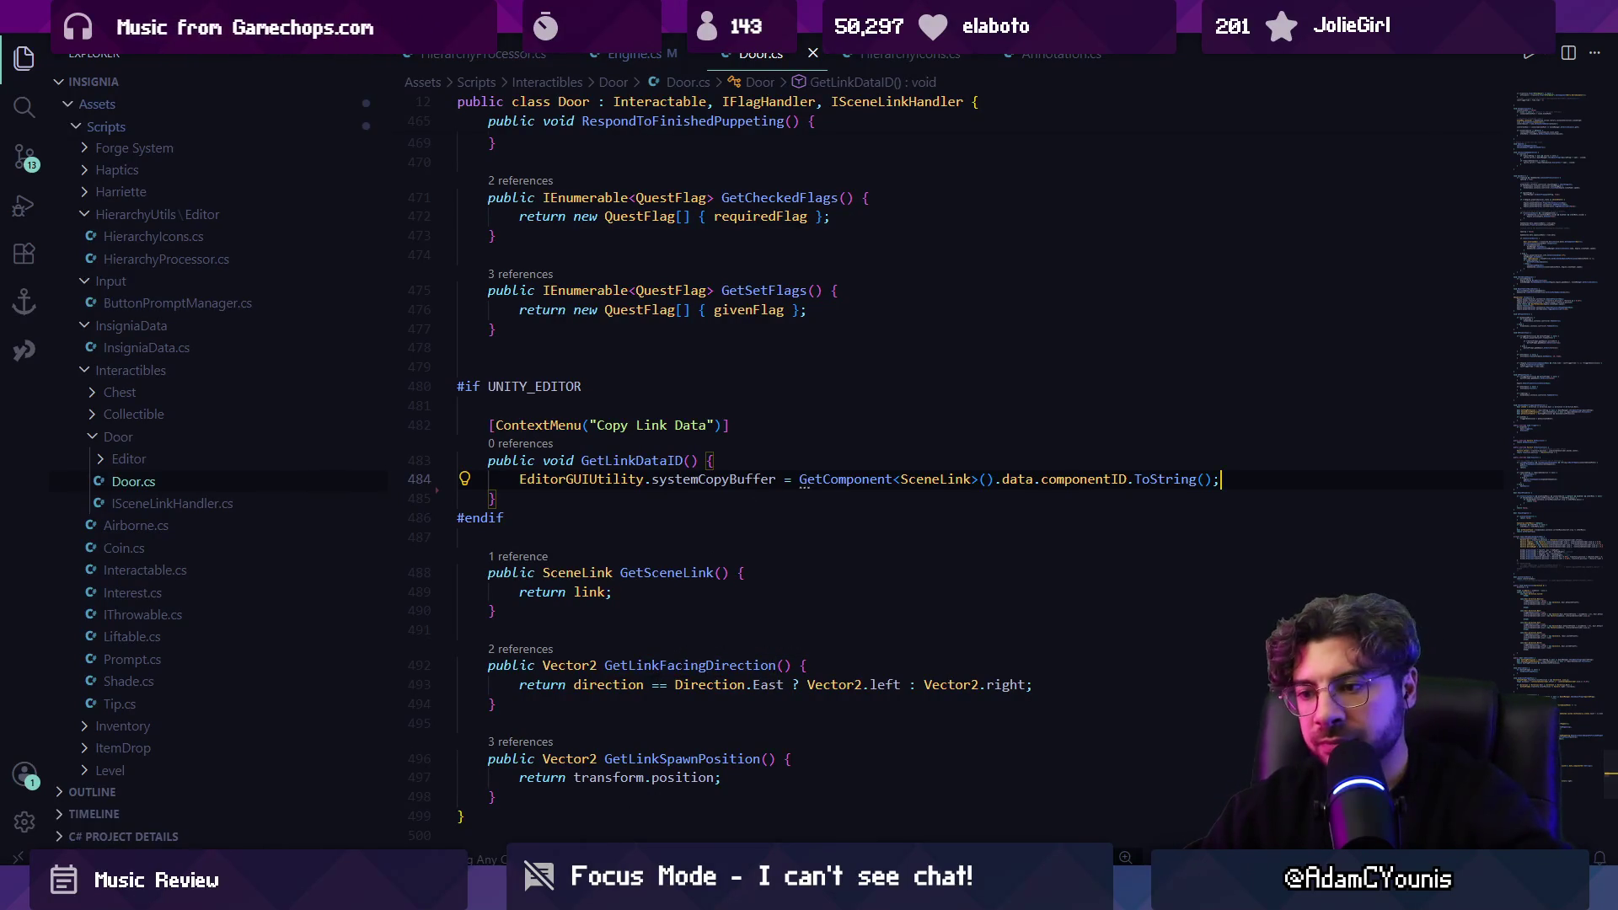
pyautogui.hotkey('alt', 'Tab')
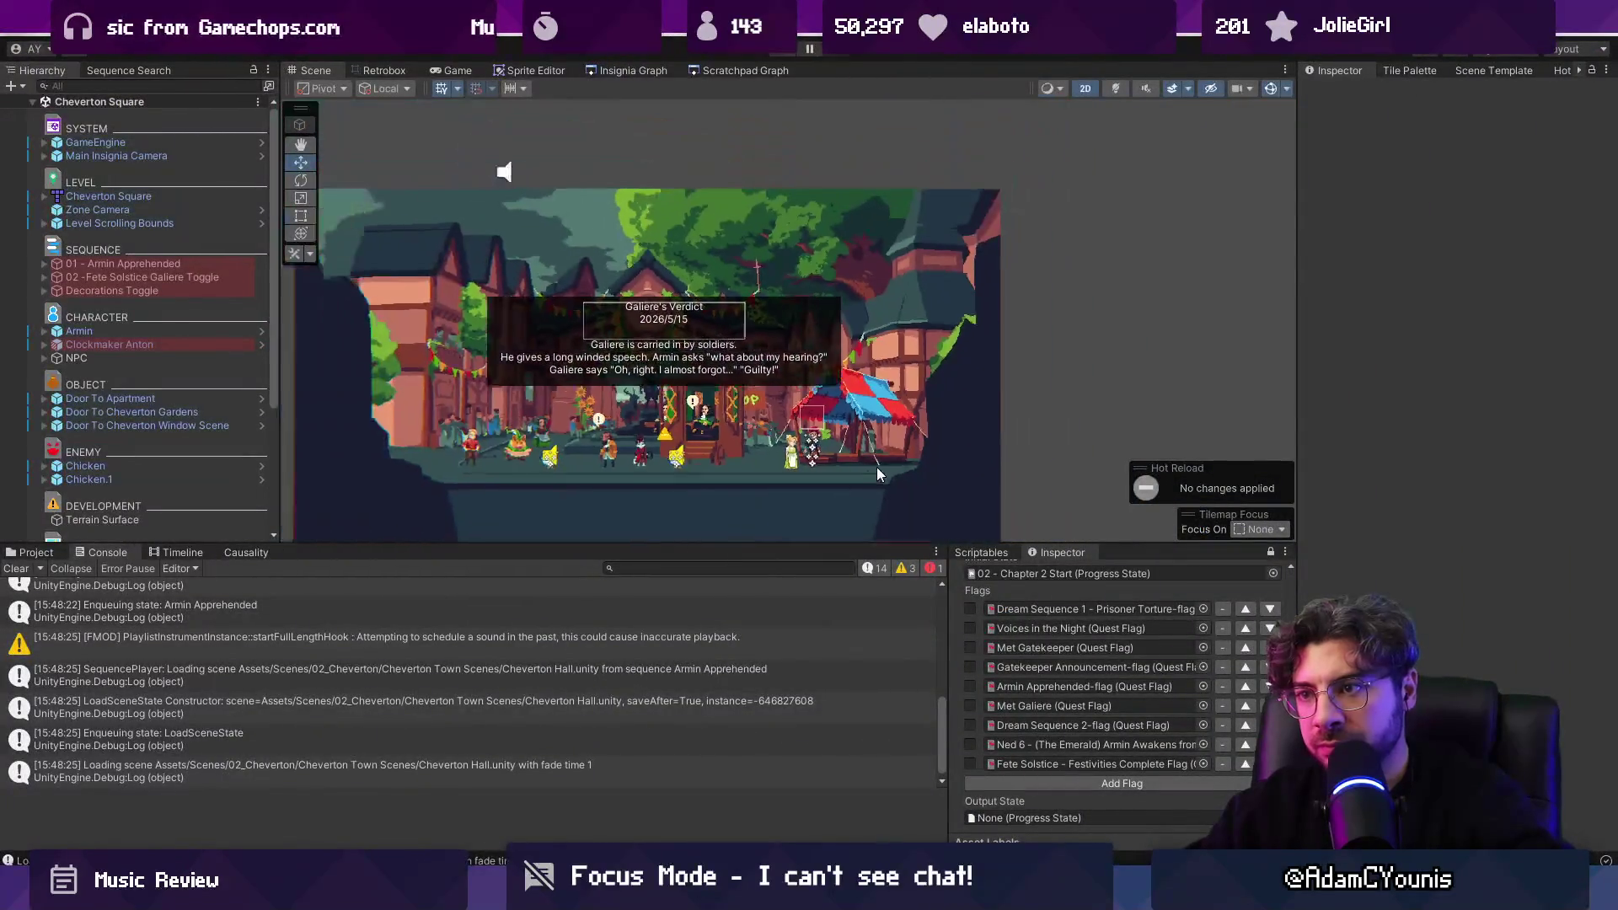
# Clear the Console and inspect the Chapter 2 - Cheverton Checklist asset.
pyautogui.click(18, 569)
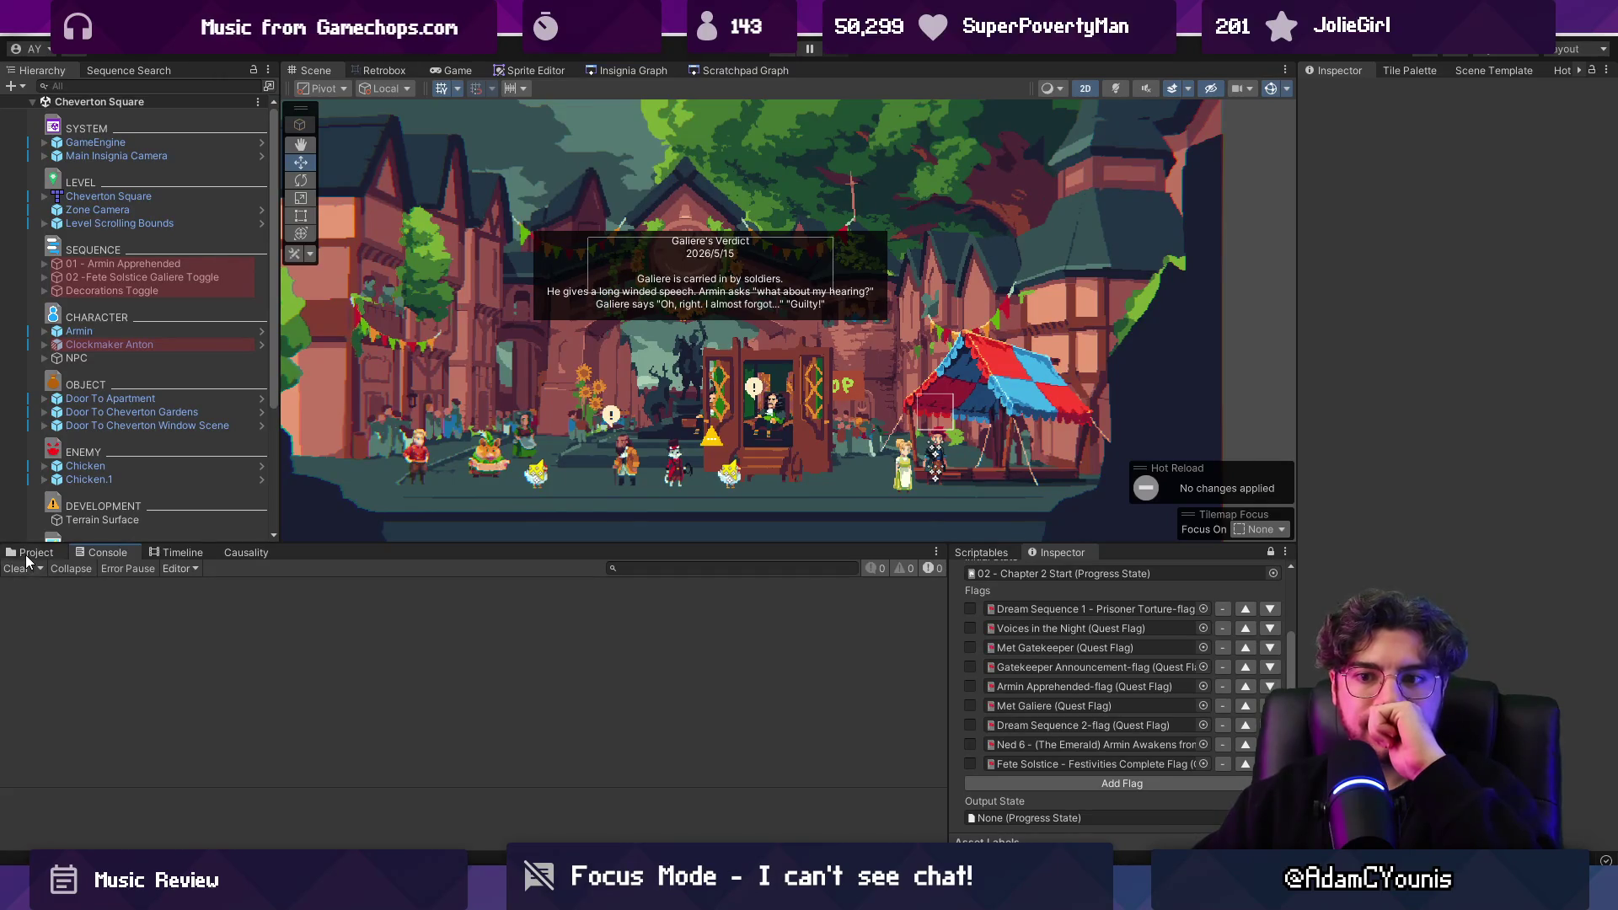
pyautogui.click(35, 554)
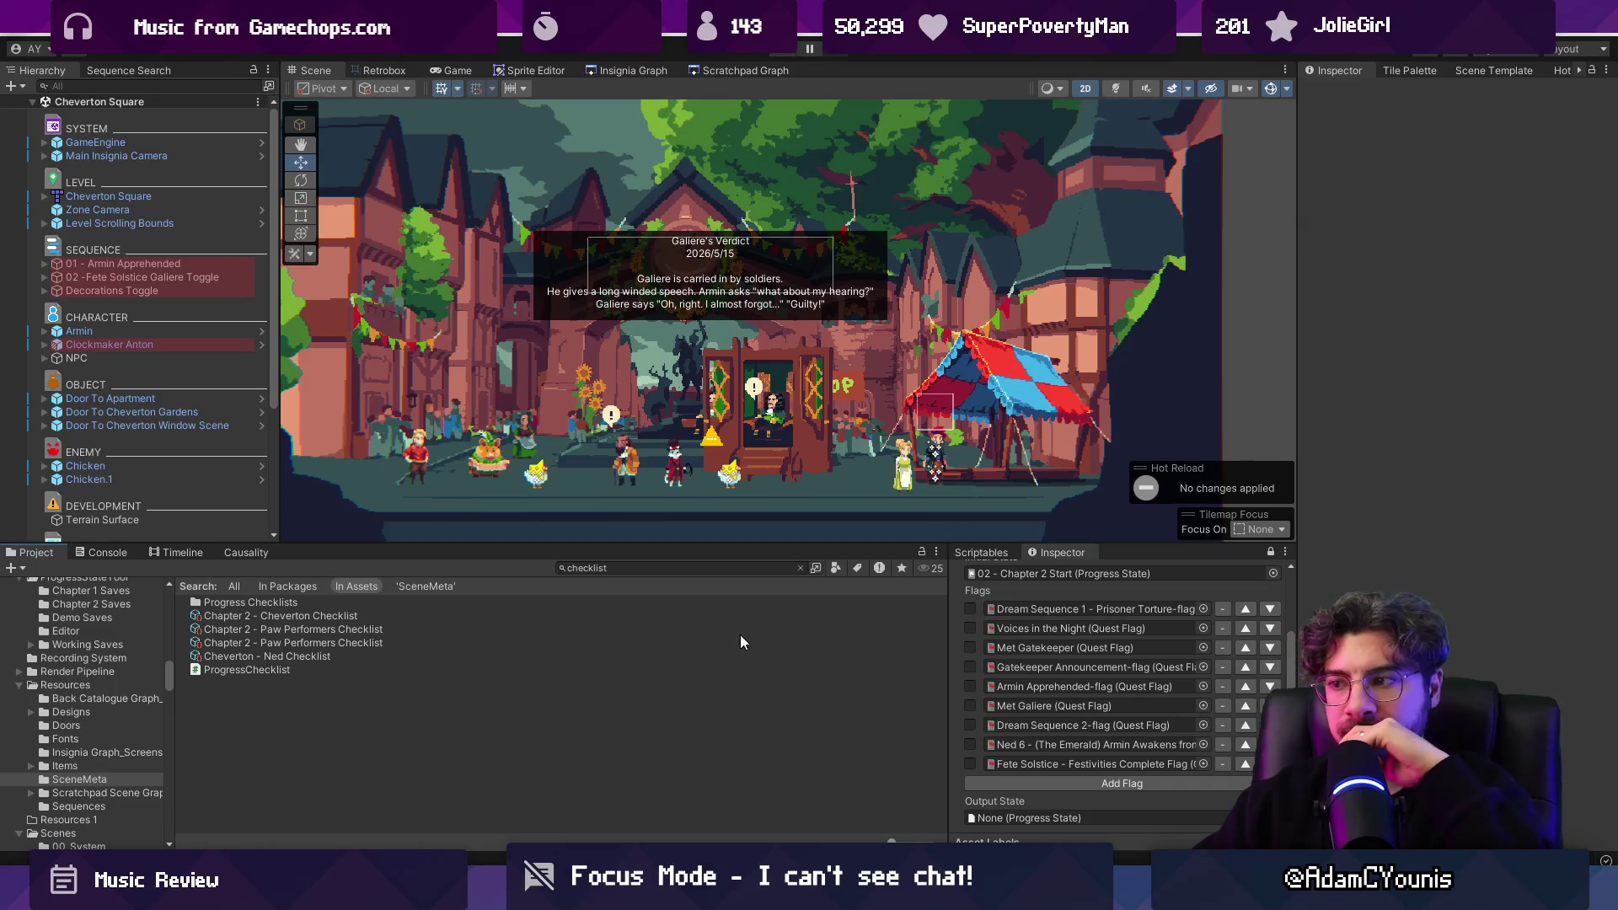
pyautogui.moveTo(947, 639); pyautogui.dragTo(950, 638)
pyautogui.click(1008, 552)
pyautogui.click(1087, 552)
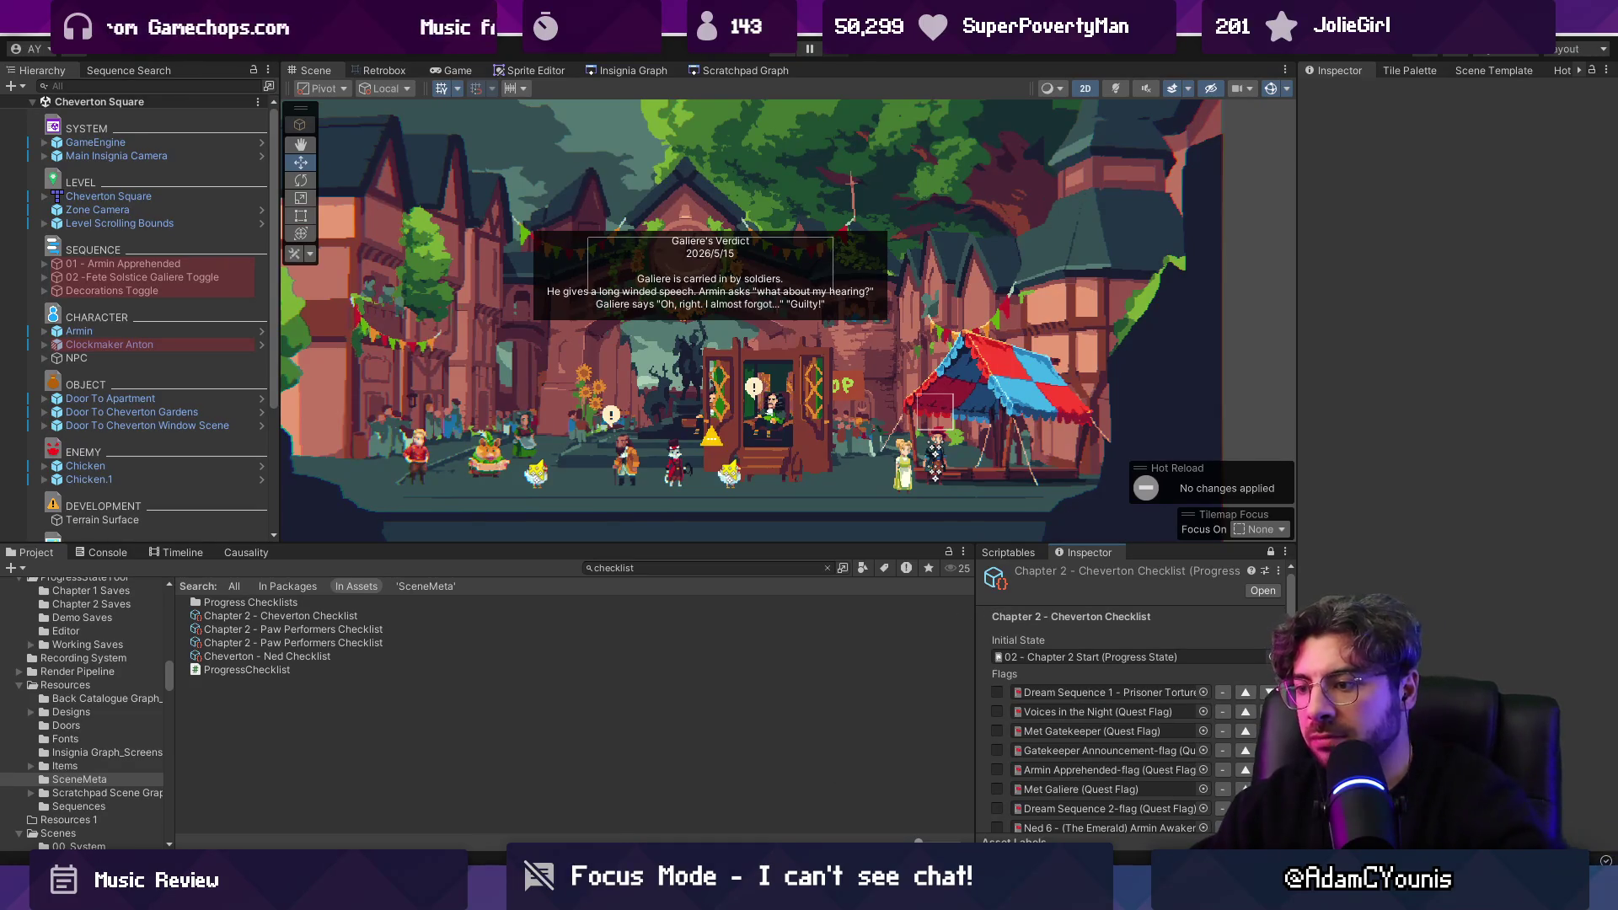
# Stage all changed files in Fork and return to Unity.
pyautogui.hotkey('alt', 'Tab')
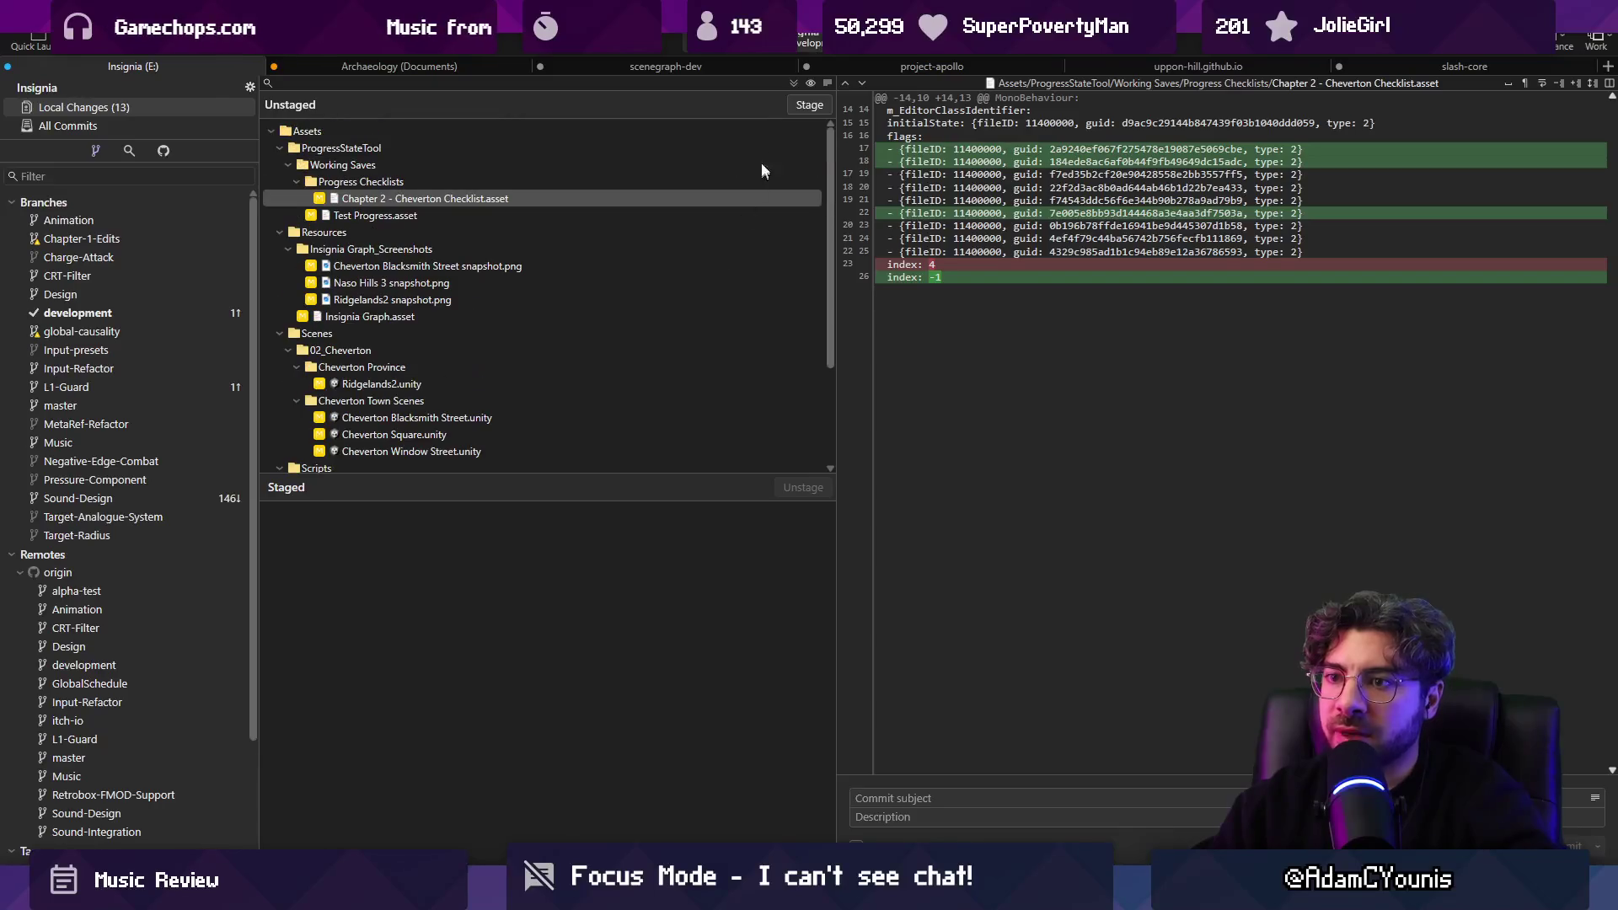
pyautogui.click(807, 103)
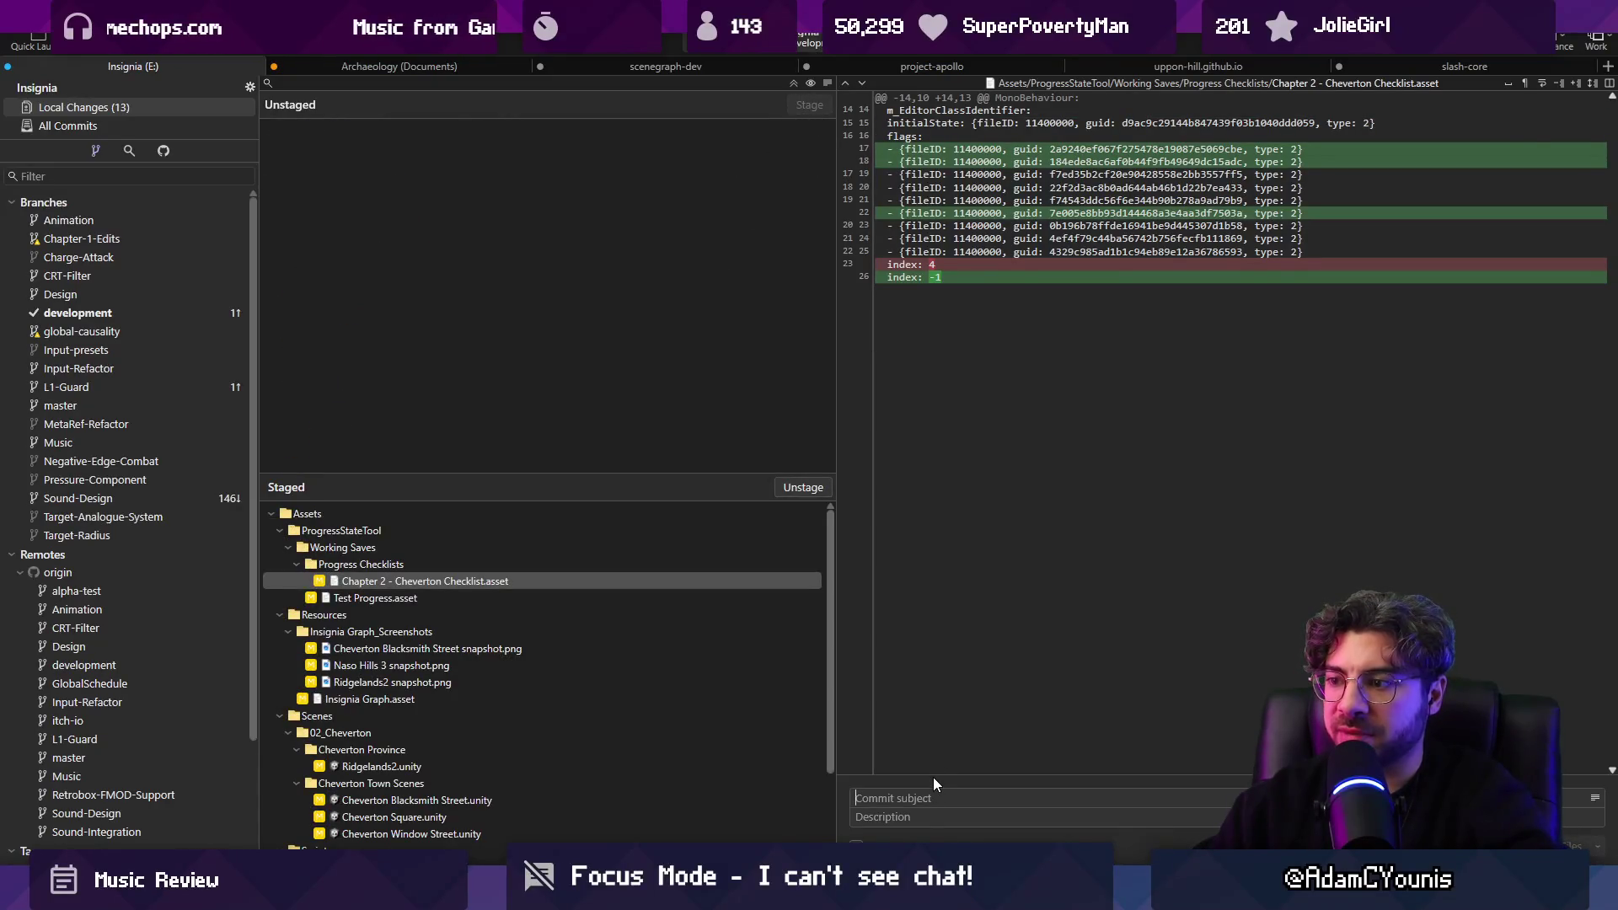
pyautogui.hotkey('alt', 'Tab')
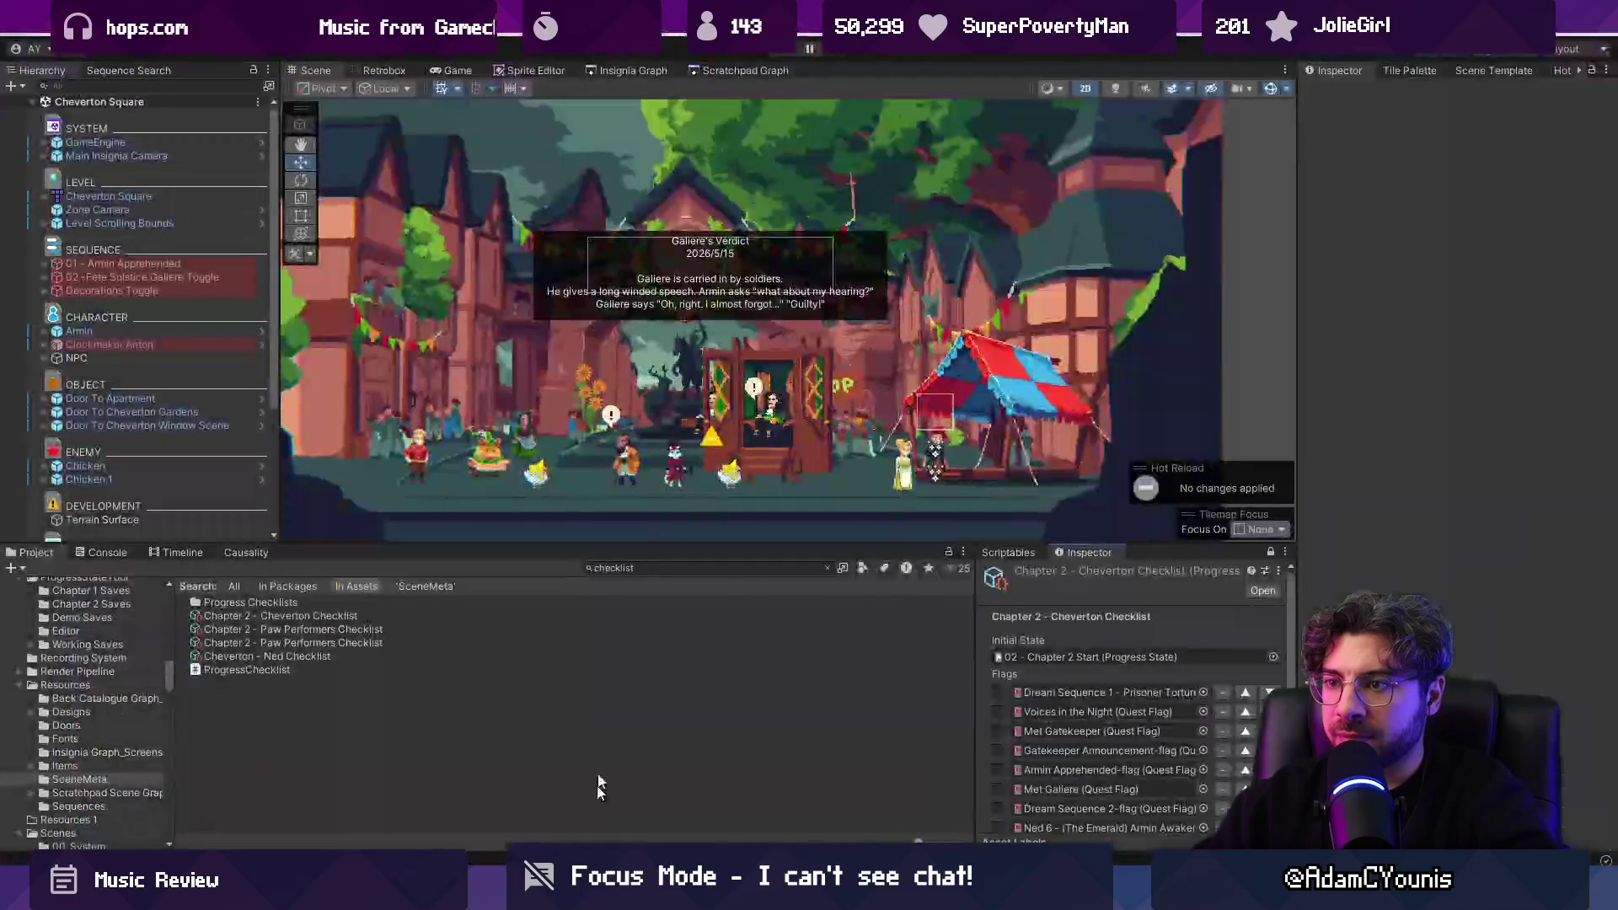
# Open Neighbourhood from the Insignia Graph, then jump from its spawn-link Console error to Engine.cs.
pyautogui.click(603, 74)
pyautogui.scroll(-5, 765, 456)
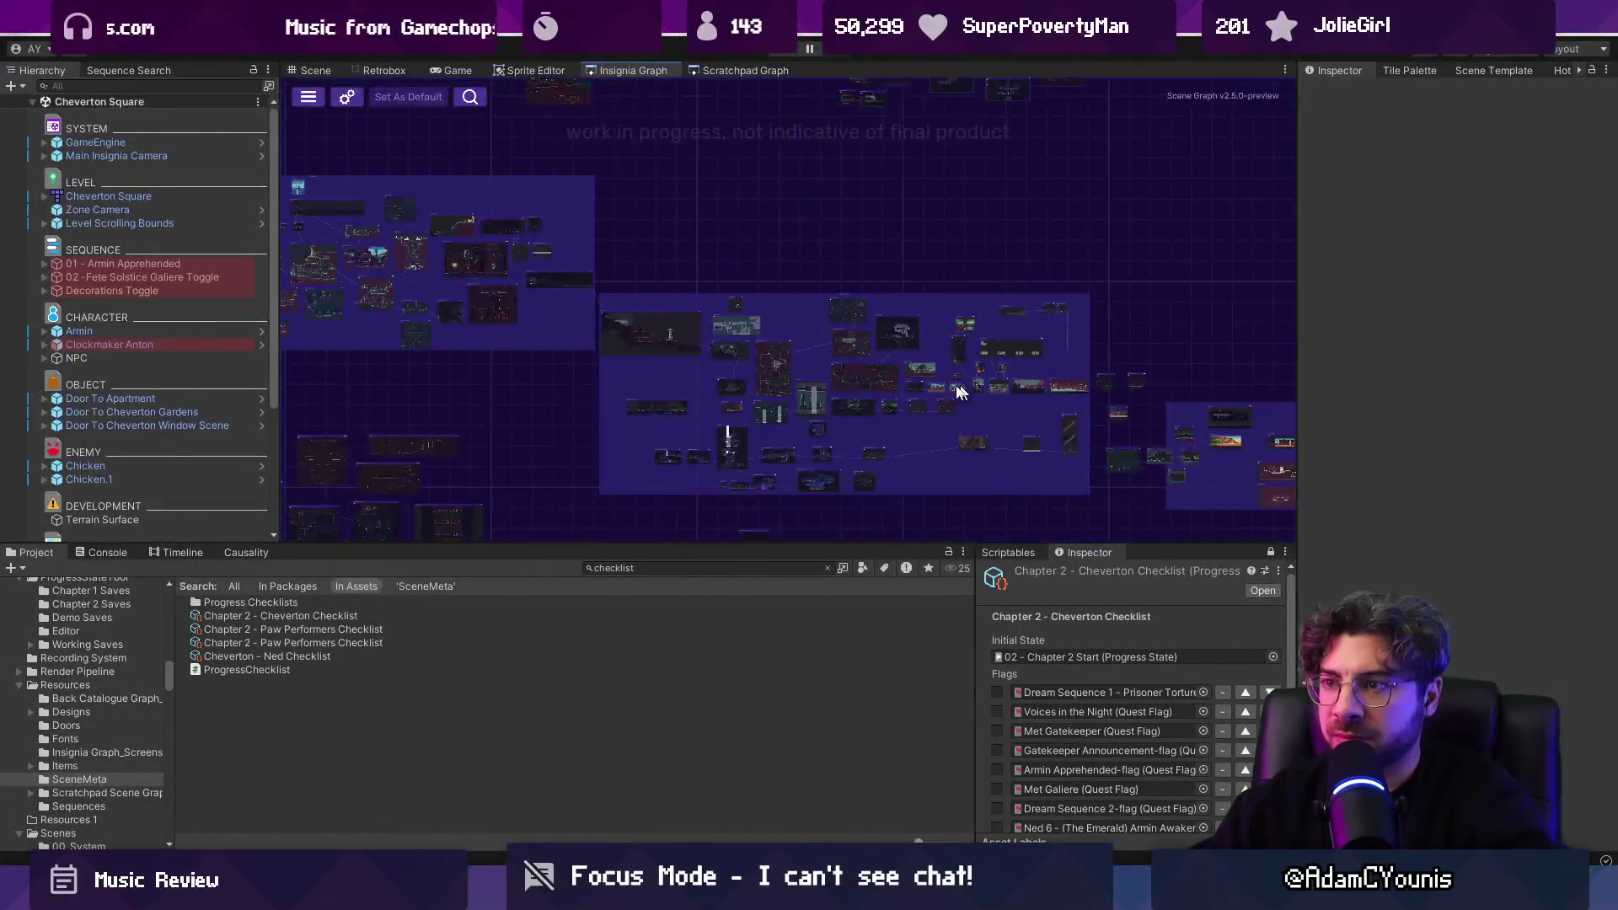
pyautogui.scroll(5, 772, 421)
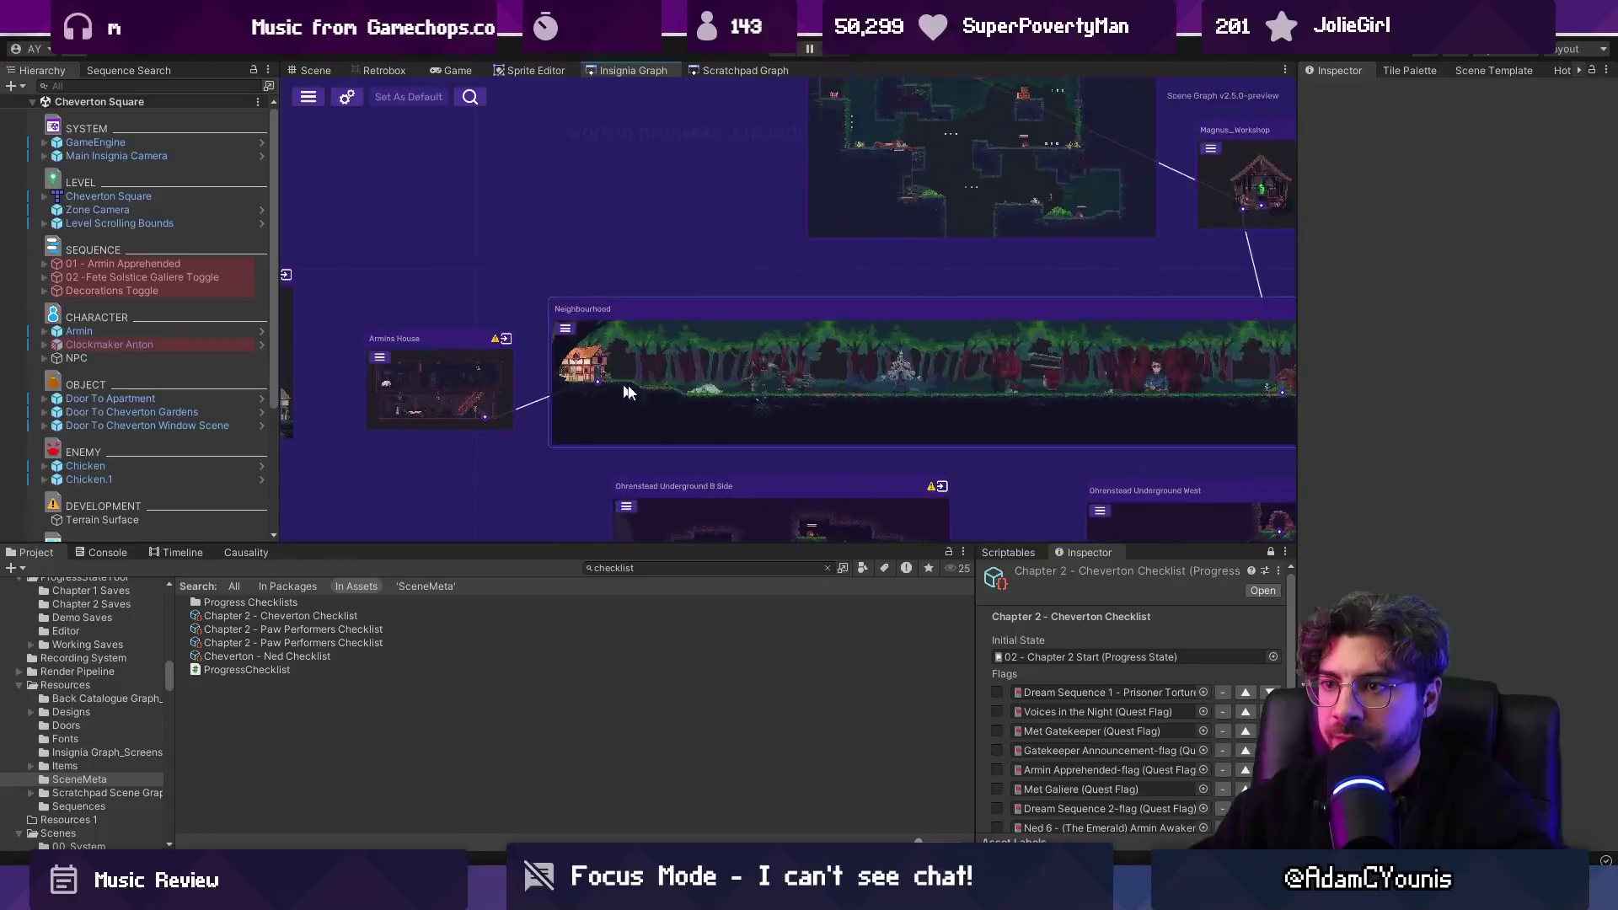
pyautogui.scroll(-2, 781, 380)
pyautogui.doubleClick(795, 368)
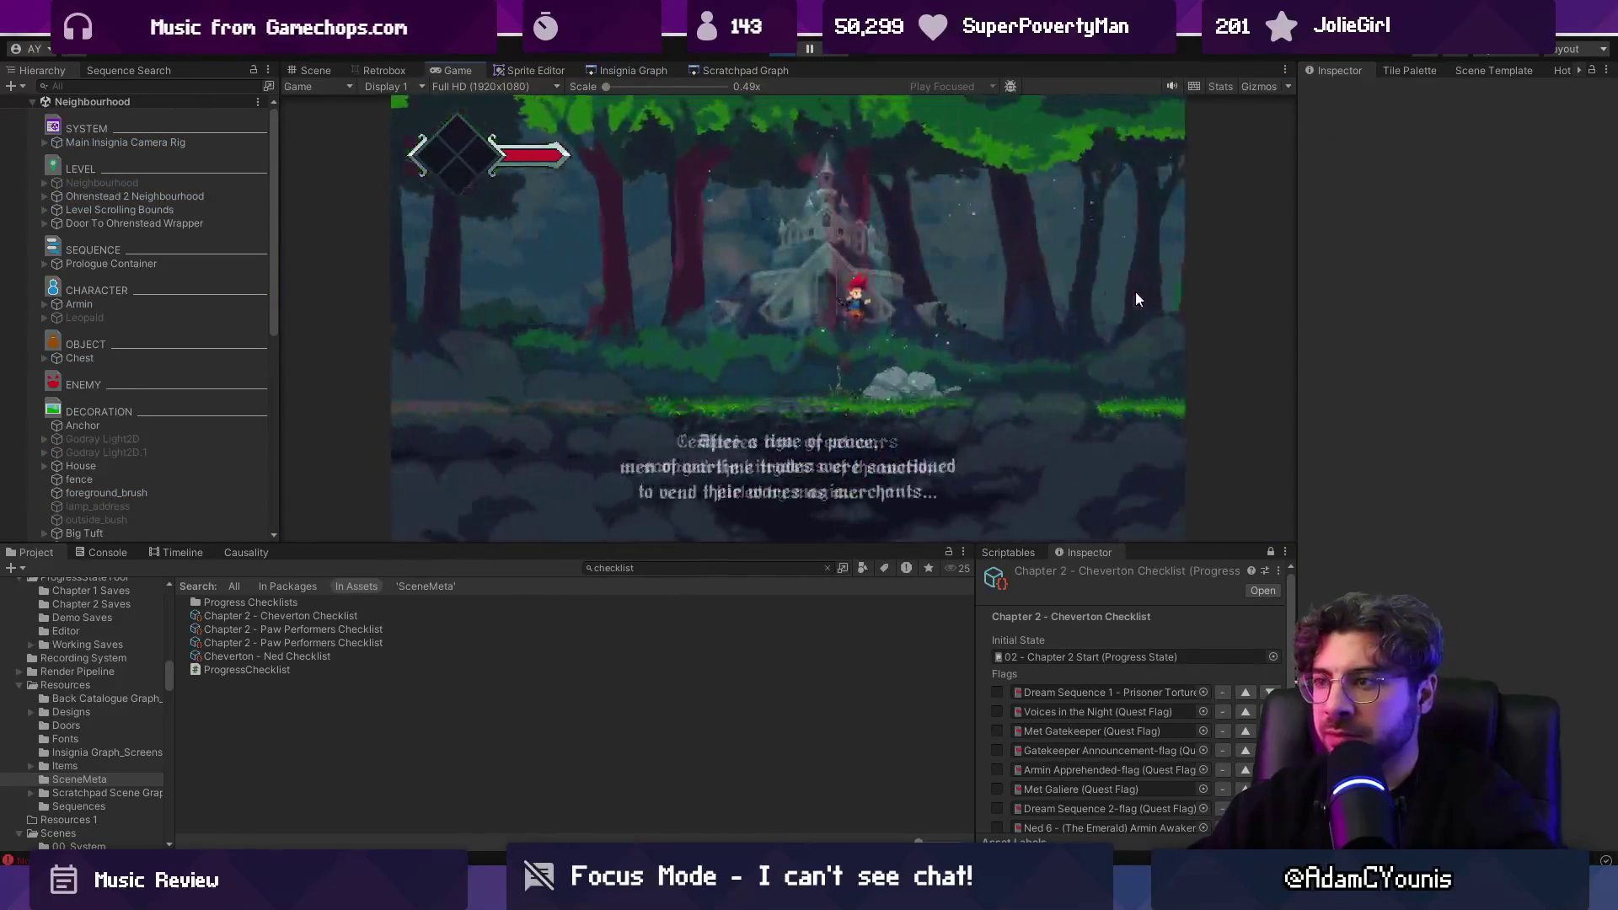
pyautogui.click(107, 552)
pyautogui.doubleClick(289, 608)
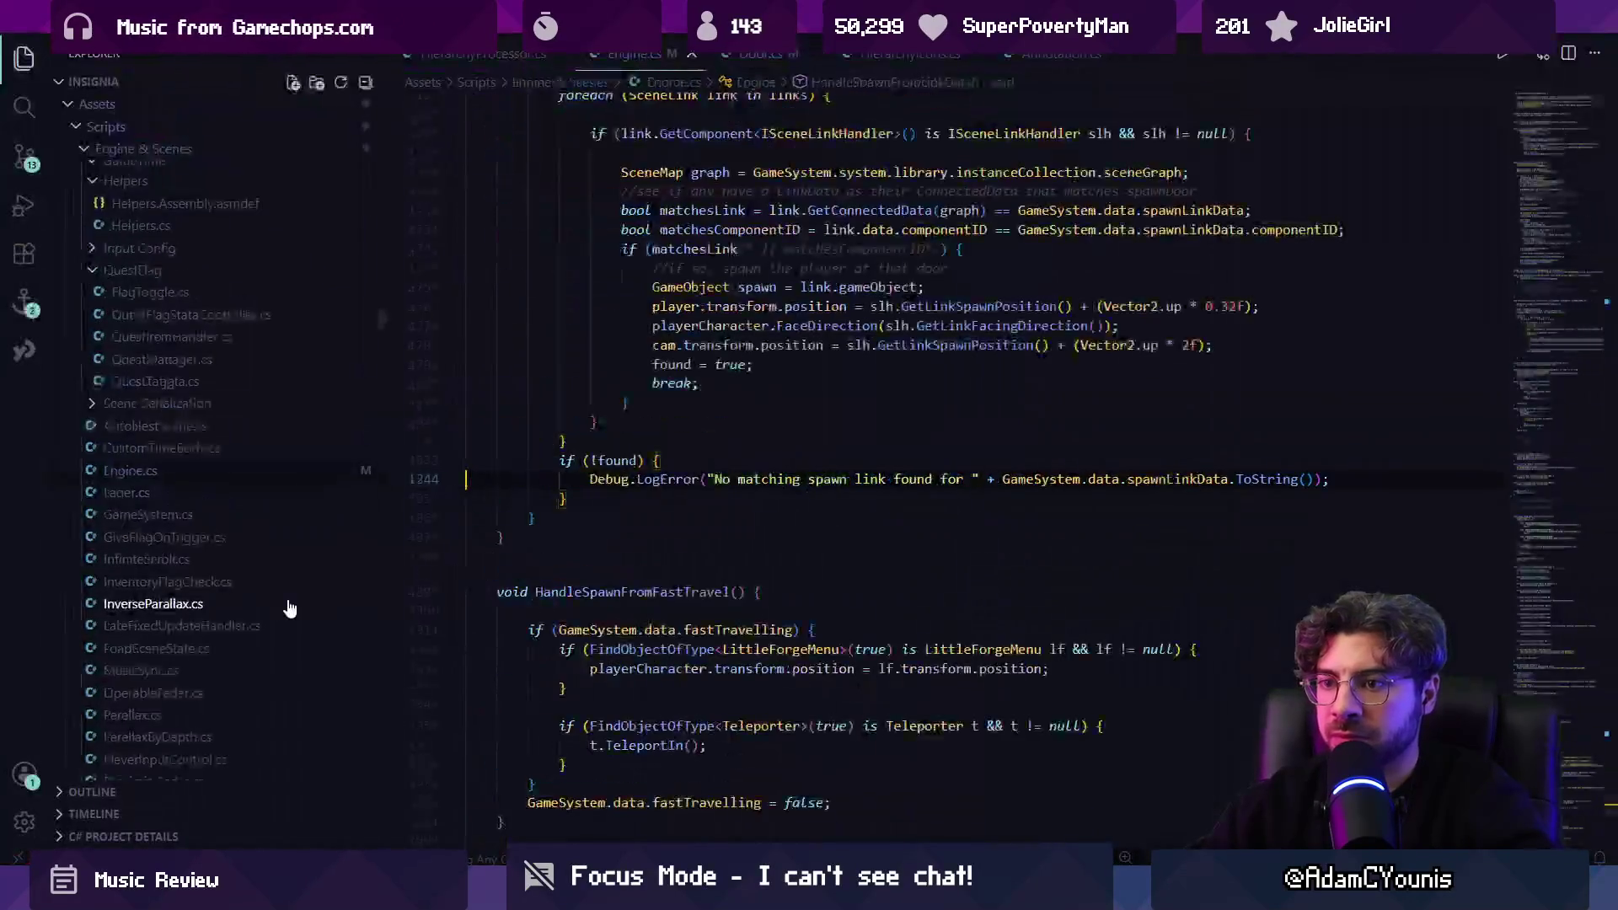
# Comment out the 'No matching spawn link found' Debug.LogError on line 1244 with //.
pyautogui.write('//')
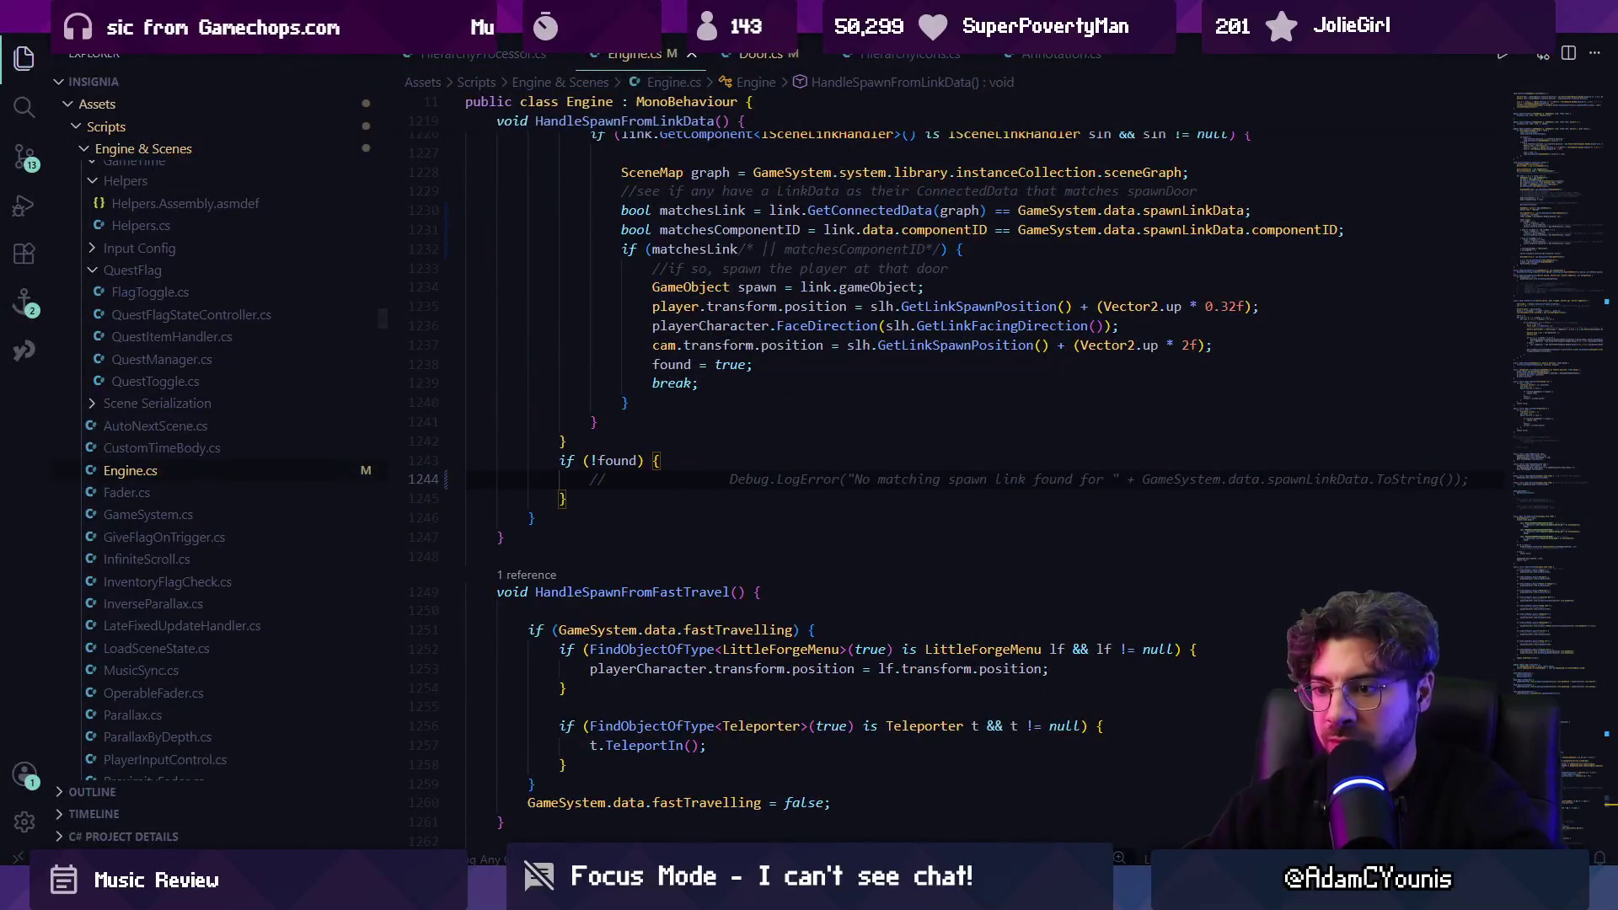
pyautogui.hotkey('alt', 'Tab')
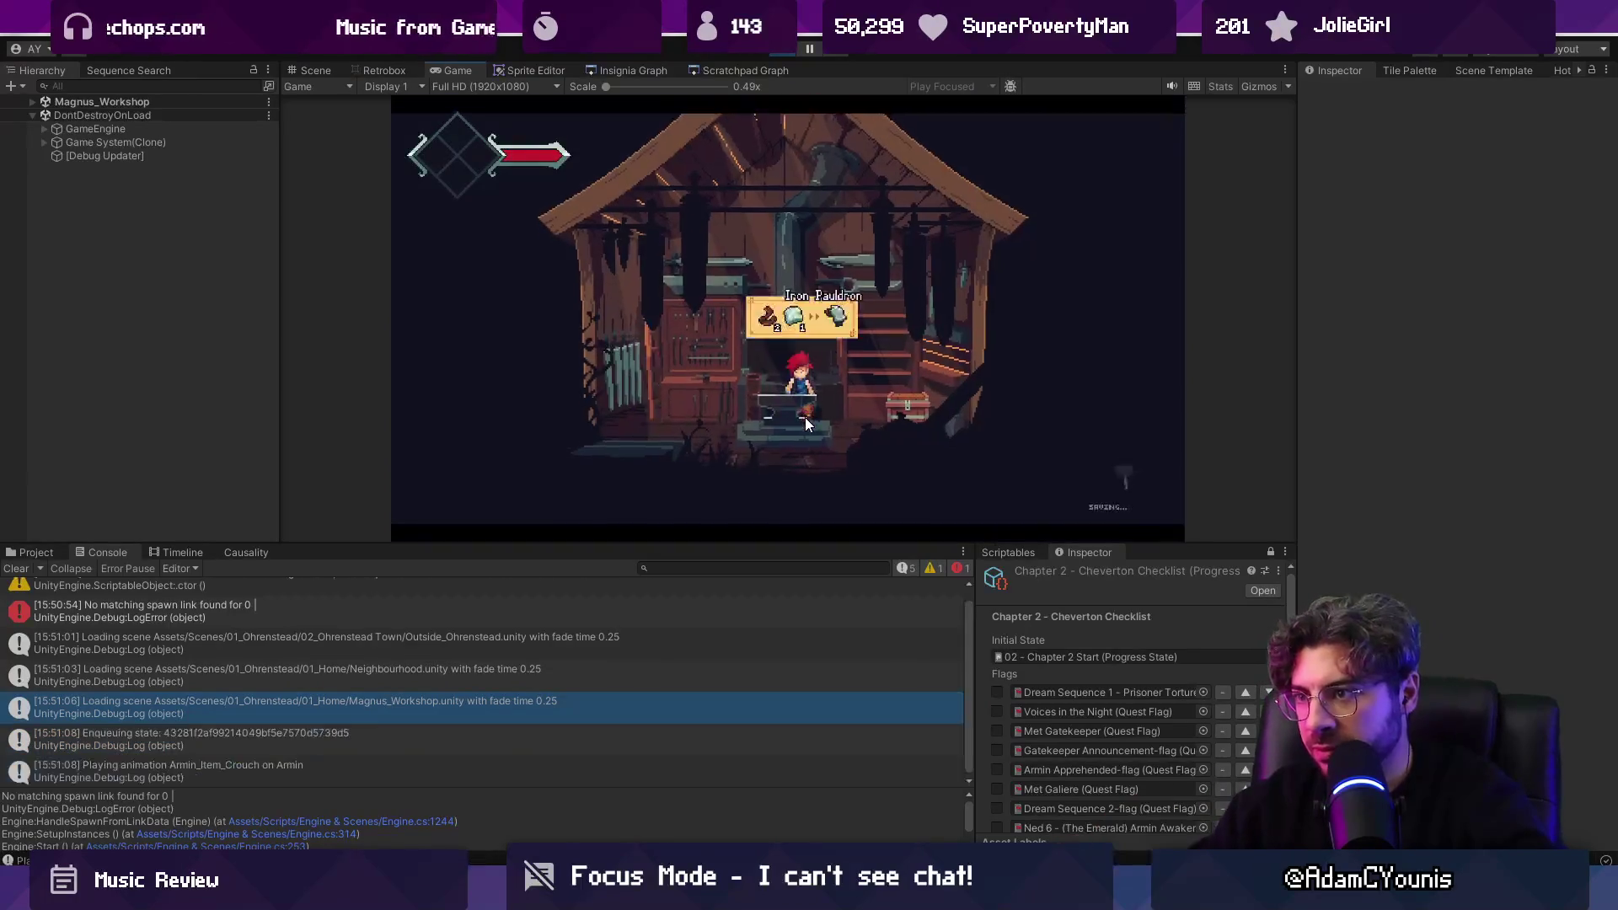
# Stop play, clear the Console, set the engine's Progress State to Demo - Part 3, and replay.
pyautogui.press('Left')
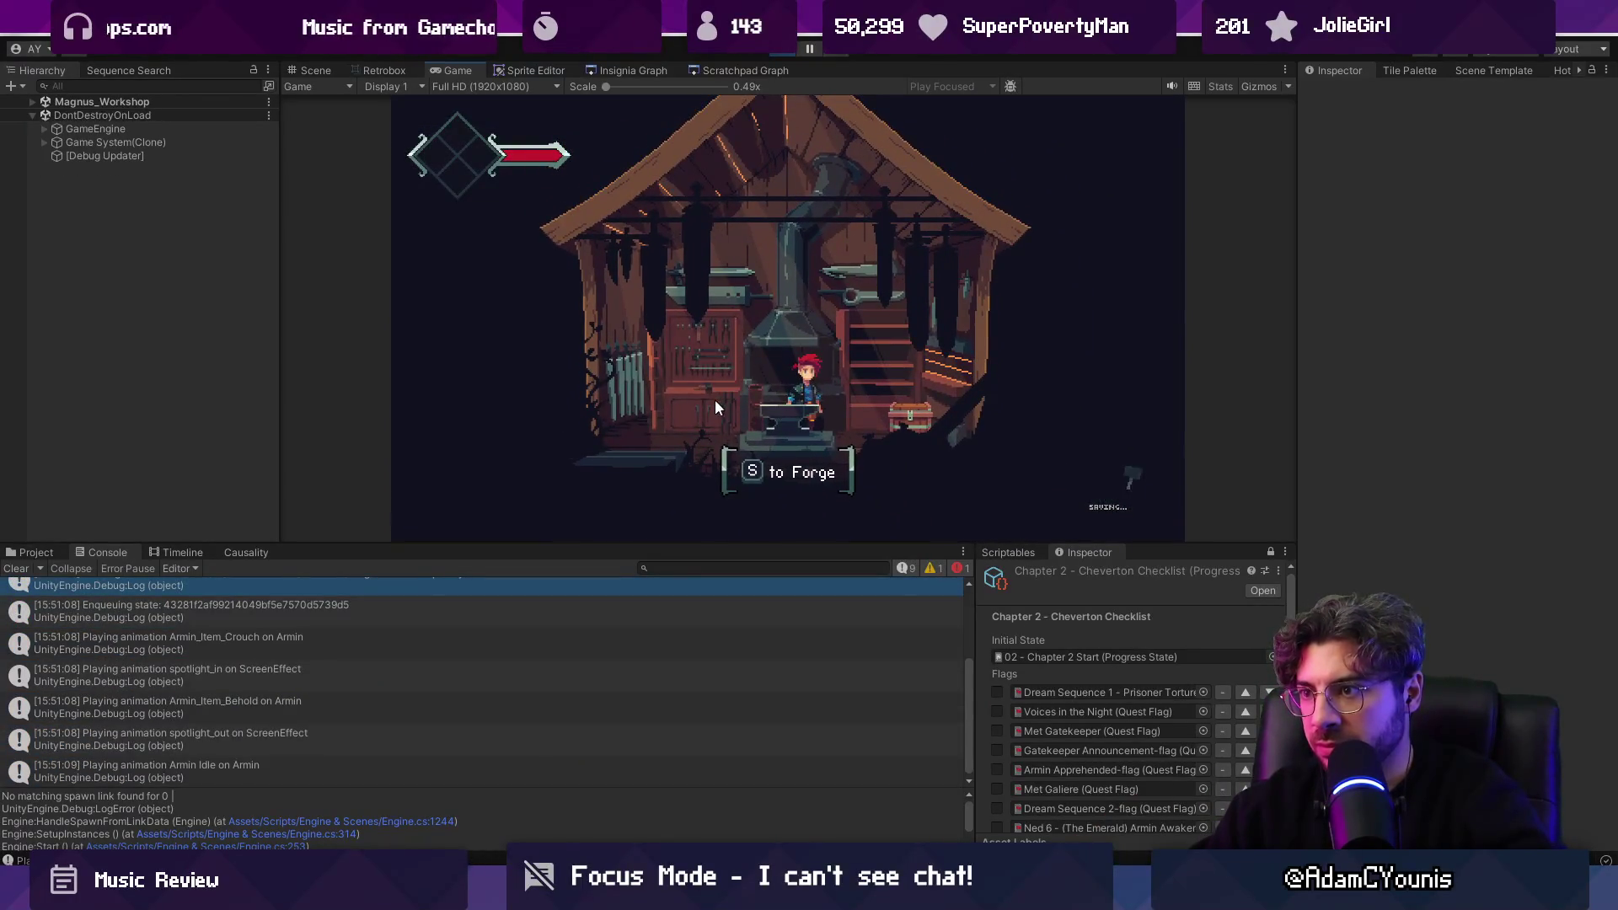
pyautogui.press('Left')
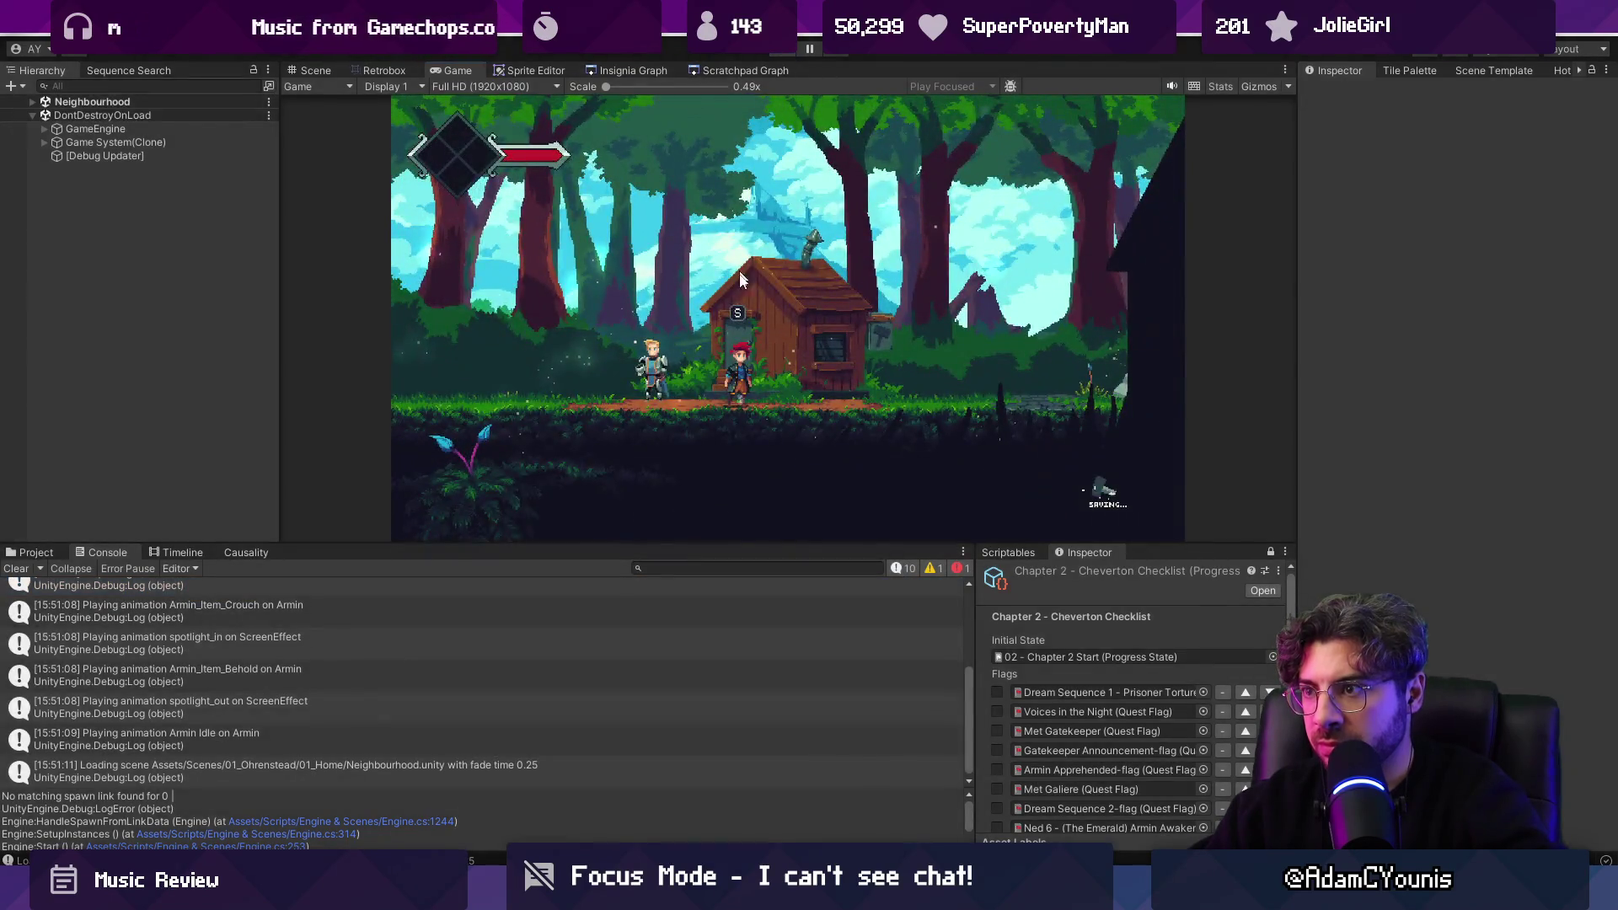
pyautogui.click(784, 48)
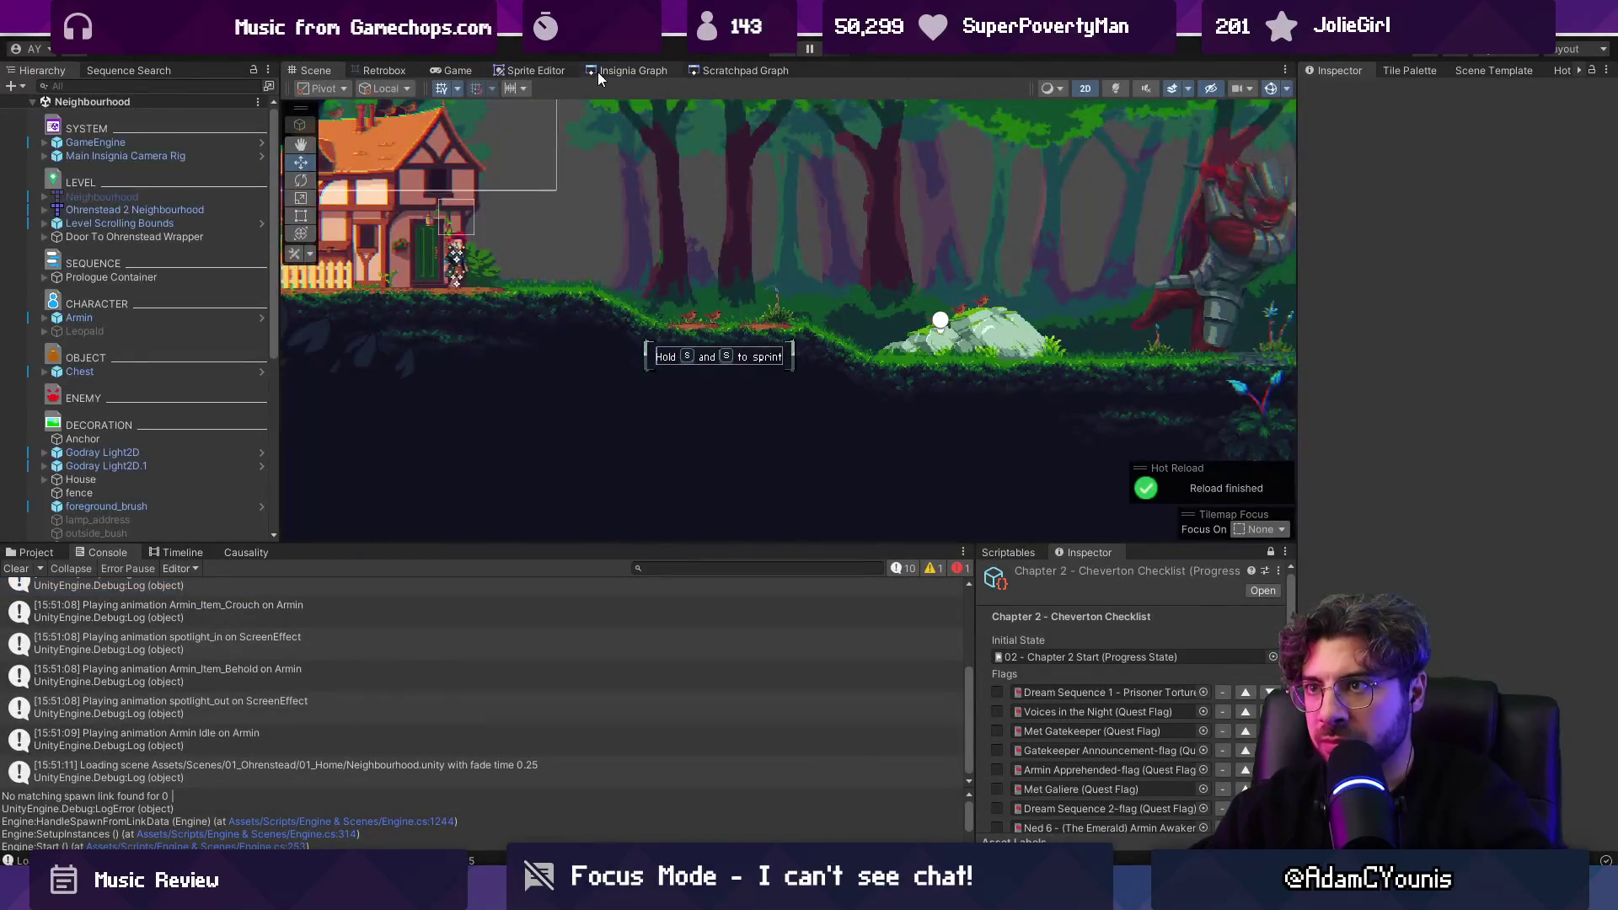
pyautogui.click(17, 568)
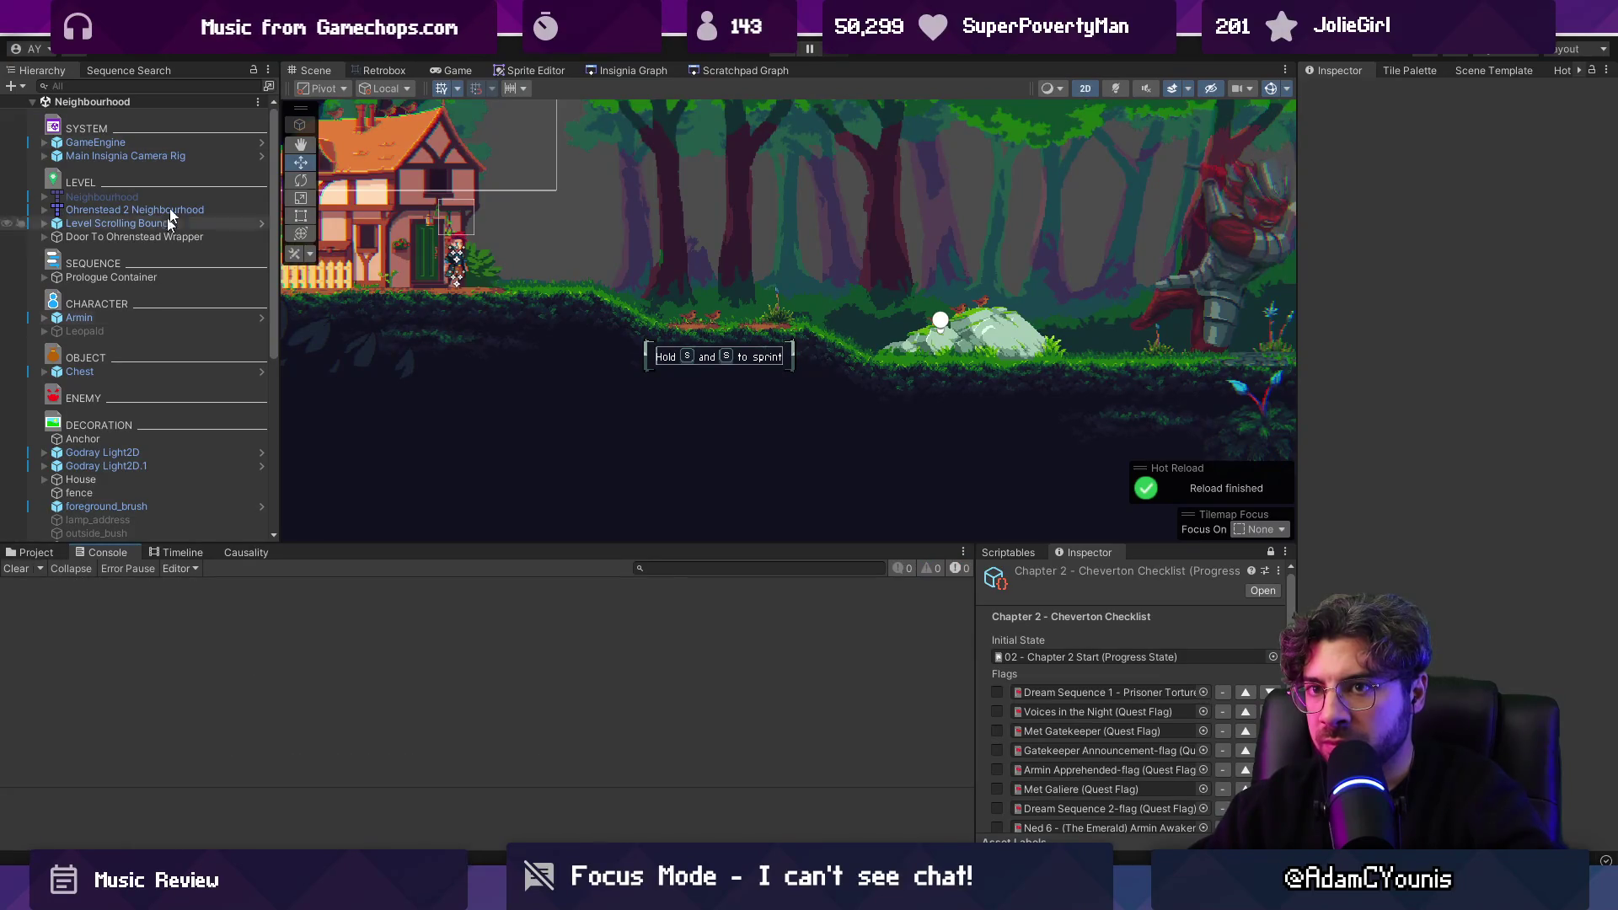
pyautogui.click(1595, 295)
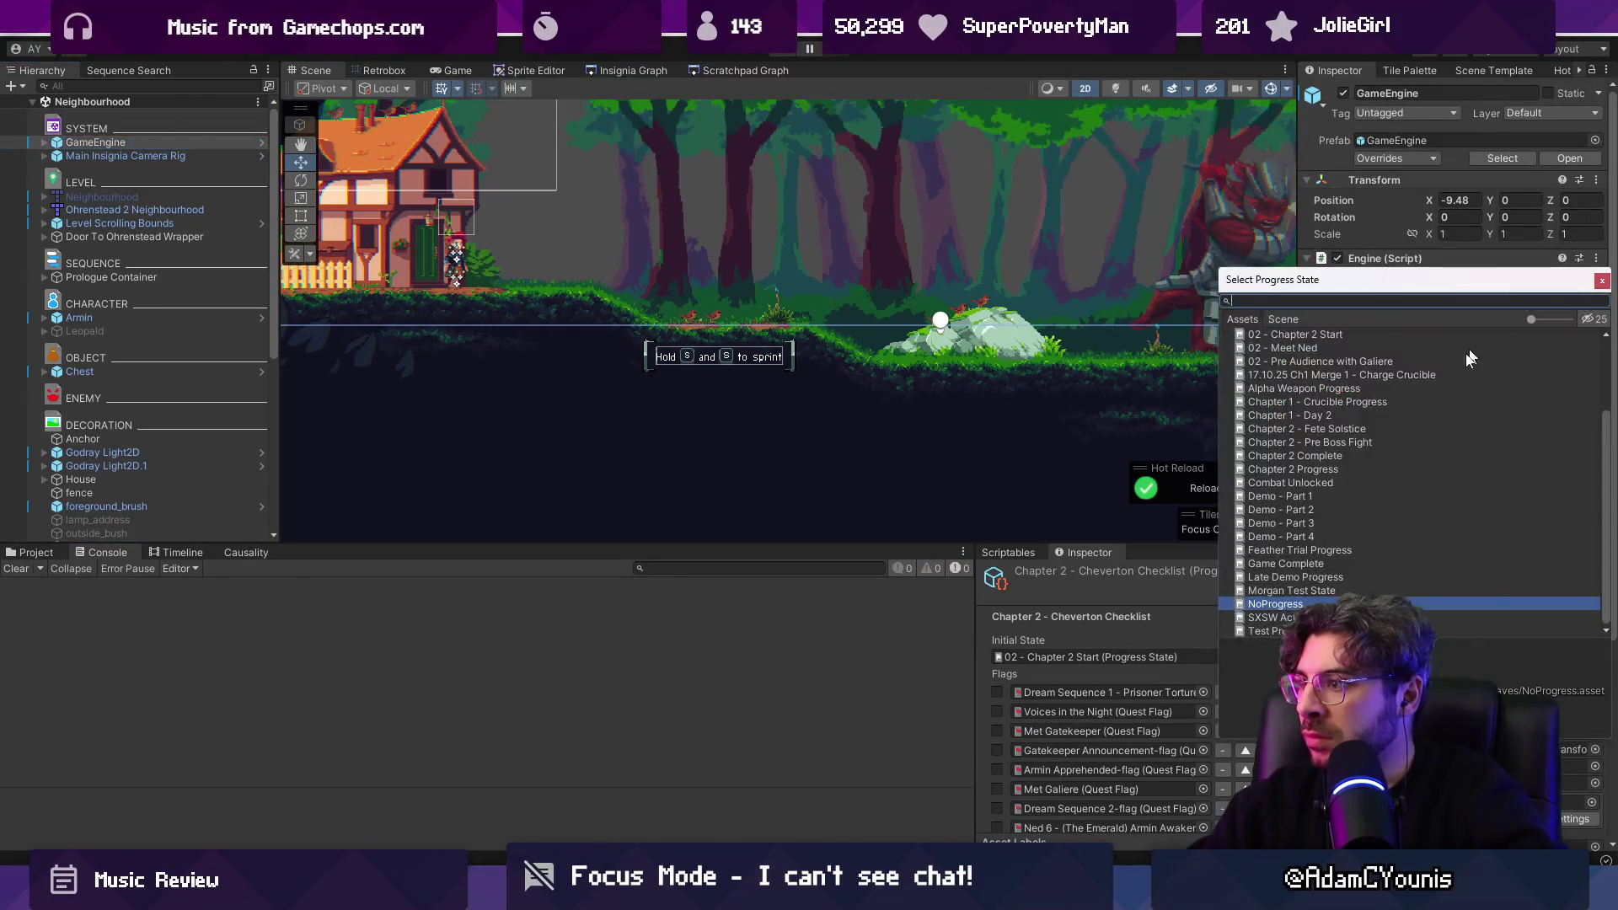
pyautogui.write('part 3')
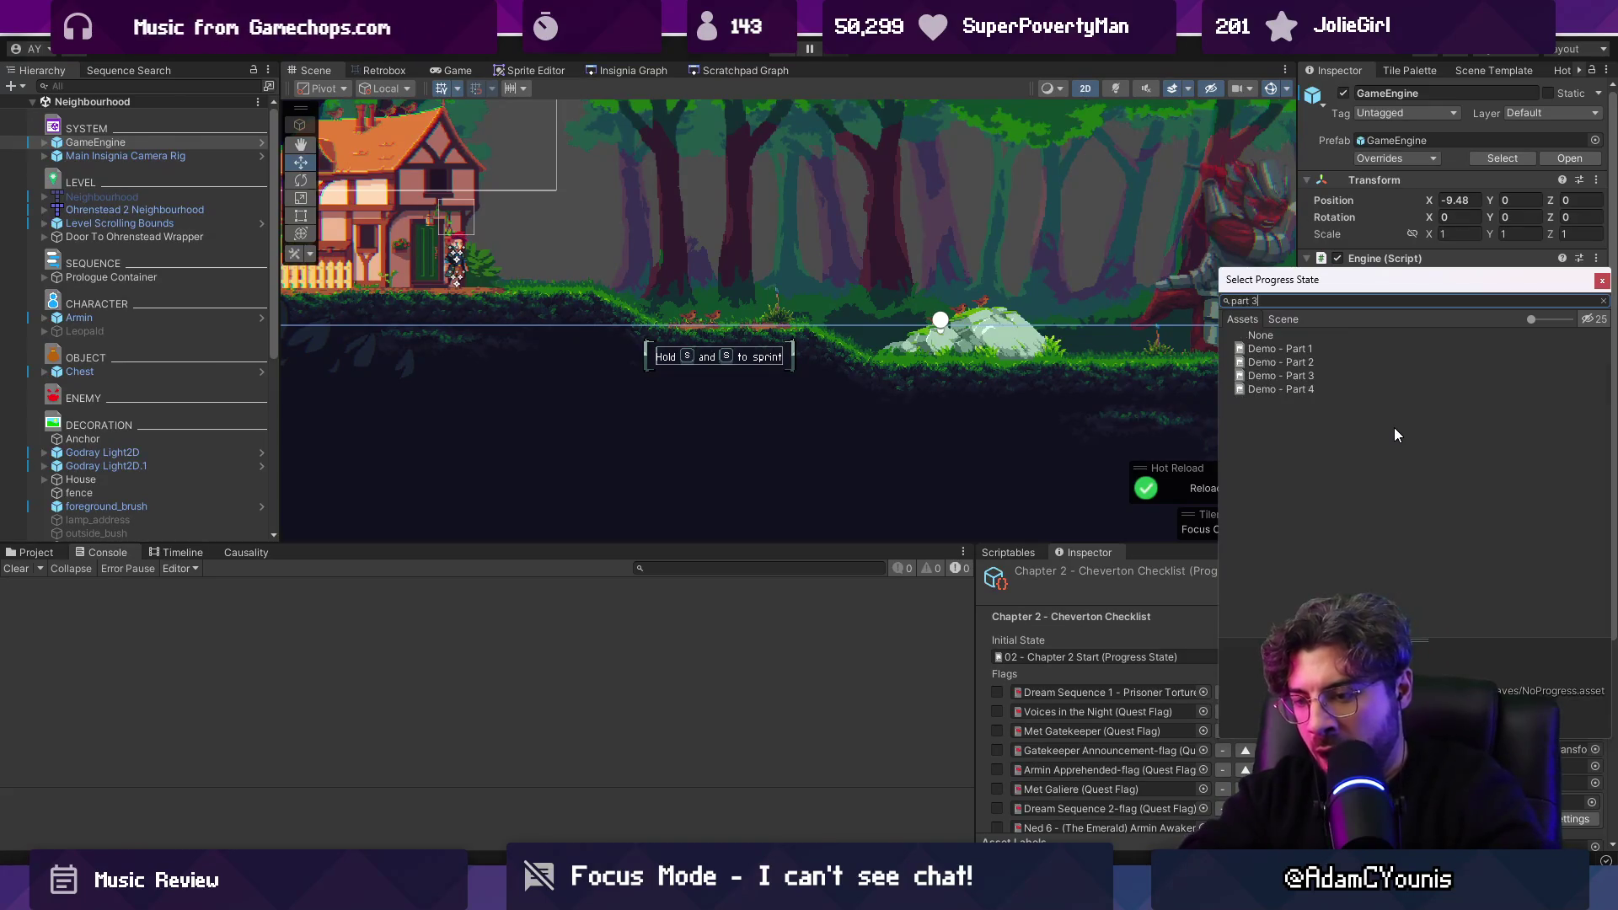
pyautogui.press('Down')
pyautogui.press('Return')
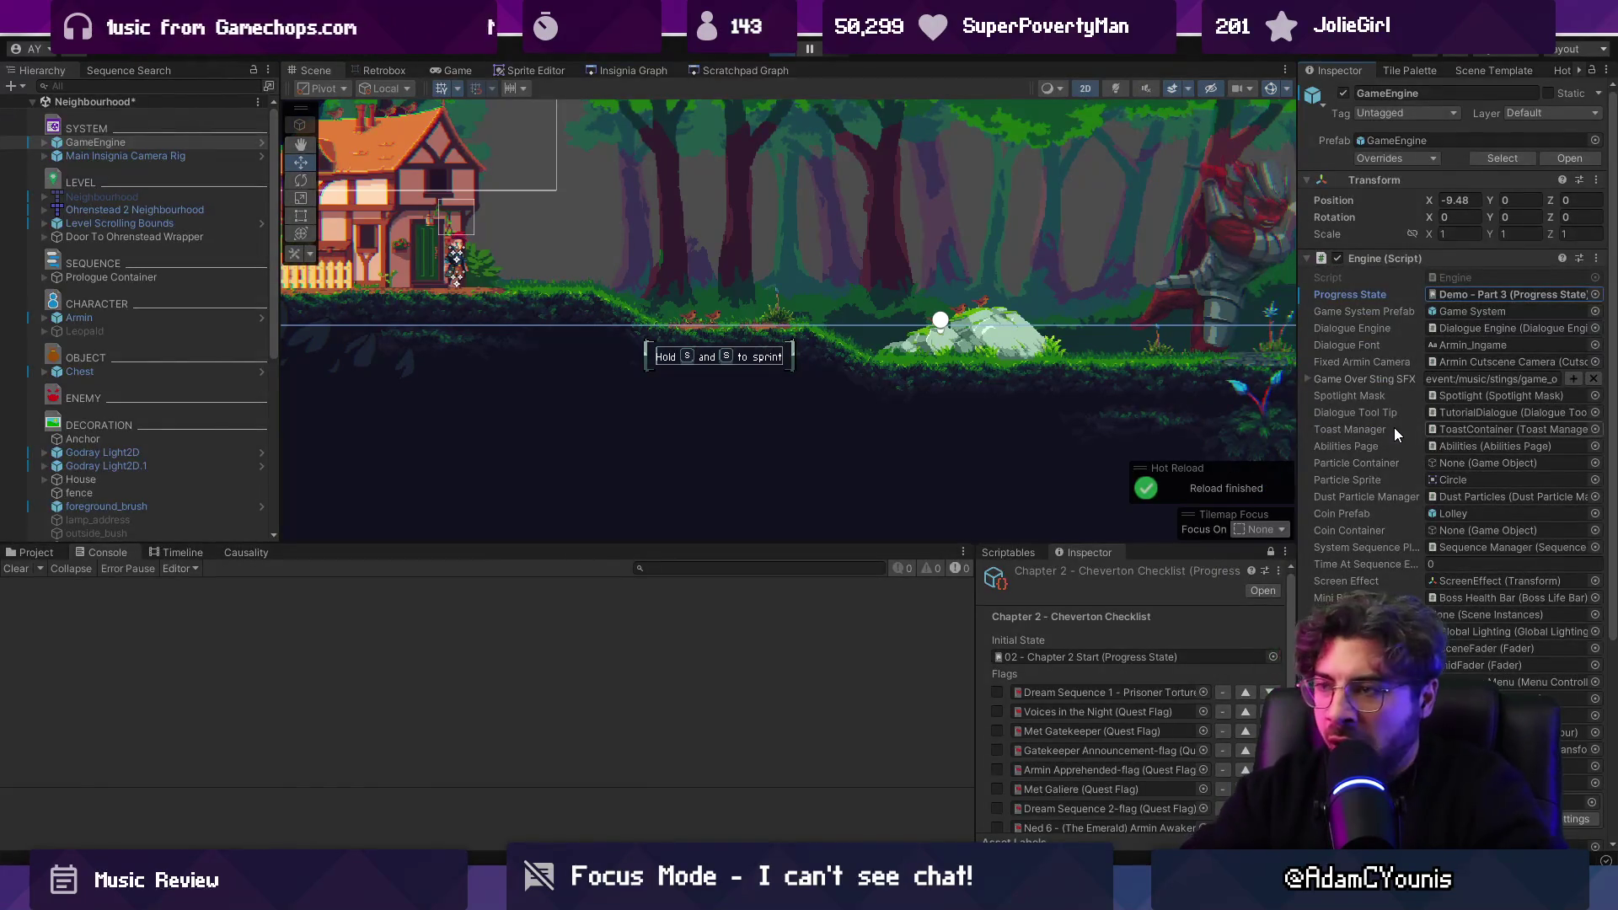
pyautogui.hotkey('ctrl', 'p')
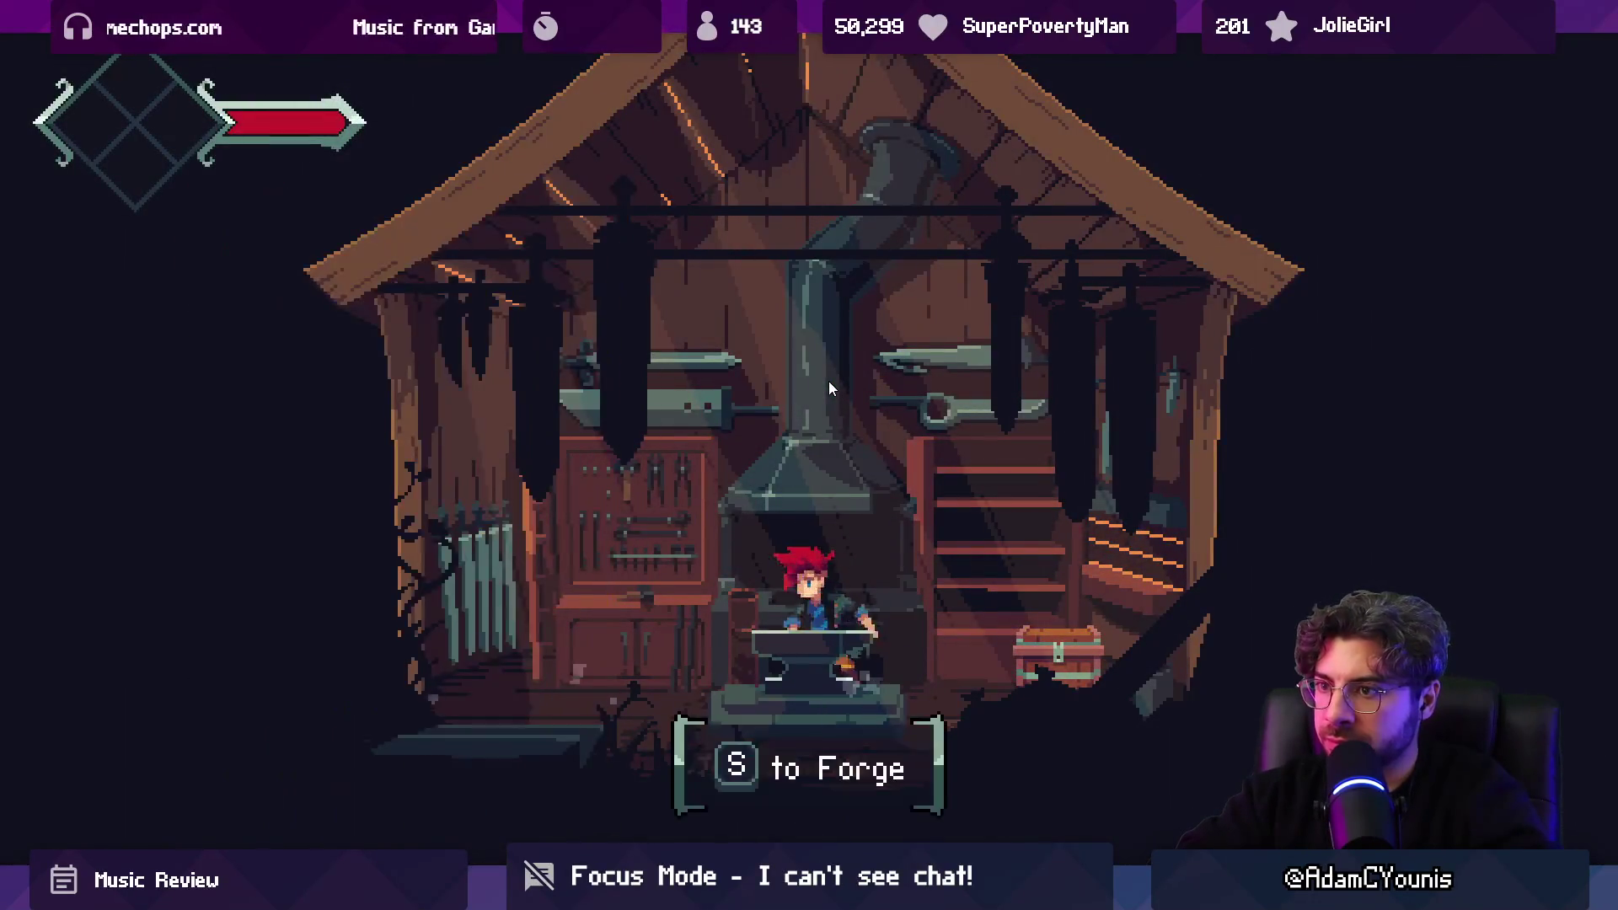
# Leave the workshop and load Hirren Temple Entrance from the debug console.
pyautogui.press('Left')
pyautogui.press('s')
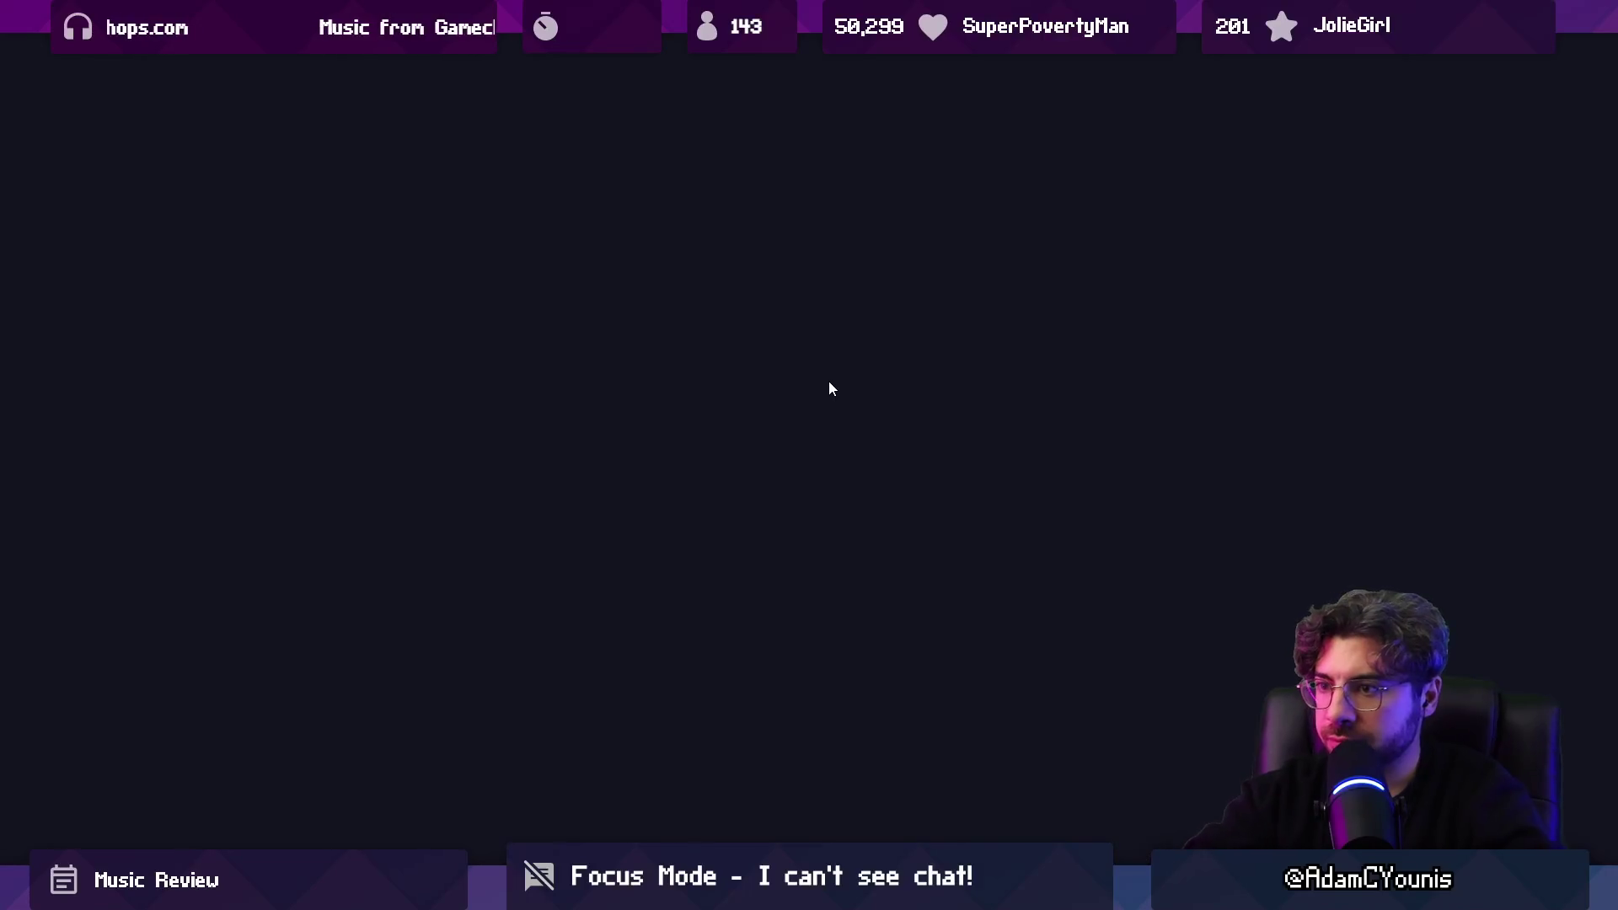
pyautogui.press('`')
pyautogui.write('load entrance')
pyautogui.press('Return')
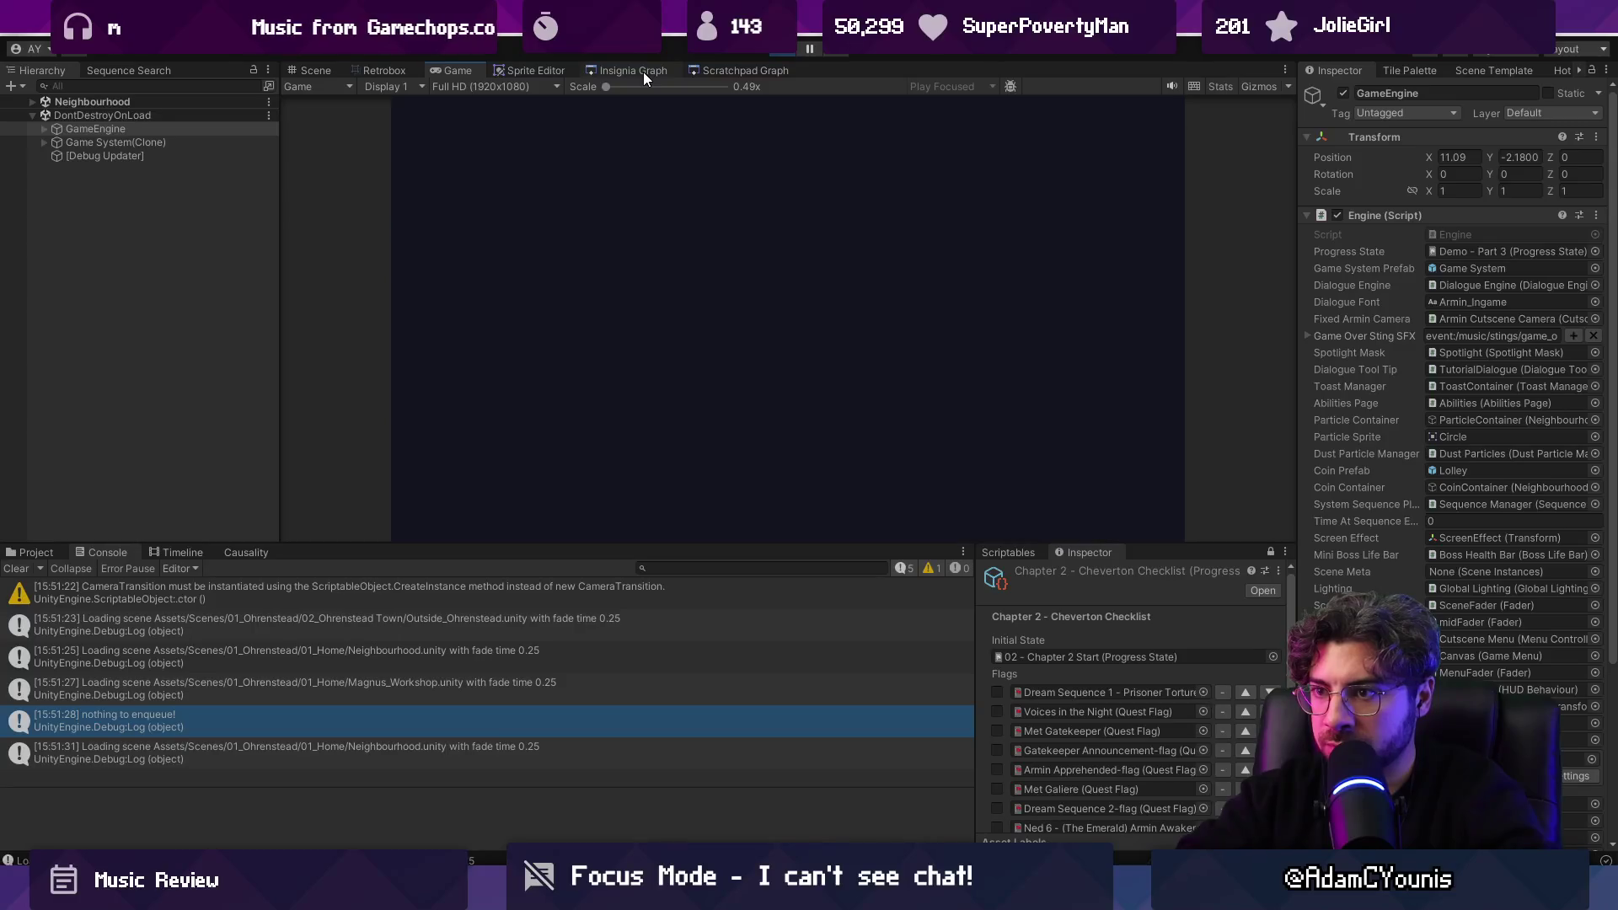
pyautogui.press('`')
pyautogui.press('`')
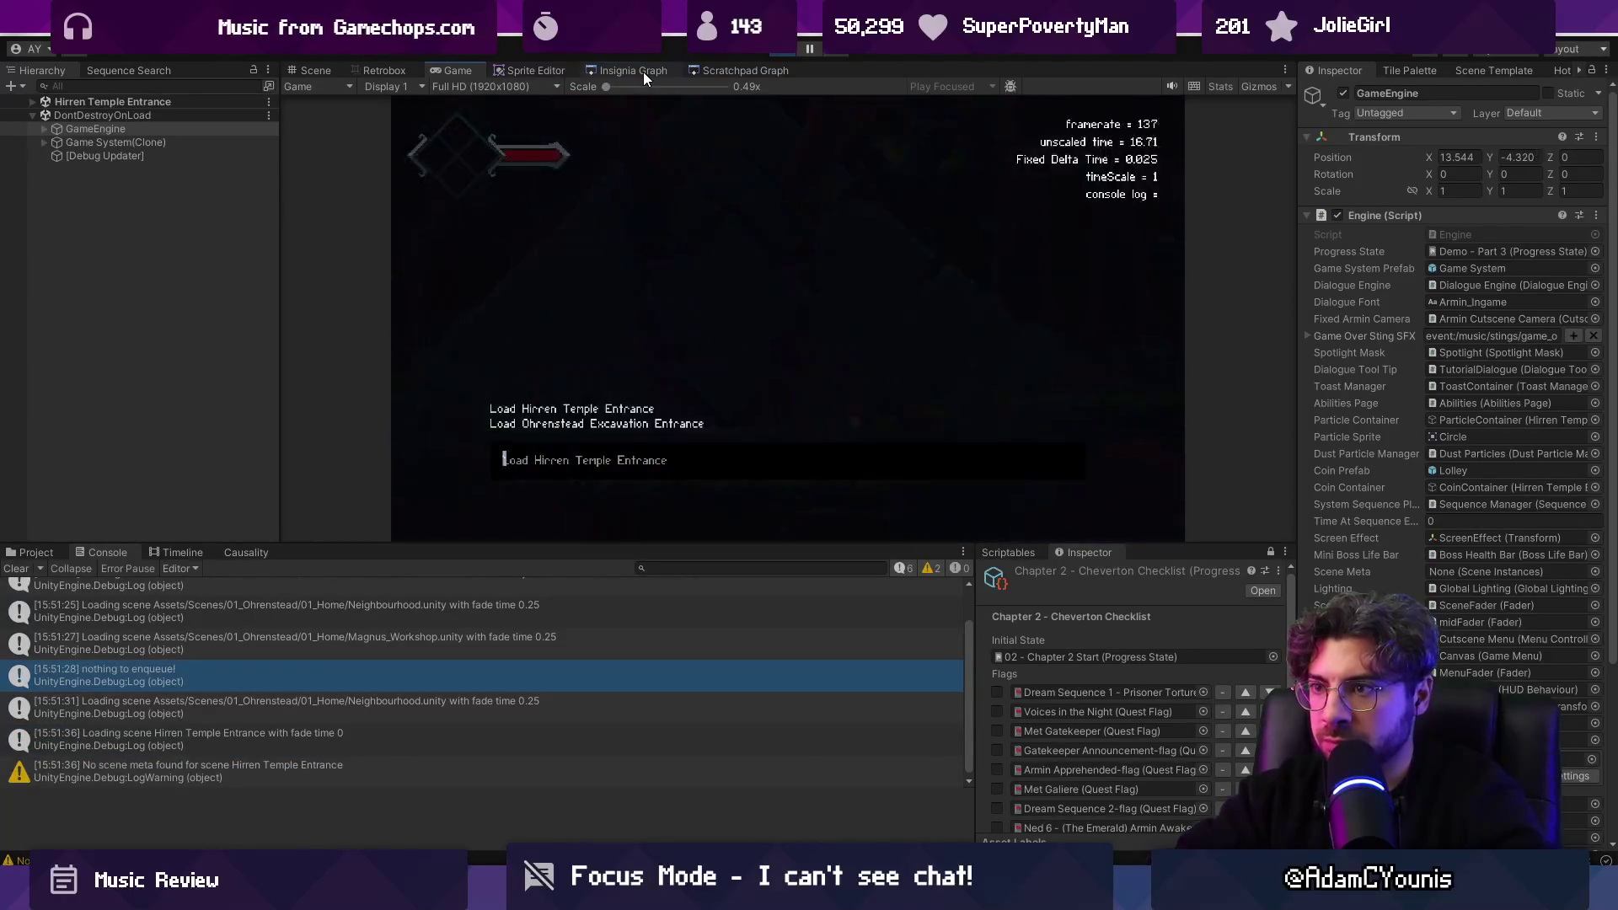
# Load Ohrenstead Excavation Entrance from the debug console and continue the dialogue.
pyautogui.press('BackSpace')
pyautogui.press('BackSpace')
pyautogui.press('BackSpace')
pyautogui.write('o')
pyautogui.press('Return')
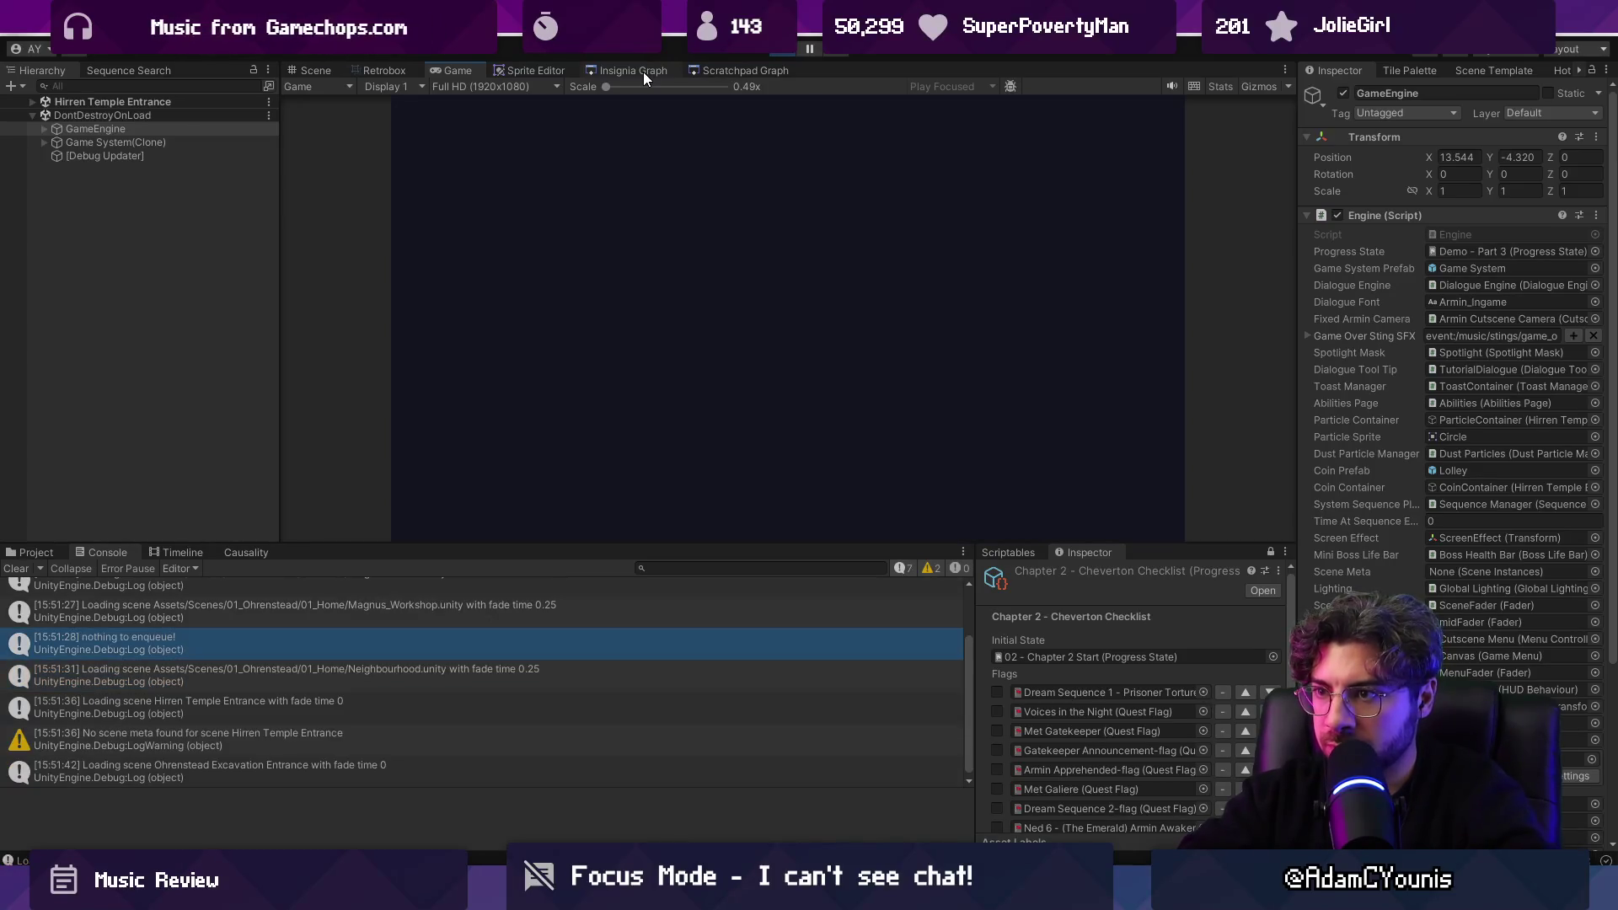
pyautogui.press('`')
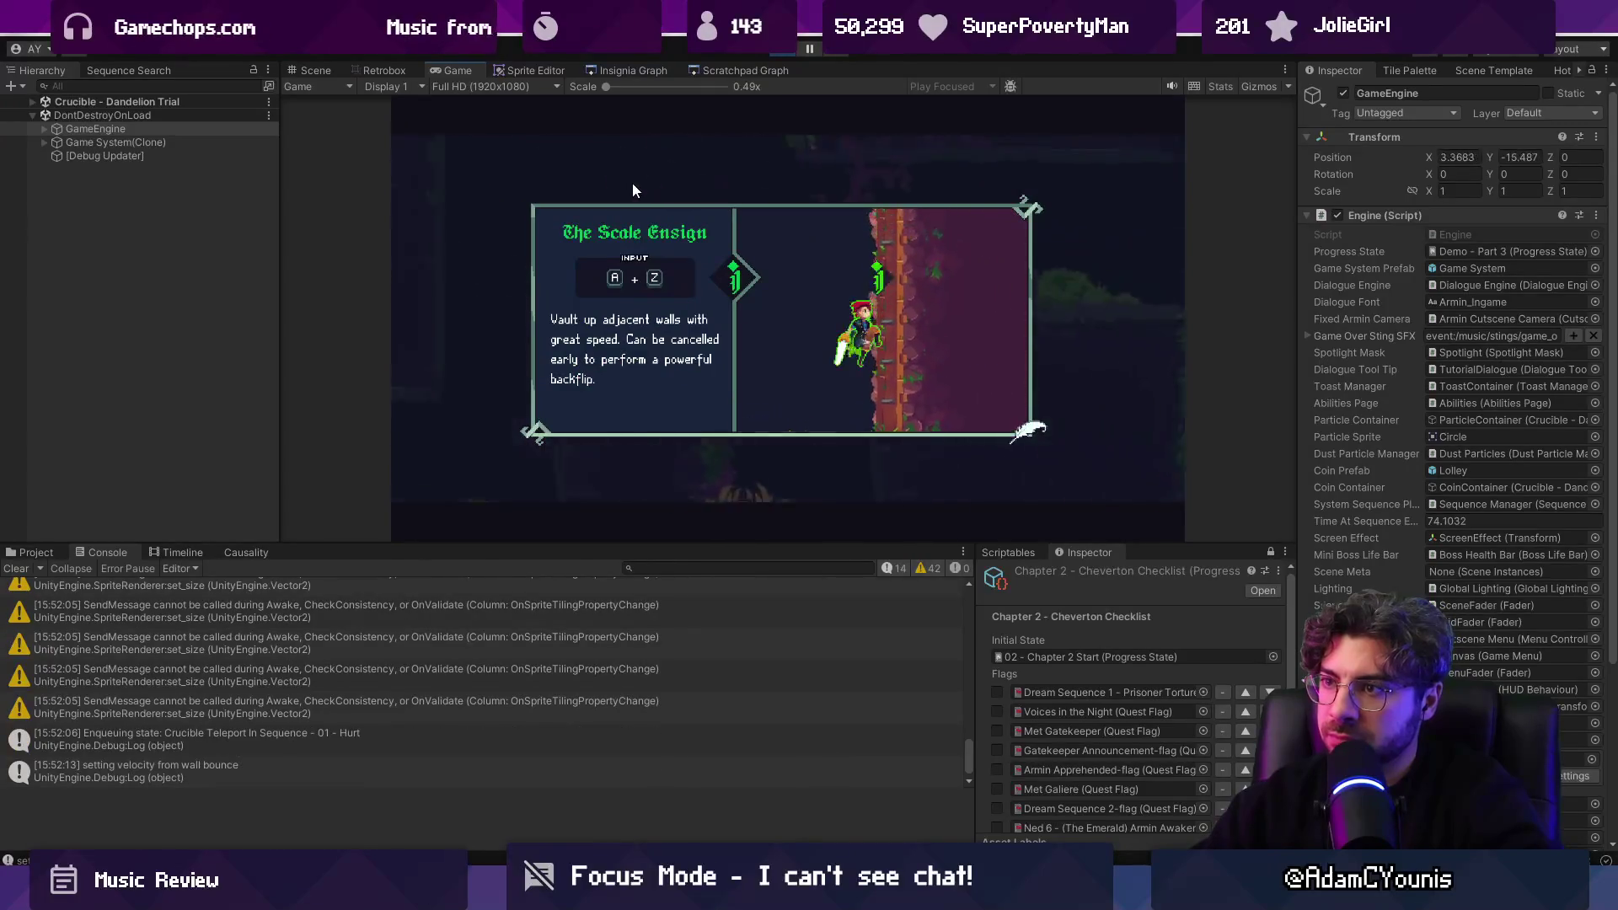
# Dismiss the Scale Ensign tutorial and Ethereal Voice dialogue, then check the world map.
pyautogui.press('z')
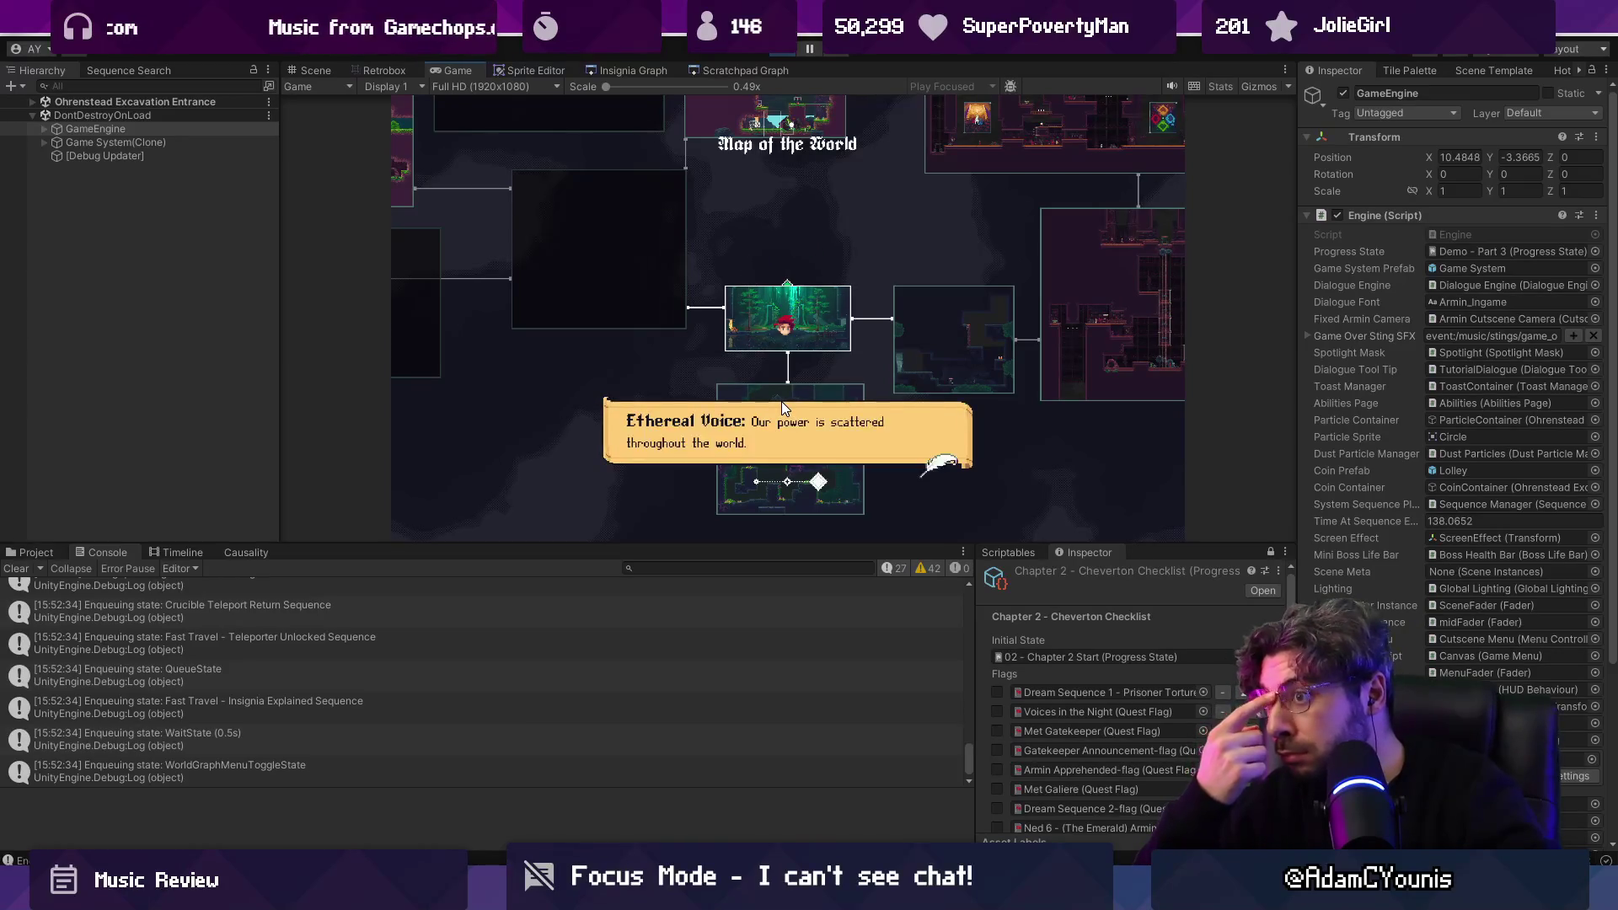
pyautogui.press('space')
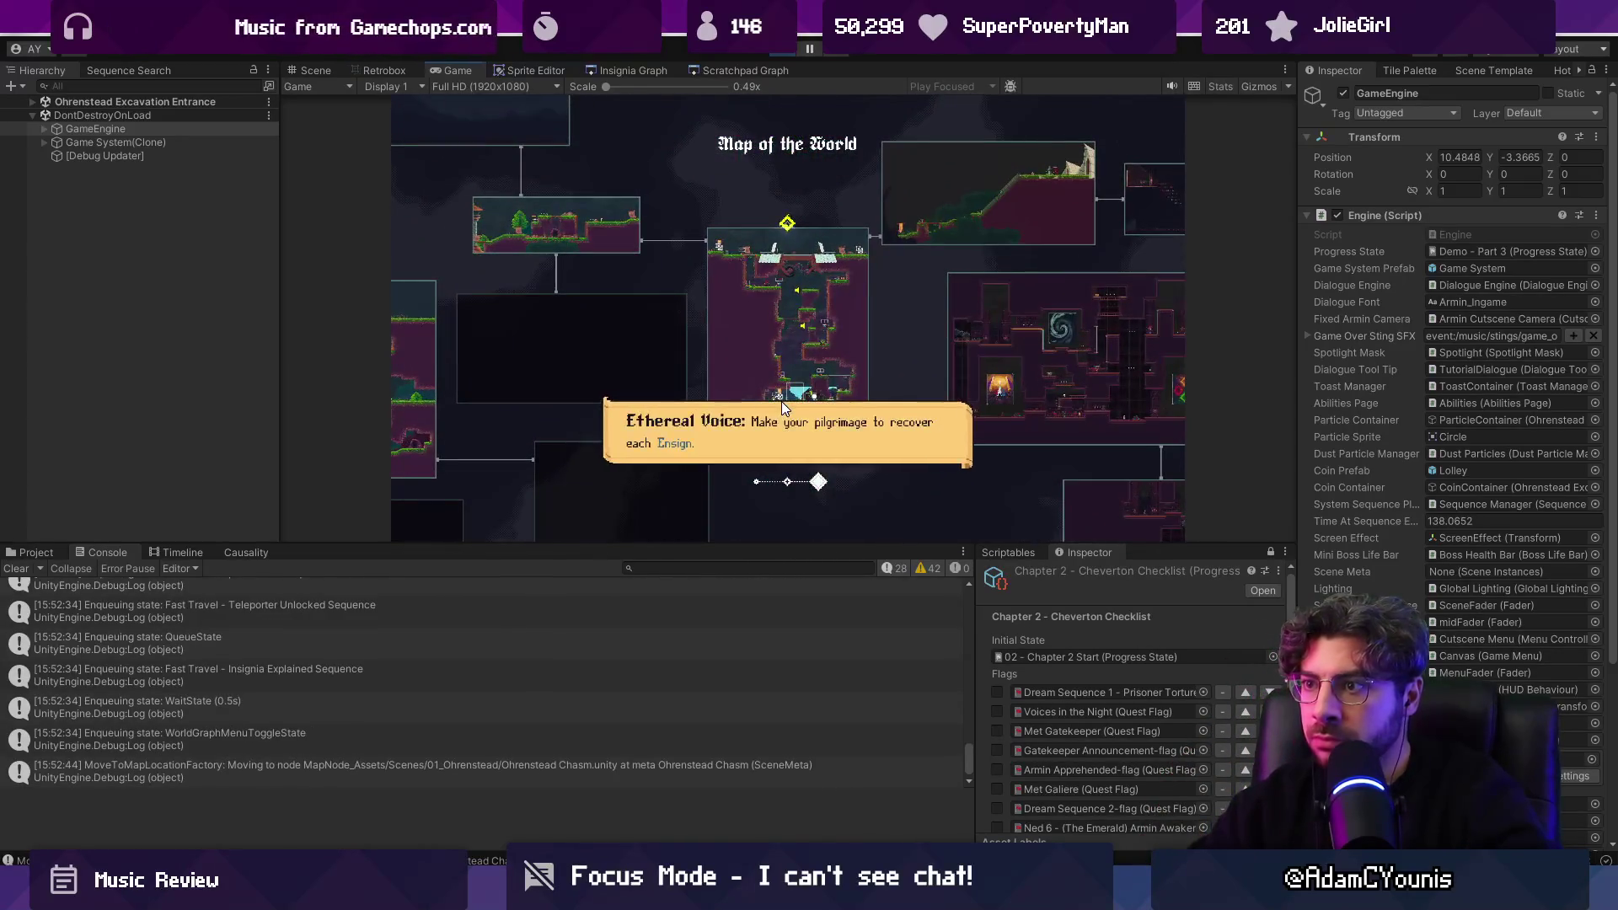
pyautogui.press('space')
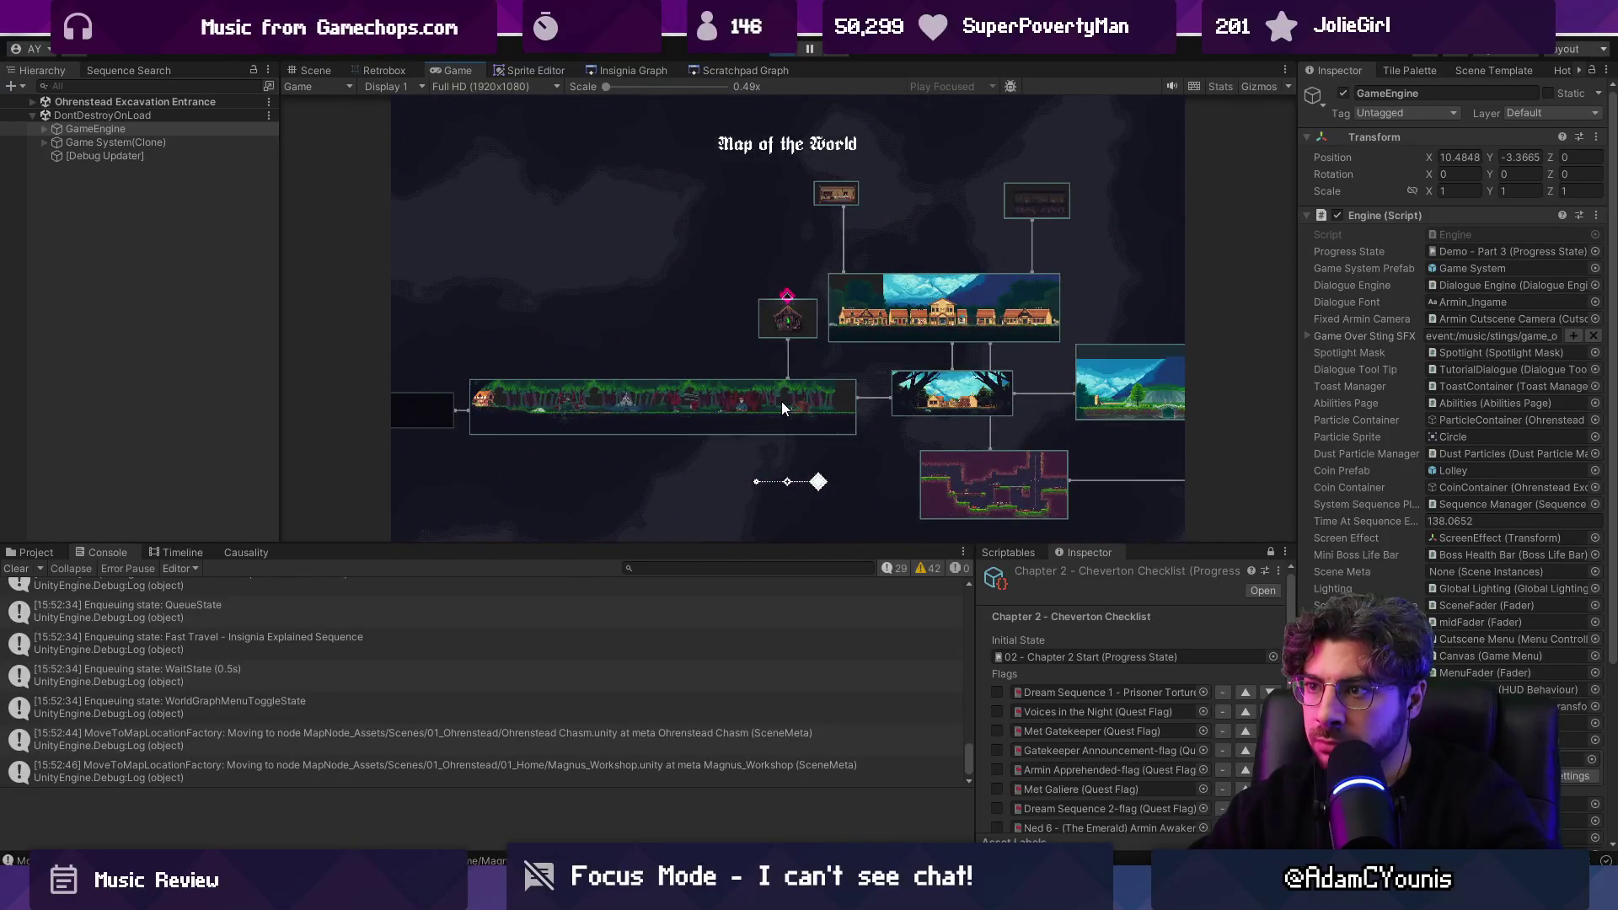
pyautogui.press('space')
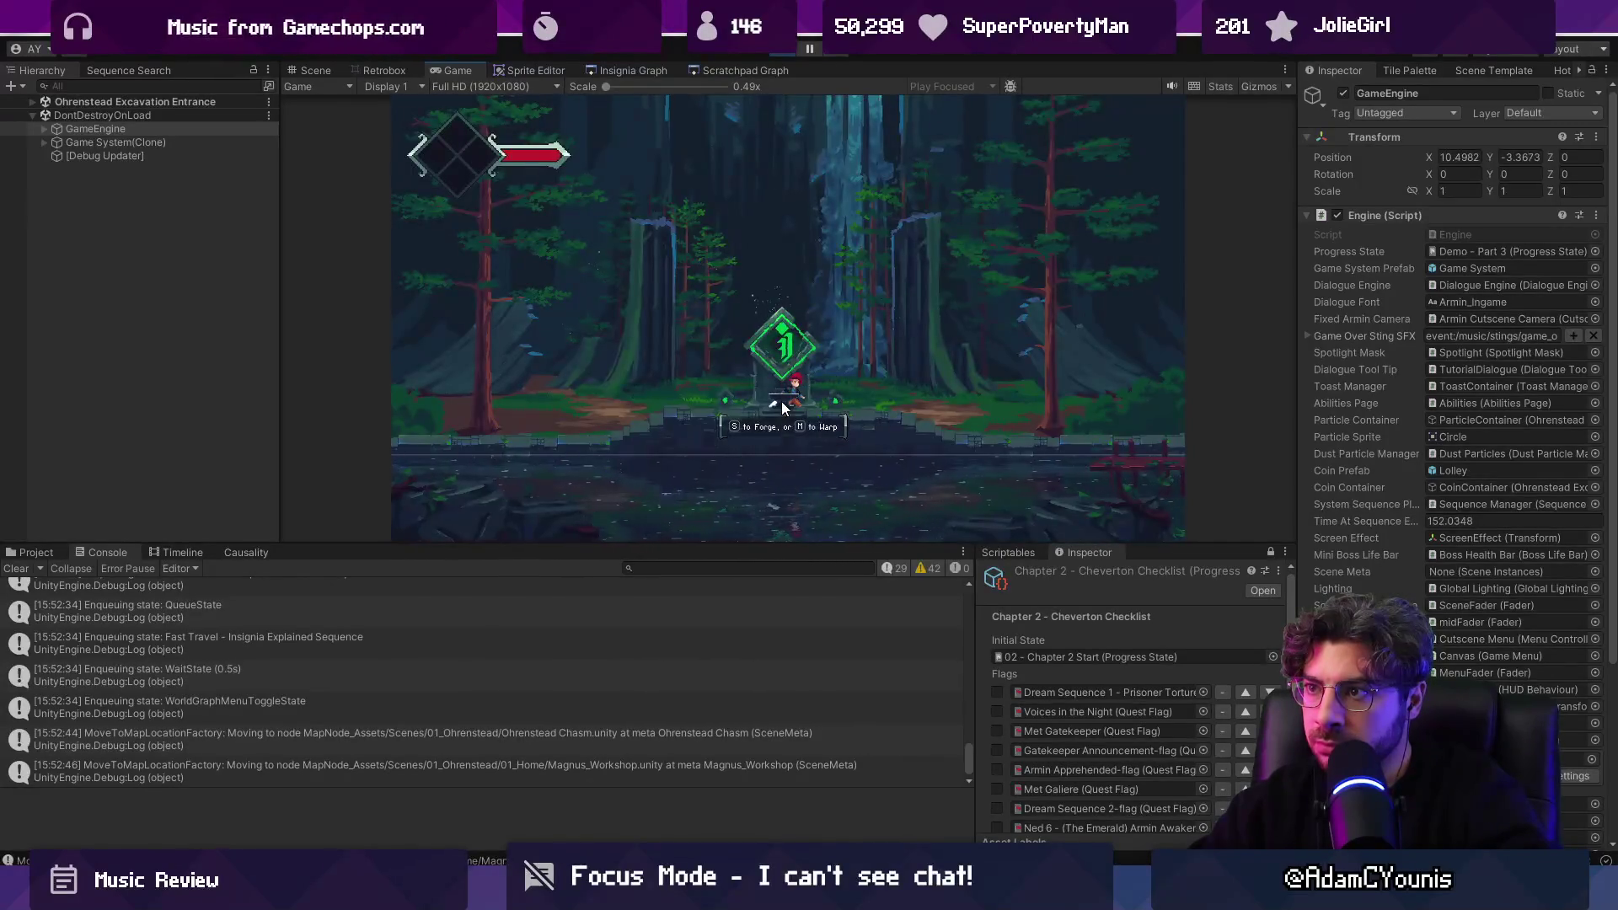
pyautogui.press('m')
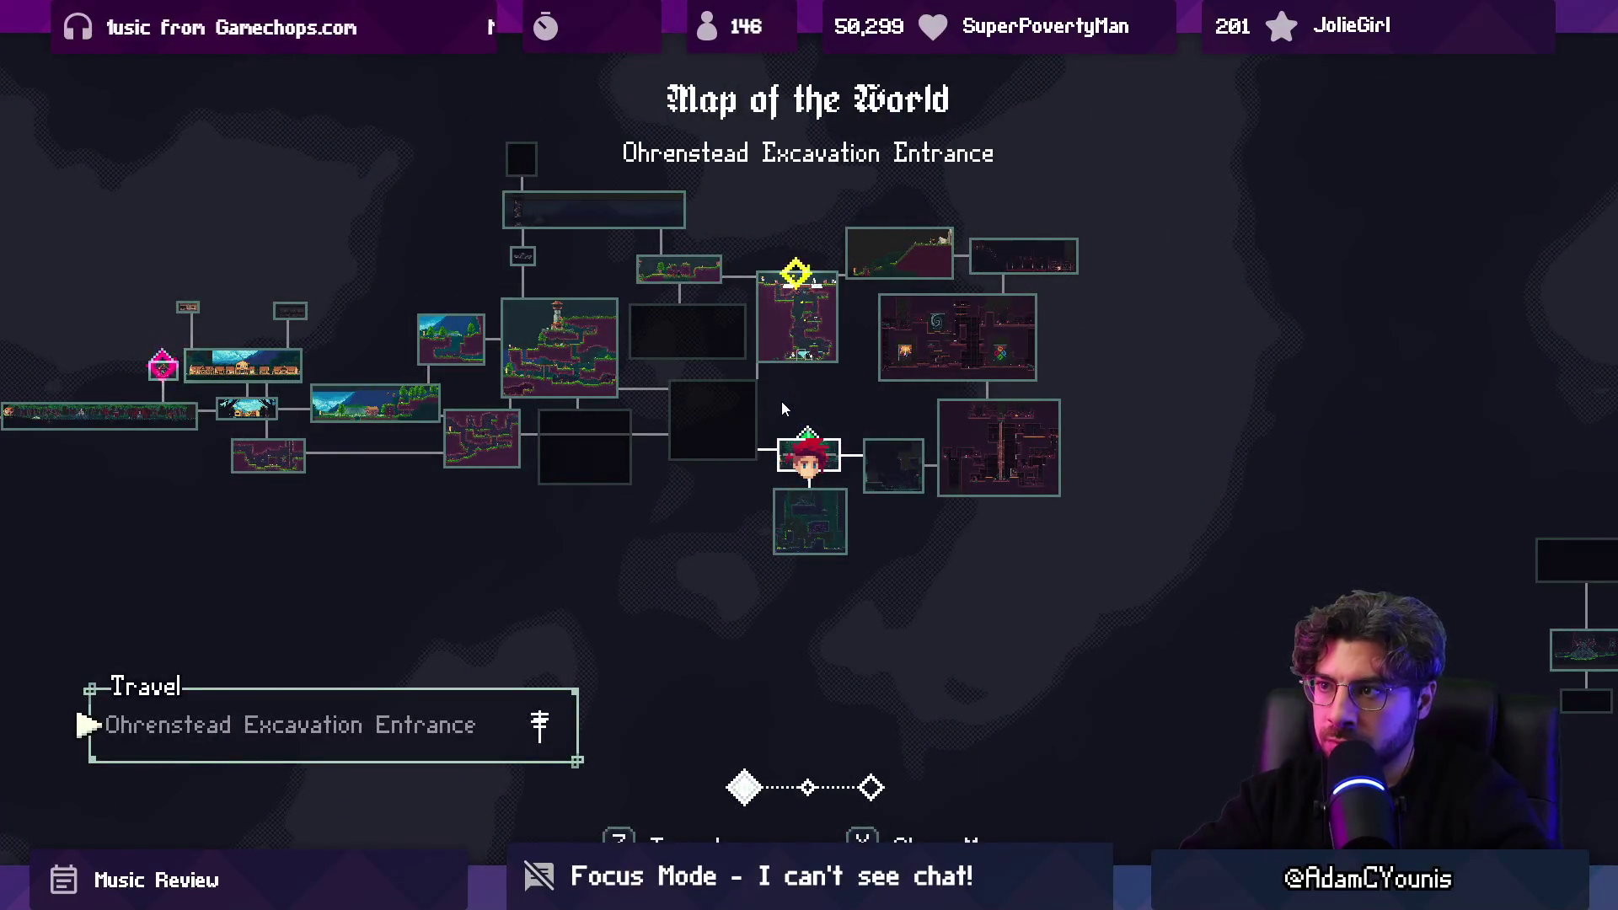
pyautogui.press('x')
# Run 'Load Magnus' in the debug console to load Magnus_Workshop.
pyautogui.press('`')
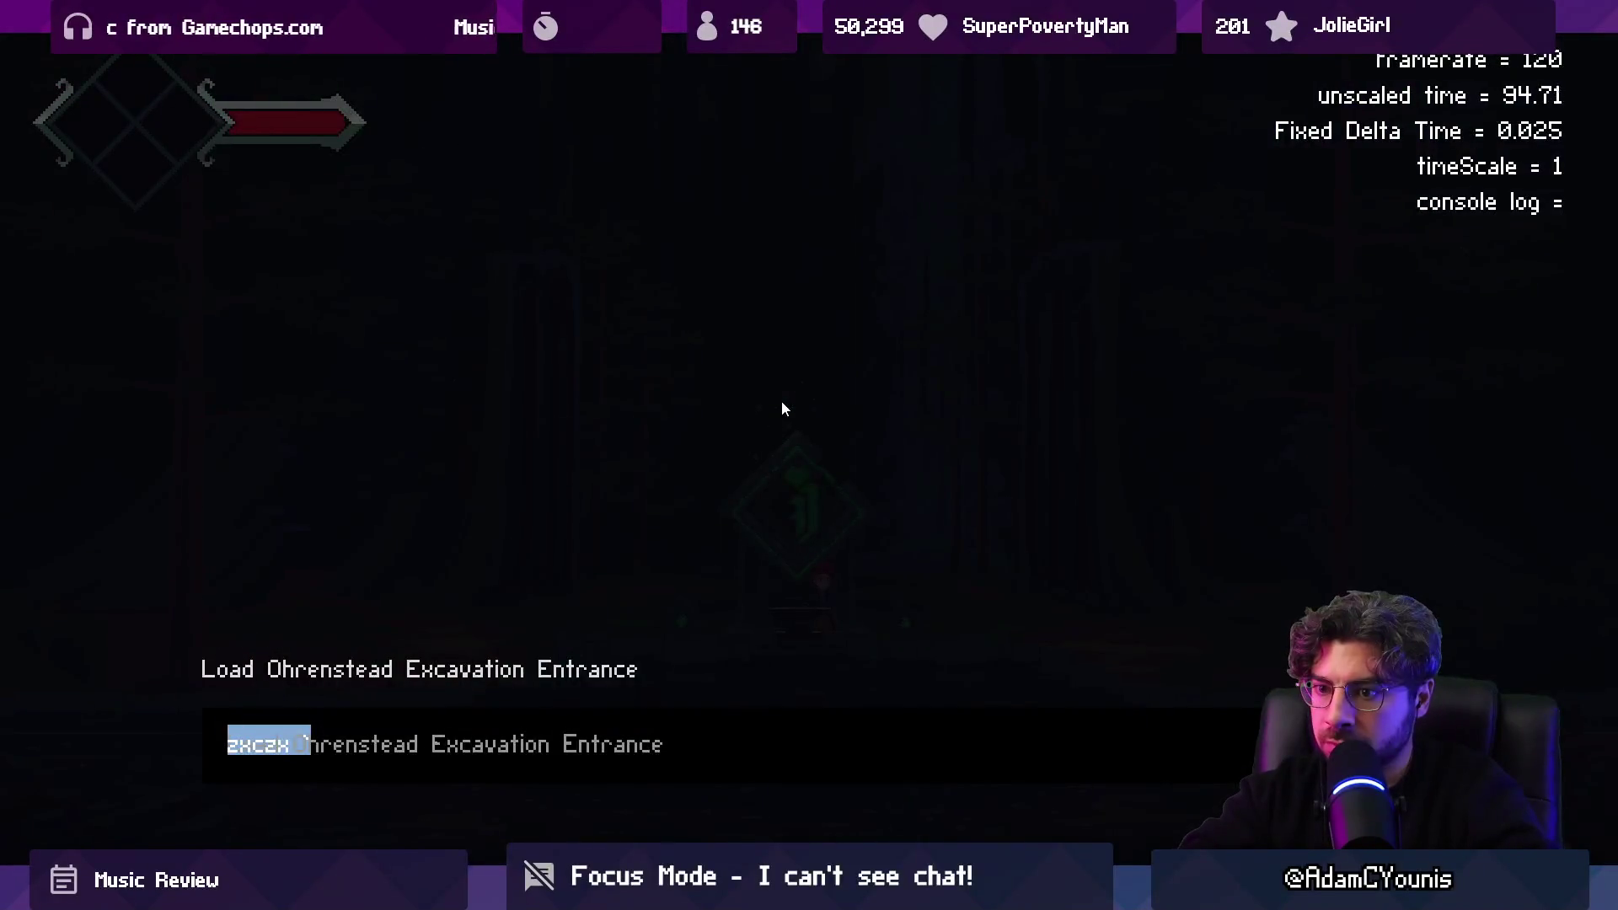
pyautogui.write('Load Magnus')
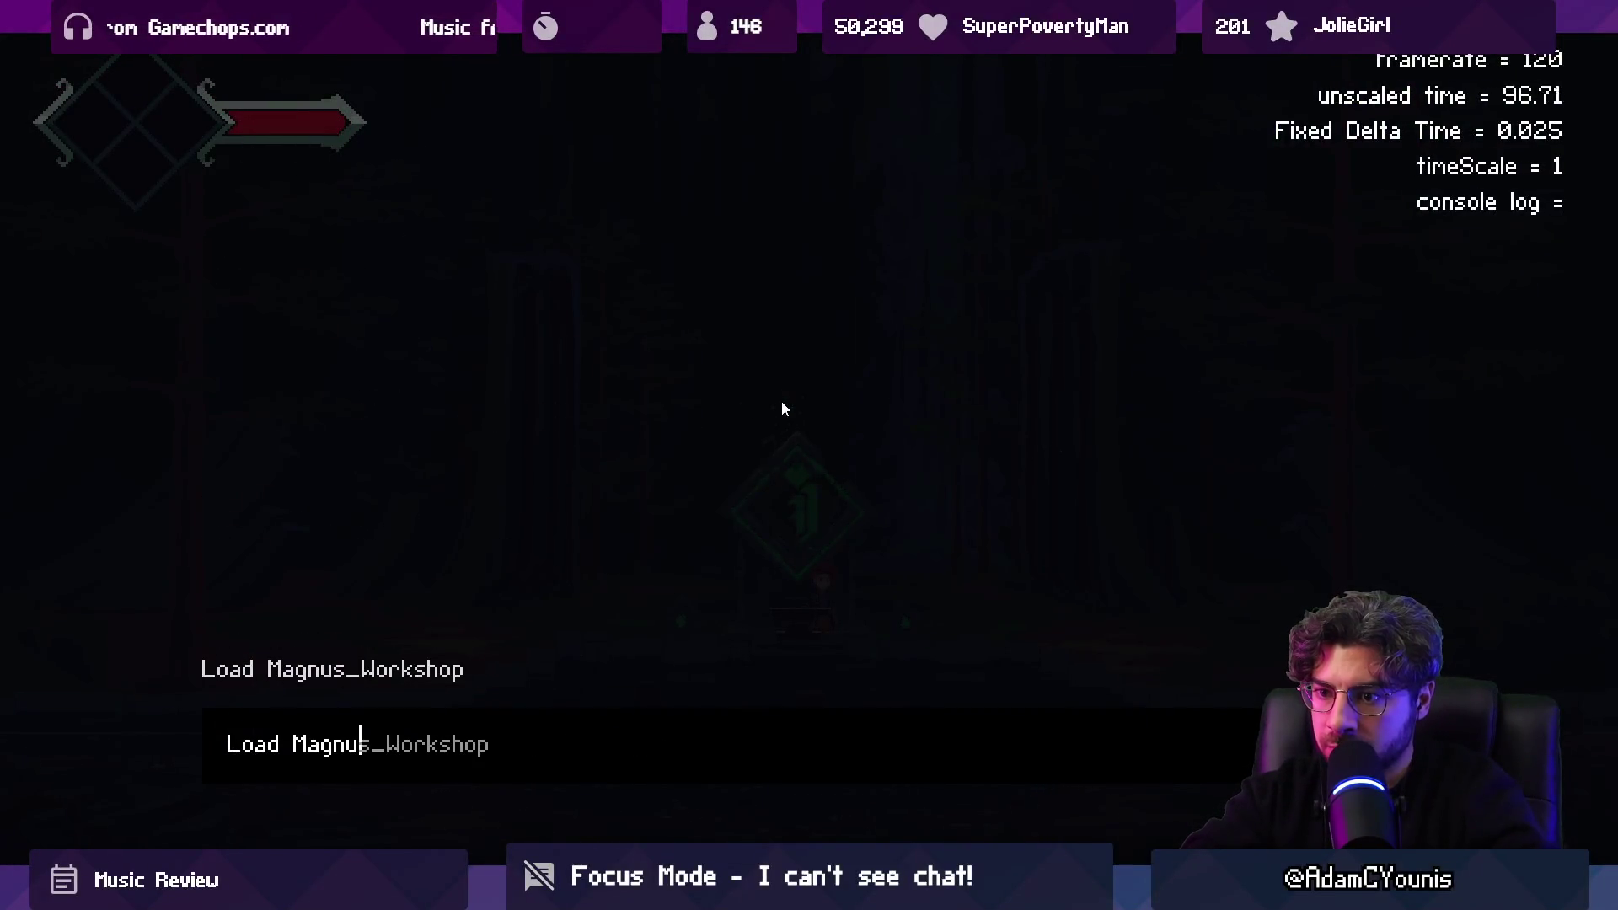
pyautogui.press('Return')
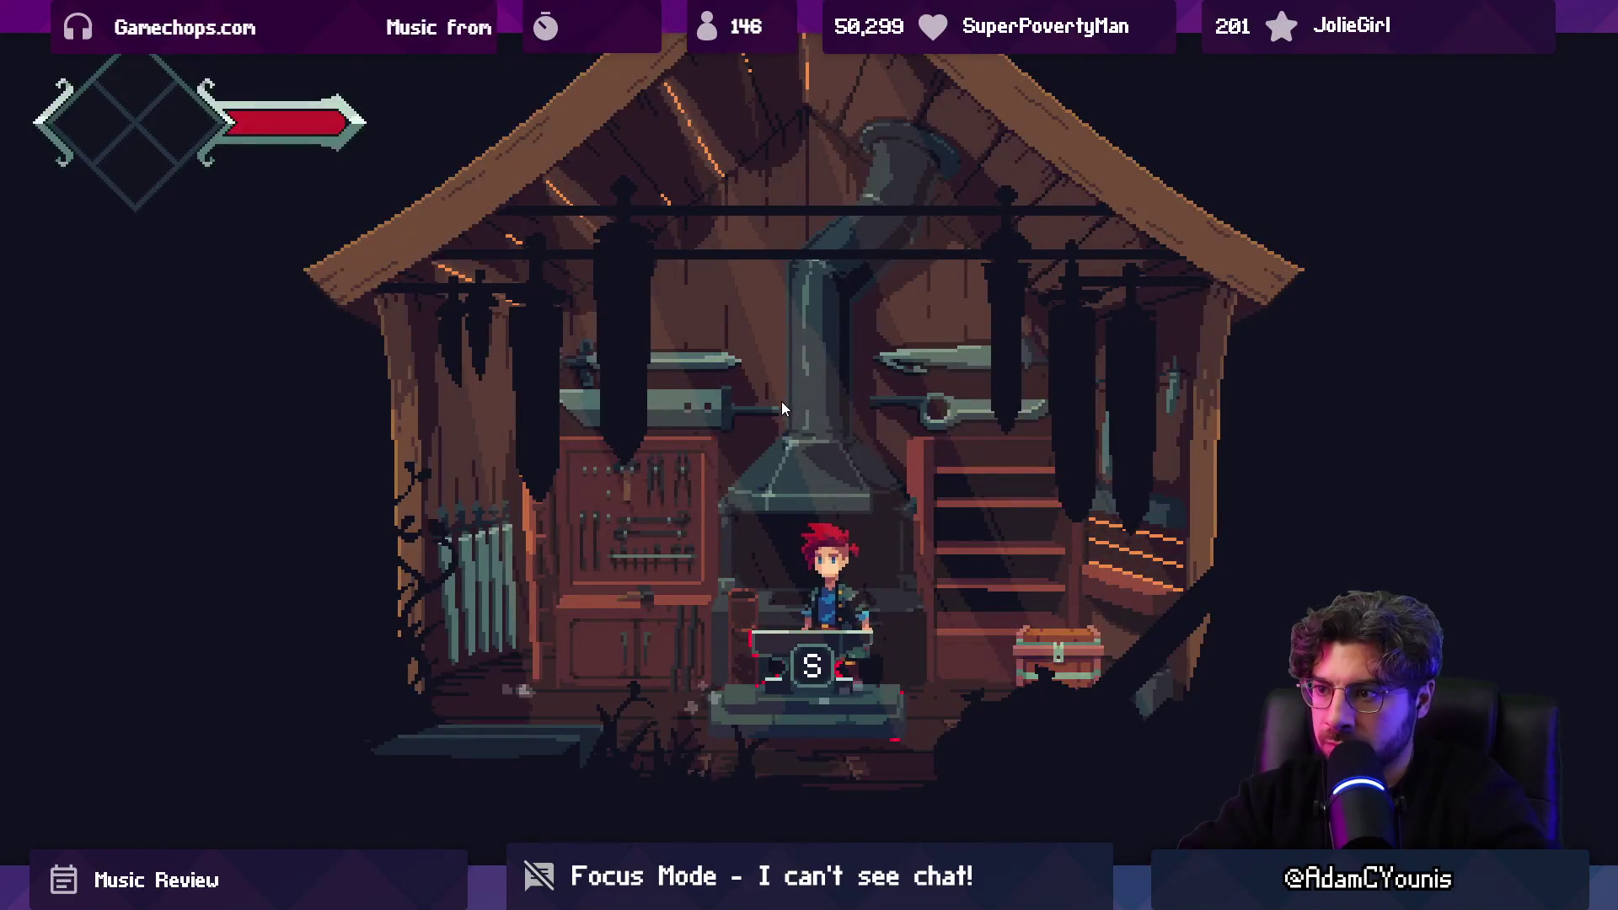